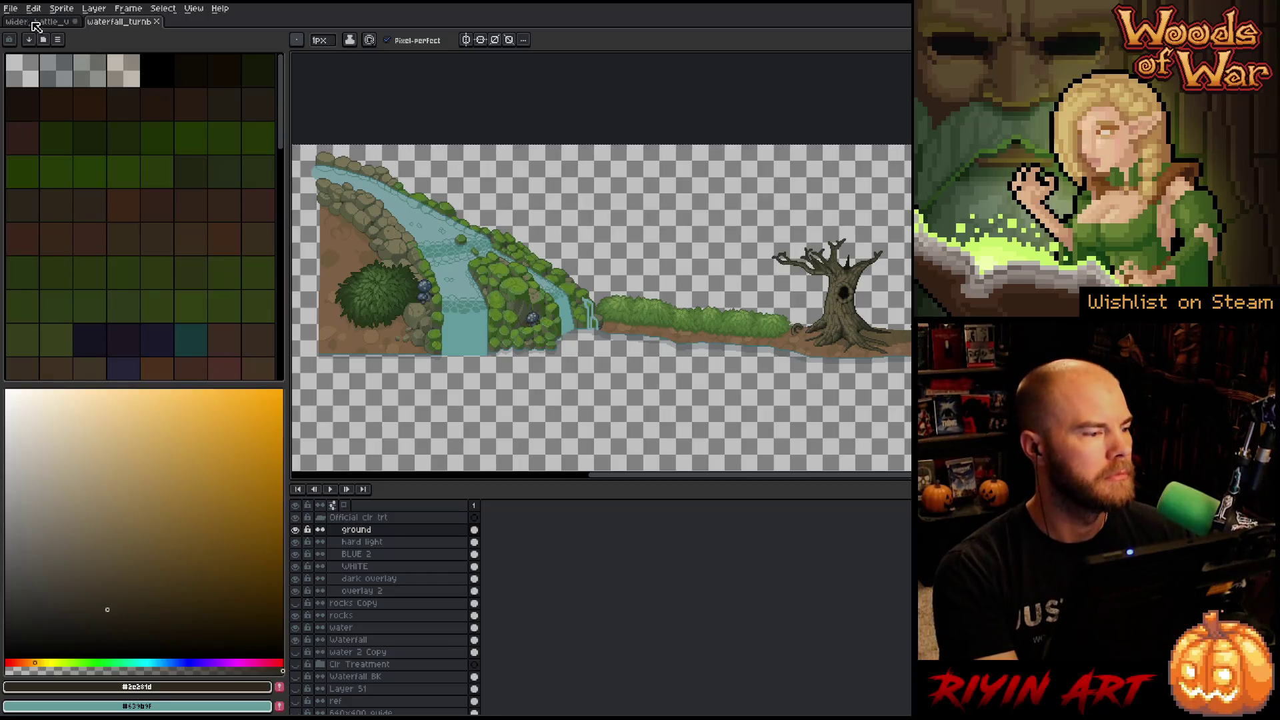
Show the final waterfall layer and shift it down-left to about -150,-92 in the battle scene.
scroll(413, 326, "down", 2)
scroll(414, 327, "down", 4)
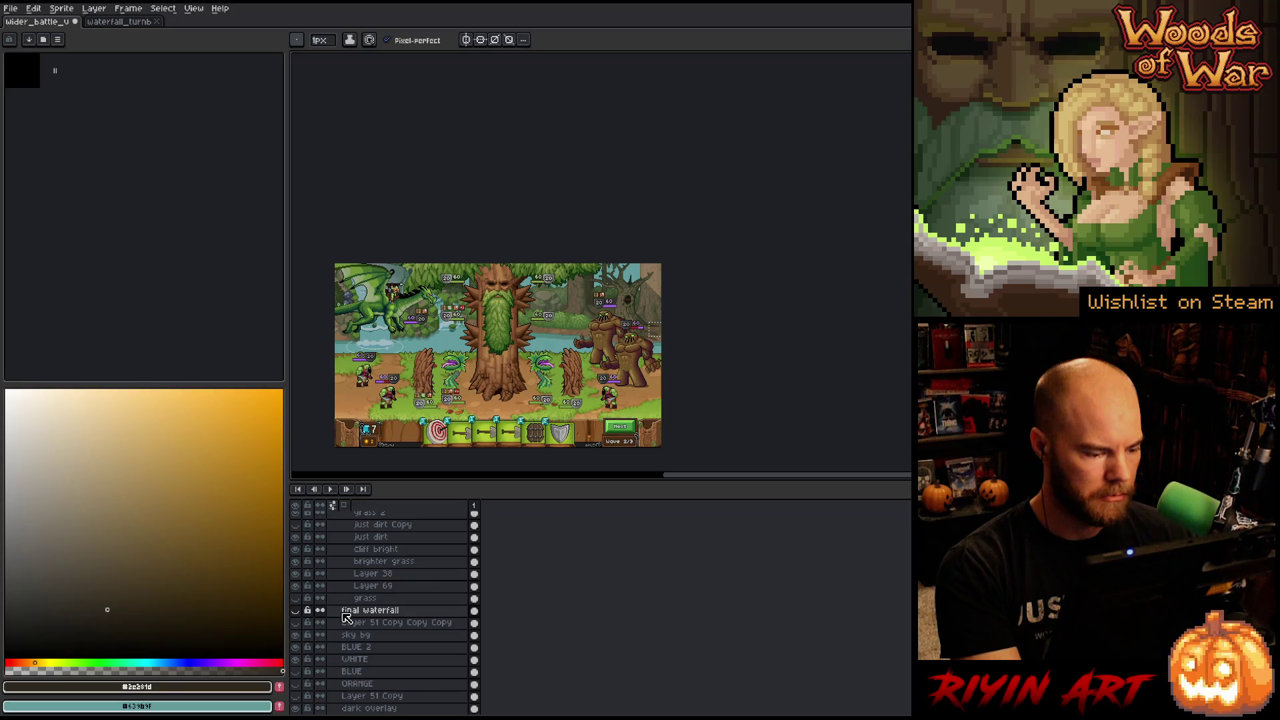
left_click(296, 611)
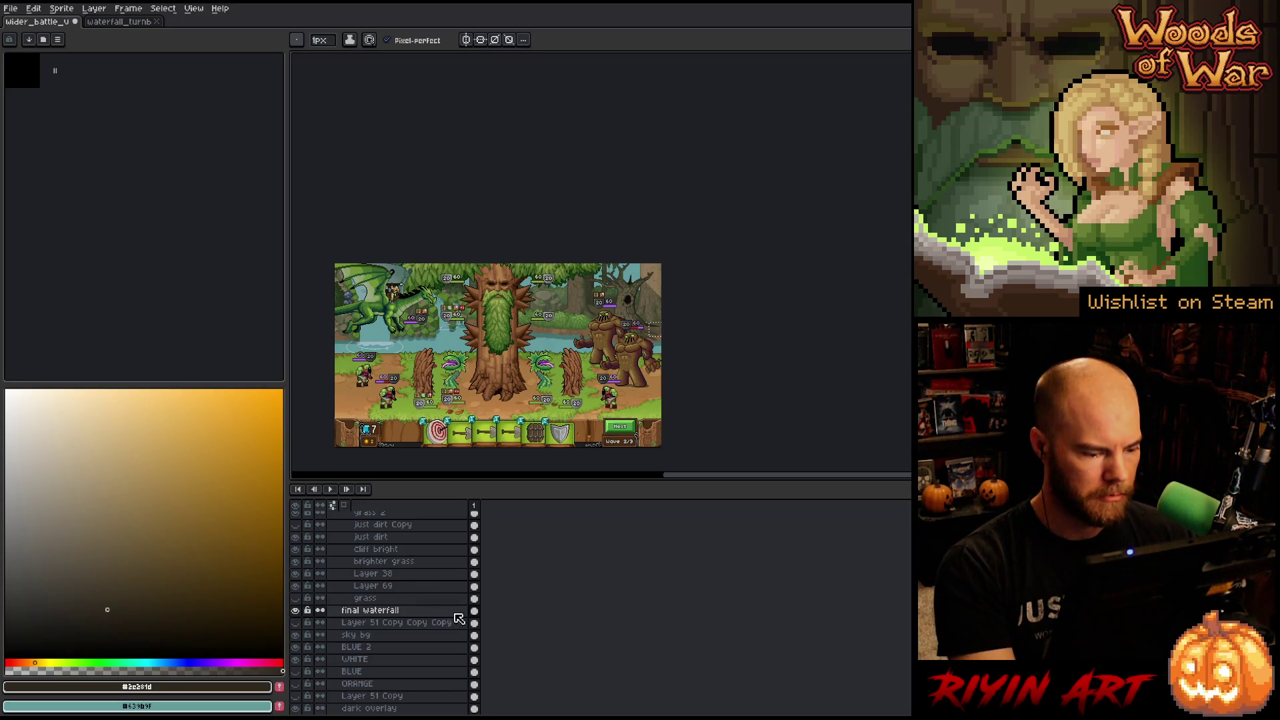
left_click(475, 612)
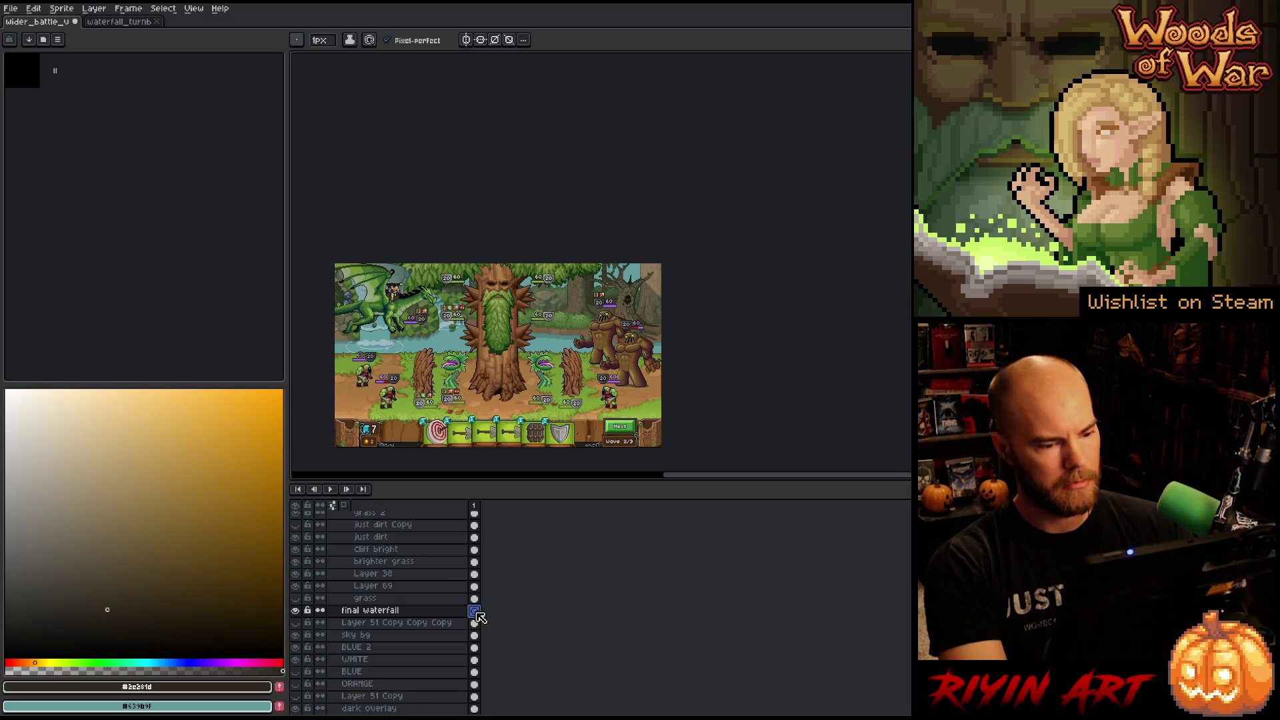
key("ctrl+t")
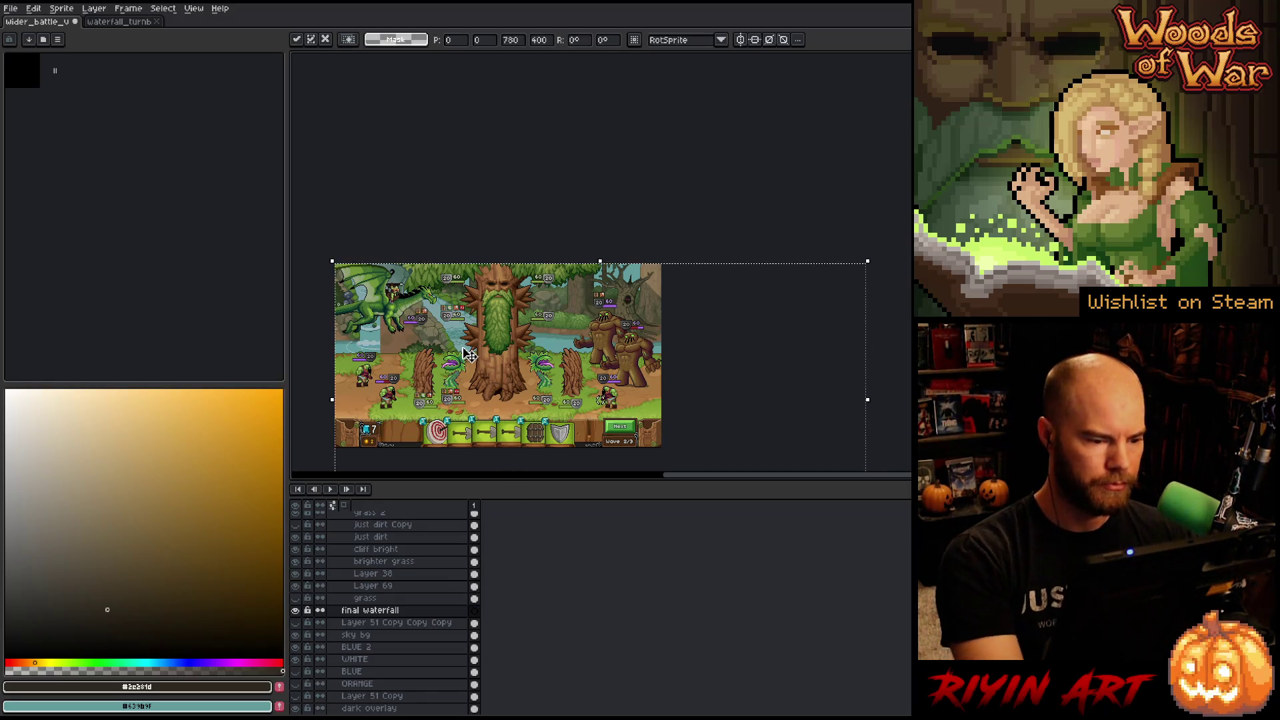
scroll(432, 342, "up", 2)
scroll(432, 342, "up", 2)
left_click_drag(907, 360, 789, 207)
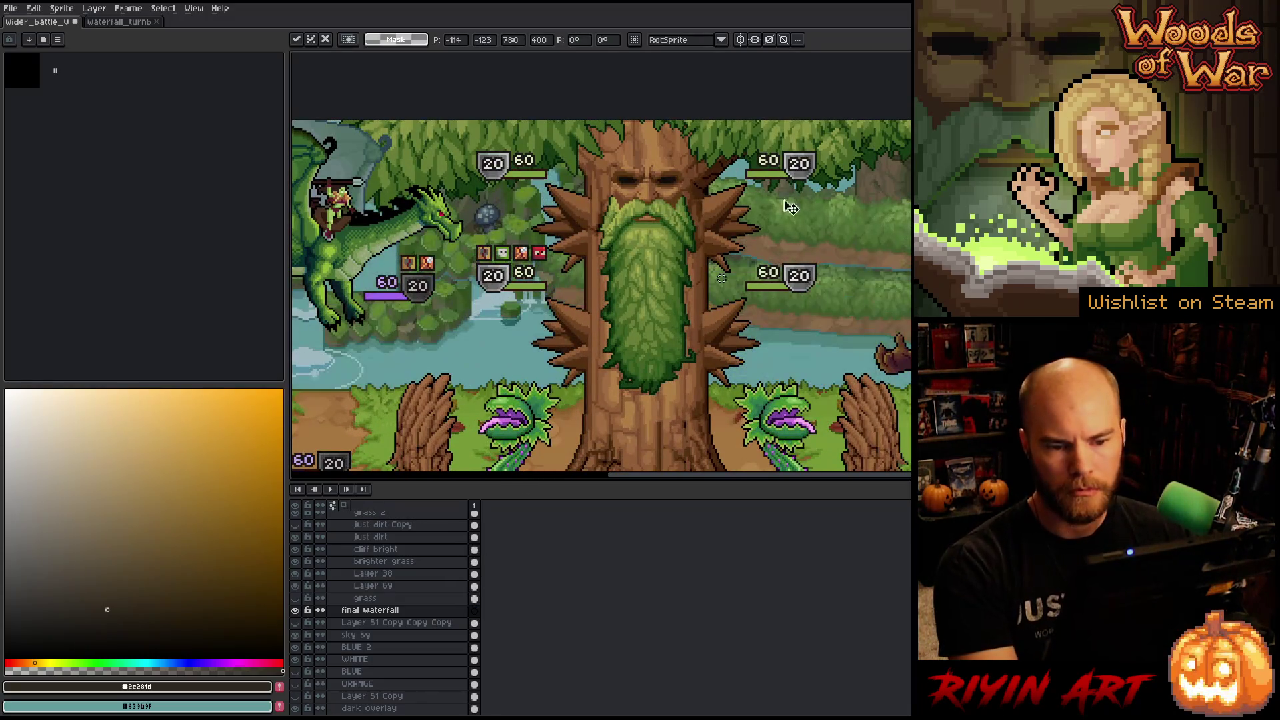
left_click_drag(721, 278, 647, 342)
scroll(646, 343, "down", 1)
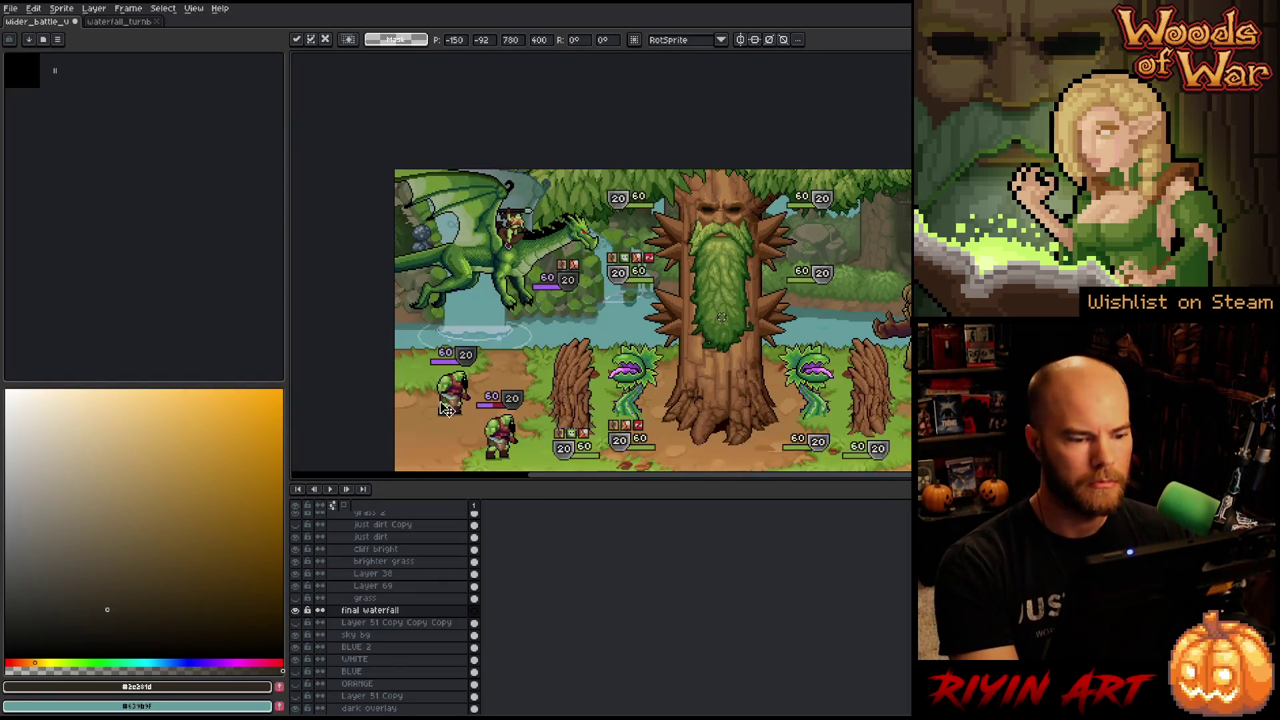
key("Return")
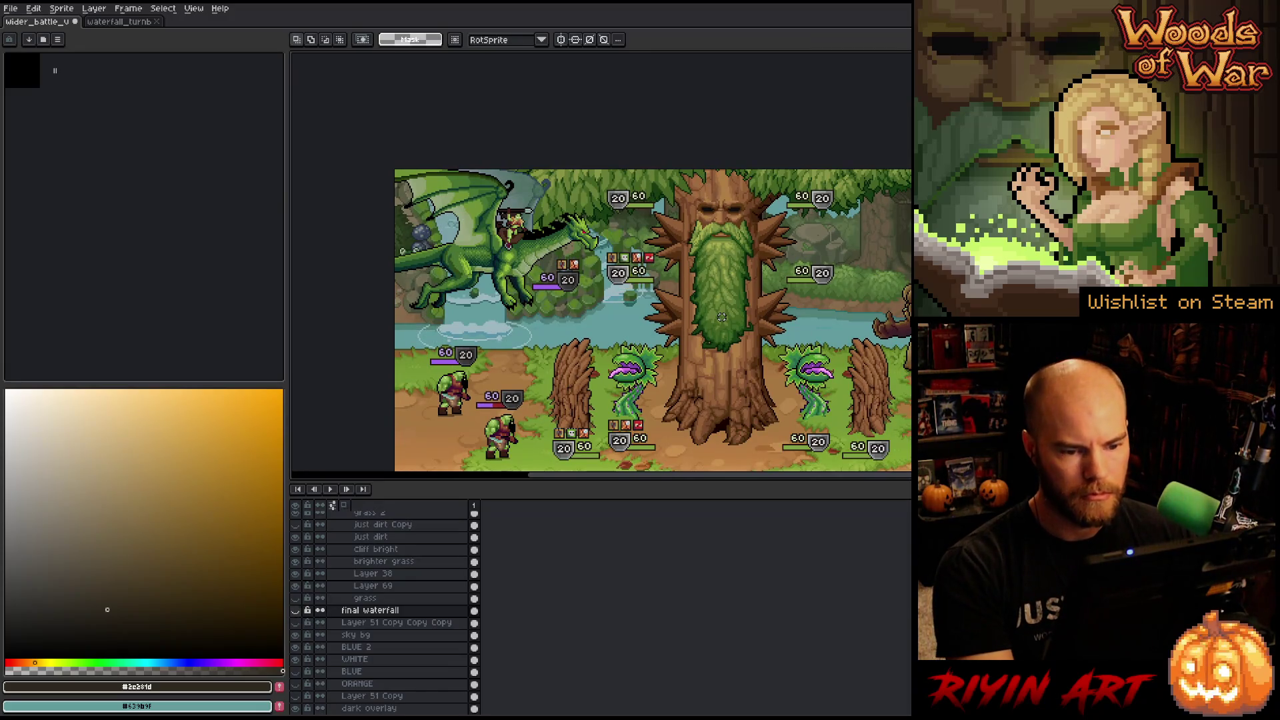
Flick the final waterfall layer off and on to compare its new placement.
left_click(295, 610)
left_click(295, 610)
left_click(296, 610)
left_click(295, 611)
left_click(295, 610)
left_click(296, 610)
left_click(295, 611)
left_click(295, 611)
left_click(296, 611)
left_click(295, 611)
left_click(296, 611)
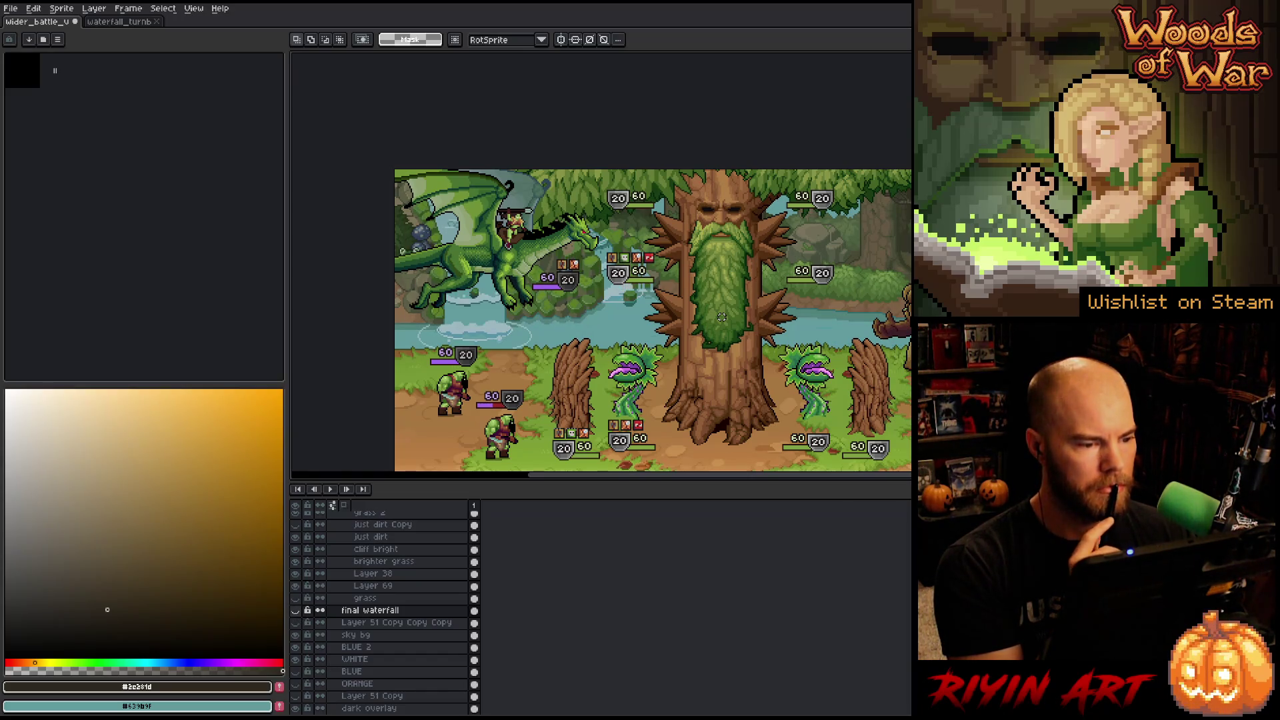
key("ctrl+z")
key("ctrl+y")
key("ctrl+z")
key("ctrl+y")
key("ctrl+z")
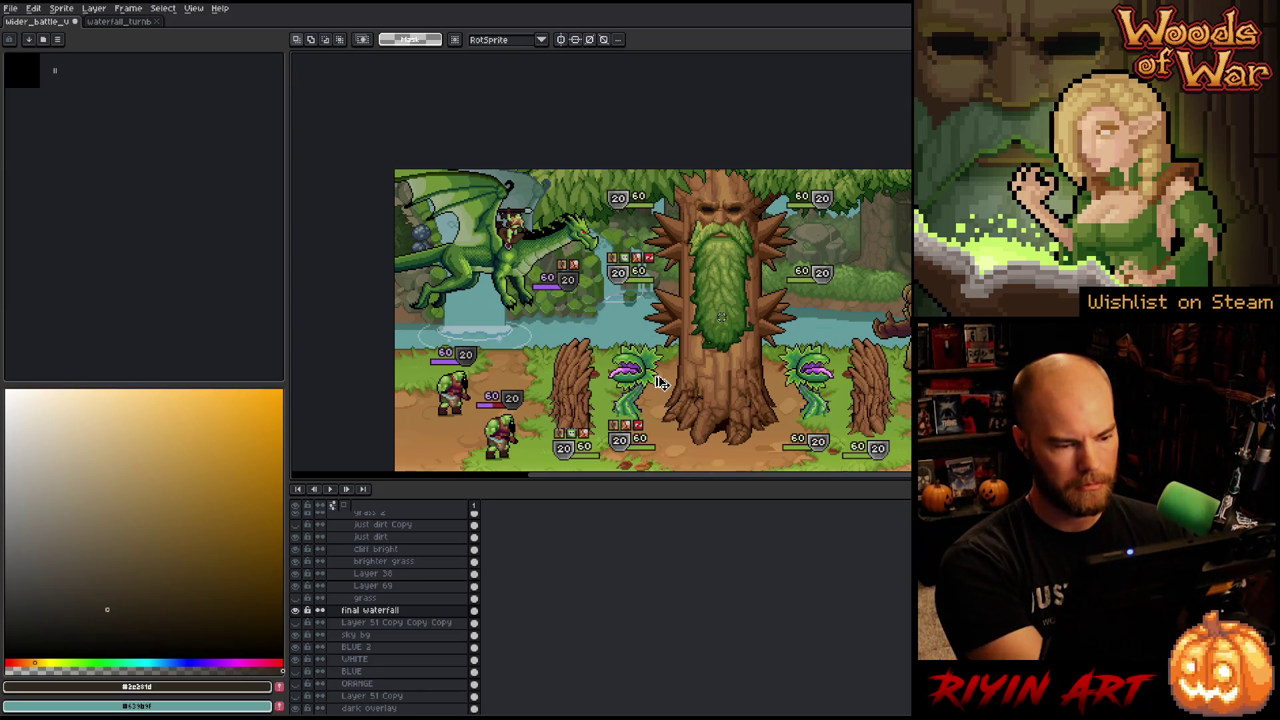
Switch the battle scene to a full-screen canvas view.
scroll(660, 381, "down", 4)
scroll(537, 323, "up", 3)
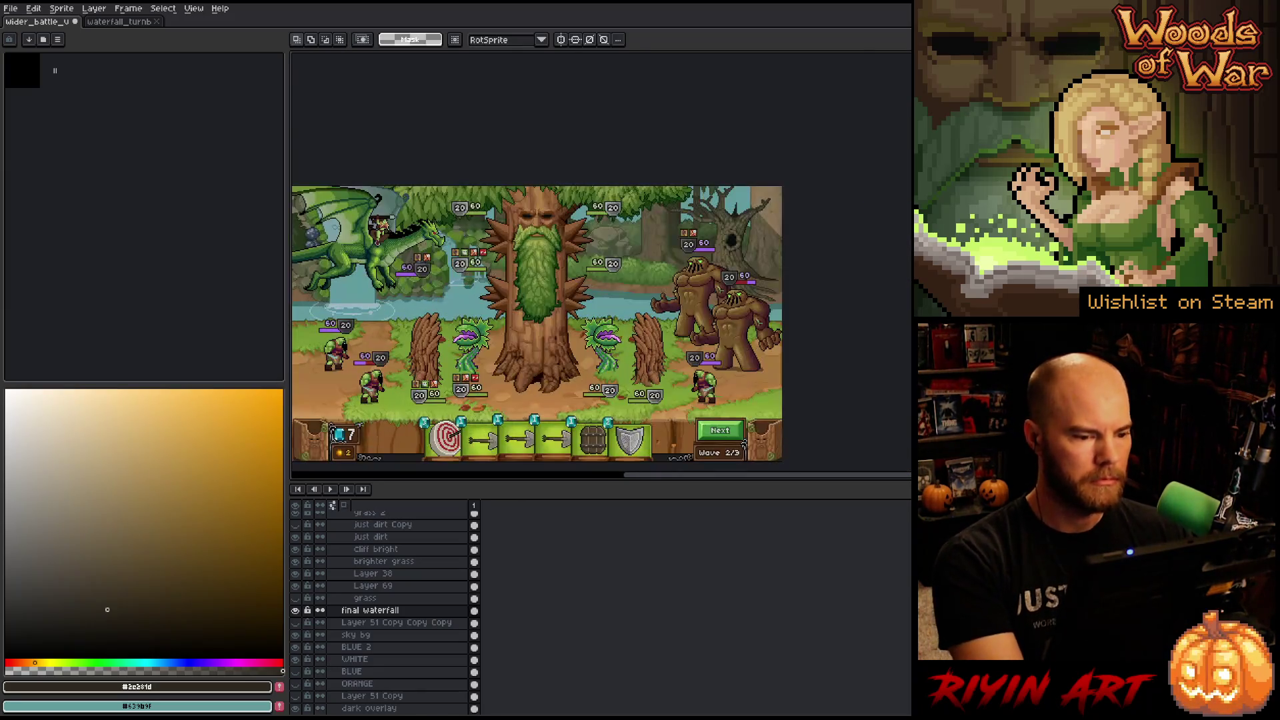
key("F11")
scroll(578, 311, "up", 1)
Compare the scene with and without the final waterfall, including soloing the waterfall alone.
mouse_move(578, 311)
left_mouse_down()
mouse_move(544, 361)
mouse_move(523, 362)
left_mouse_up()
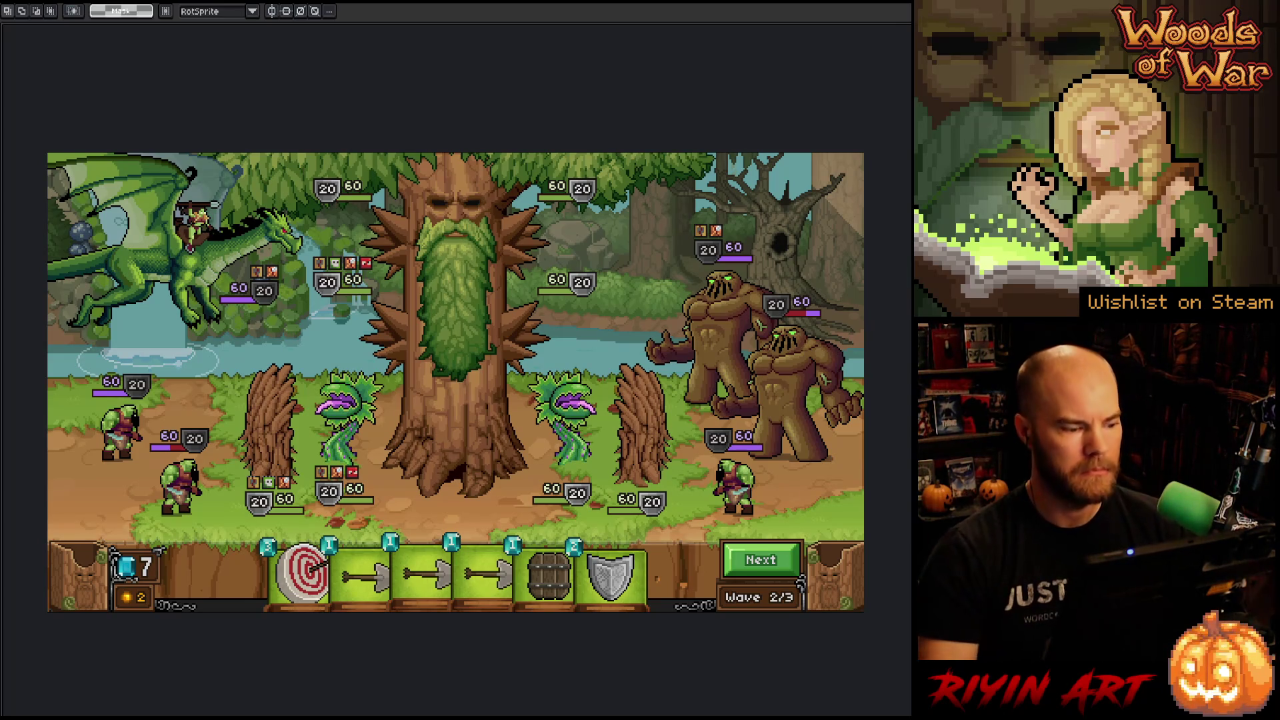
key("Tab")
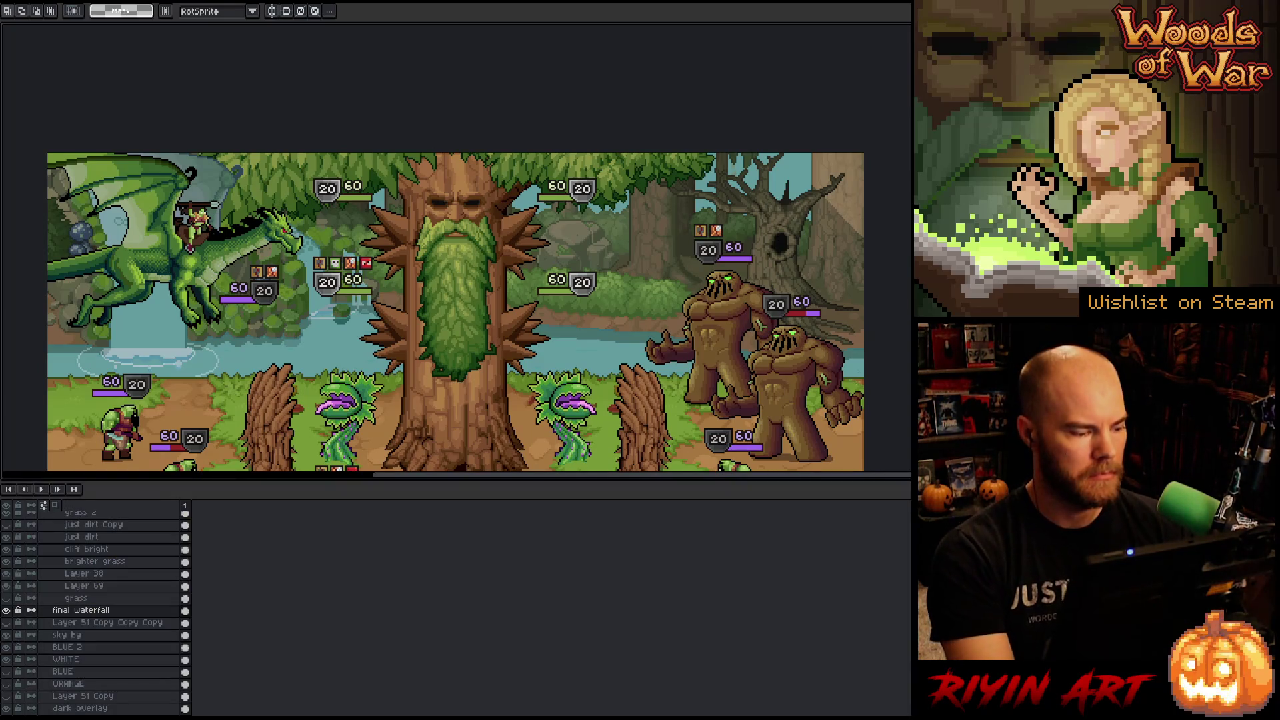
left_click(8, 611)
left_click(8, 611)
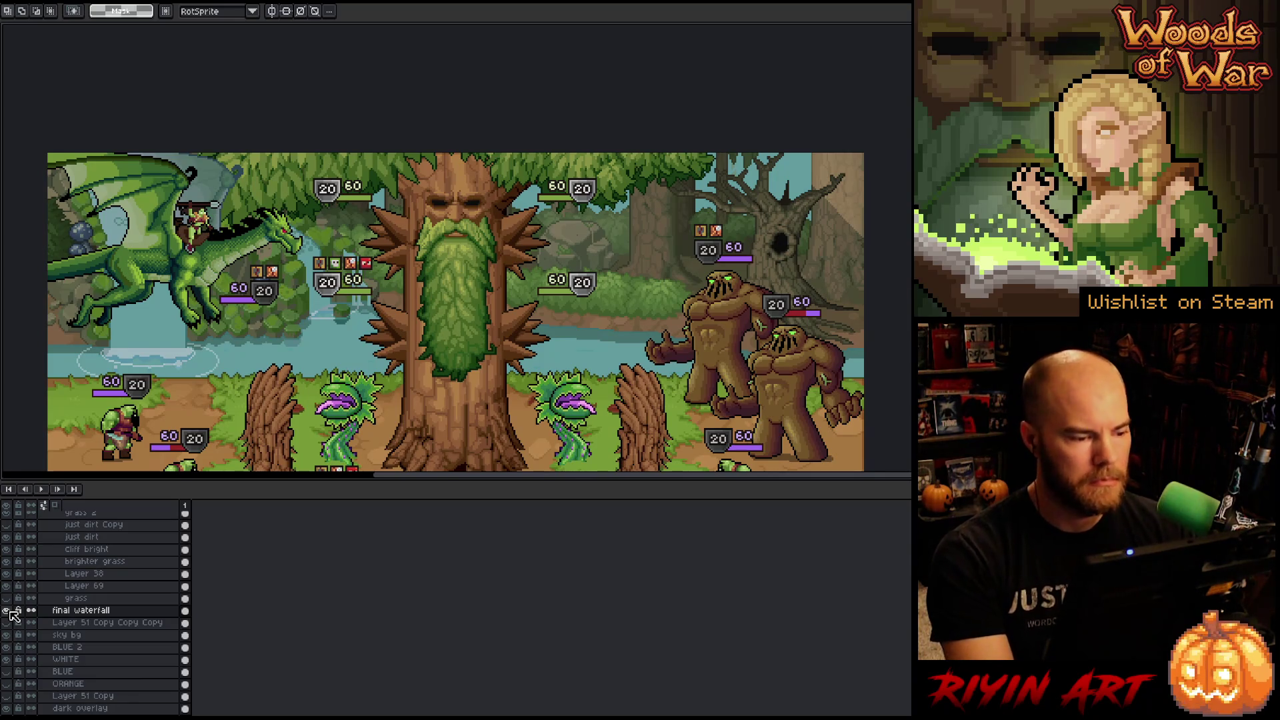
left_click(9, 611)
left_click(10, 611)
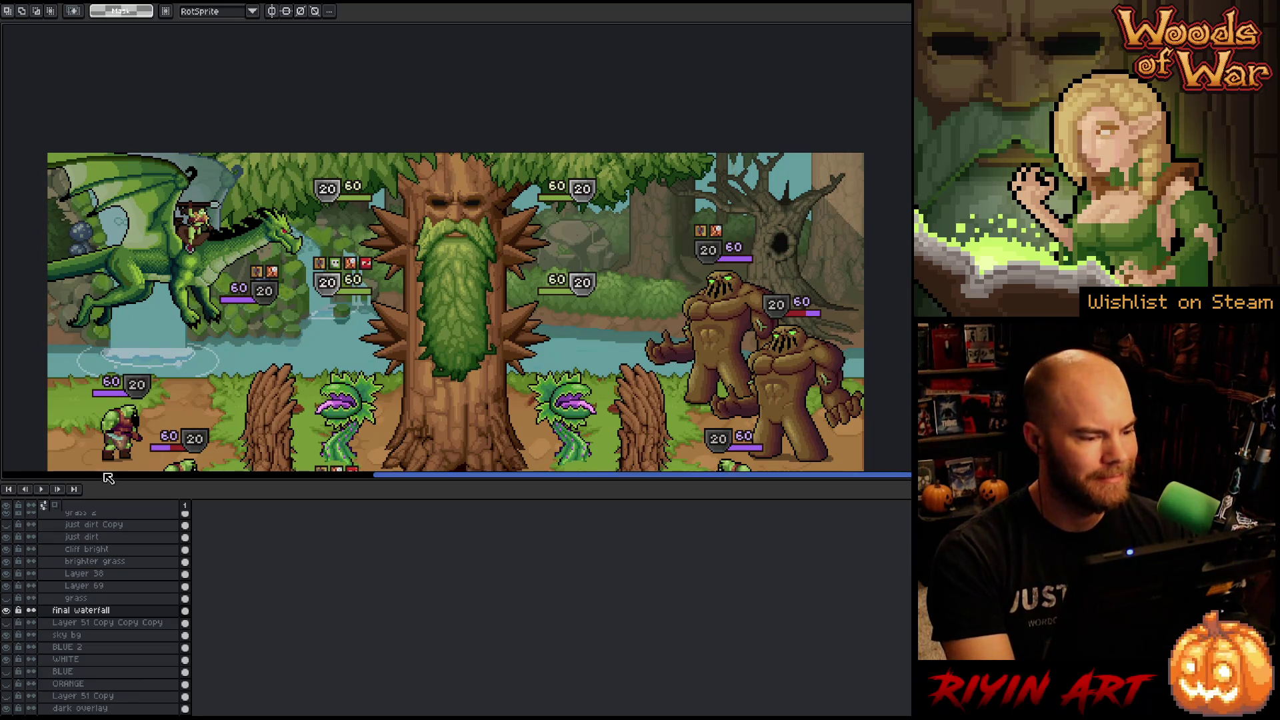
left_click(10, 611, "alt")
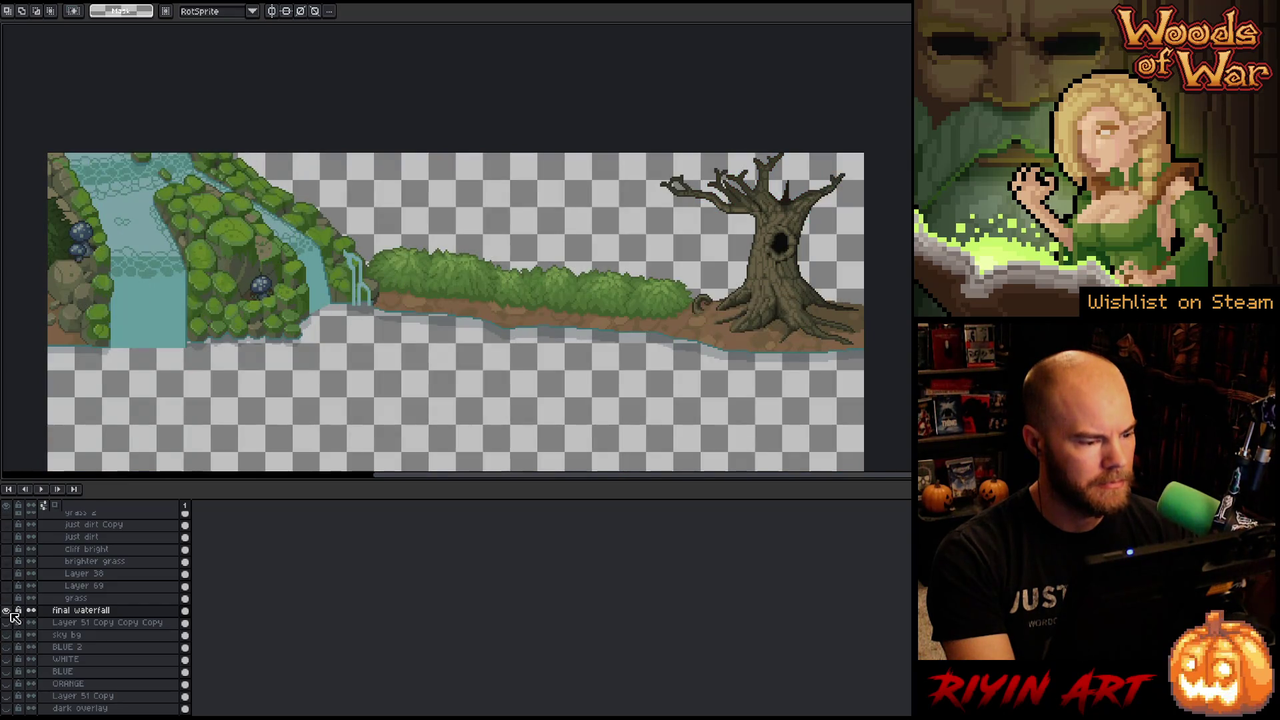
left_click(9, 610, "alt")
left_click(9, 611, "alt")
left_click(9, 611, "alt")
left_click(9, 611, "alt")
left_click(9, 611, "alt")
left_click(9, 611, "alt")
left_click(9, 611, "alt")
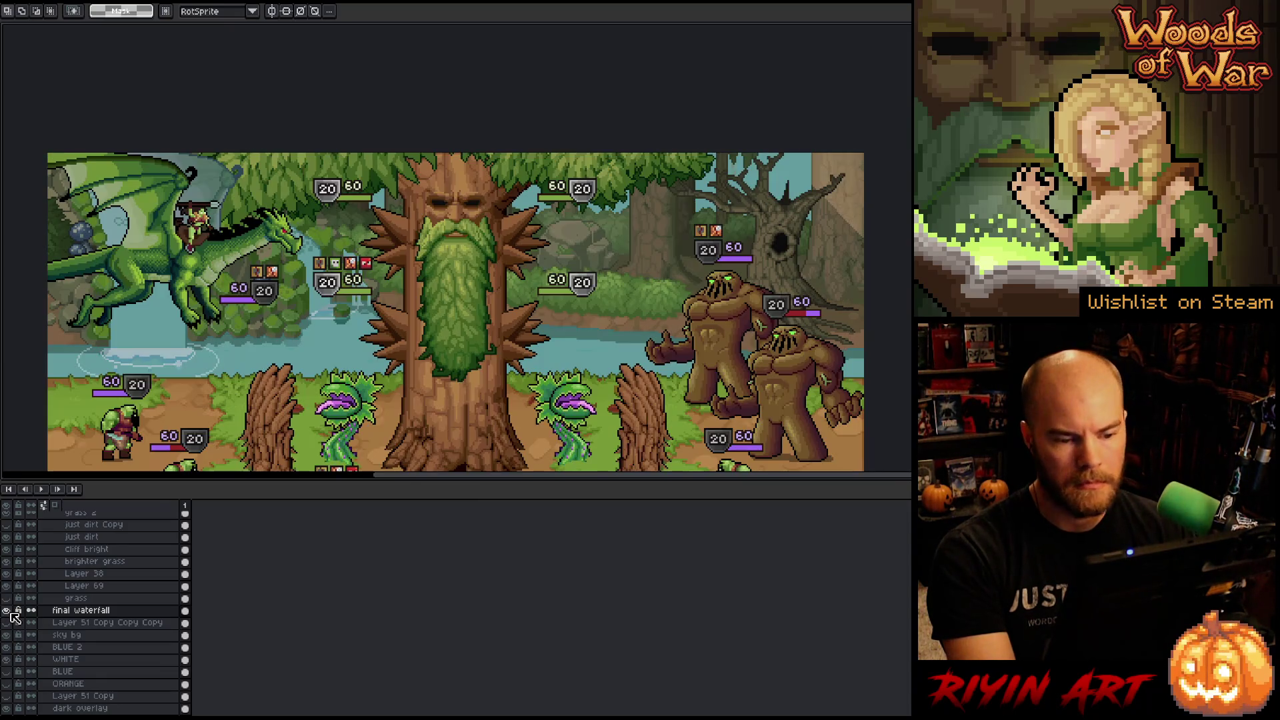
Hide the final waterfall layer and select the BLUE 2 layer.
scroll(306, 380, "down", 2)
scroll(307, 380, "up", 1)
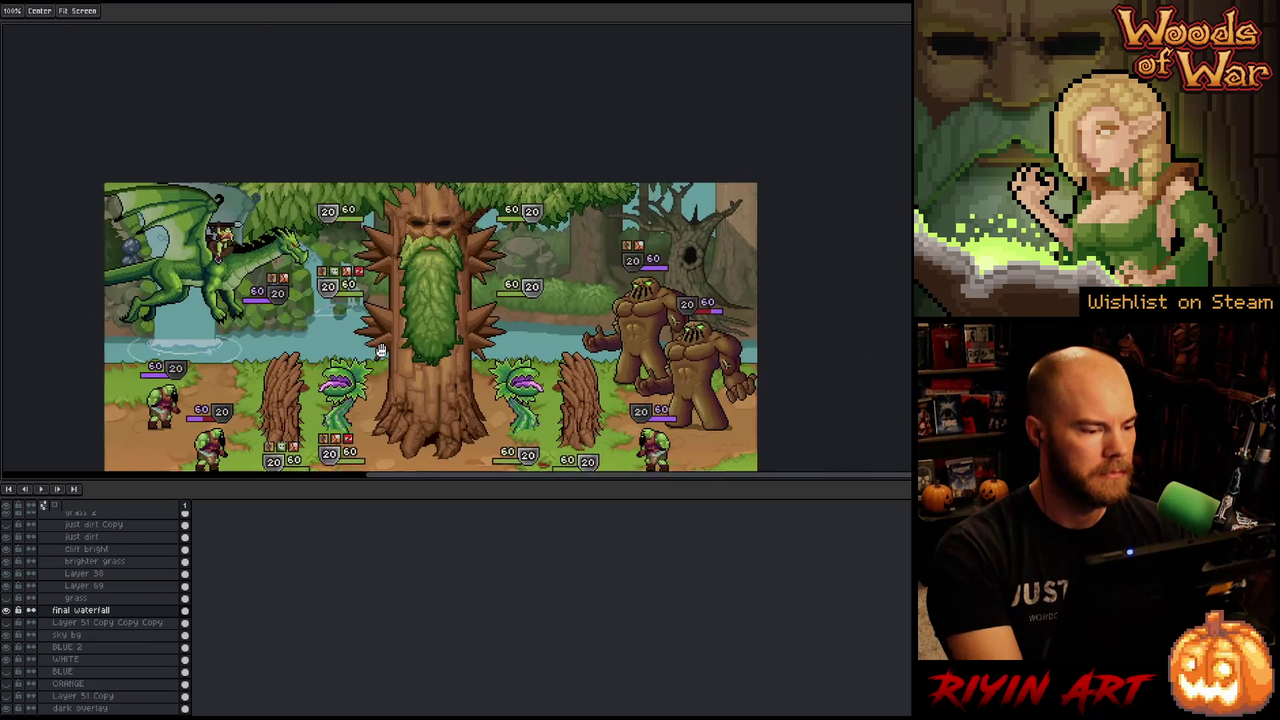
scroll(307, 380, "down", 3)
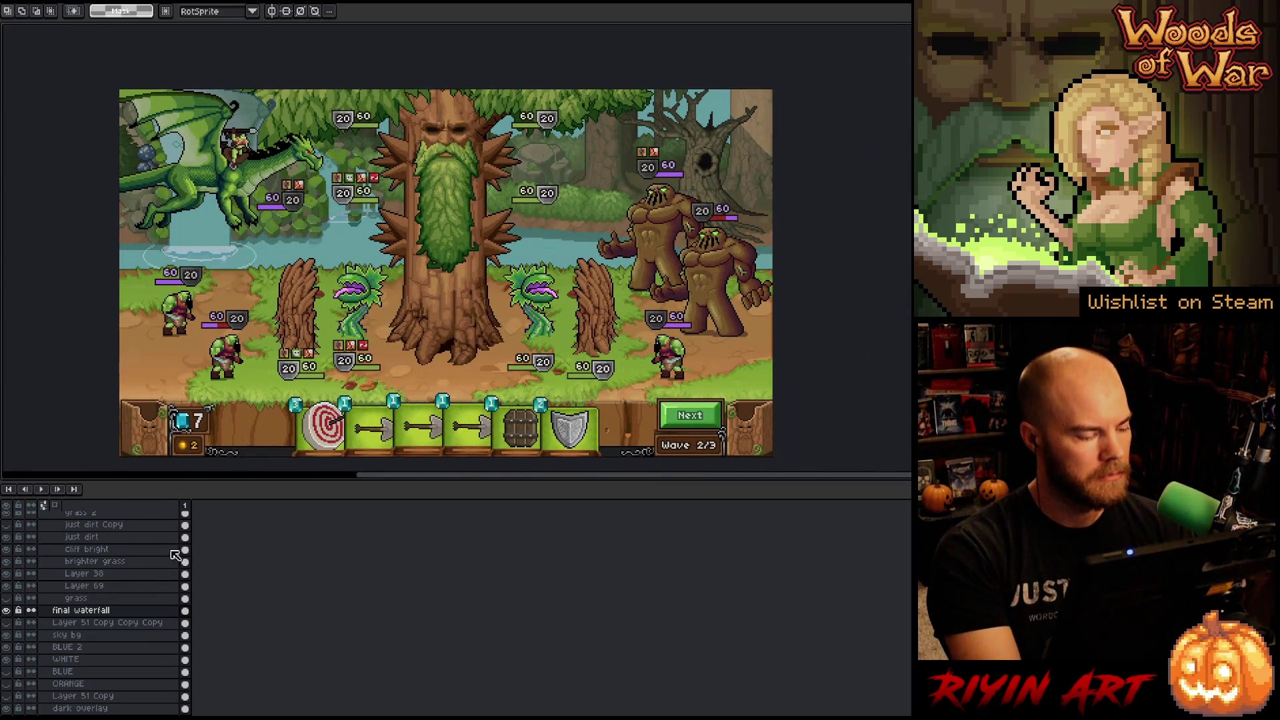
left_click(8, 611)
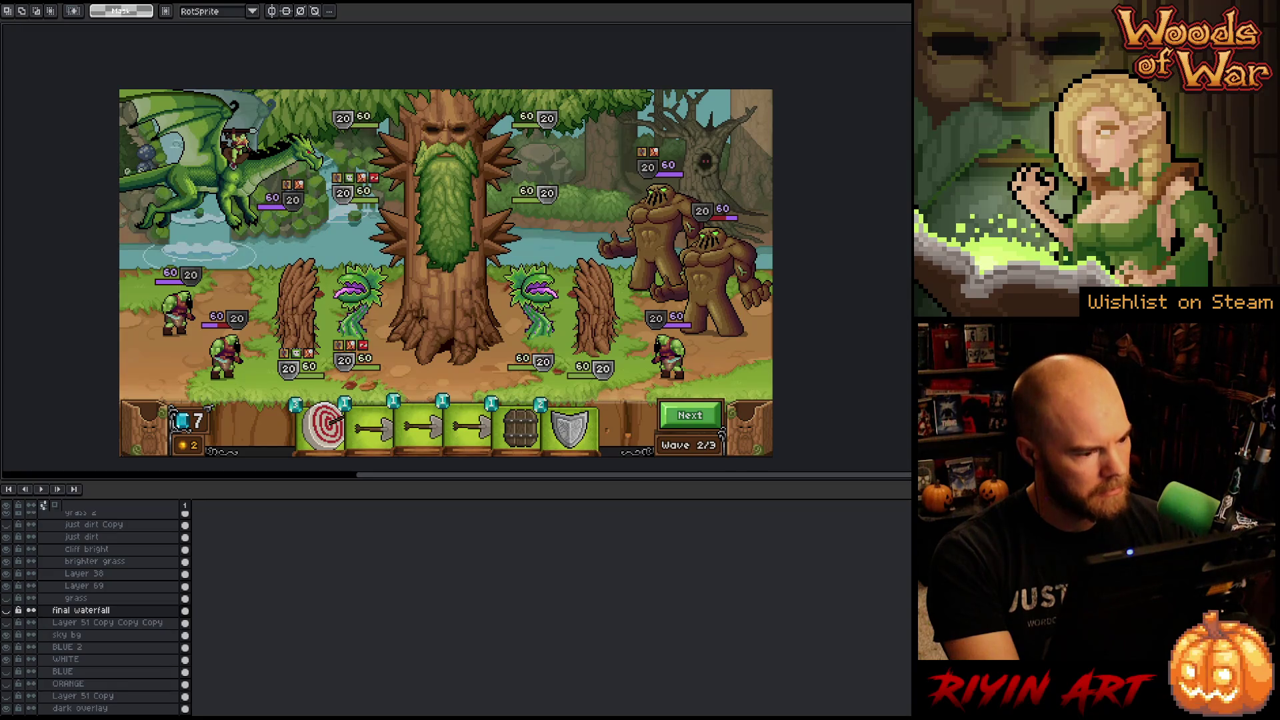
left_click(229, 255, "ctrl")
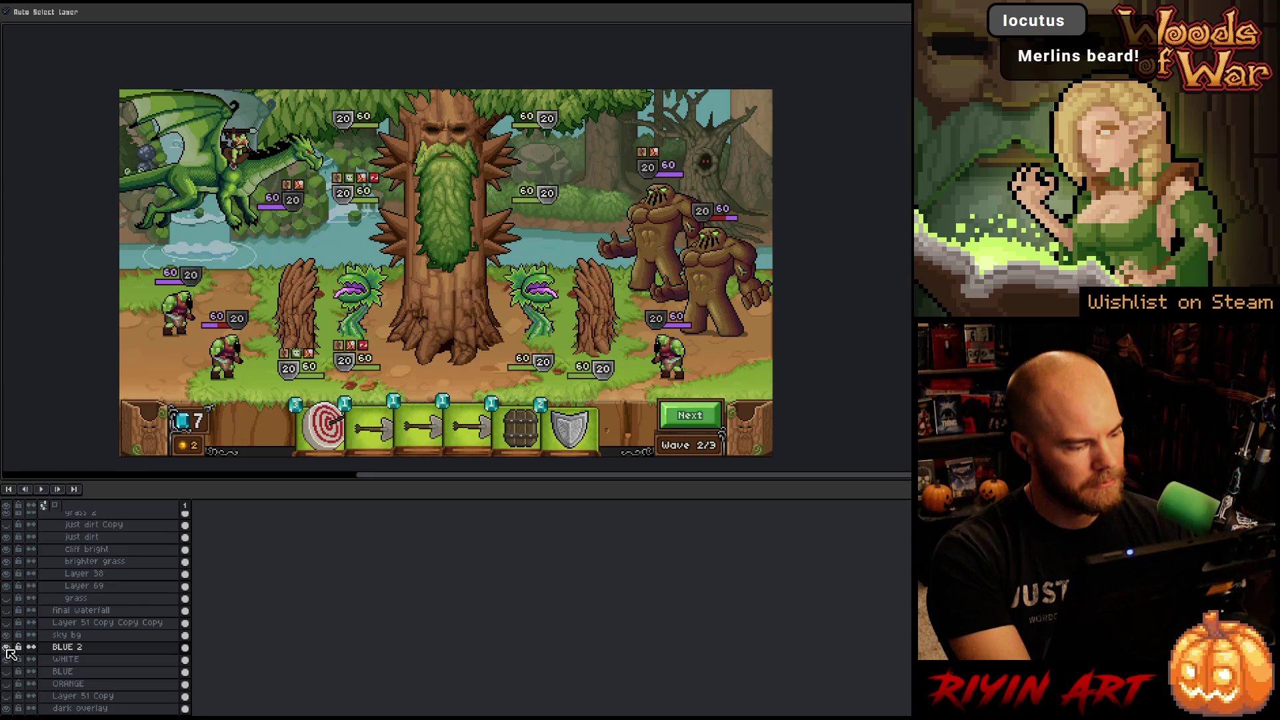
Solo the waterfall brighter layer, re-enable a few background layers behind it, and hide BLUE.
scroll(67, 657, "down", 2)
scroll(81, 660, "down", 3)
left_click(78, 660)
left_click(8, 661)
left_click(8, 660)
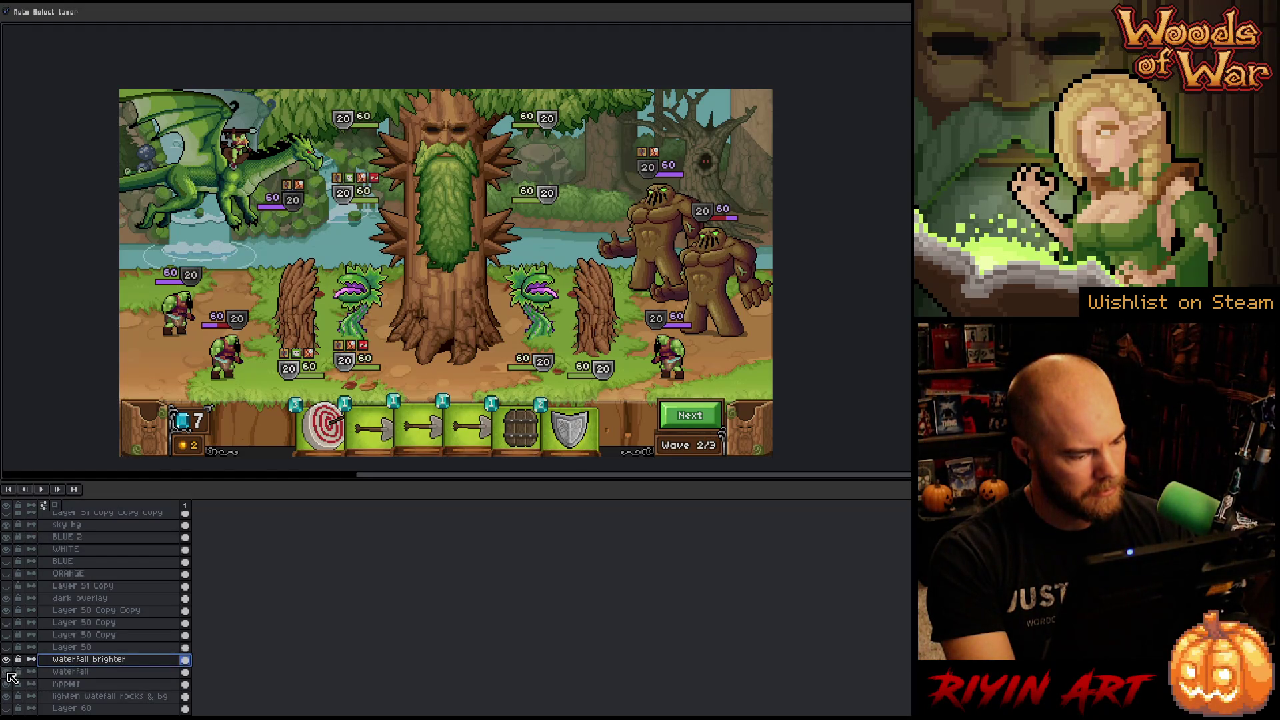
left_click(8, 673, "alt")
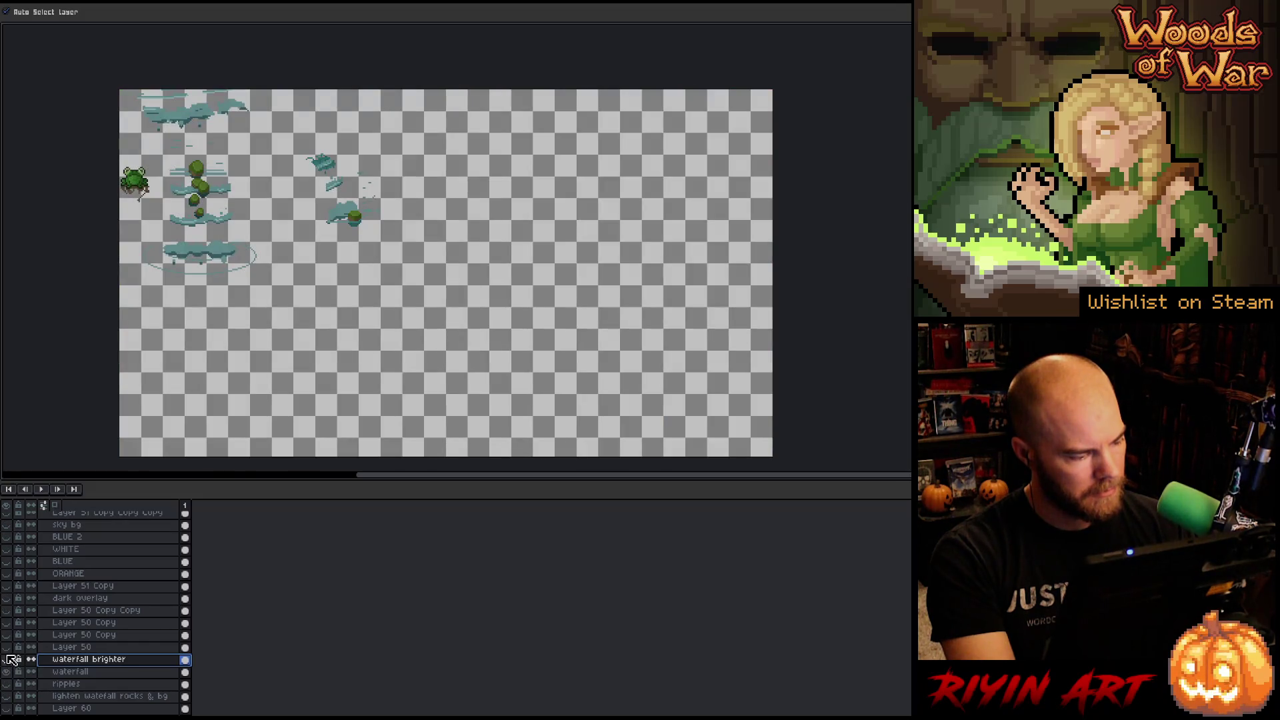
left_click(8, 660)
left_click(8, 610)
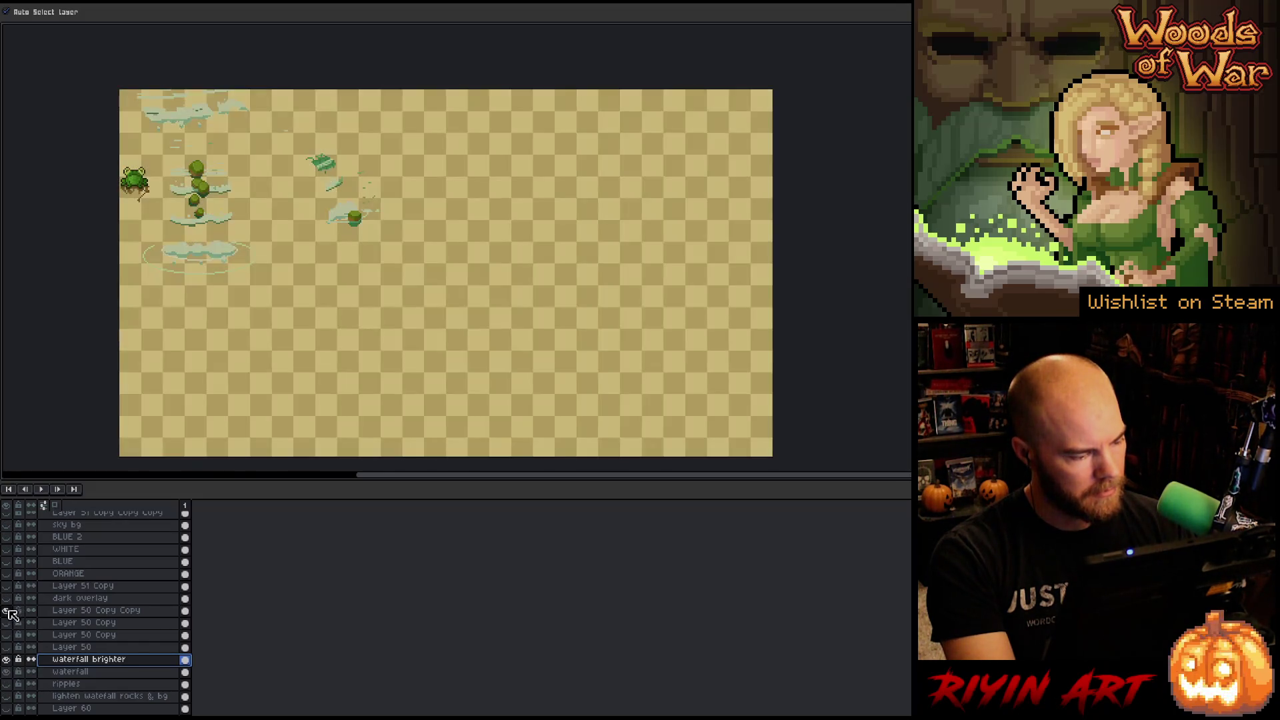
left_click(8, 599)
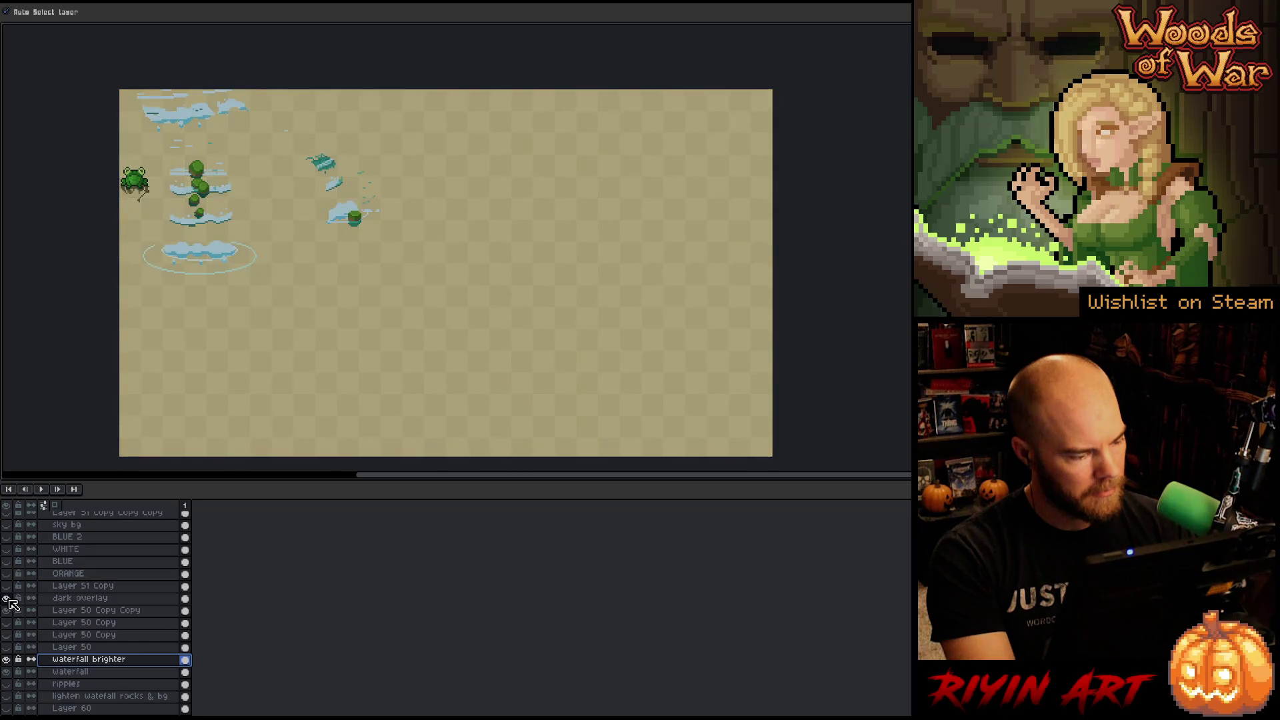
left_click(10, 562)
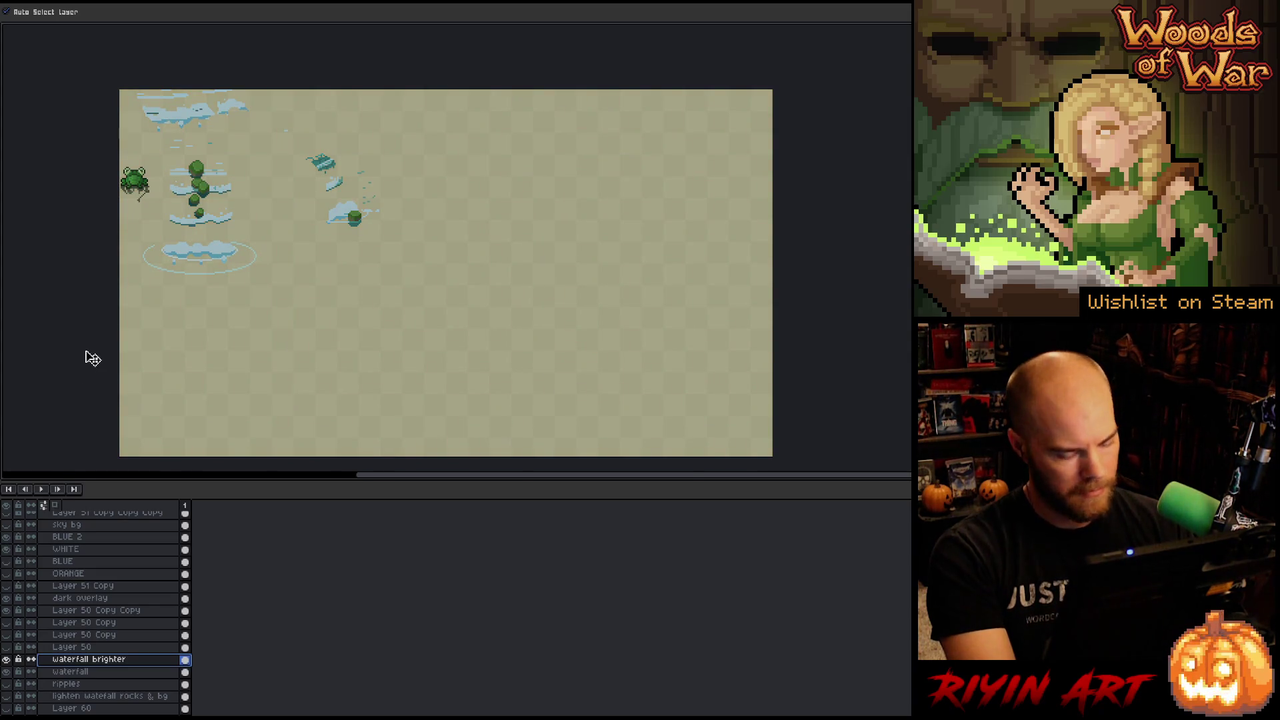
Draw a rectangular selection over the upper-left waterfall pieces, then show all layers full-screen.
key("m")
mouse_move(90, 67)
left_mouse_down()
mouse_move(420, 319)
mouse_move(425, 338)
left_mouse_up()
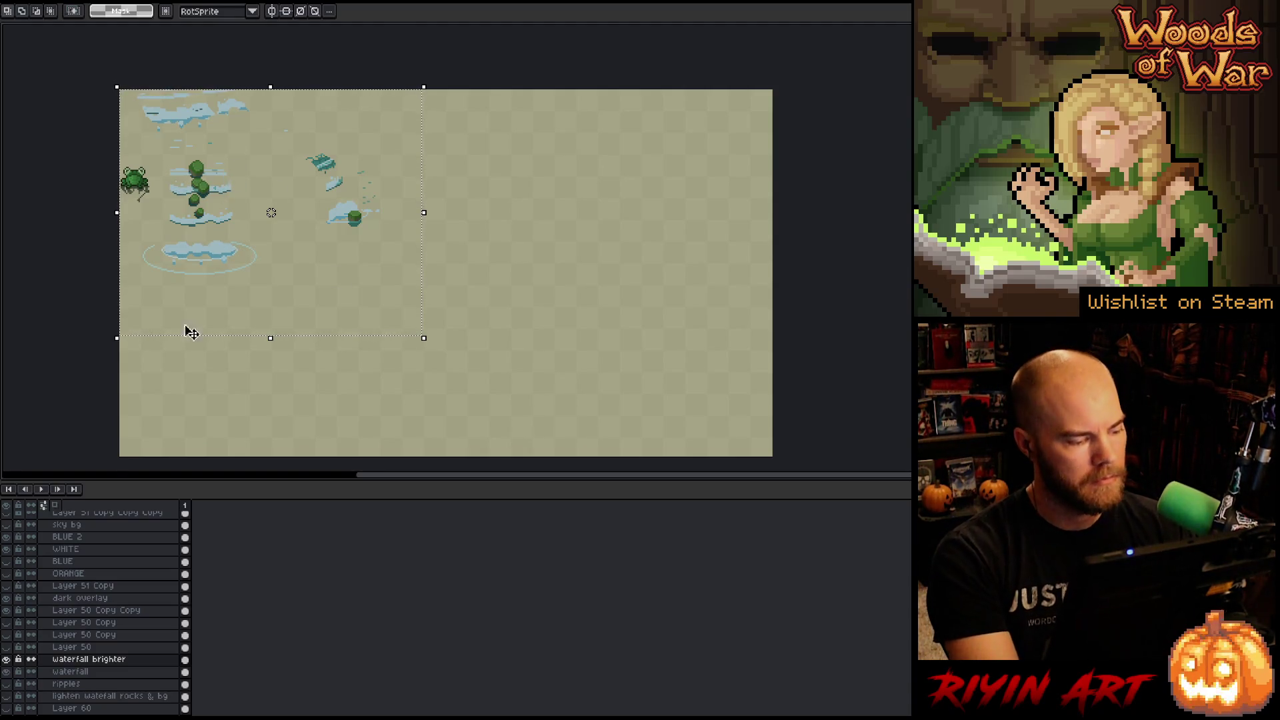
left_click(9, 673, "alt")
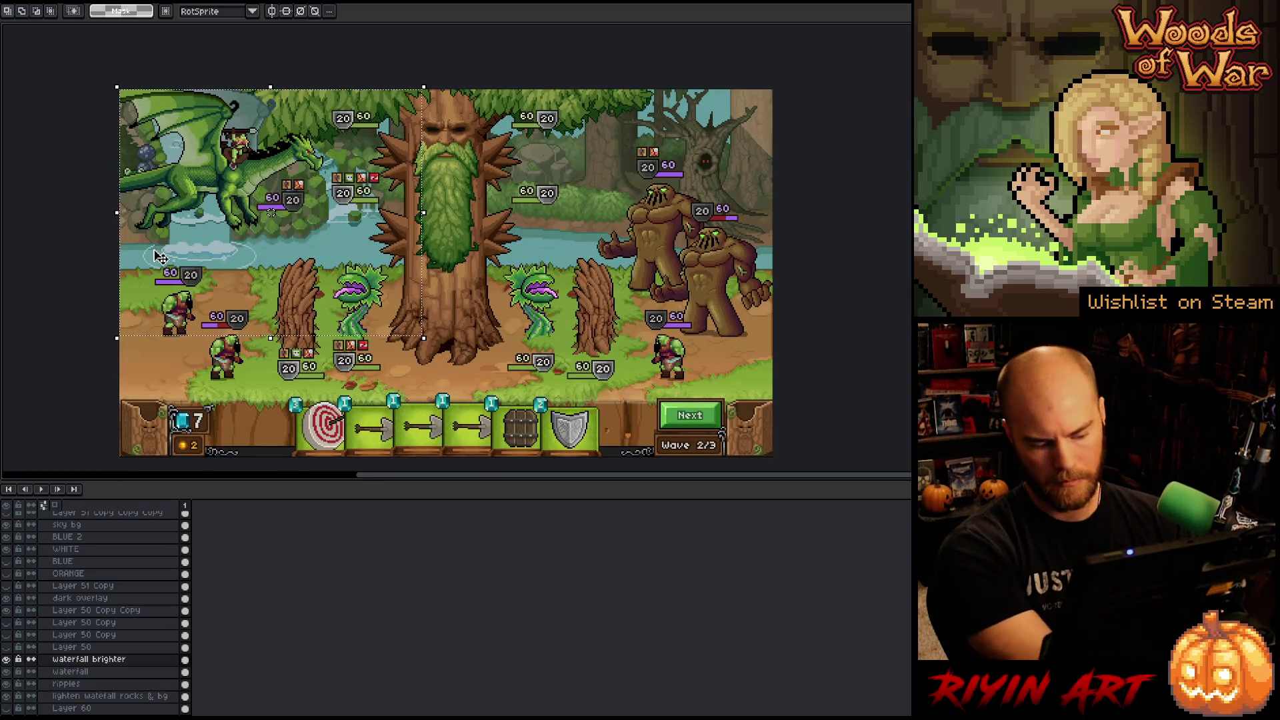
key("F11")
In the waterfall_turnb document, add a new layer above the water final layer.
key("ctrl+f")
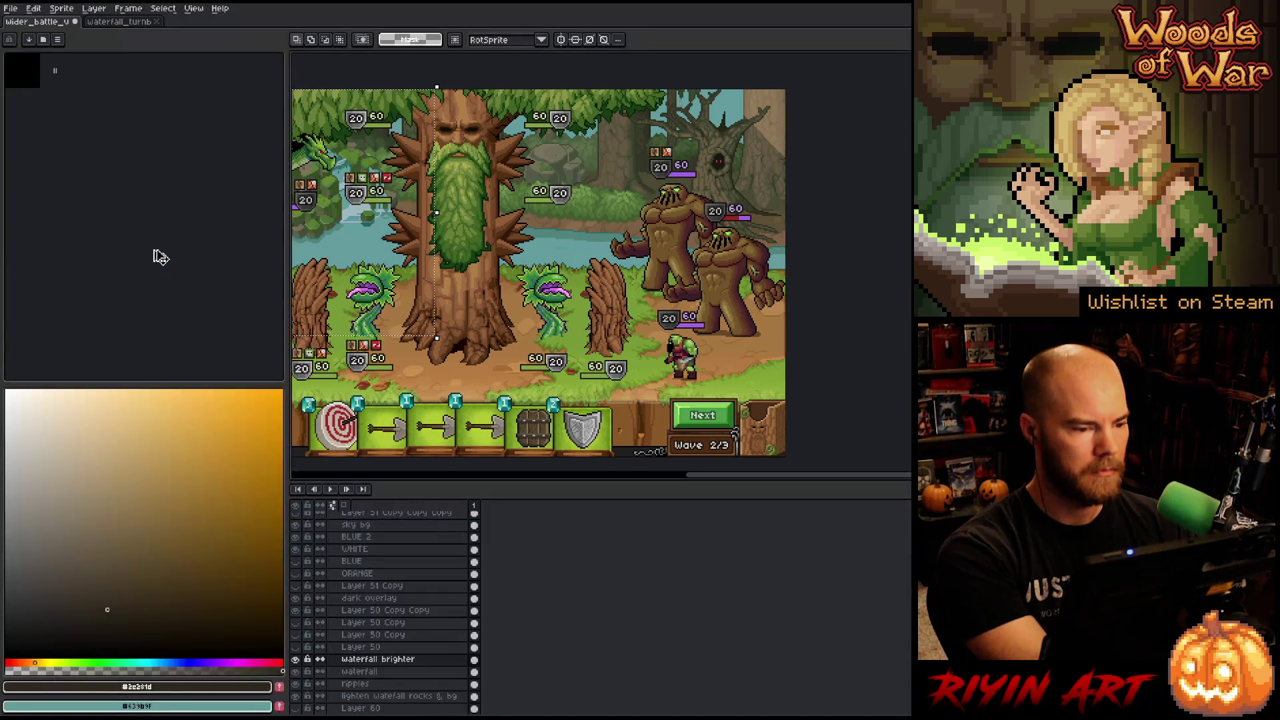
left_click(115, 23)
scroll(392, 533, "up", 1)
left_click(386, 523)
key("shift+n")
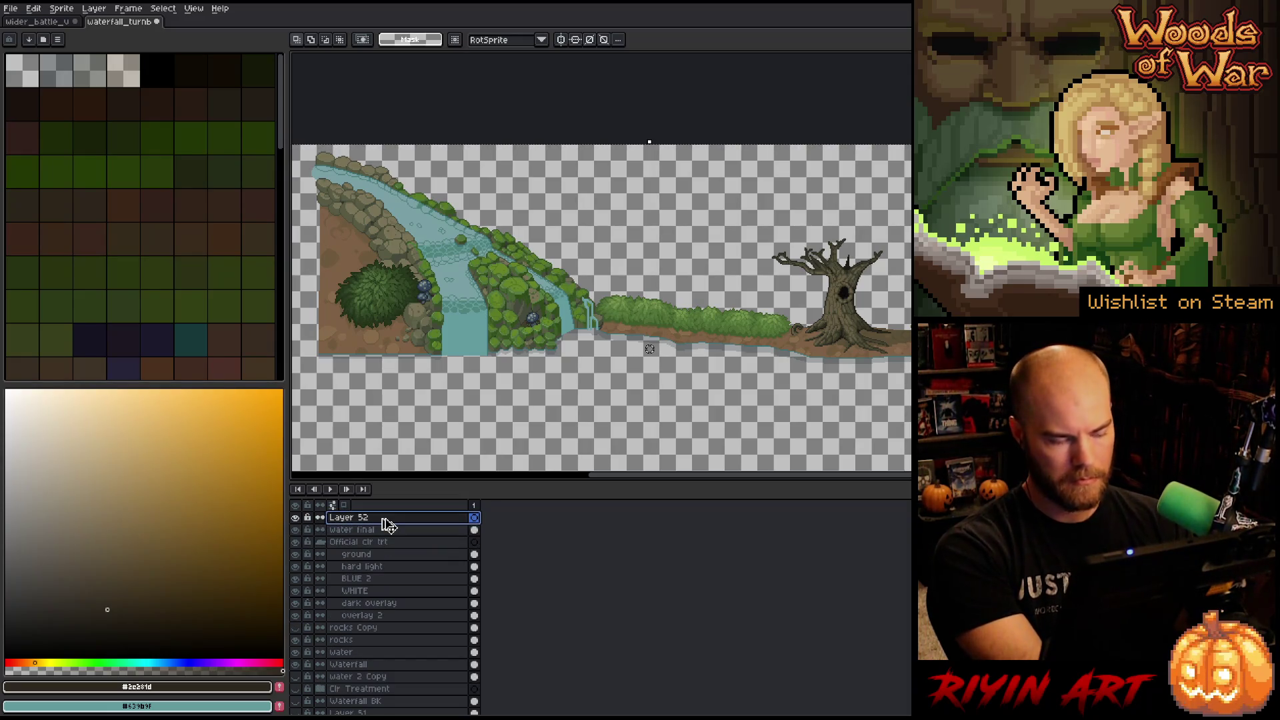
Paste the ripple, lily-pad and frog texture and commit it at the canvas centre over the waterfall.
key("ctrl+v")
left_click_drag(396, 243, 609, 355)
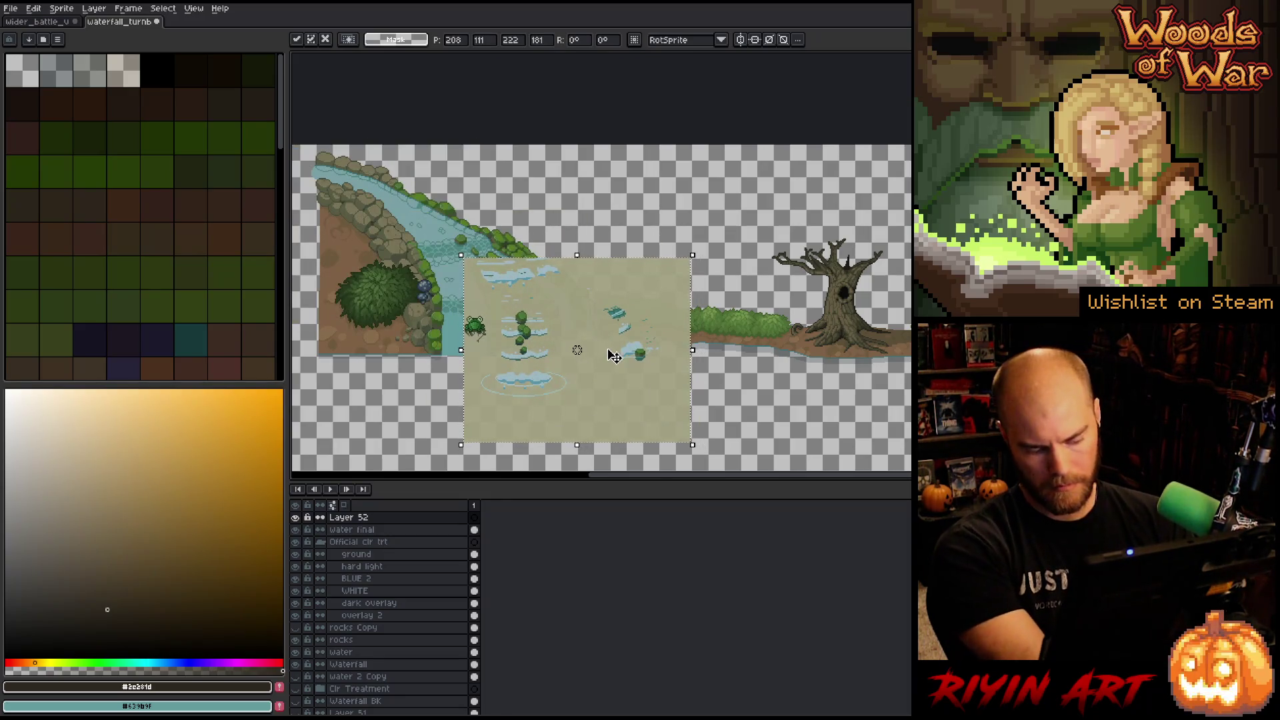
left_click(787, 396)
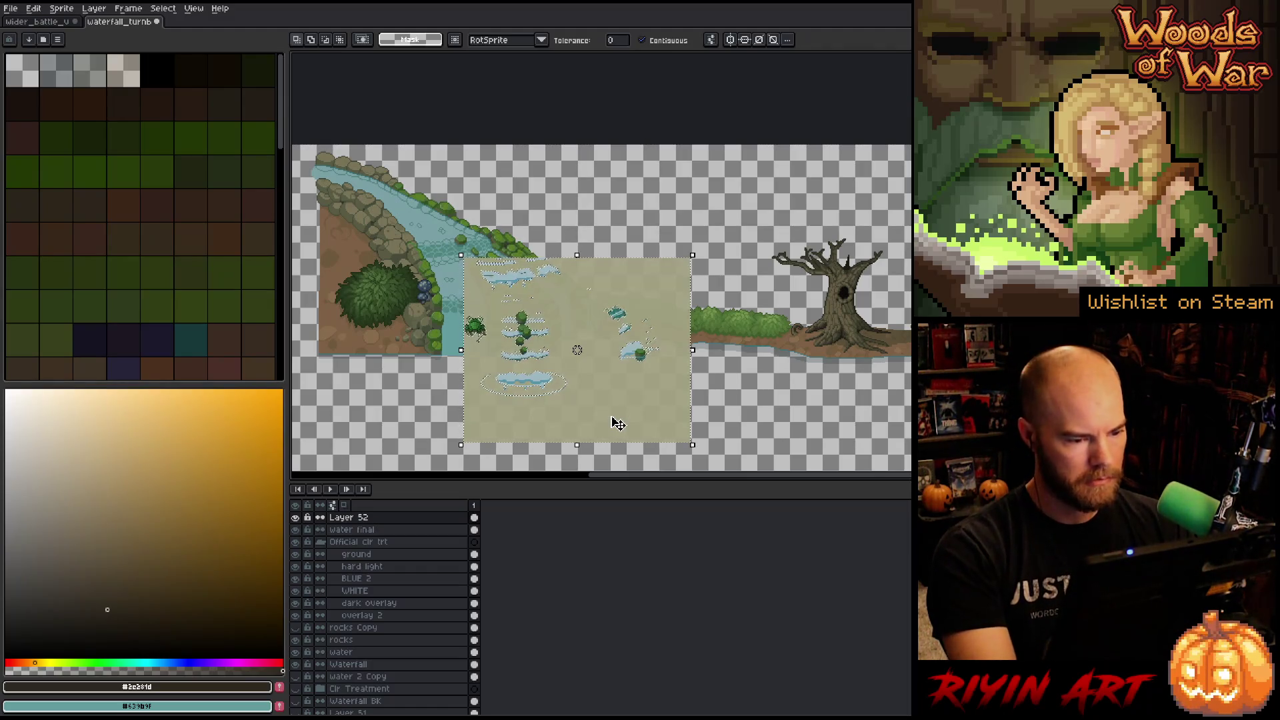
scroll(611, 417, "up", 4)
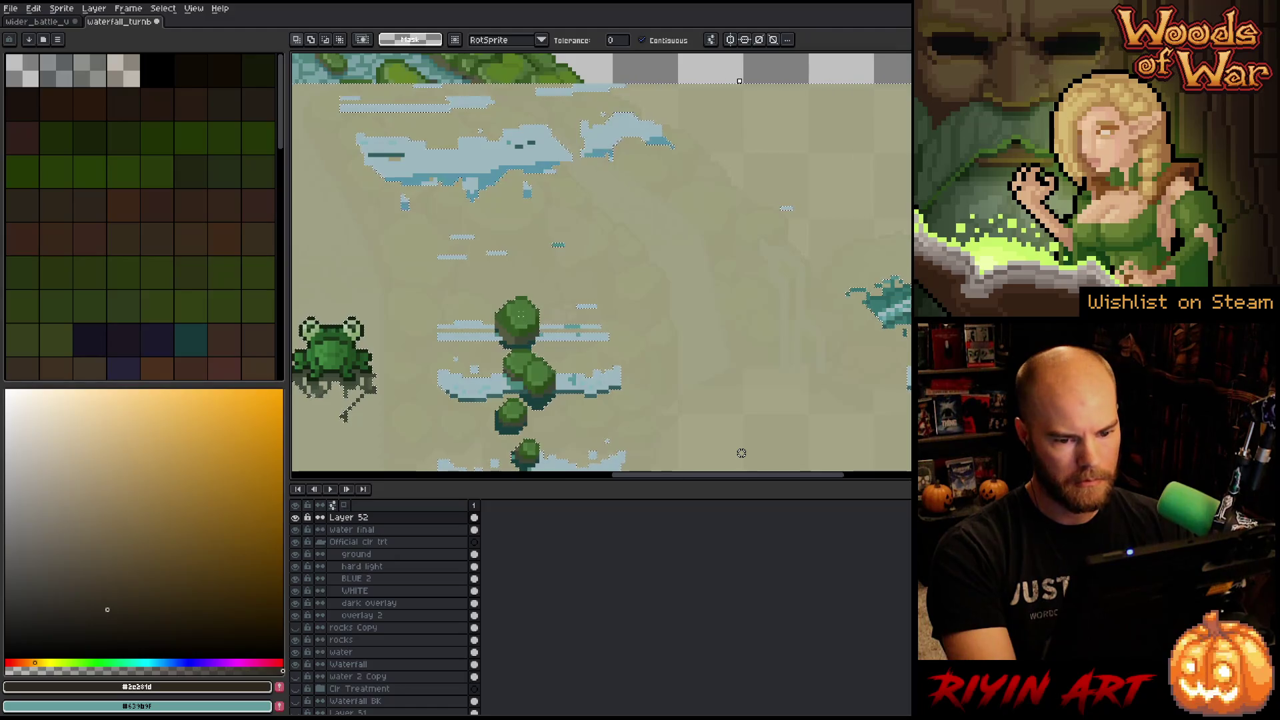
scroll(668, 407, "down", 2)
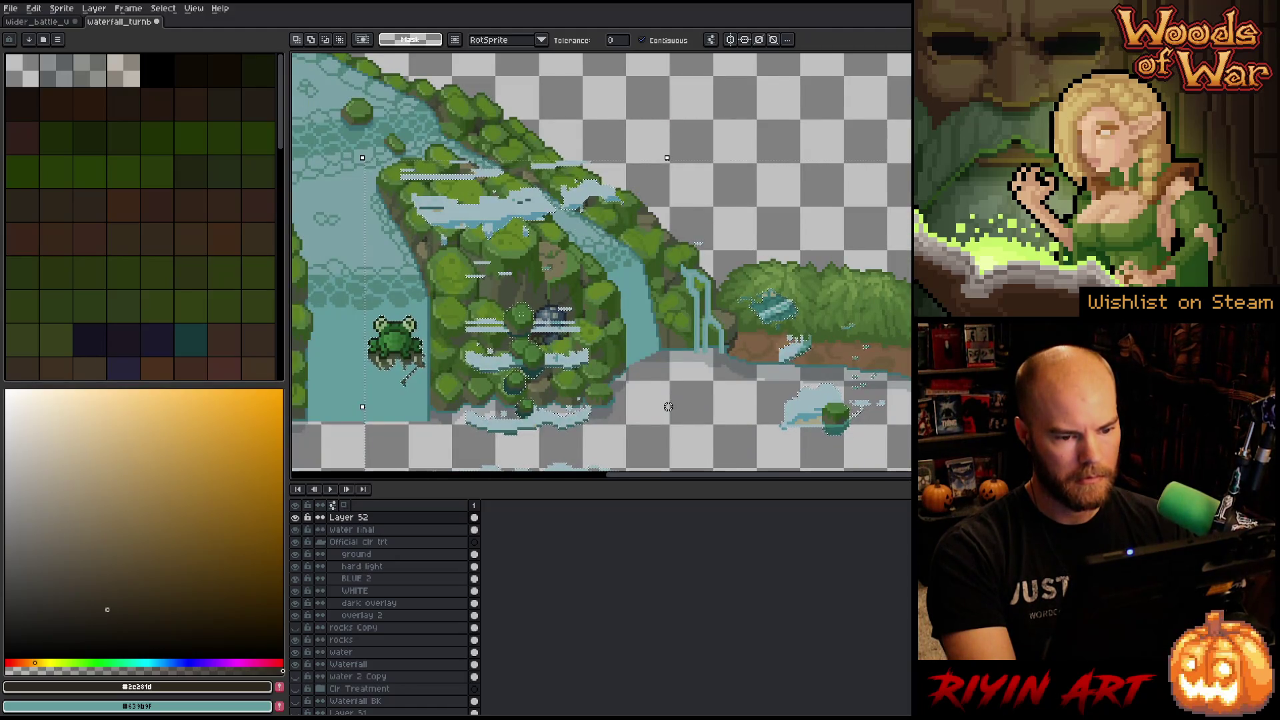
scroll(668, 407, "down", 2)
scroll(614, 372, "up", 1)
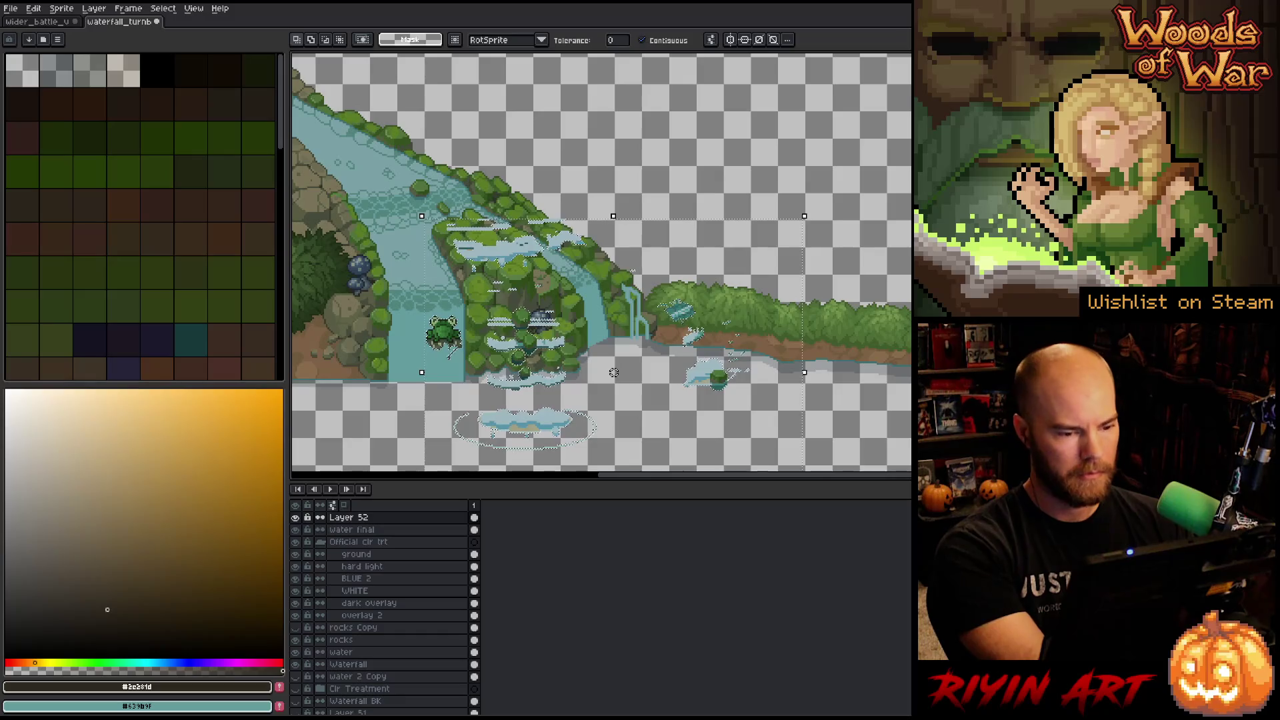
key("Return")
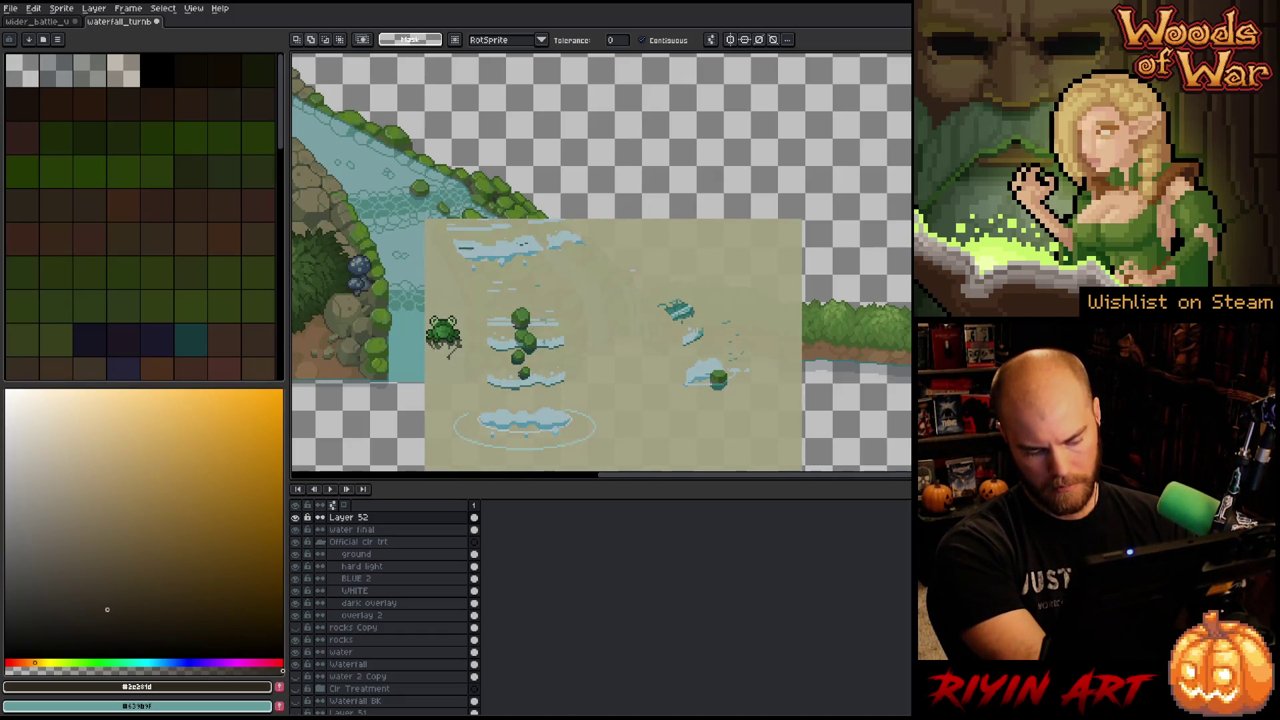
key("shift+r")
Replace the texture's beige background colour with full transparency.
left_click(714, 448)
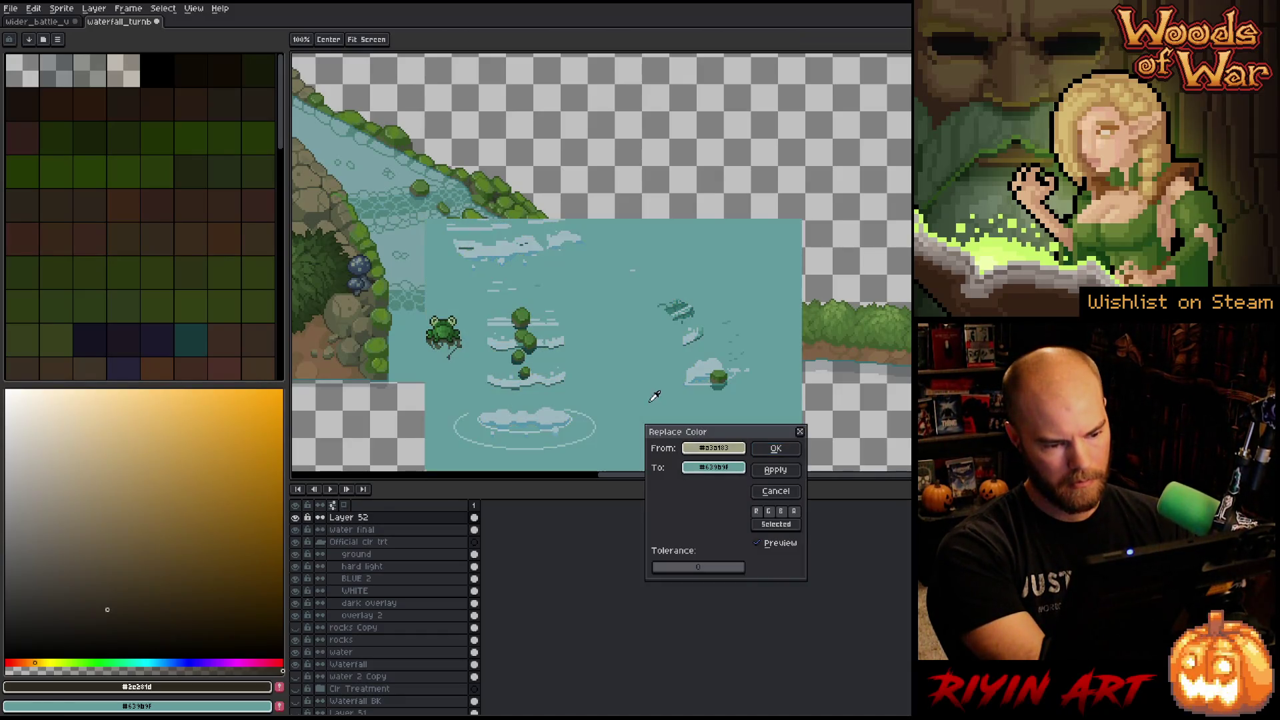
left_click(686, 467)
left_click(725, 557)
left_click(551, 552)
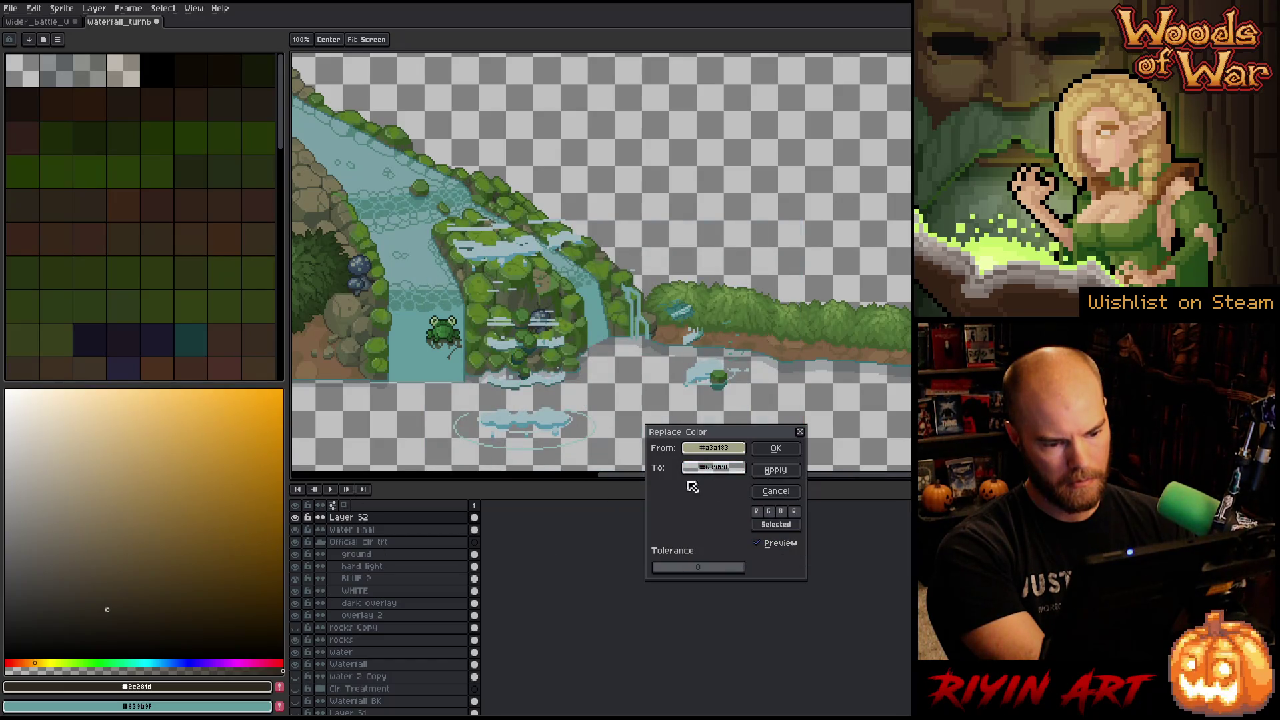
left_click(775, 448)
scroll(775, 448, "down", 1)
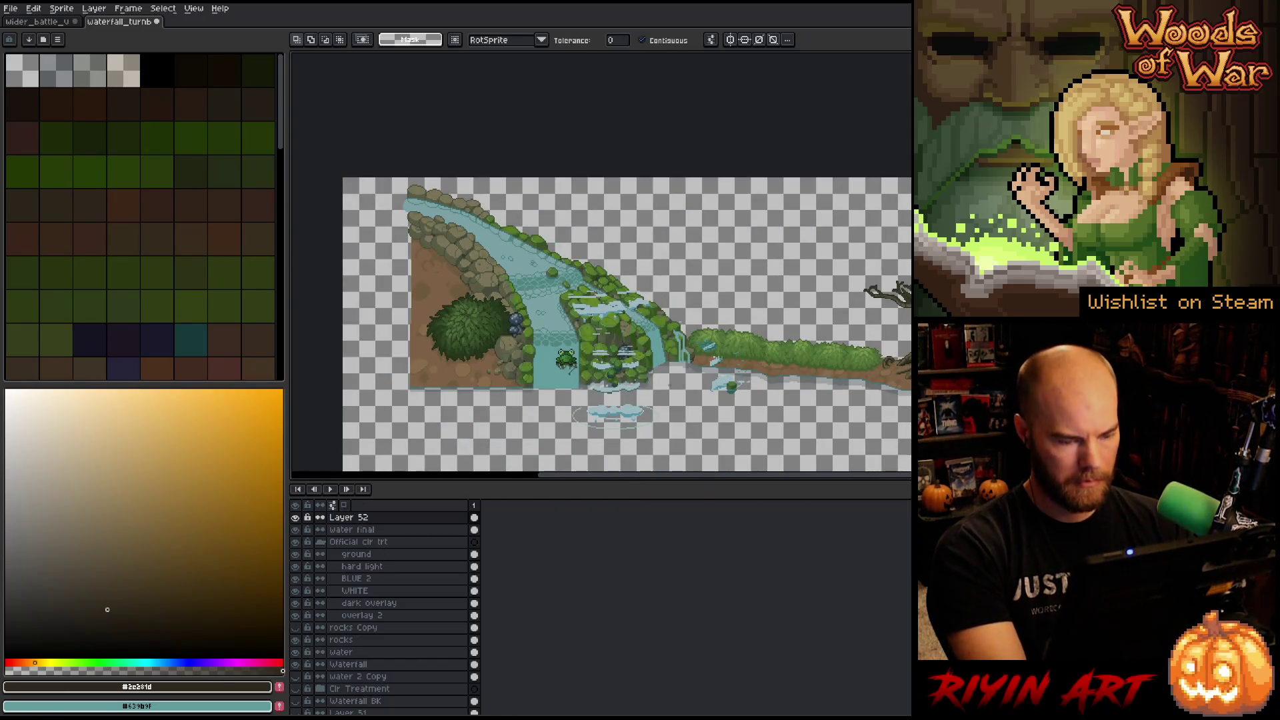
Move the ripple layer up and left so its ripples line up with the waterfall.
key("v")
mouse_move(627, 420)
left_mouse_down()
mouse_move(577, 386)
mouse_move(573, 396)
left_mouse_up()
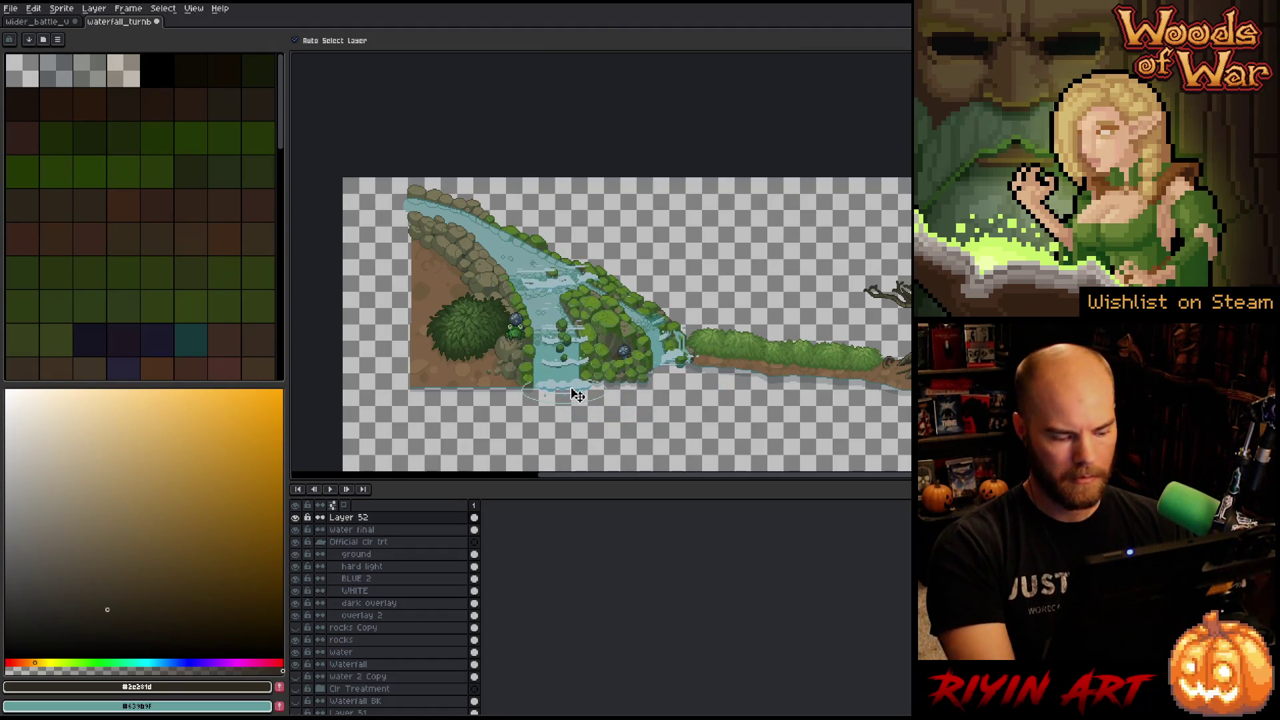
key("ctrl")
scroll(574, 397, "up", 5)
mouse_move(563, 351)
left_mouse_down()
mouse_move(526, 314)
mouse_move(518, 368)
left_mouse_up()
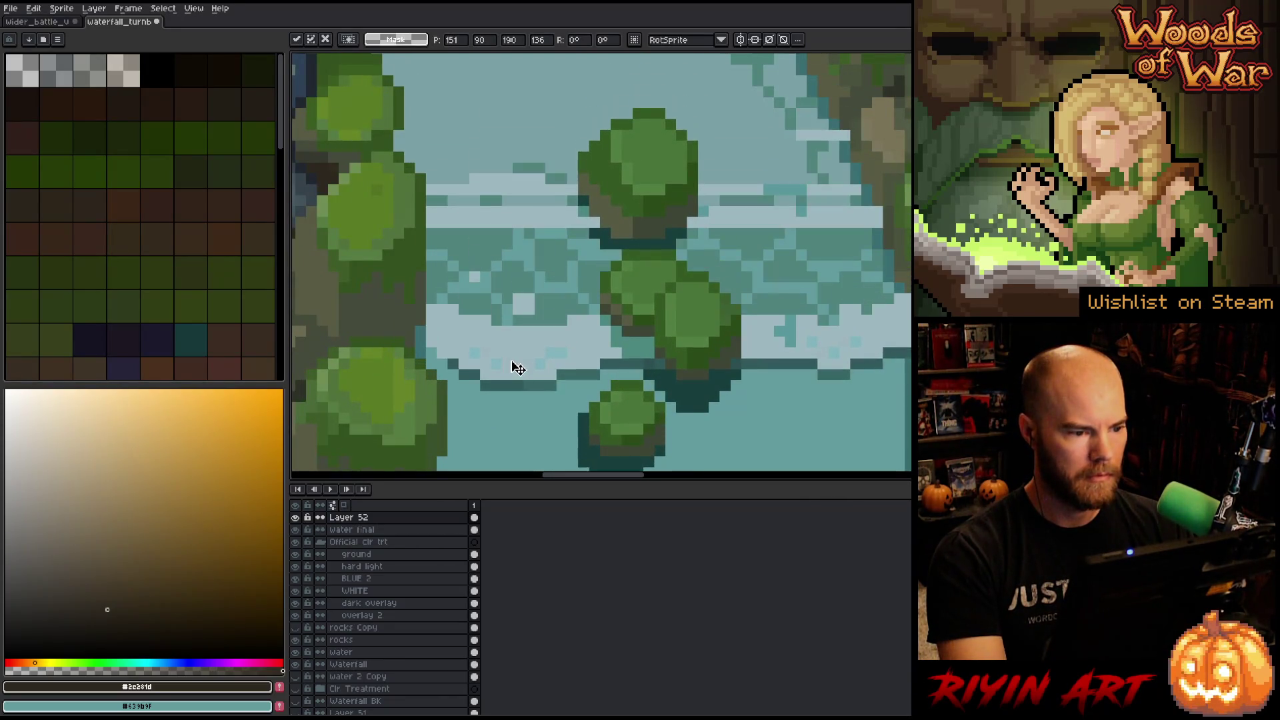
scroll(520, 370, "down", 4)
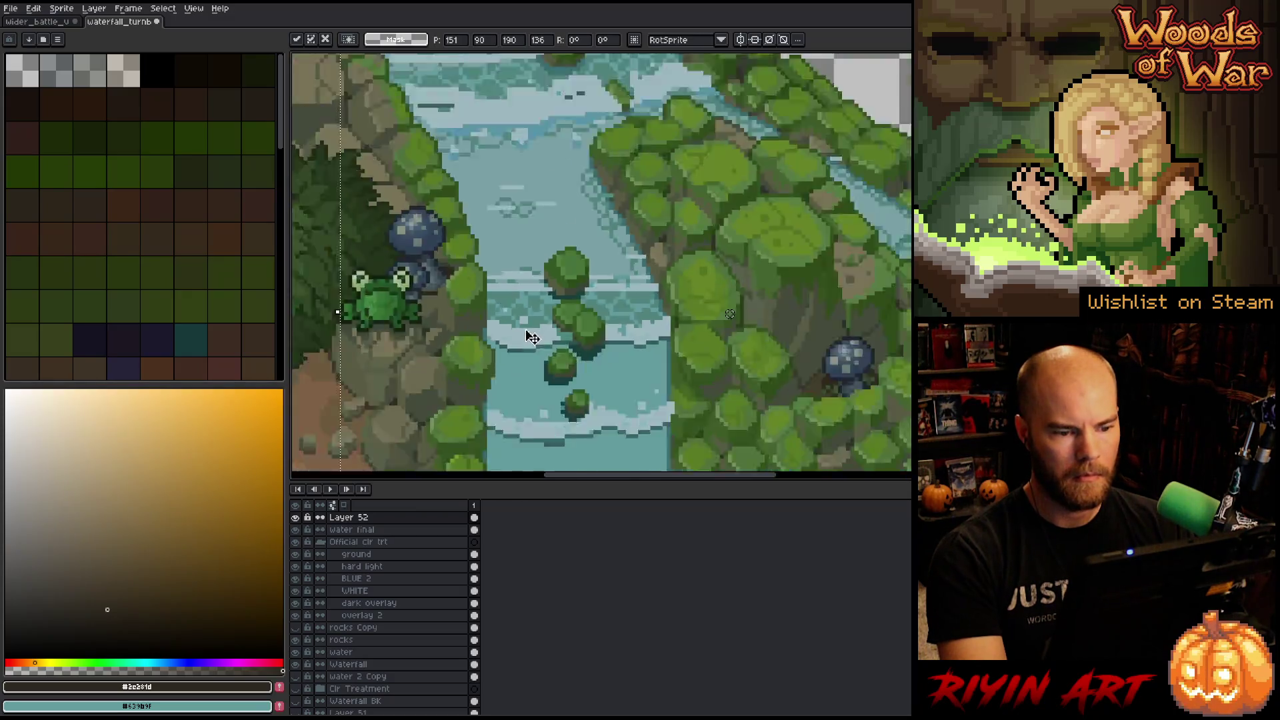
left_click_drag(674, 379, 606, 345)
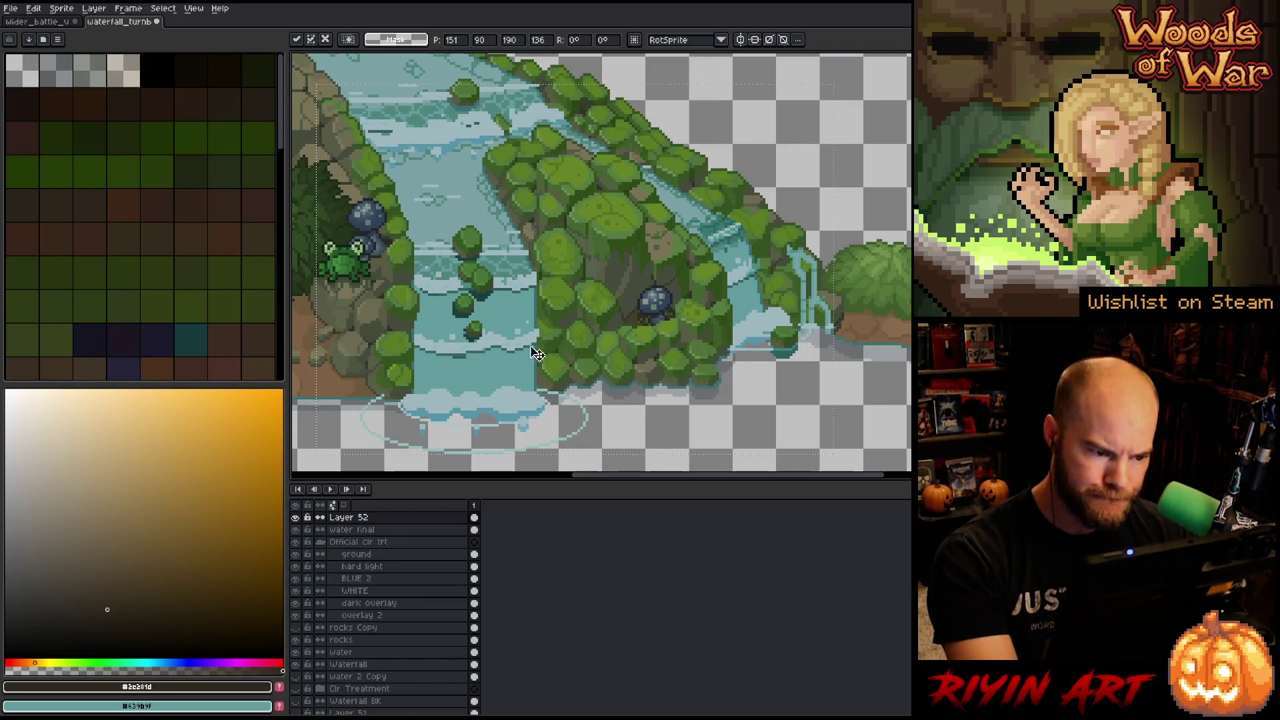
Toggle Layer 52 on and off to compare the foam, leaving it visible.
left_click(295, 518)
left_click(296, 517)
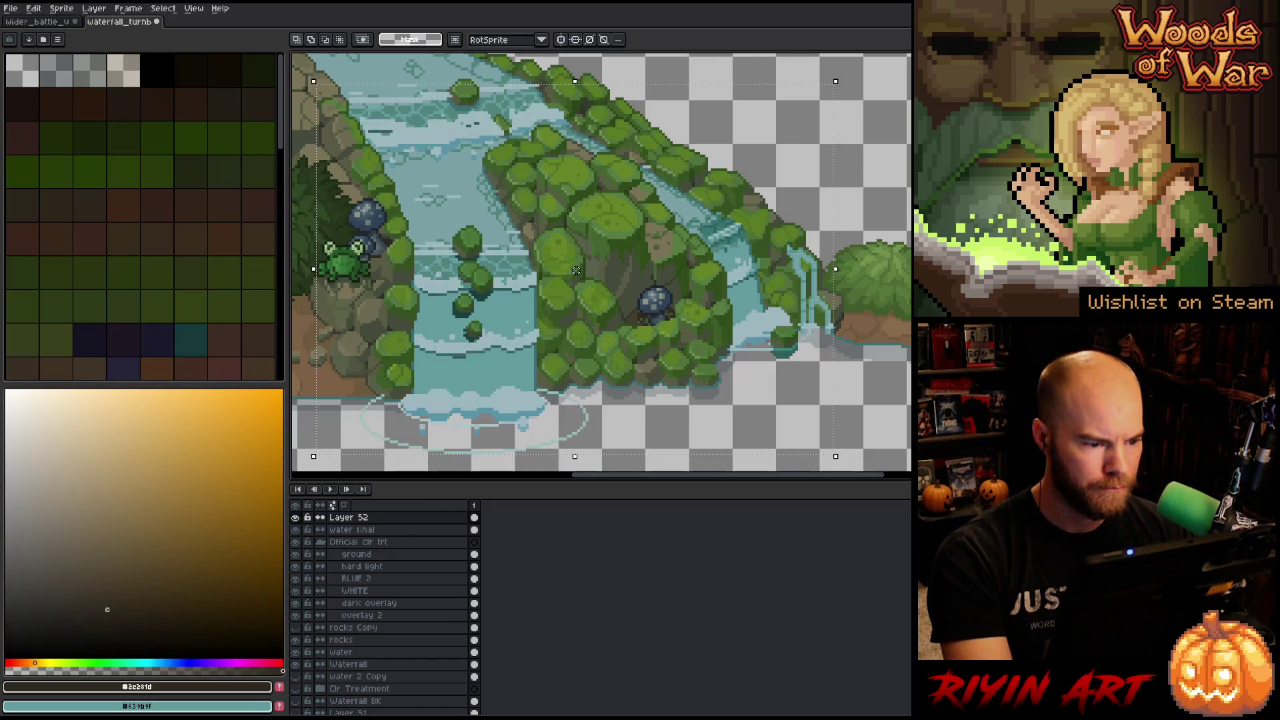
left_click(295, 518)
left_click(295, 517)
left_click(295, 518)
left_click(296, 517)
left_click(295, 517)
left_click(295, 518)
left_click(296, 518)
left_click(295, 518)
left_click(296, 518)
left_click(295, 517)
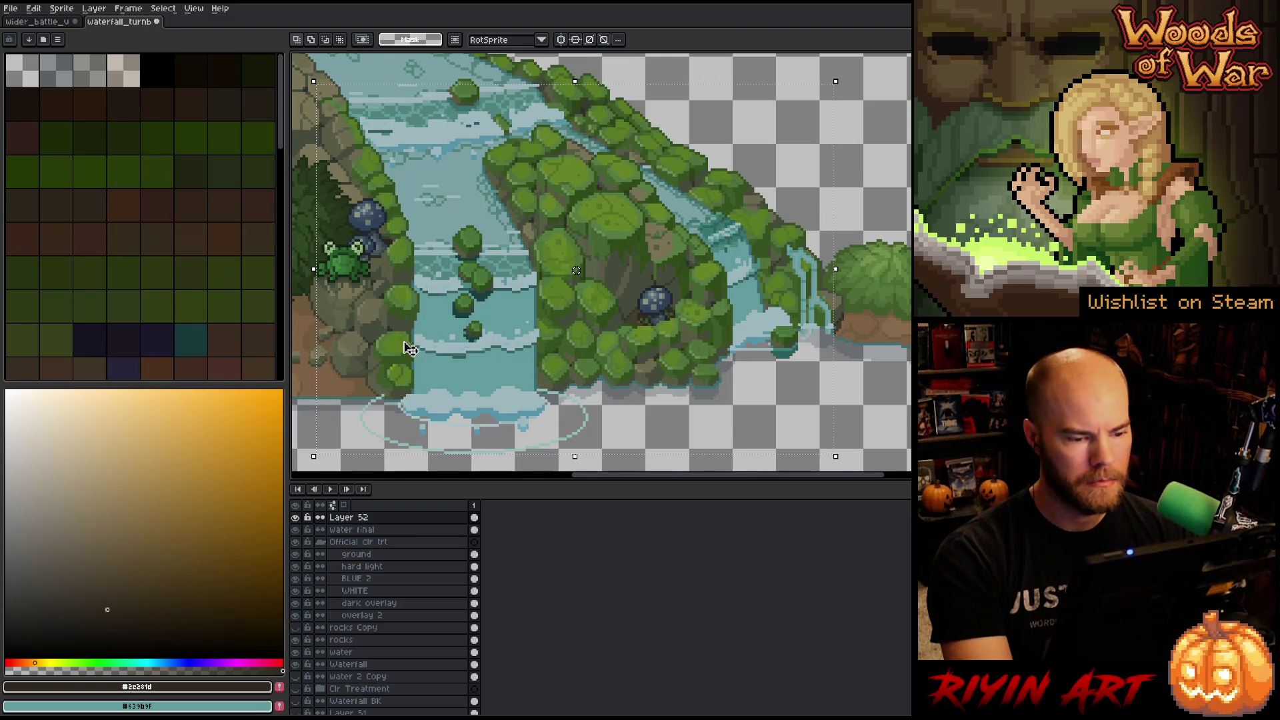
Select the frog with a rectangle and move it onto the central rock.
left_click_drag(327, 292, 406, 310)
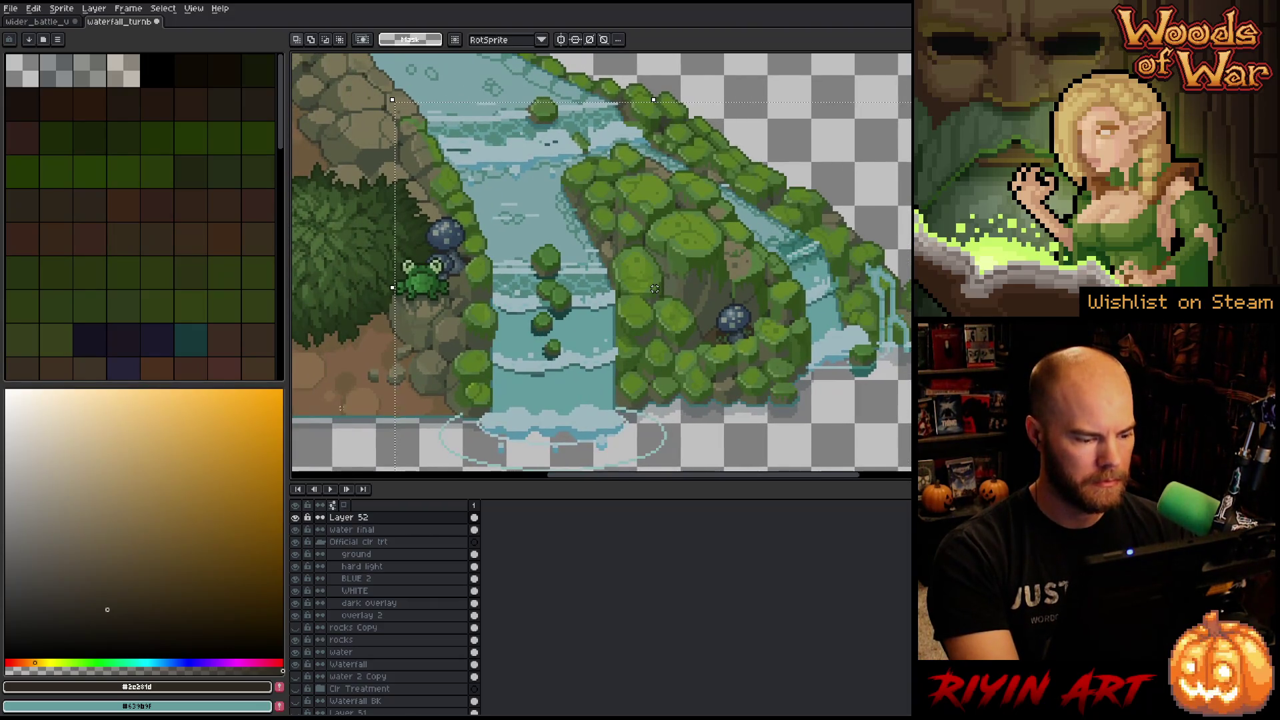
mouse_move(350, 228)
left_mouse_down()
mouse_move(457, 325)
mouse_move(424, 293)
left_mouse_up()
mouse_move(402, 262)
left_mouse_down()
mouse_move(638, 287)
mouse_move(711, 353)
mouse_move(770, 377)
mouse_move(741, 341)
mouse_move(678, 327)
mouse_move(741, 326)
mouse_move(731, 357)
mouse_move(737, 267)
mouse_move(688, 228)
left_mouse_up()
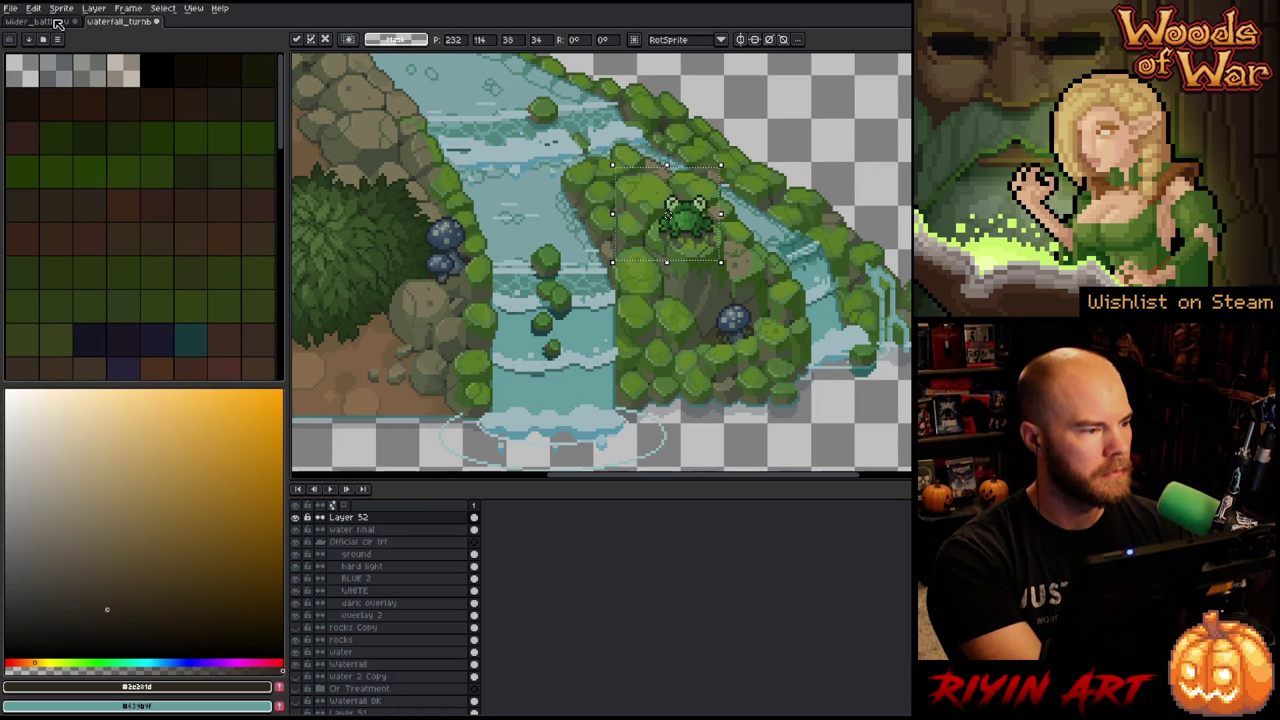
After checking the wider_battle scene, move the frog down-right onto the lower rocks and commit.
left_click(58, 22)
left_click_drag(722, 476, 629, 473)
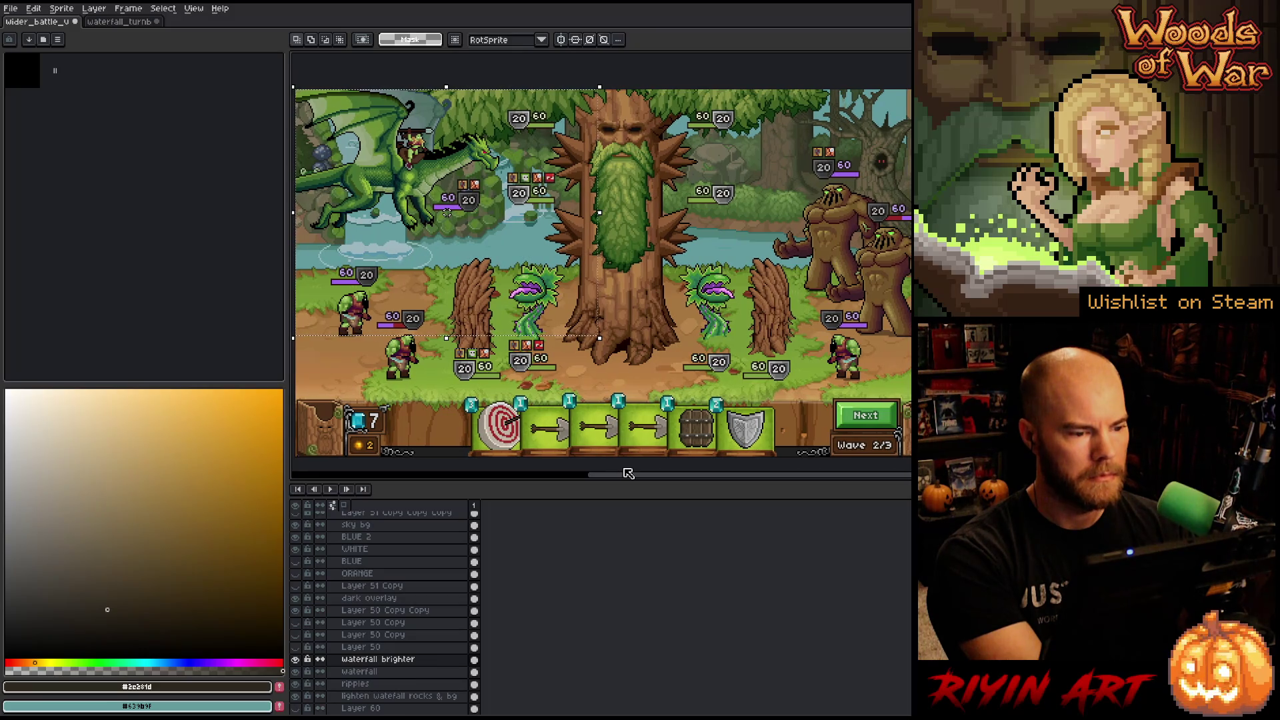
left_click(112, 22)
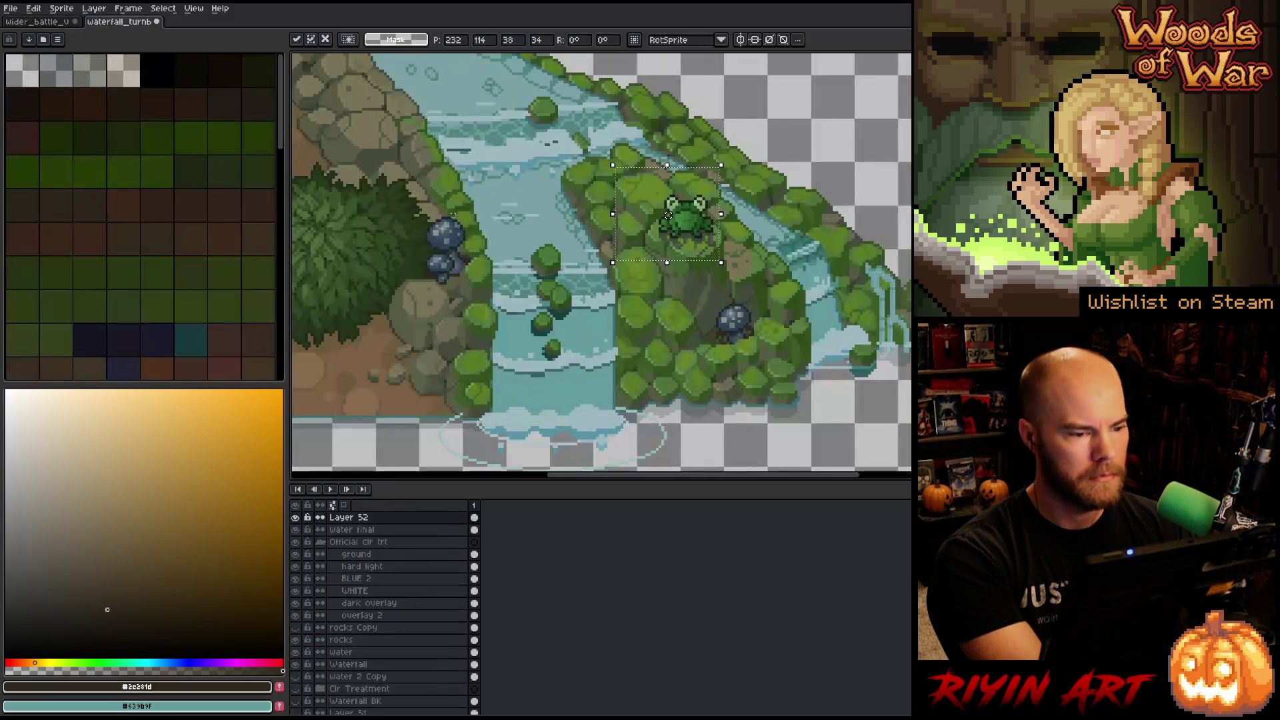
mouse_move(670, 245)
left_mouse_down()
mouse_move(752, 378)
mouse_move(767, 380)
left_mouse_up()
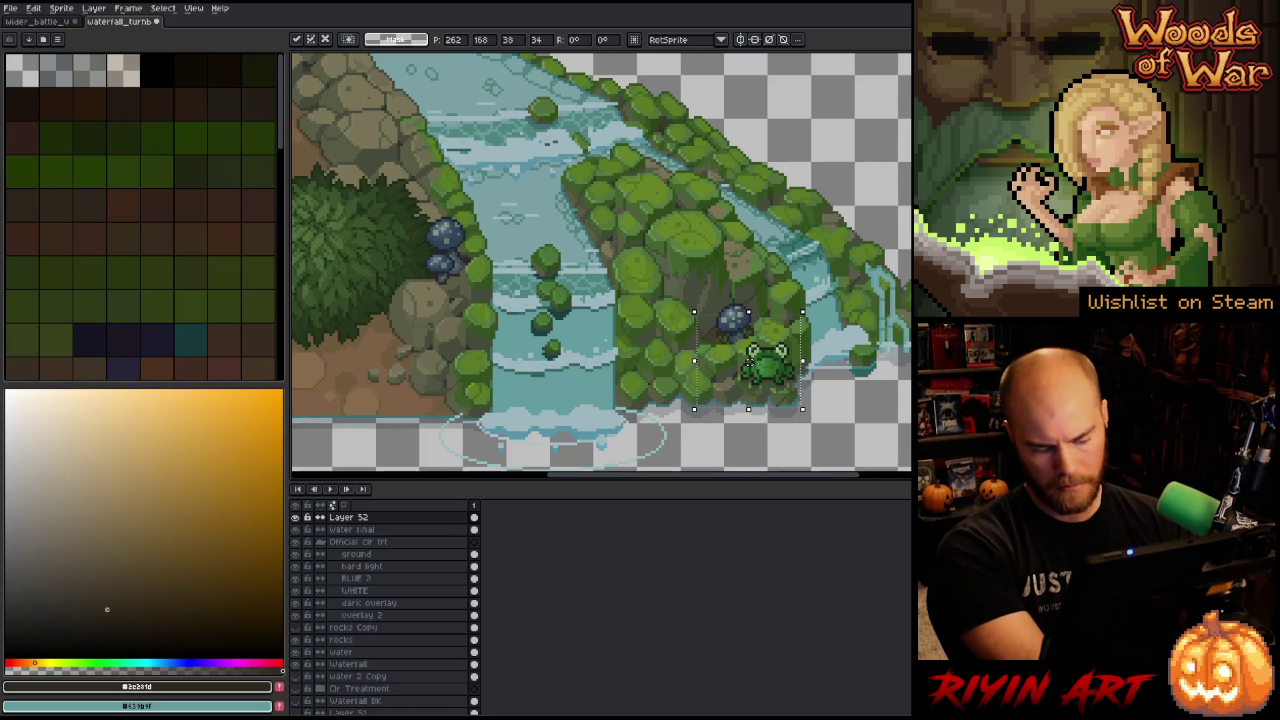
key("Return")
scroll(749, 361, "up", 4)
scroll(763, 393, "down", 1)
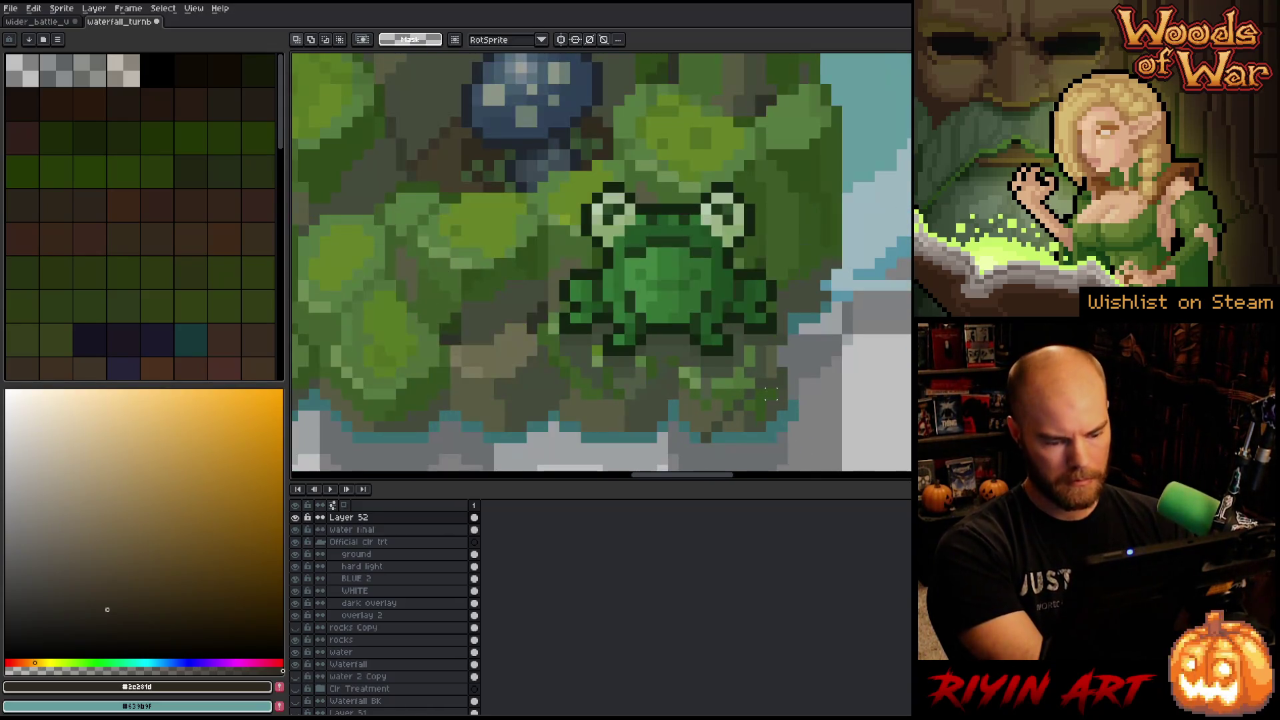
Run Replace Color on the frog's dark shadow colour.
key("shift+r")
left_click(648, 393)
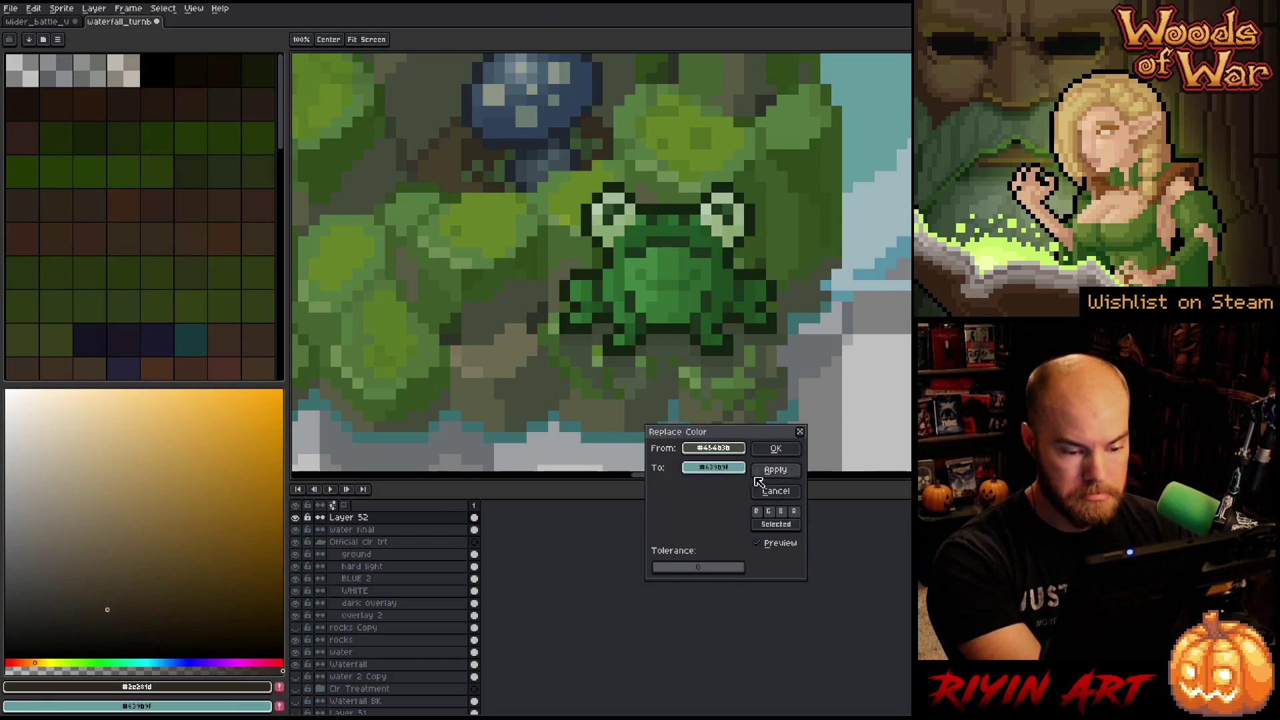
left_click(775, 490)
Solo Layer 52 and erase the stray shadow pixels trailing below the frog.
left_click(296, 517, "alt")
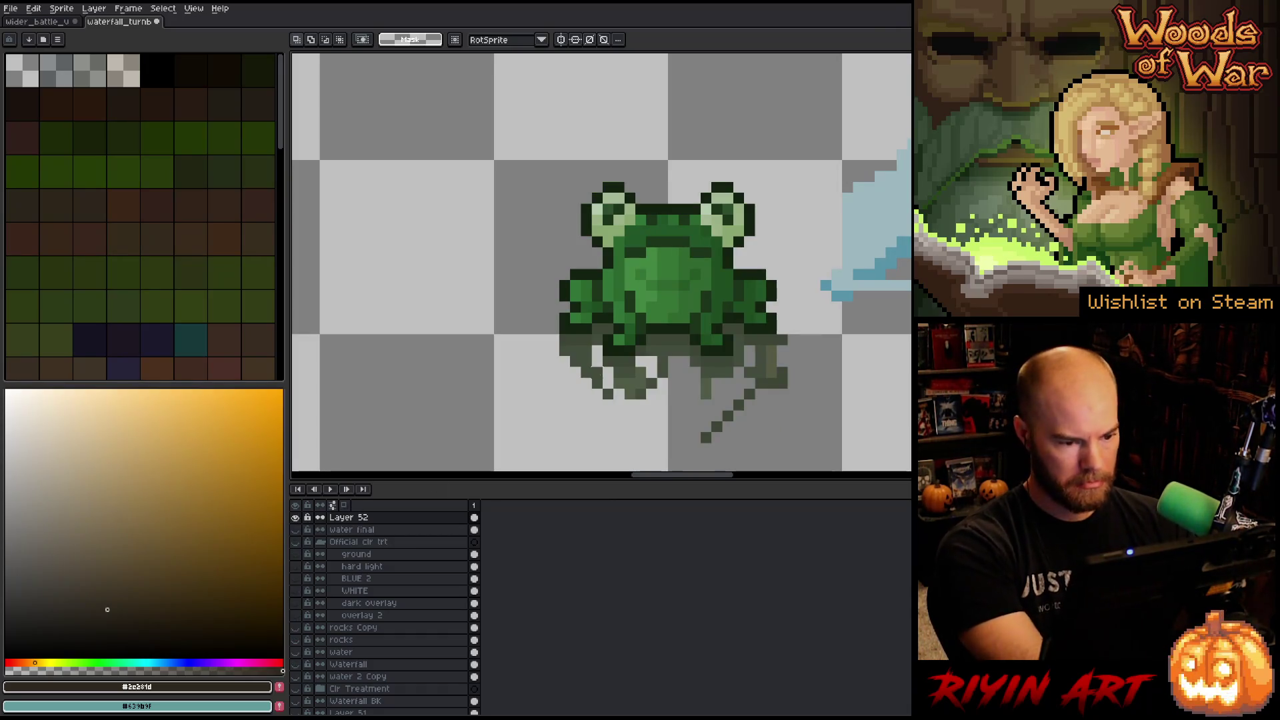
key("e")
mouse_move(781, 347)
left_mouse_down()
mouse_move(774, 390)
mouse_move(771, 360)
mouse_move(717, 427)
mouse_move(740, 342)
mouse_move(706, 384)
mouse_move(684, 350)
mouse_move(653, 350)
mouse_move(637, 390)
mouse_move(609, 405)
mouse_move(597, 361)
mouse_move(587, 380)
mouse_move(574, 351)
left_mouse_up()
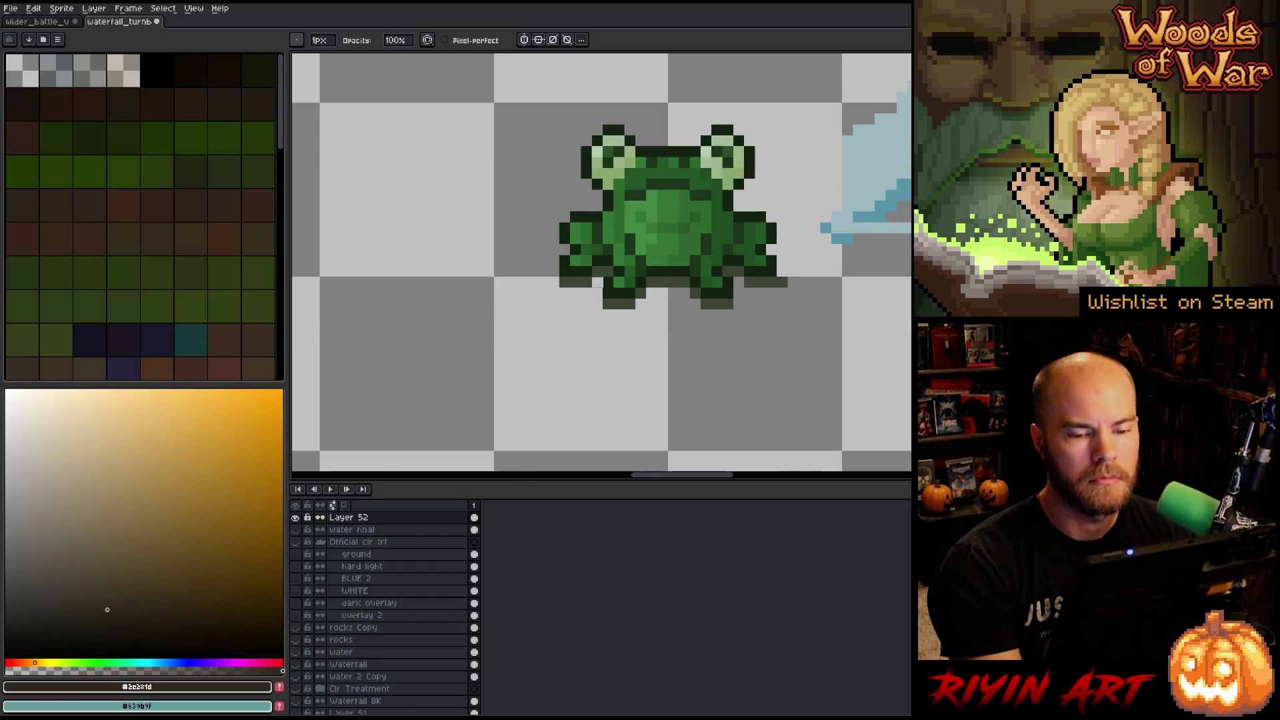
scroll(588, 310, "down", 3)
scroll(617, 314, "down", 2)
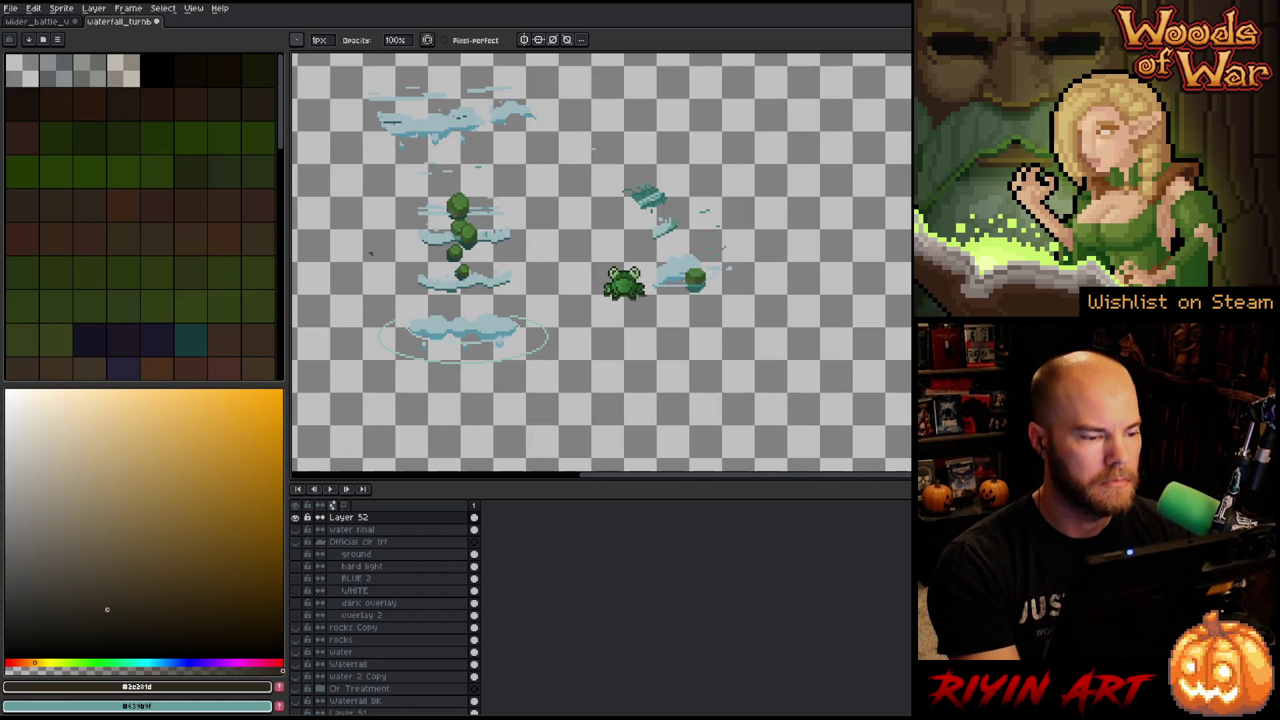
Restore all layers and zoom in on the cleaned frog on the mossy rock beside the waterfall.
scroll(617, 305, "up", 1)
scroll(615, 304, "down", 1)
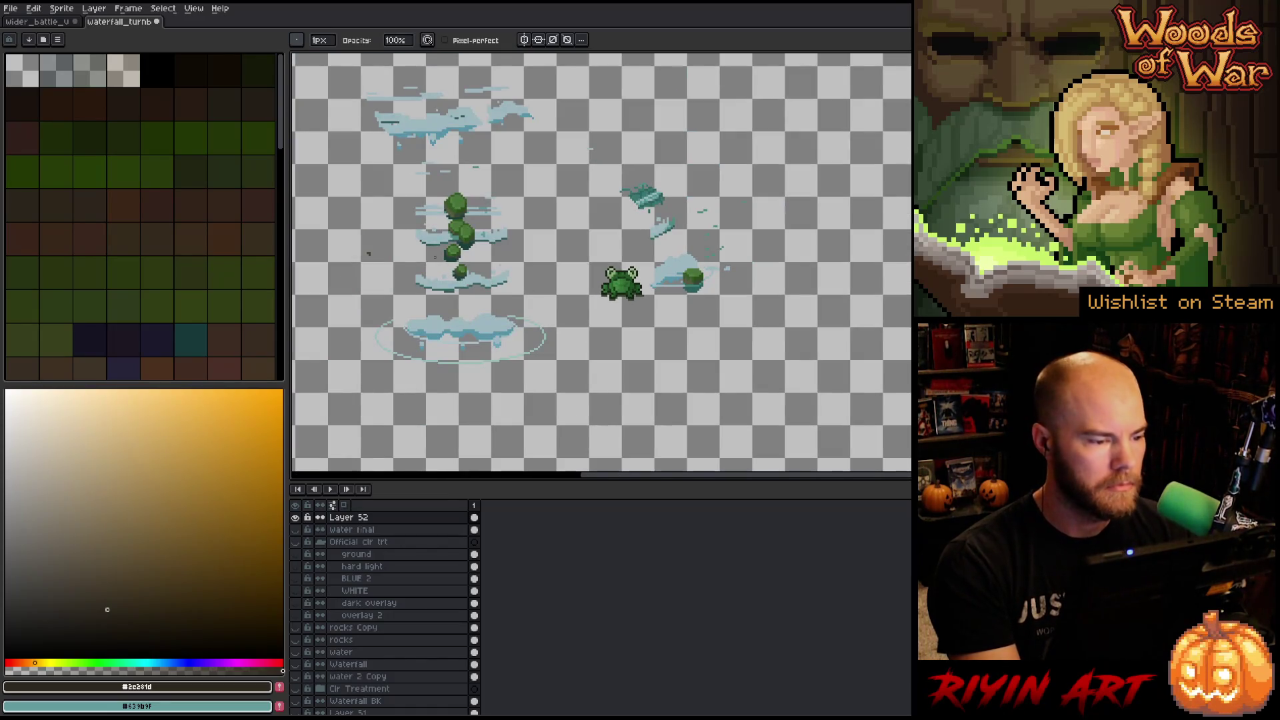
left_click(295, 518, "alt")
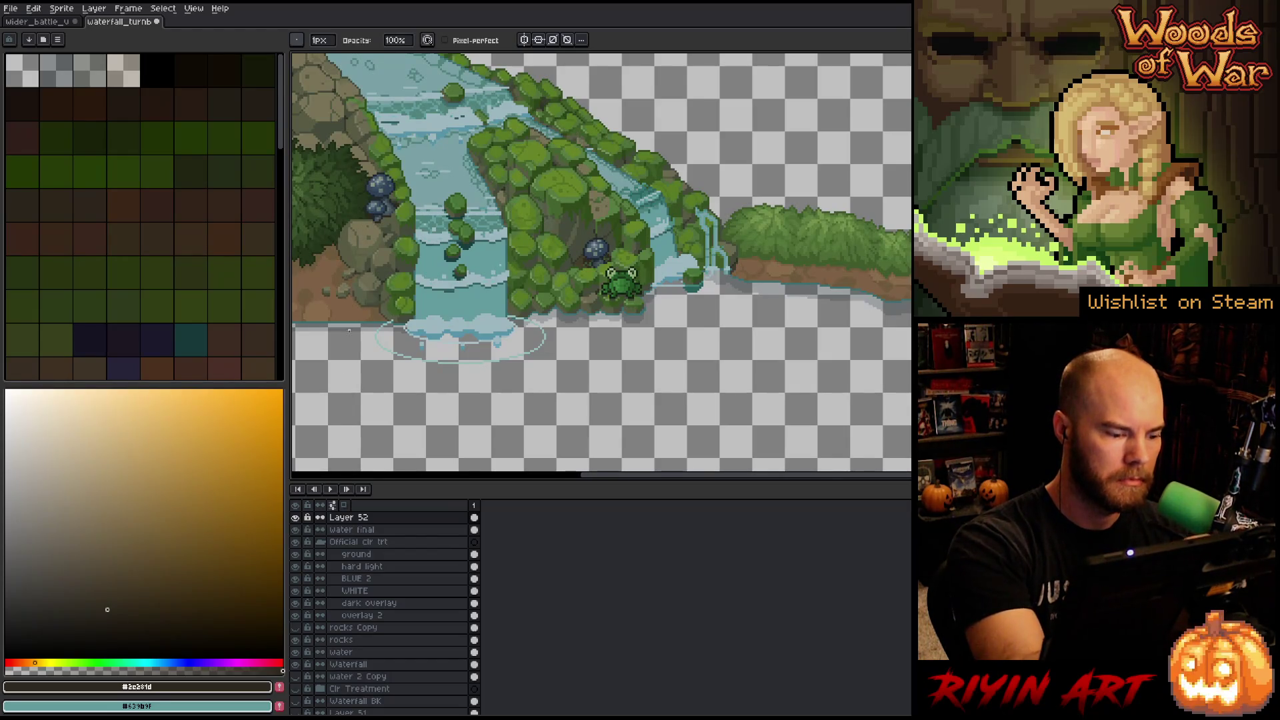
left_click(295, 518, "alt")
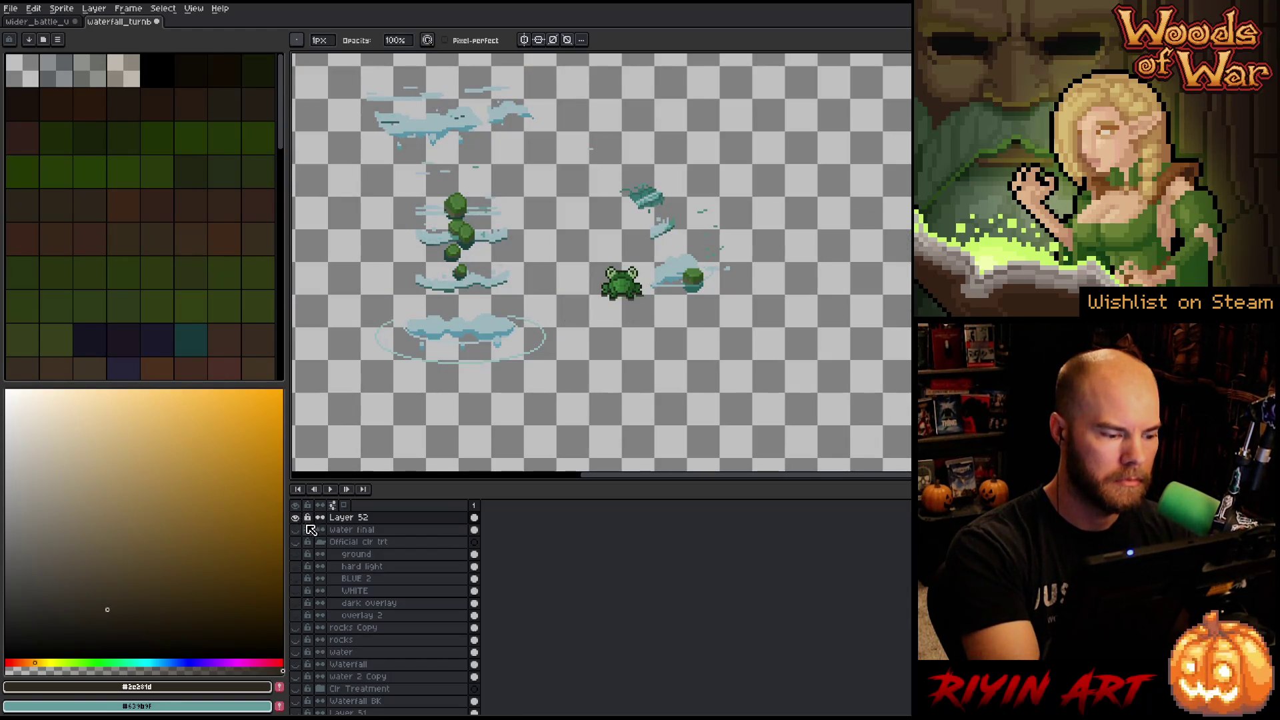
left_click(297, 518, "alt")
left_click_drag(727, 277, 766, 337)
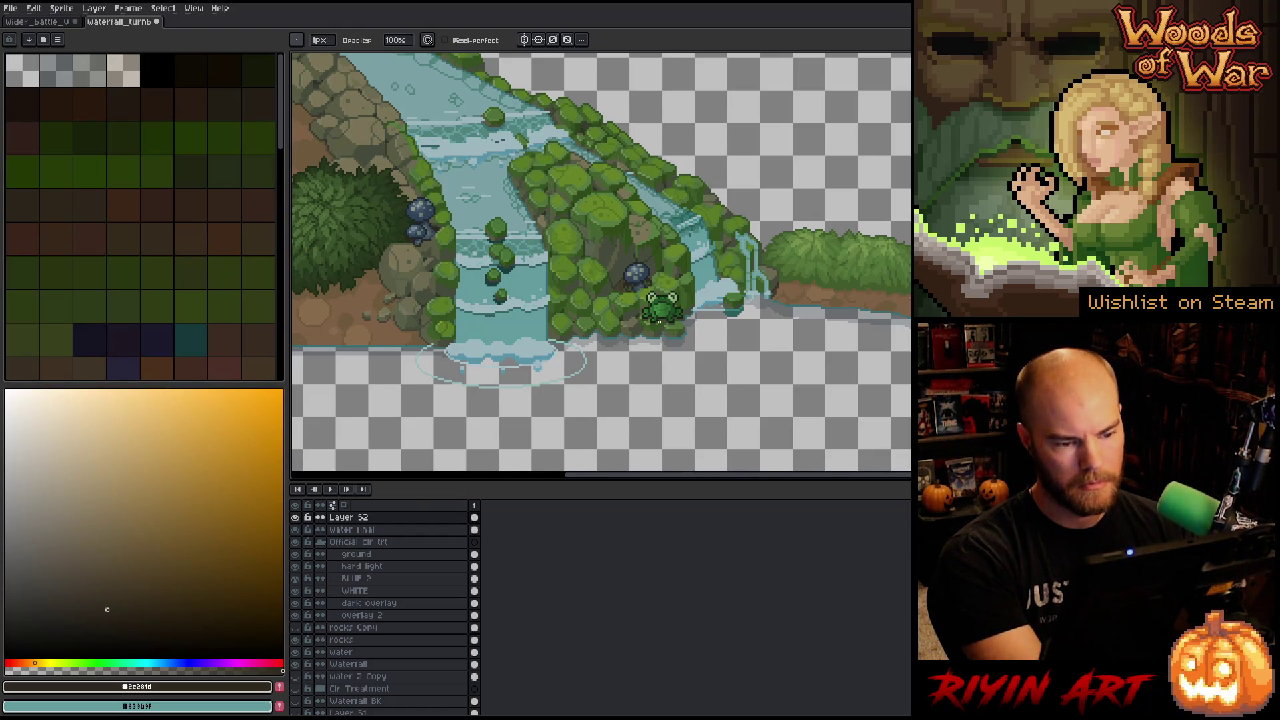
scroll(559, 361, "down", 2)
scroll(638, 344, "up", 4)
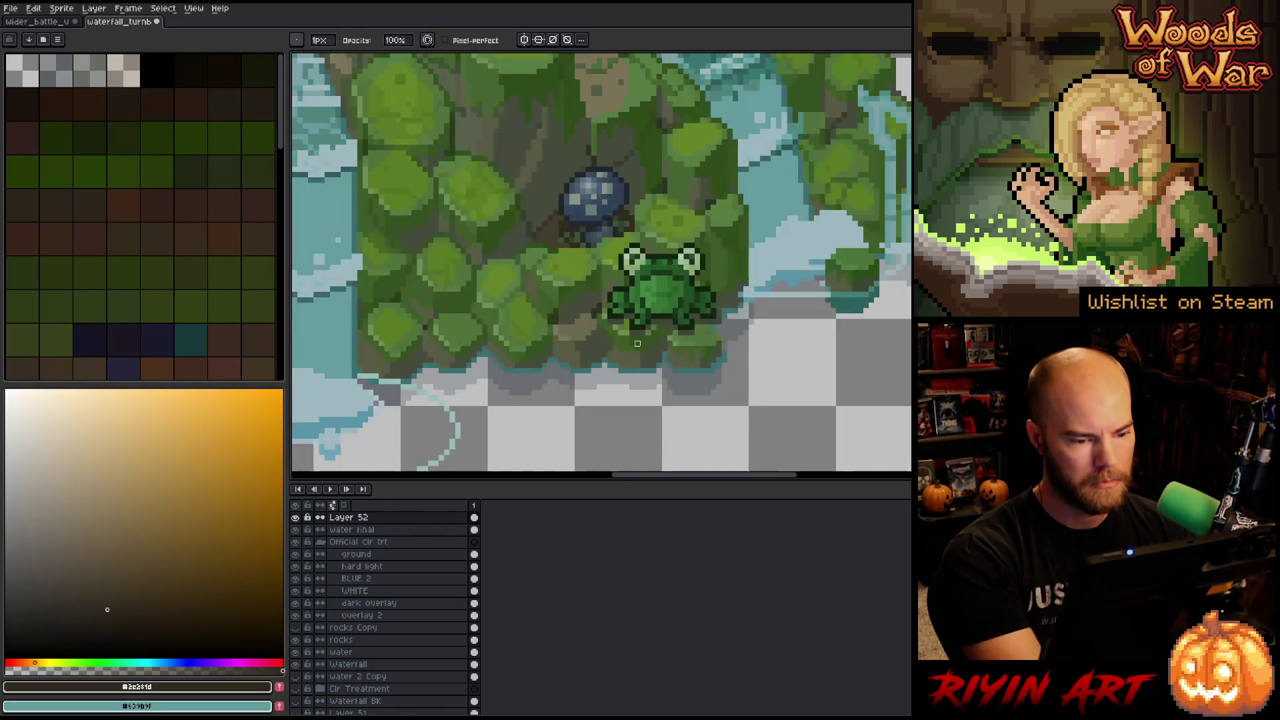
Zoom in on the frog and sample its surrounding moss, grey-green and olive tones to compare.
mouse_move(638, 343)
left_mouse_down()
mouse_move(754, 316)
mouse_move(665, 339)
left_mouse_up()
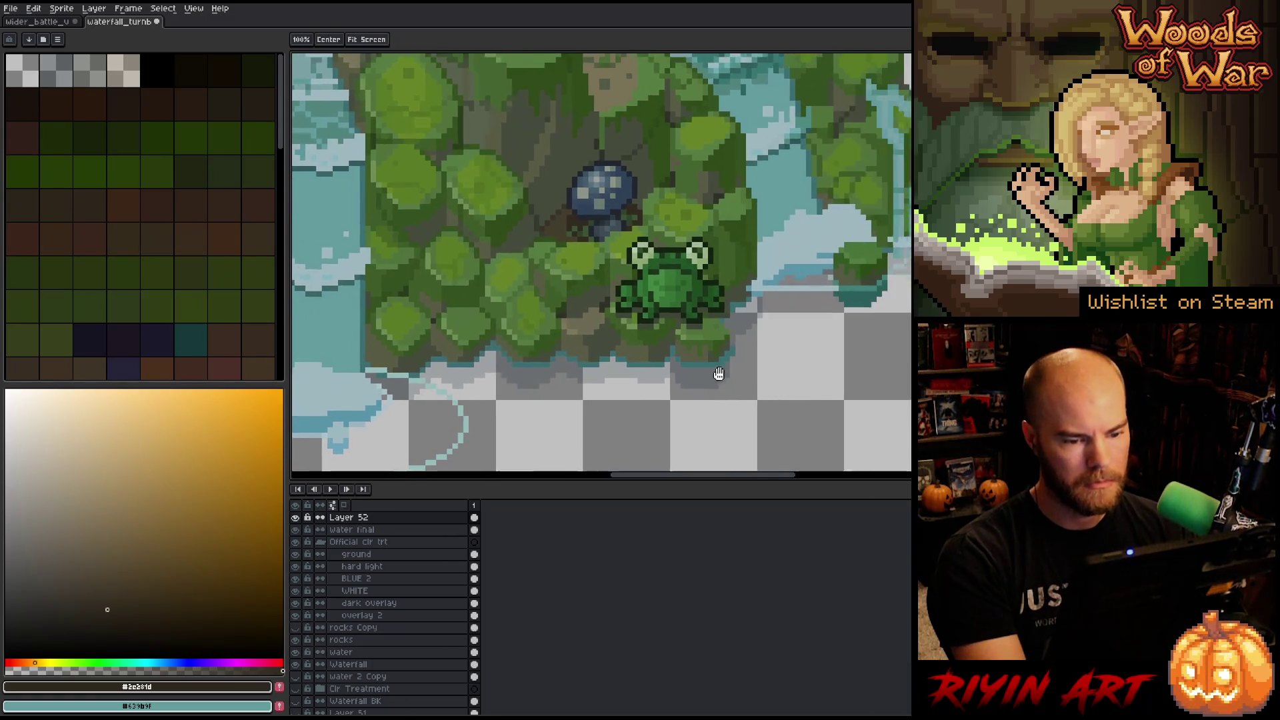
scroll(691, 339, "up", 2)
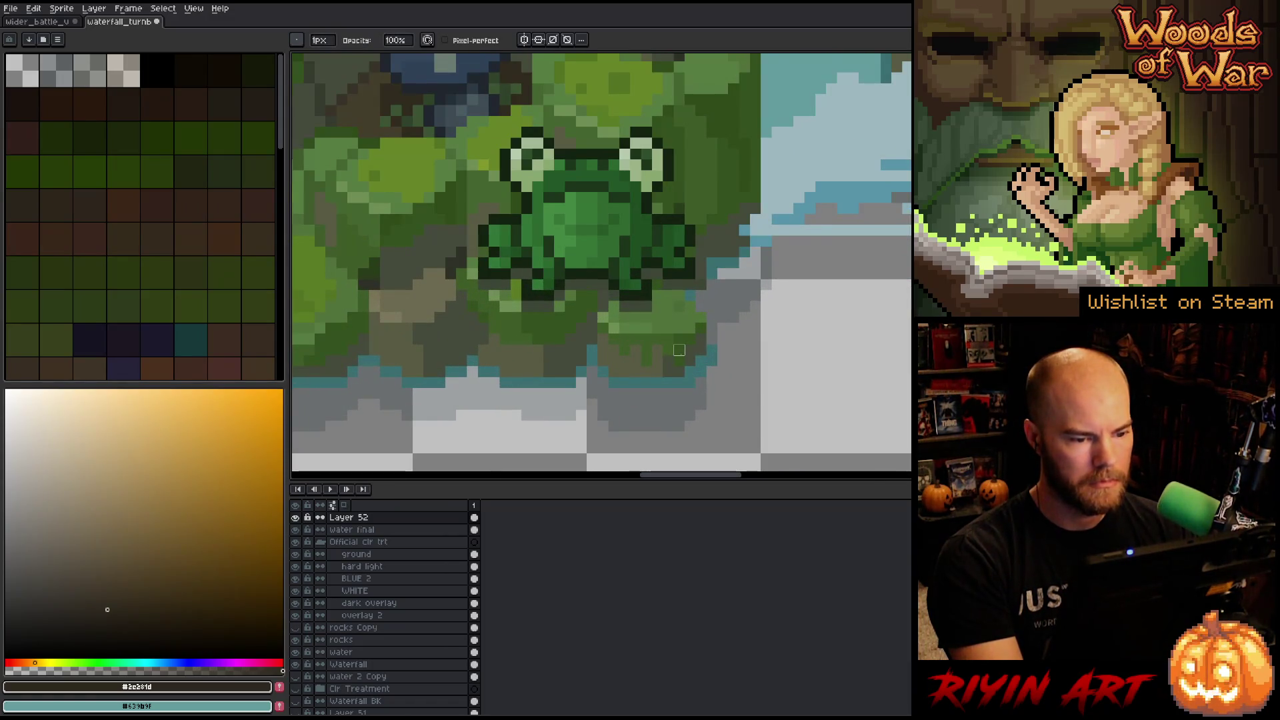
key("e")
left_click(687, 325, "alt")
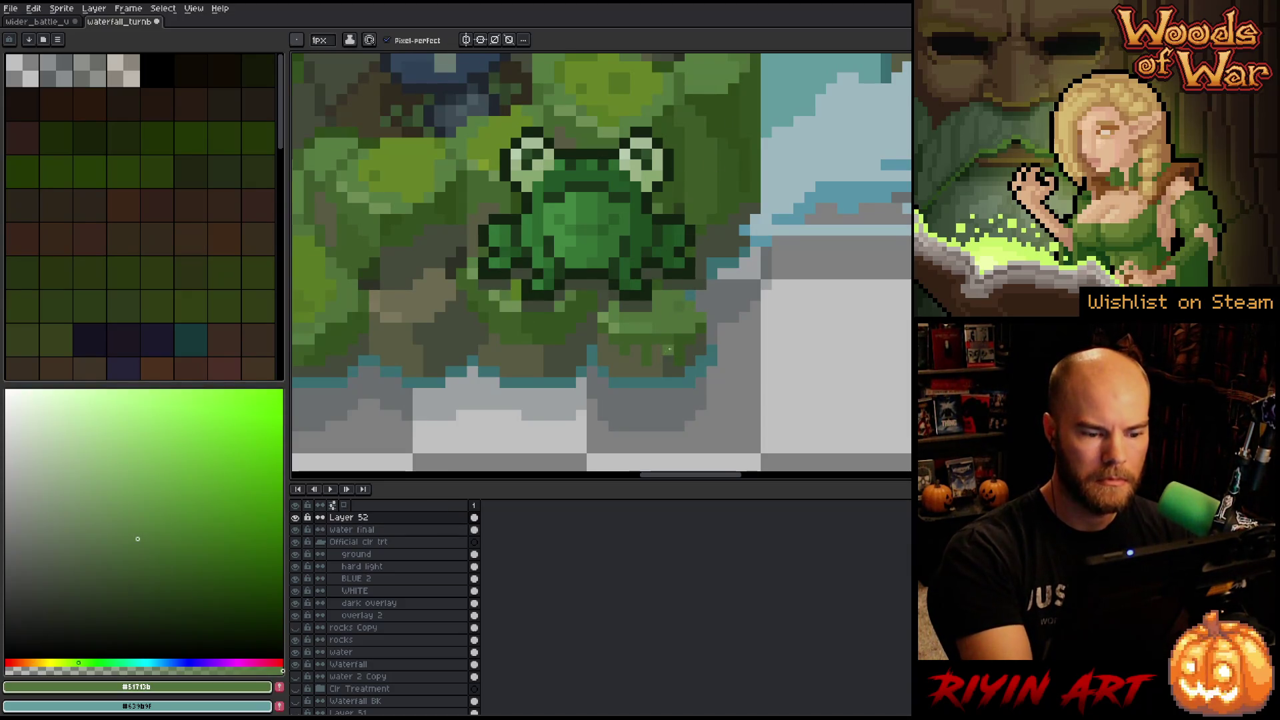
left_click(675, 367, "alt")
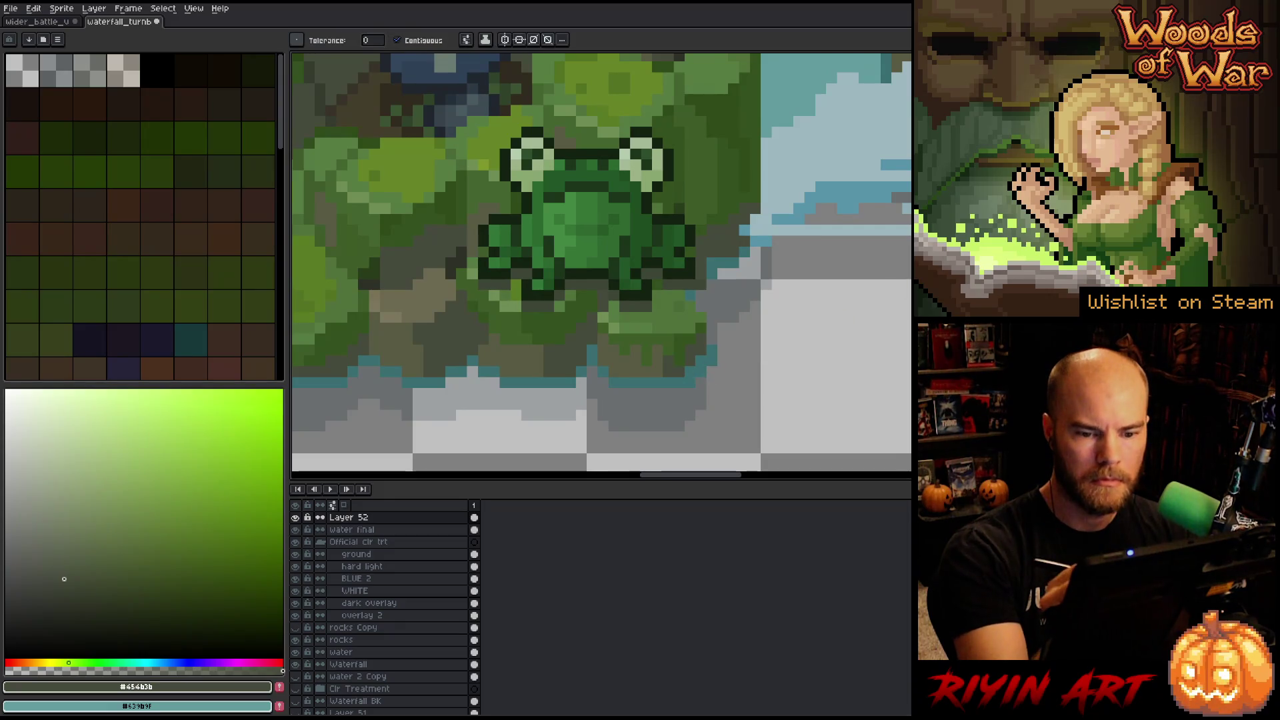
left_click(687, 333, "alt")
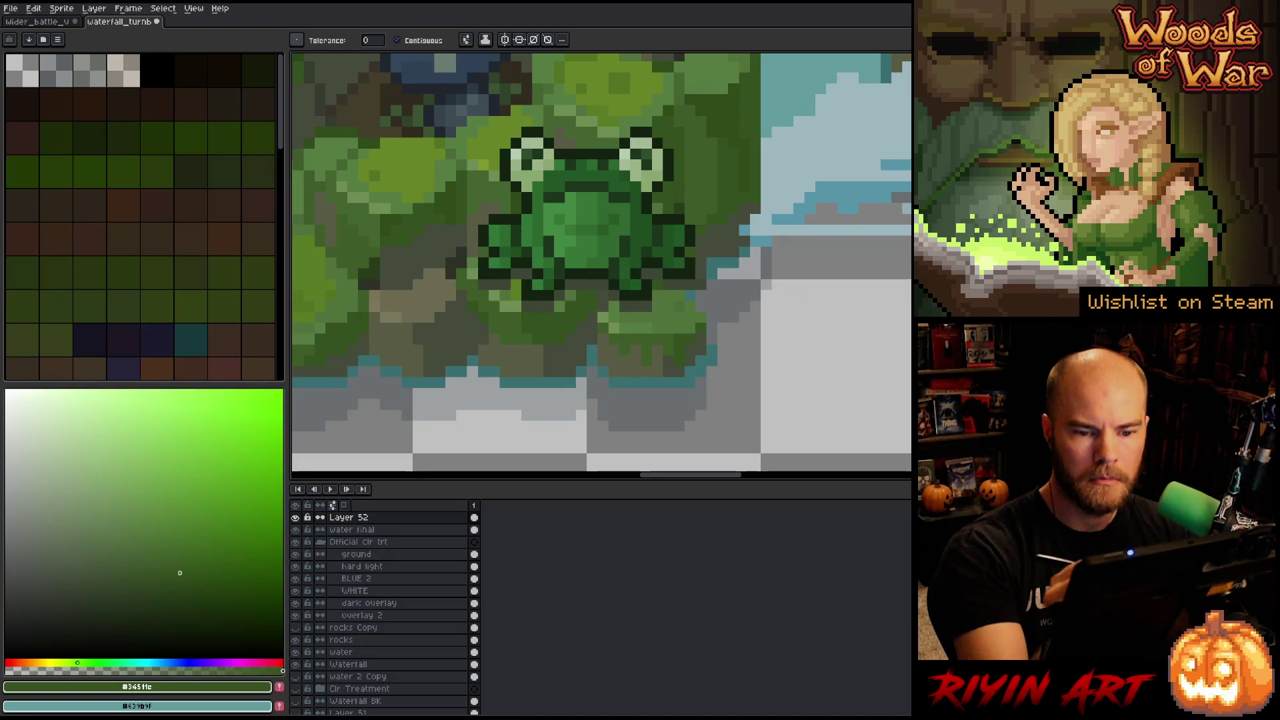
left_click(674, 340, "alt")
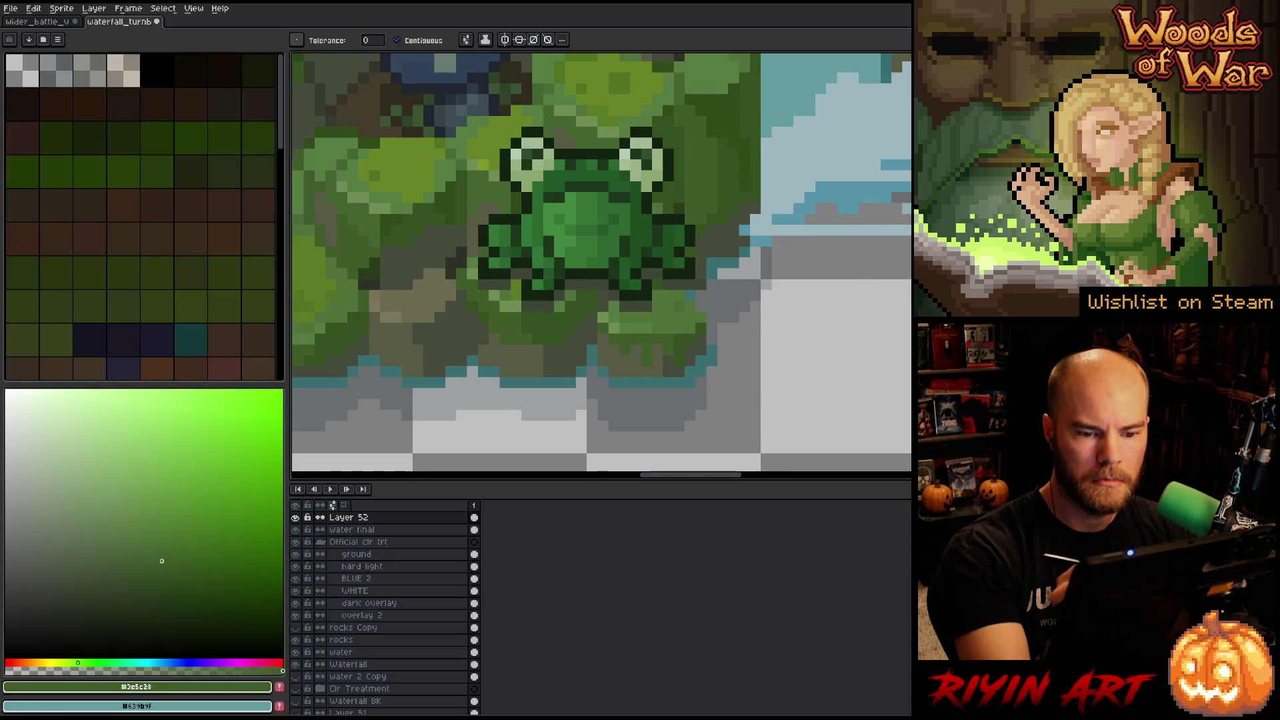
left_click(757, 306, "alt")
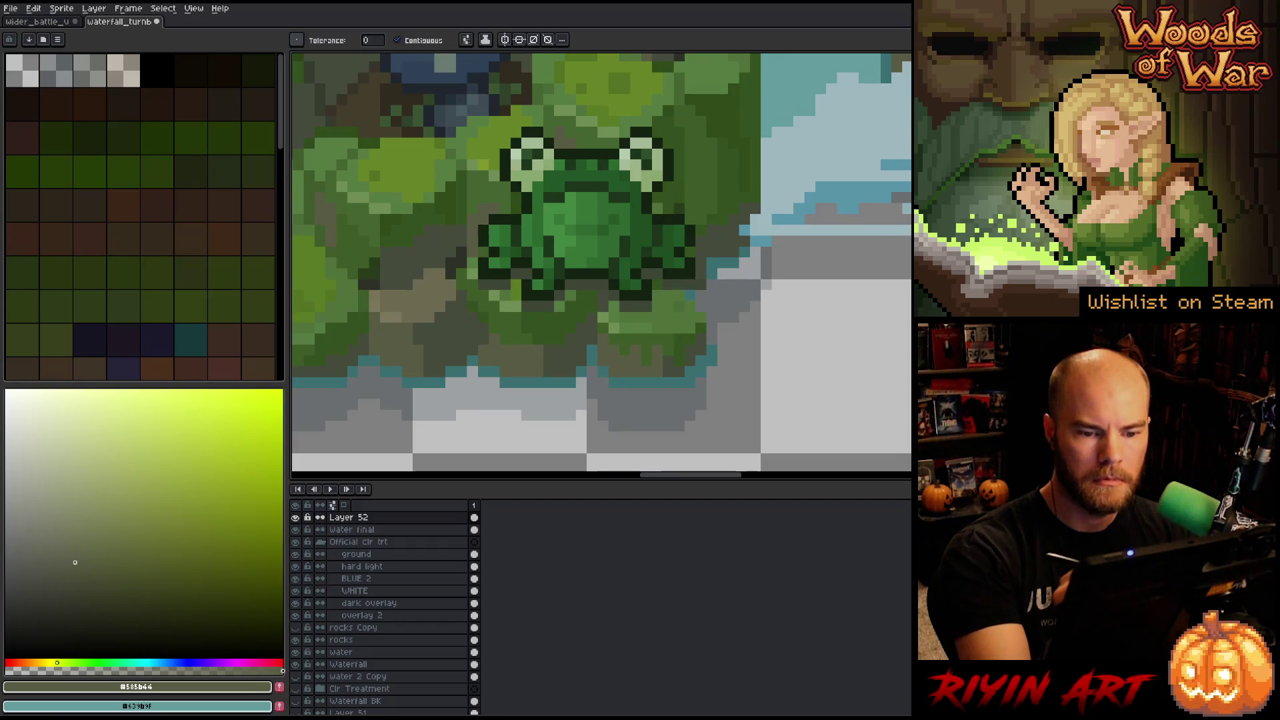
left_click(627, 336, "alt")
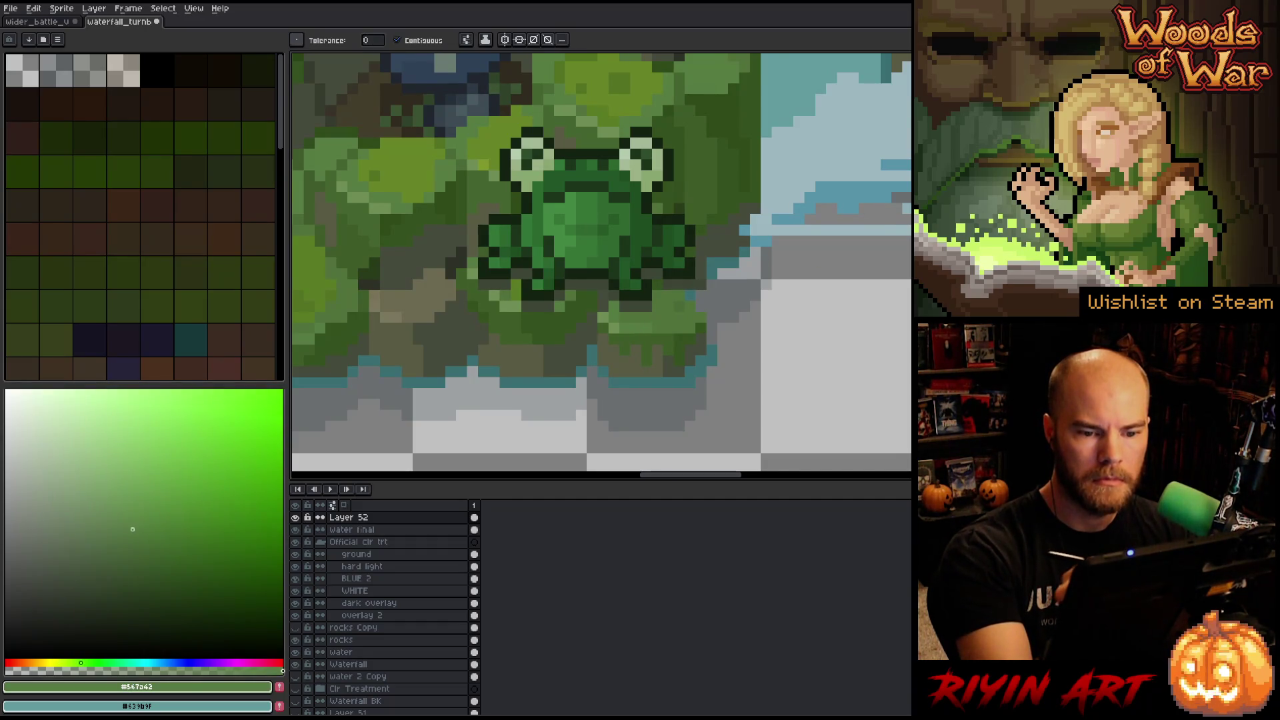
left_click(677, 310, "alt")
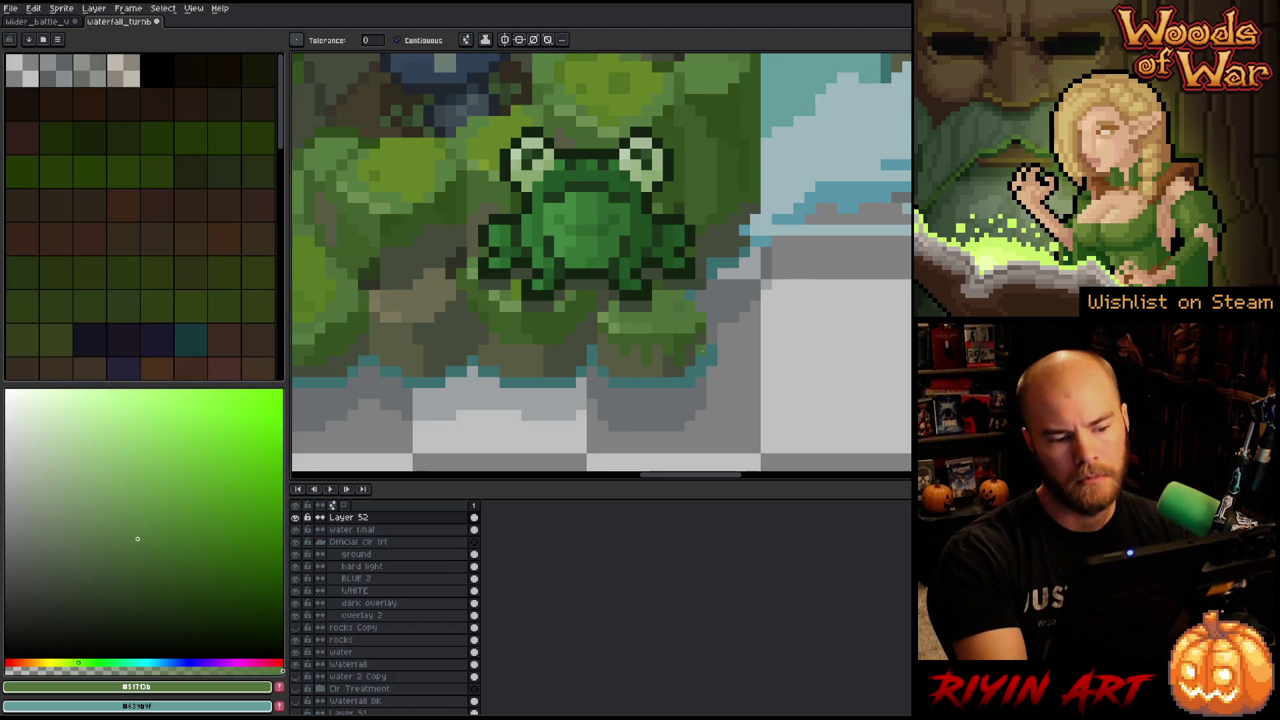
Paint teal pixels below the water edge, sample #639b9f, and add Layer 53 above water 2 Copy.
left_click(707, 360, "alt")
key("b")
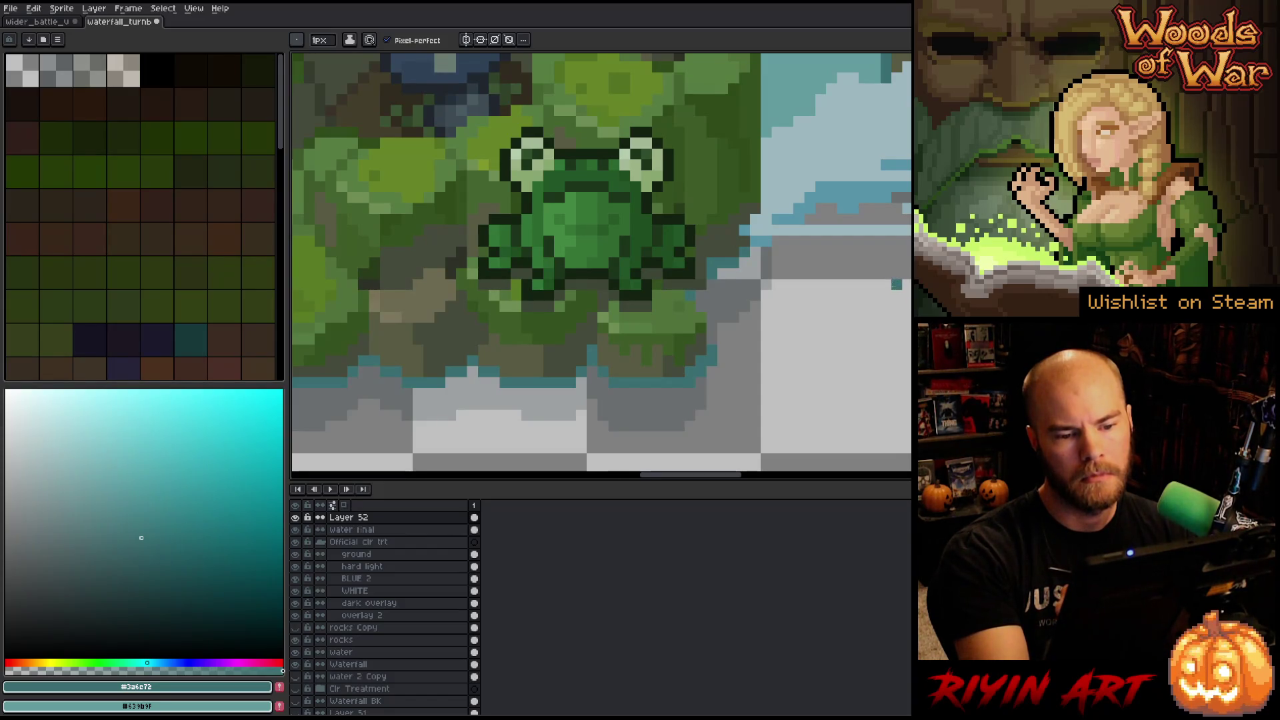
left_click_drag(897, 284, 795, 182)
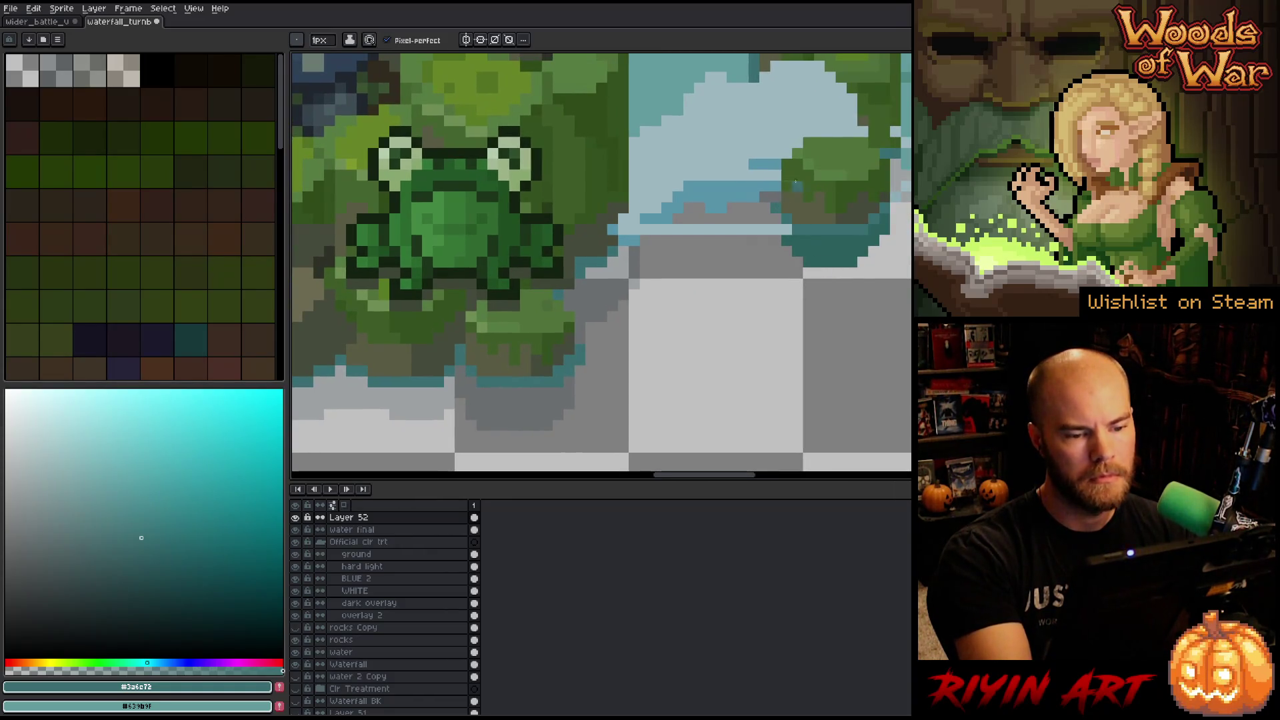
left_click(841, 273)
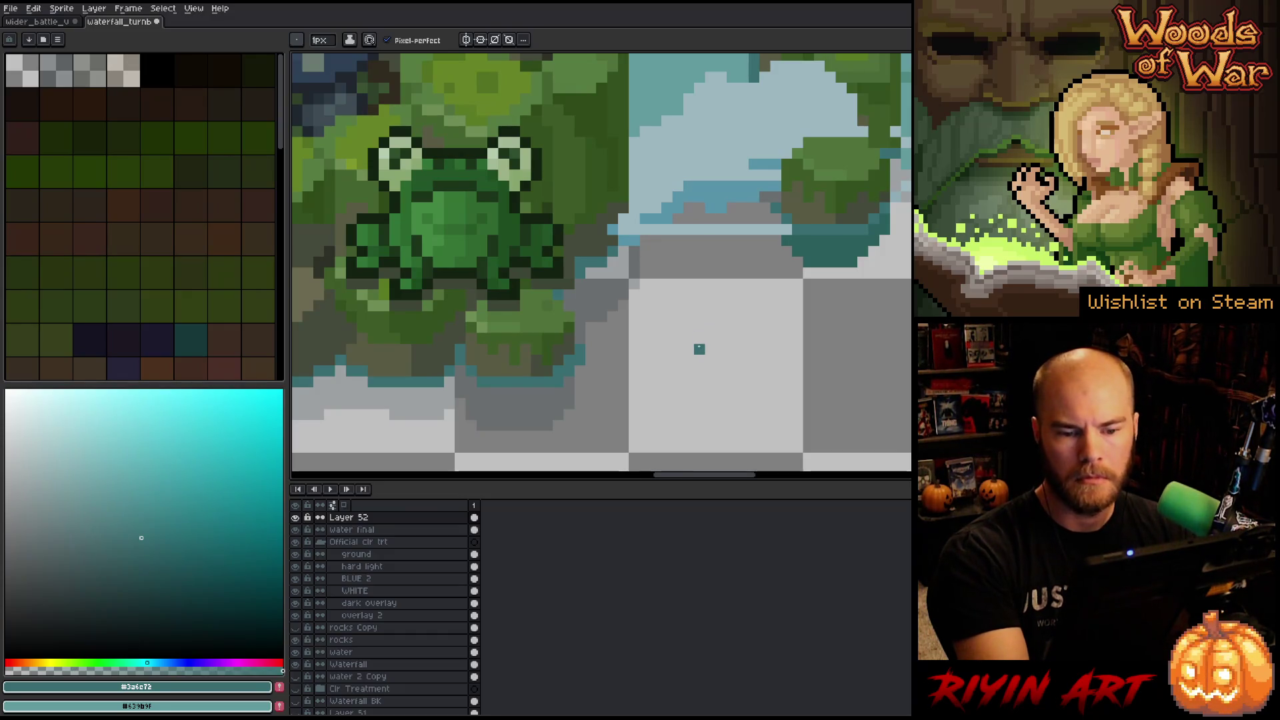
left_click(663, 87, "alt")
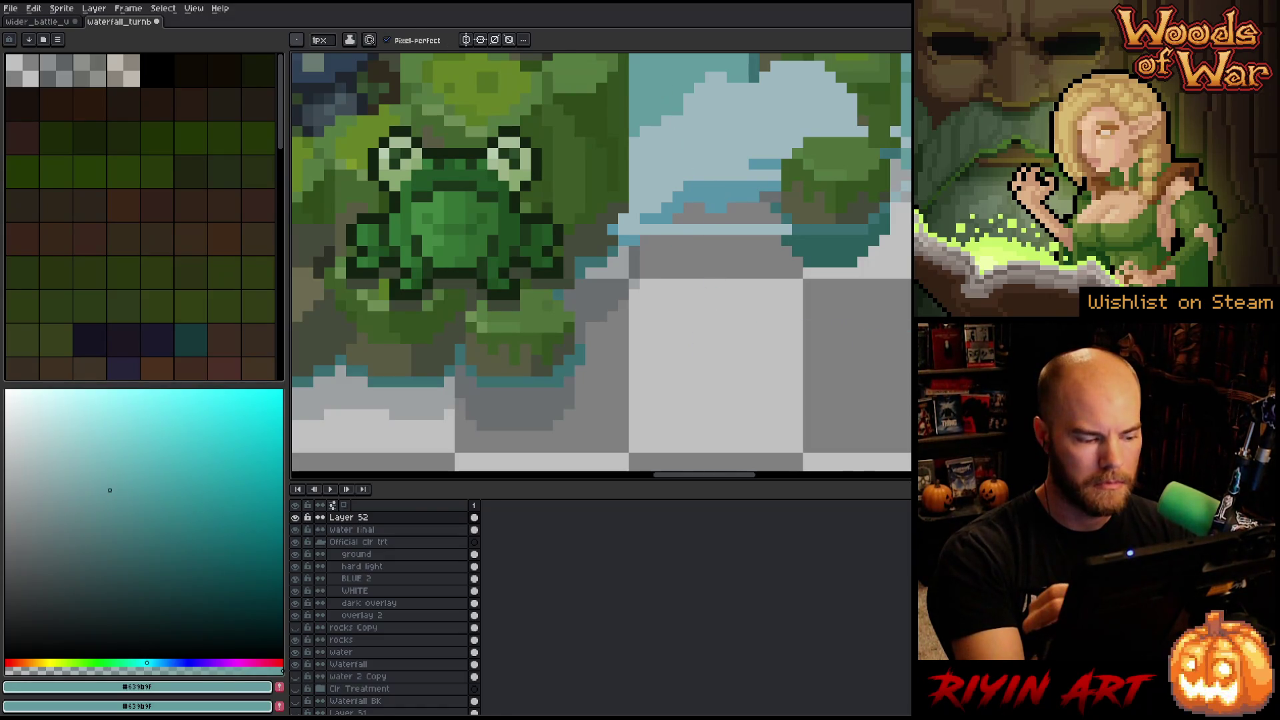
left_click(382, 677)
key("shift+n")
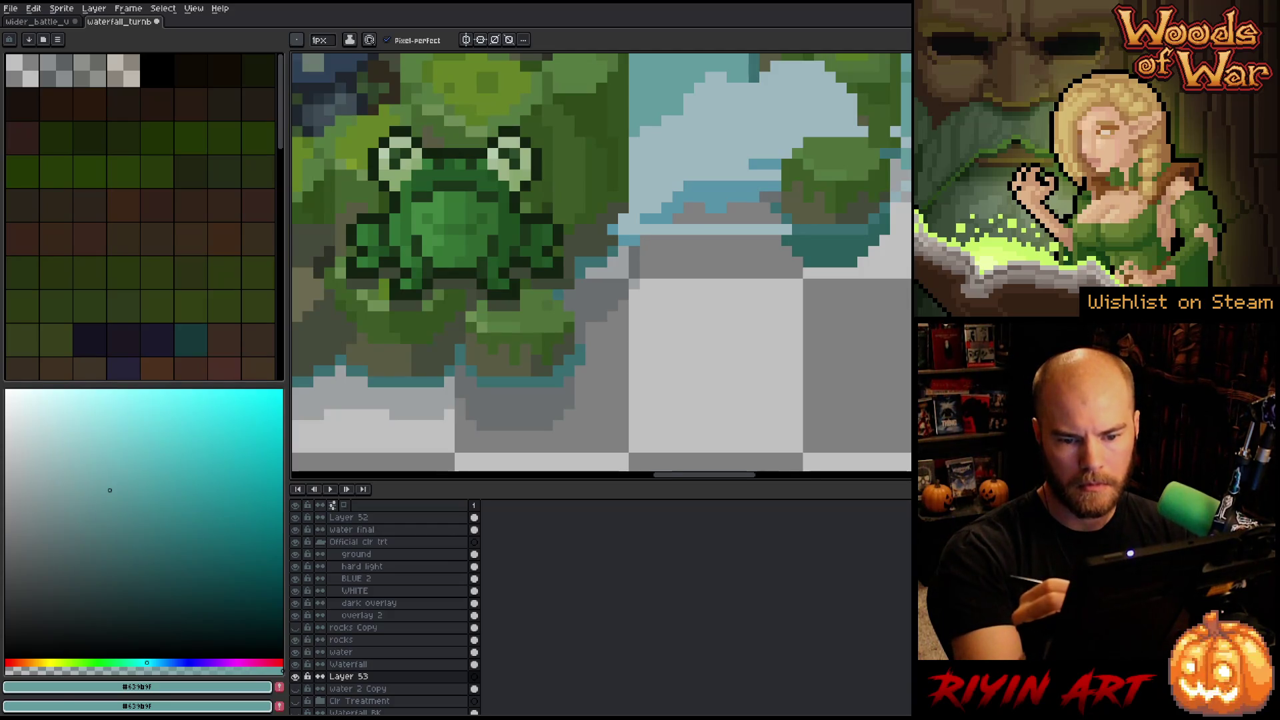
Sample the teal #548489 from the water and delete the empty Layer 53.
key("i")
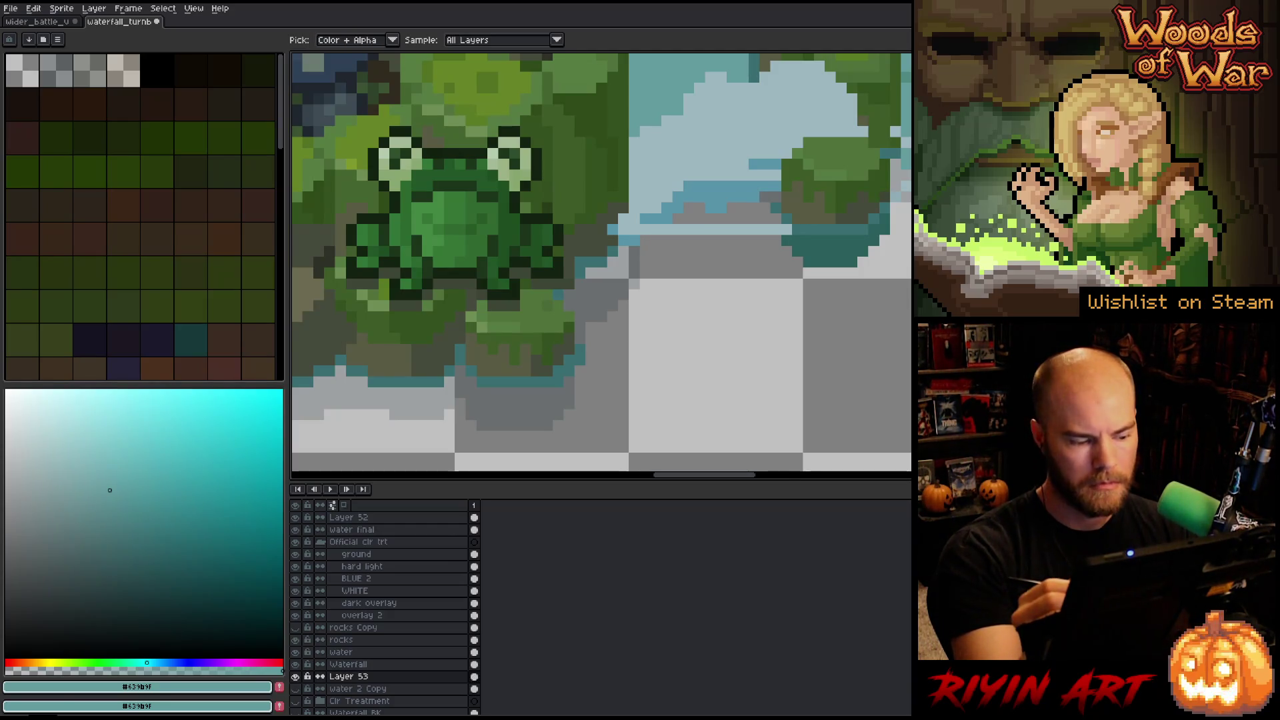
left_click(837, 247)
key("b")
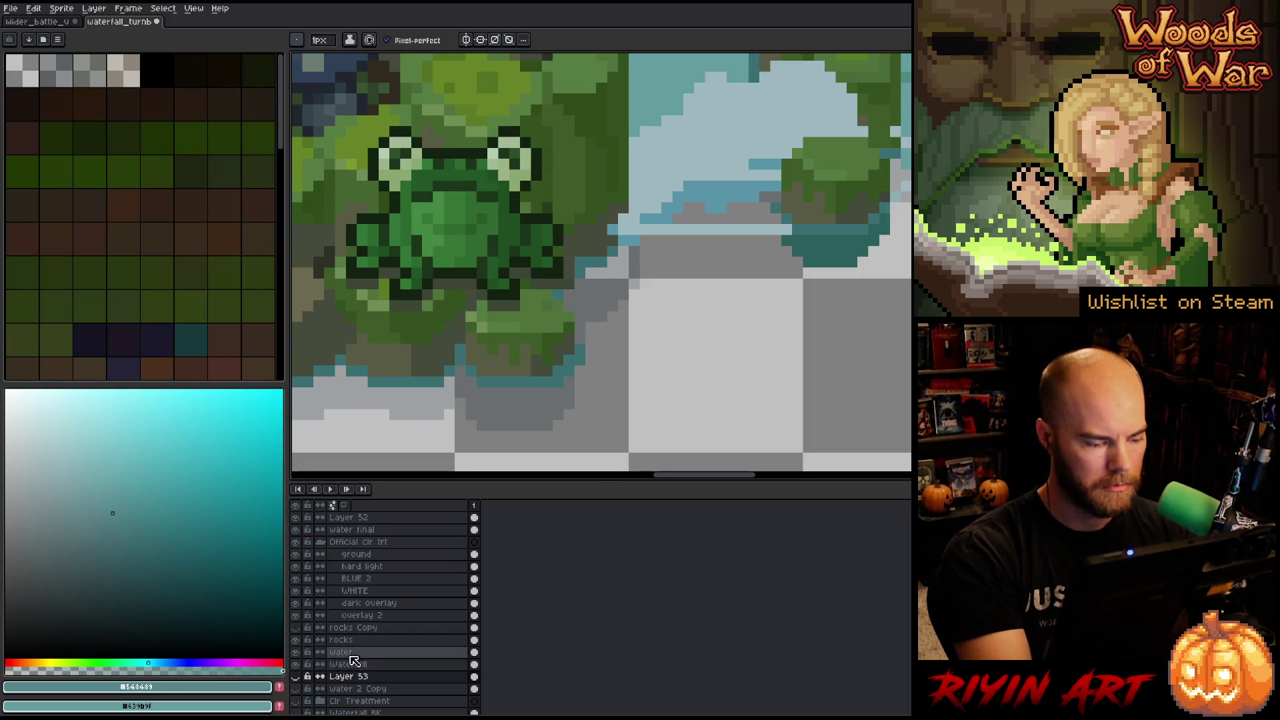
right_click(391, 679)
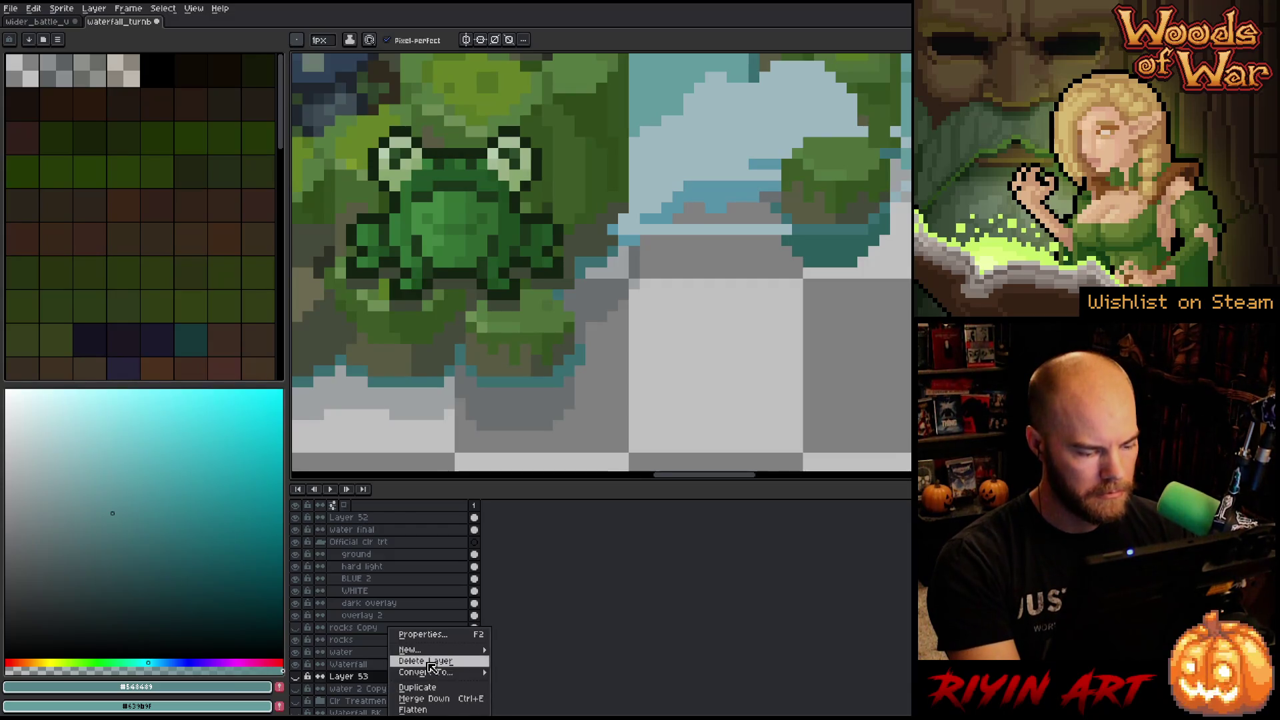
left_click(425, 660)
Select Layer 52 and fill its small teal patch with the lighter teal.
key("v")
left_click(827, 252)
key("g")
left_click(873, 262)
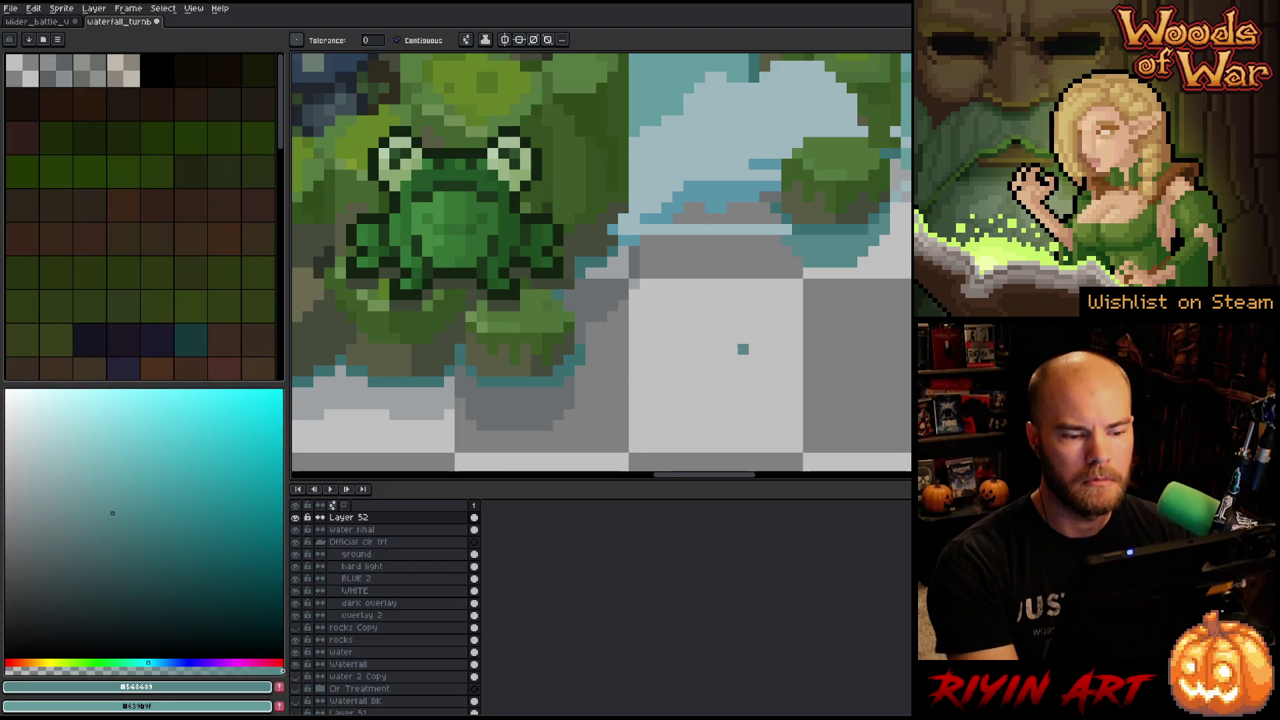
Pan around the frog and briefly solo Layer 52 to inspect it.
left_click_drag(752, 321, 822, 315)
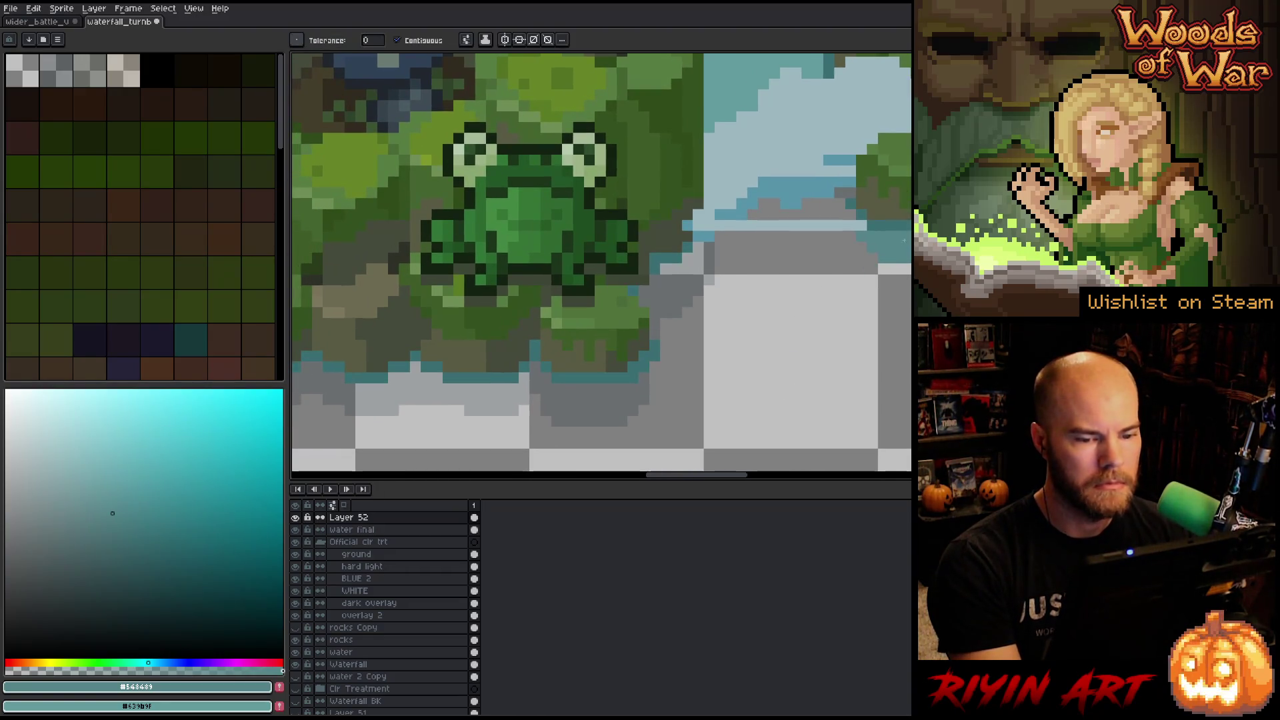
key("p")
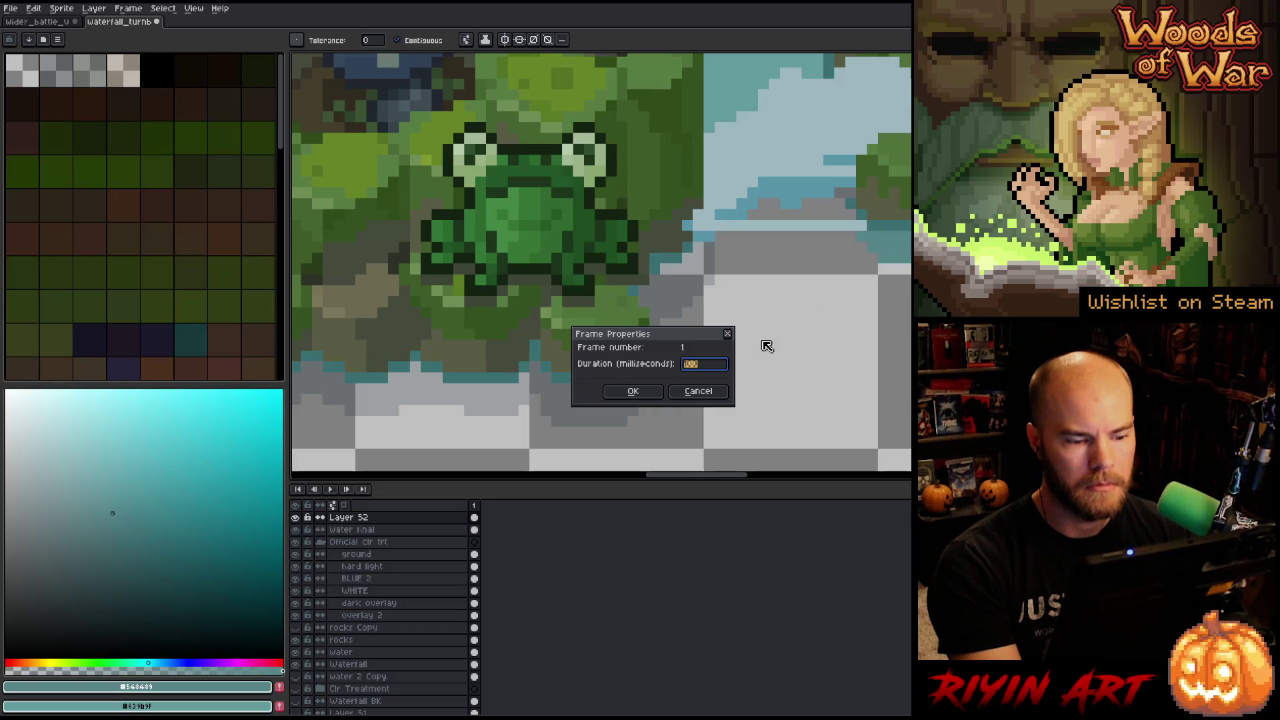
left_click(698, 391)
scroll(718, 378, "down", 1)
scroll(718, 378, "down", 1)
scroll(693, 364, "up", 2)
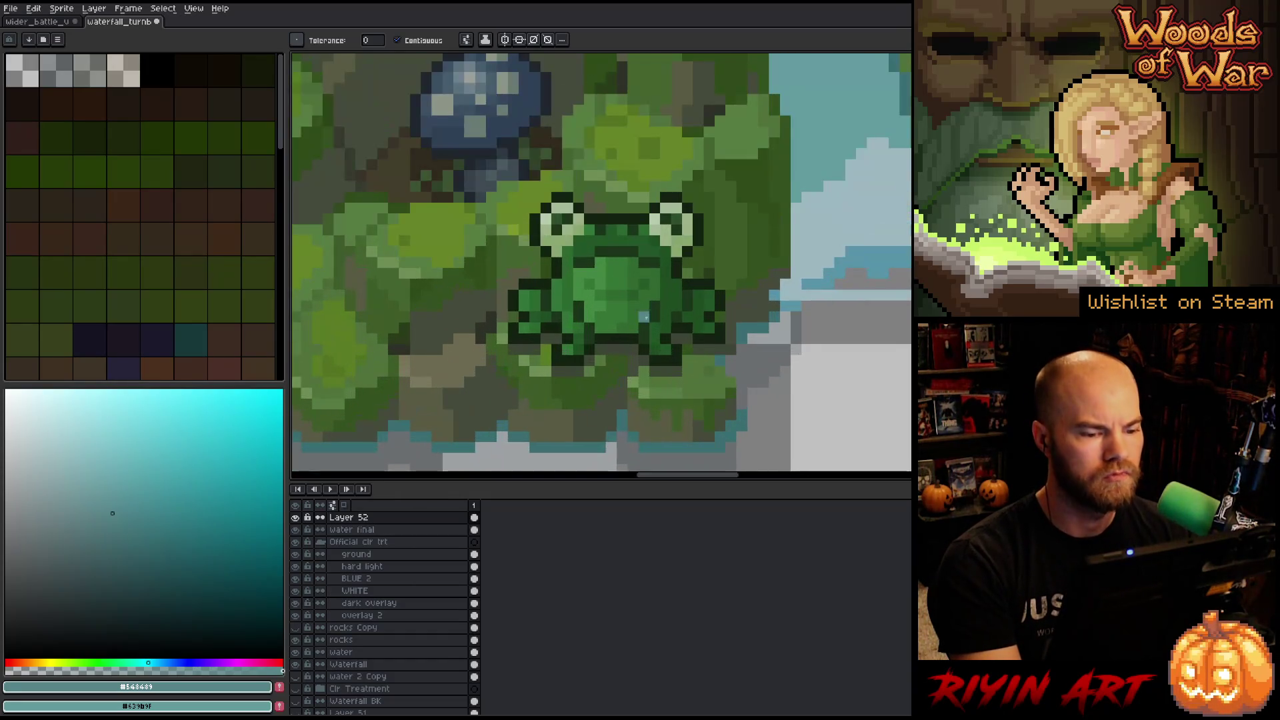
scroll(670, 350, "down", 2)
scroll(655, 340, "up", 1)
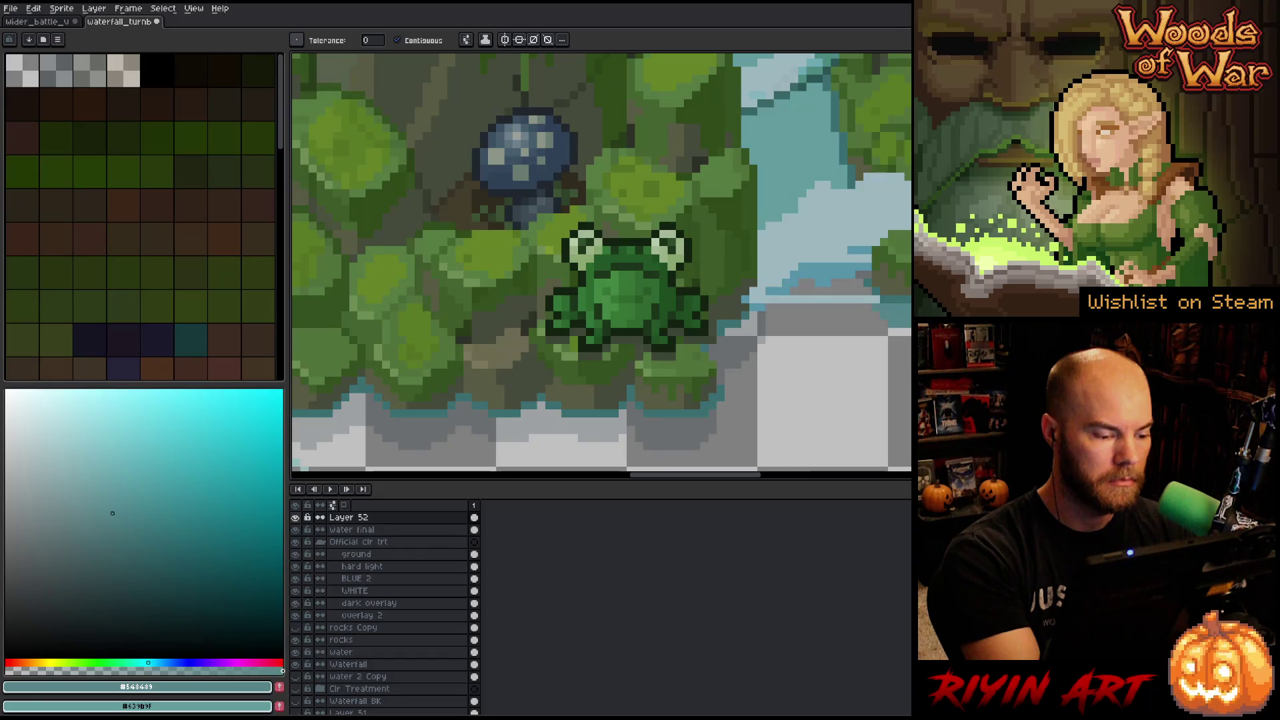
left_click(296, 517, "alt")
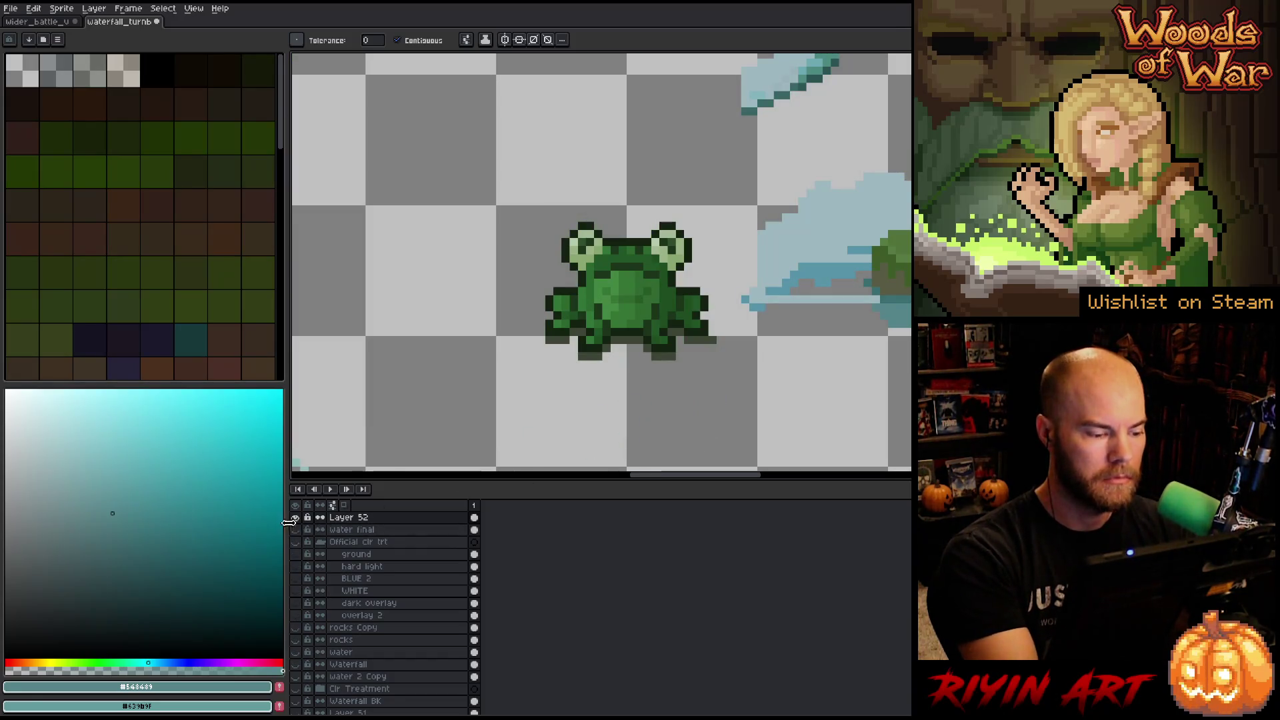
left_click(295, 517, "alt")
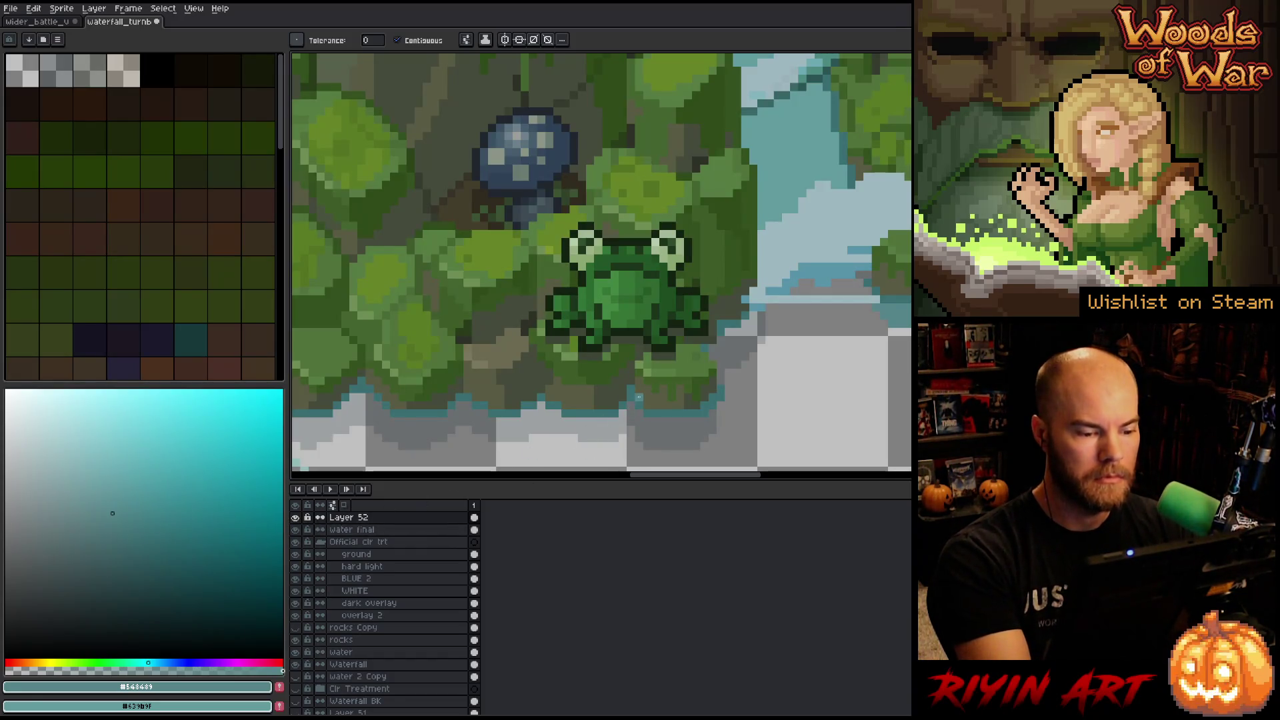
Sample the dark green under the frog, solo the frog and water-line layers, and open Replace Color.
key("i")
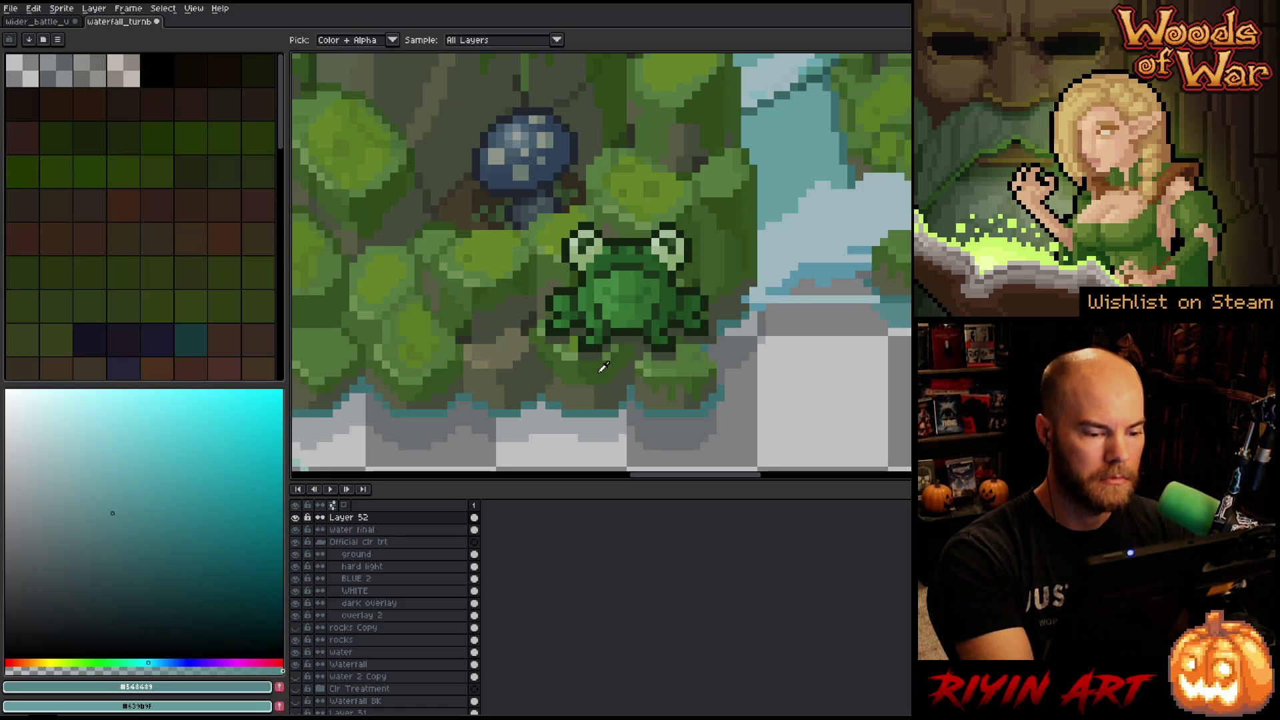
left_click(603, 367)
key("g")
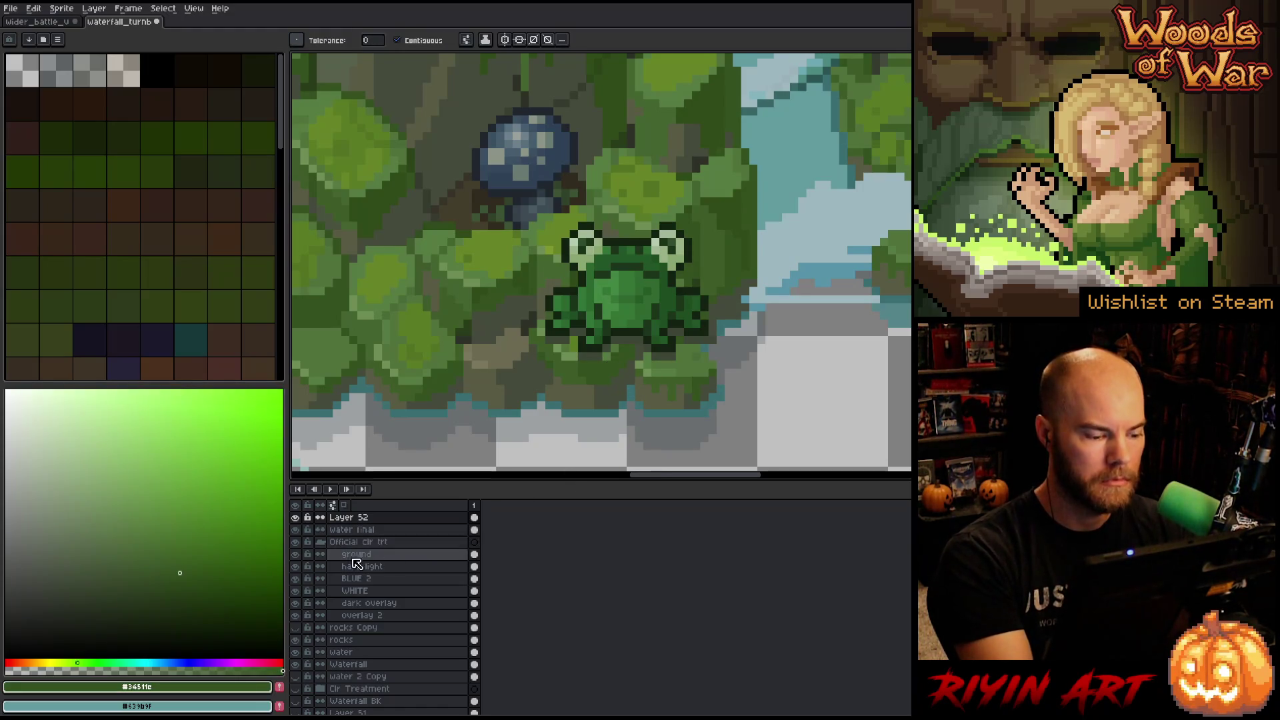
left_click(295, 529, "alt")
key("shift+r")
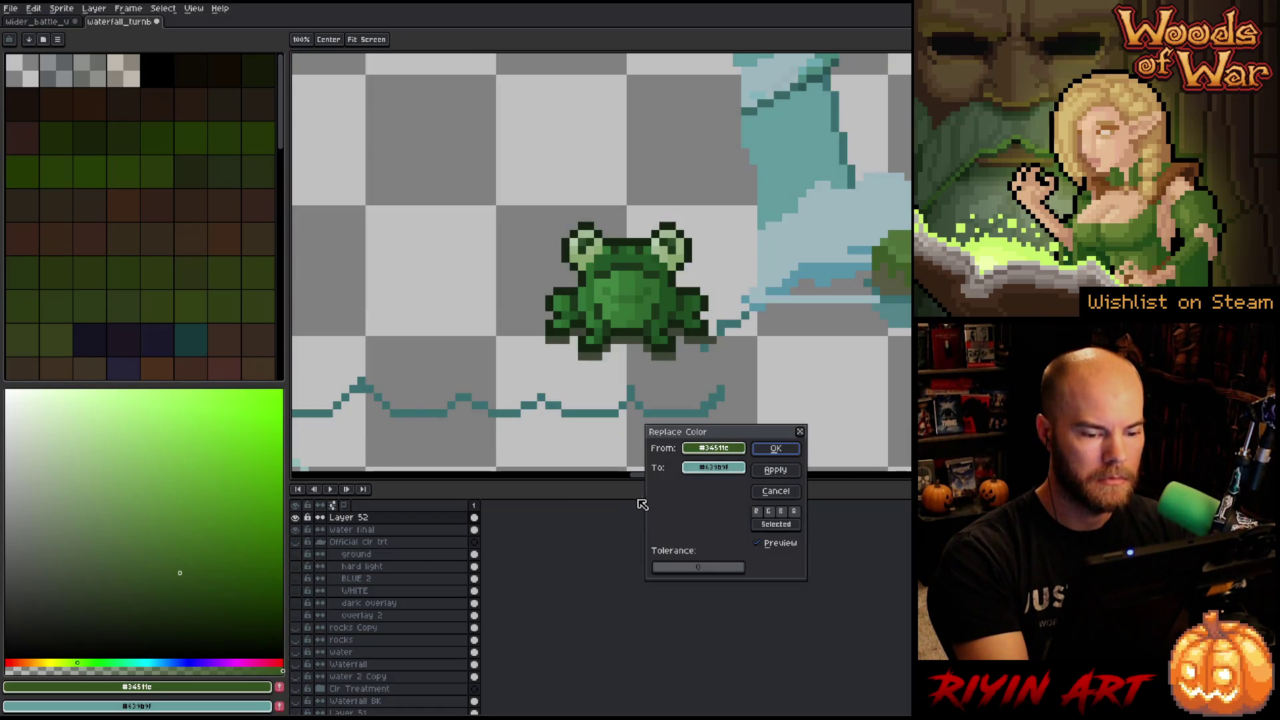
Cancel the pending colour replacement and hide the water final layer.
left_click(774, 491)
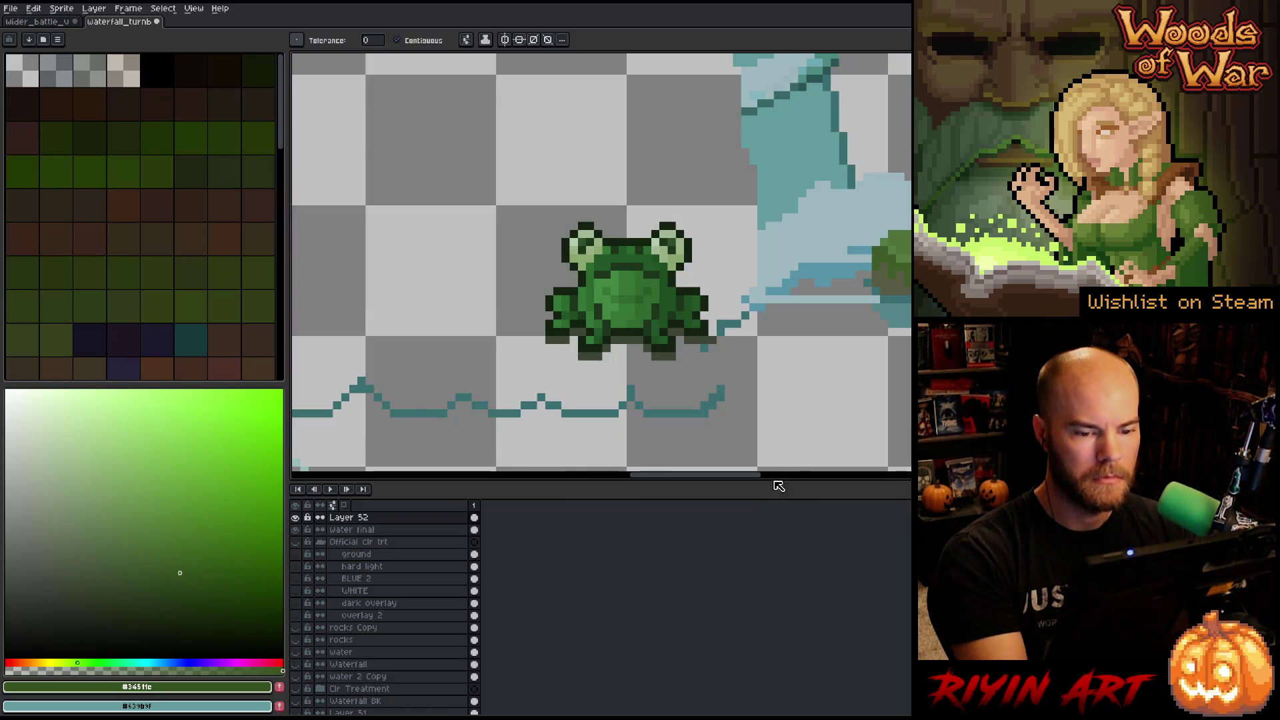
key("v")
key("shift+n")
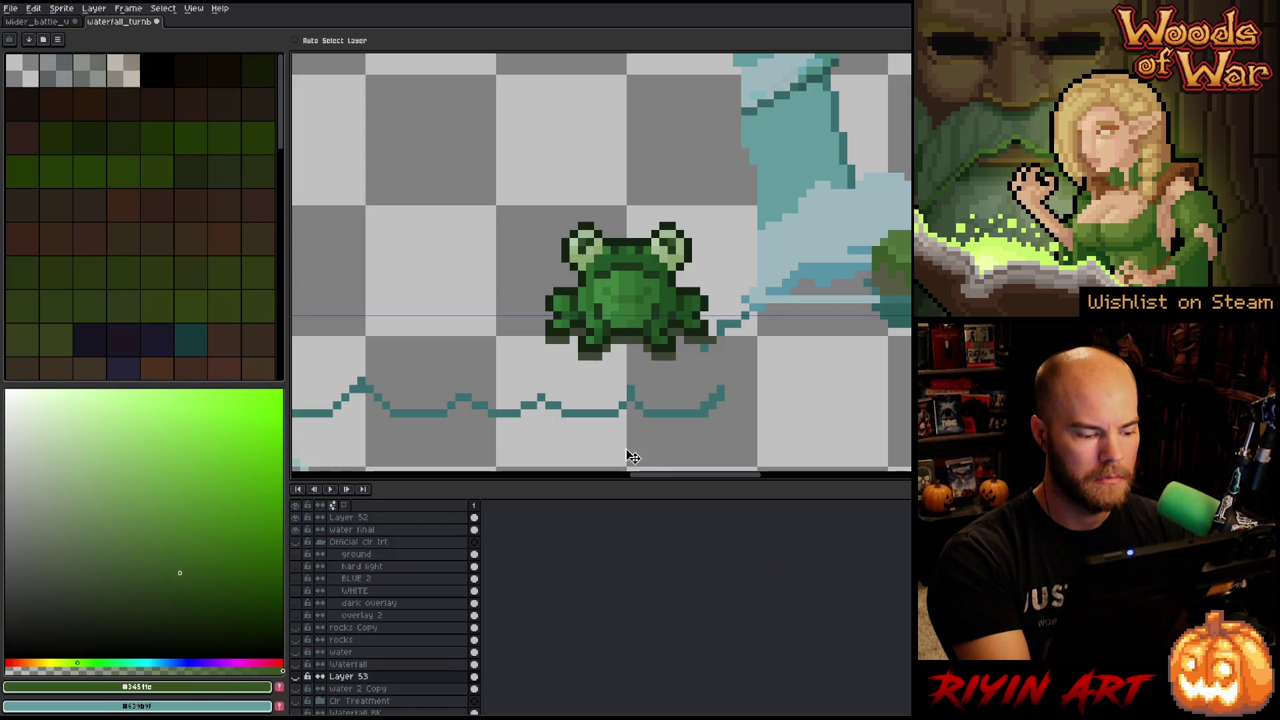
key("w")
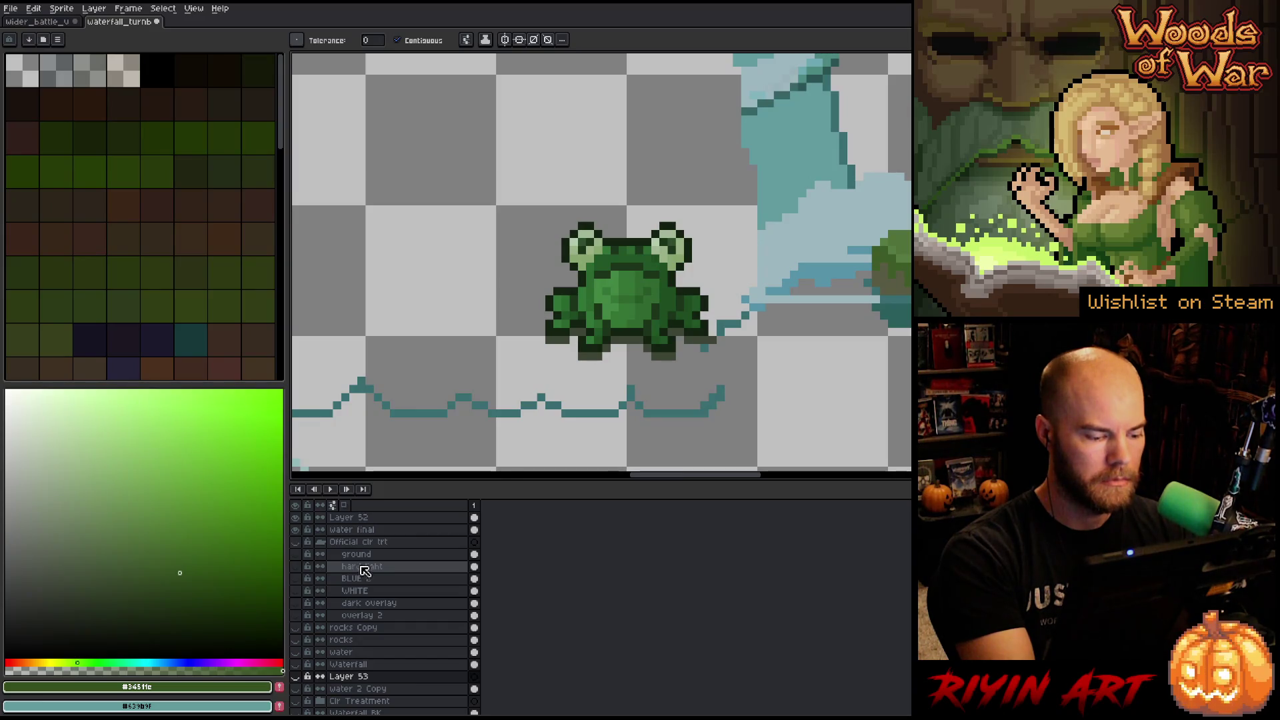
key("ctrl+z")
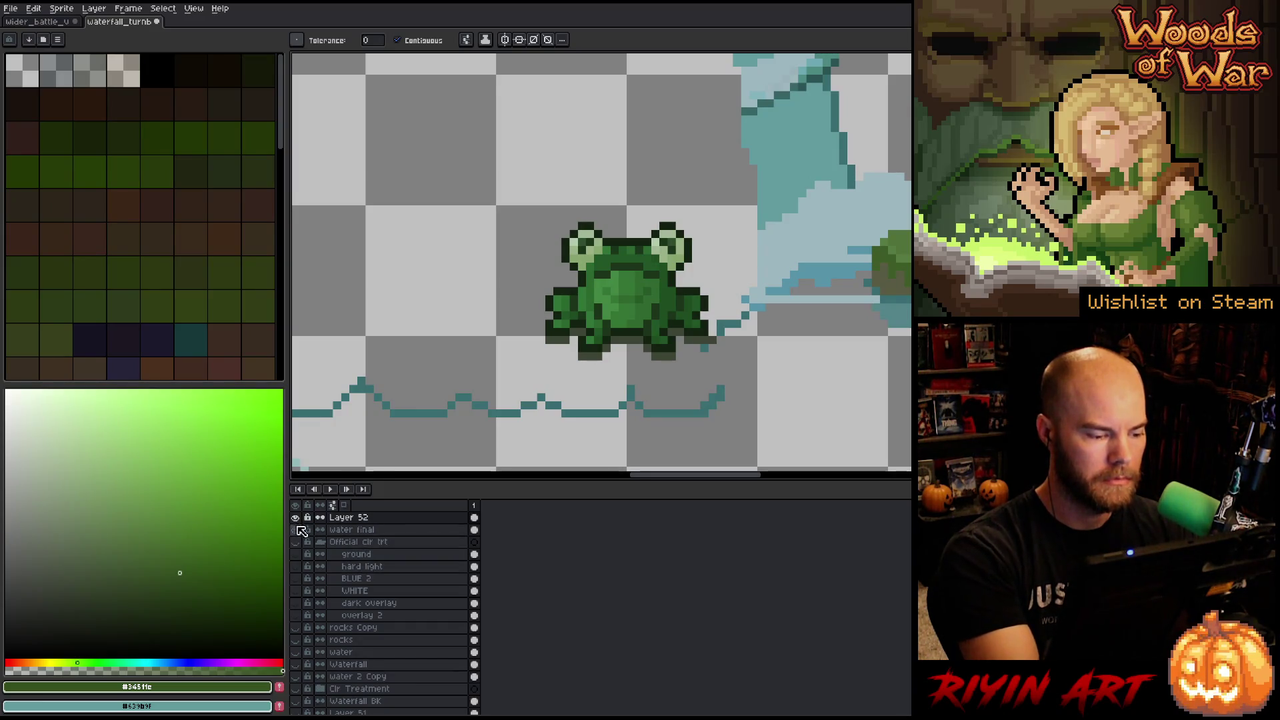
left_click(297, 531)
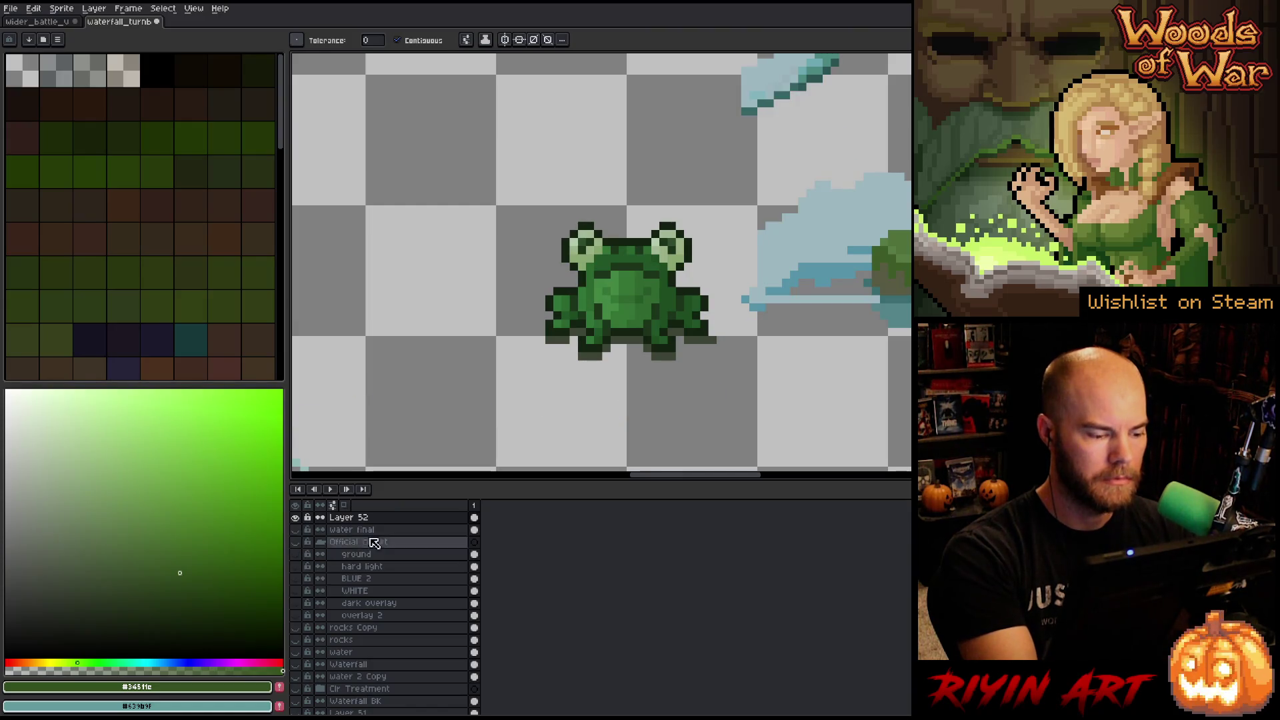
Replace the frog's greyish shadow colour with a deeper green.
key("shift+r")
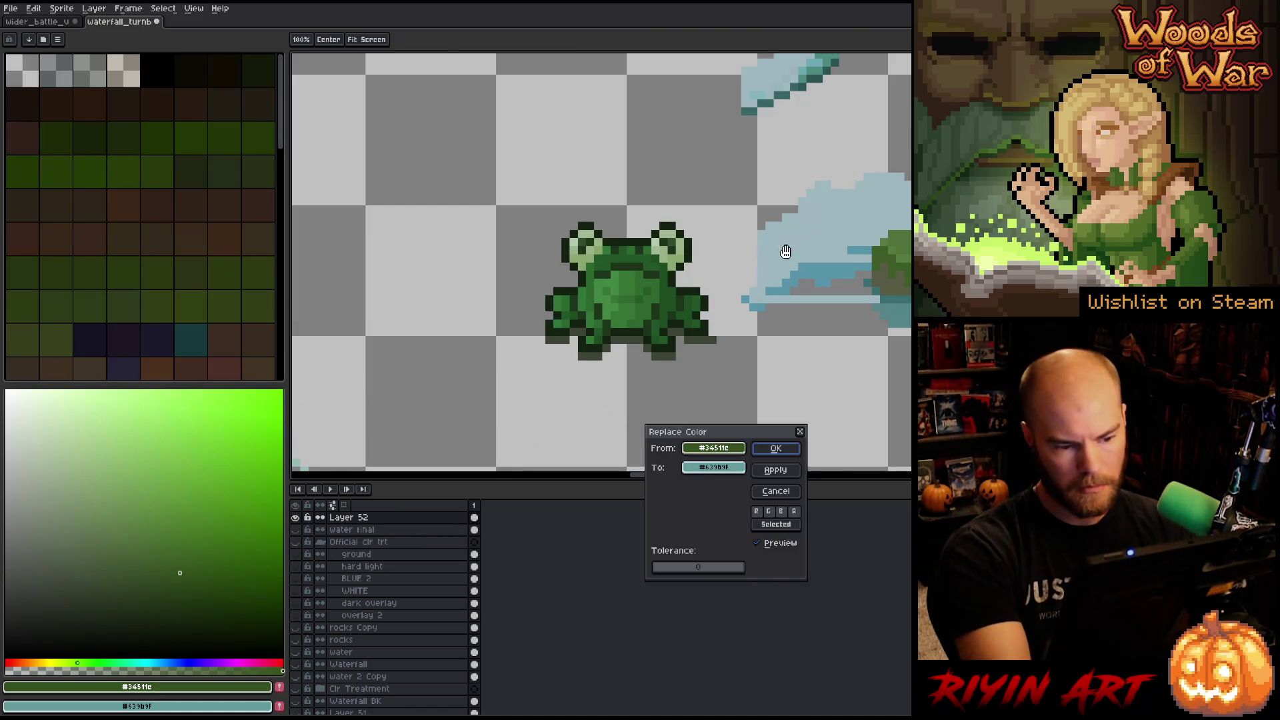
left_click(713, 342)
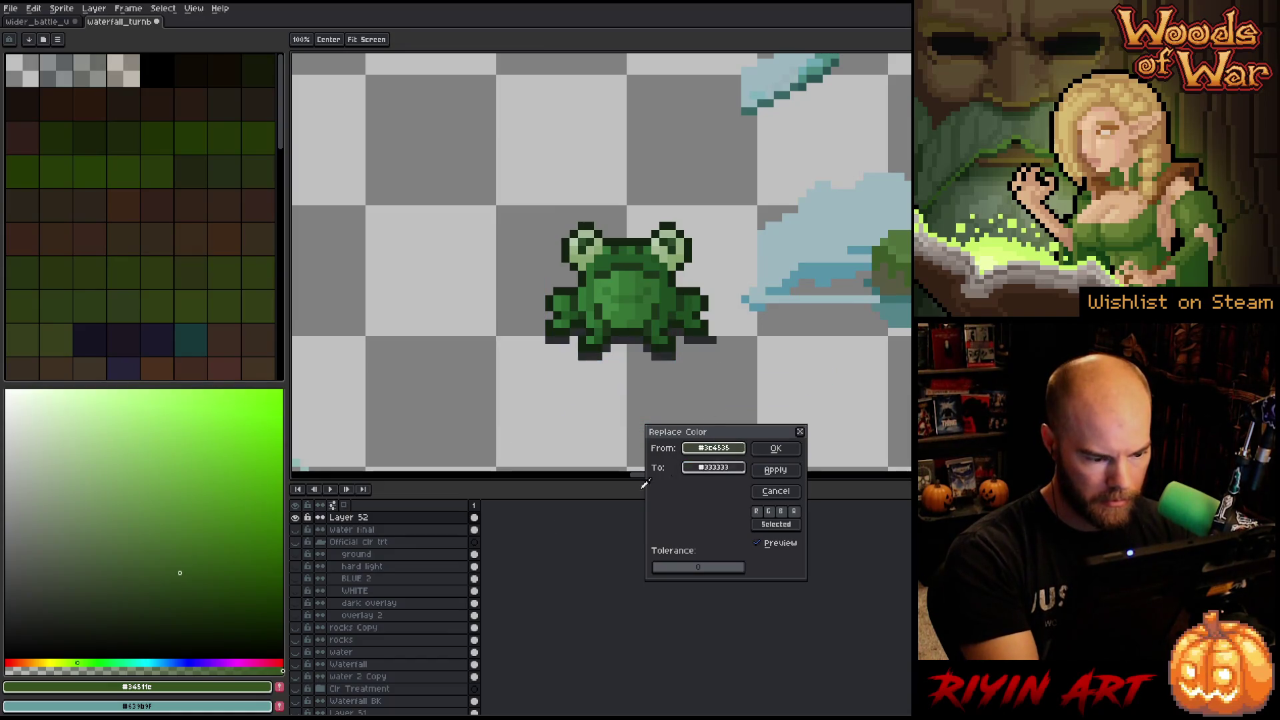
left_click(775, 448)
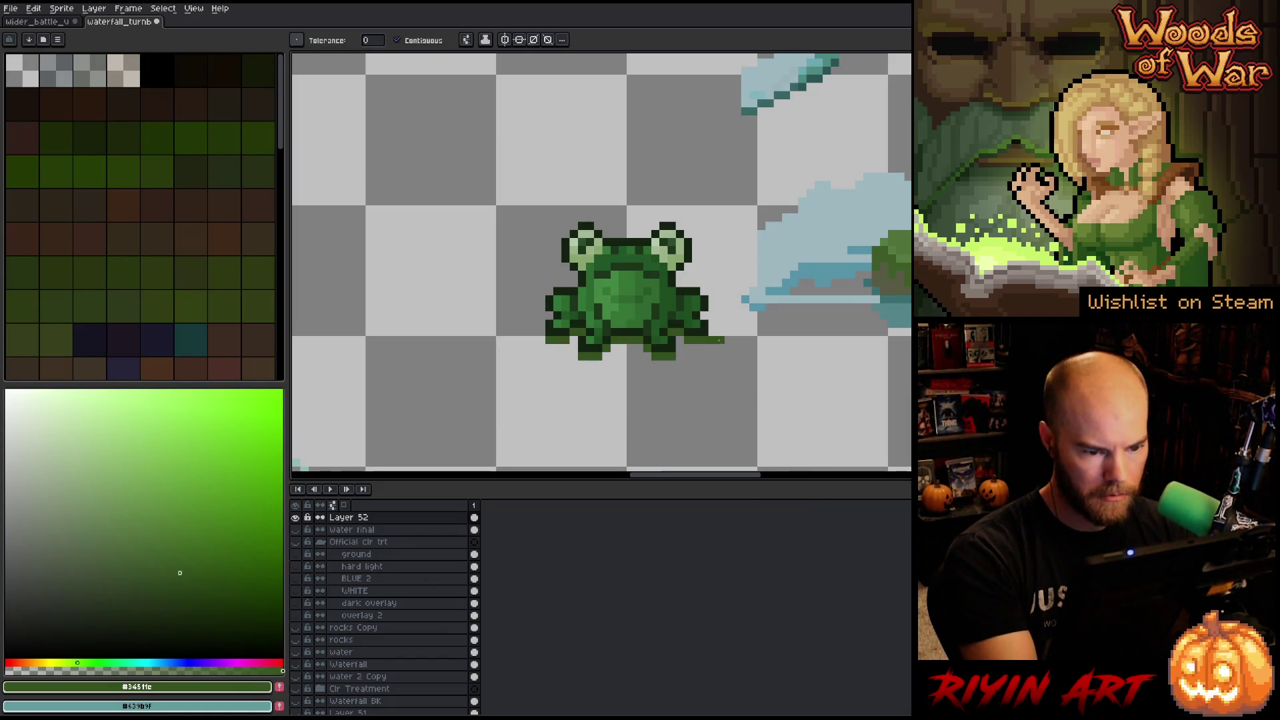
Show all scene layers again and briefly play the animation to check the frog.
left_click(295, 518, "alt")
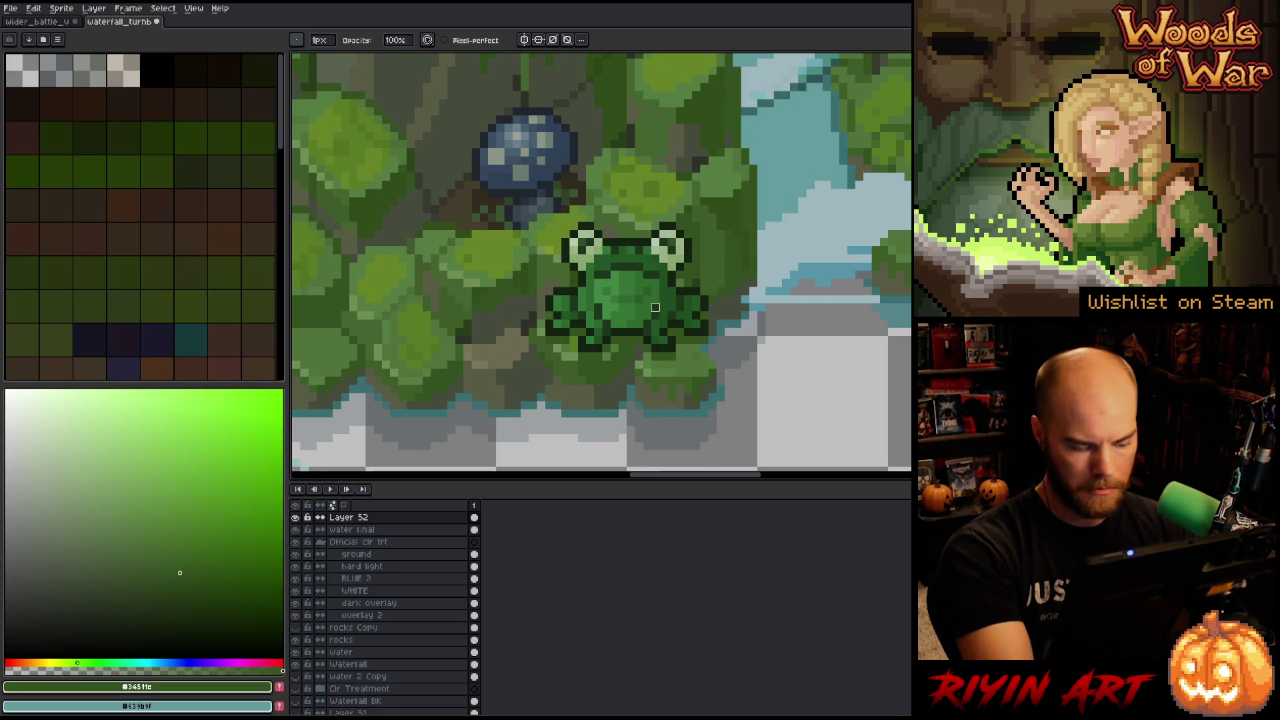
key("v")
key("Return")
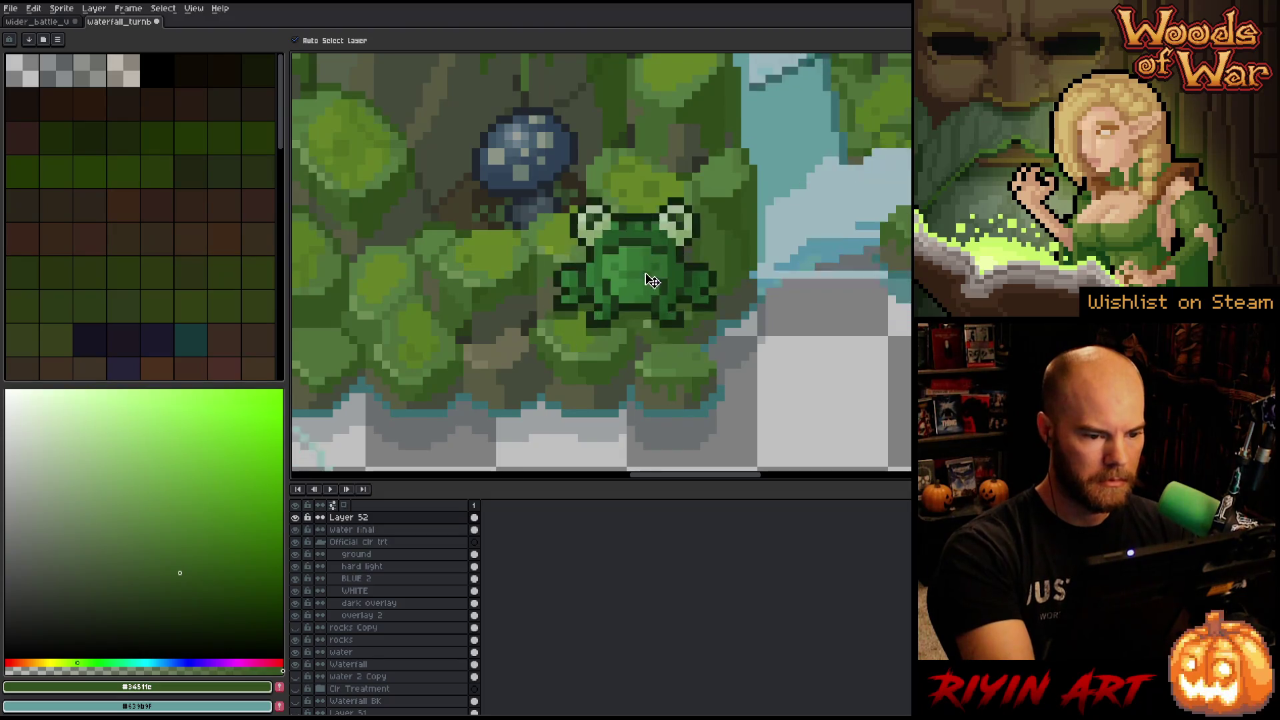
Lasso the frog, move it slightly higher on the mossy rocks, and deselect to commit.
key("q")
mouse_move(687, 407)
left_mouse_down()
mouse_move(709, 272)
mouse_move(529, 328)
mouse_move(687, 407)
left_mouse_up()
left_click_drag(675, 311, 666, 262)
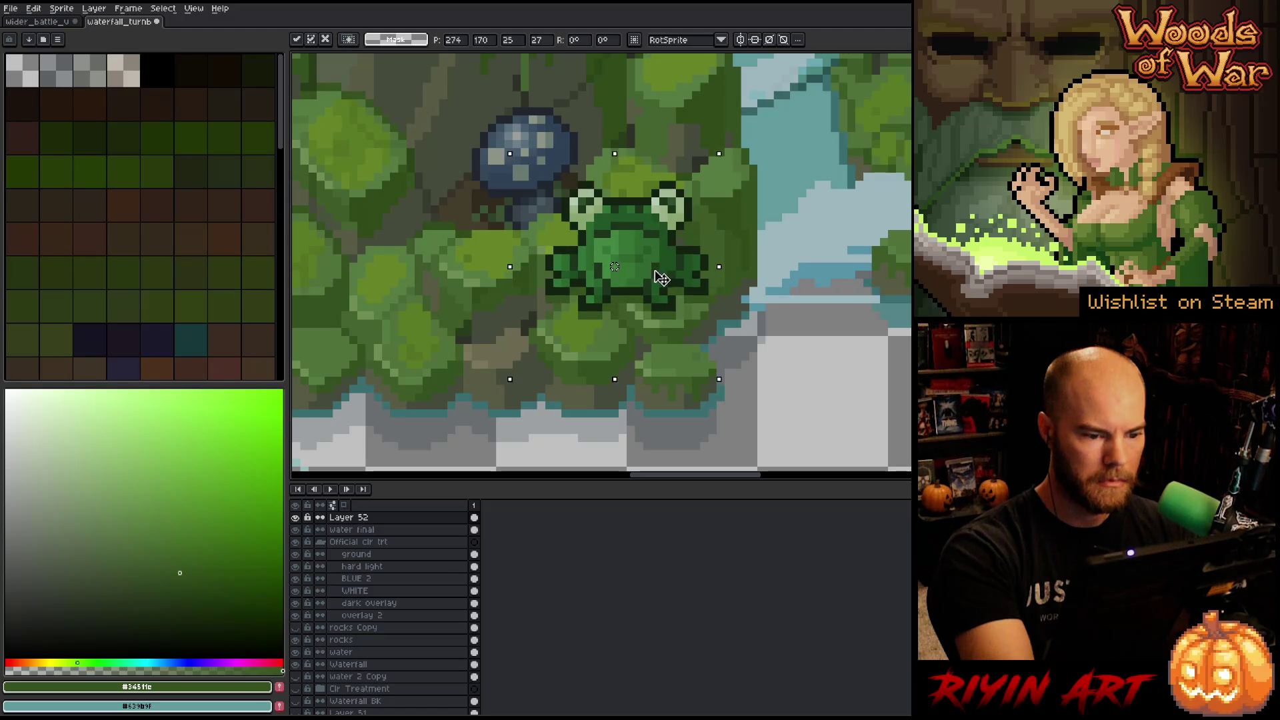
mouse_move(669, 287)
left_mouse_down()
mouse_move(648, 286)
mouse_move(663, 276)
left_mouse_up()
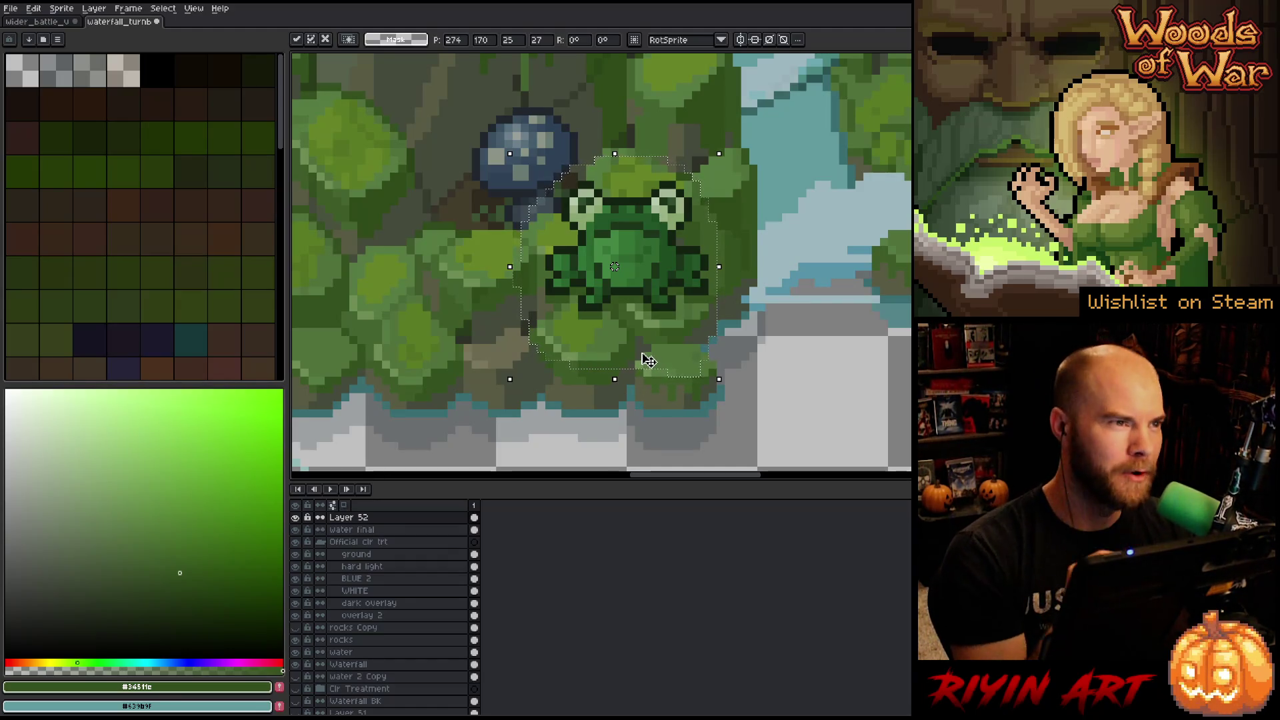
key("ctrl+d")
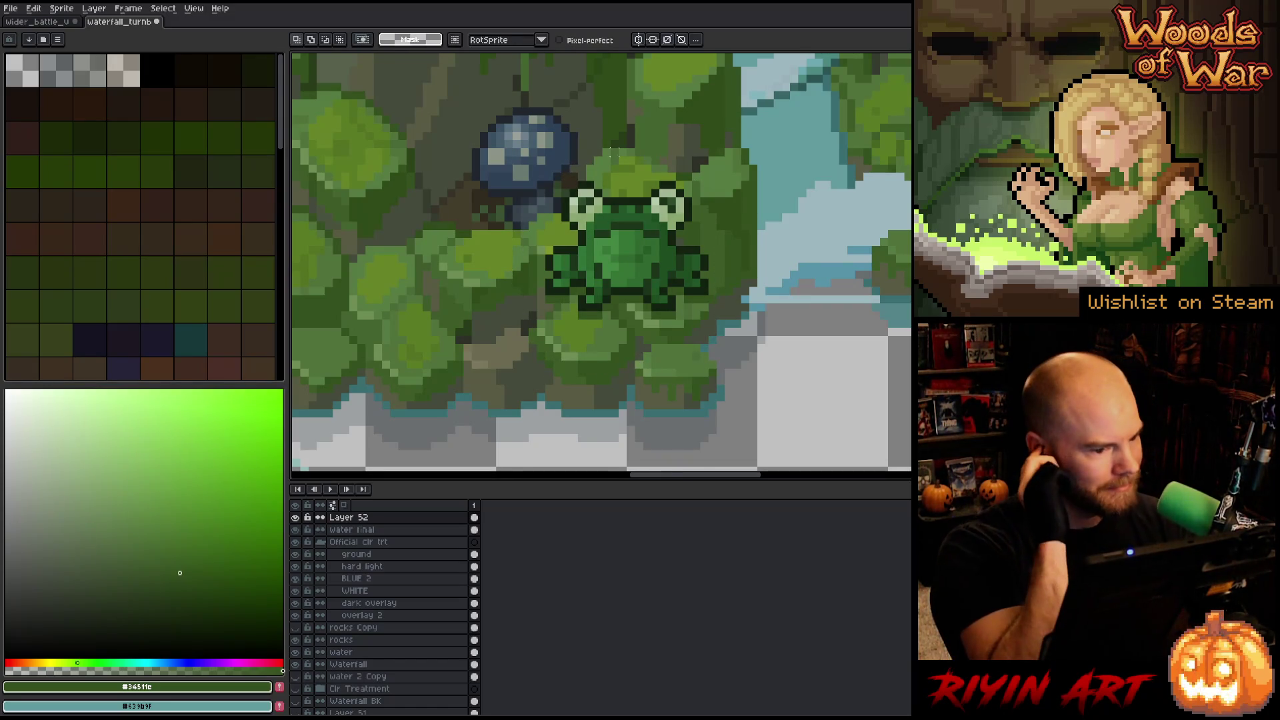
Briefly solo the water final and rocks layers to inspect them, ending on water final.
left_click(361, 529)
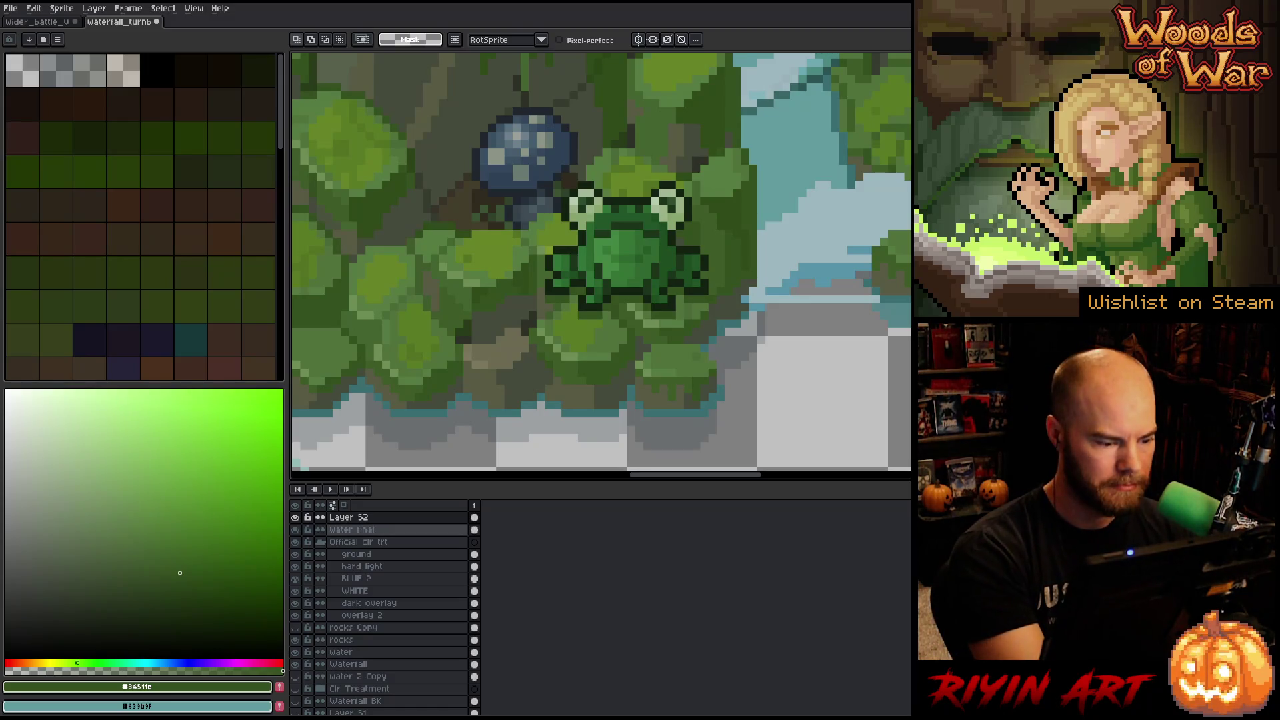
left_click(296, 529, "alt")
left_click(296, 530, "alt")
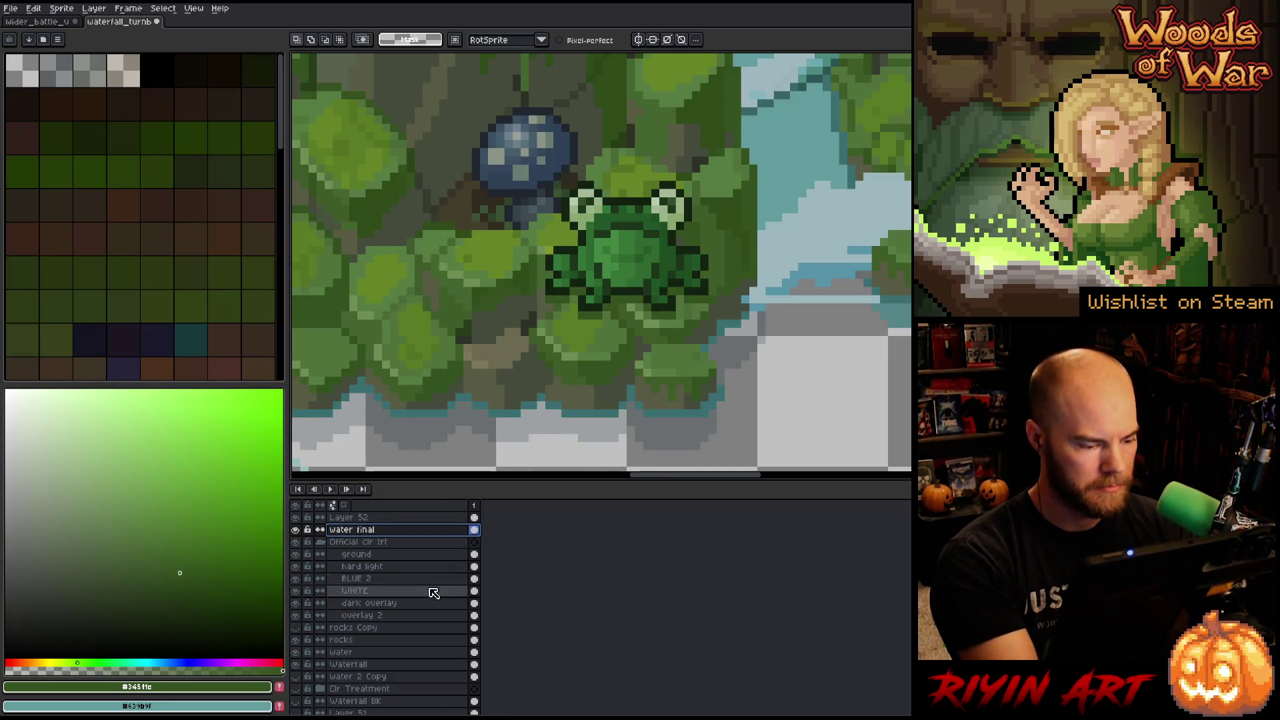
left_click(400, 556)
left_click(383, 641)
left_click(295, 640, "alt")
left_click(295, 640, "alt")
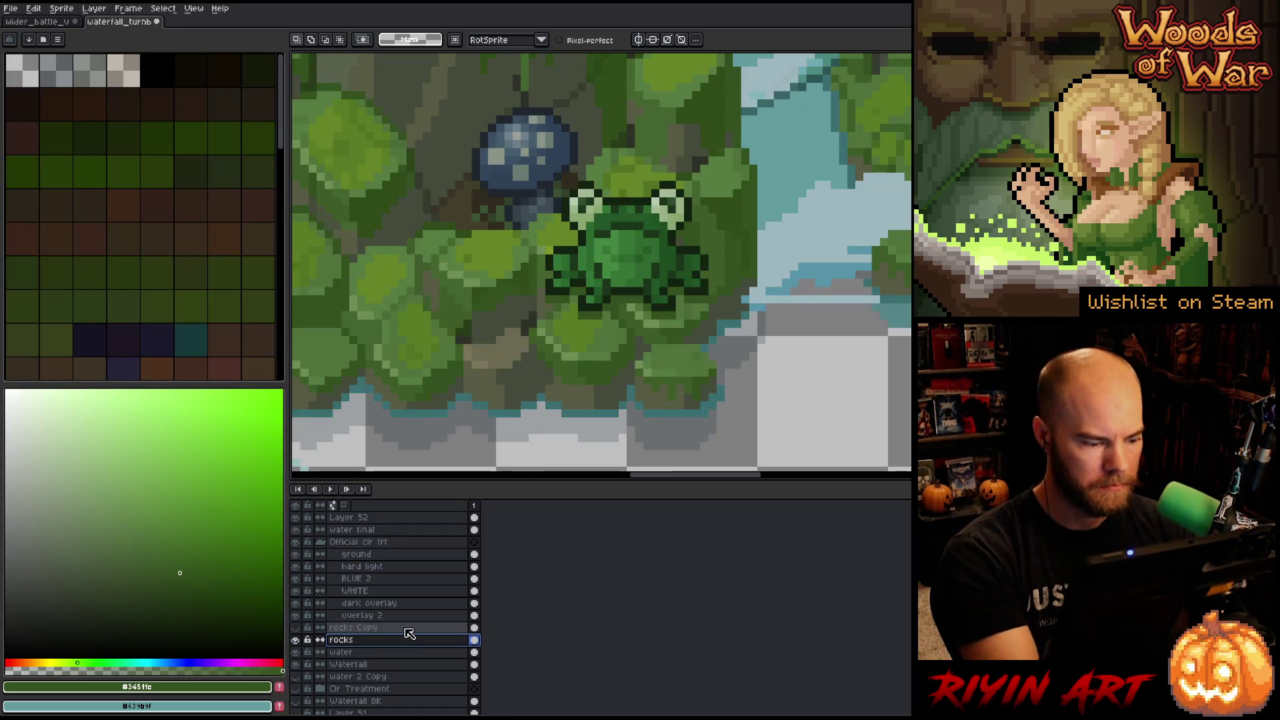
left_click(397, 553)
left_click(399, 529)
Add a layer named 'touch up' above water final and sample a dark moss green.
key("shift+n")
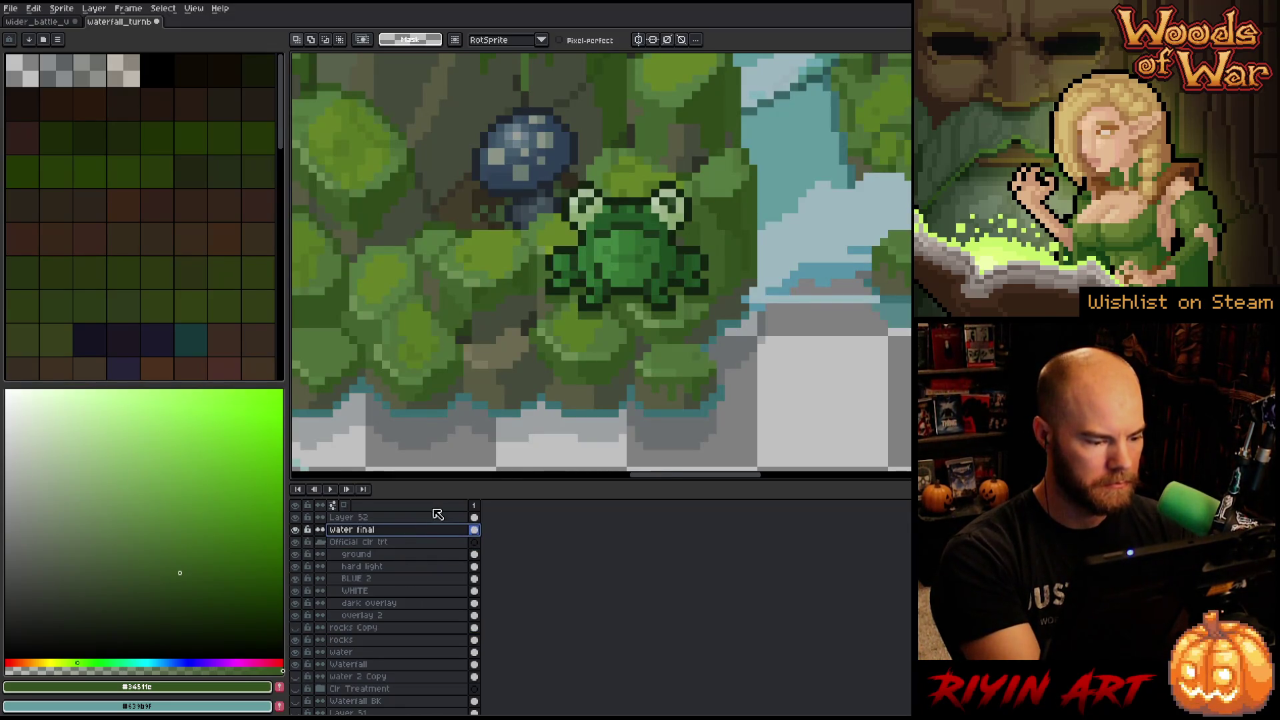
double_click(364, 530)
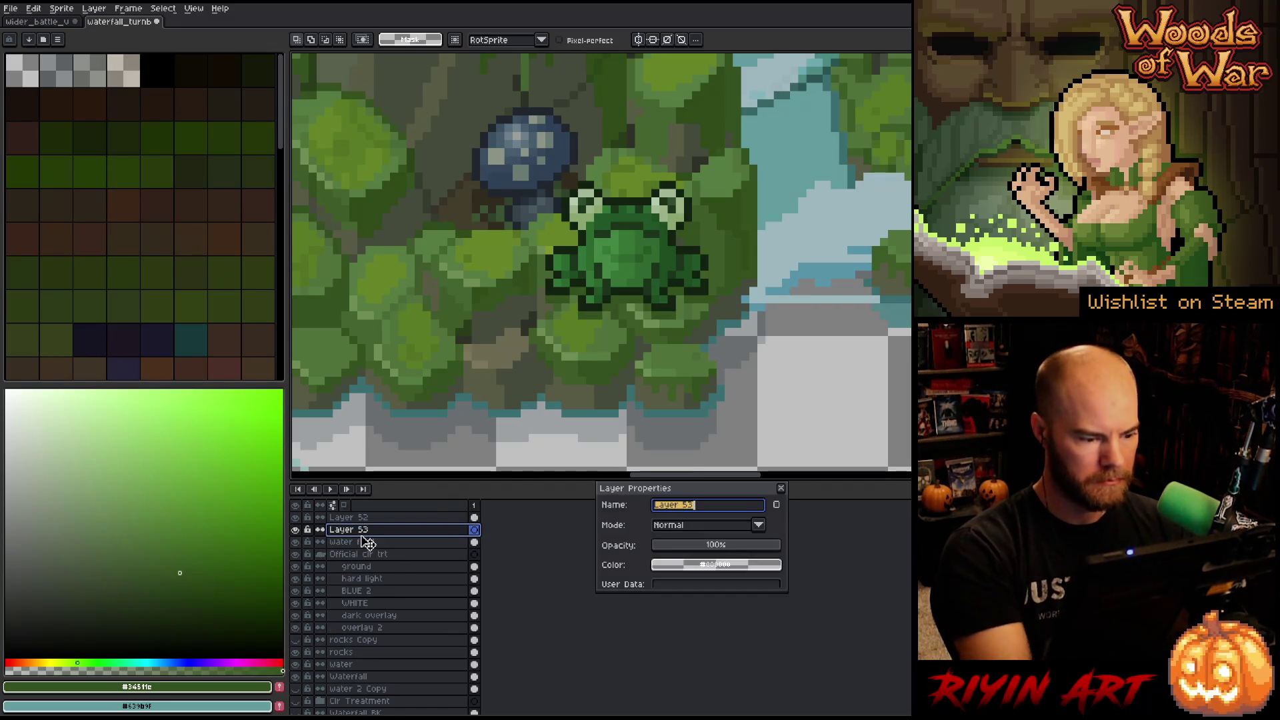
type("t")
type("p")
key("Return")
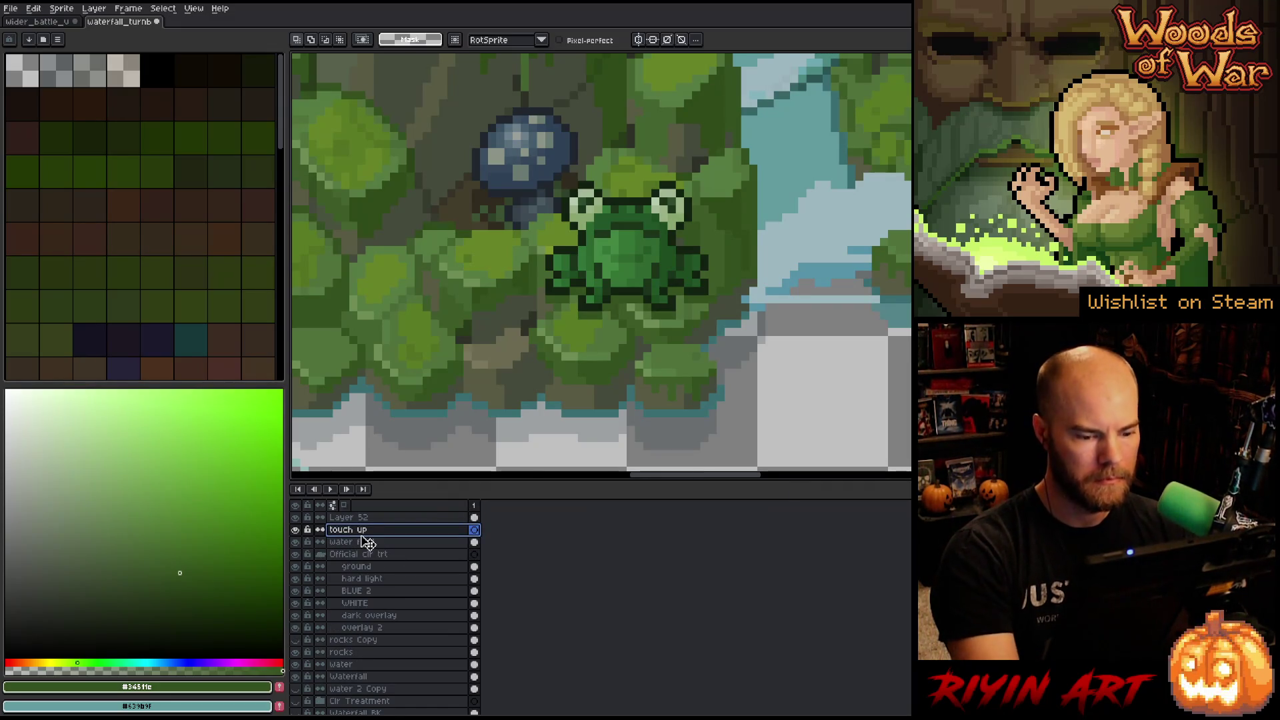
key("i")
left_click(557, 308)
key("b")
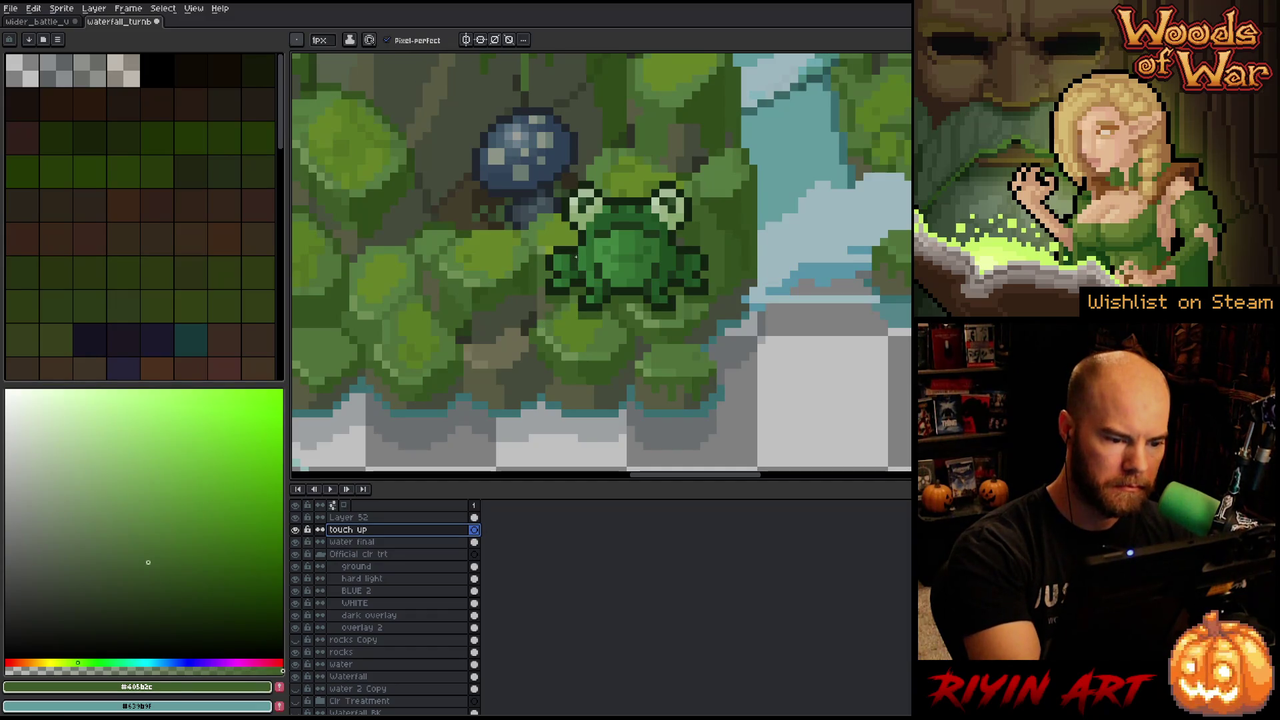
Sample a lighter moss green, a yellow-green and the grey-olive rock colour from the scene.
key("i")
left_click(565, 310)
key("b")
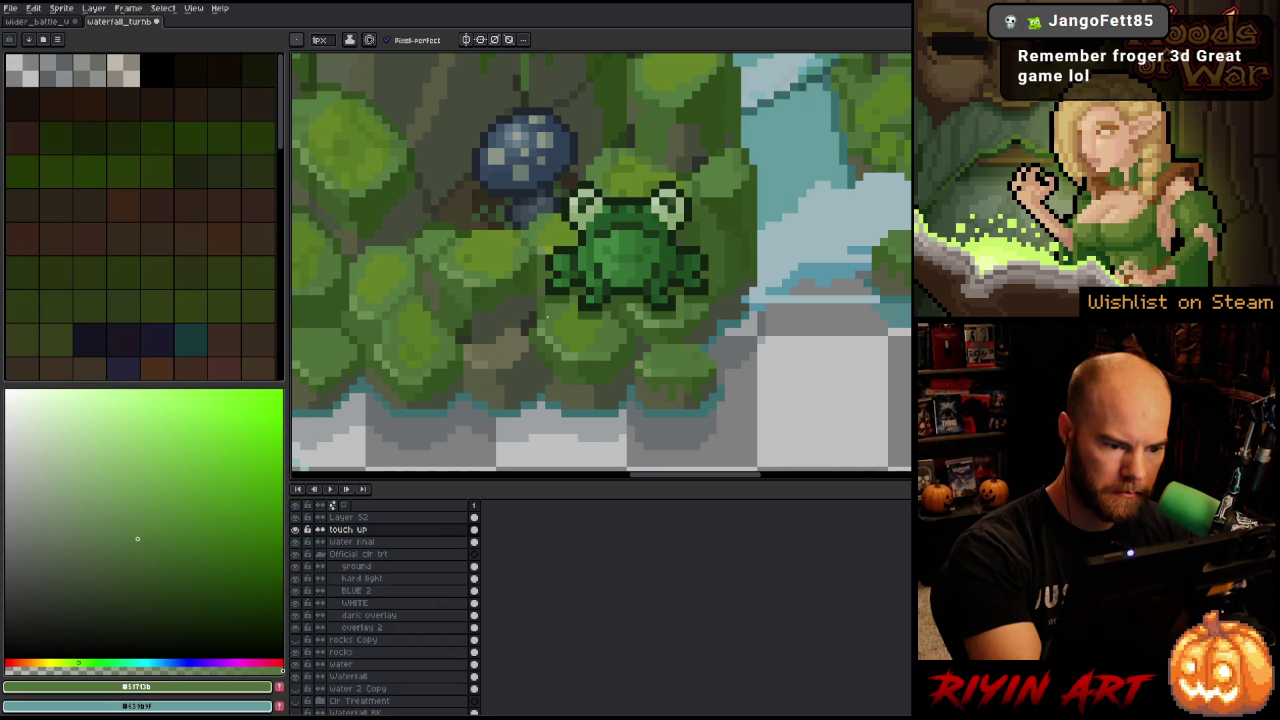
key("i")
left_click(567, 307)
key("b")
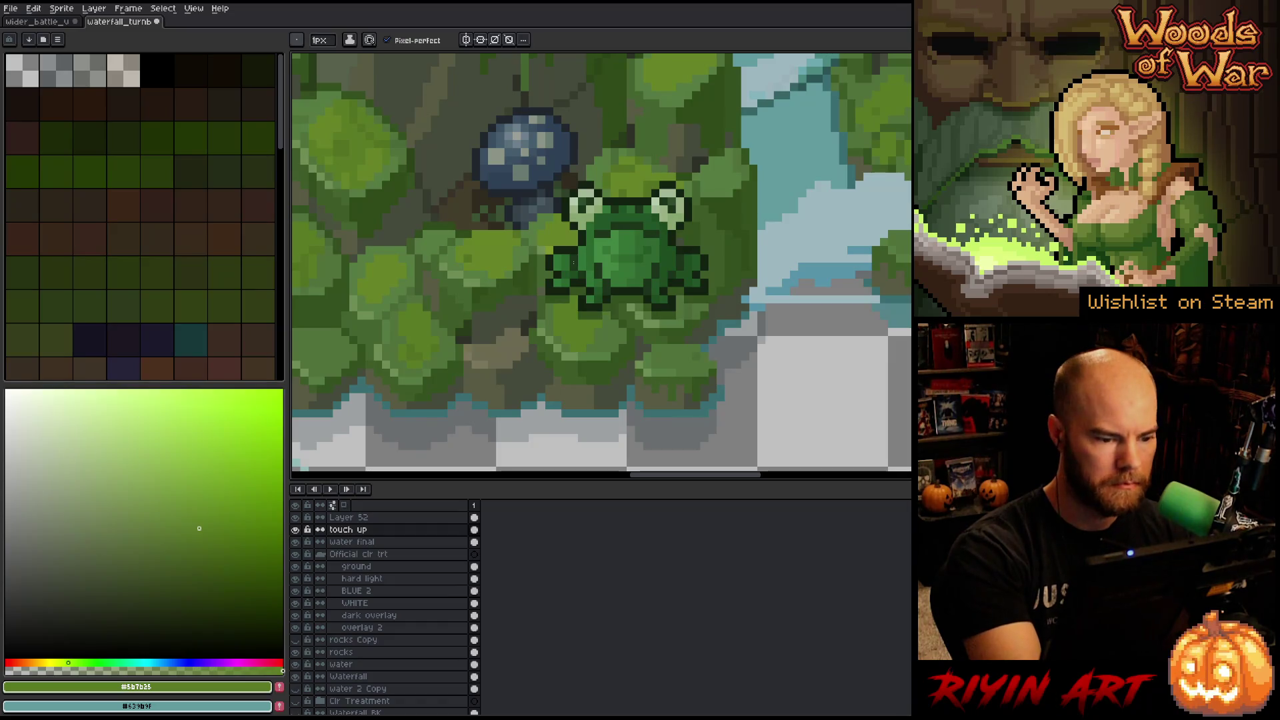
key("i")
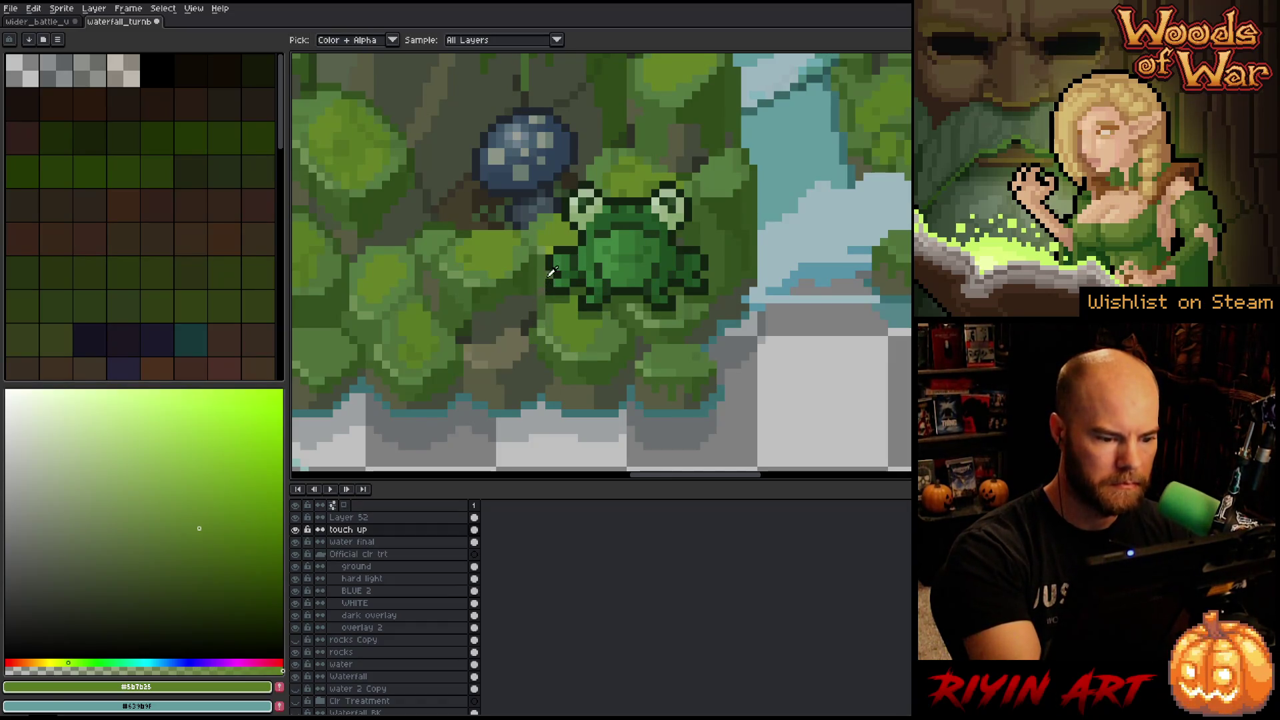
left_click(572, 379)
key("b")
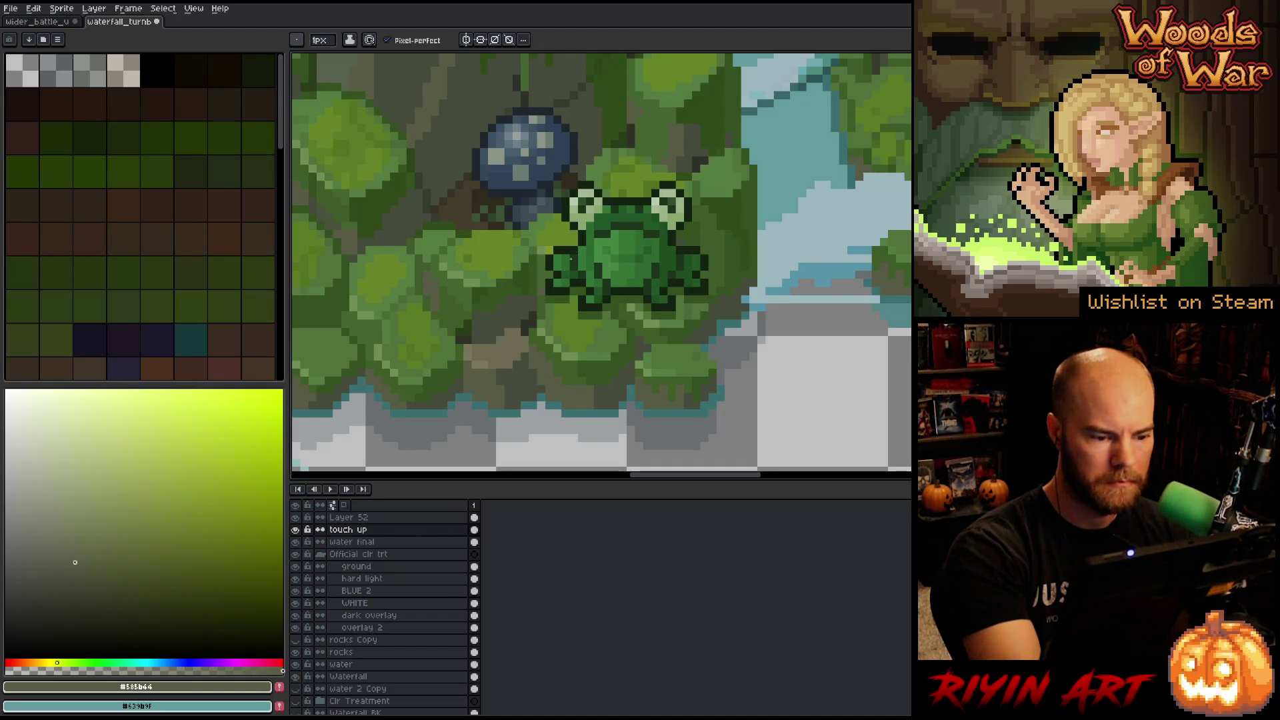
Sample the frog's dark and mid greens, select Layer 52, and open Replace Color.
left_click(566, 340, "alt")
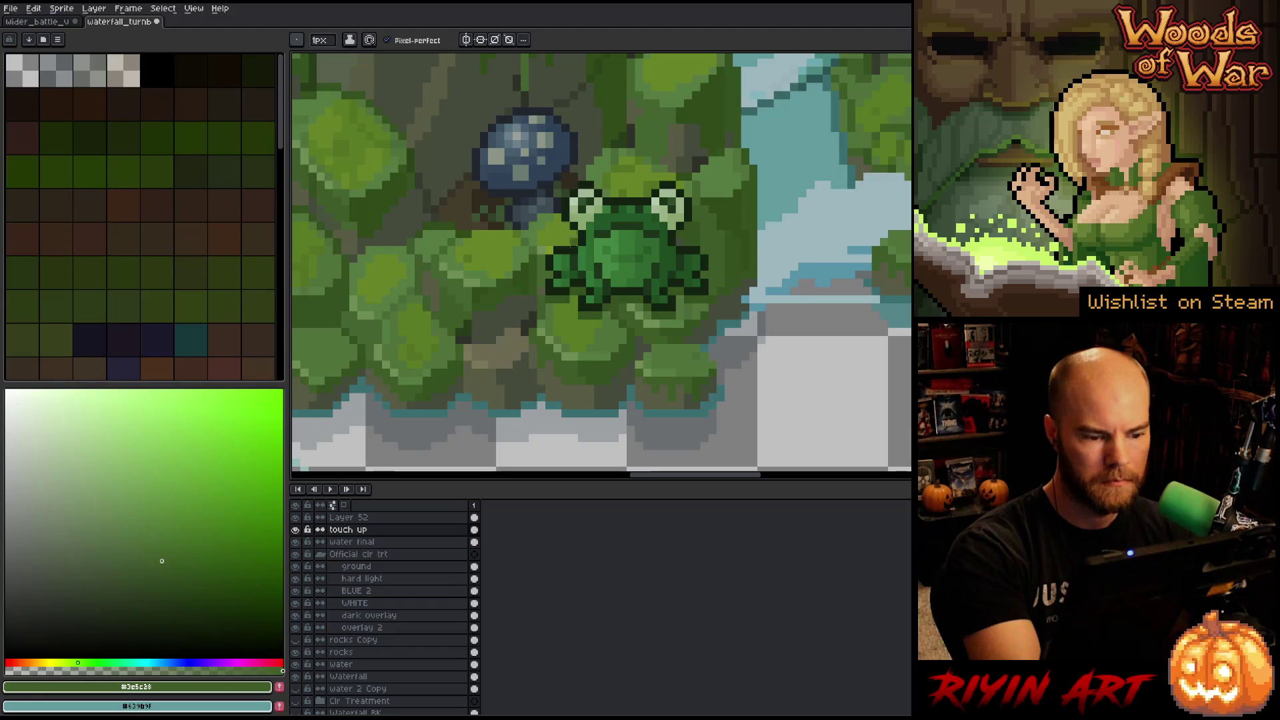
left_click(590, 390, "alt")
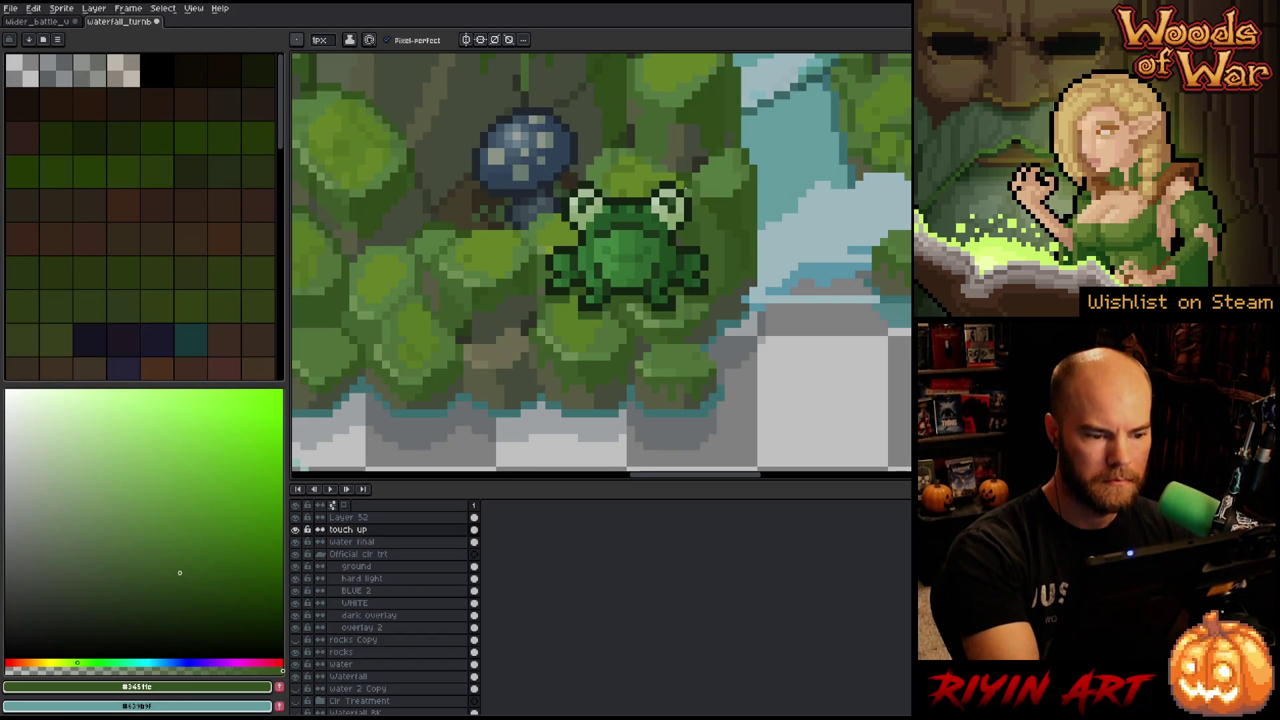
left_click(543, 318, "alt")
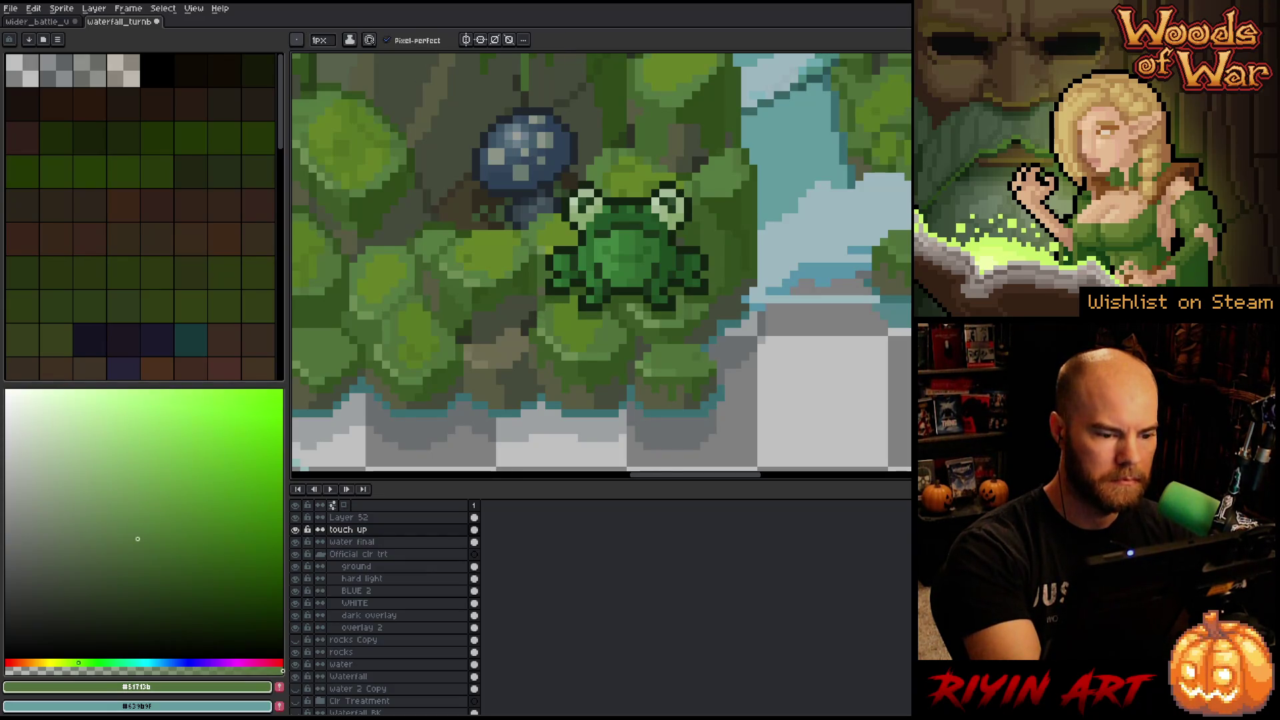
left_click(533, 329, "alt")
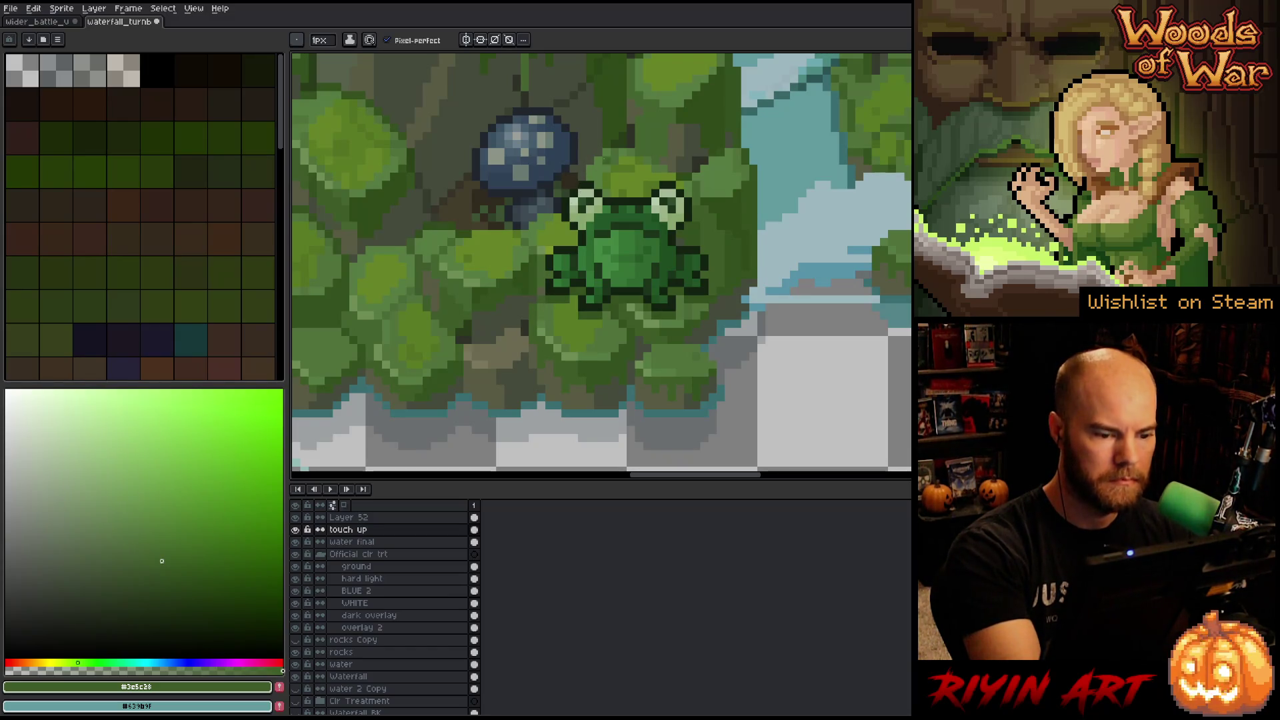
left_click(378, 519)
key("shift+r")
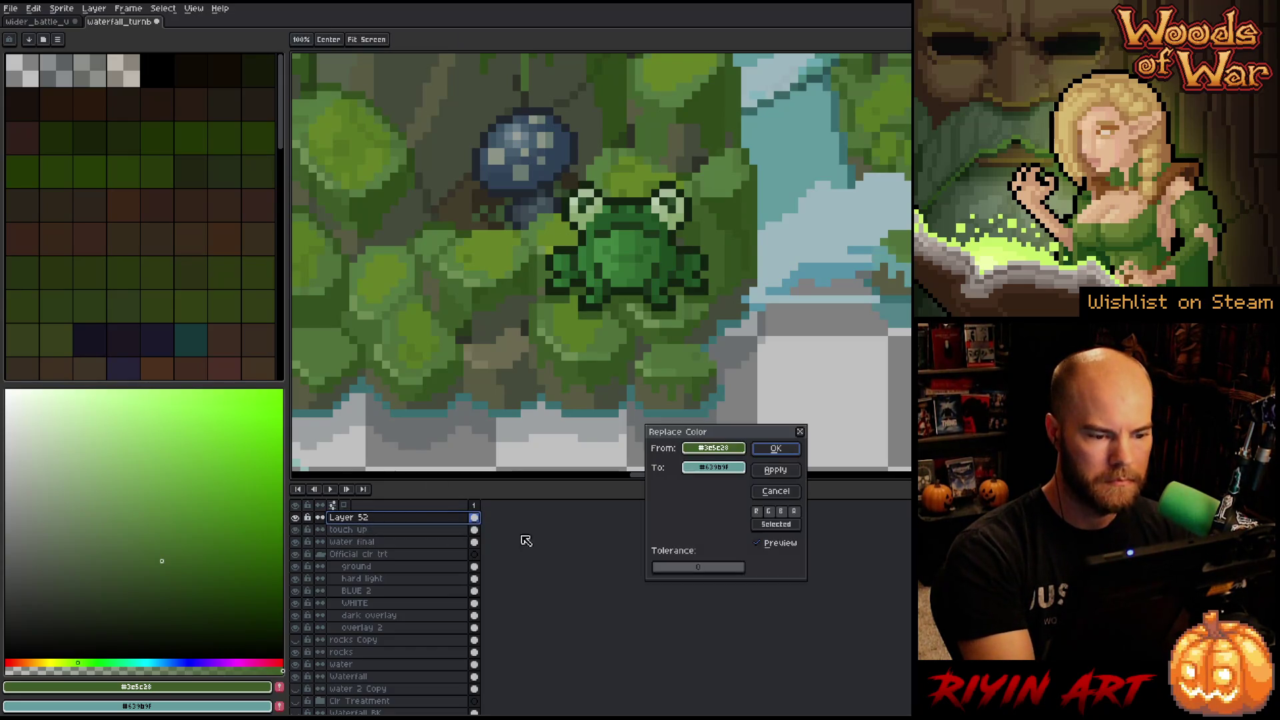
Set the replacement to the frog's dark green, apply it, and solo Layer 52 to check.
left_click(607, 346)
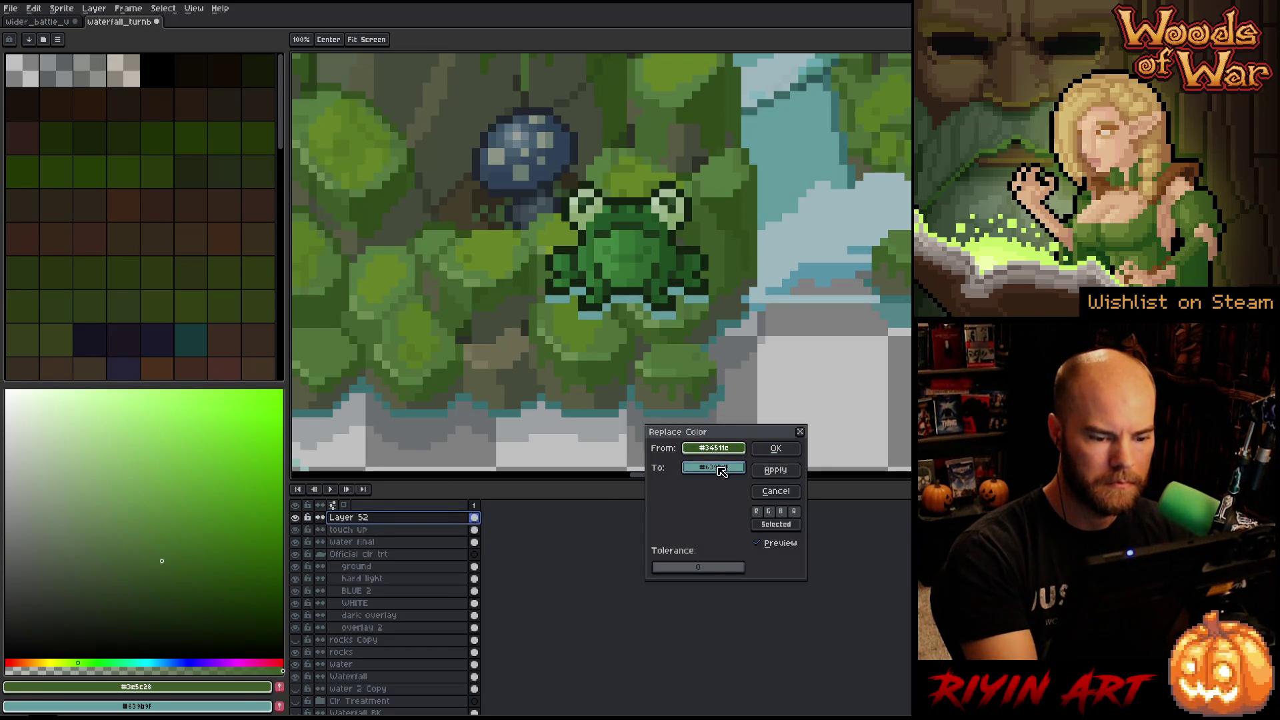
left_click(603, 353)
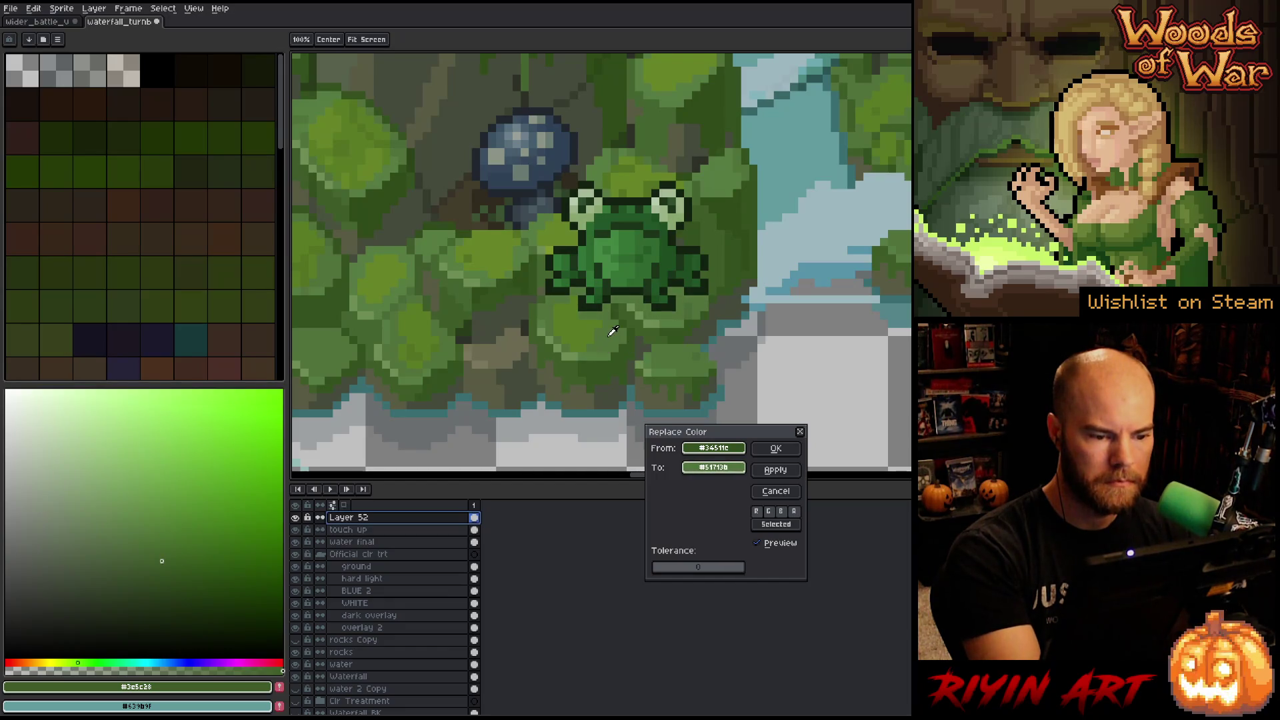
left_click(629, 311)
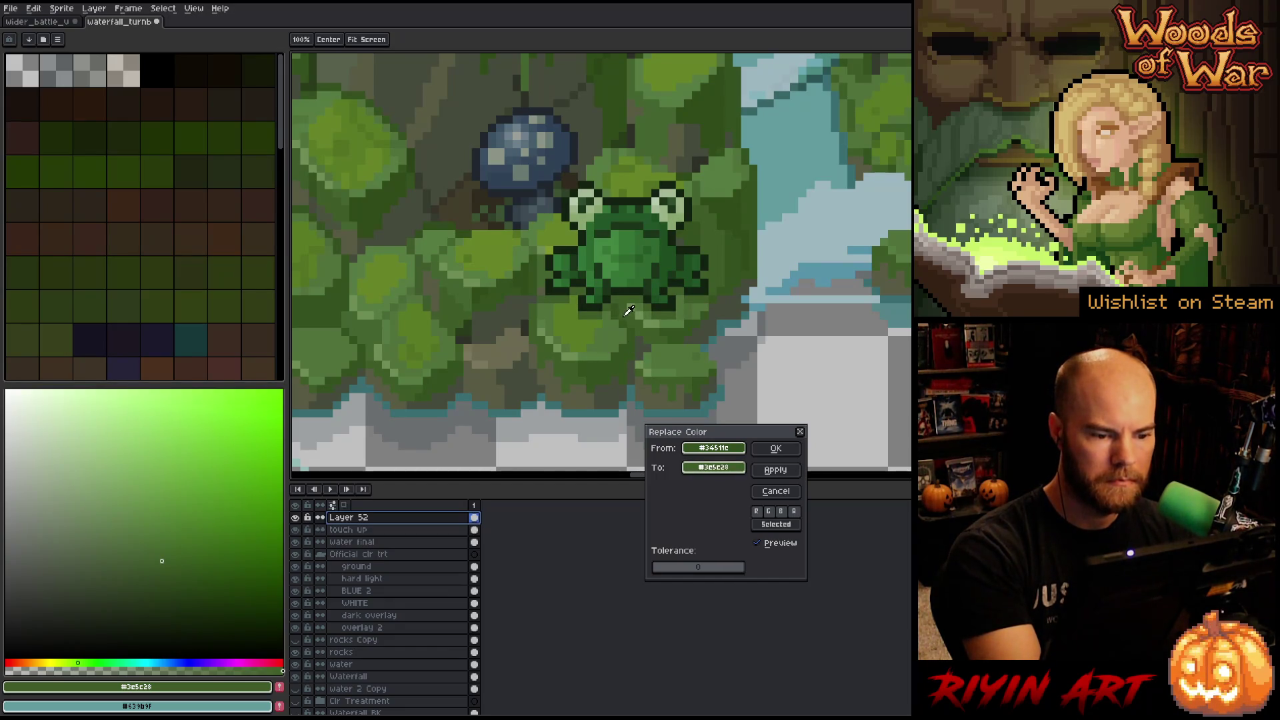
left_click(775, 448)
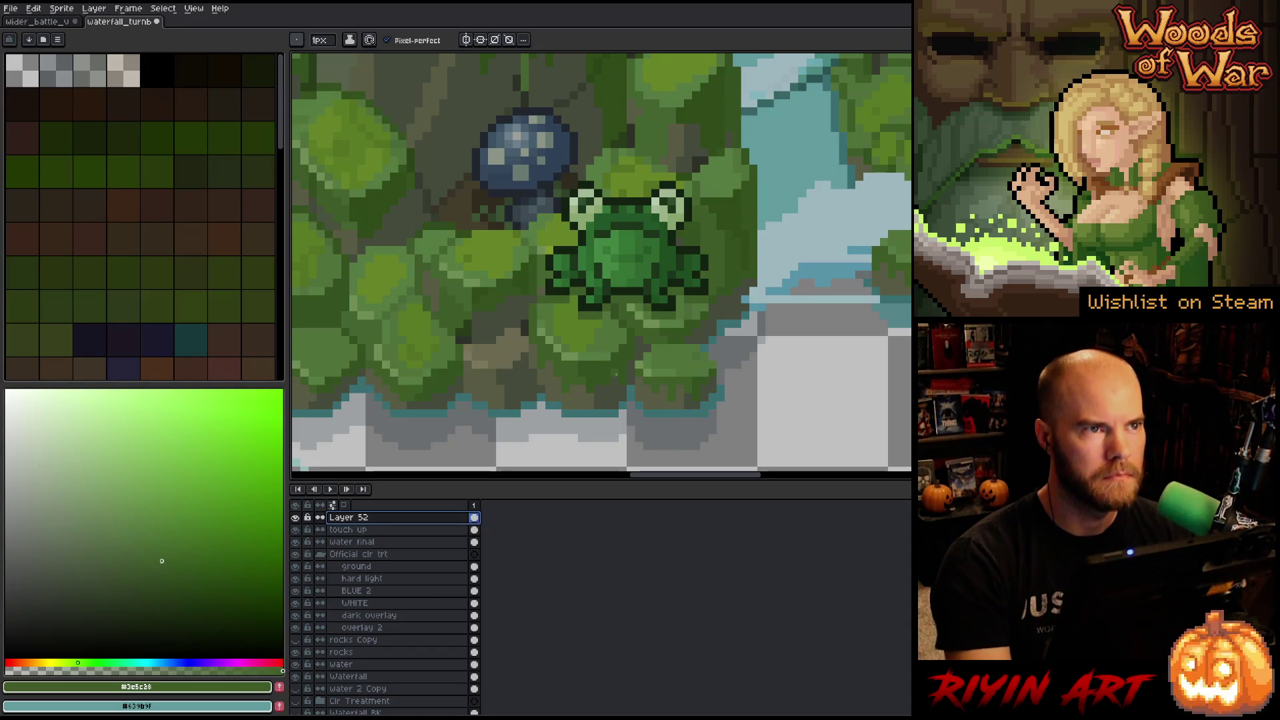
left_click(297, 519, "alt")
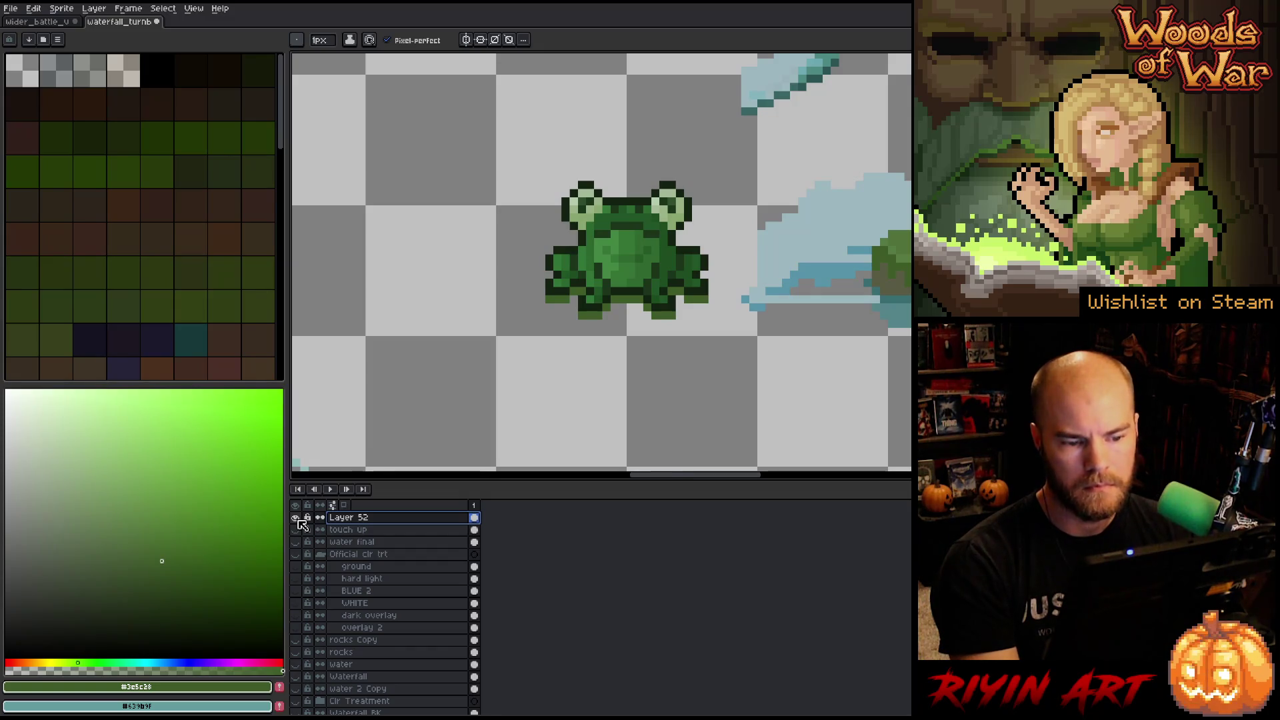
Restore all layers, pan and zoom to the upper river, and open Replace Color.
left_click(297, 519, "alt")
scroll(666, 178, "down", 2)
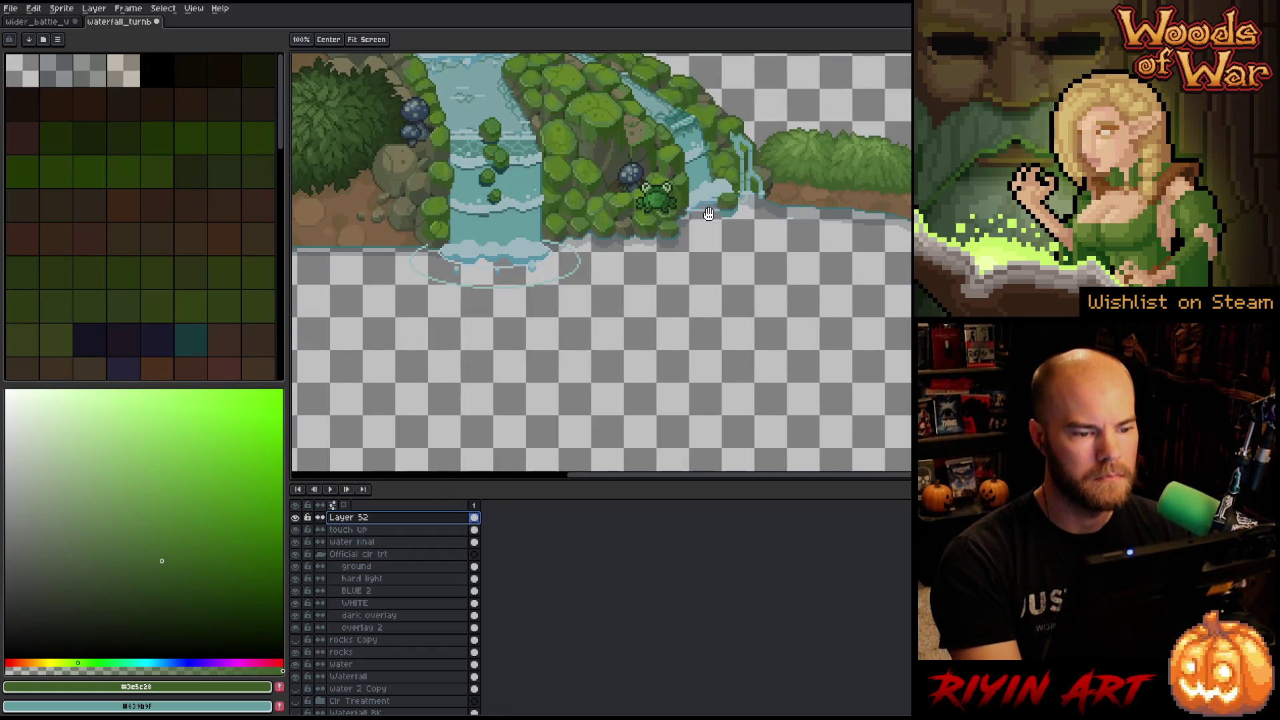
left_click_drag(709, 212, 665, 309)
scroll(573, 274, "down", 2)
scroll(574, 275, "up", 2)
scroll(574, 274, "down", 2)
scroll(573, 275, "up", 1)
scroll(573, 275, "down", 3)
scroll(577, 297, "up", 1)
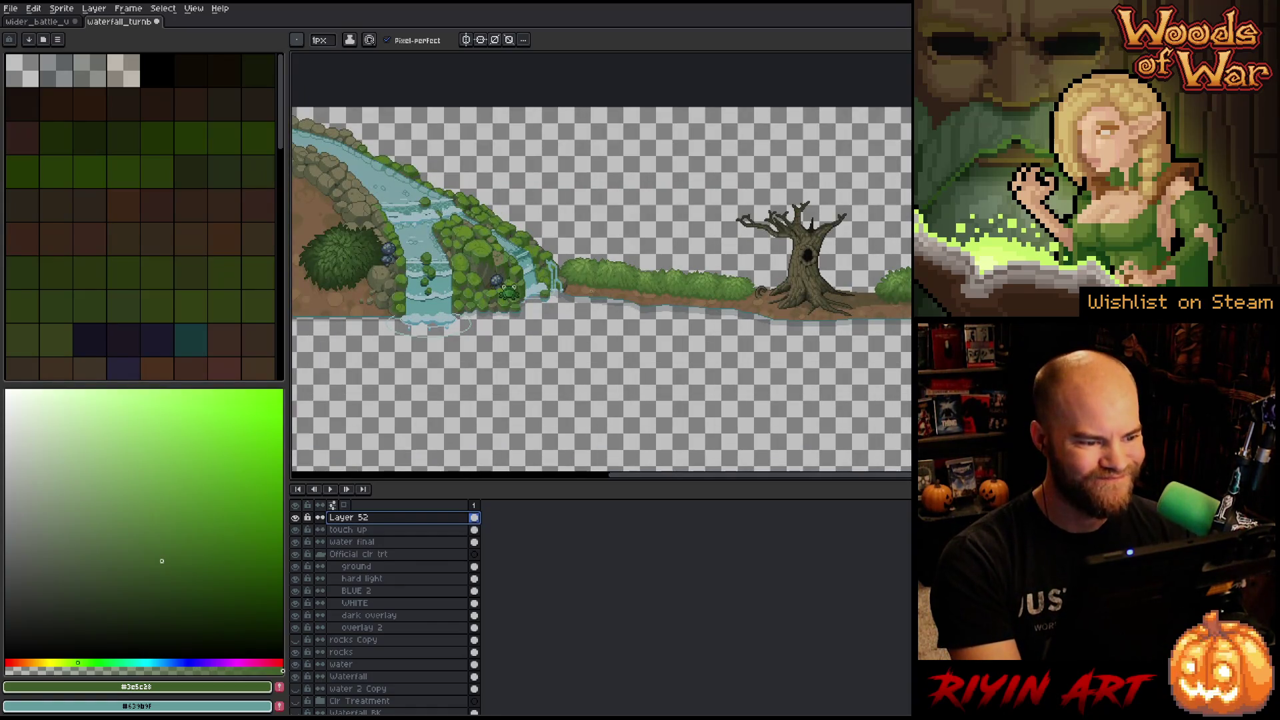
scroll(402, 258, "up", 2)
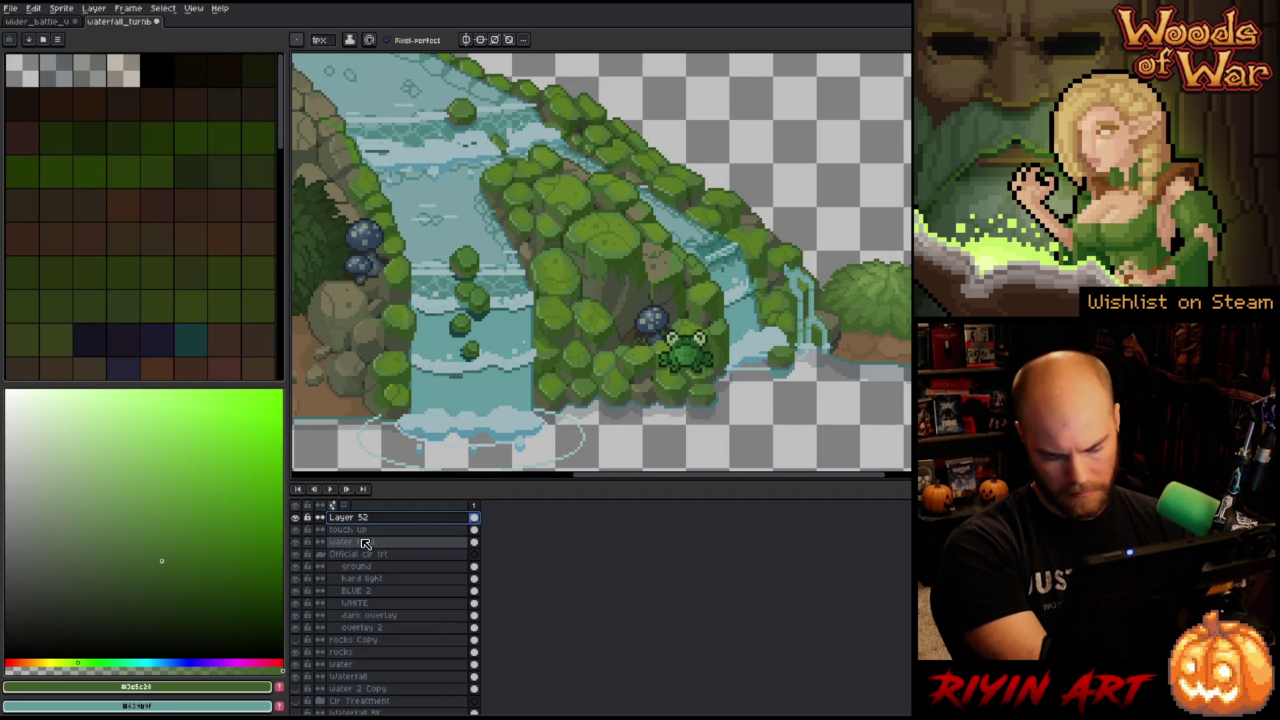
key("shift+r")
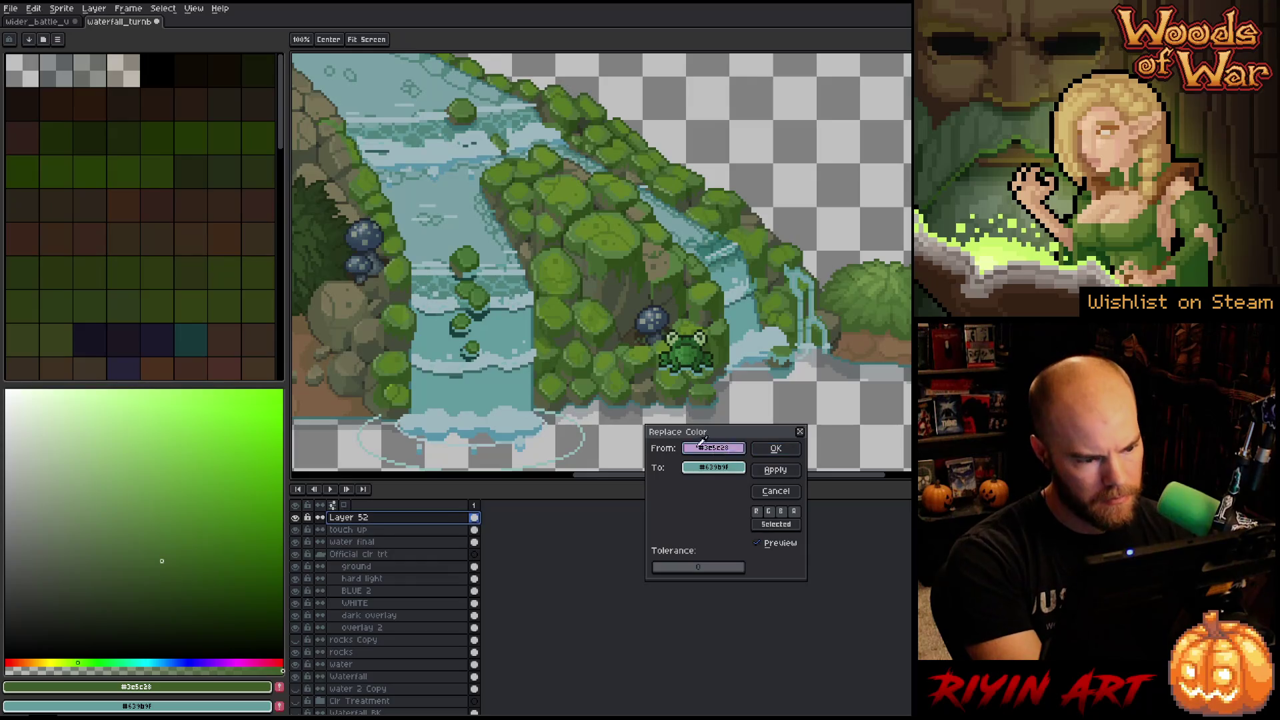
Replace the water's dark shading with a lighter water blue sampled from the scene.
left_click(467, 374)
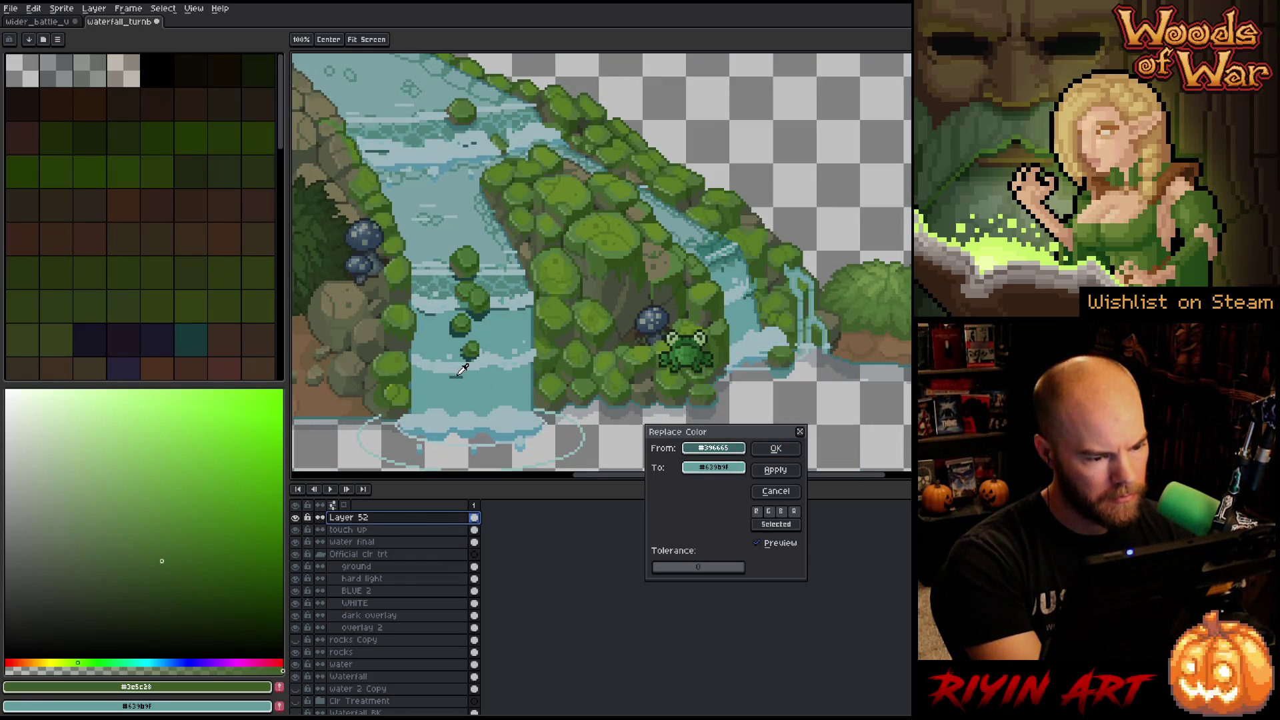
mouse_move(702, 467)
left_mouse_down()
mouse_move(557, 454)
mouse_move(510, 428)
mouse_move(507, 281)
left_mouse_up()
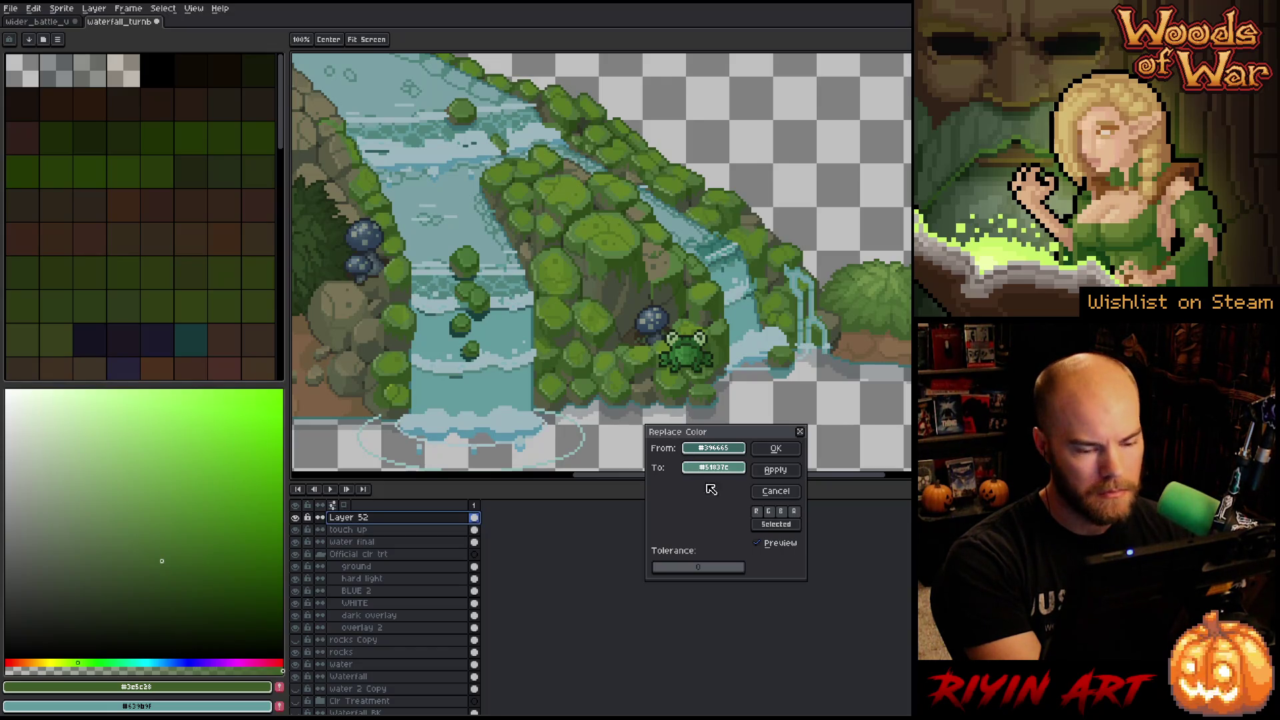
left_click(761, 443)
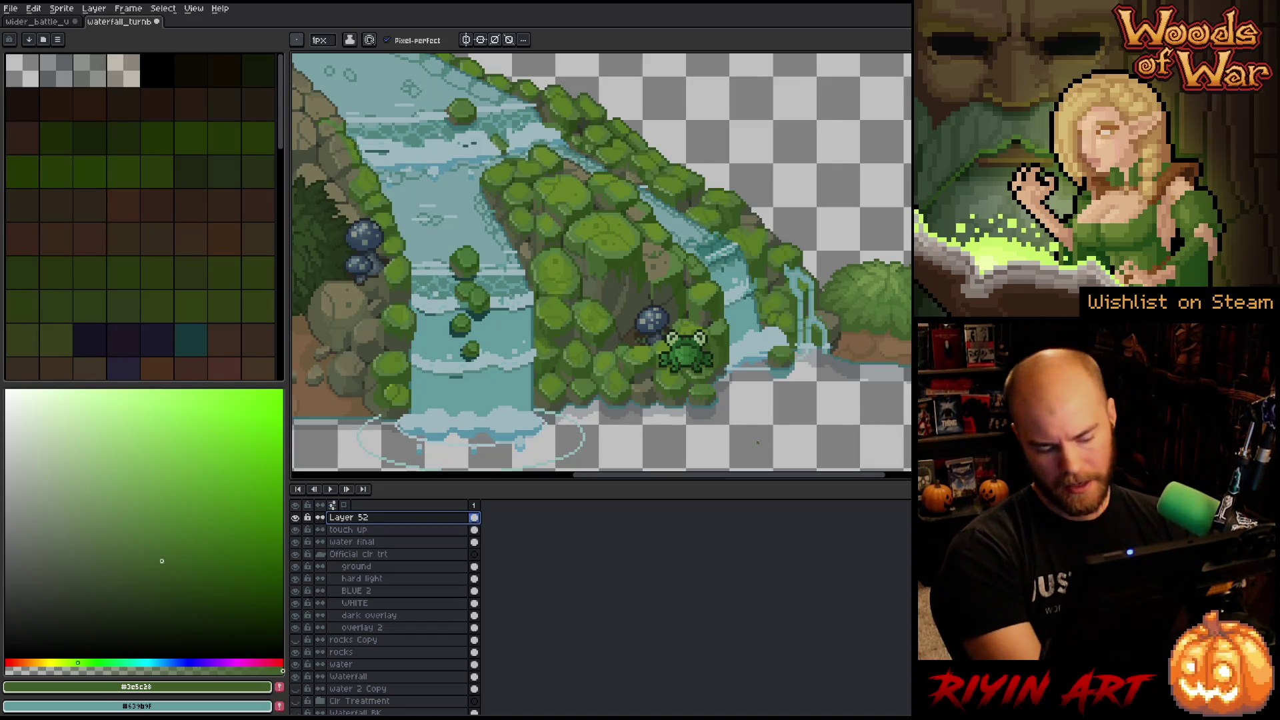
Replace a teal water shade with a blue-green darkened slightly via HSL lightness.
key("shift+r")
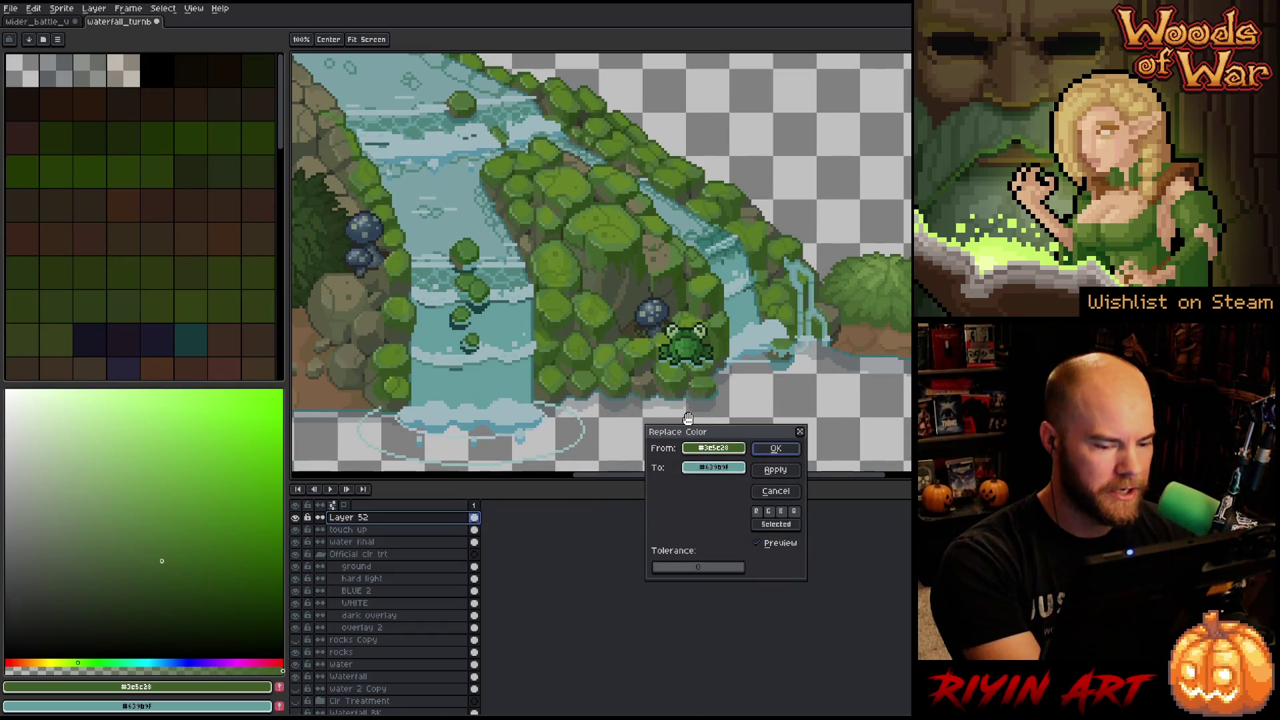
left_click(725, 447)
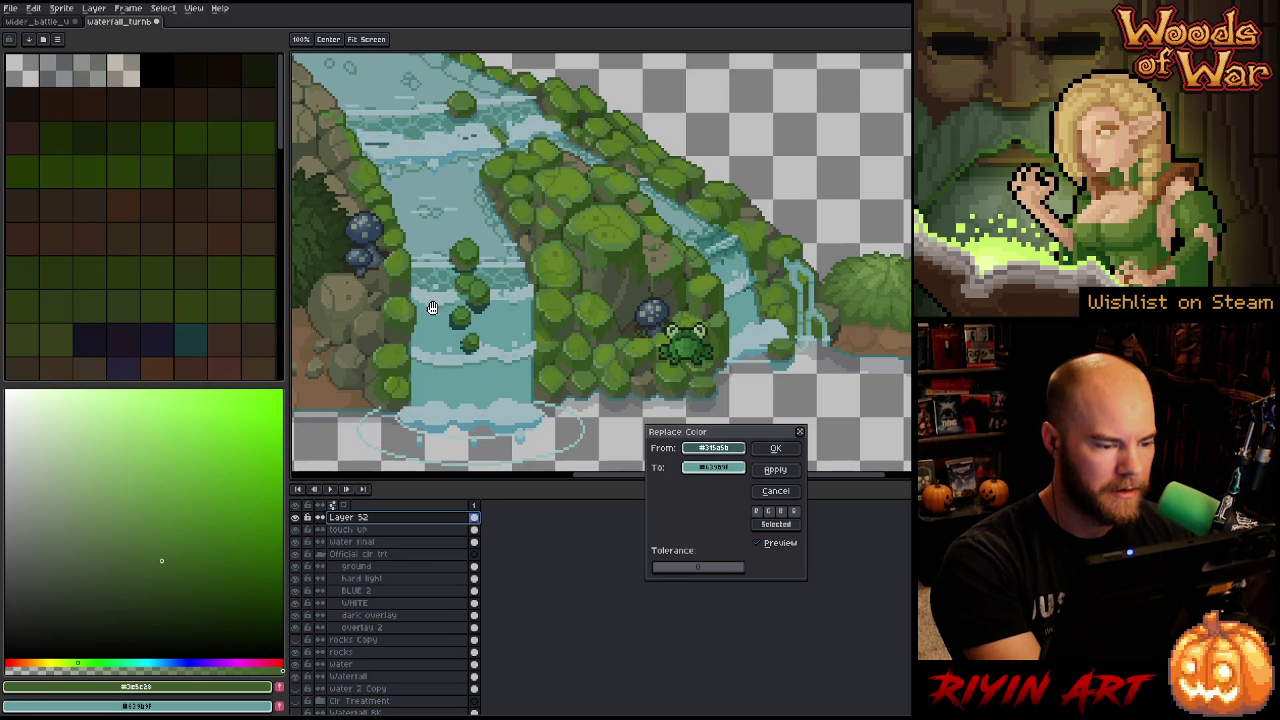
mouse_move(733, 461)
left_mouse_down()
mouse_move(544, 336)
mouse_move(522, 299)
left_mouse_up()
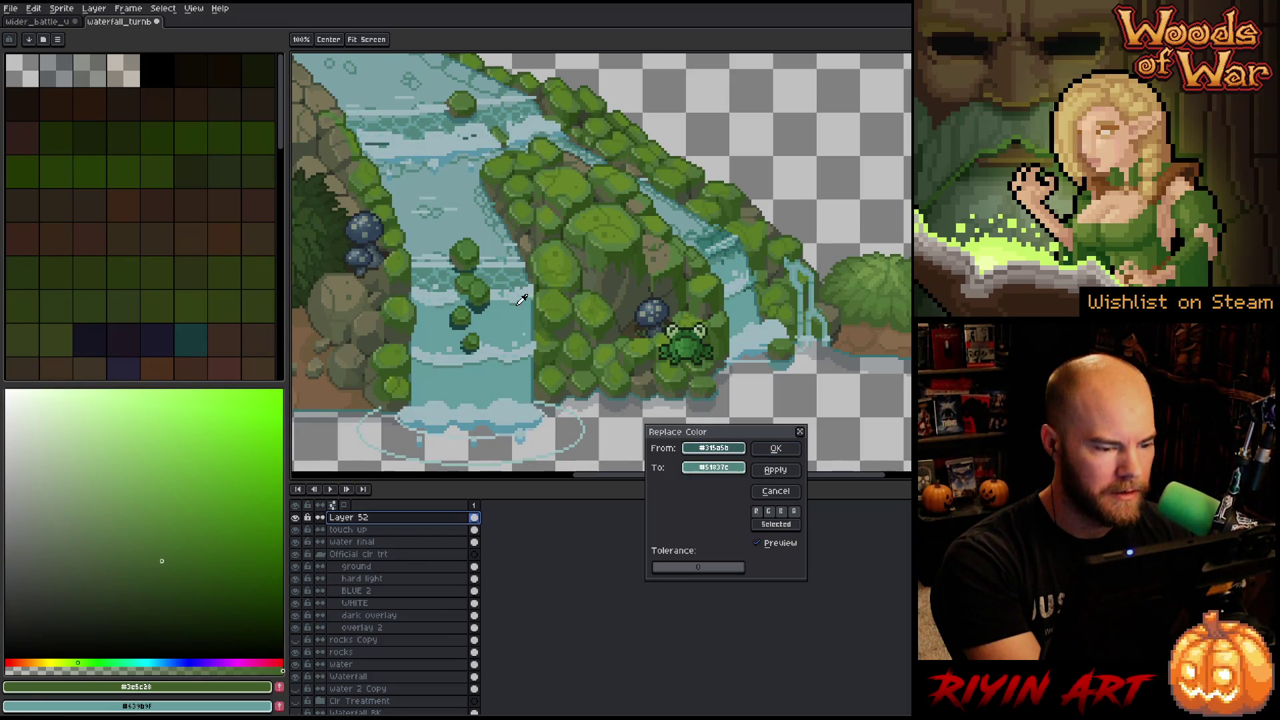
left_click(719, 470)
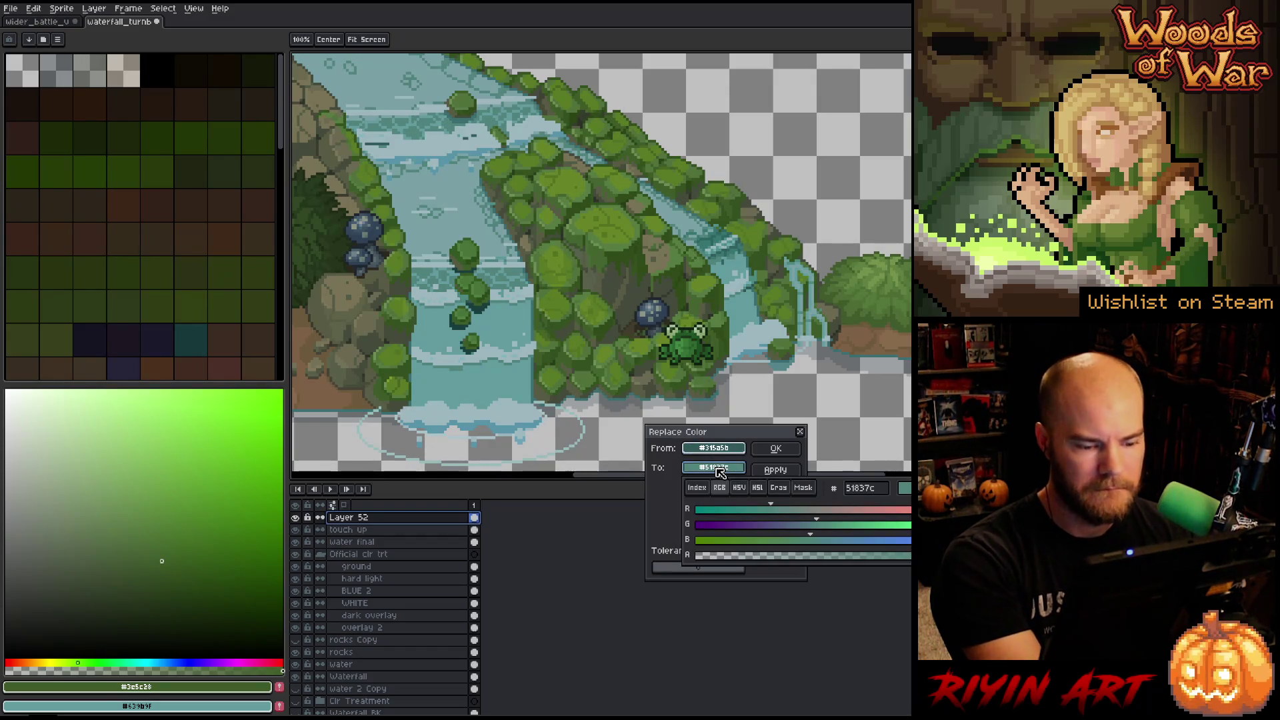
left_click(758, 489)
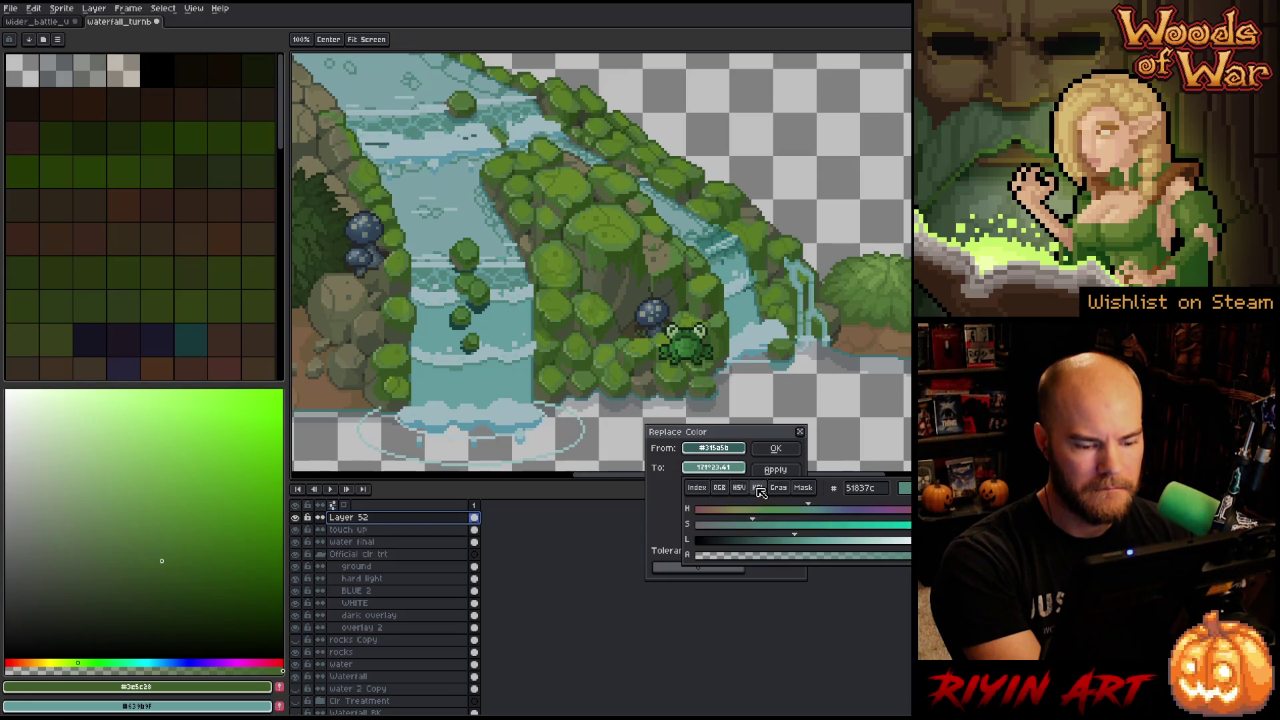
left_click(787, 541)
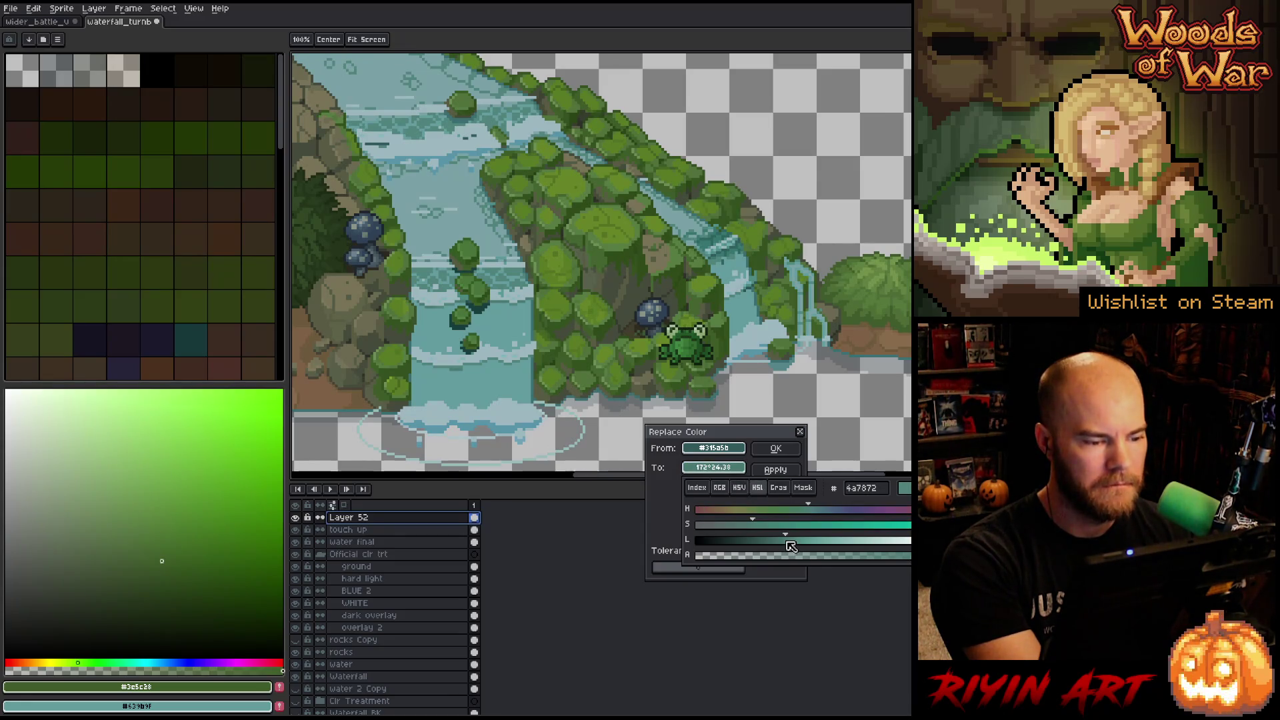
left_click(775, 448)
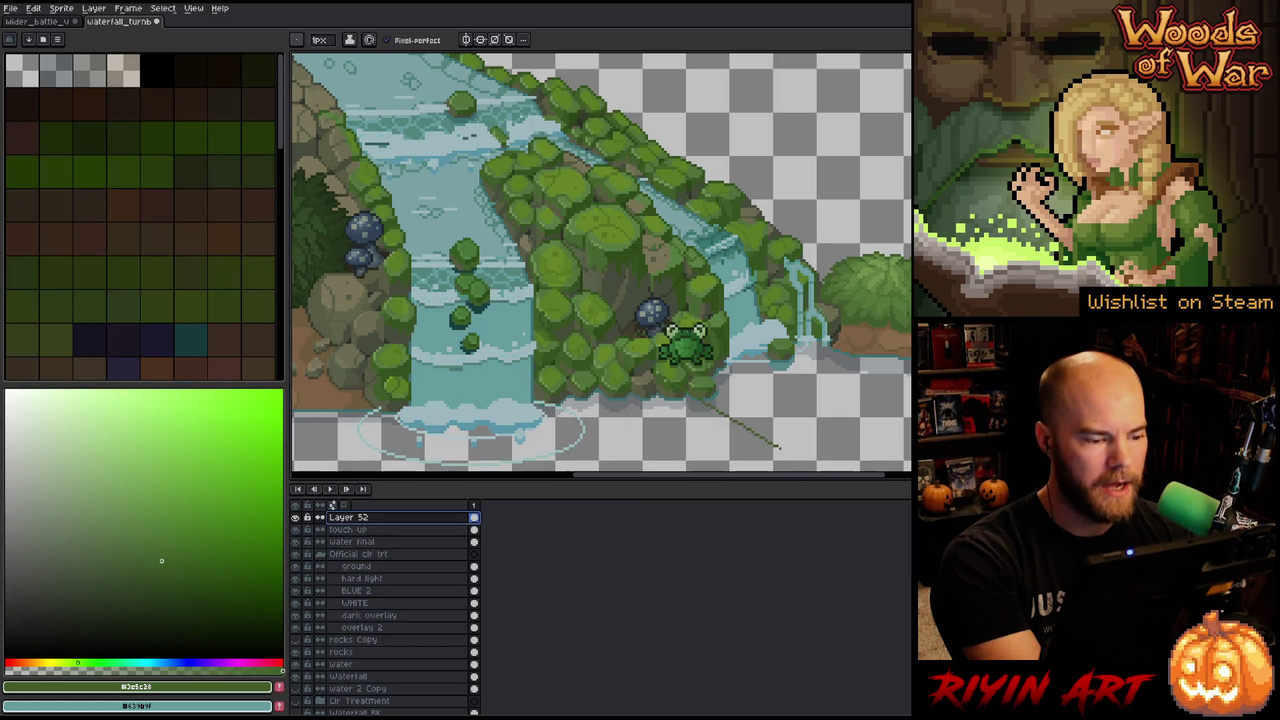
Replace the water colour again with a slightly darker teal, #4c7b75.
key("shift+r")
left_click_drag(711, 450, 468, 364)
left_click_drag(713, 468, 448, 362)
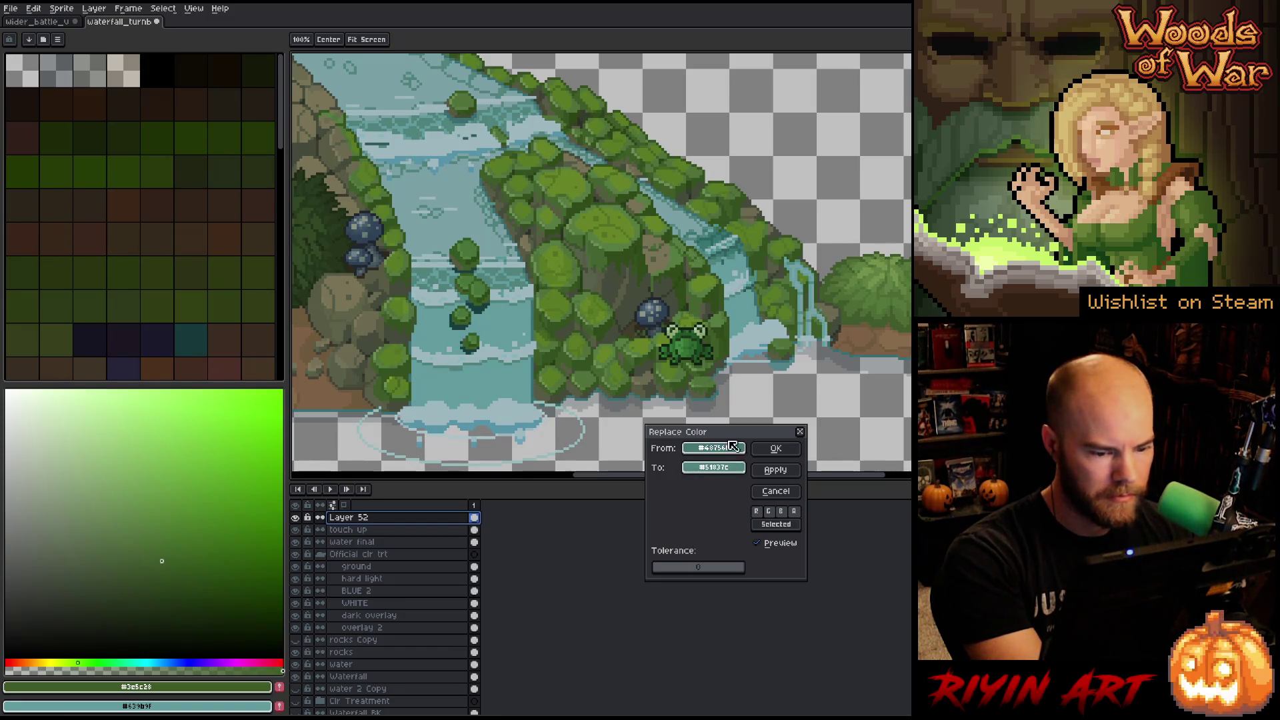
left_click(713, 468)
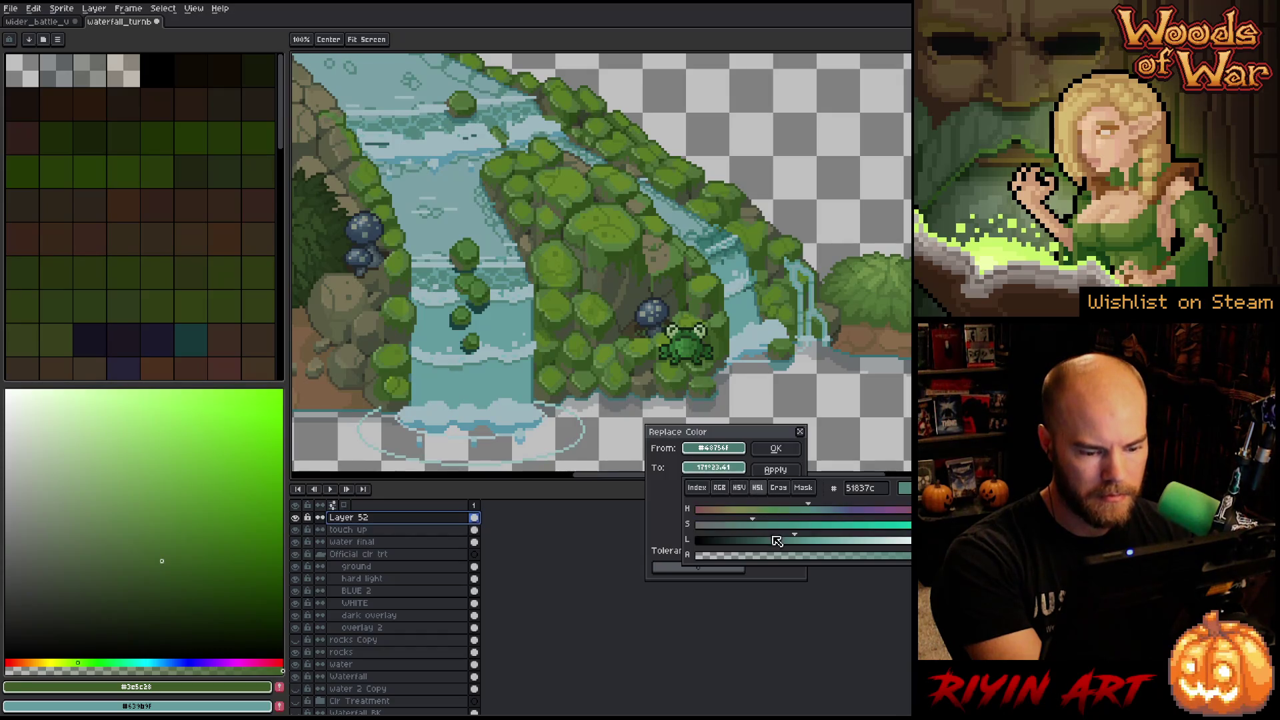
left_click(782, 541)
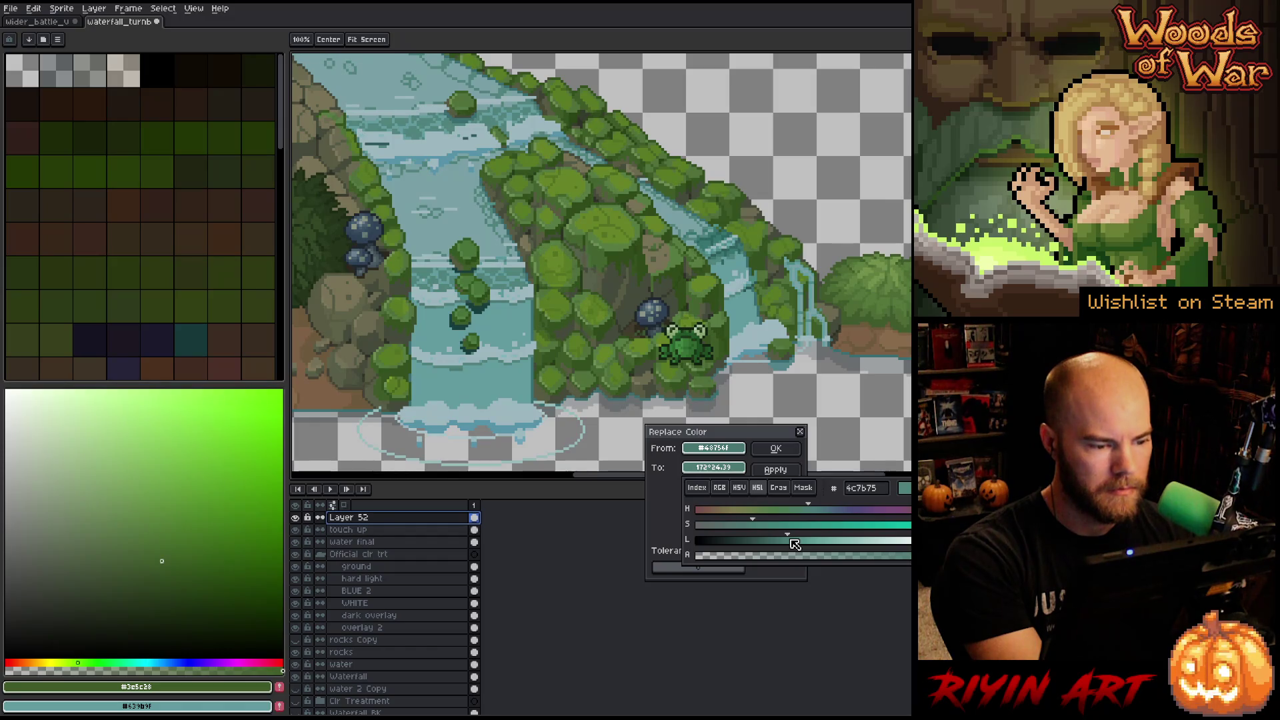
left_click(776, 448)
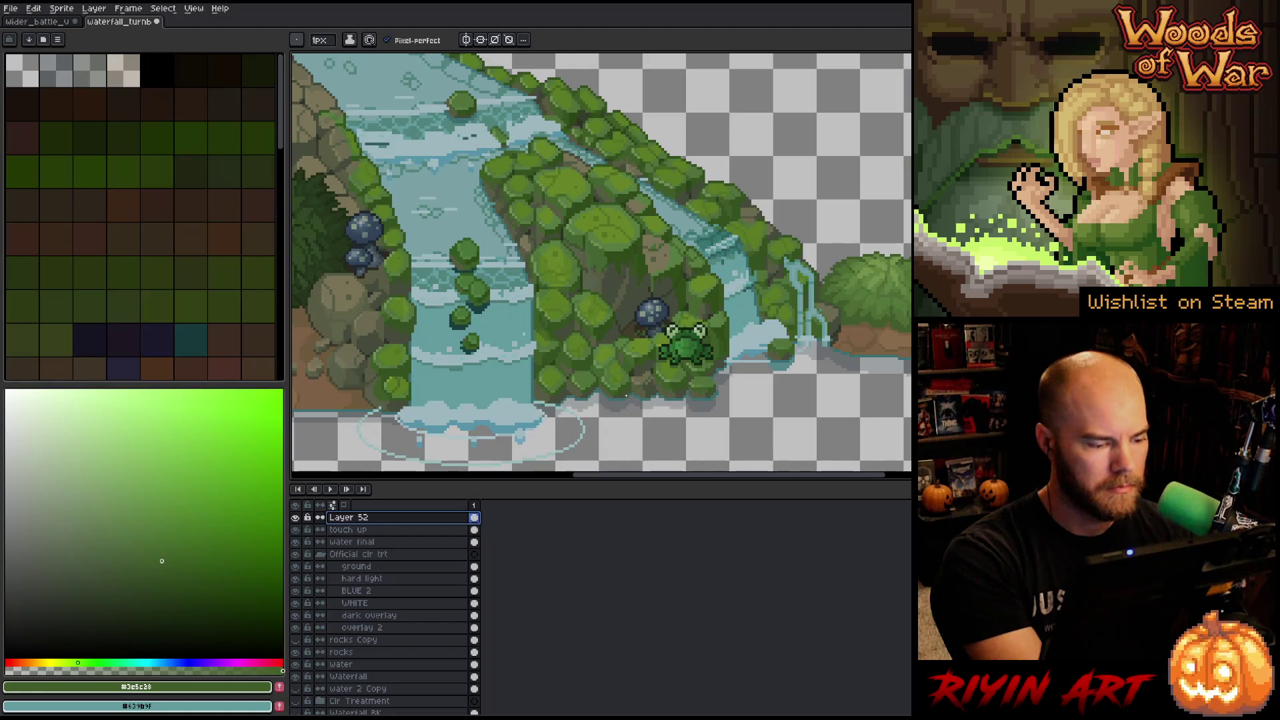
Replace a waterfall teal with a blue-green water tone sampled from the scene.
key("shift+r")
left_click(719, 237)
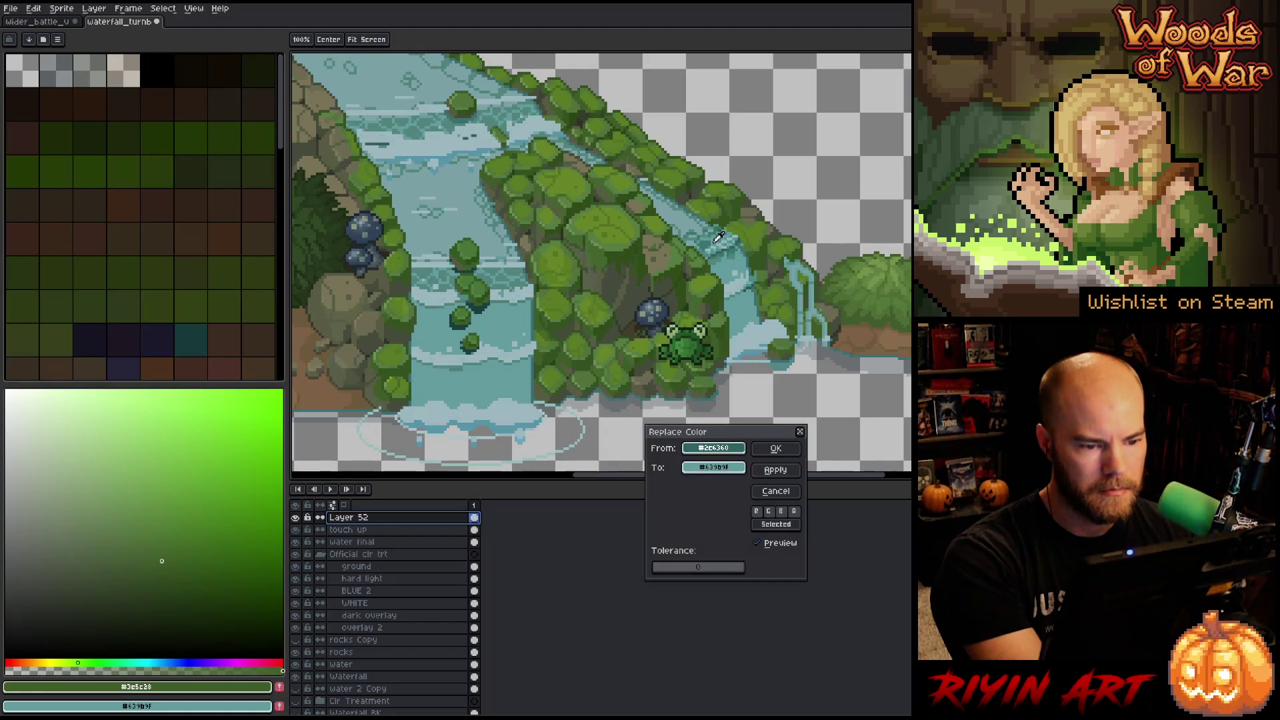
left_click(716, 240)
right_click(530, 250)
right_click(518, 265)
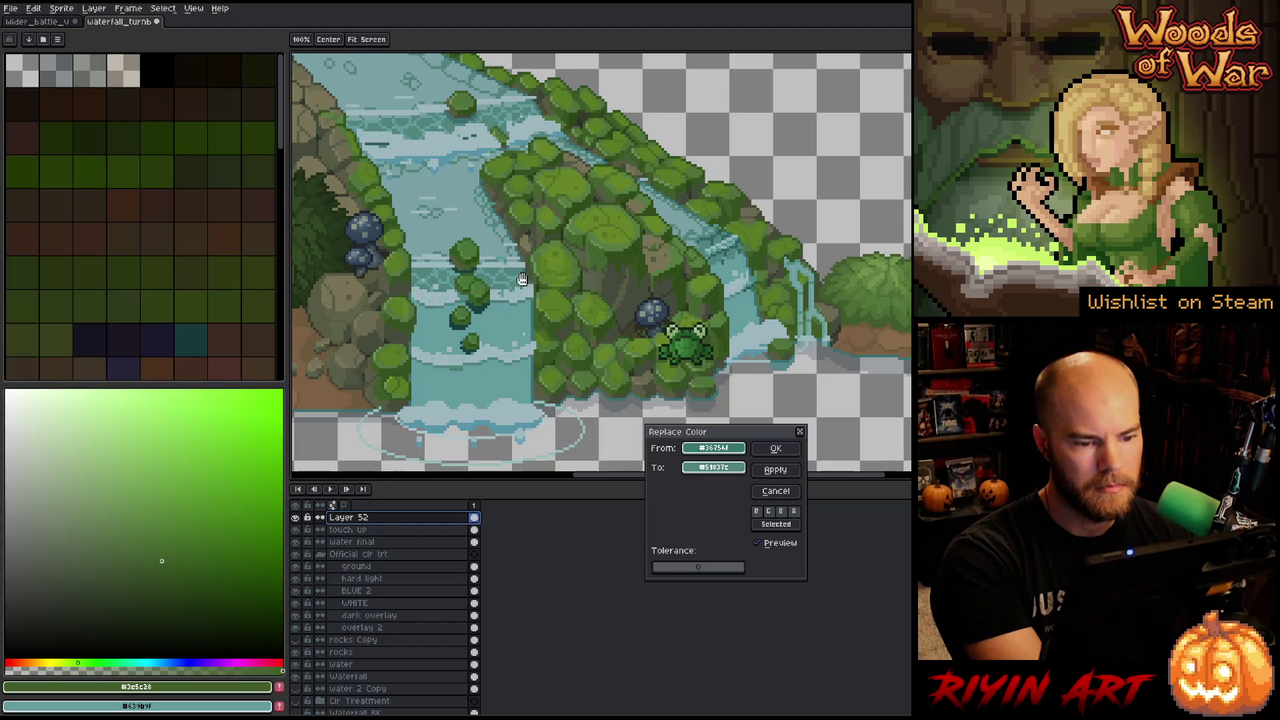
left_click(772, 448)
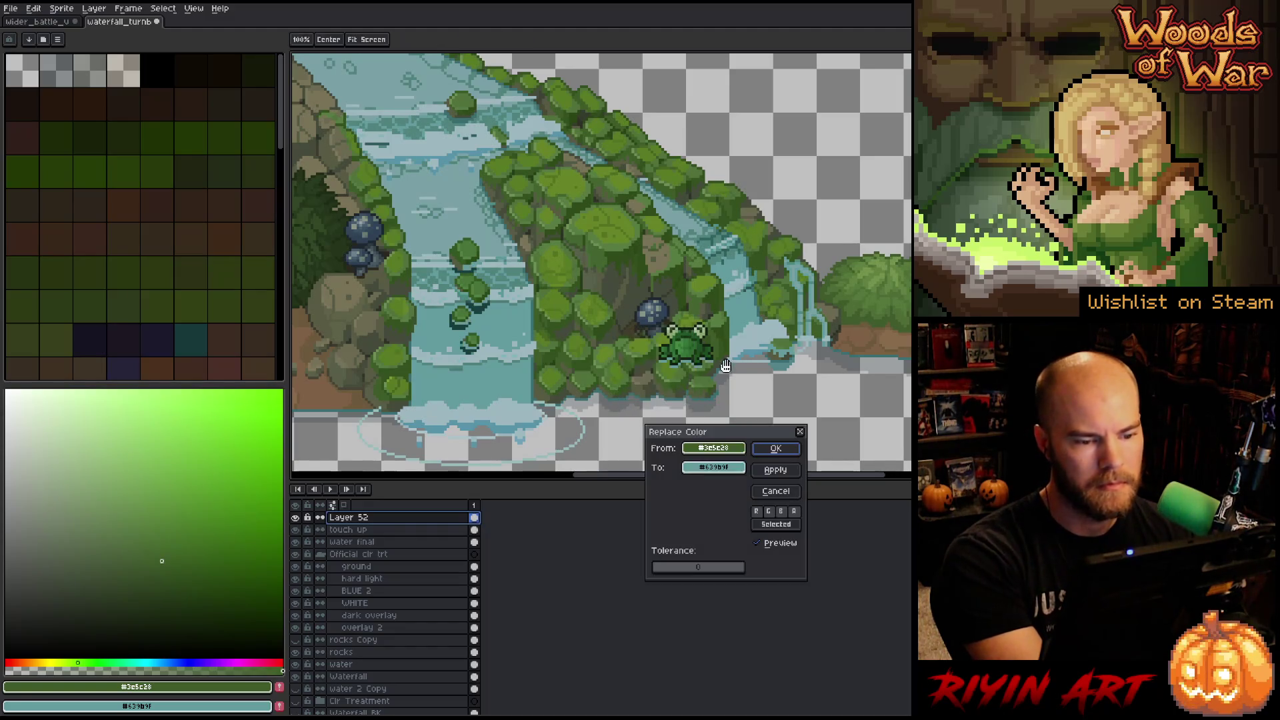
Set up another waterfall teal to become the lighter water blue #639b9f, with slightly higher tolerance.
left_click(736, 242)
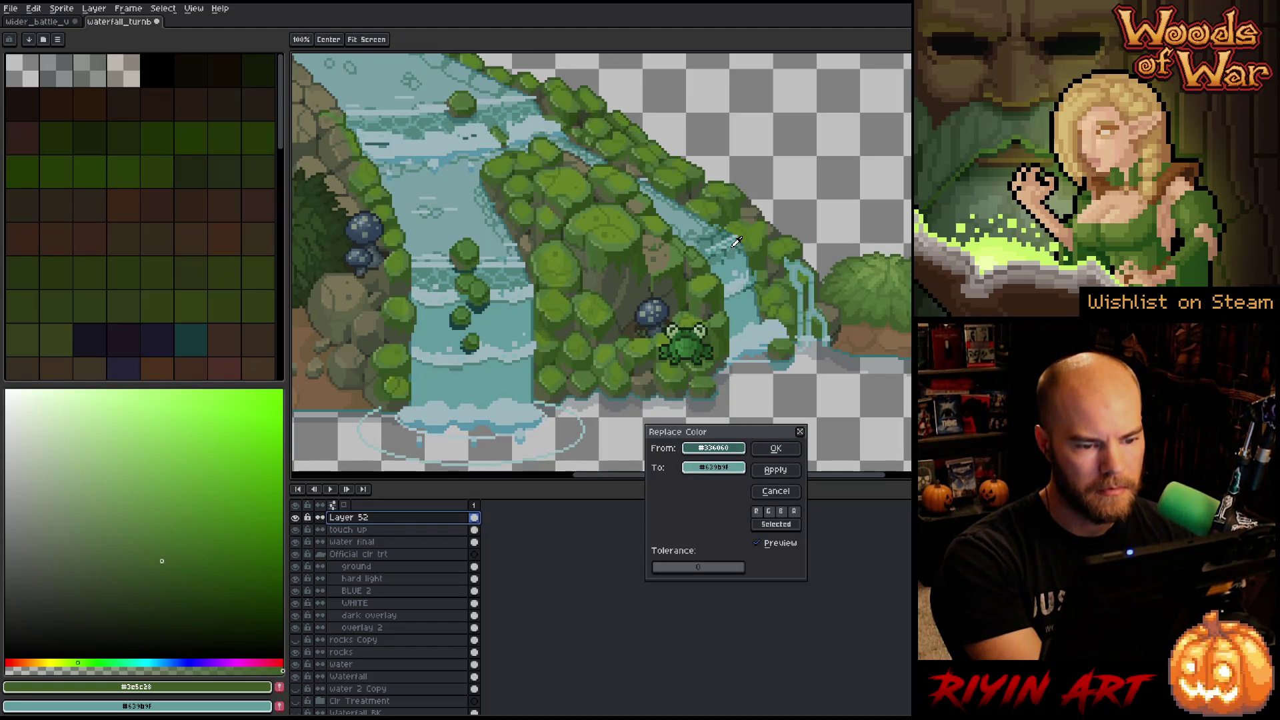
left_click(662, 570)
left_click_drag(662, 571, 666, 568)
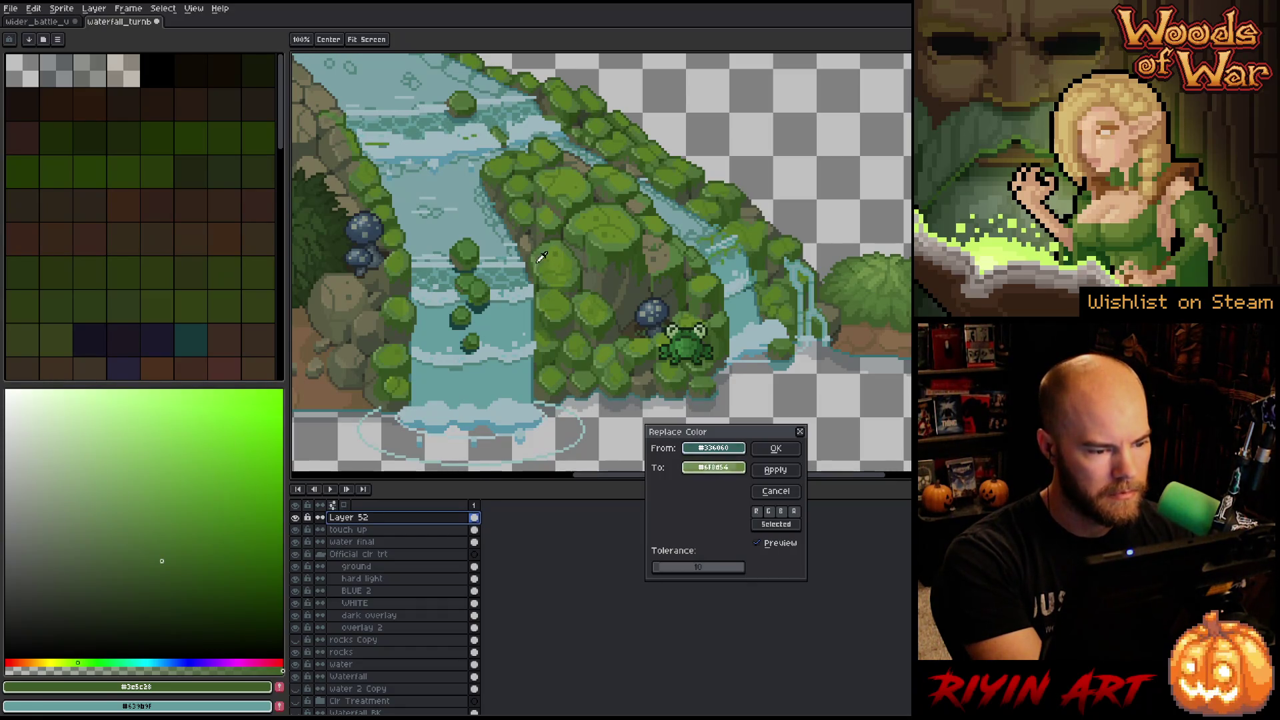
left_click(504, 270)
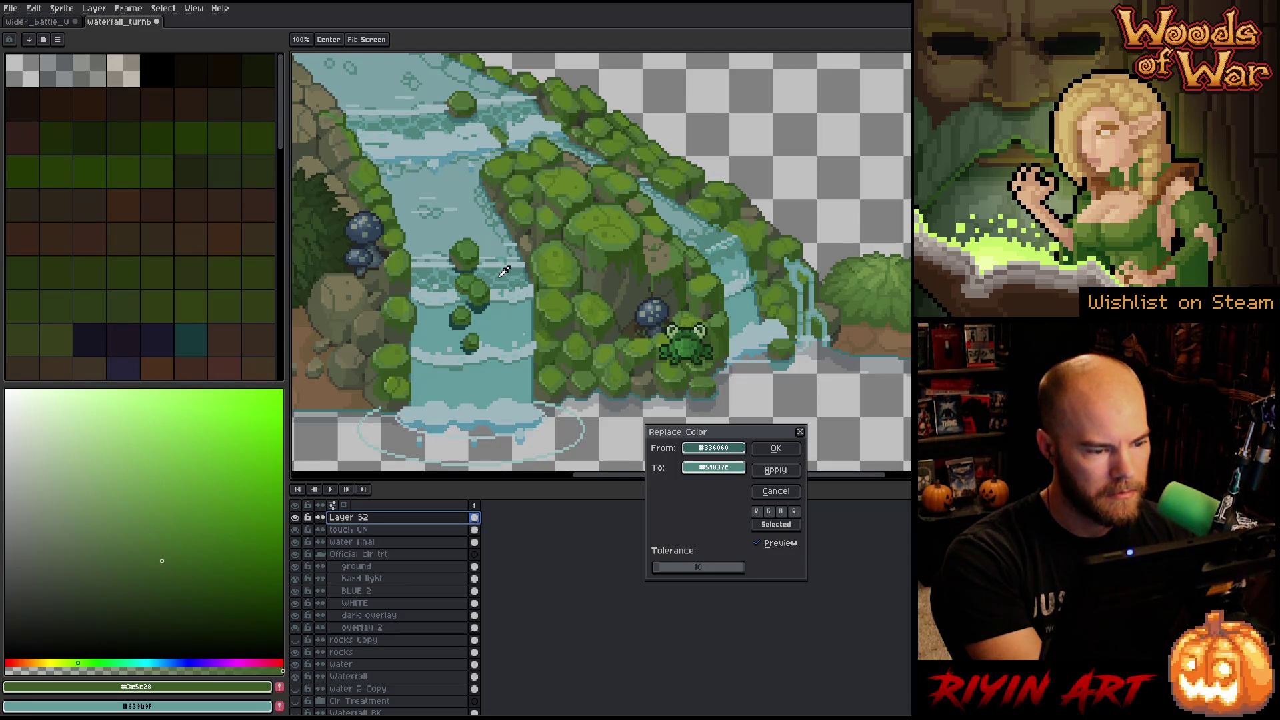
left_click(516, 322)
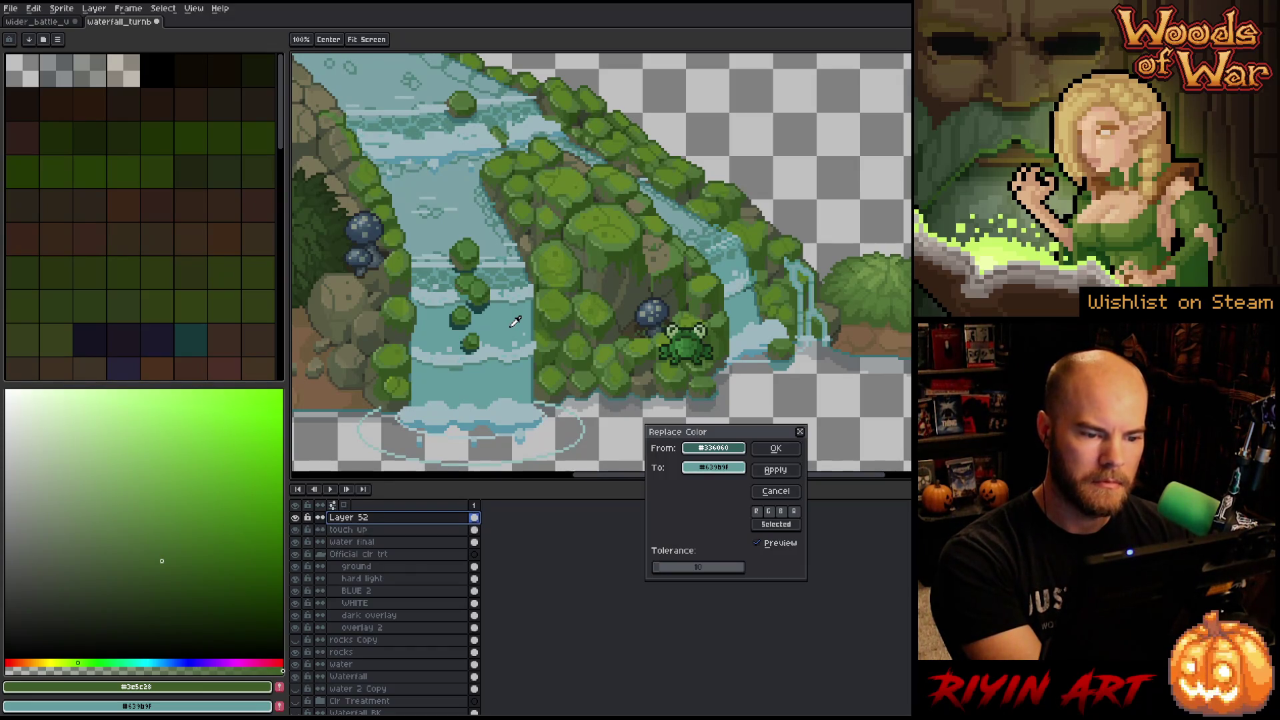
Toggle the preview to compare the recoloured water with the original, then apply it.
left_click(758, 543)
left_click(758, 544)
left_click(758, 544)
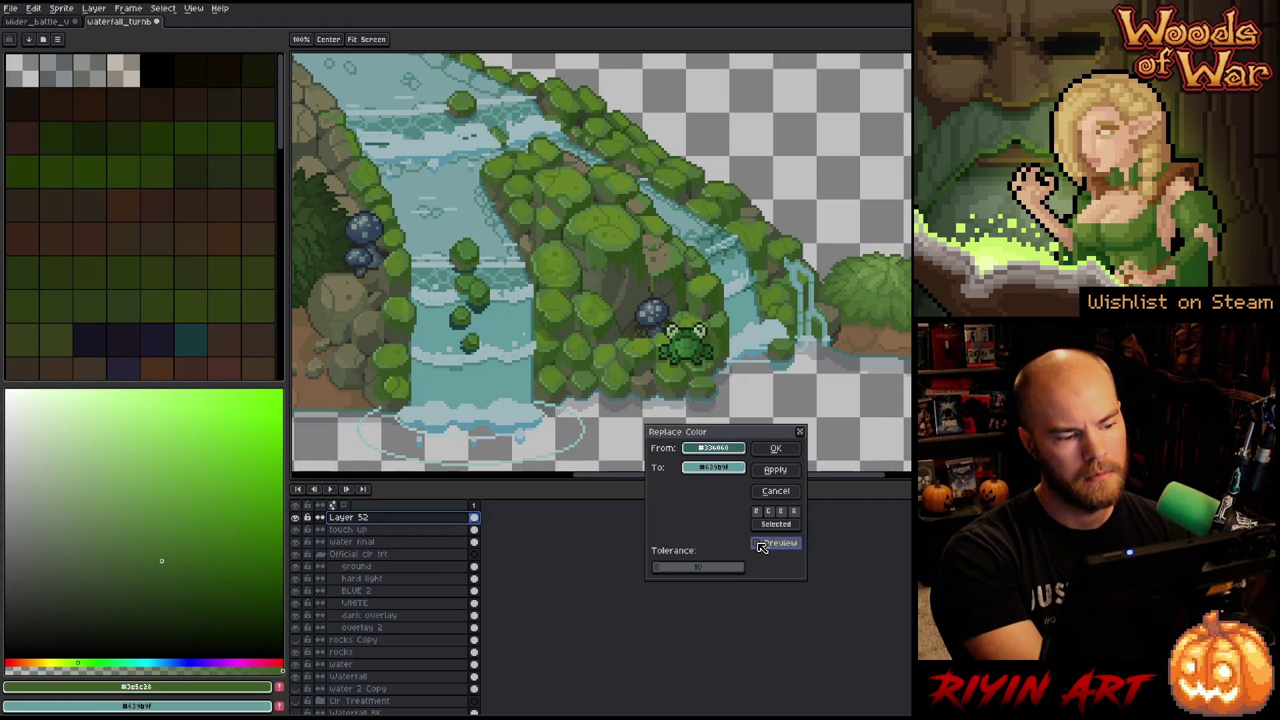
left_click(759, 544)
left_click(759, 544)
left_click(759, 543)
left_click(759, 543)
left_click(759, 544)
left_click(759, 543)
left_click(759, 543)
left_click(759, 544)
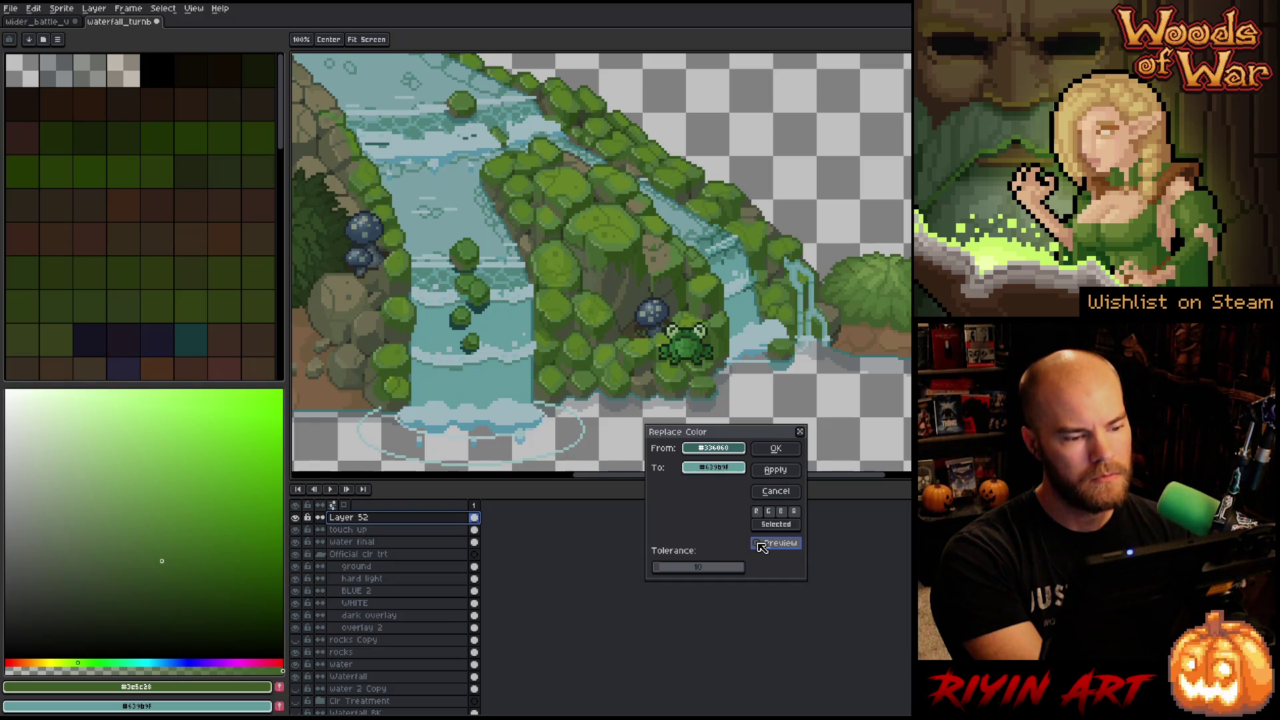
left_click(759, 544)
left_click(759, 544)
left_click(759, 544)
left_click(759, 544)
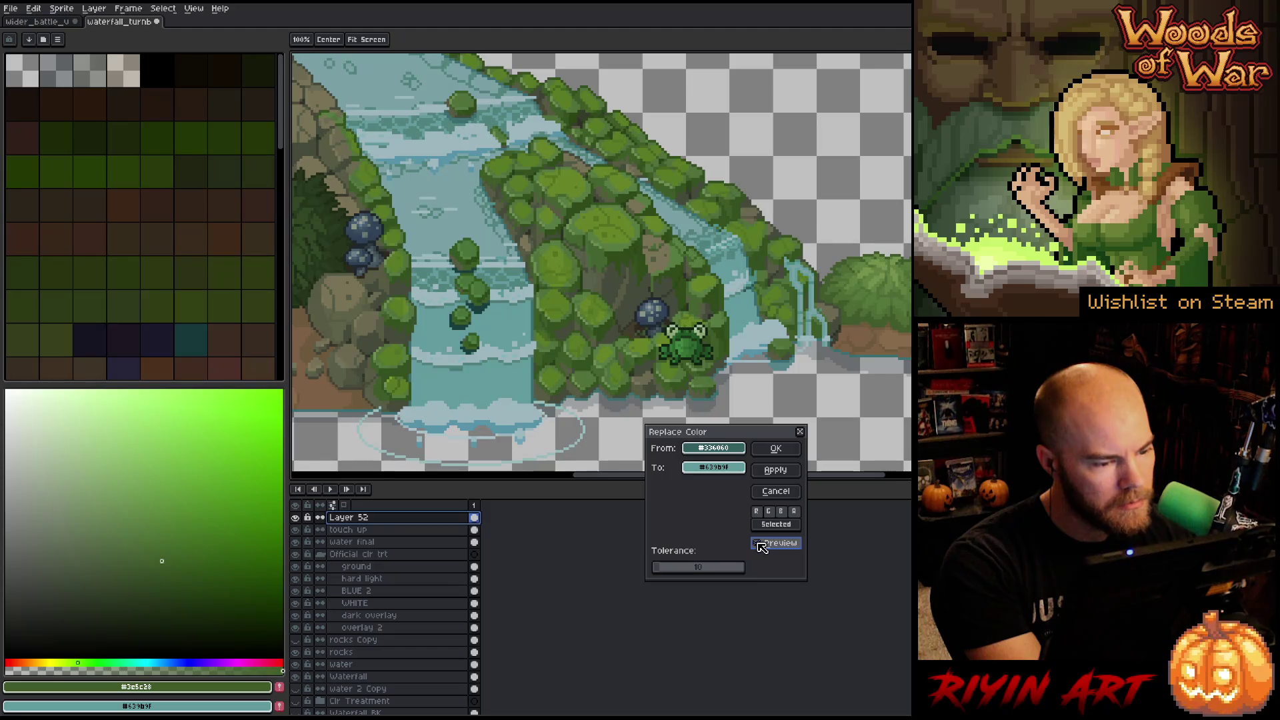
left_click(774, 449)
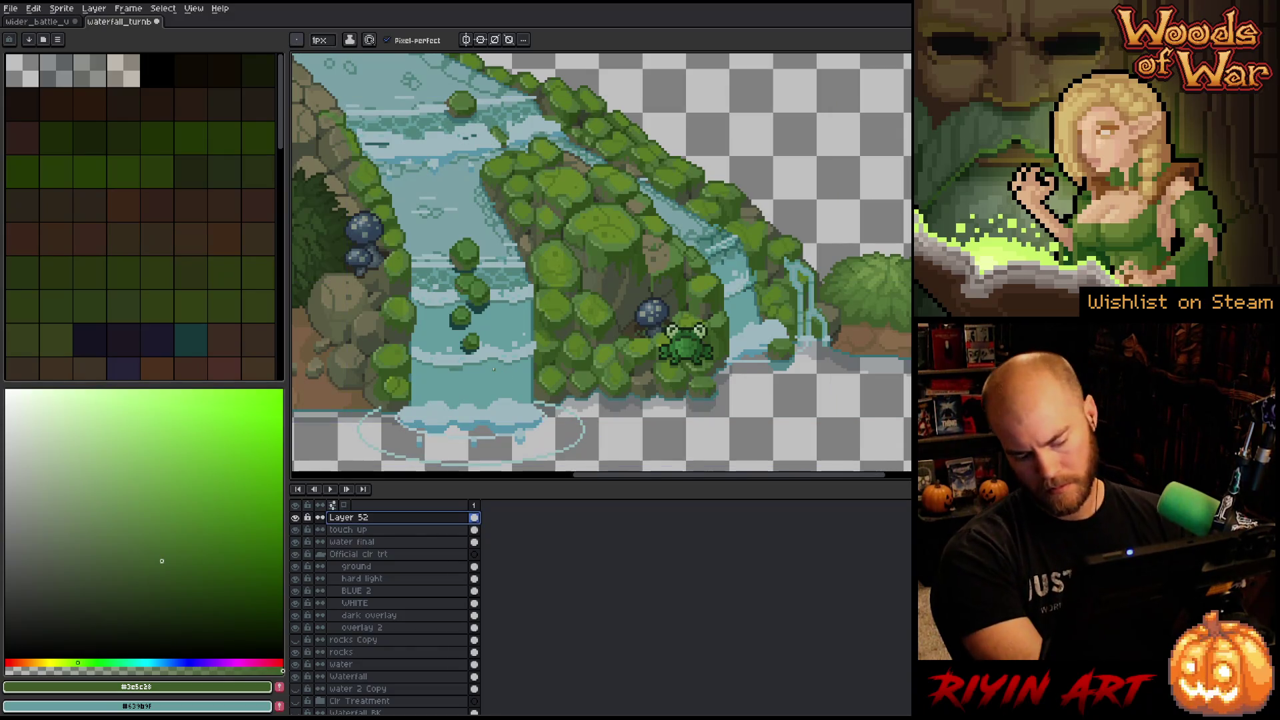
key("shift+r")
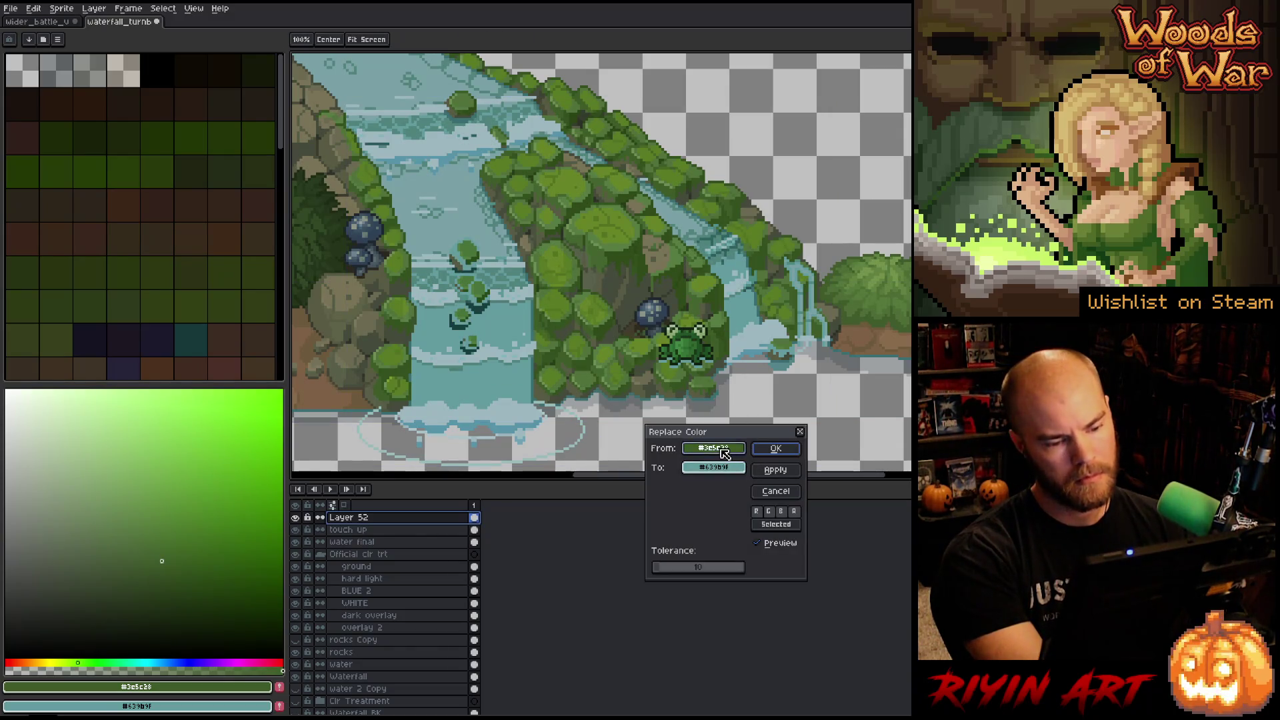
Replace the teal water shade with #51837c at tolerance 7.
left_click(731, 248)
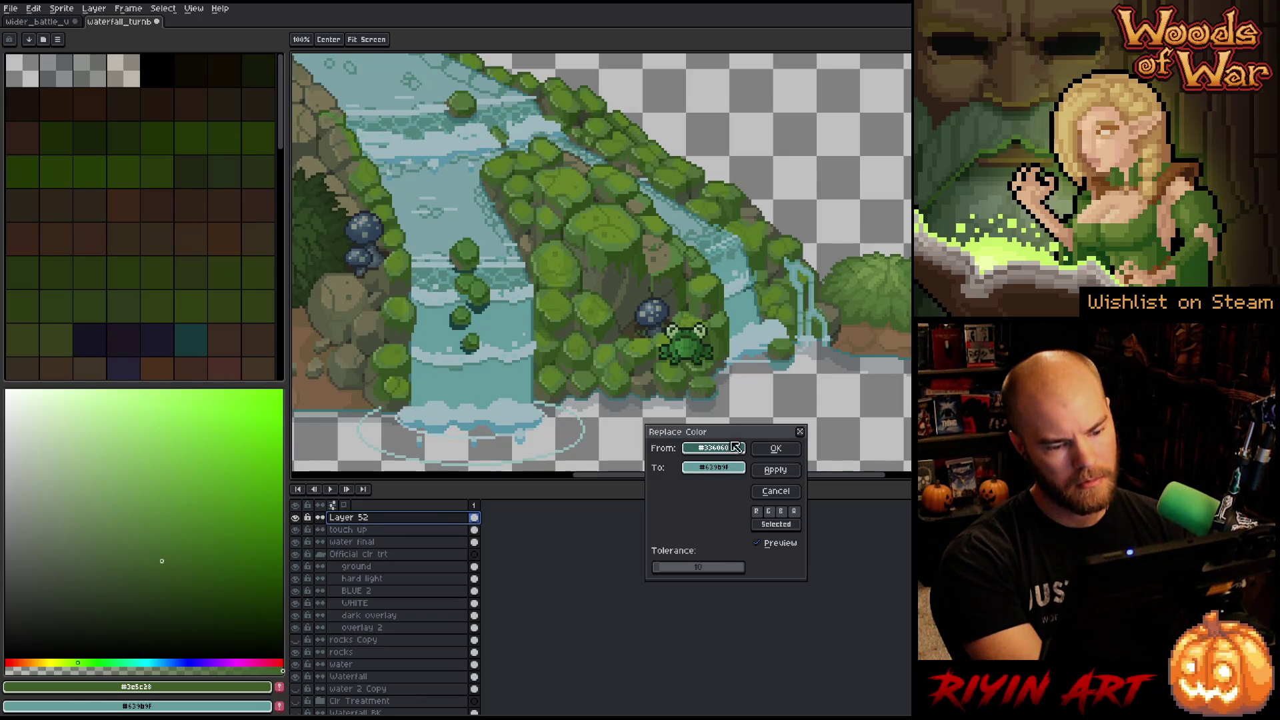
left_click(660, 571)
left_click_drag(659, 571, 663, 571)
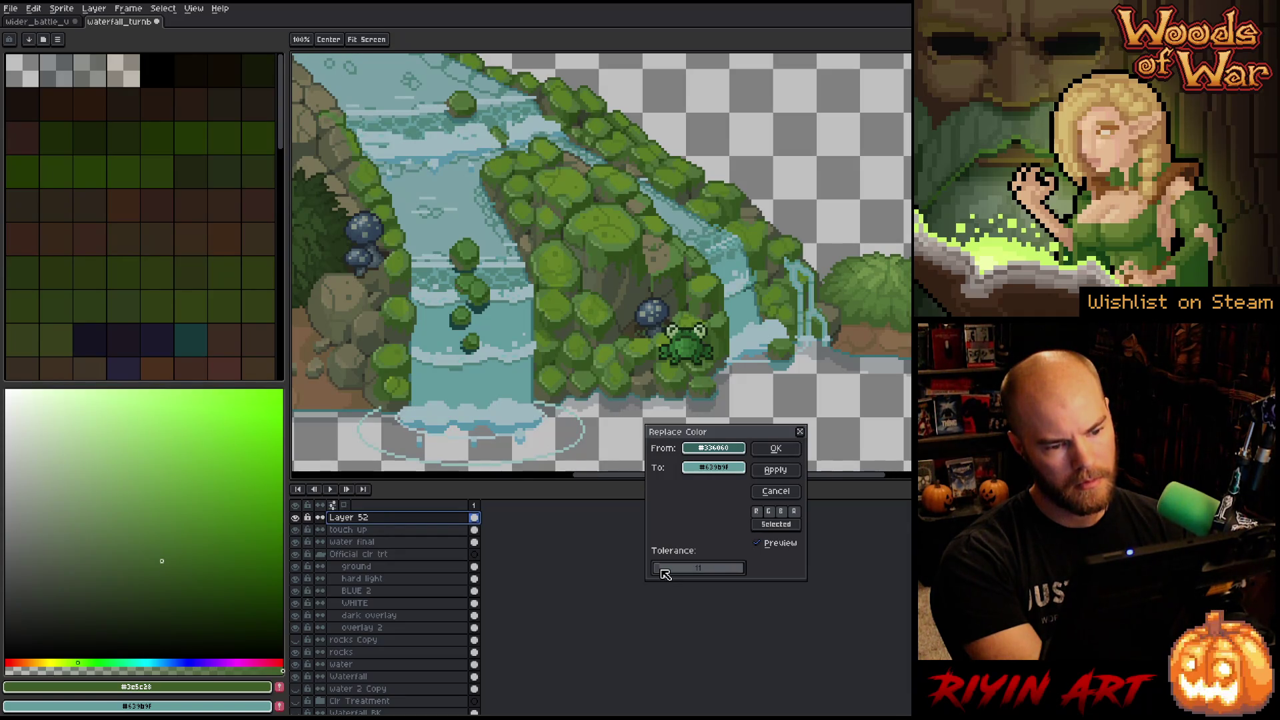
left_click_drag(662, 571, 662, 571)
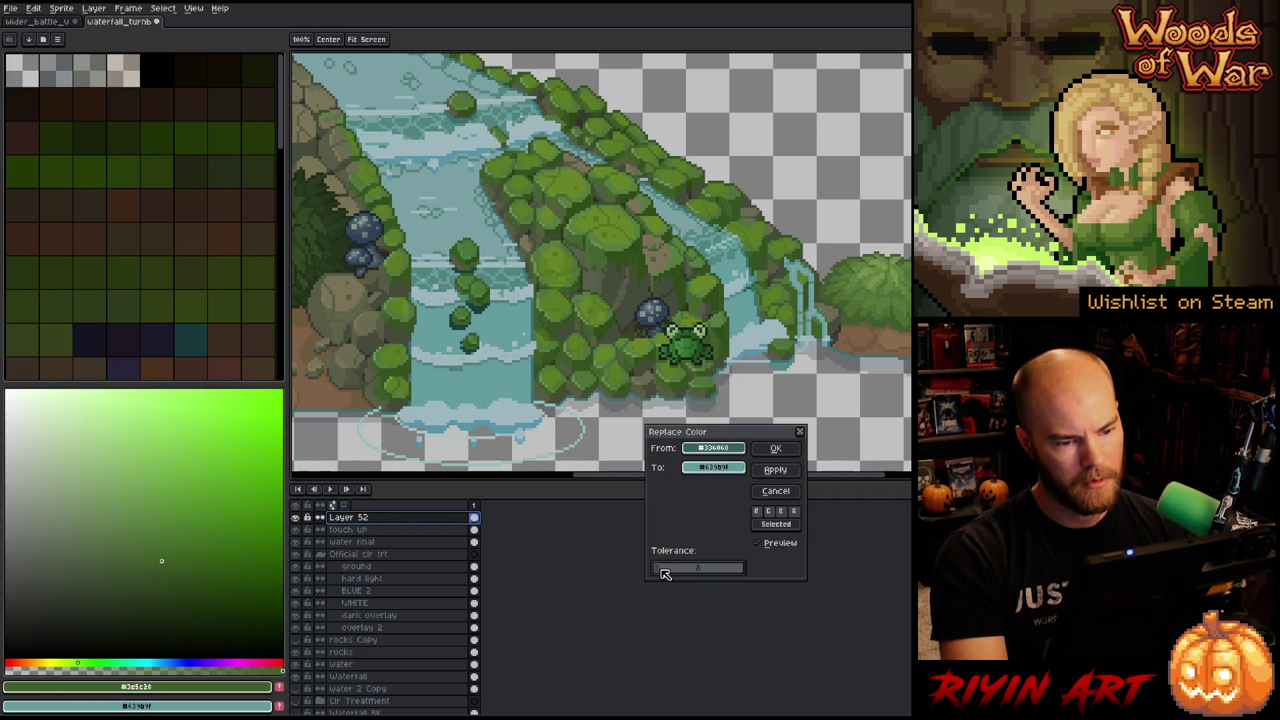
left_click_drag(662, 571, 662, 571)
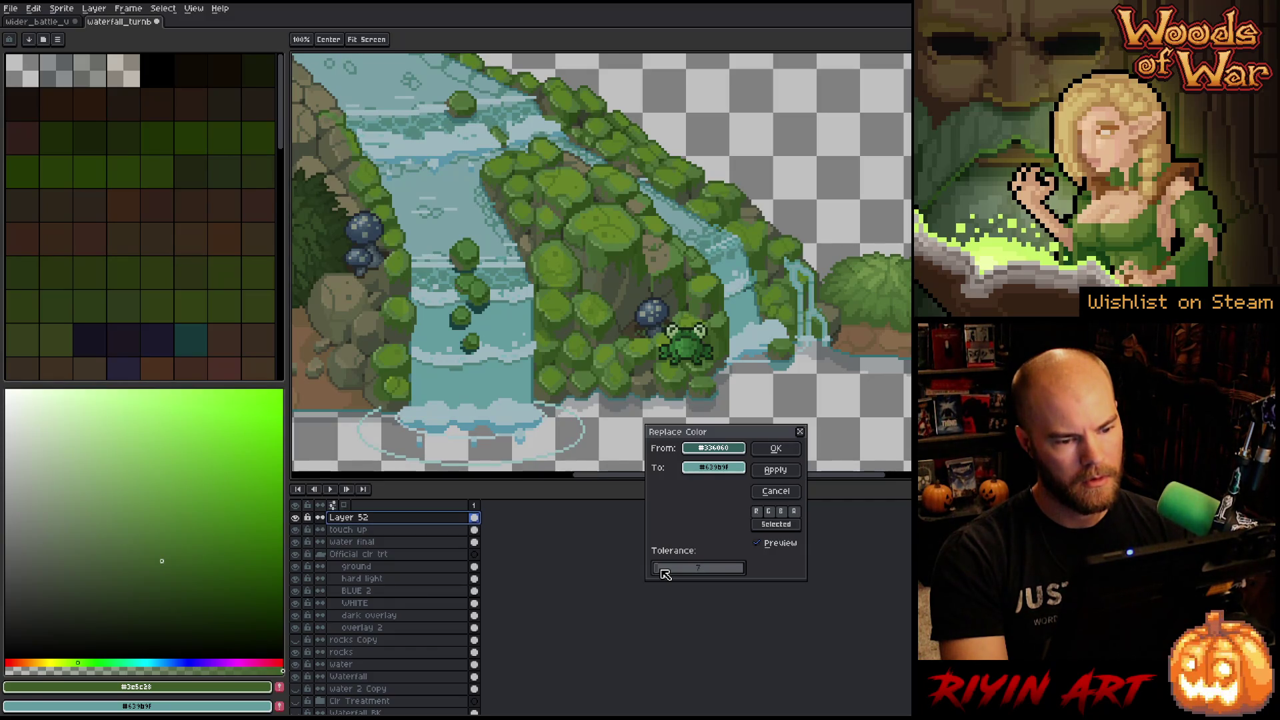
mouse_move(714, 468)
left_mouse_down()
mouse_move(673, 198)
mouse_move(686, 213)
left_mouse_up()
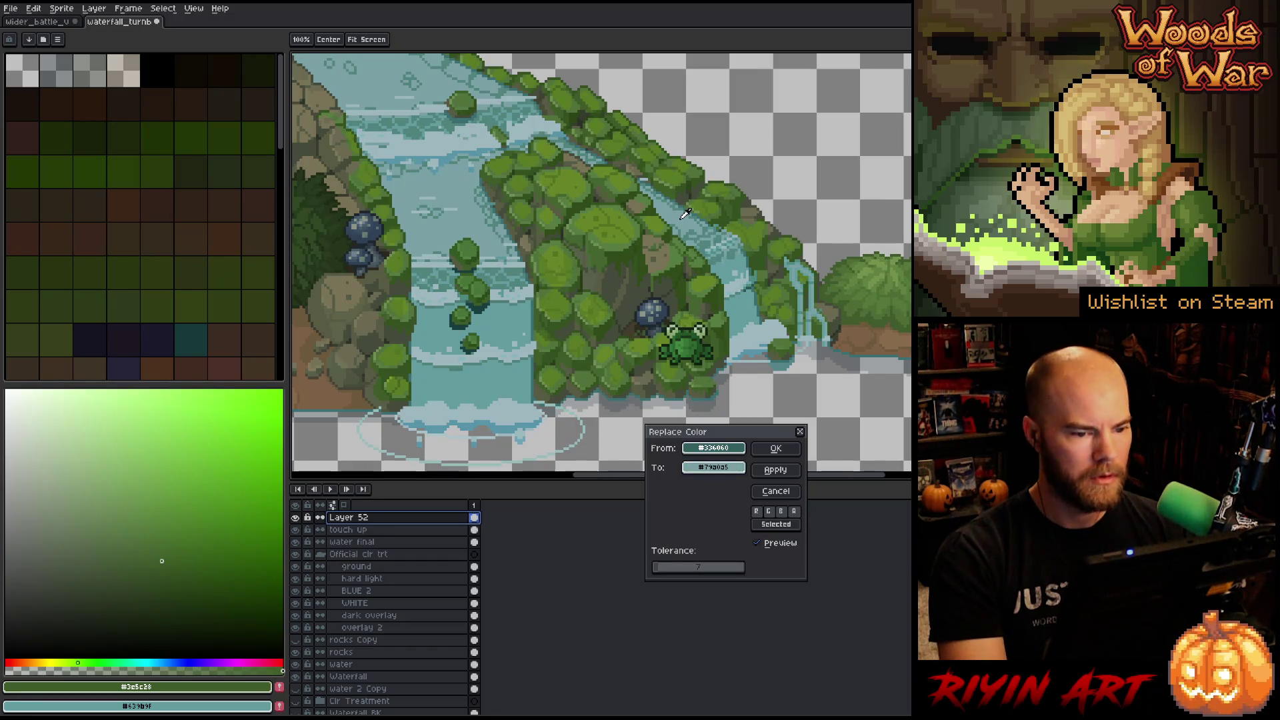
left_click(782, 455)
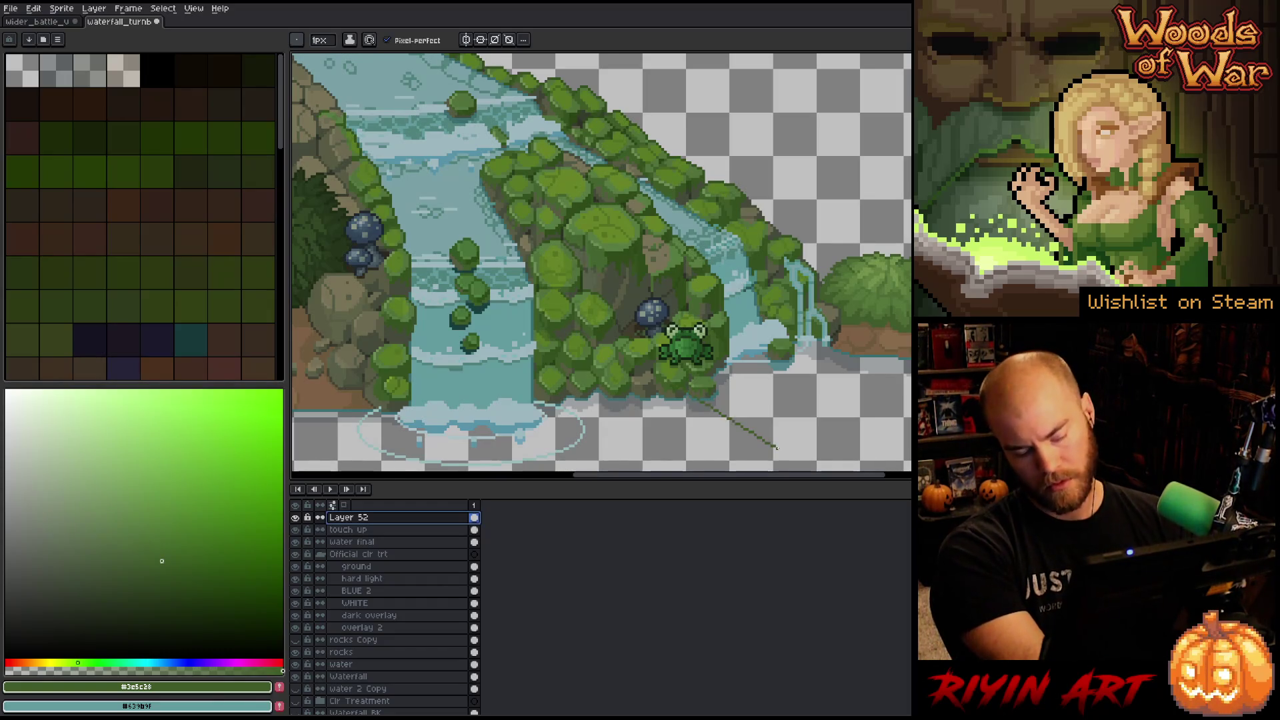
Recolour the waterfall's light blue shade with another replacement.
key("shift+r")
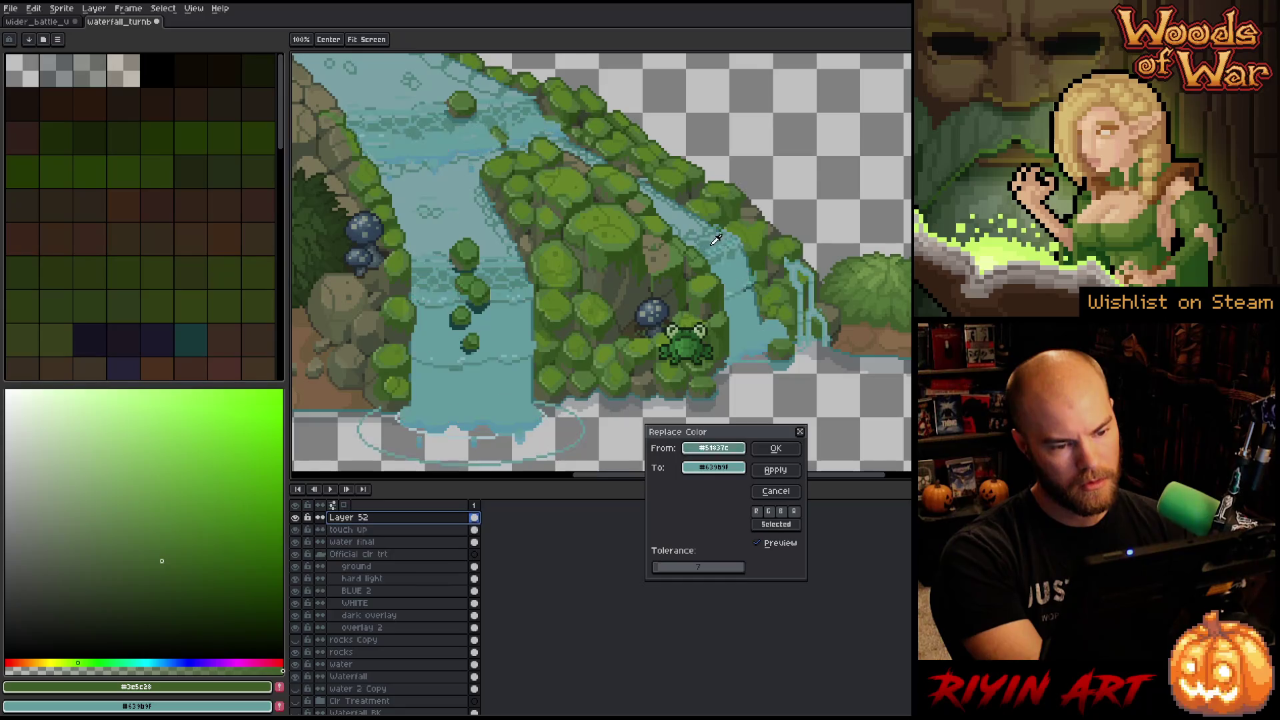
left_click(717, 232)
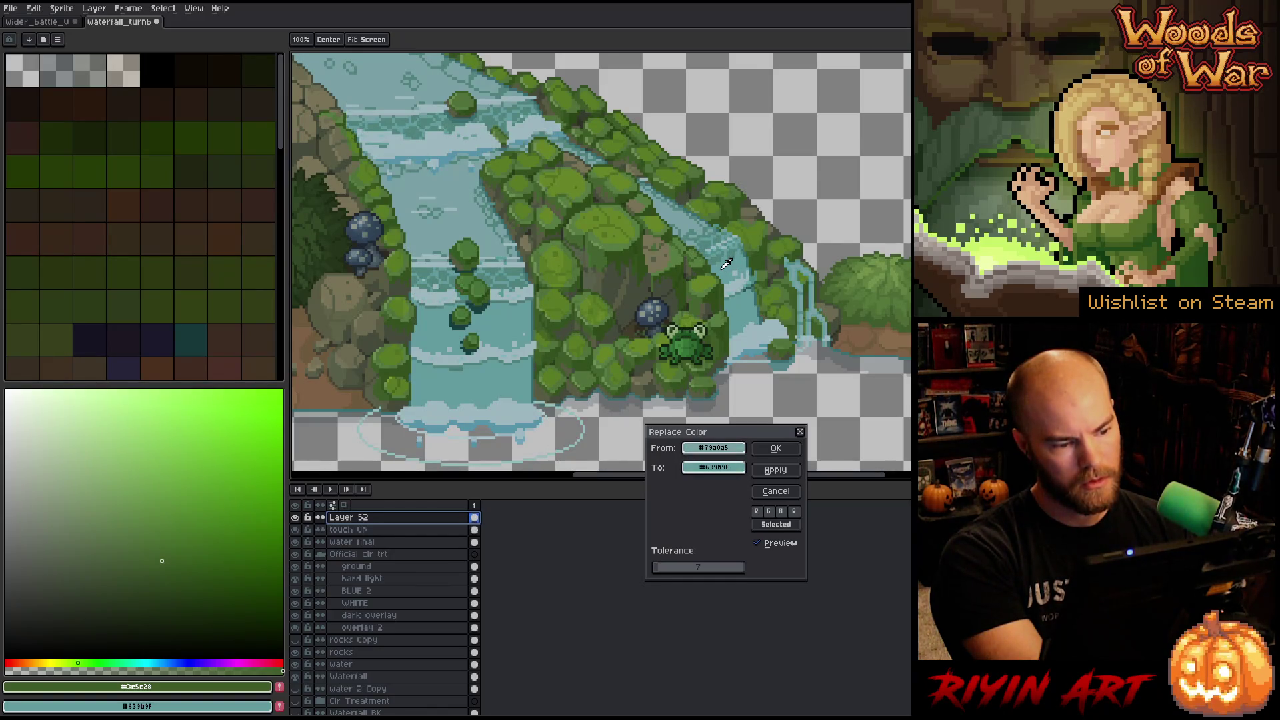
left_click(774, 448)
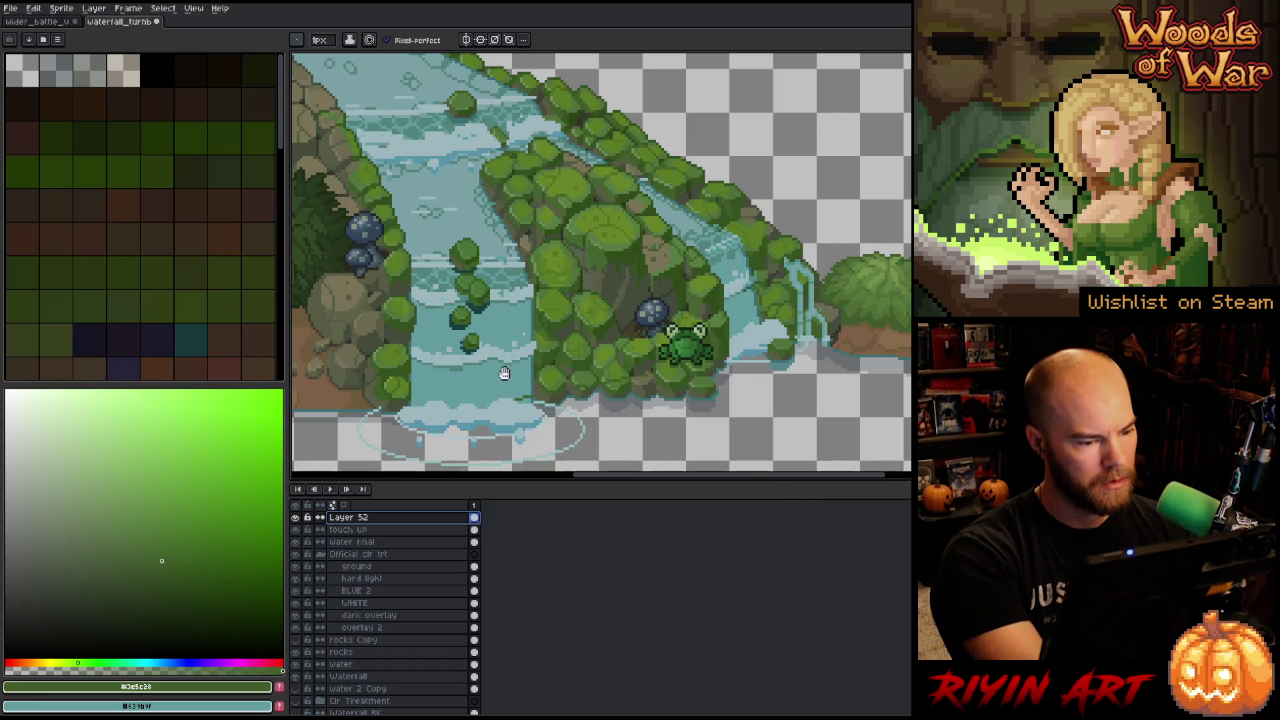
Swap the dark teal water shade for a darker teal sampled from the canvas.
key("shift+r")
left_click(489, 308)
left_click(489, 308)
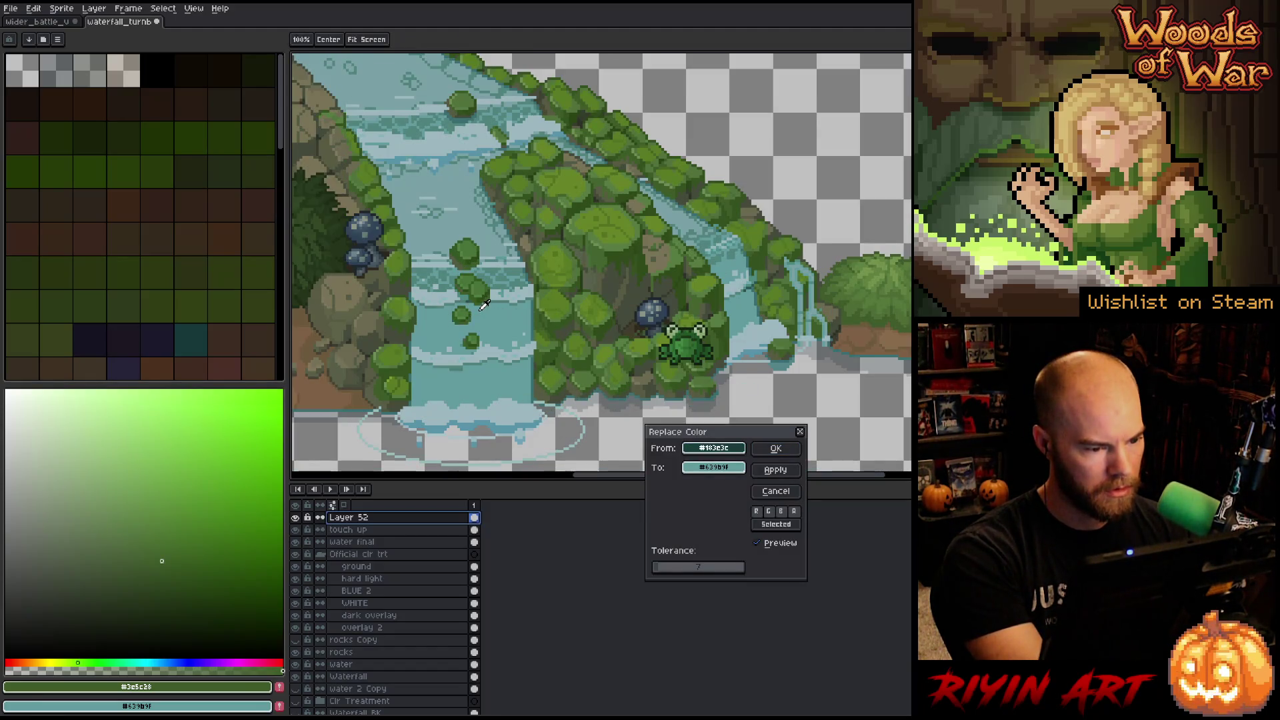
right_click(563, 285)
right_click(507, 270)
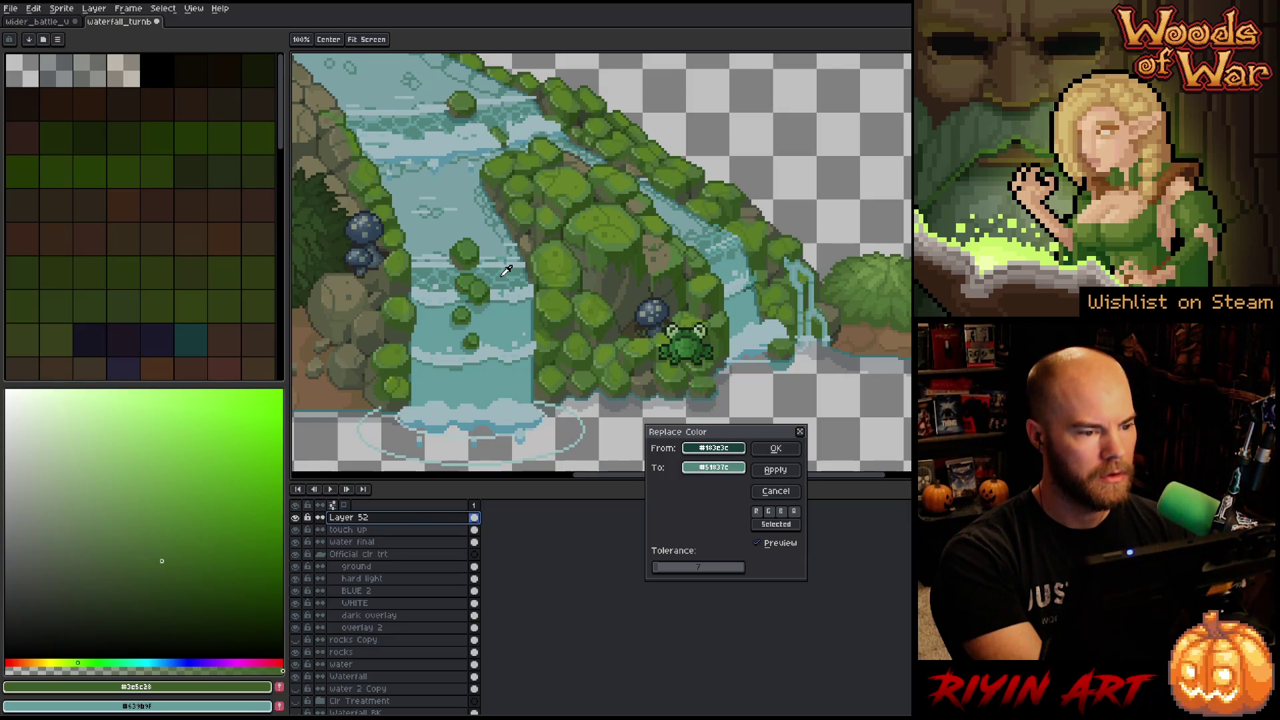
right_click(478, 308)
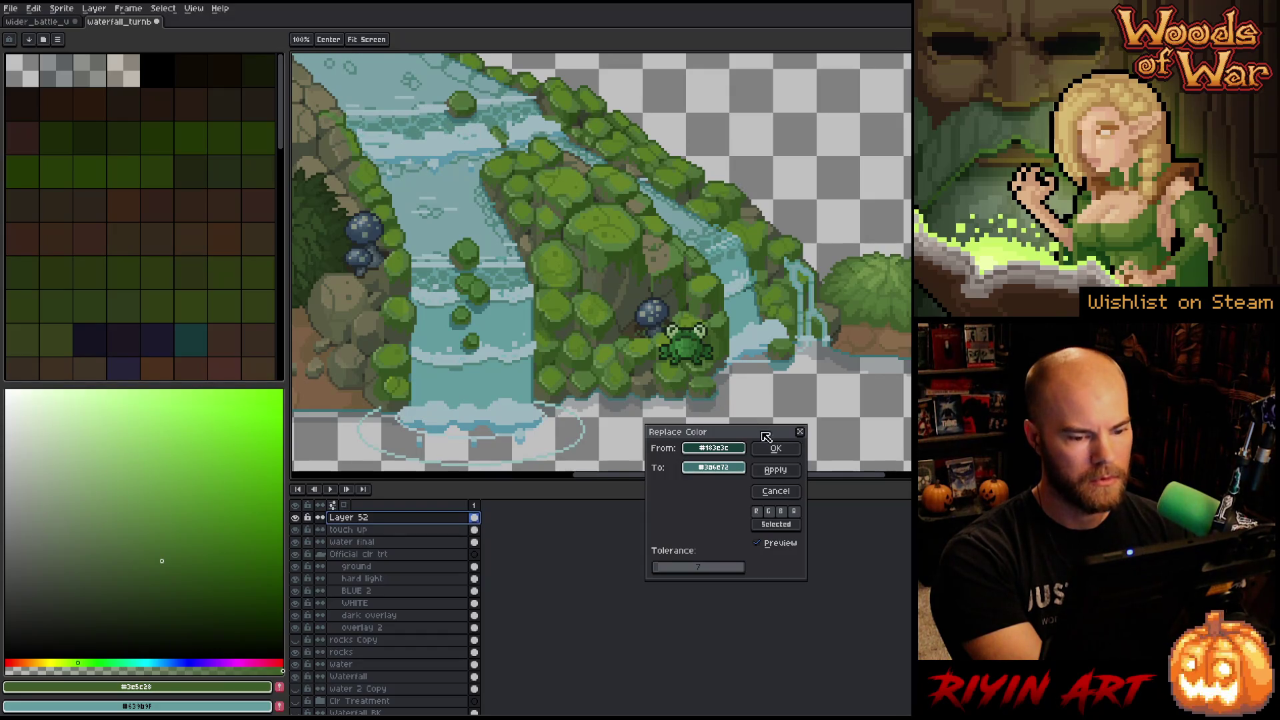
left_click(774, 448)
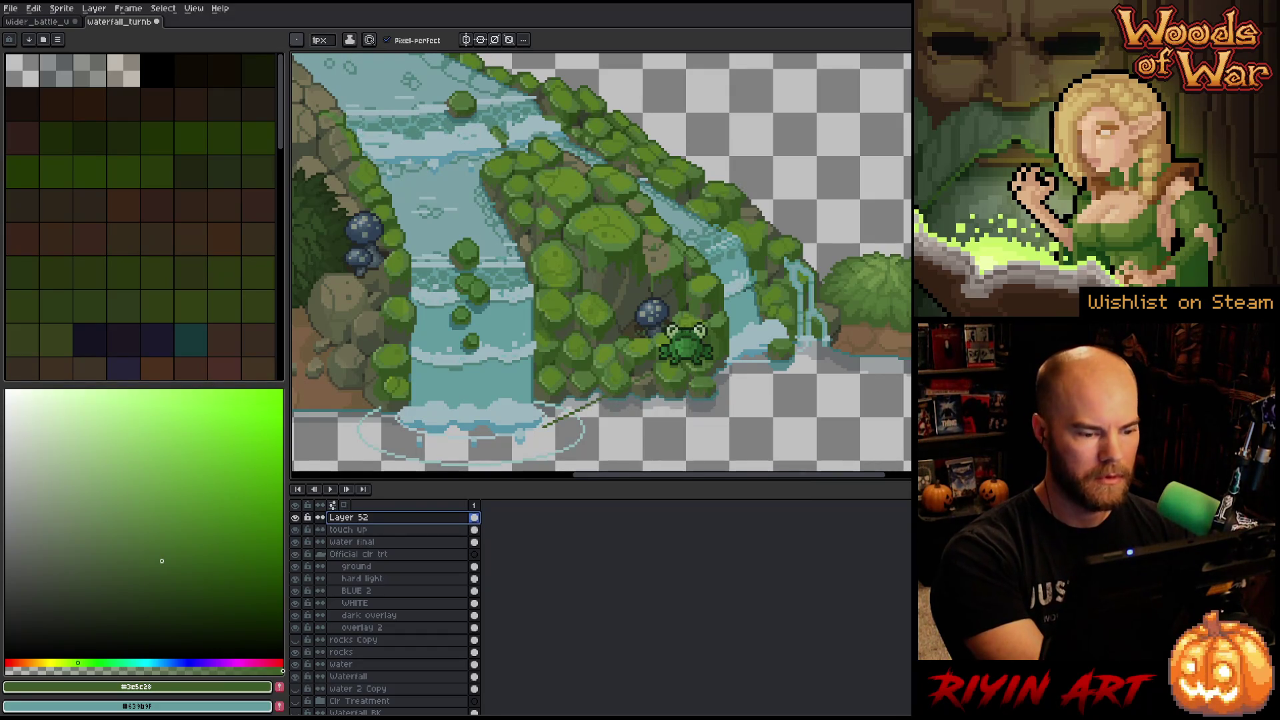
left_click_drag(559, 427, 599, 404)
Undo the stray line, then recolour the foam with a slightly darker, more saturated shade.
key("ctrl+z")
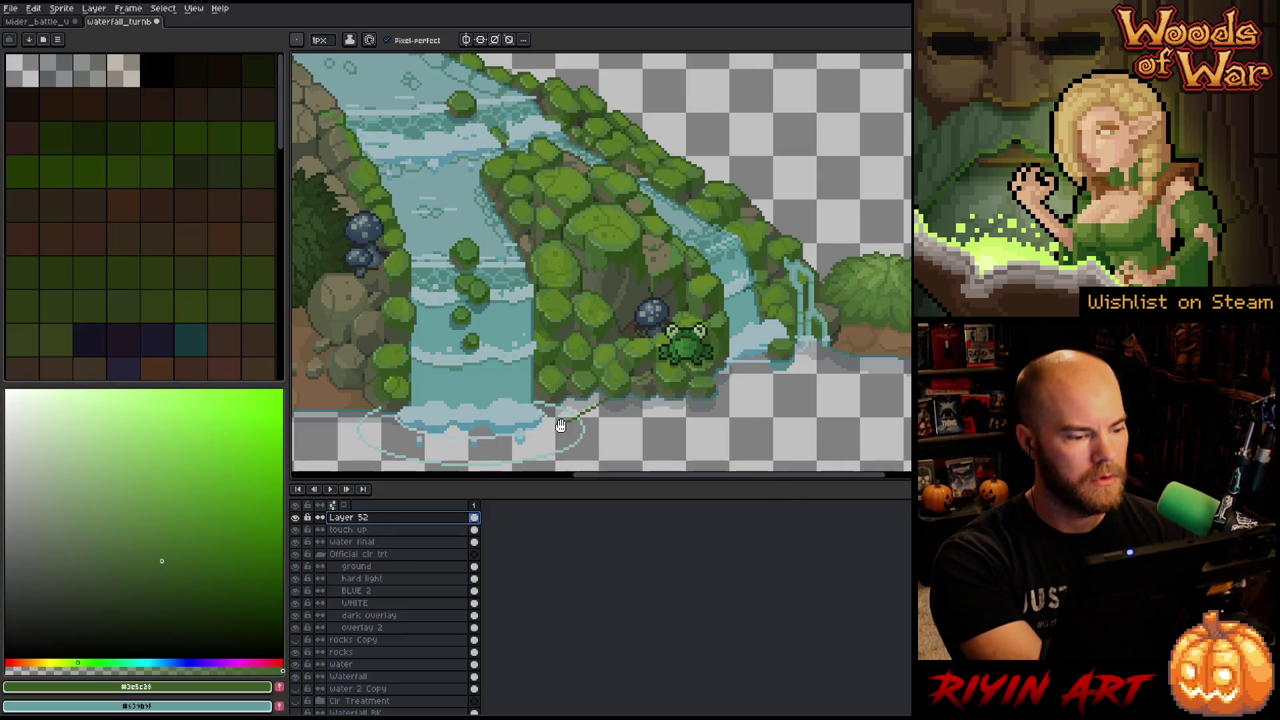
key("shift+r")
left_click_drag(696, 451, 467, 352)
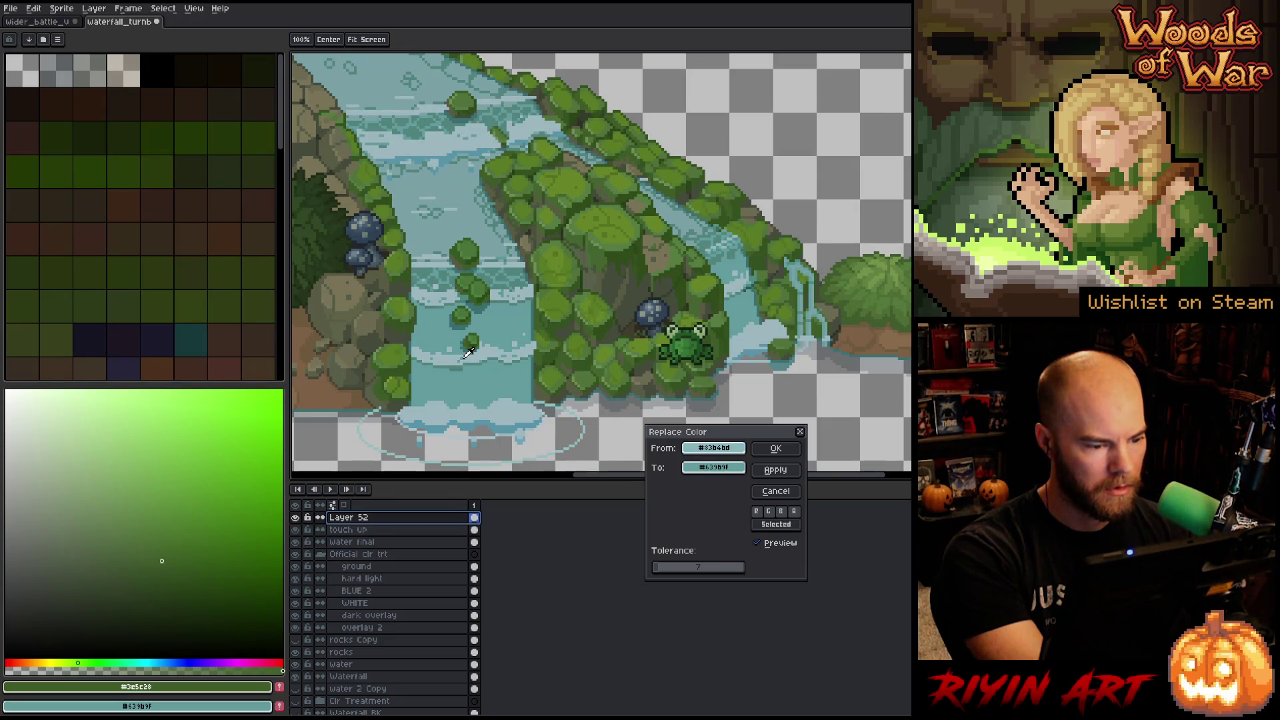
mouse_move(682, 469)
left_mouse_down()
mouse_move(527, 353)
mouse_move(500, 347)
mouse_move(495, 360)
left_mouse_up()
left_click(713, 467)
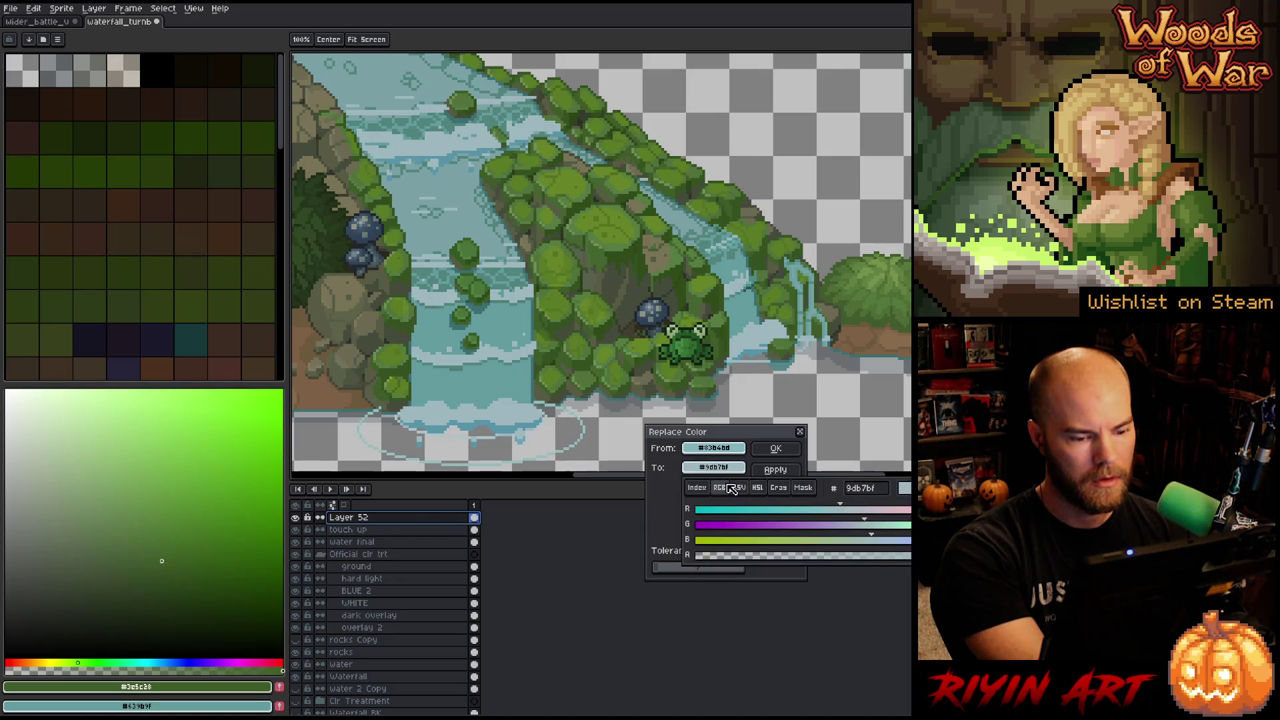
left_click(758, 488)
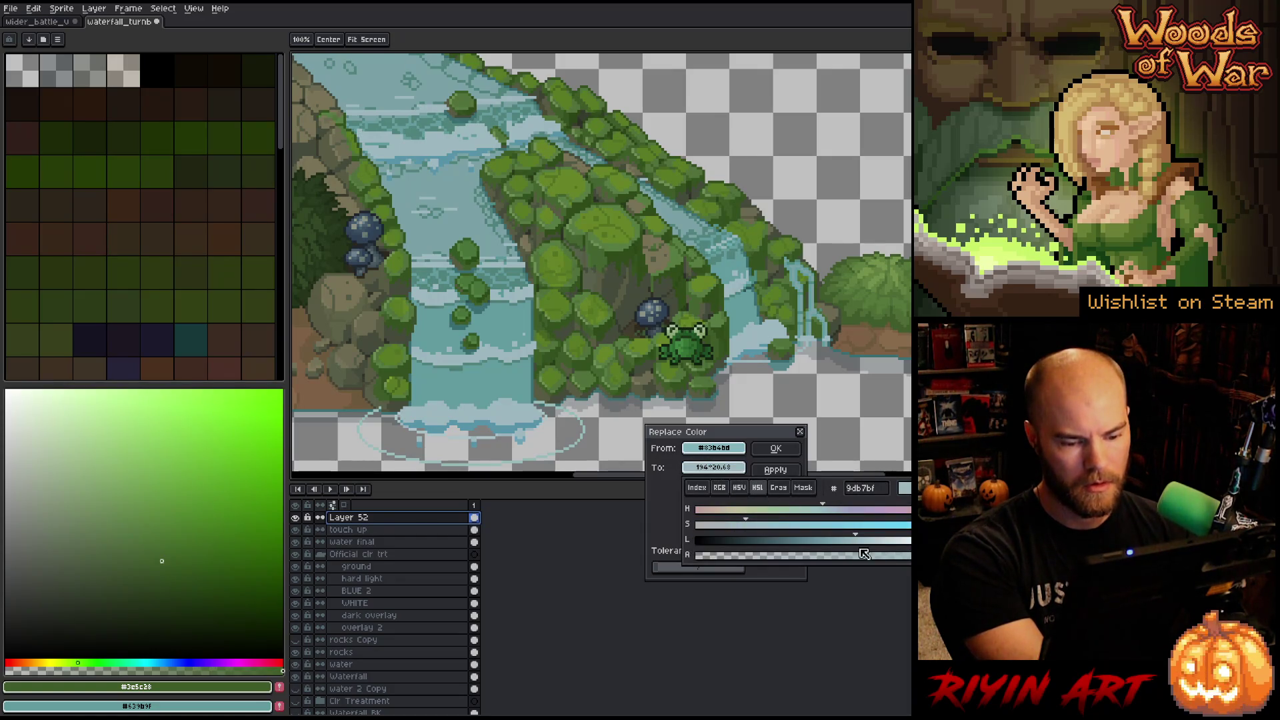
left_click(880, 541)
left_click_drag(879, 542, 870, 541)
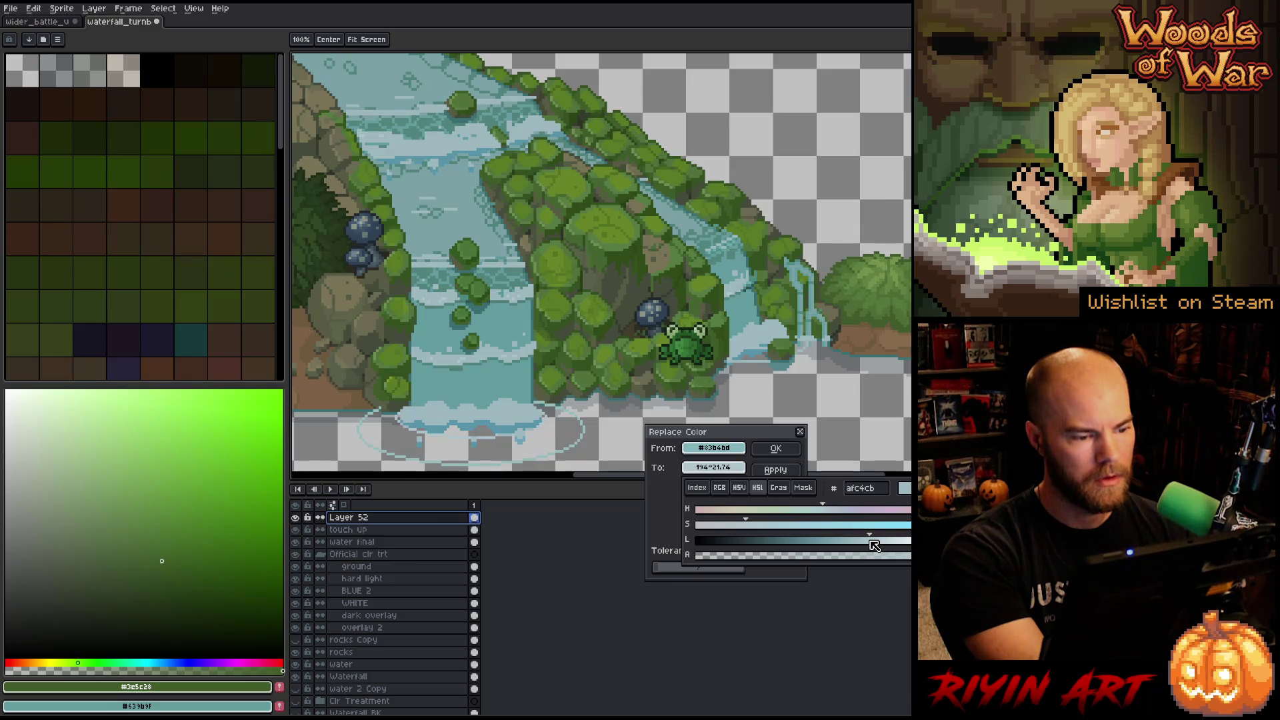
left_click_drag(875, 545, 849, 547)
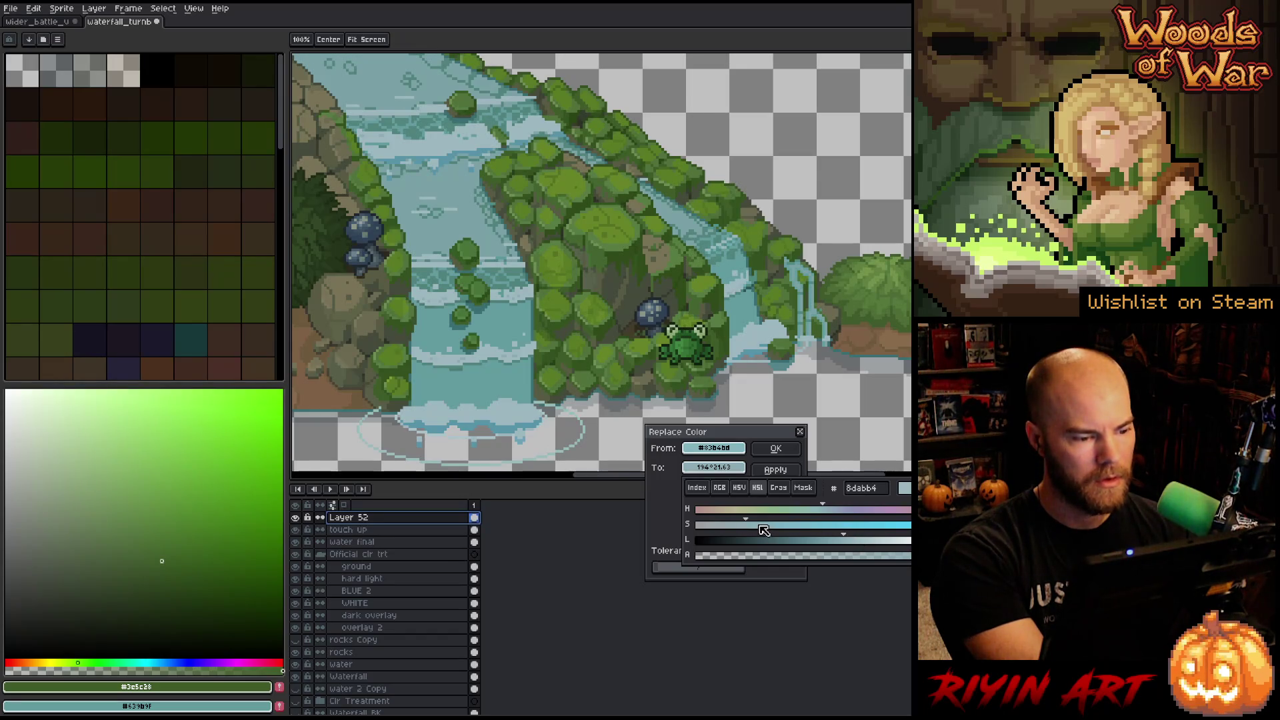
left_click_drag(764, 529, 766, 528)
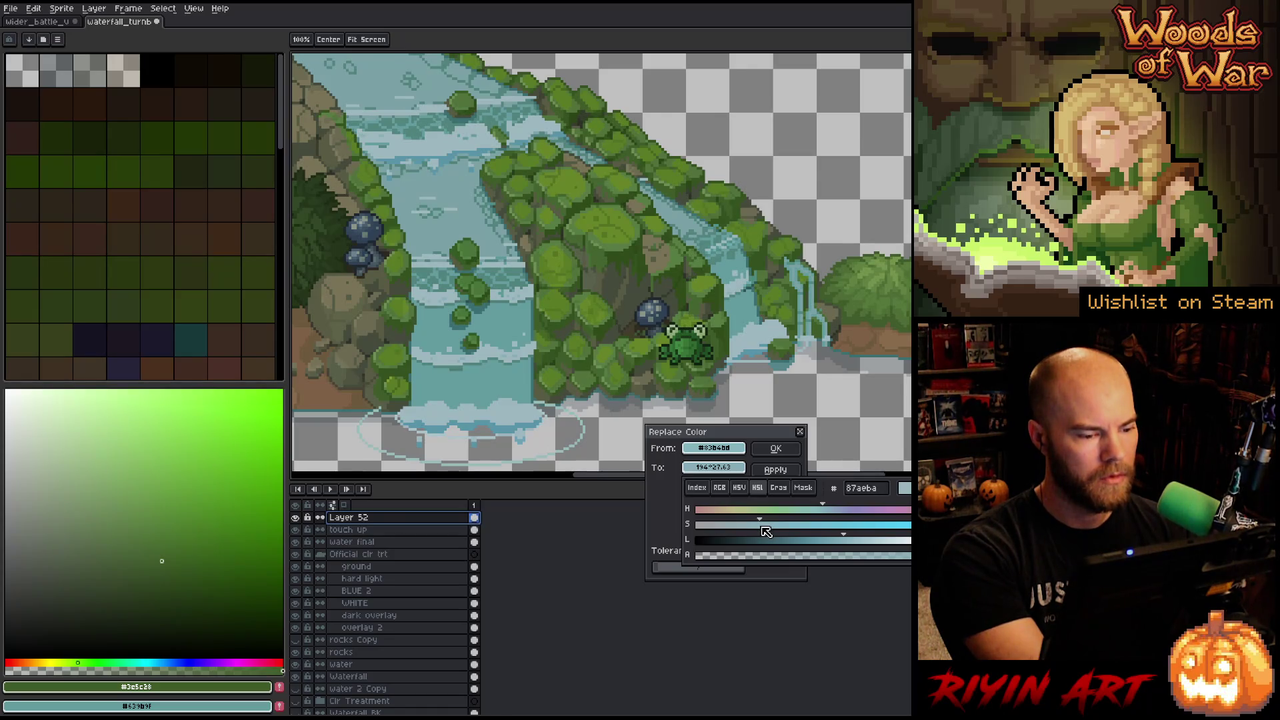
left_click(772, 453)
Try replacing a dark green at tolerance 0, then cancel the replacement.
key("shift+r")
mouse_move(734, 447)
left_mouse_down()
mouse_move(516, 166)
mouse_move(388, 140)
left_mouse_up()
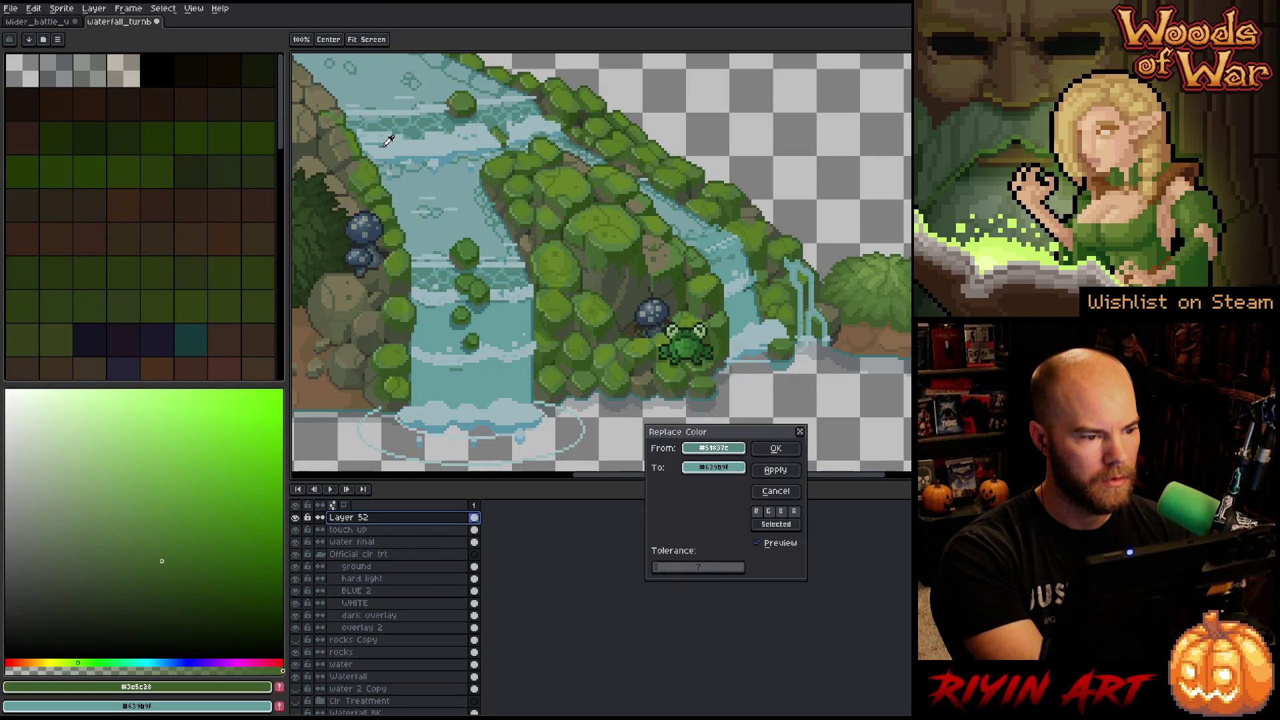
left_click_drag(668, 566, 661, 569)
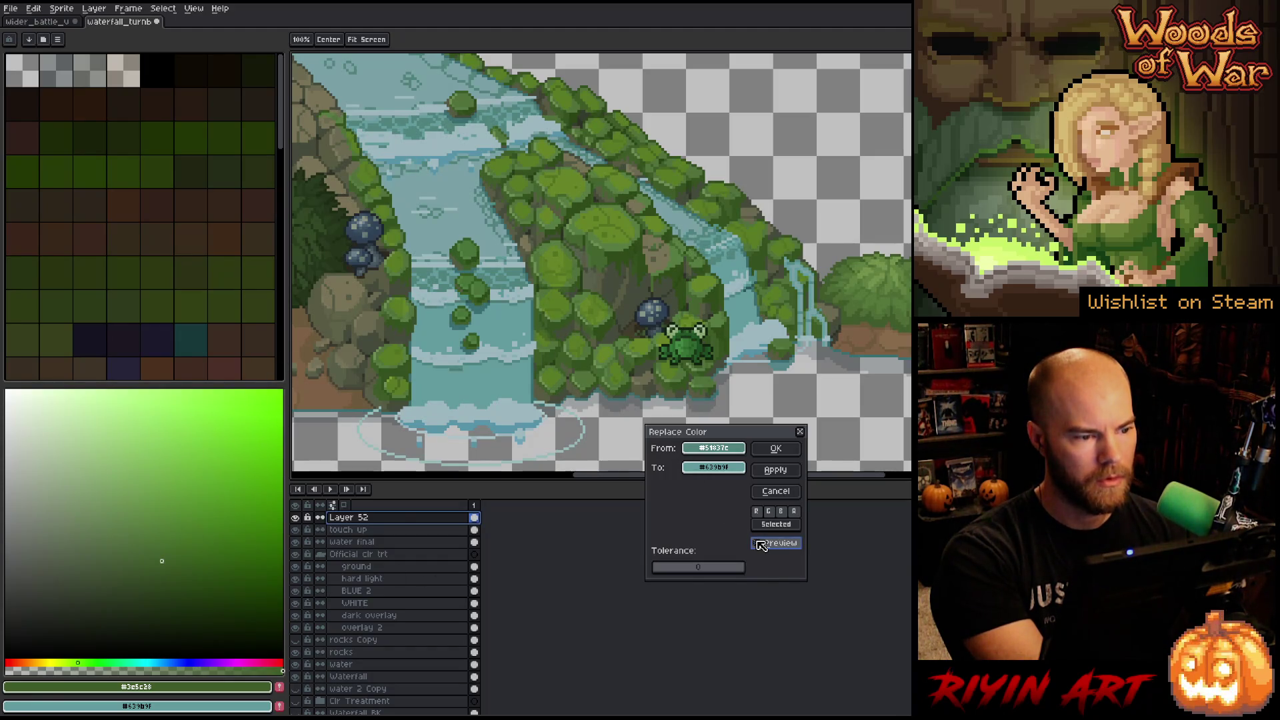
left_click(774, 492)
Isolate Layer 52, swap its dark teal #2b5554 for #3a6e72, then show all layers again.
left_click(296, 517, "alt")
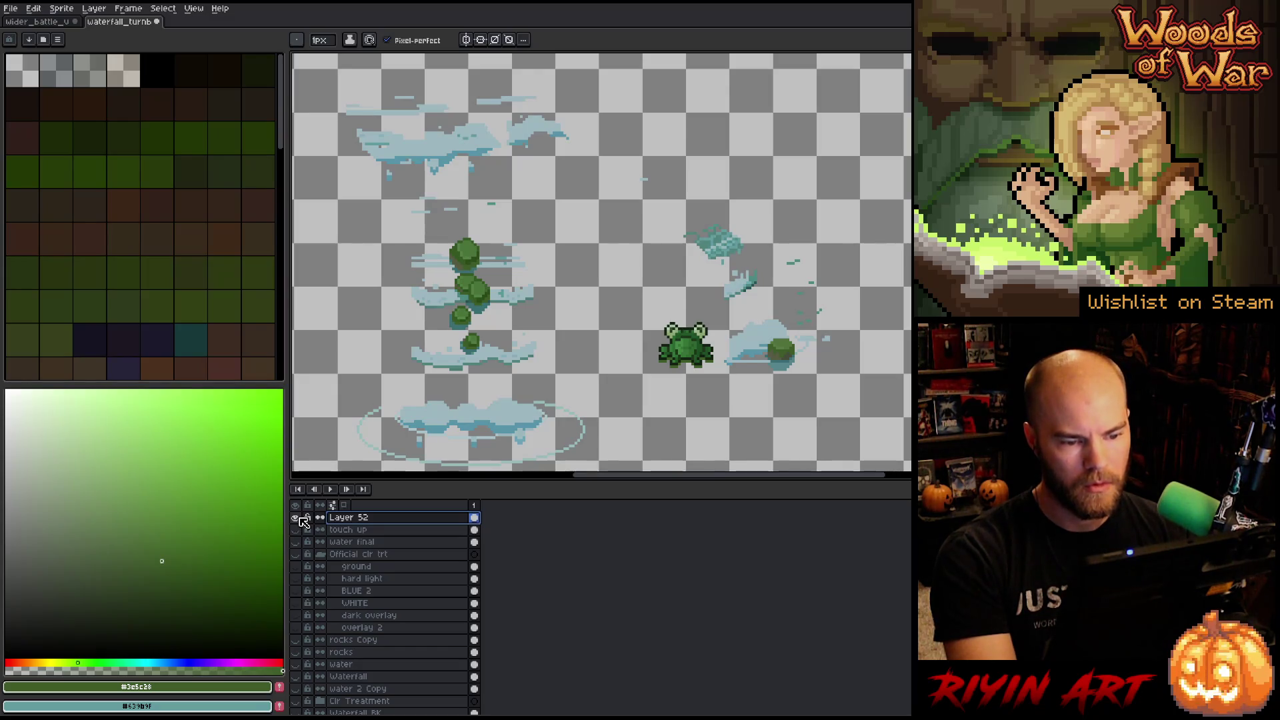
key("shift+r")
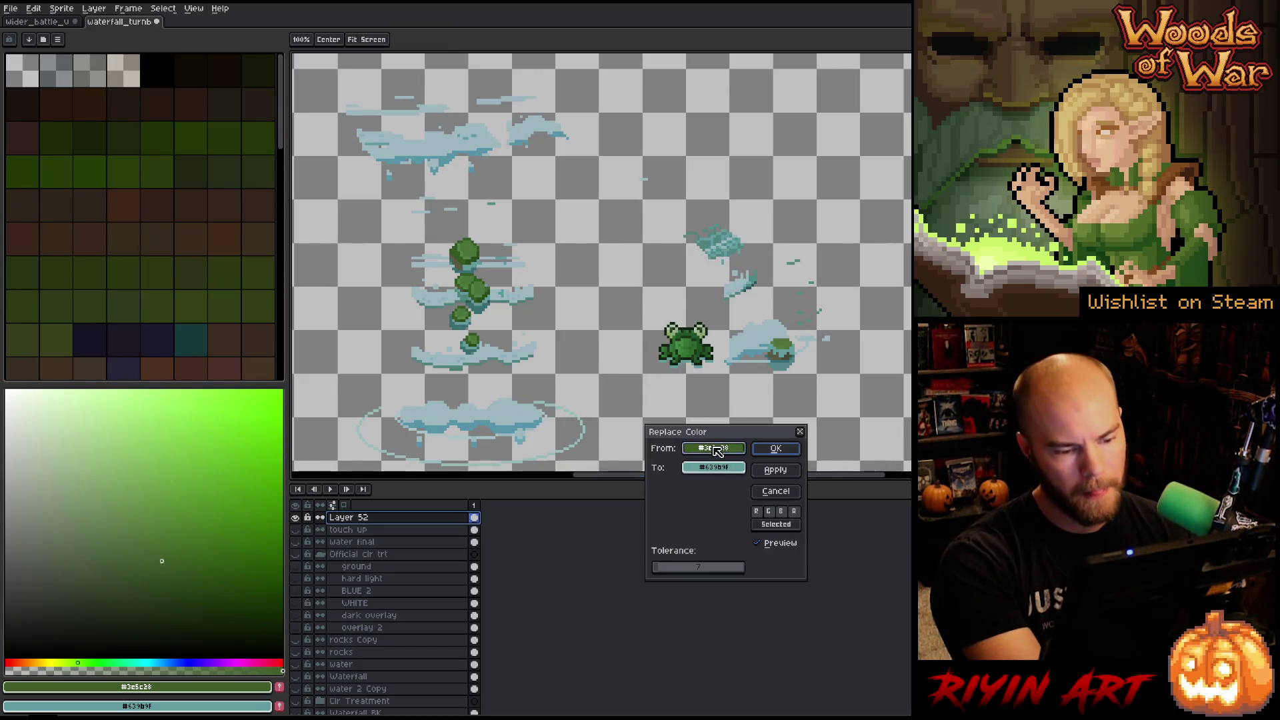
left_click(757, 283)
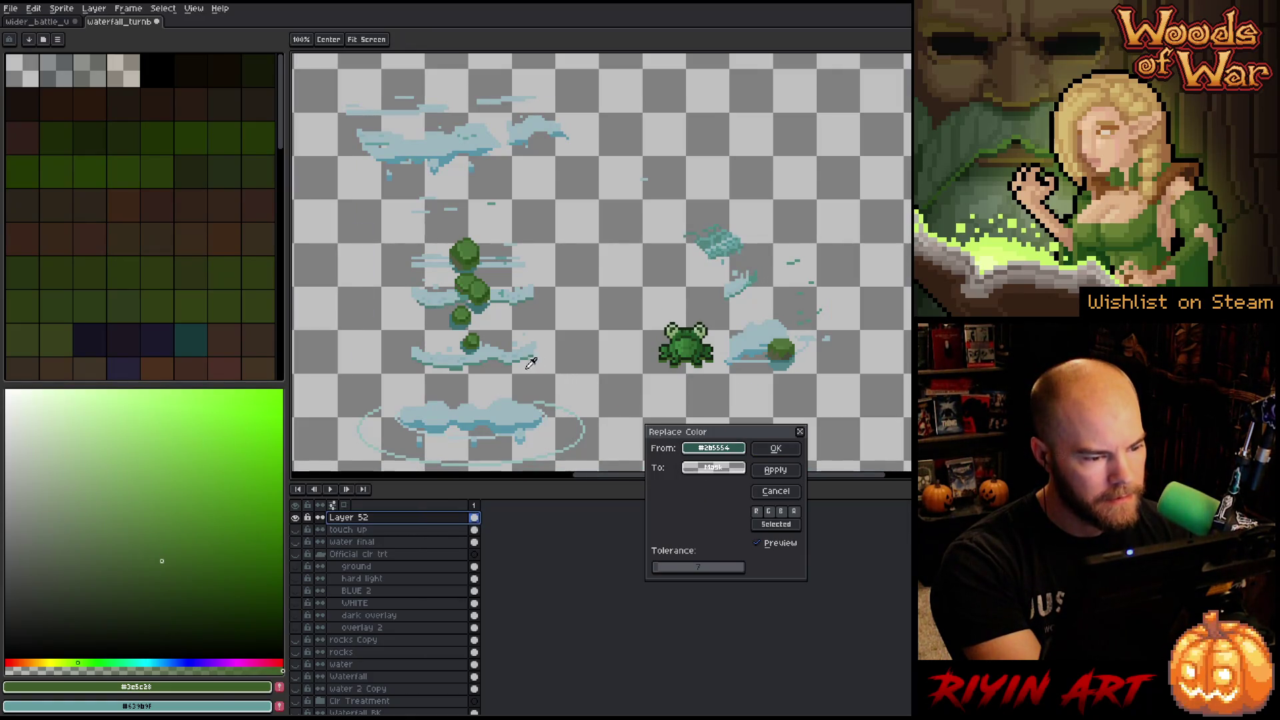
left_click(482, 304)
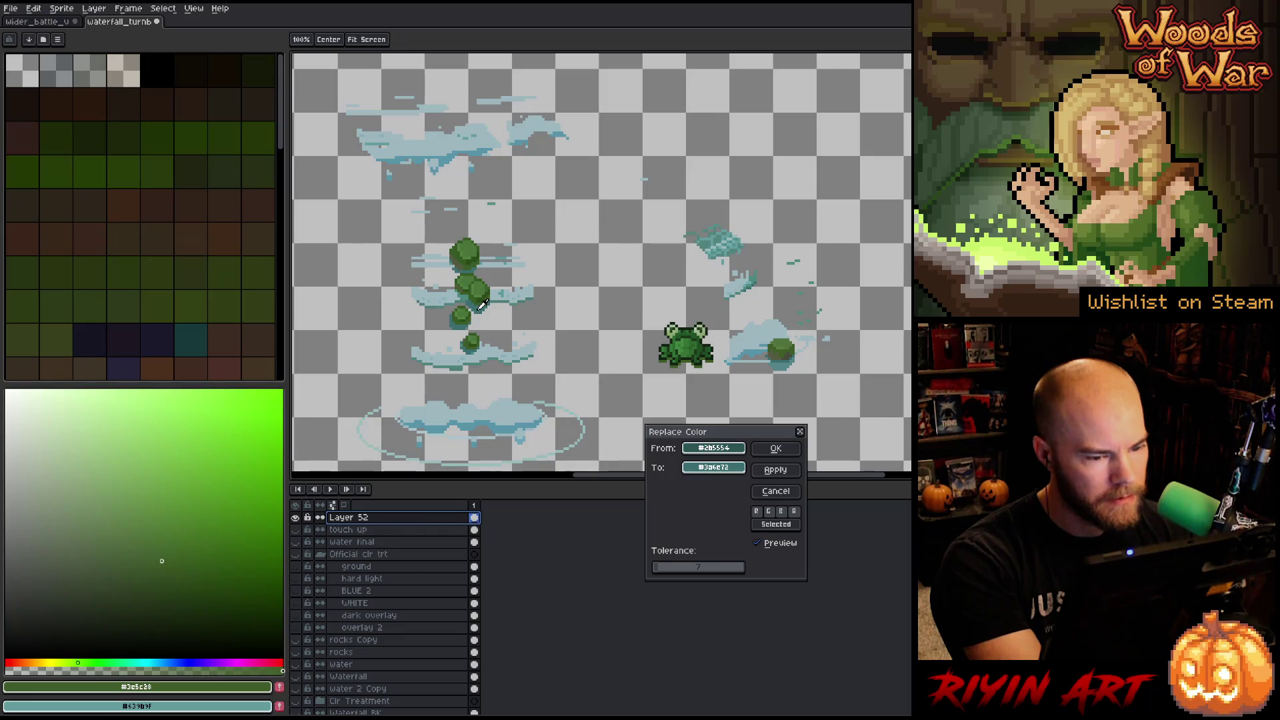
left_click(778, 449)
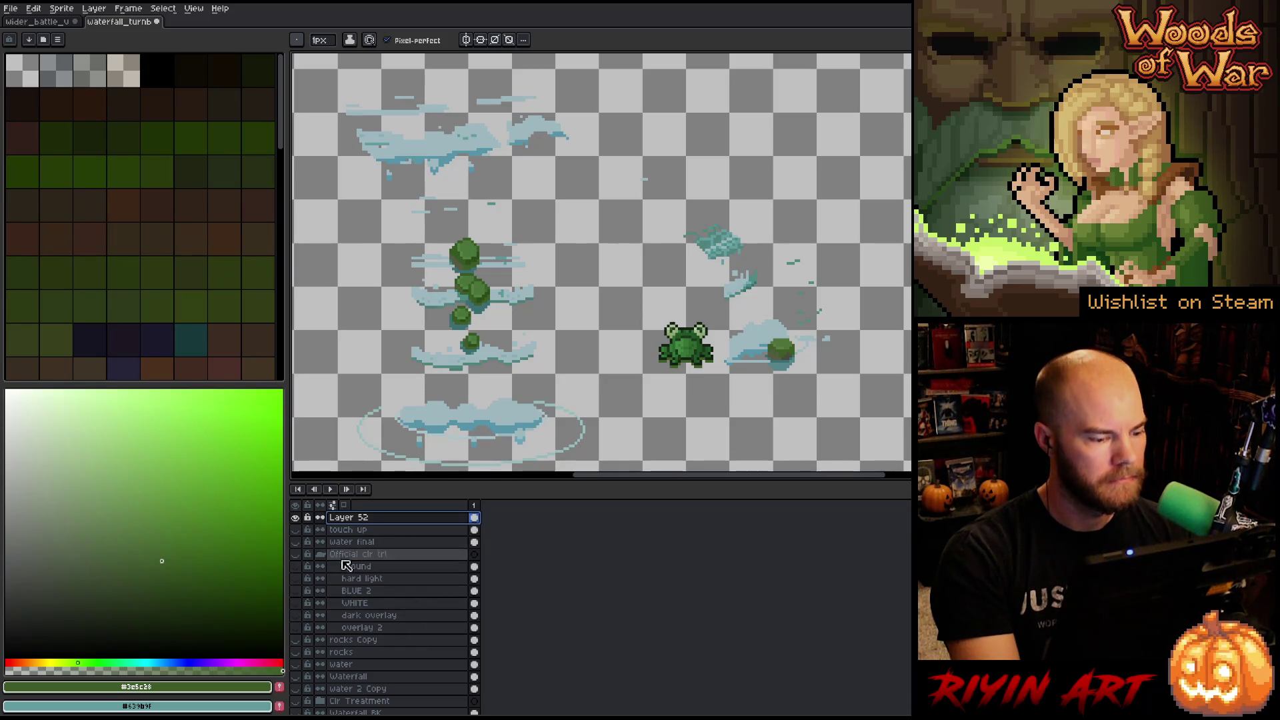
left_click(298, 518, "alt")
Pan and zoom to check the recoloured waterfall, then save the file with Ctrl+S.
scroll(420, 244, "down", 3)
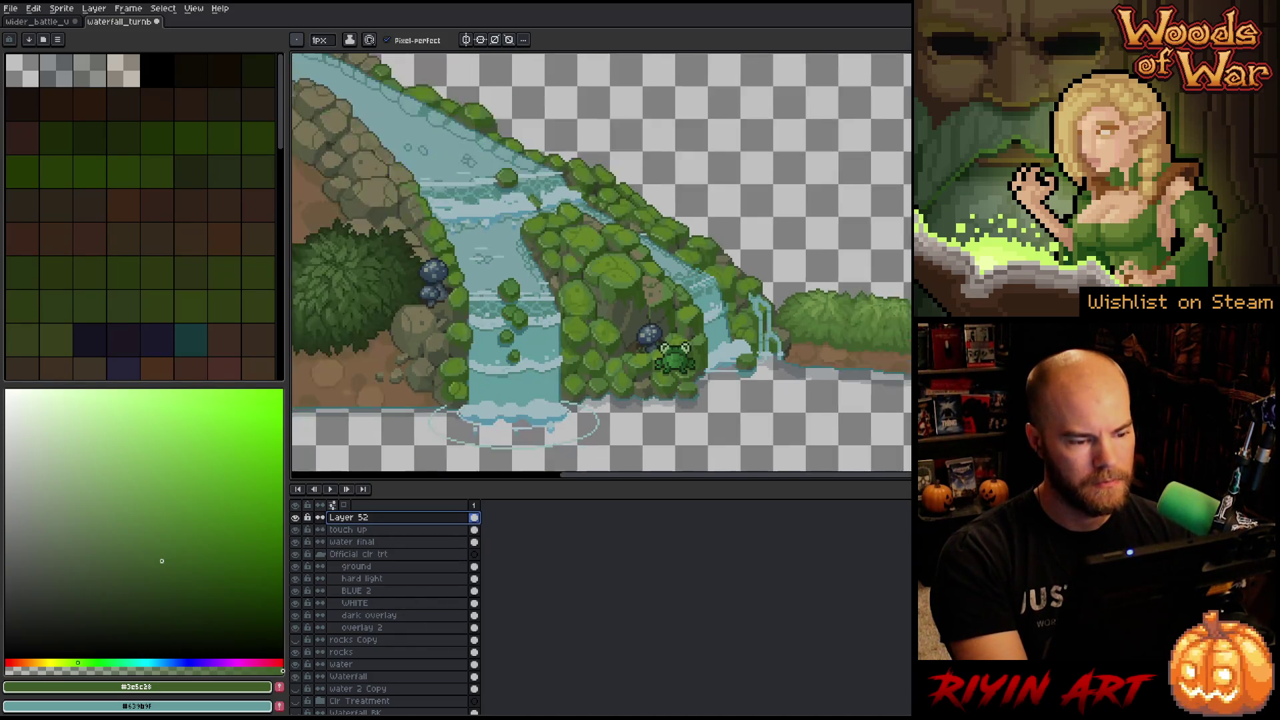
scroll(561, 329, "down", 2)
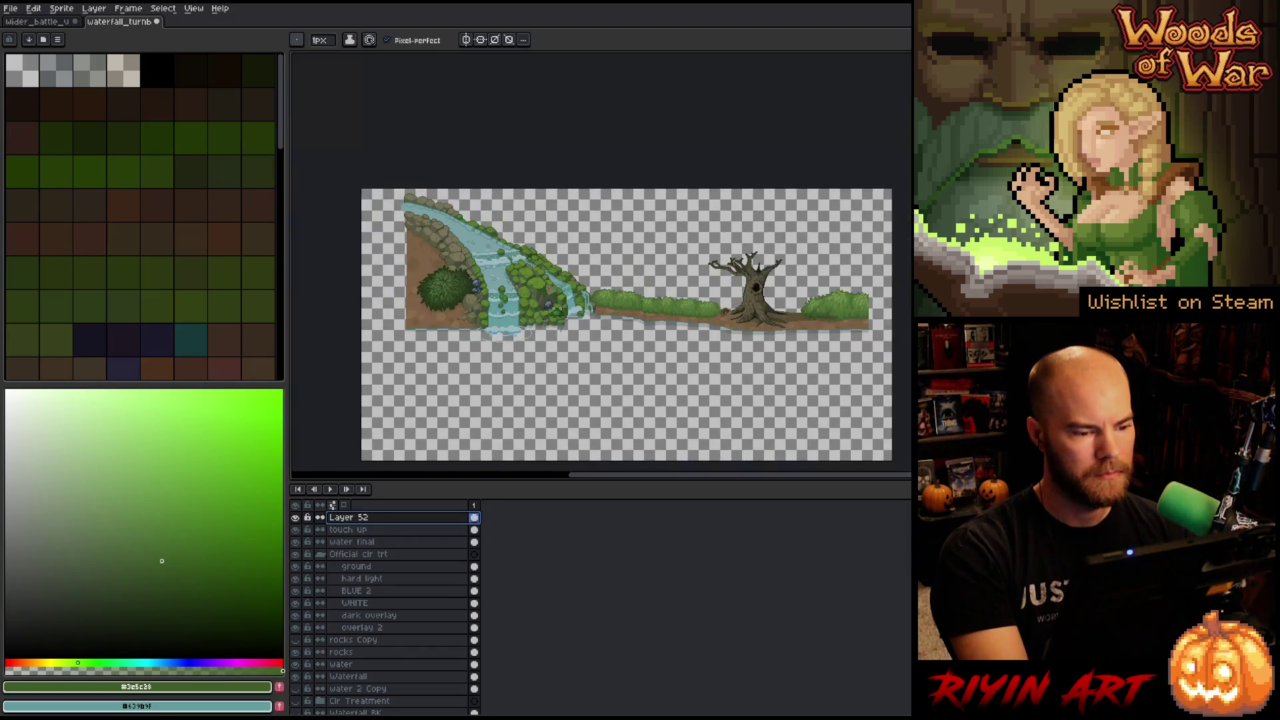
scroll(560, 329, "up", 1)
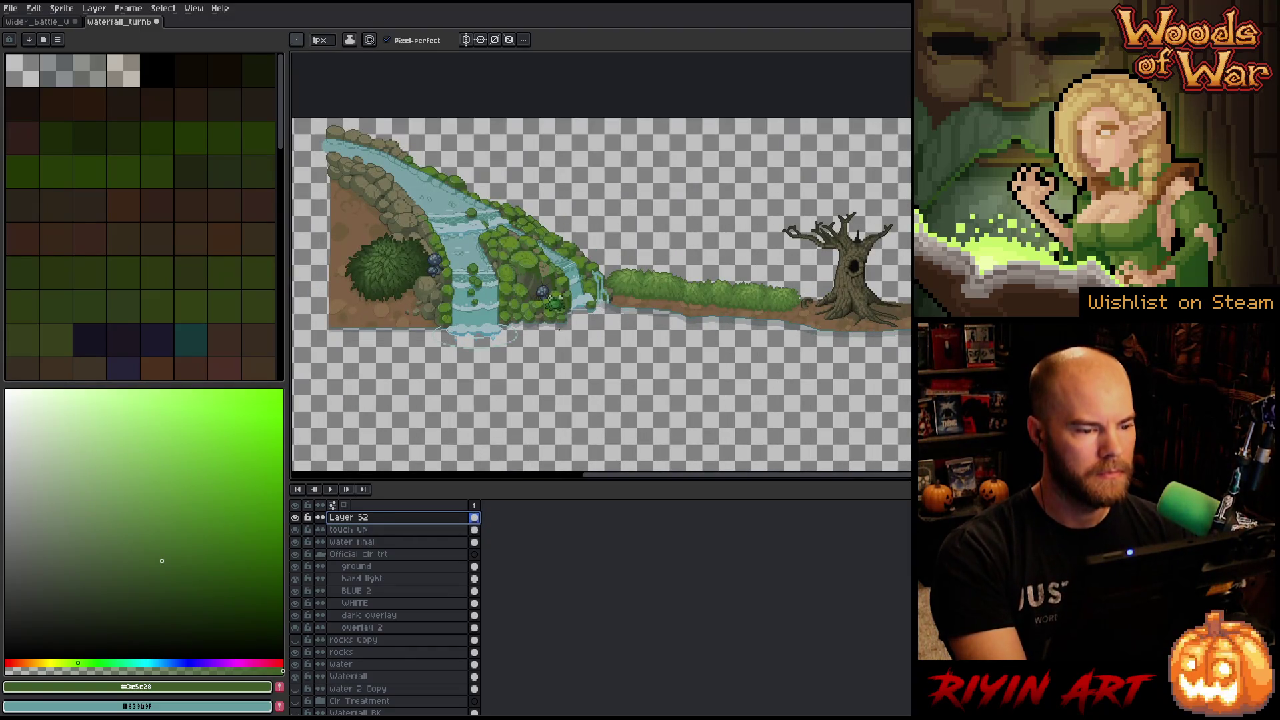
scroll(573, 307, "up", 2)
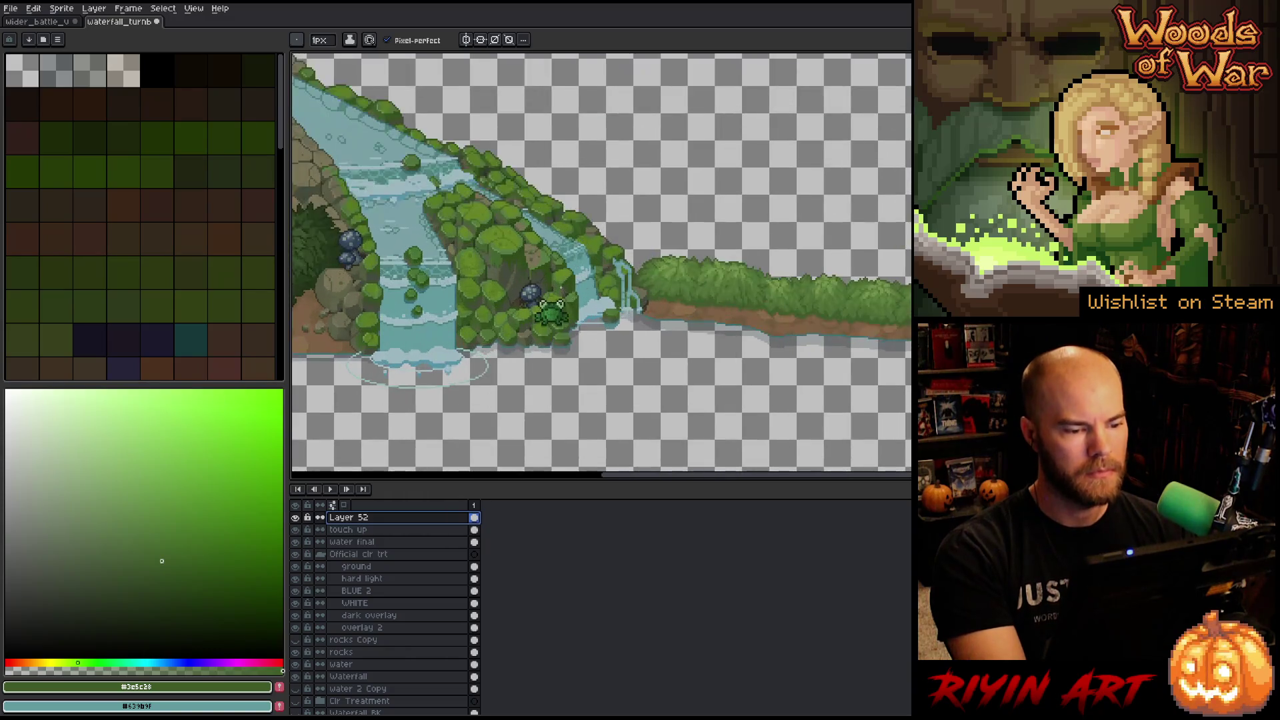
left_click_drag(639, 304, 605, 317)
scroll(605, 317, "down", 1)
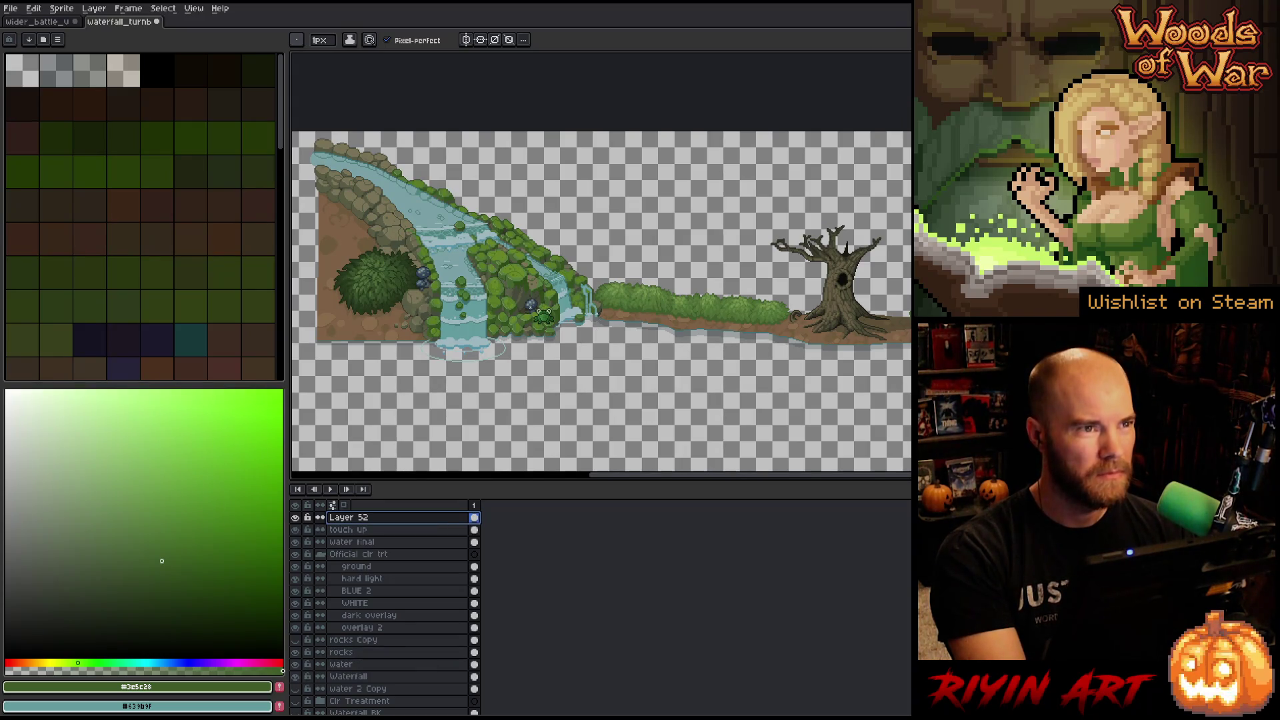
scroll(572, 307, "up", 1)
left_click_drag(546, 297, 644, 302)
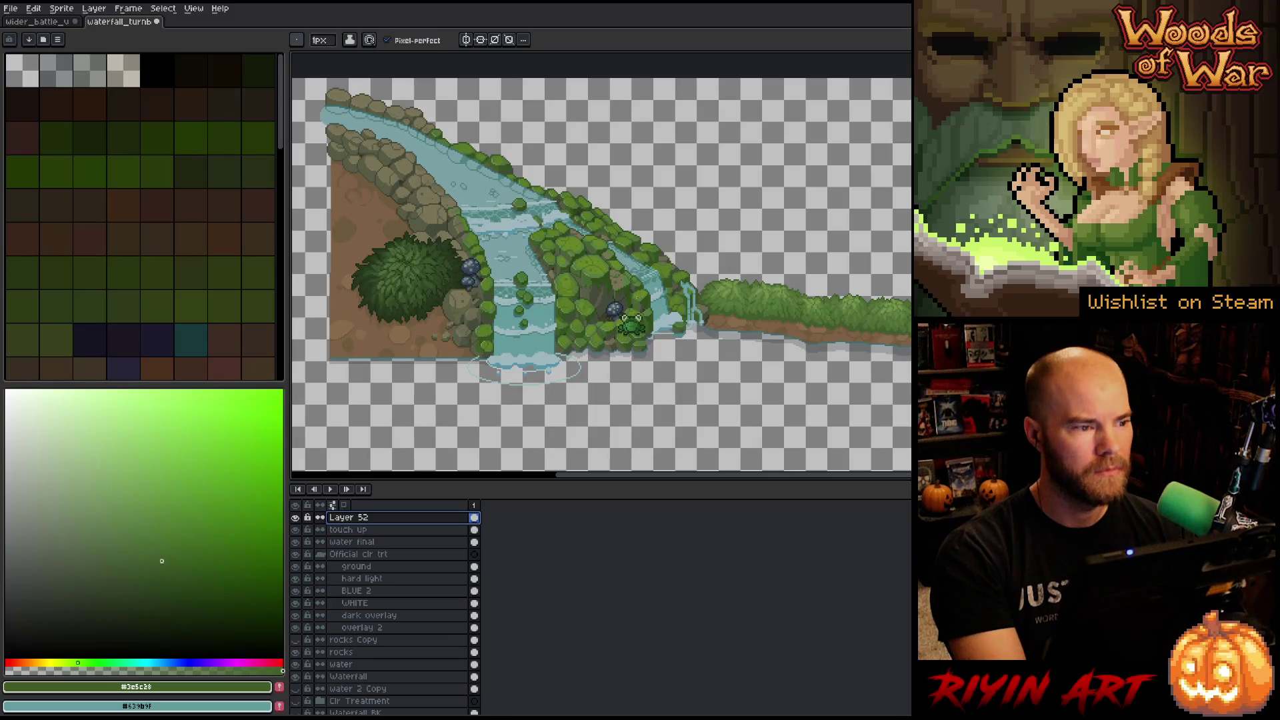
key("ctrl+s")
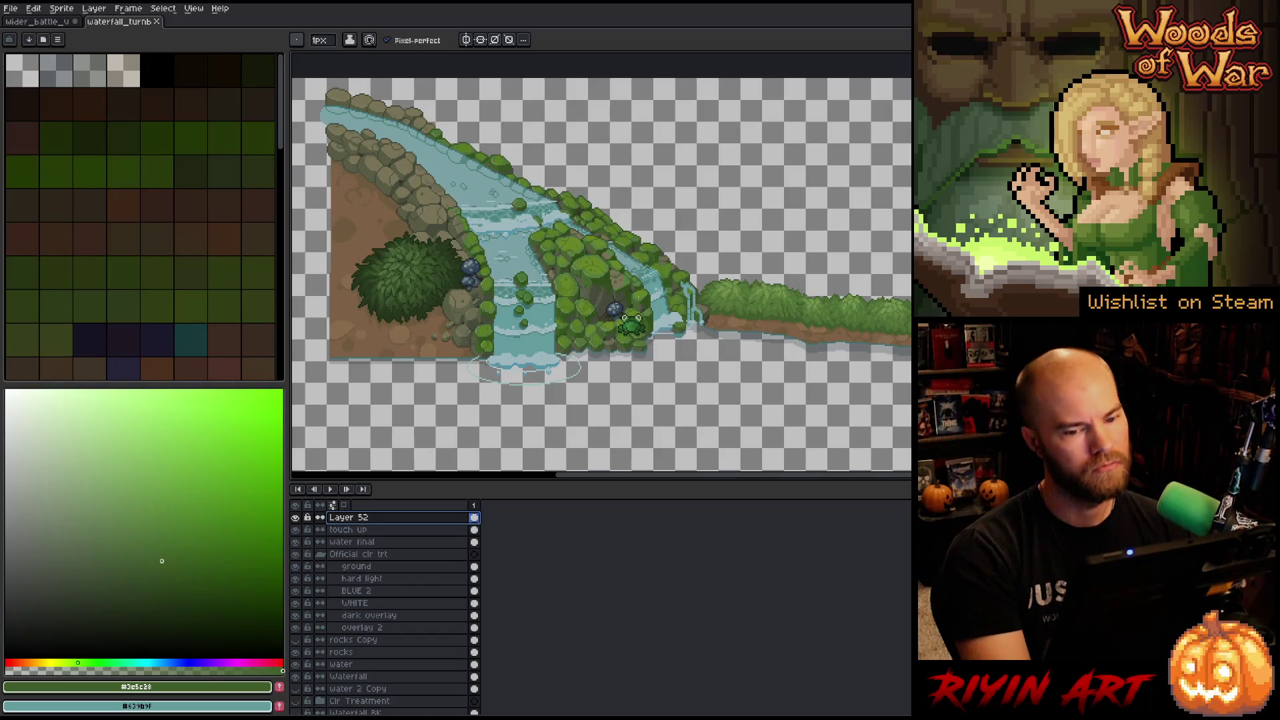
left_click(11, 8)
Open Water_1.png, Water_ripples_1.aseprite and waterfall_full.png together from the pinned images/spring folder.
left_click(27, 32)
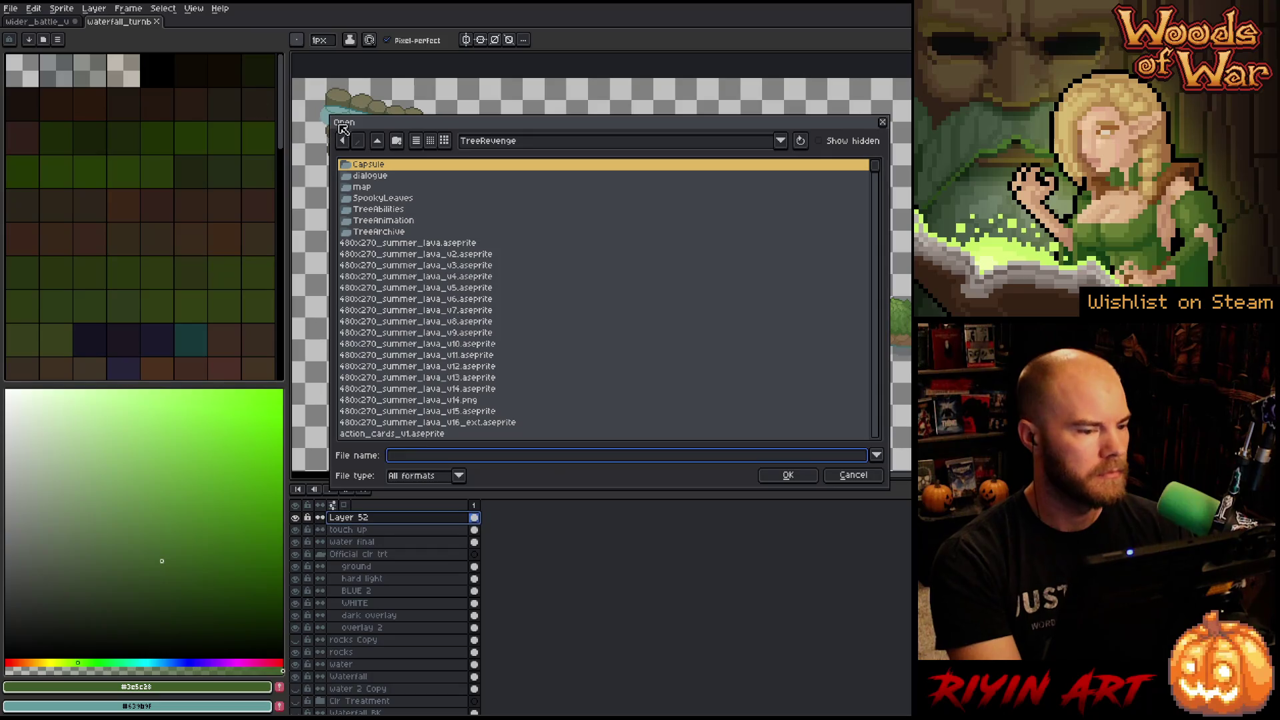
left_click(529, 145)
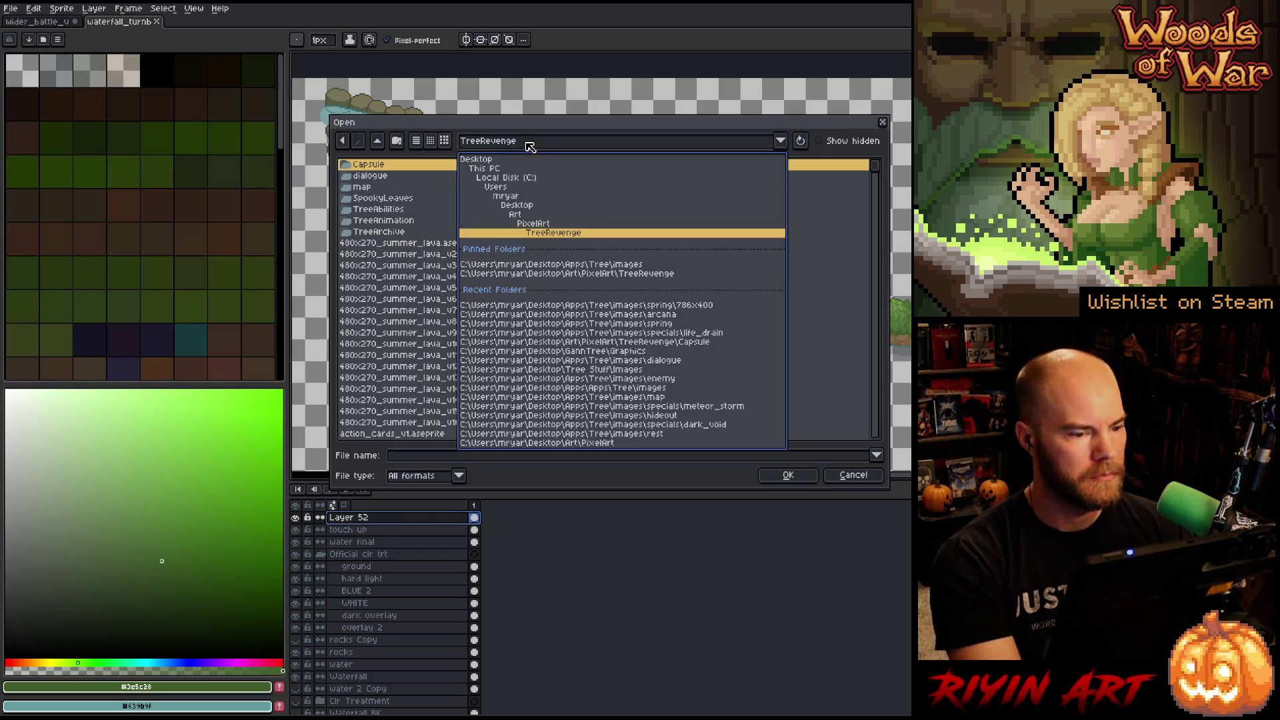
left_click(578, 264)
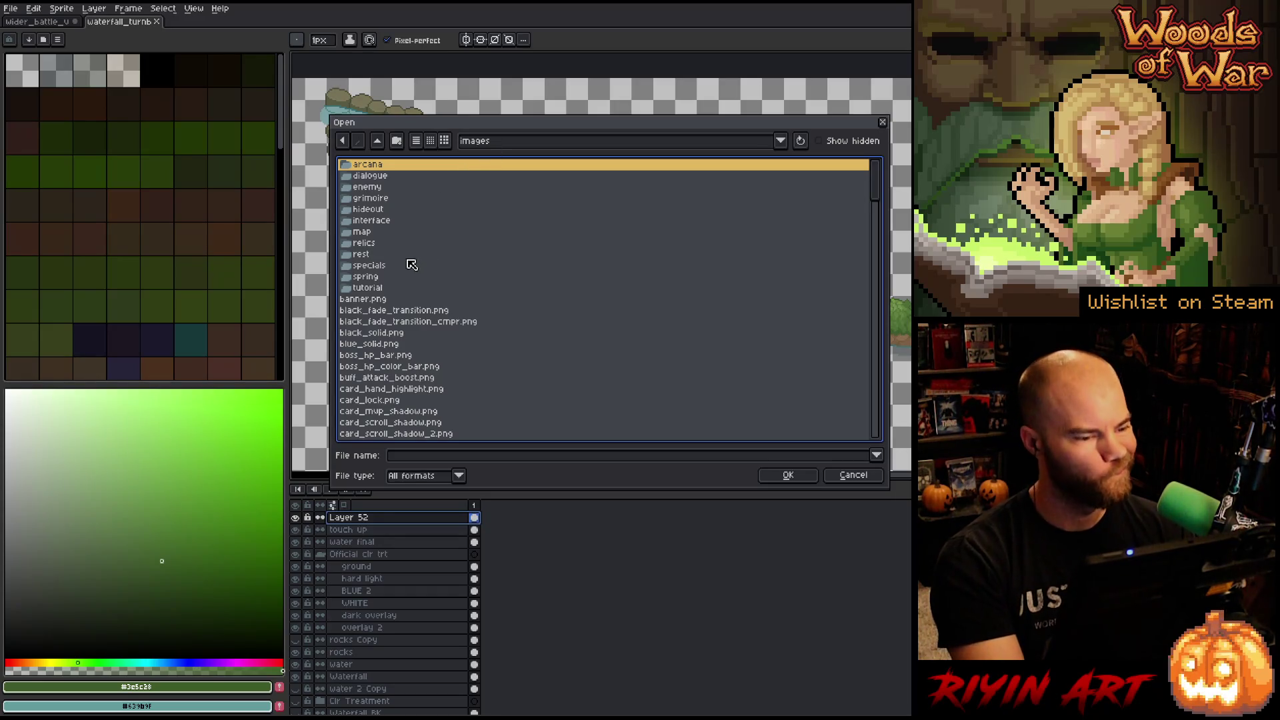
double_click(393, 276)
scroll(412, 294, "down", 5)
scroll(412, 294, "down", 15)
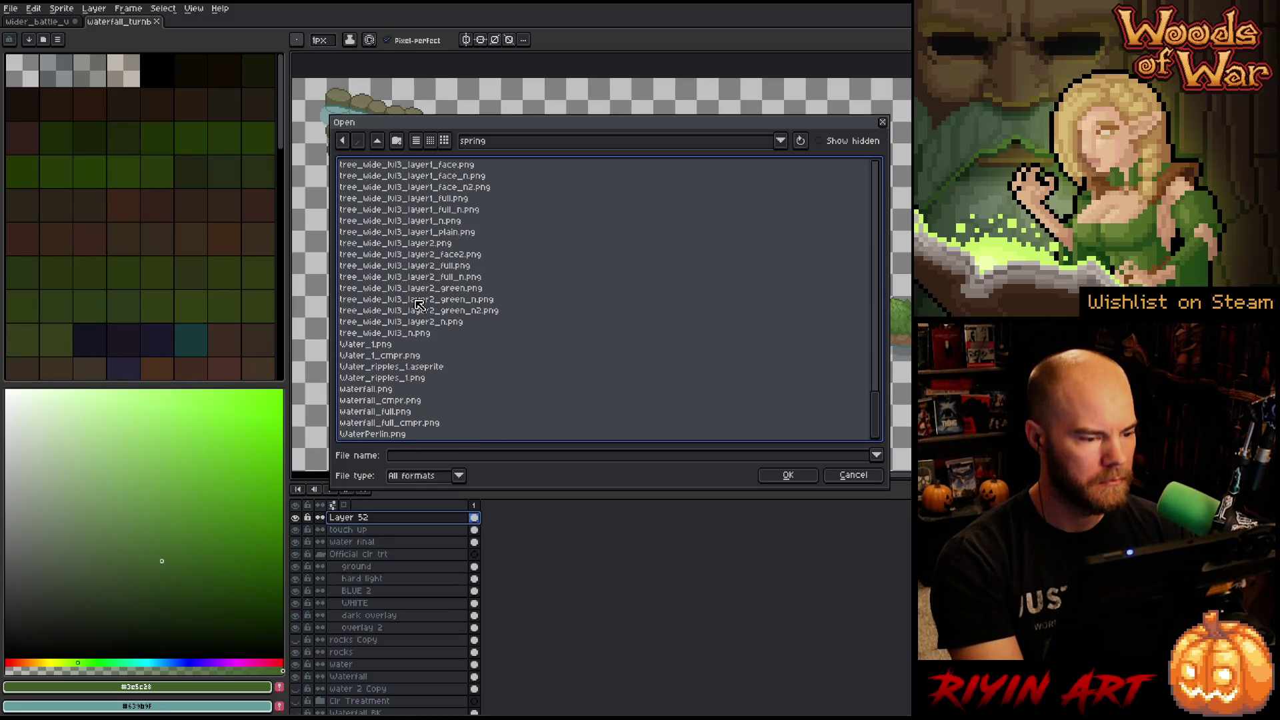
left_click(398, 346)
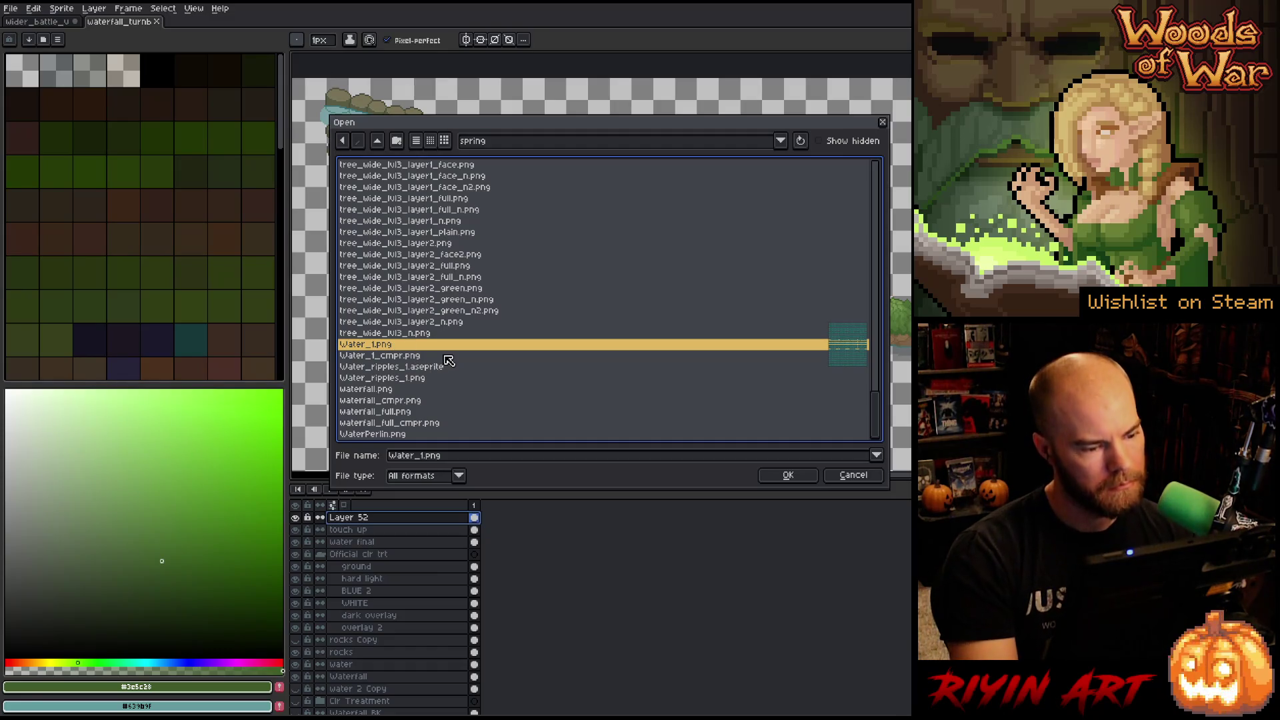
left_click(422, 367, "ctrl")
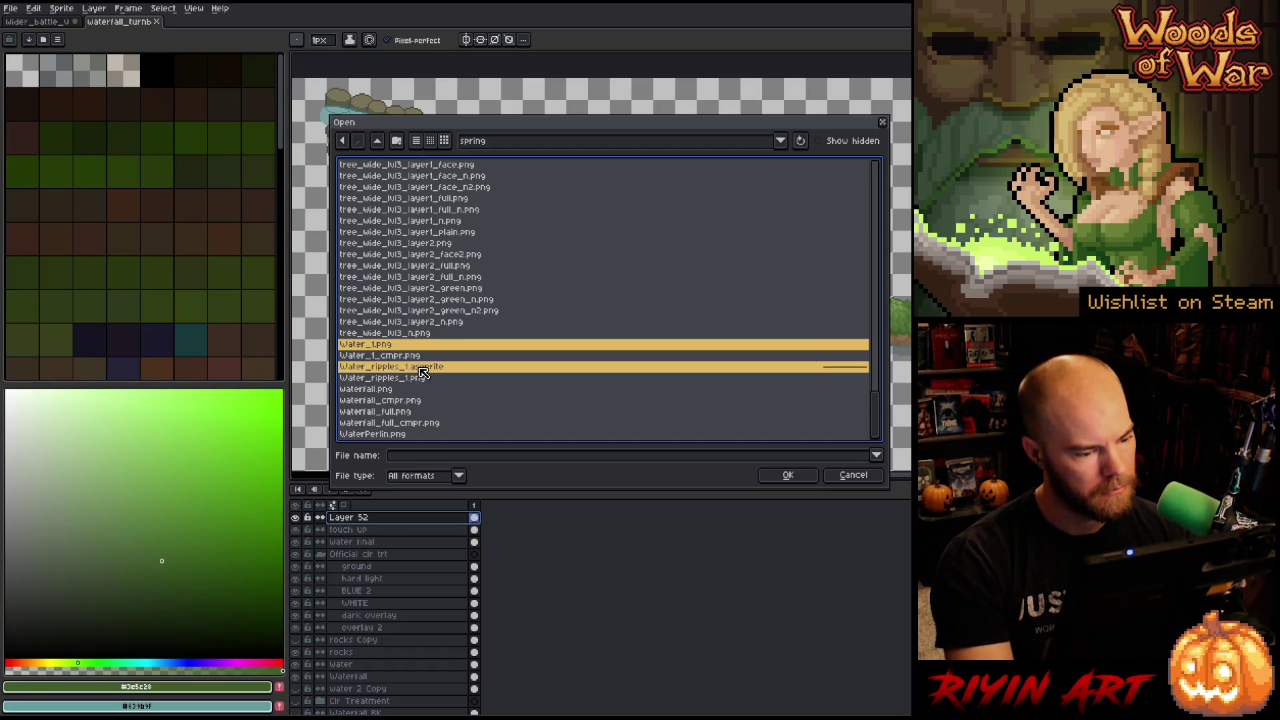
left_click(397, 414, "ctrl")
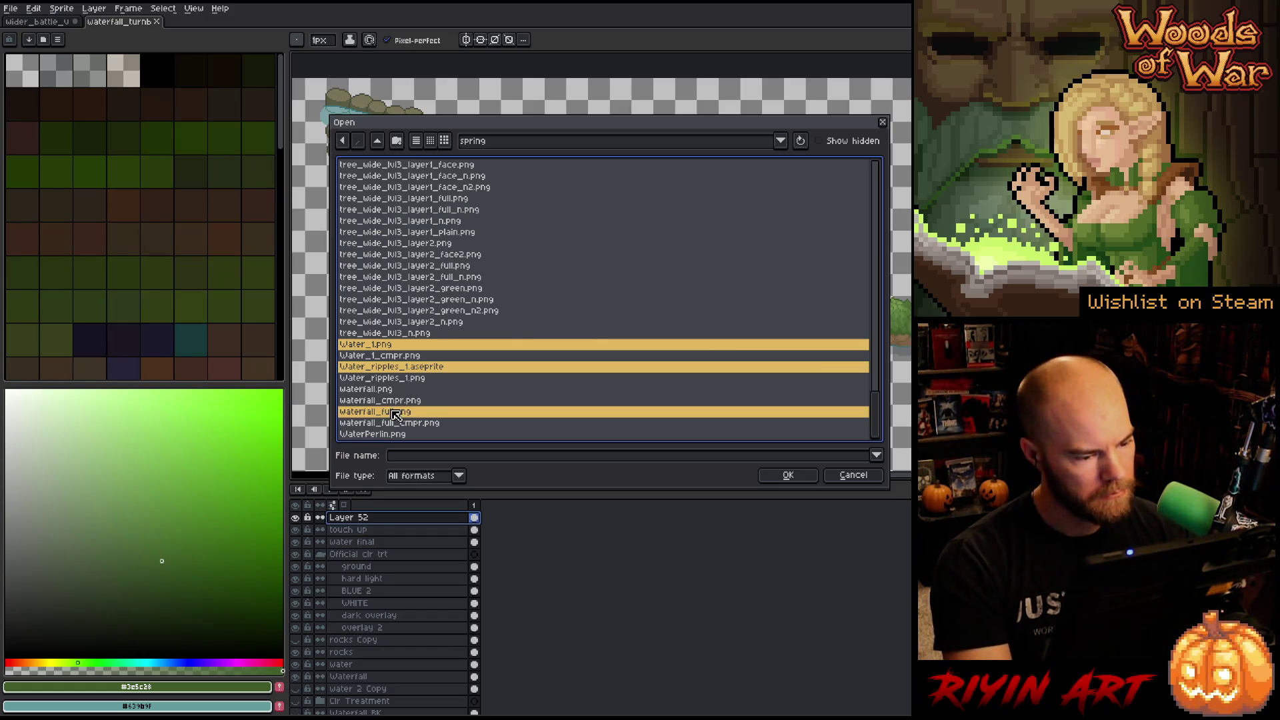
left_click(788, 475)
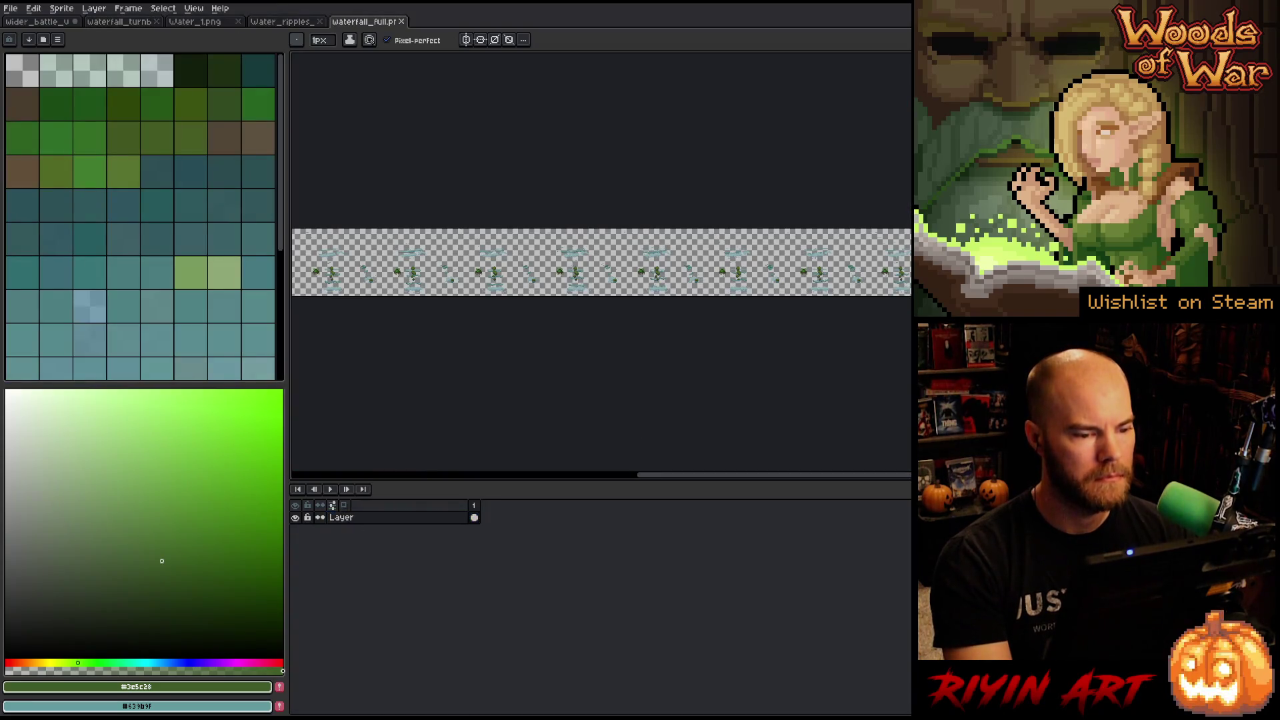
Compare the Water_ripples, Water_1.png and wider_battle tabs, zoom on the water strip, then return to waterfall_turnb.
left_click(281, 24)
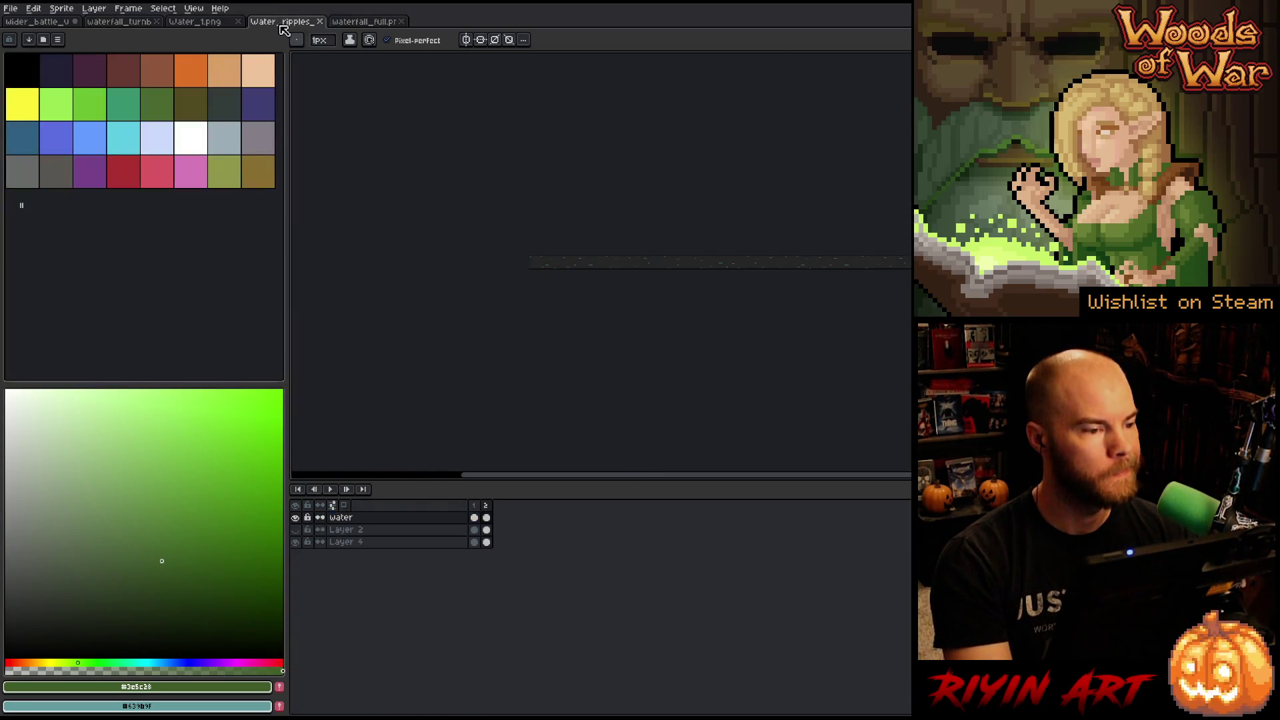
scroll(642, 274, "up", 3)
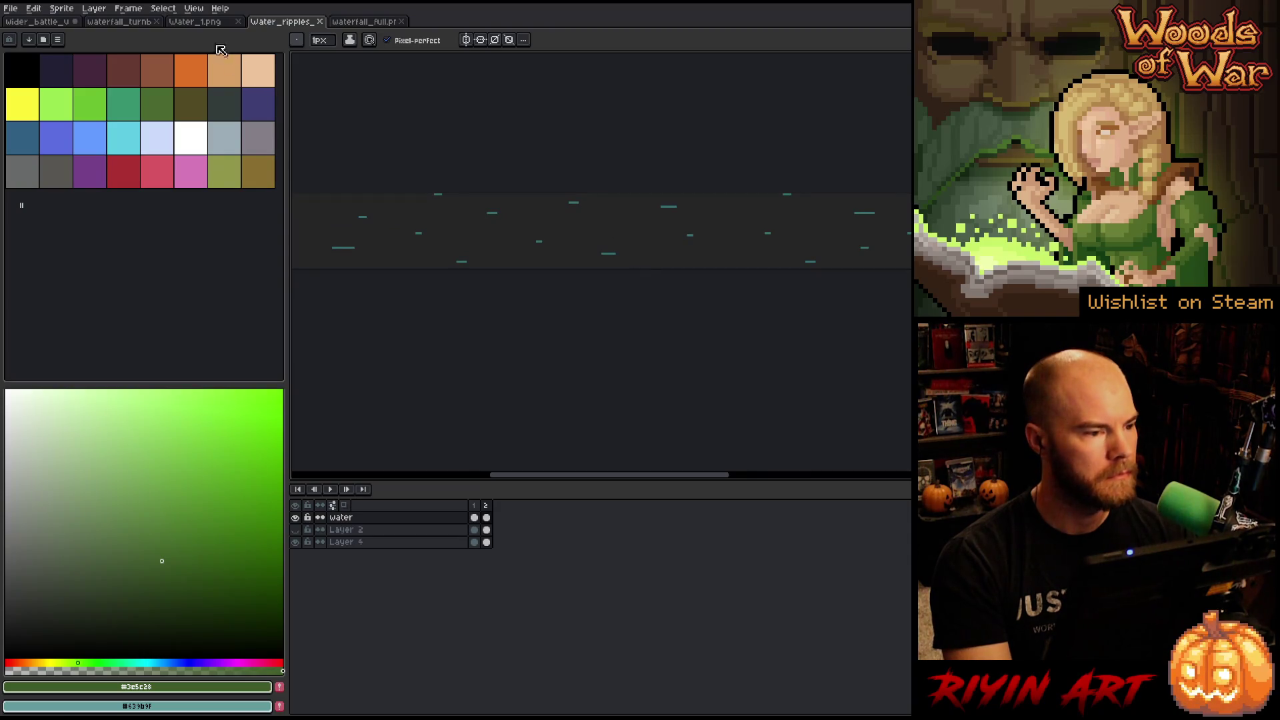
left_click(202, 24)
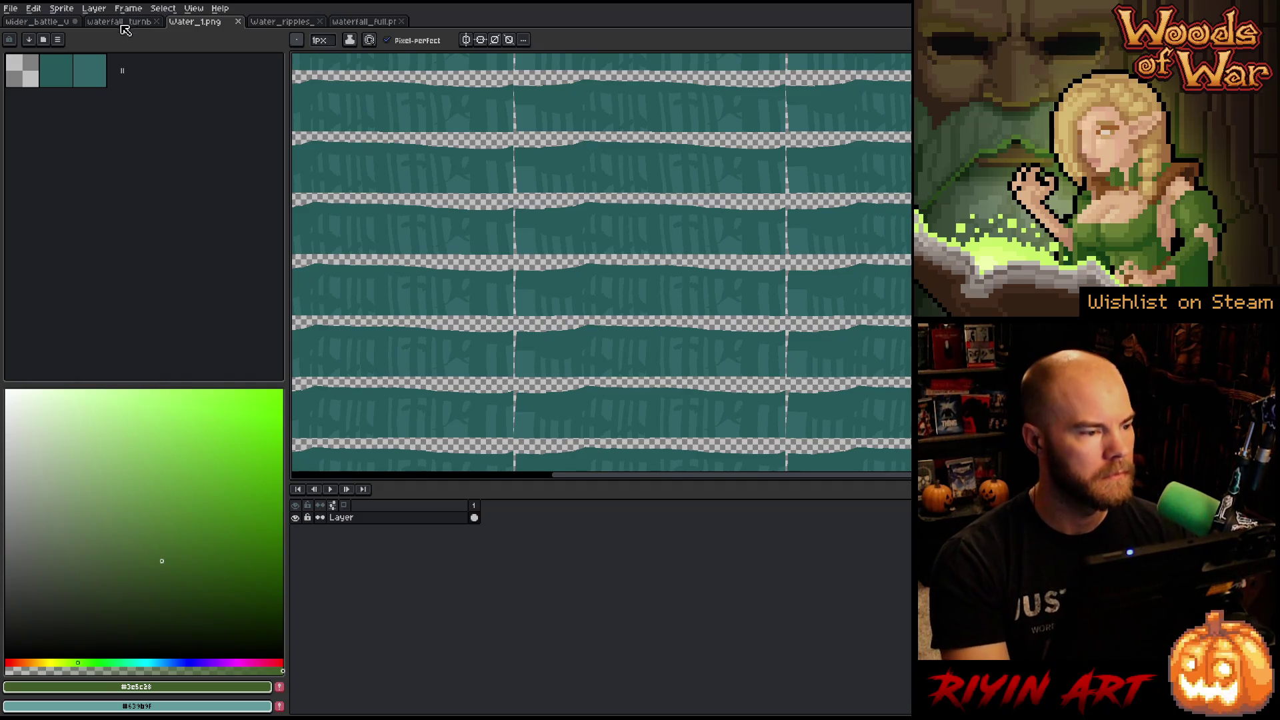
left_click(57, 24)
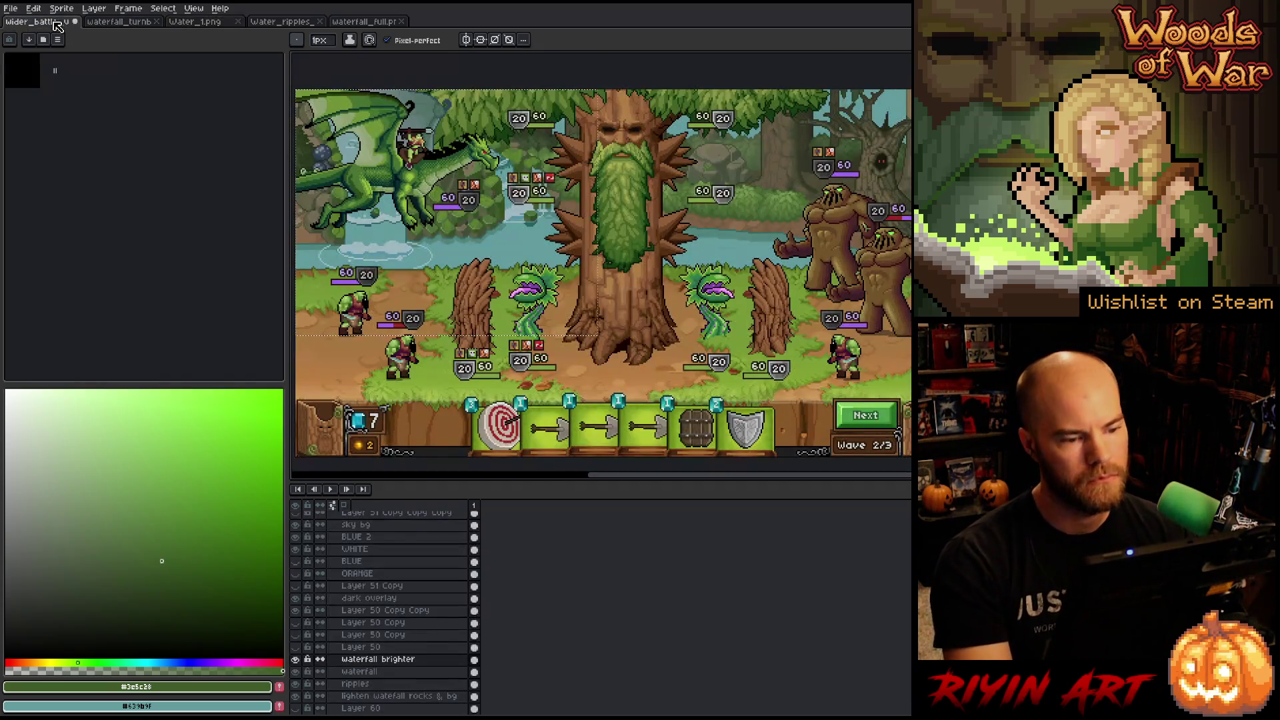
left_click(200, 25)
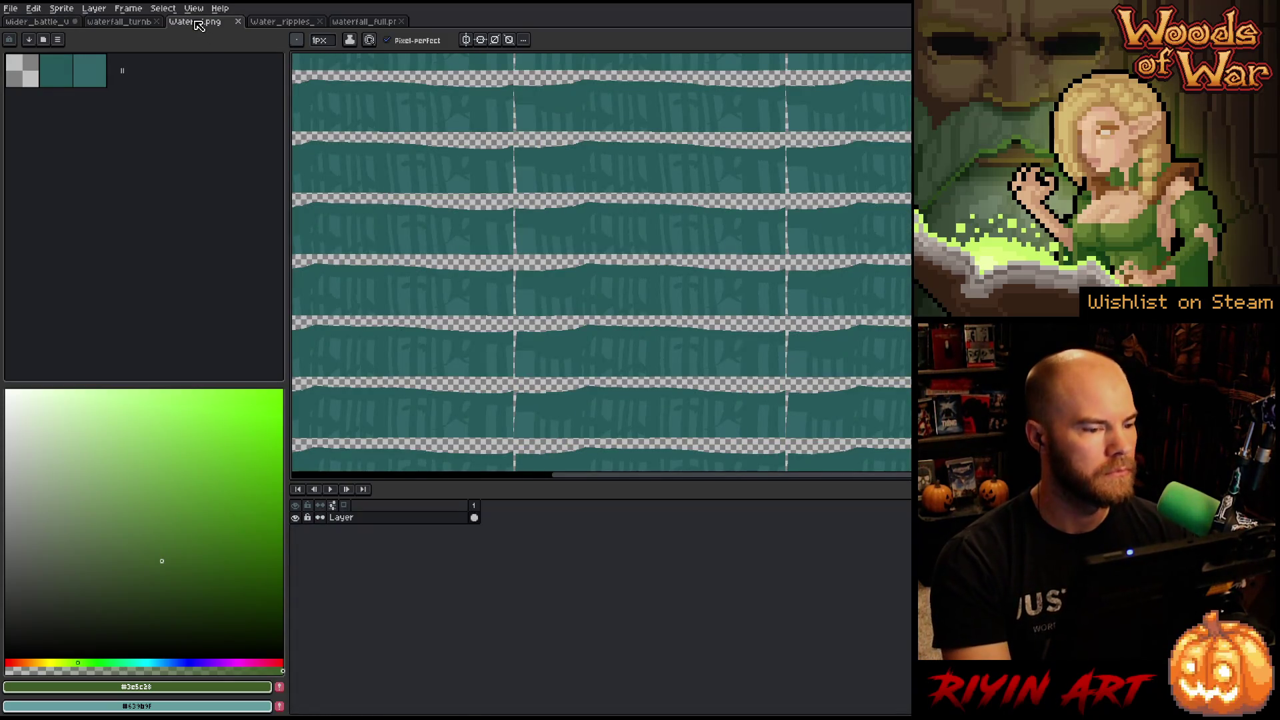
left_click_drag(449, 191, 729, 367)
scroll(652, 315, "up", 5)
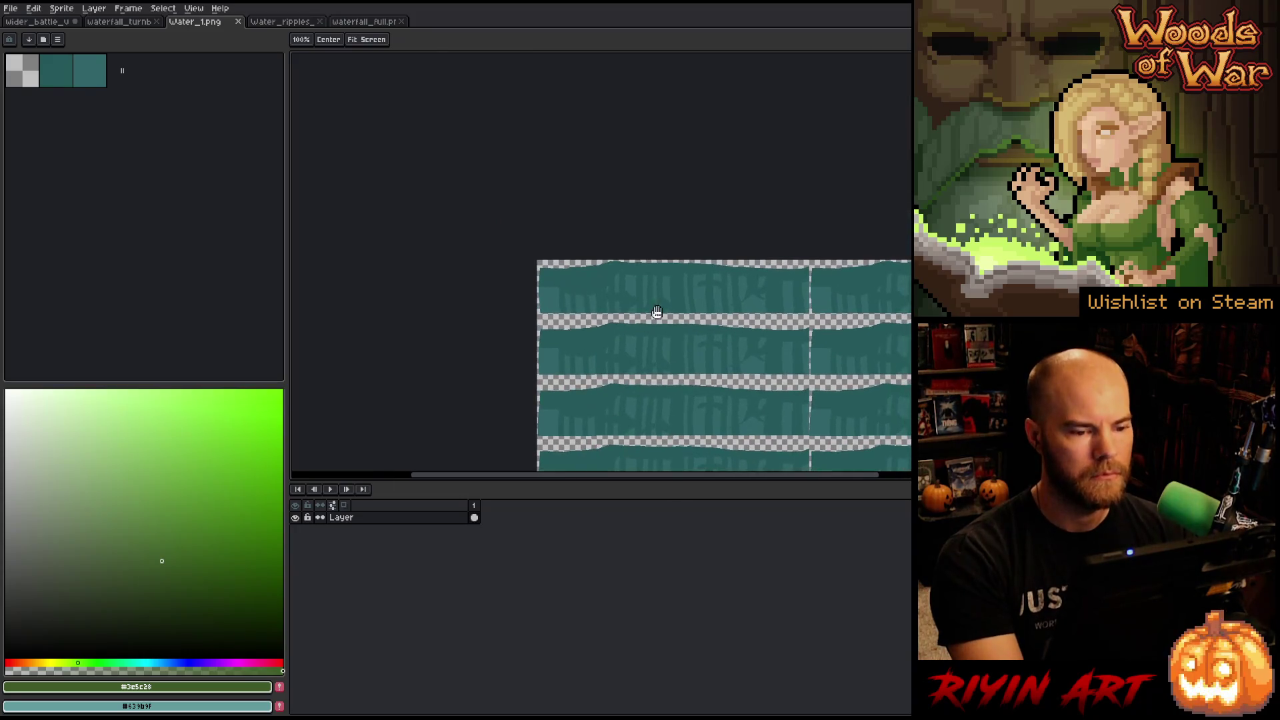
scroll(664, 254, "down", 2)
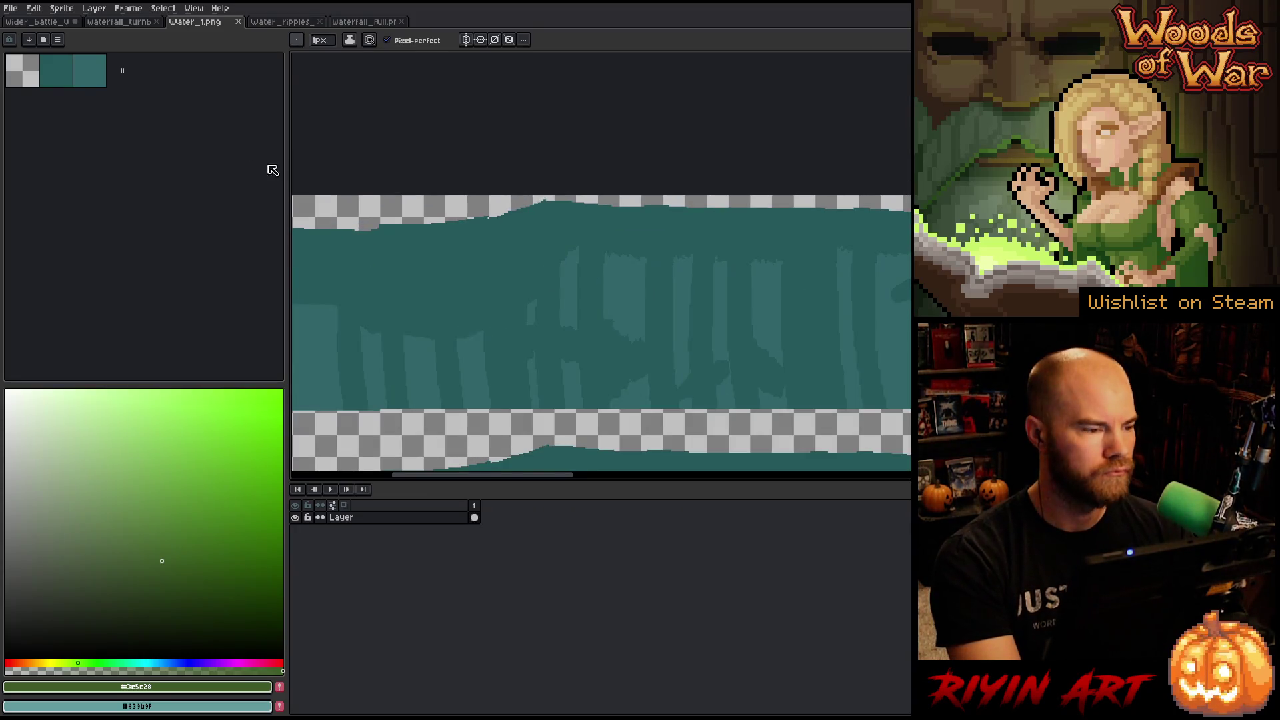
left_click(119, 22)
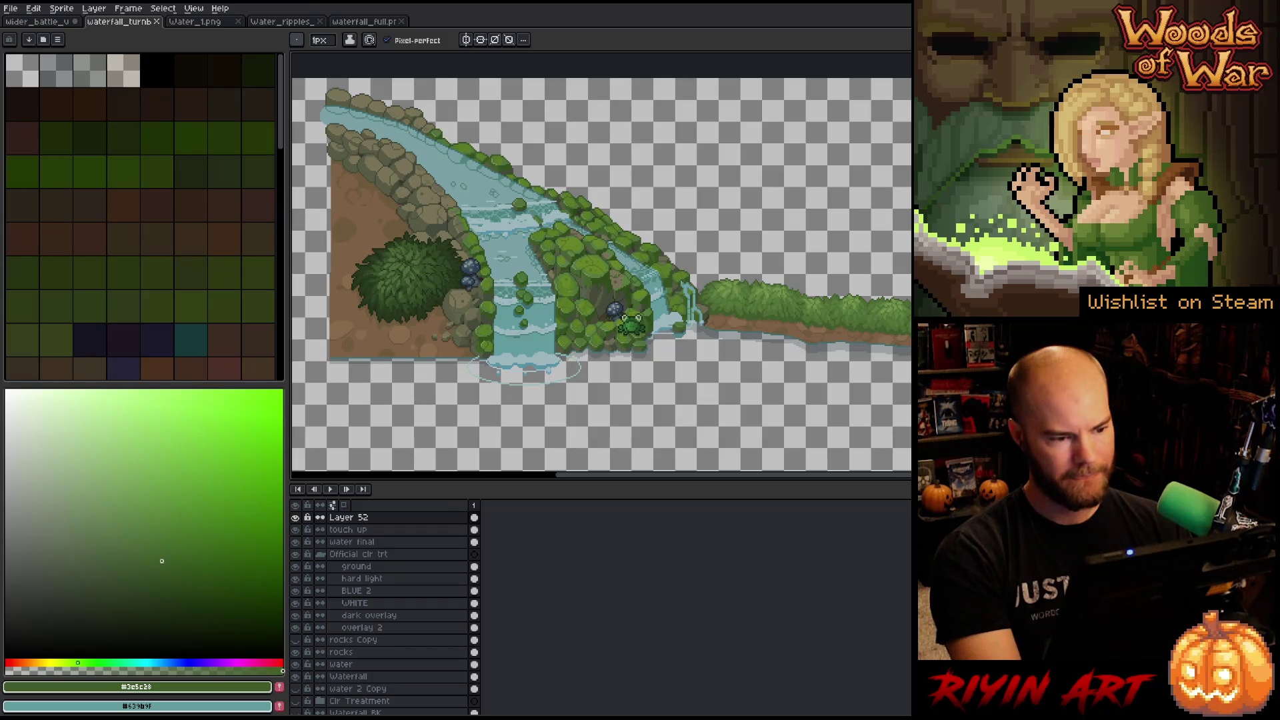
Hide Layer 52 and draw a rectangular selection around the waterfall area.
left_click(296, 518)
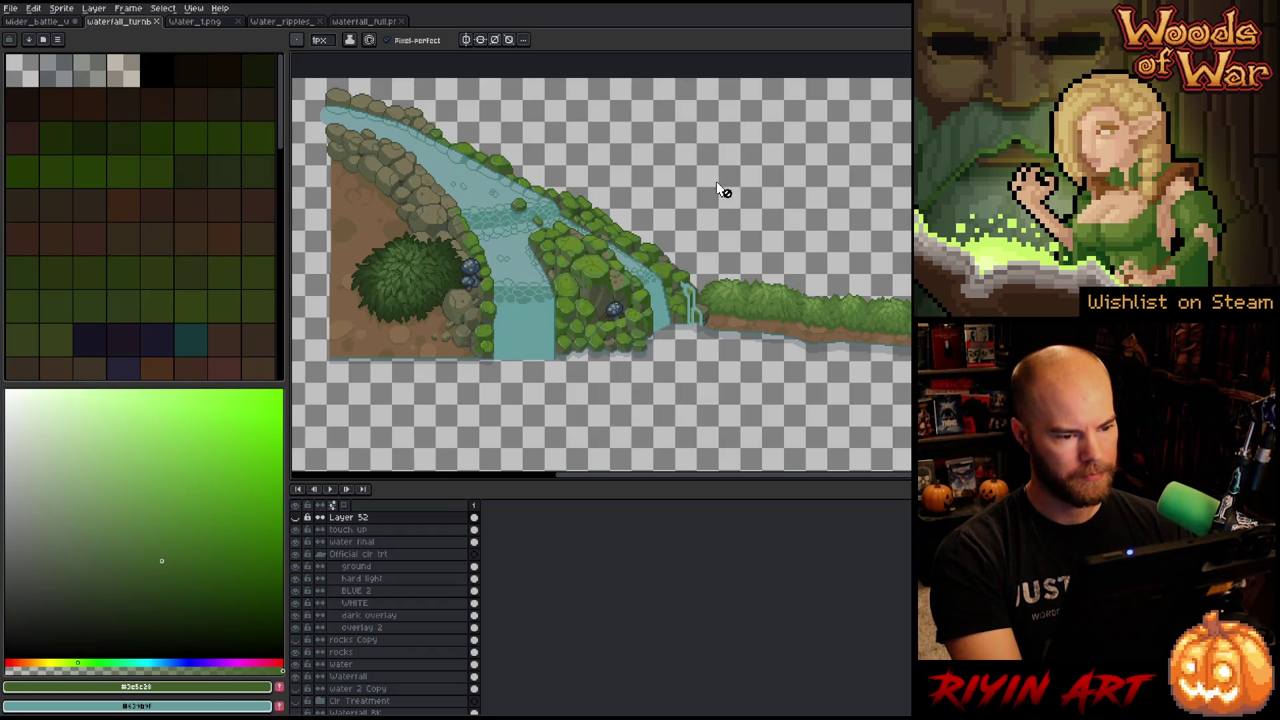
key("m")
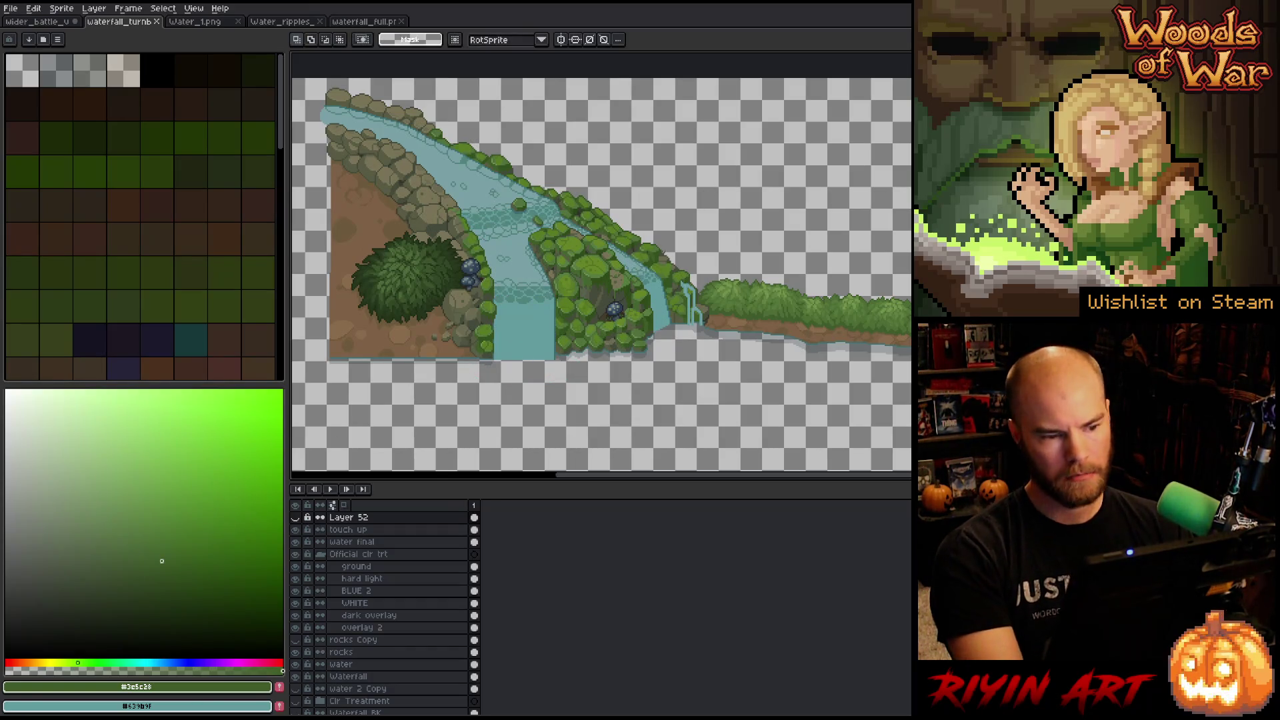
mouse_move(779, 213)
left_mouse_down()
mouse_move(629, 334)
mouse_move(429, 409)
mouse_move(437, 362)
mouse_move(433, 380)
left_mouse_up()
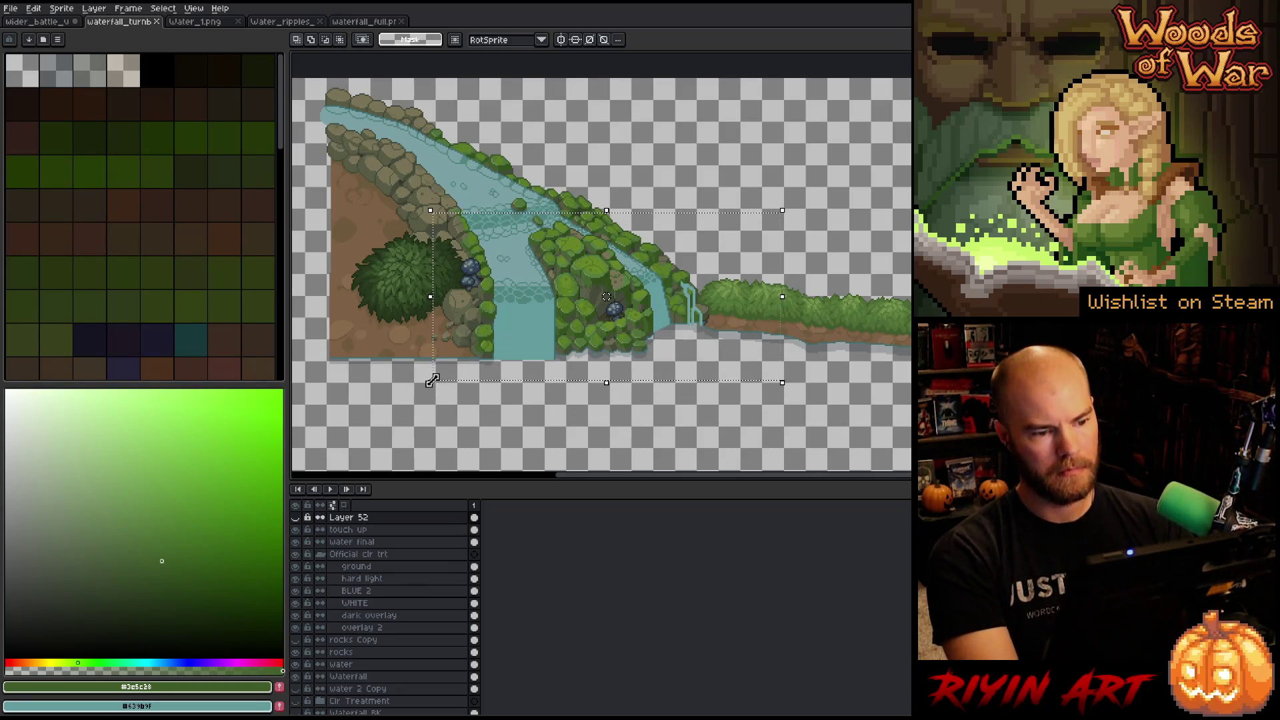
Paste the waterfall section onto a new layer in Water_1.png as a colour reference.
left_click(210, 24)
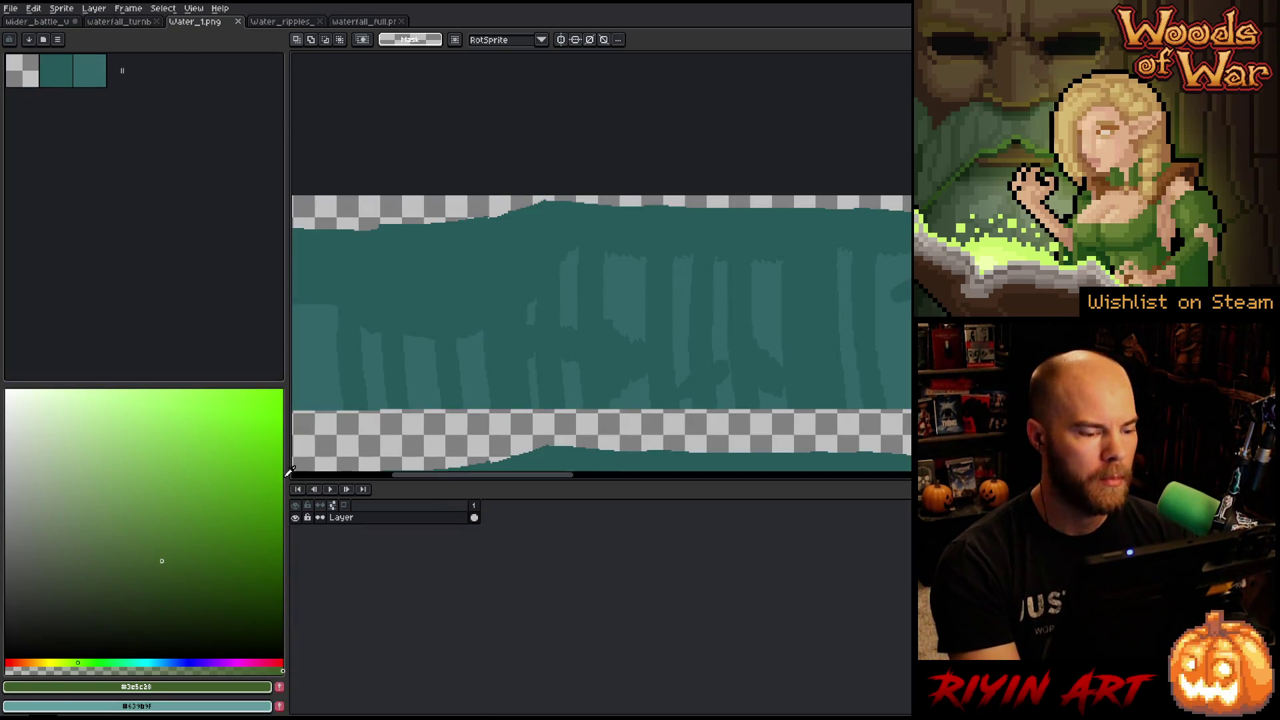
key("shift+n")
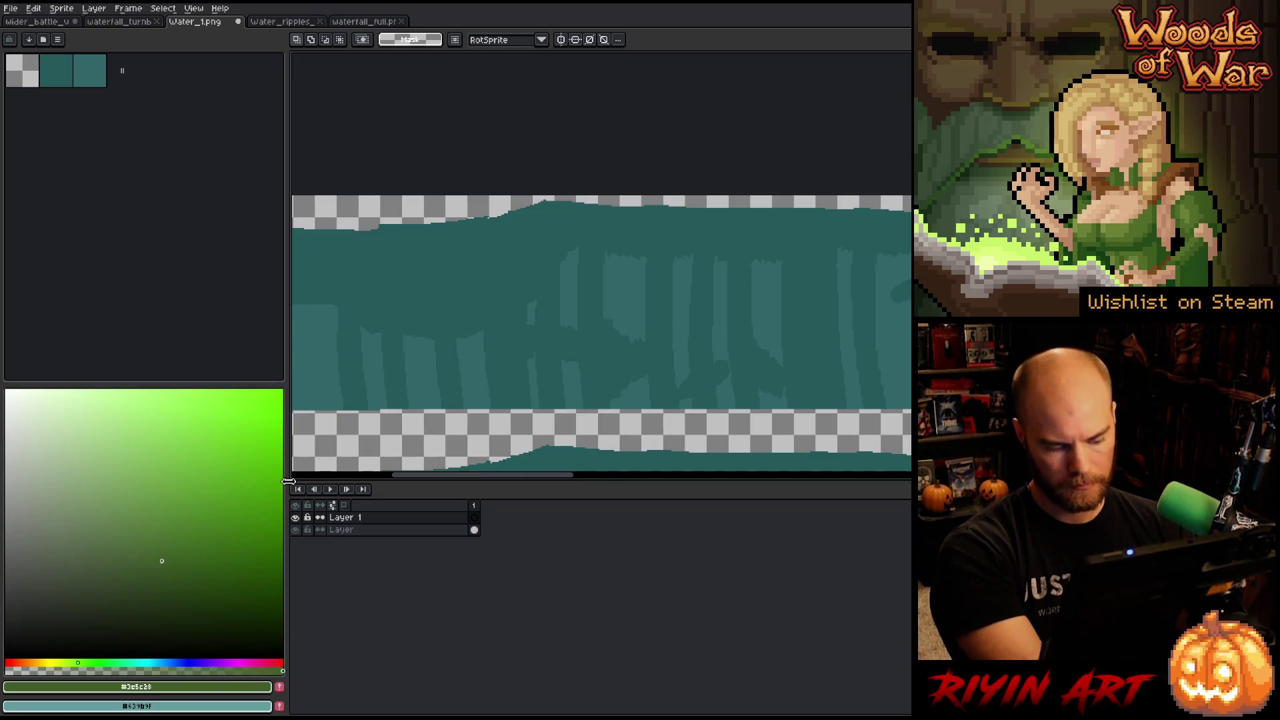
key("ctrl+v")
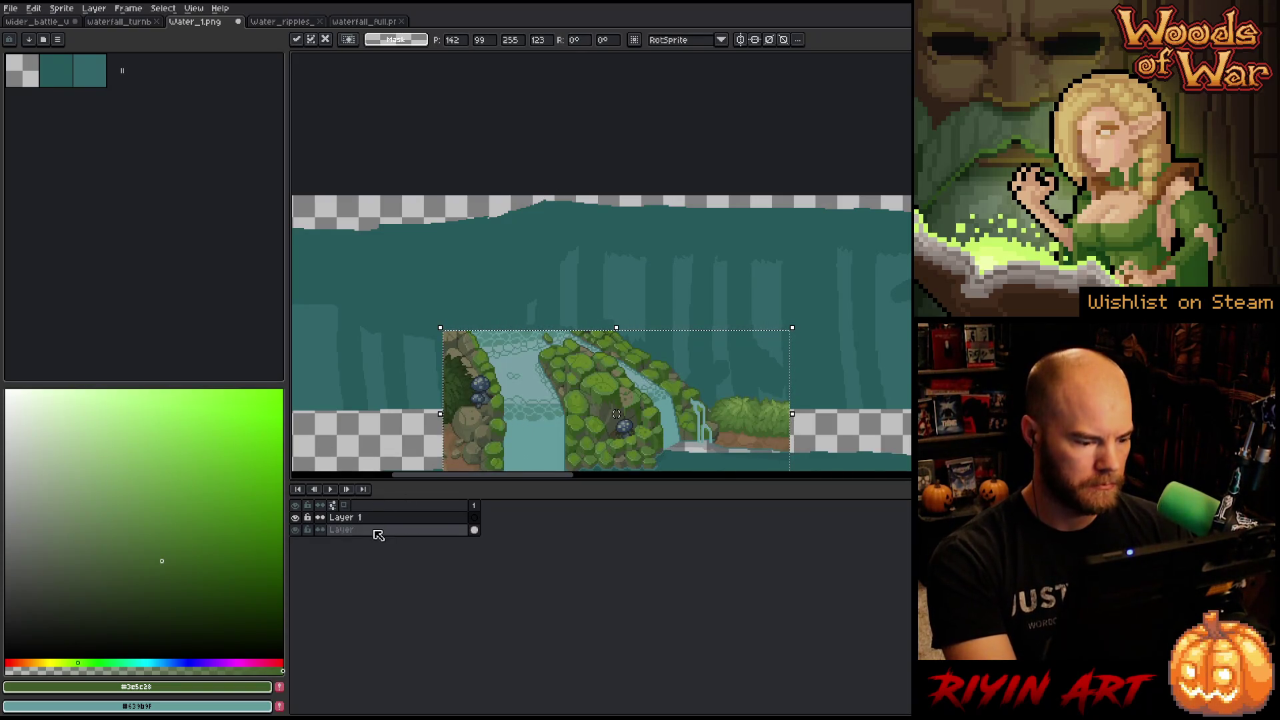
left_click(374, 531)
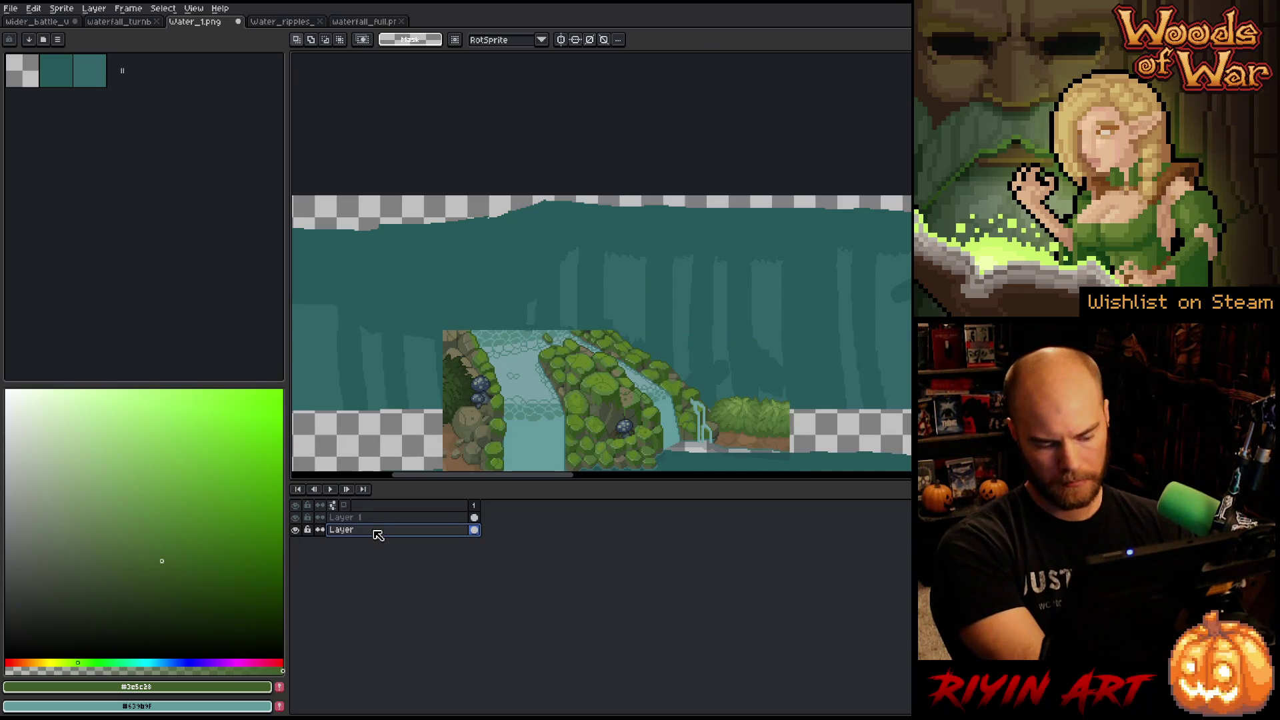
key("shift+r")
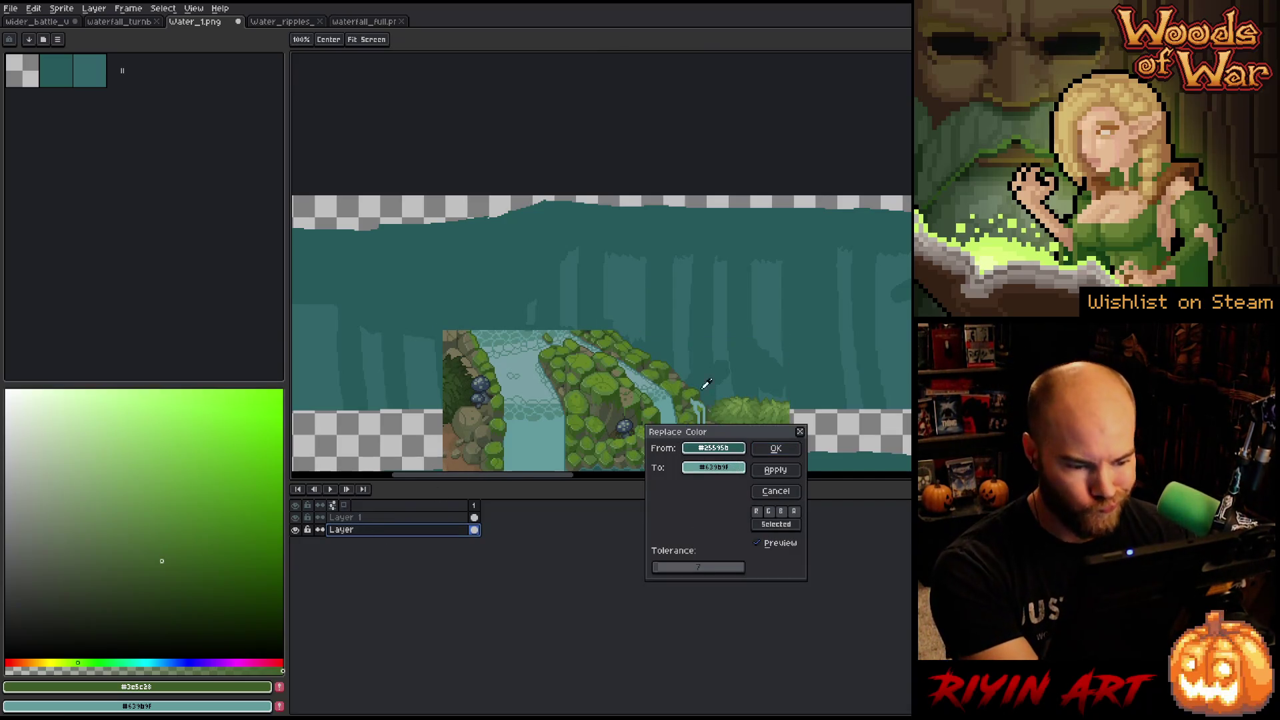
Replace Water_1's base teal and darker teal #316669 with tones from the waterfall reference.
left_click(703, 275)
right_click(552, 405)
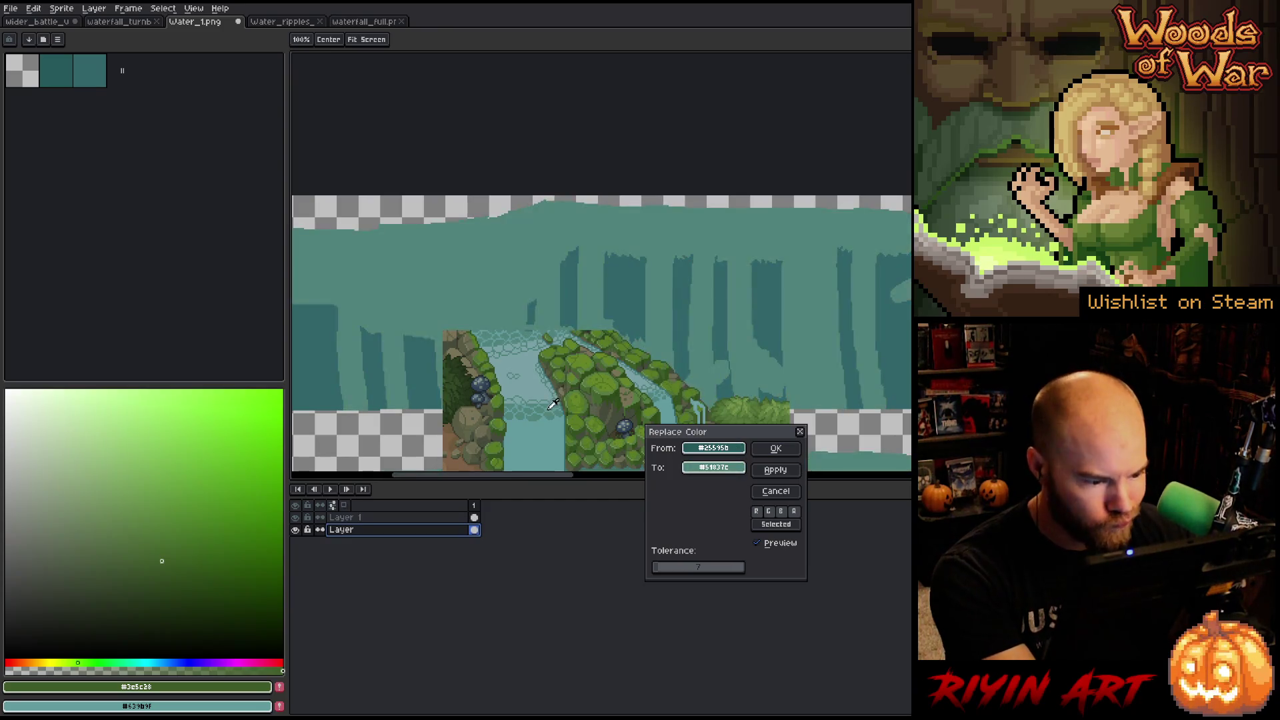
left_click(776, 448)
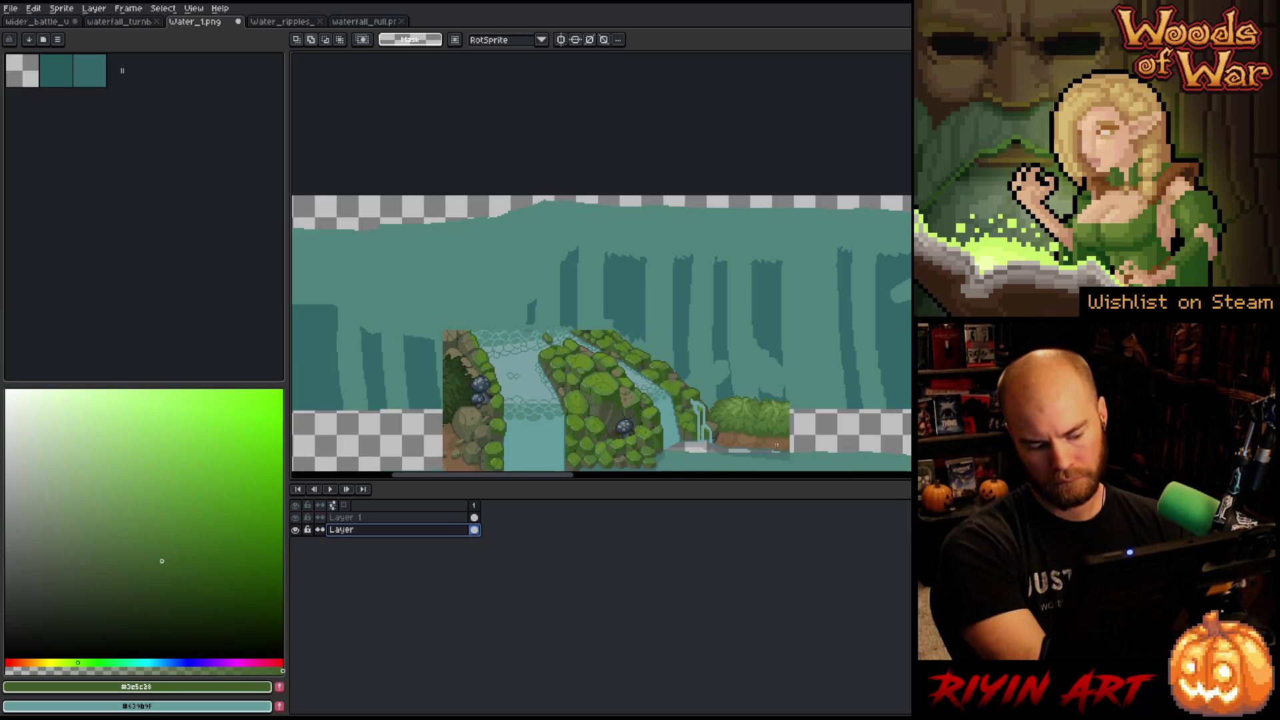
key("shift+r")
left_click(743, 345)
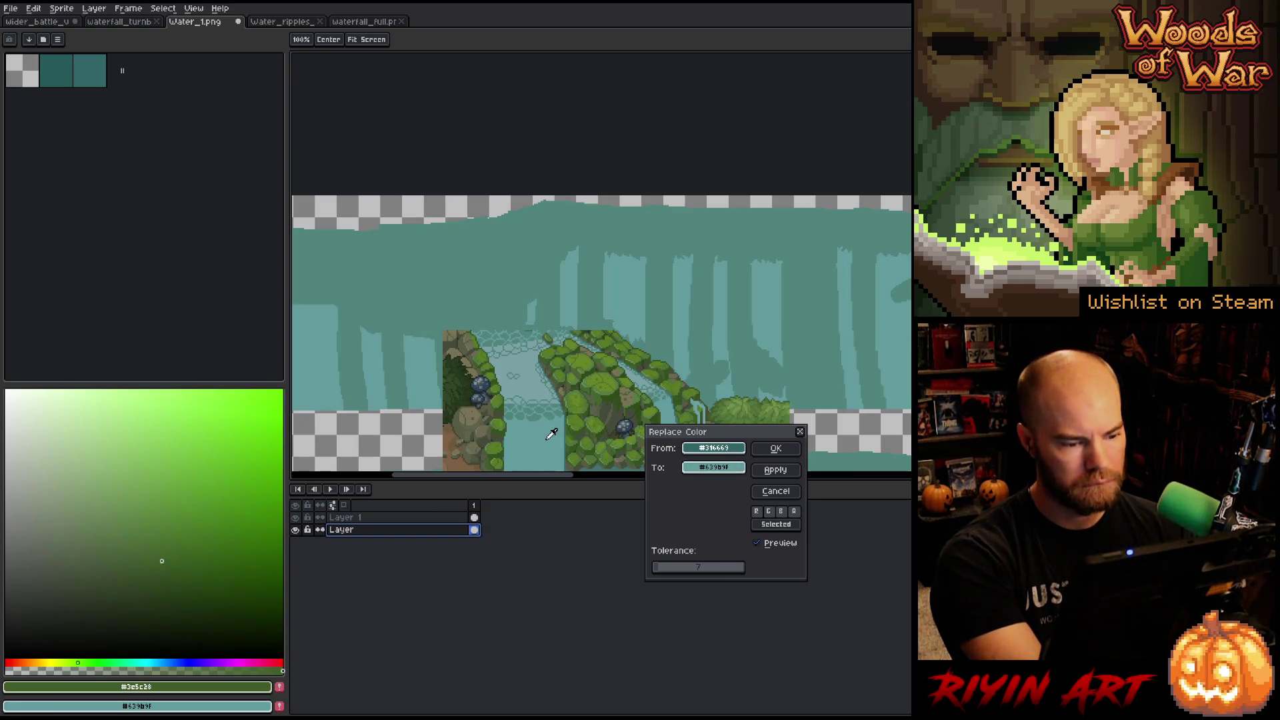
left_click(775, 448)
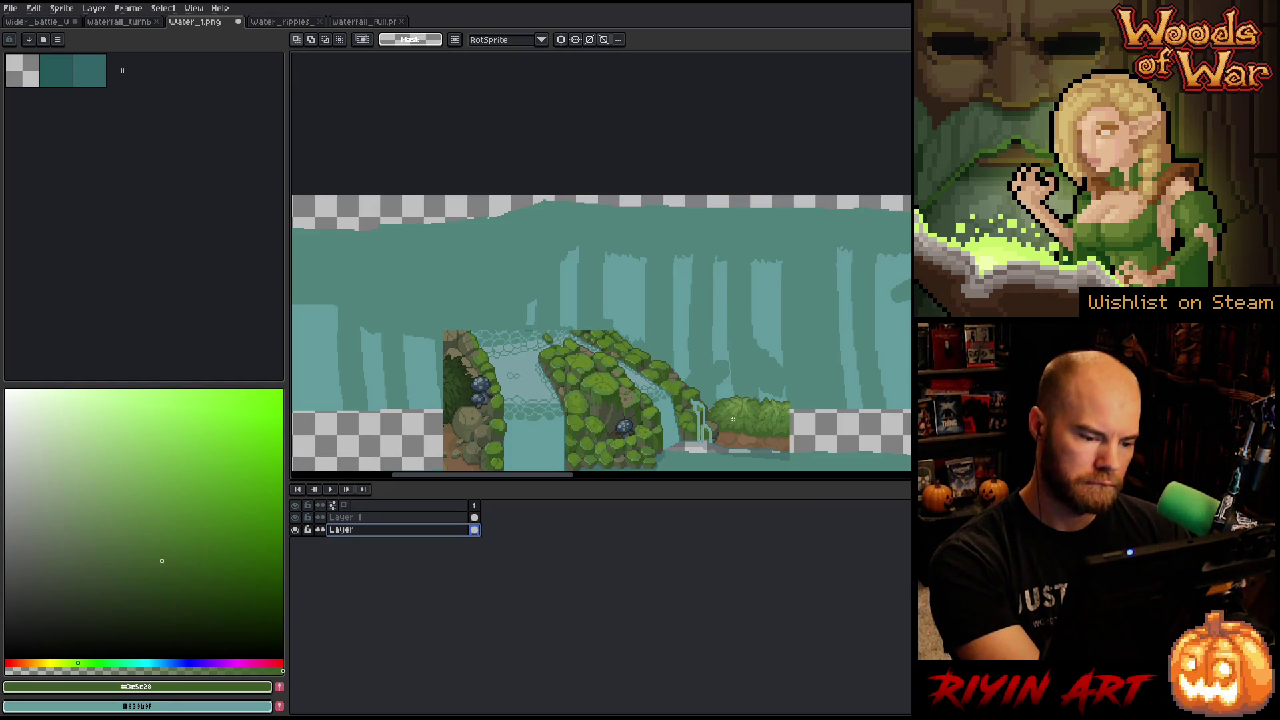
Move the pasted waterfall reference layer down over the water band.
scroll(733, 420, "down", 2)
scroll(700, 267, "down", 3)
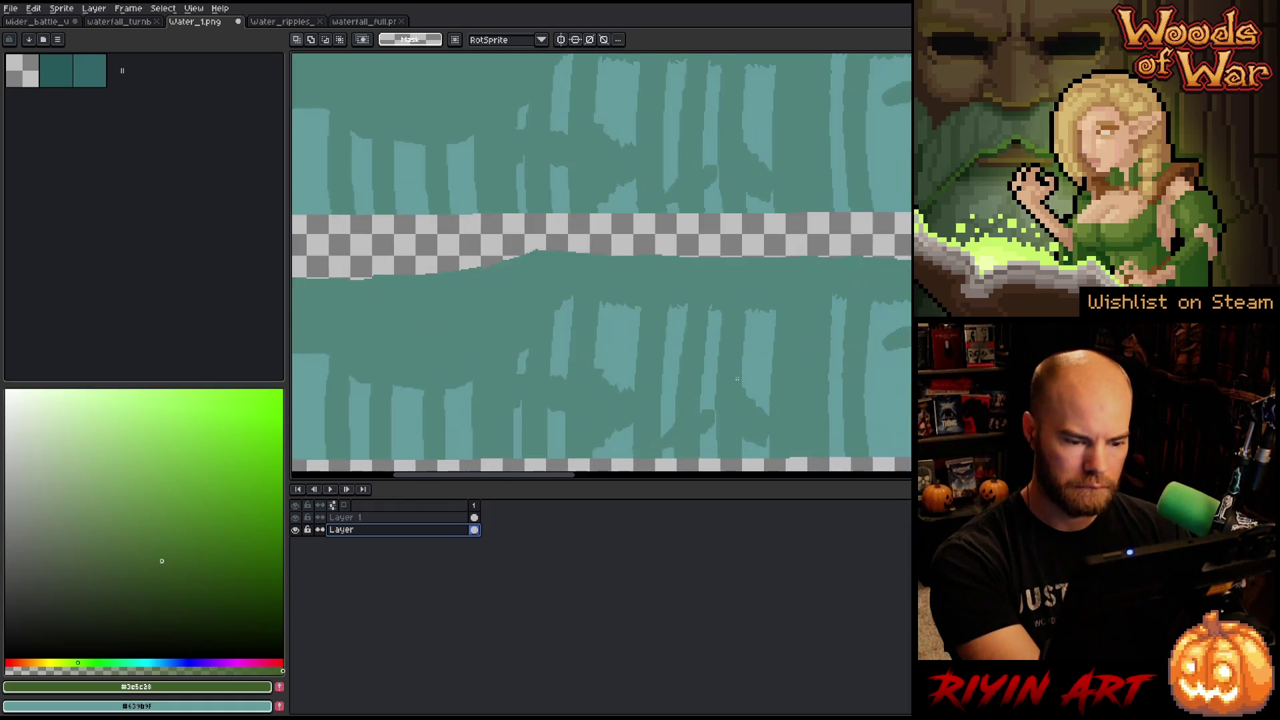
scroll(704, 57, "up", 2)
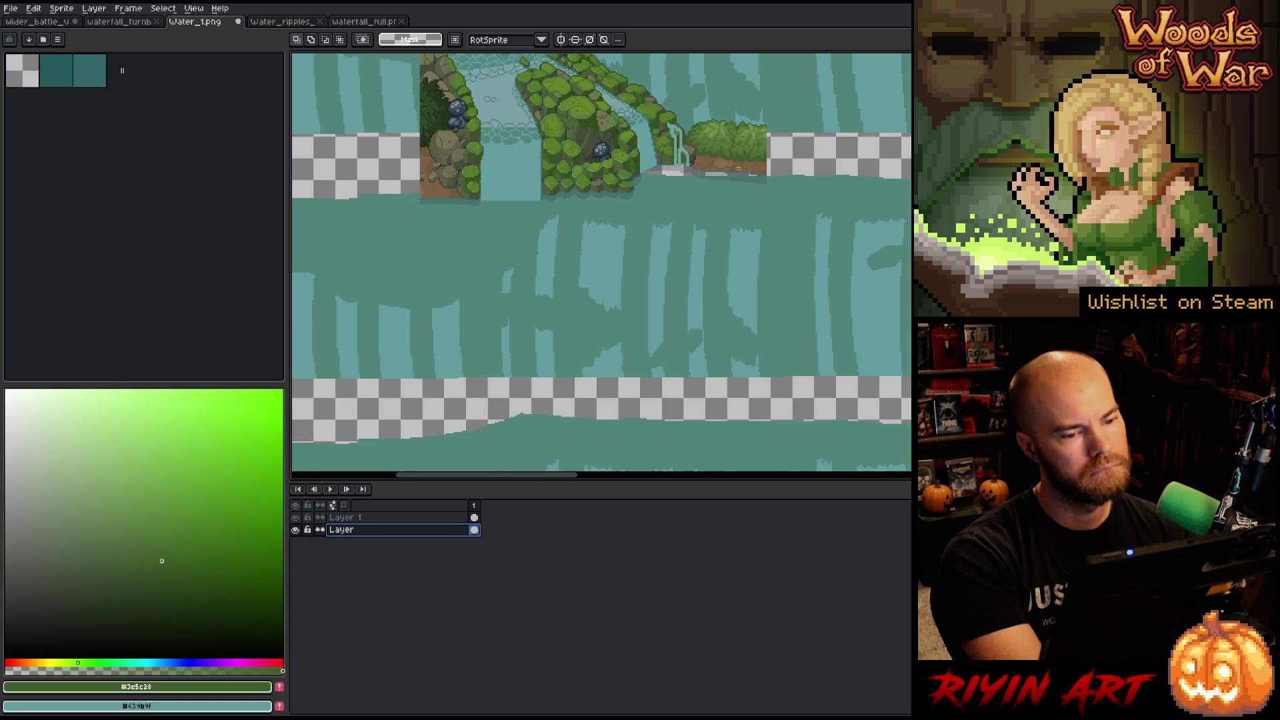
left_click(427, 521)
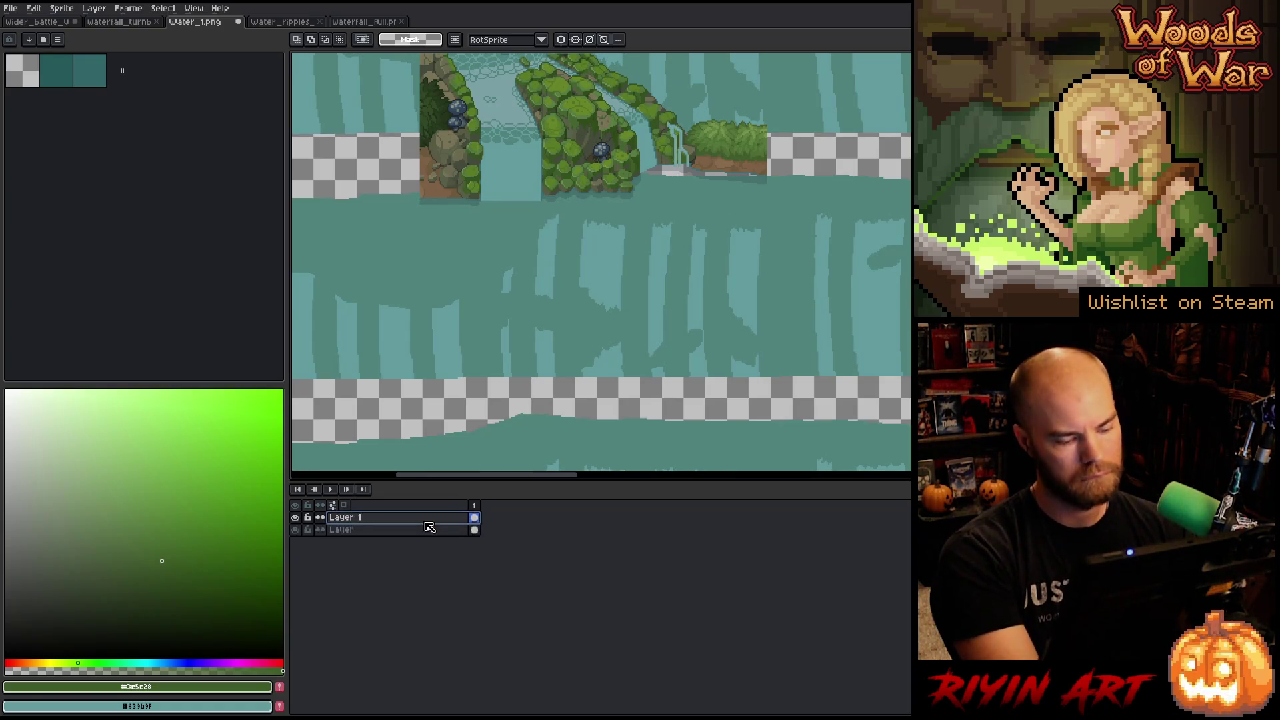
key("v")
left_click_drag(605, 163, 600, 266)
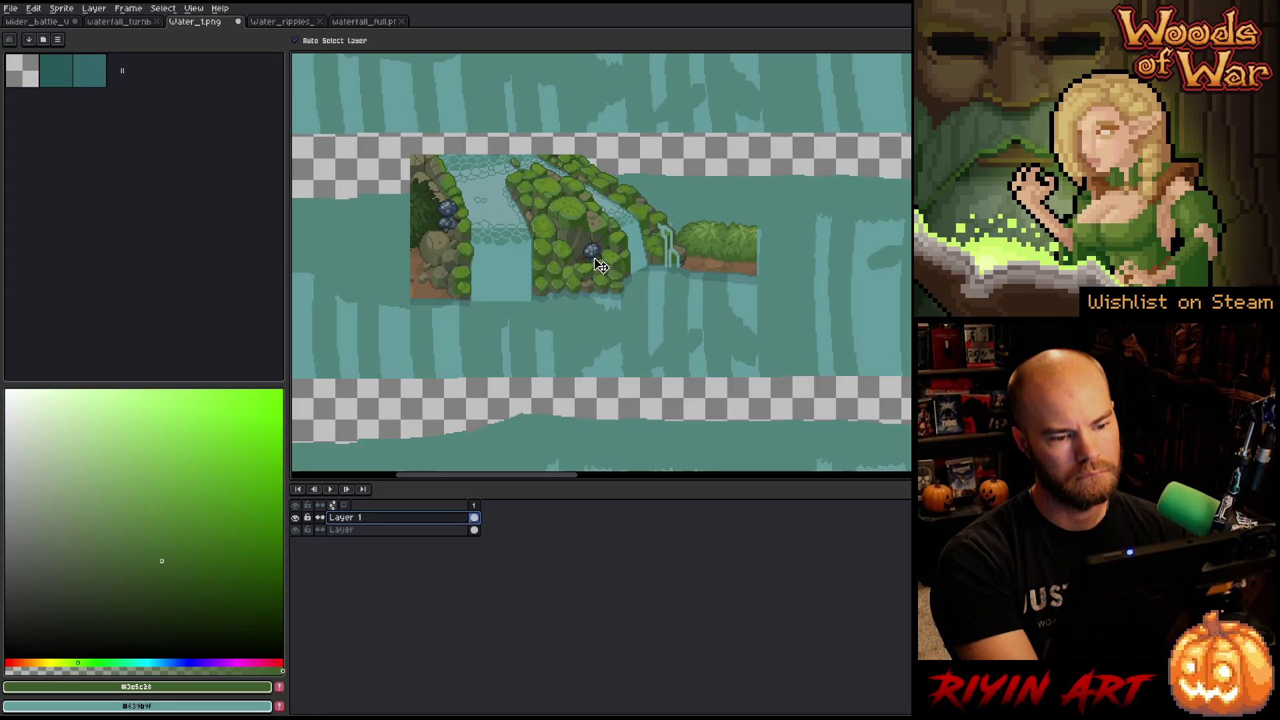
Cancel a replacement started on the reference layer and target the water texture layer instead.
scroll(600, 264, "down", 1)
scroll(692, 145, "up", 1)
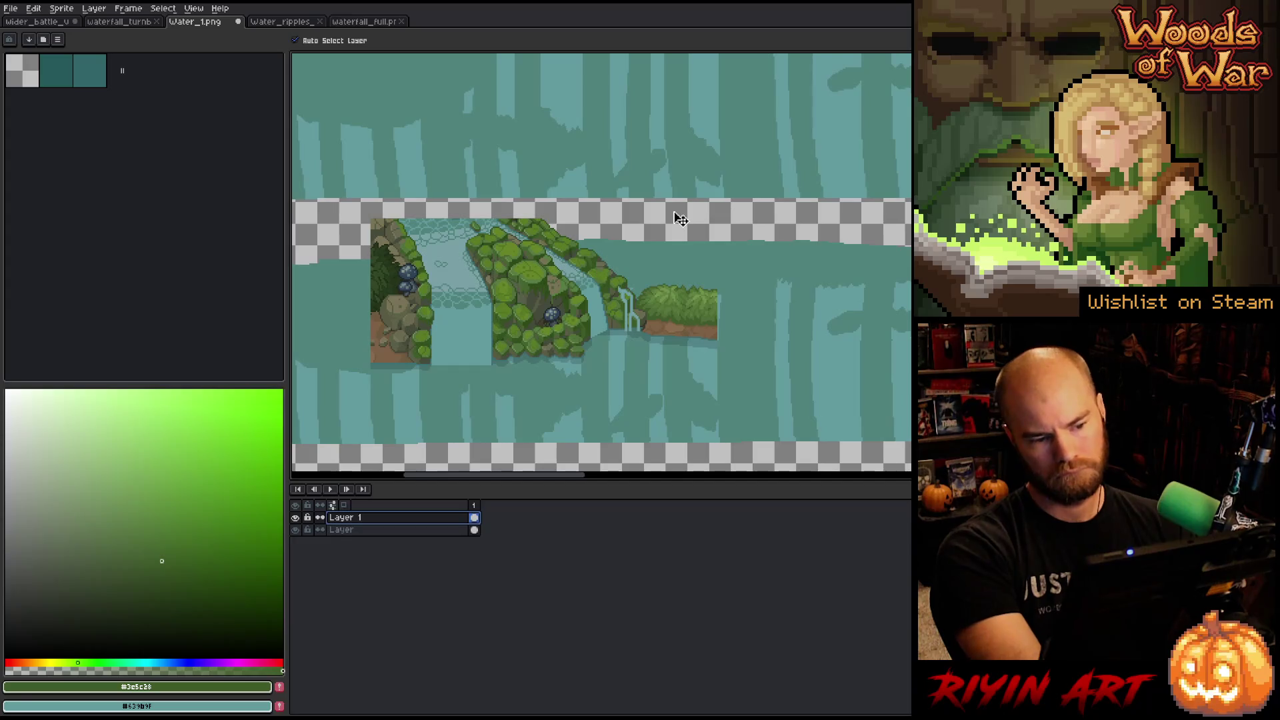
key("shift+r")
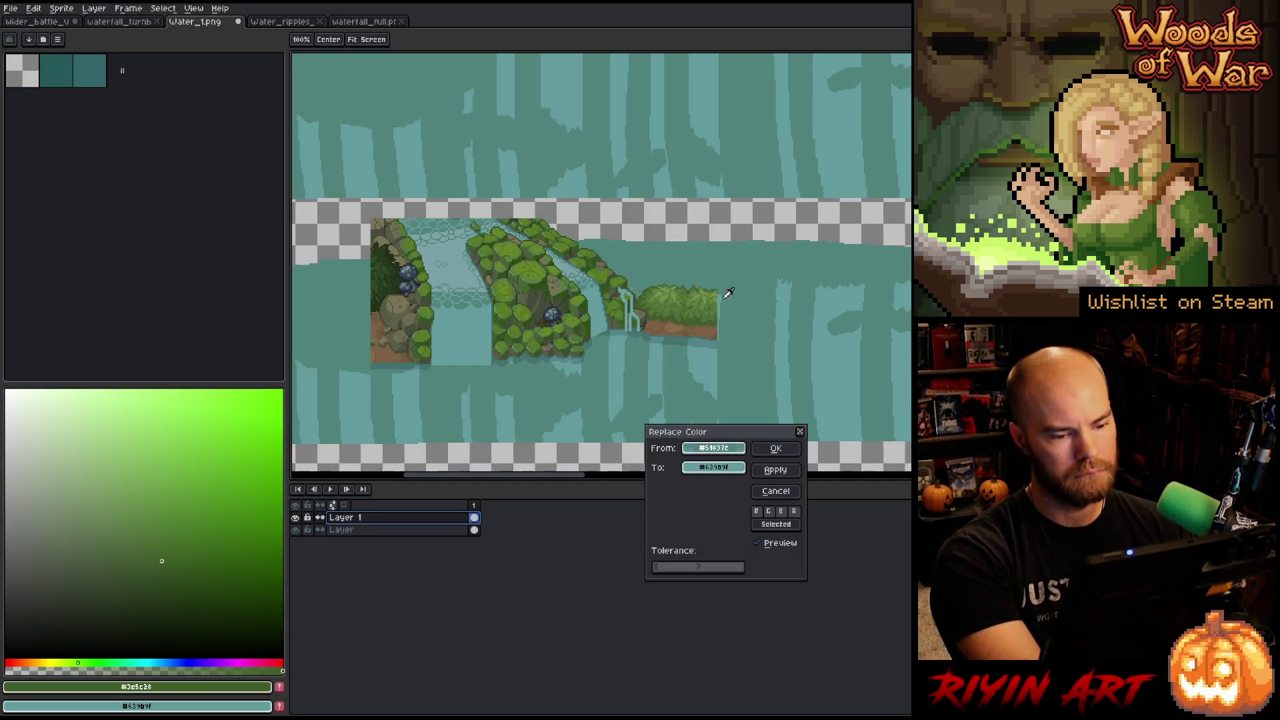
left_click(729, 286)
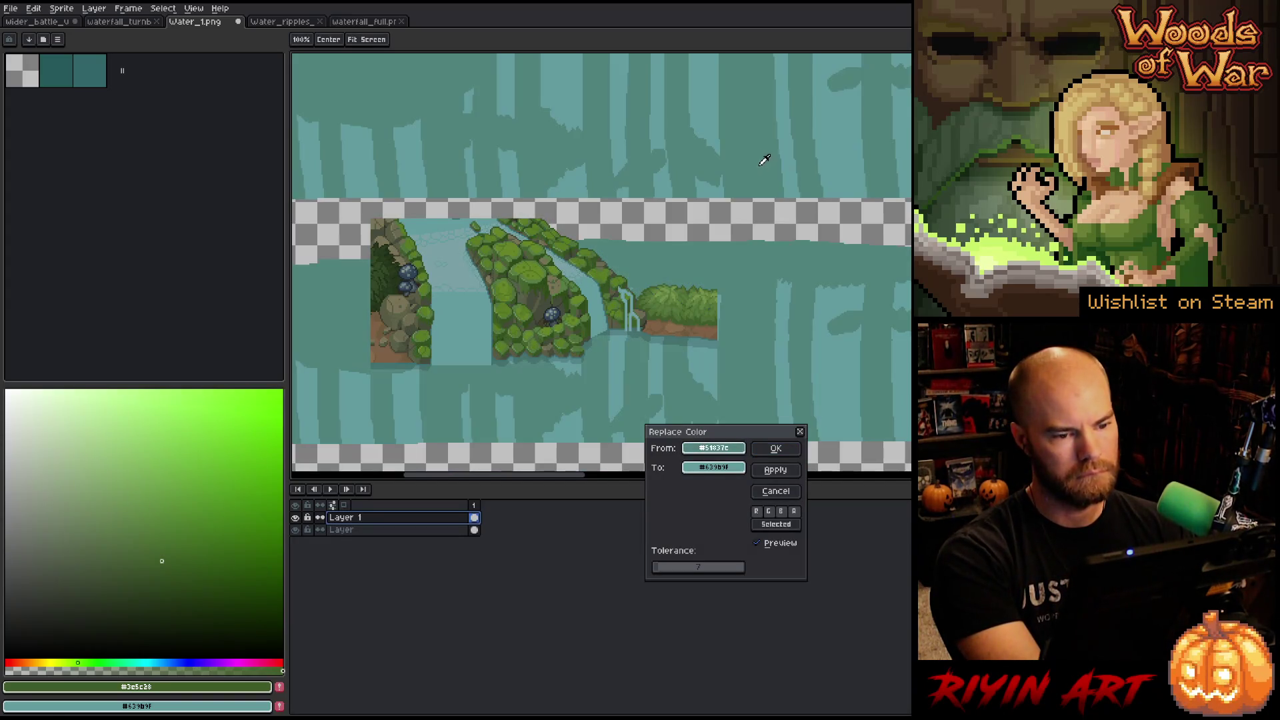
left_click(776, 491)
left_click(419, 531)
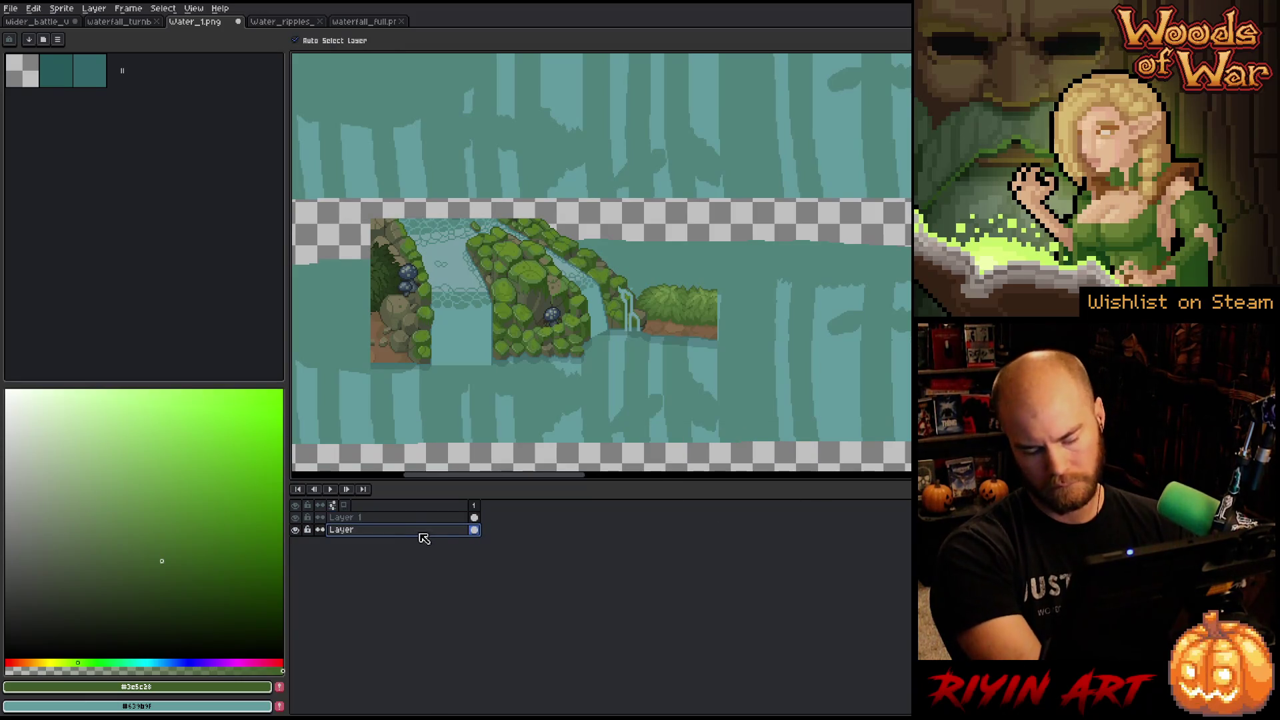
Swap the water layer's teal for the waterfall's #548489.
key("shift+r")
left_click(764, 140)
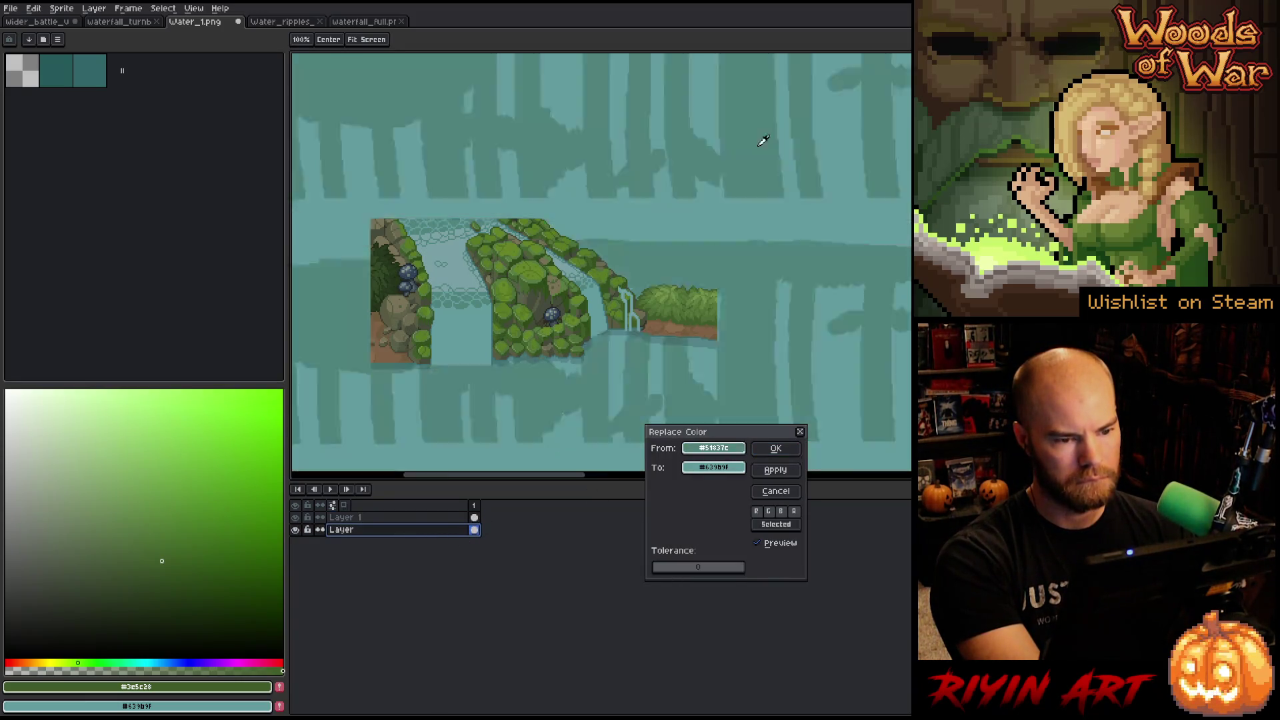
left_click(714, 467)
left_click(702, 331)
left_click(702, 338)
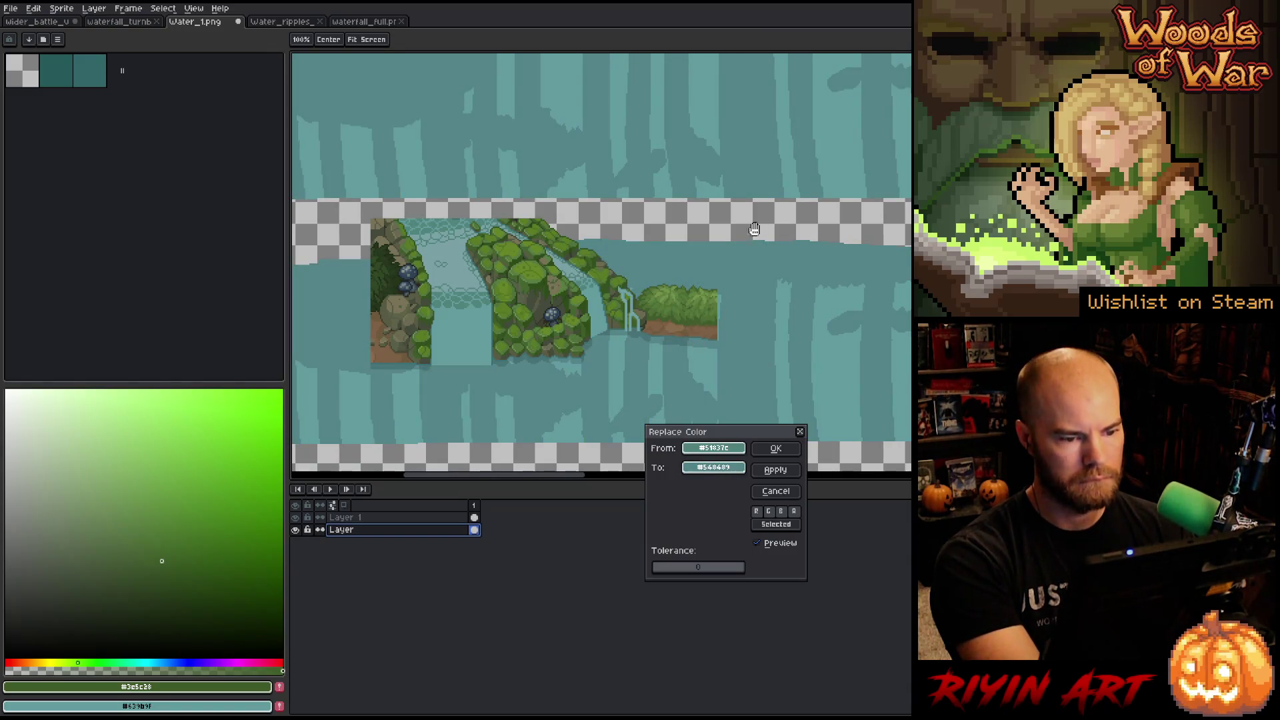
scroll(823, 230, "down", 1)
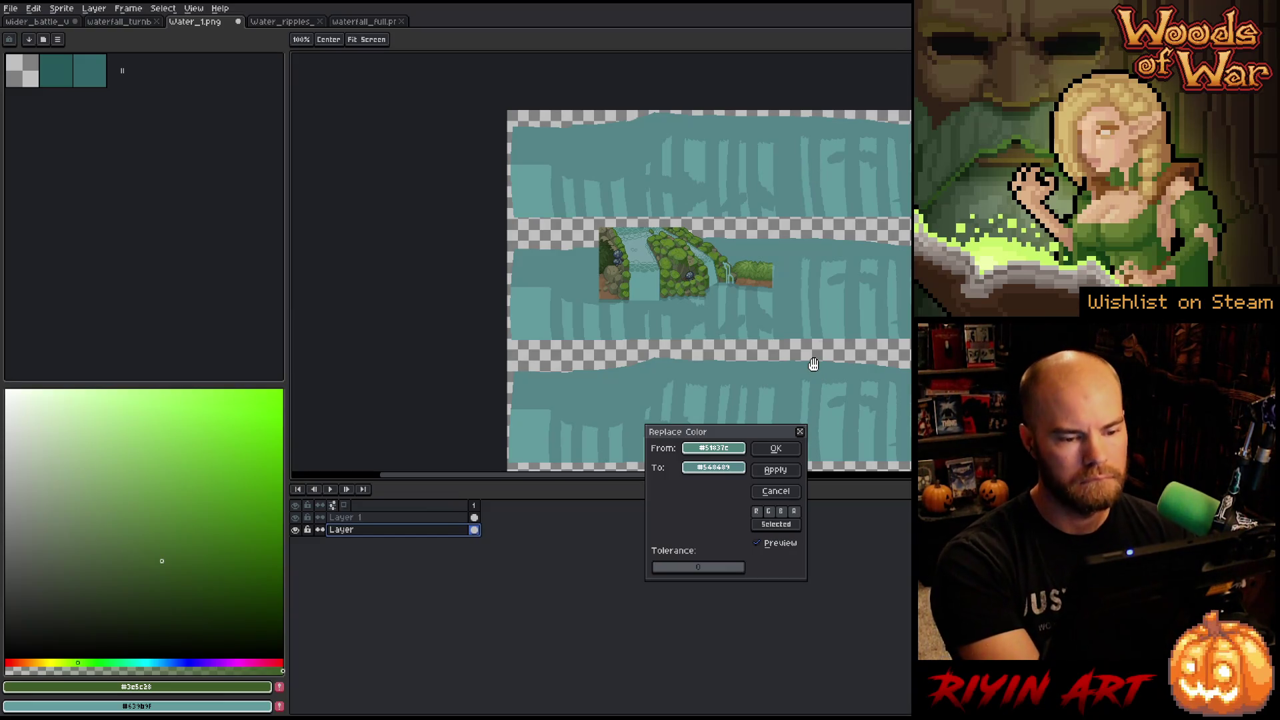
left_click(777, 448)
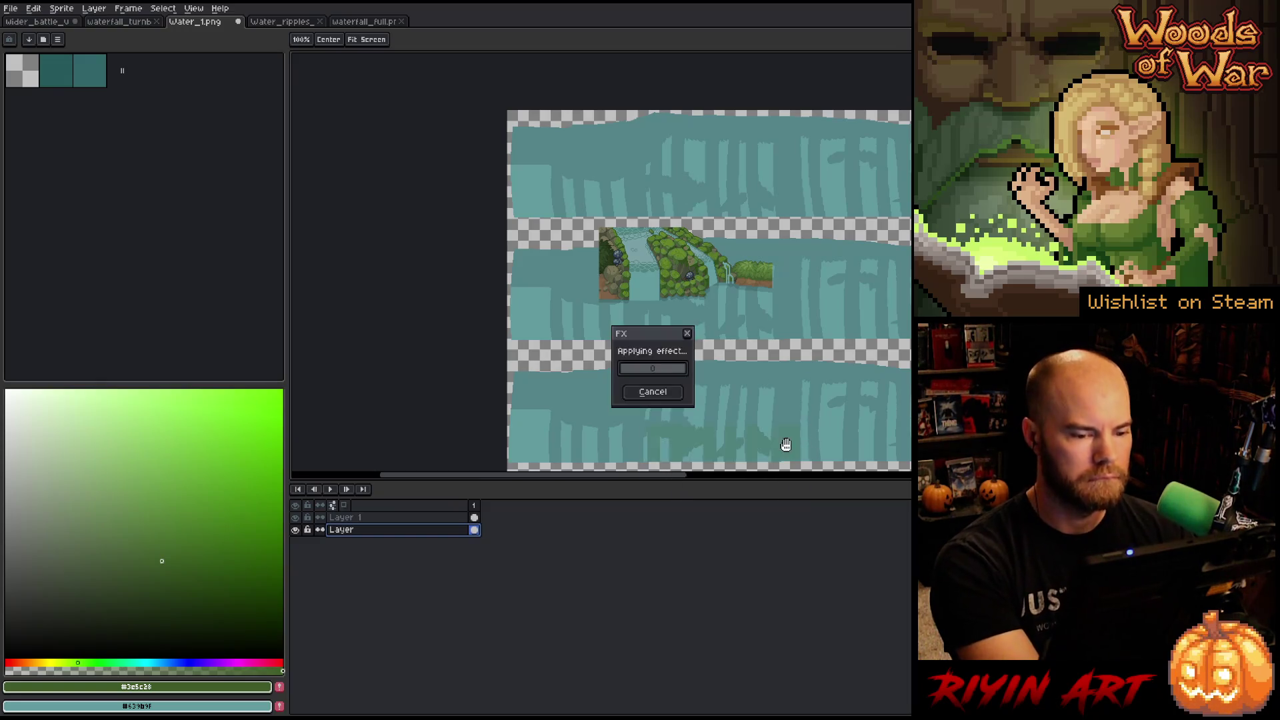
scroll(827, 319, "down", 2)
scroll(733, 300, "up", 3)
scroll(705, 300, "down", 2)
scroll(620, 289, "up", 2)
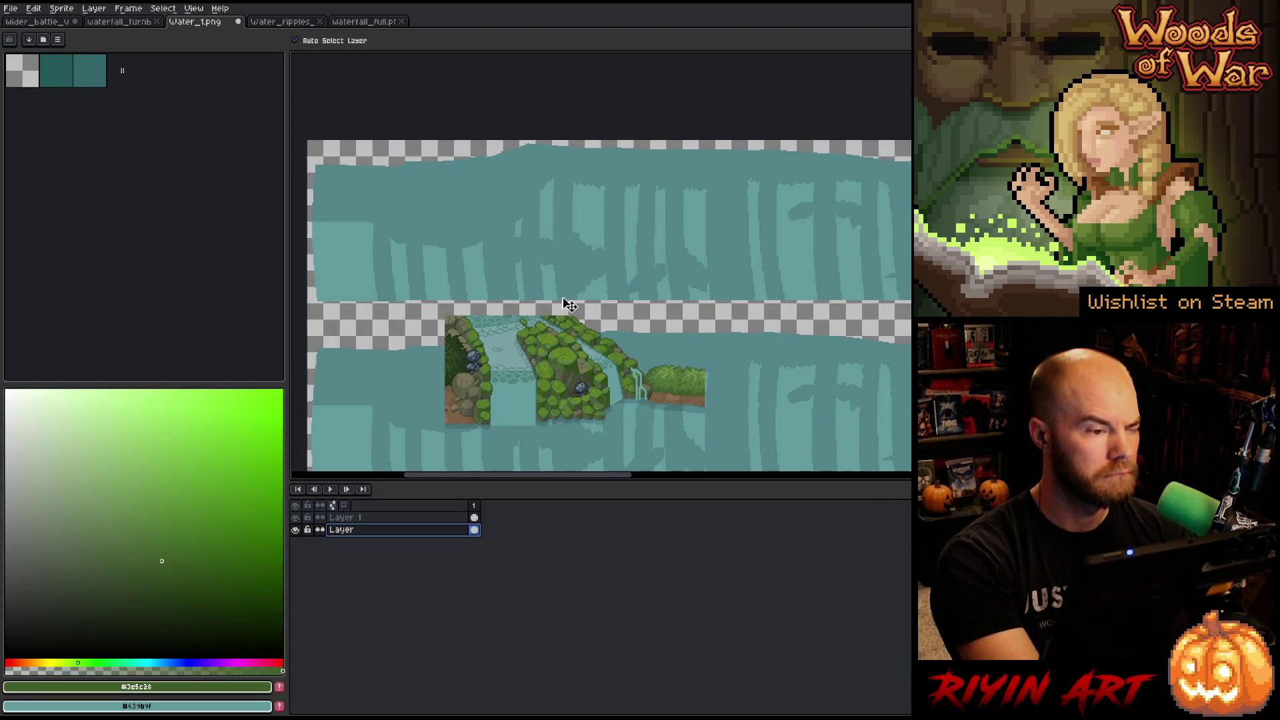
Delete the waterfall reference layer from the Water_1 texture.
right_click(414, 519)
left_click(438, 551)
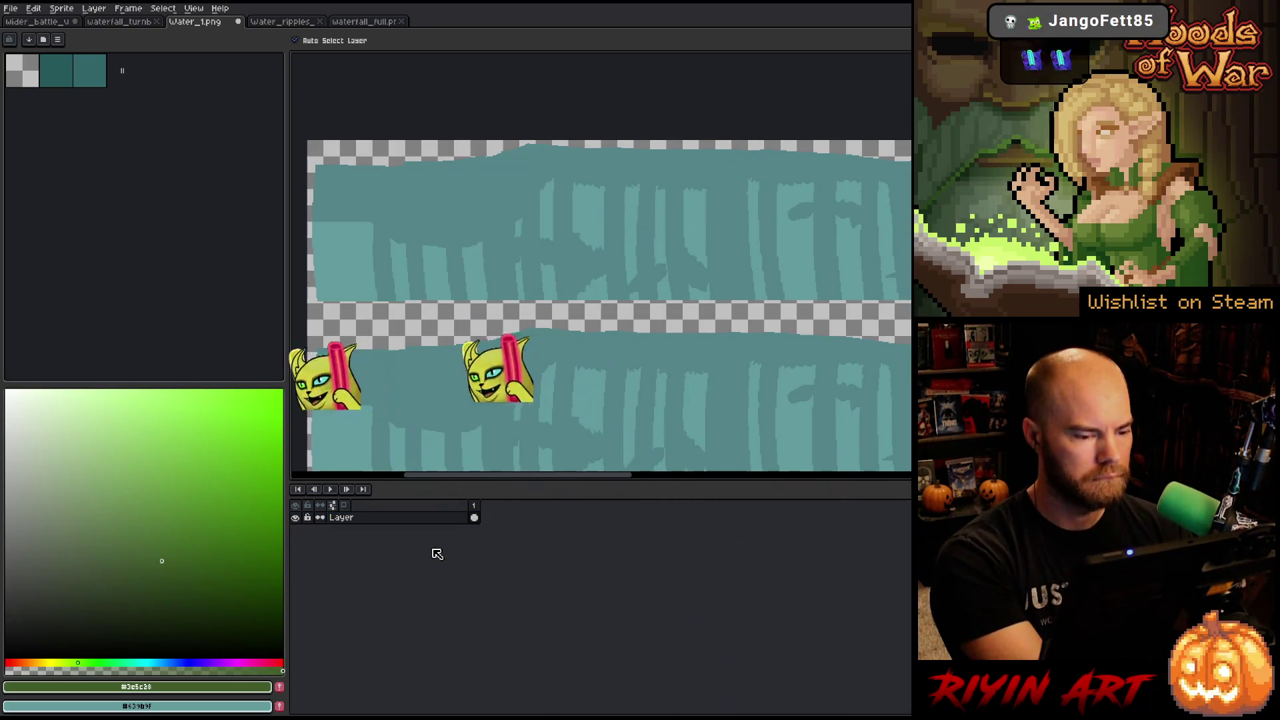
key("ctrl+z")
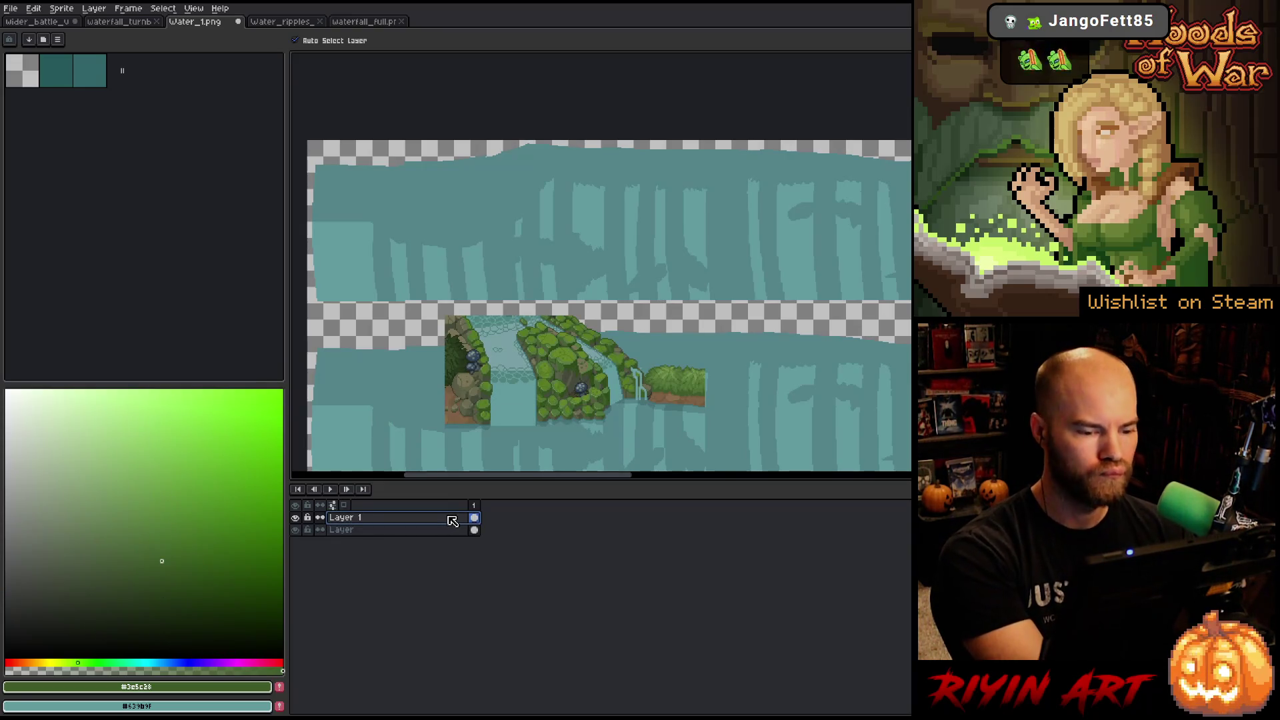
right_click(437, 519)
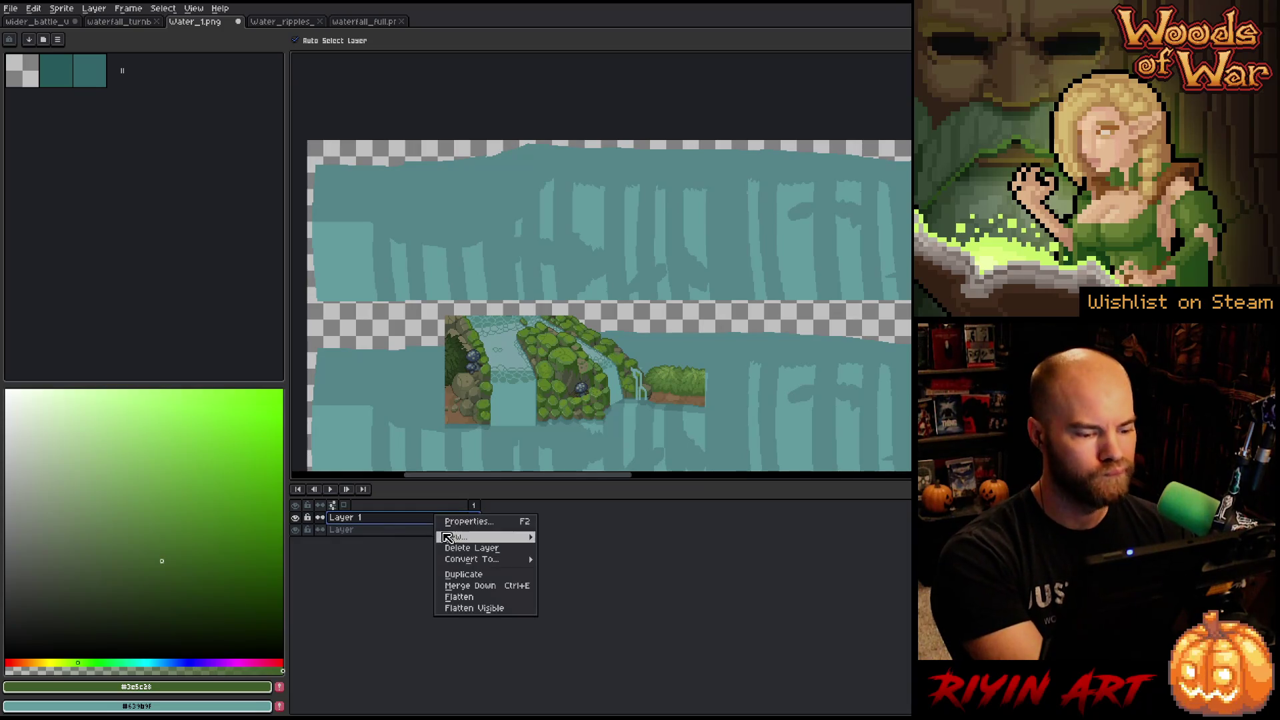
left_click(452, 551)
right_click(449, 545)
key("Escape")
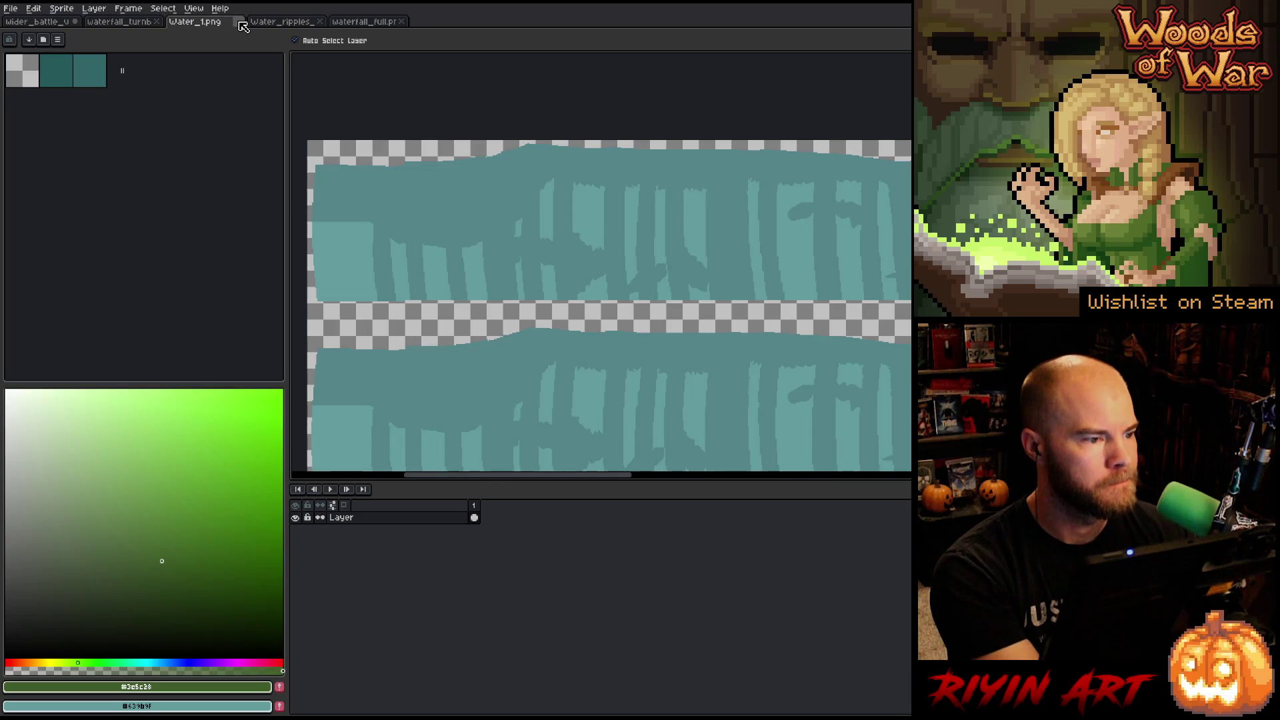
Close the finished Water_1.png and switch to the waterfall_full sprite strip.
left_click(239, 22)
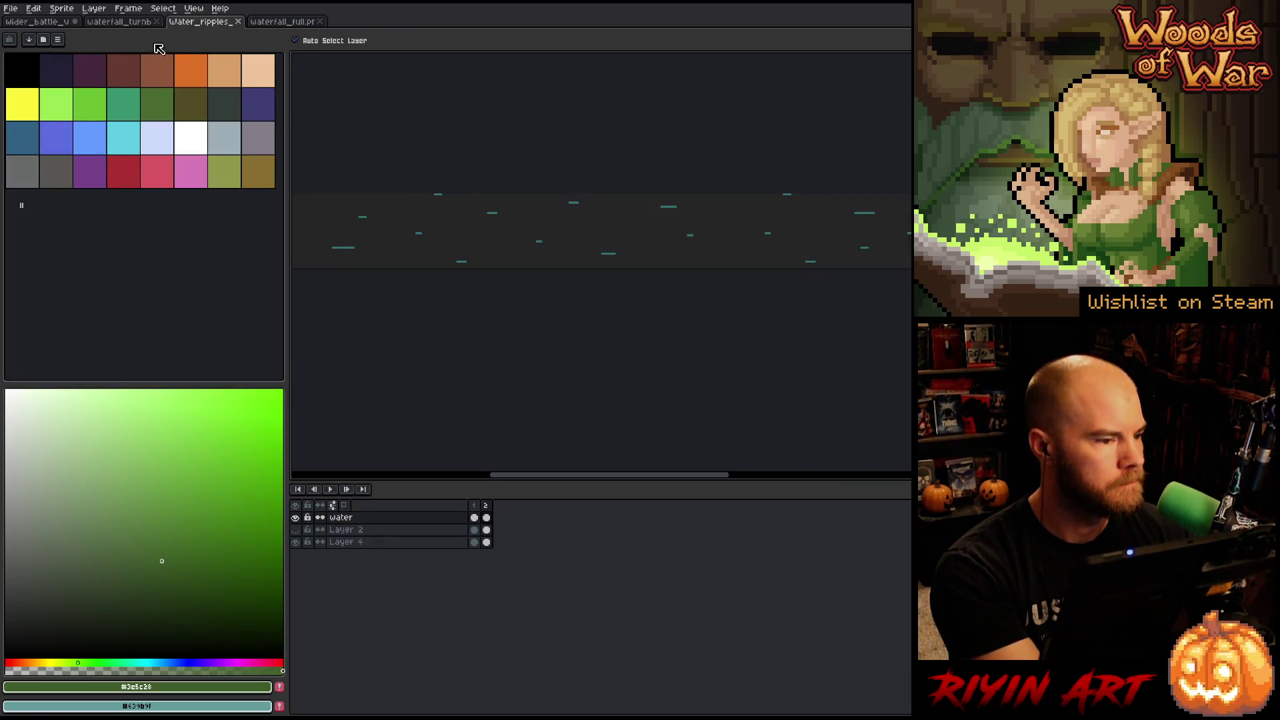
left_click(65, 25)
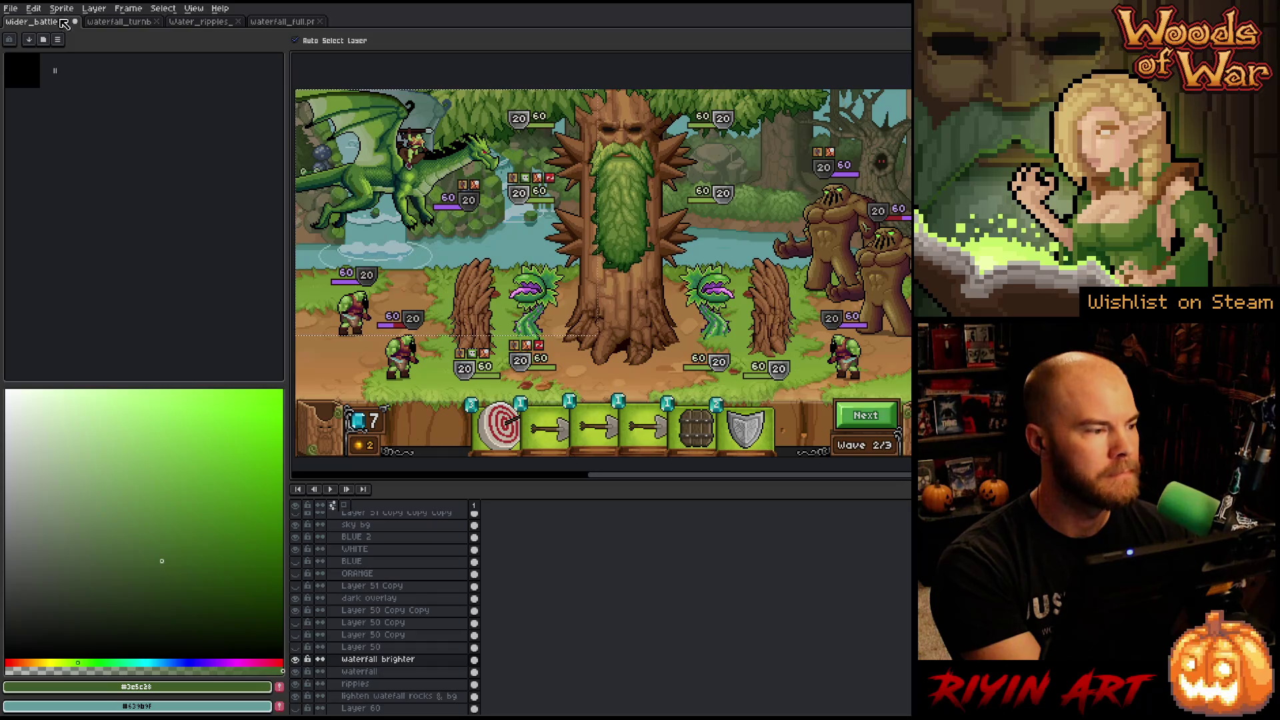
left_click(11, 10)
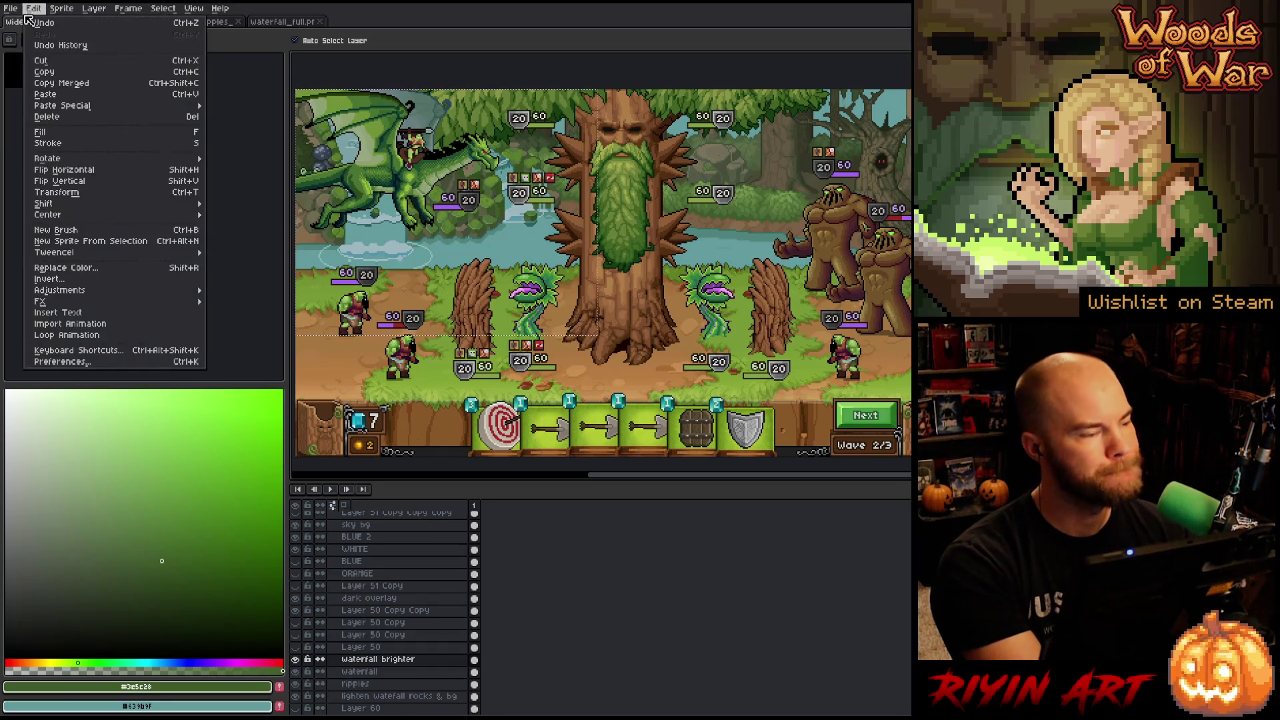
key("Escape")
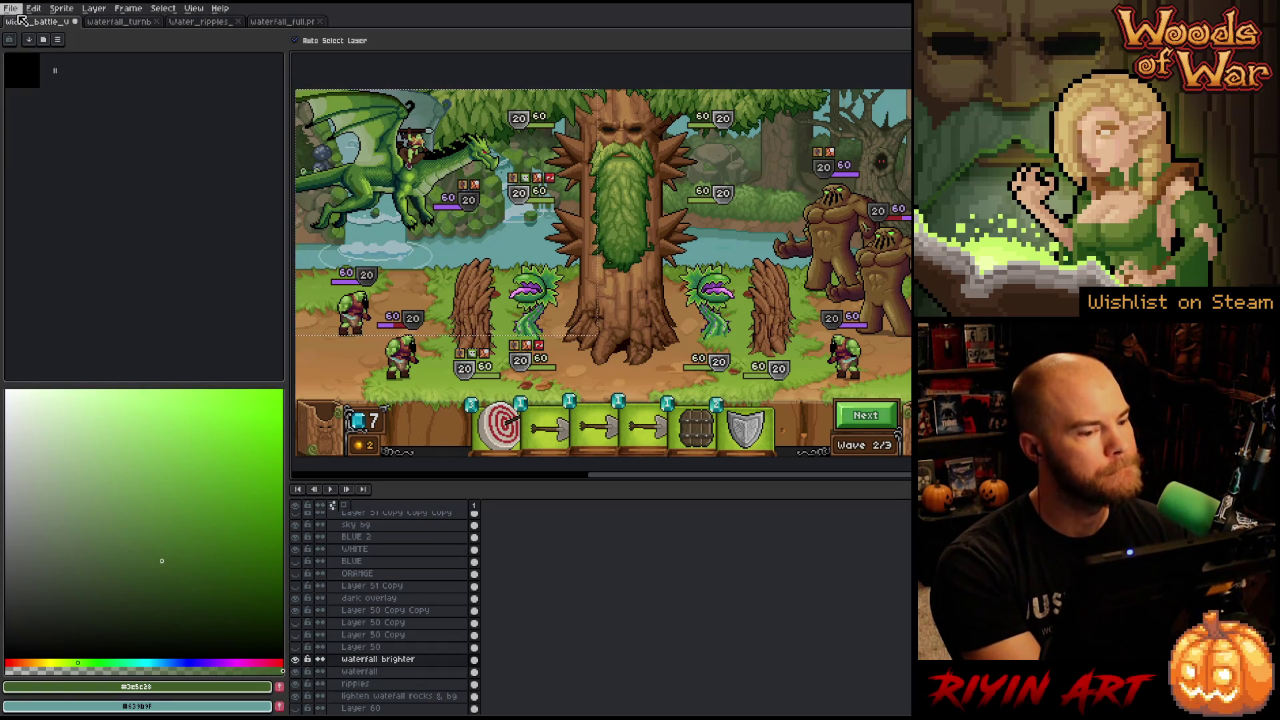
left_click(287, 23)
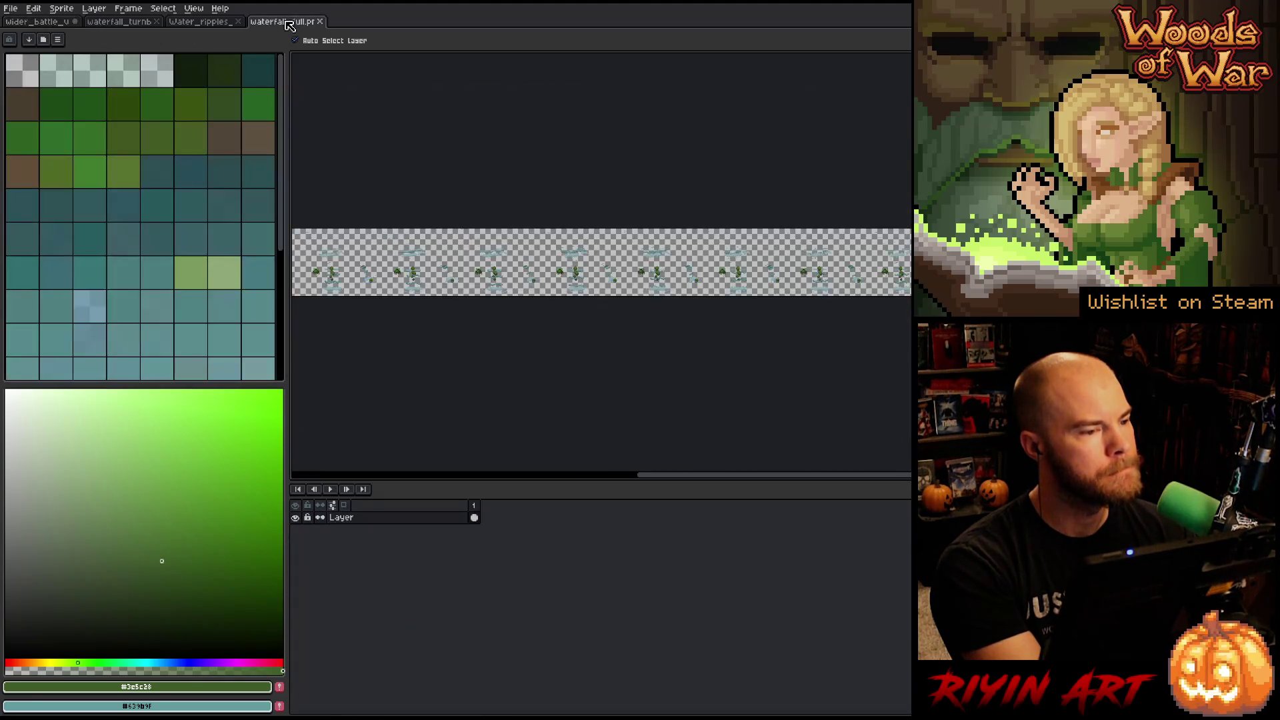
In the waterfall scene, clear the selection and toggle Layer 52's foam to compare.
left_click(118, 22)
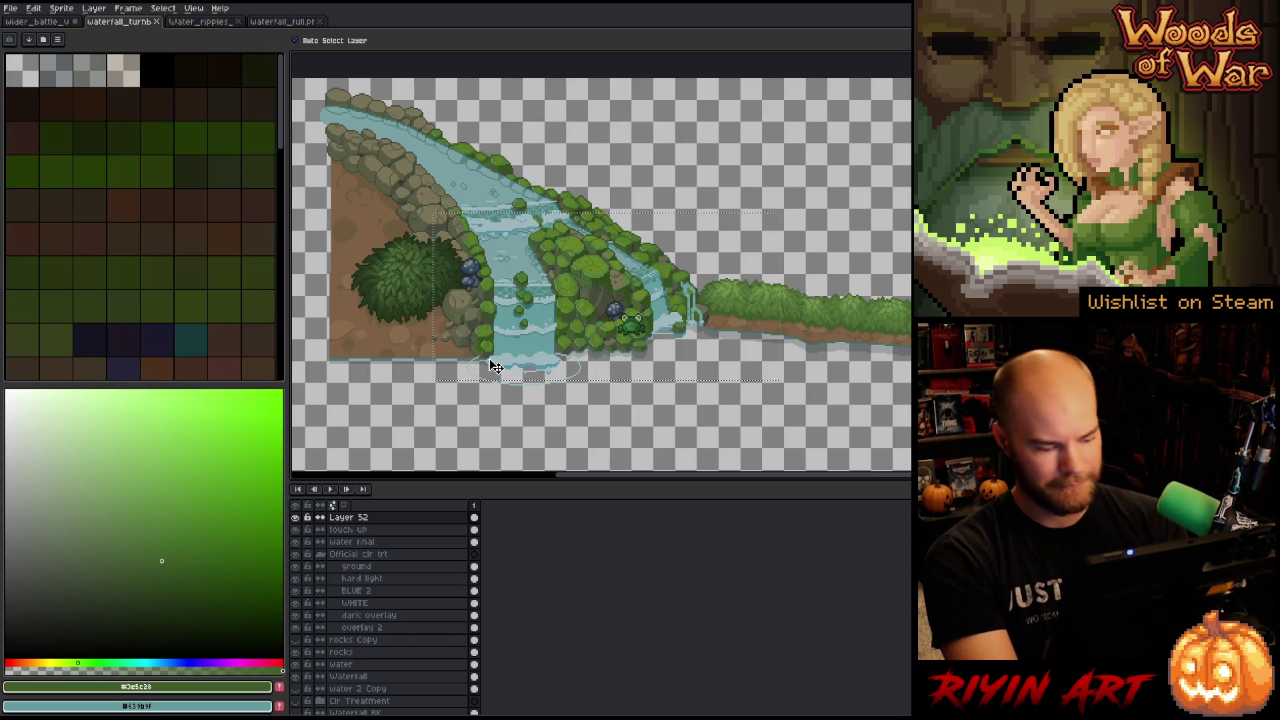
key("ctrl+d")
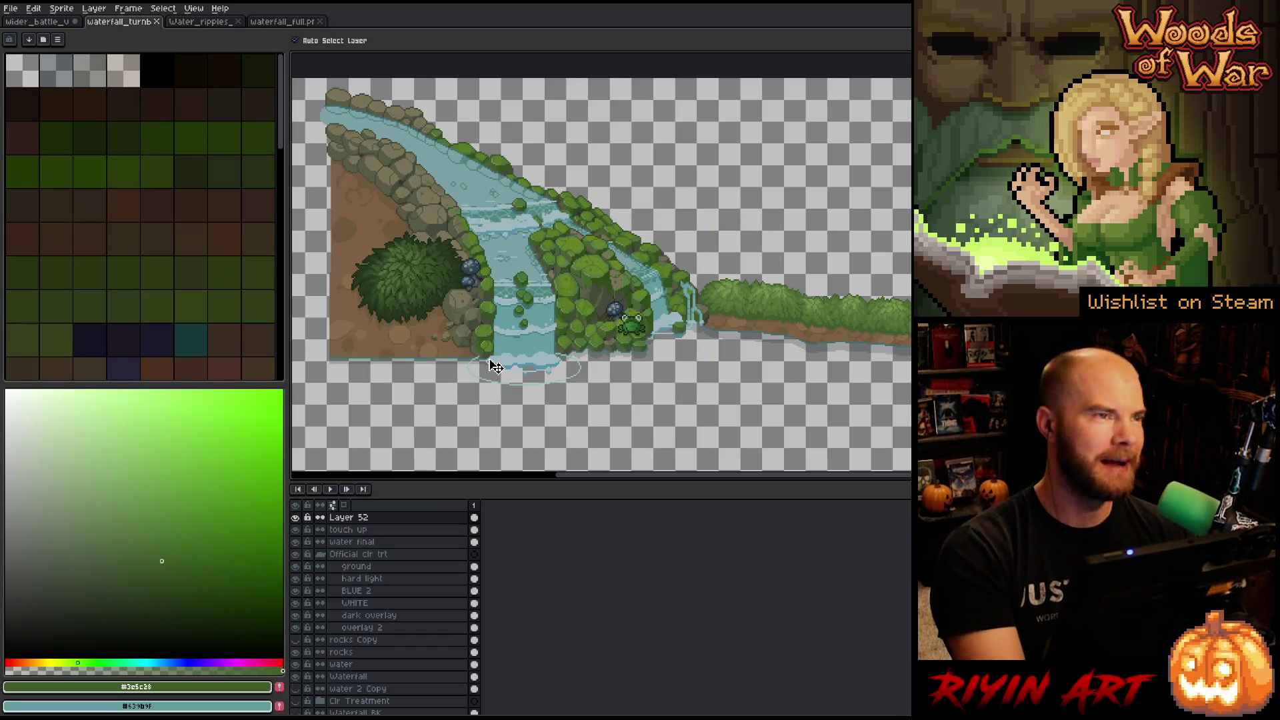
key("i")
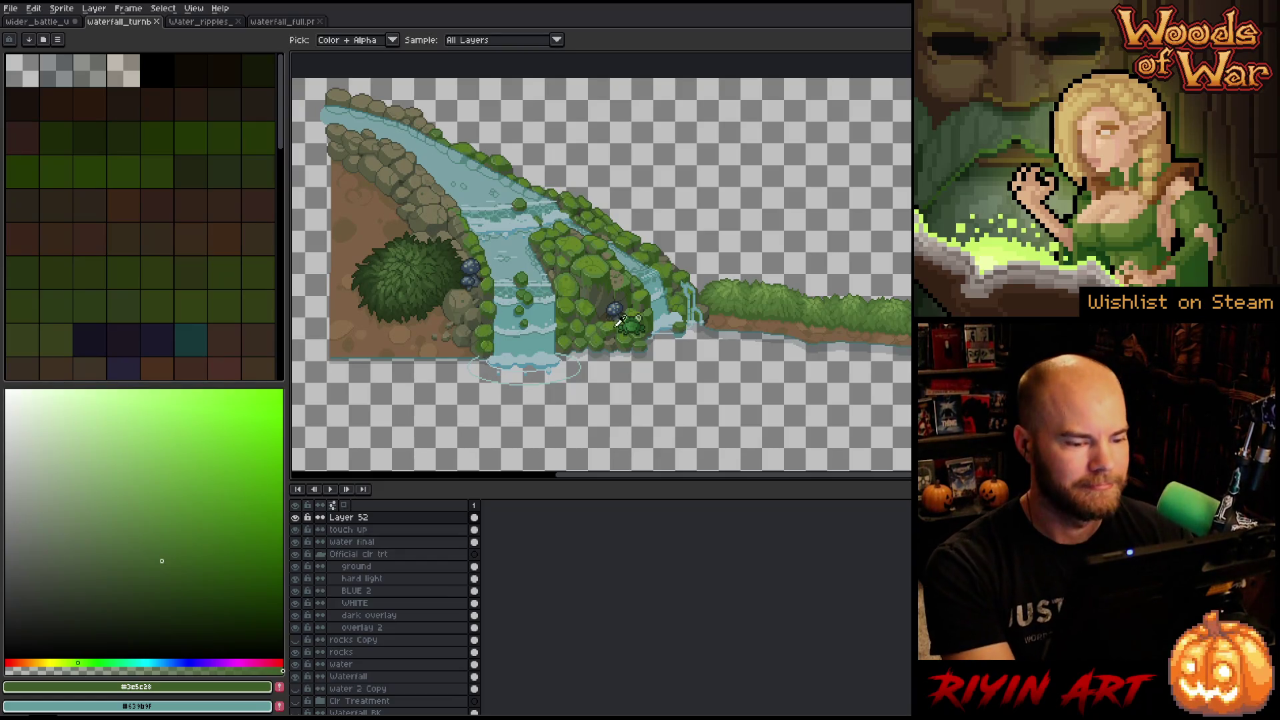
left_click(296, 518)
left_click(296, 518)
left_click(296, 518)
left_click(296, 518)
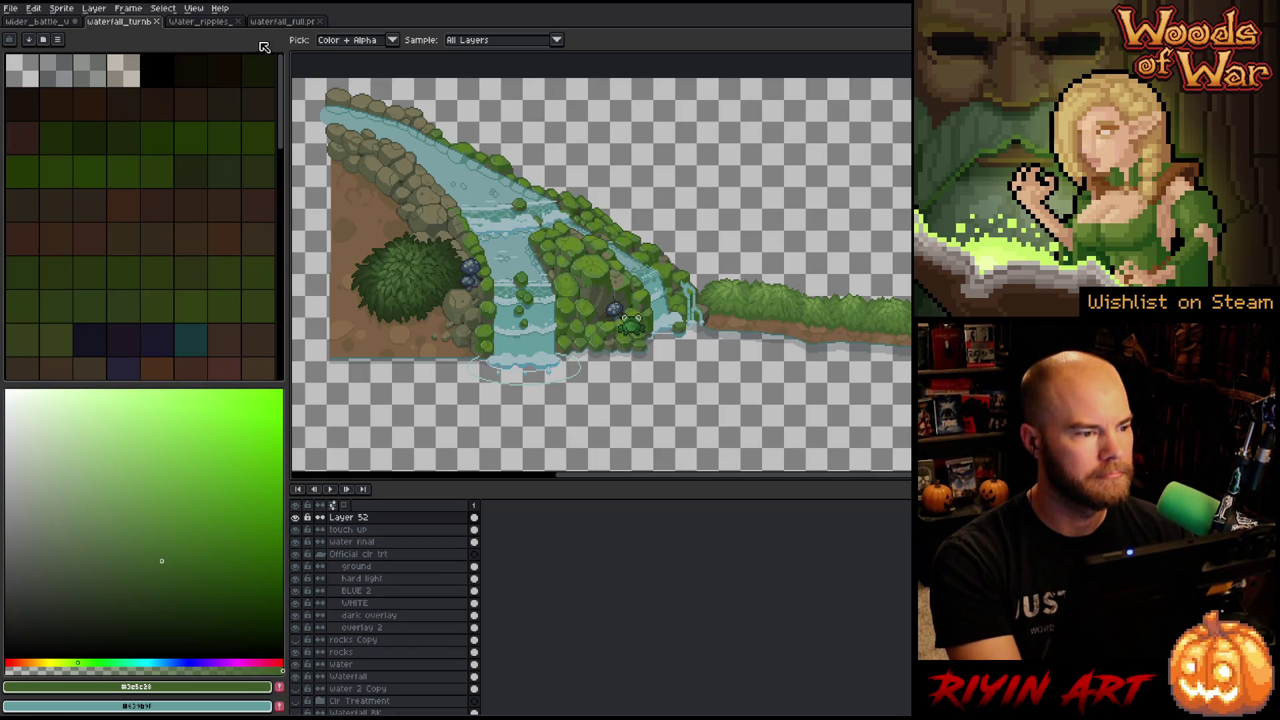
Sample the light water blue from the waterfall as the drawing colour.
left_click(203, 22)
left_click(141, 25)
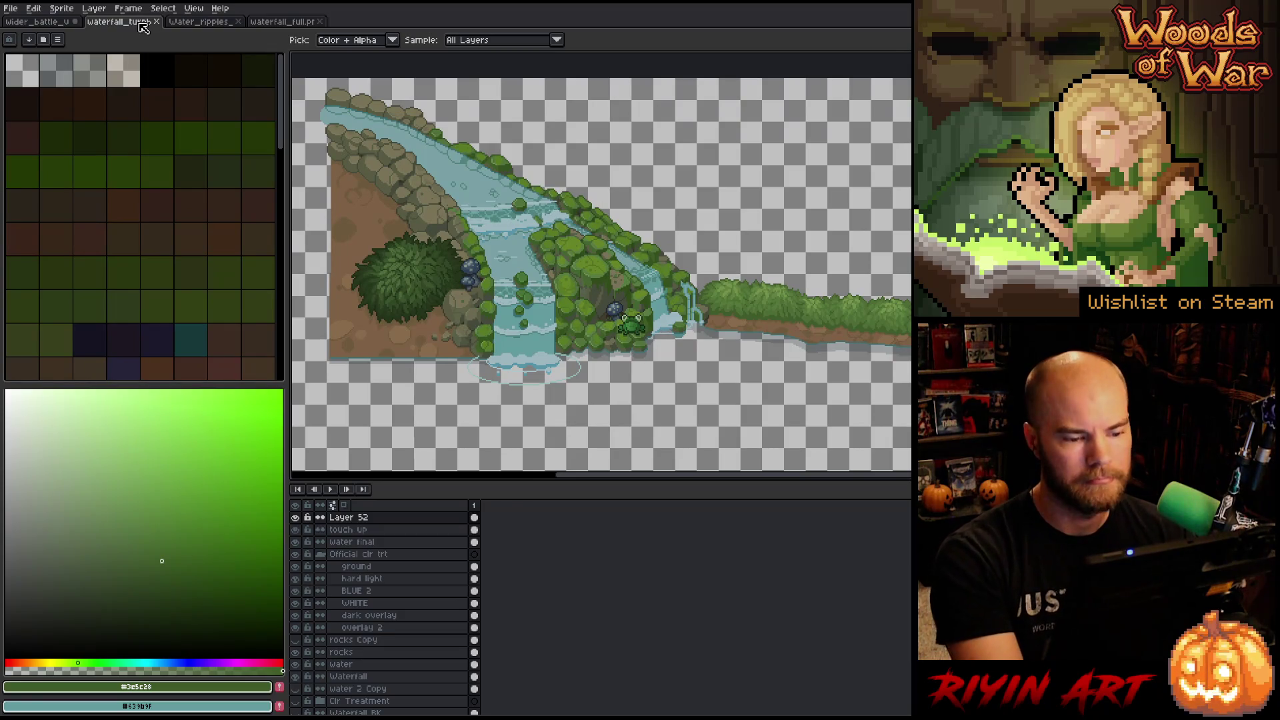
left_click(548, 355)
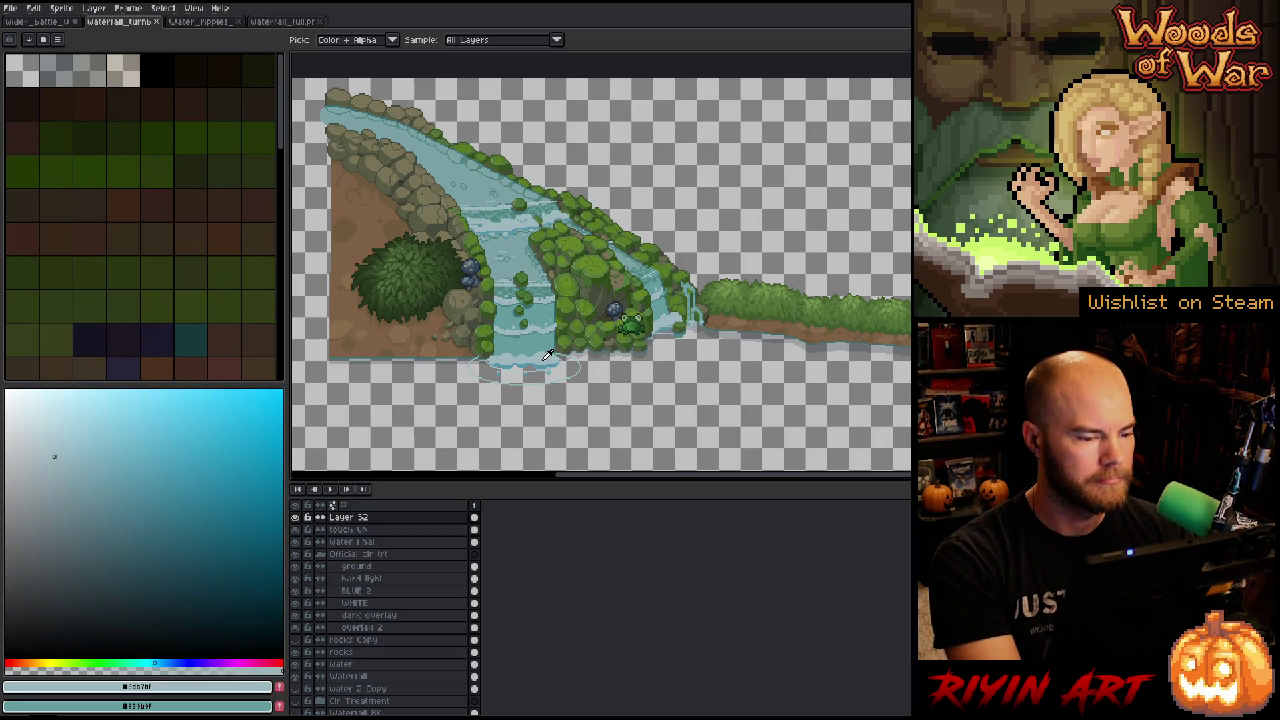
Preview the Water_ripples animation frames, then close that document.
left_click(195, 23)
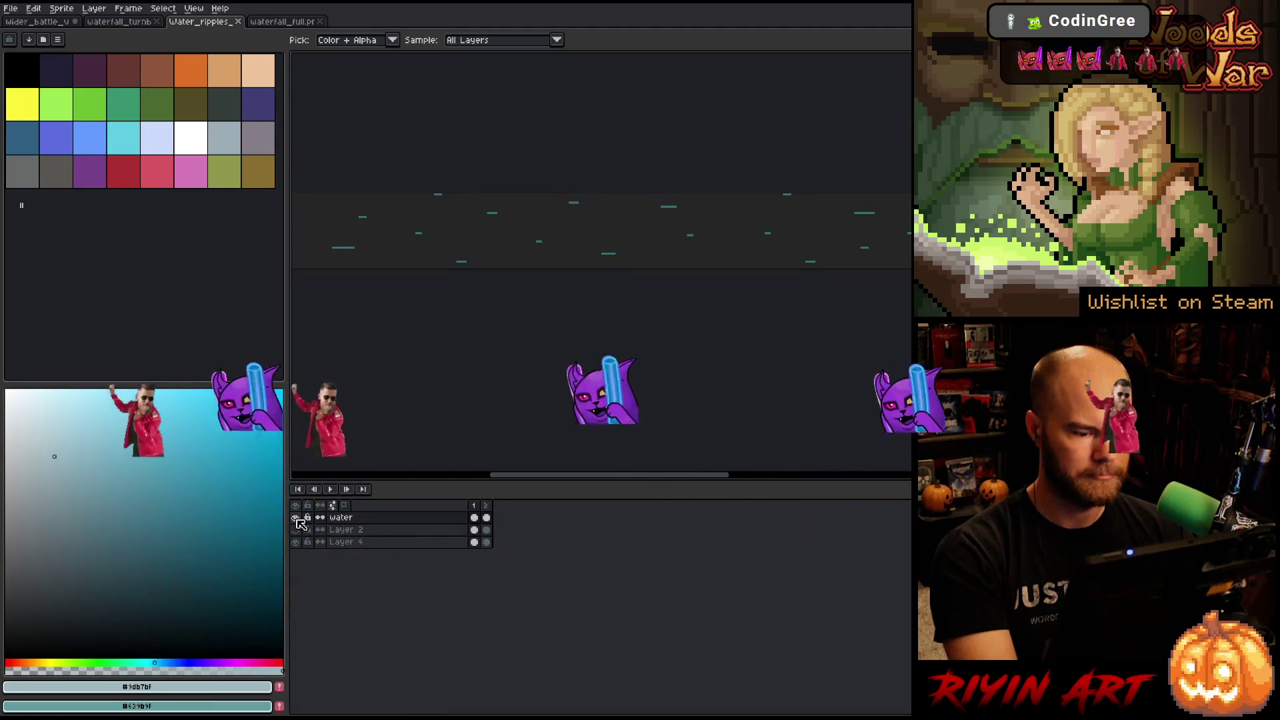
scroll(564, 289, "down", 3)
key("Left")
key("Right")
key("Right")
key("Right")
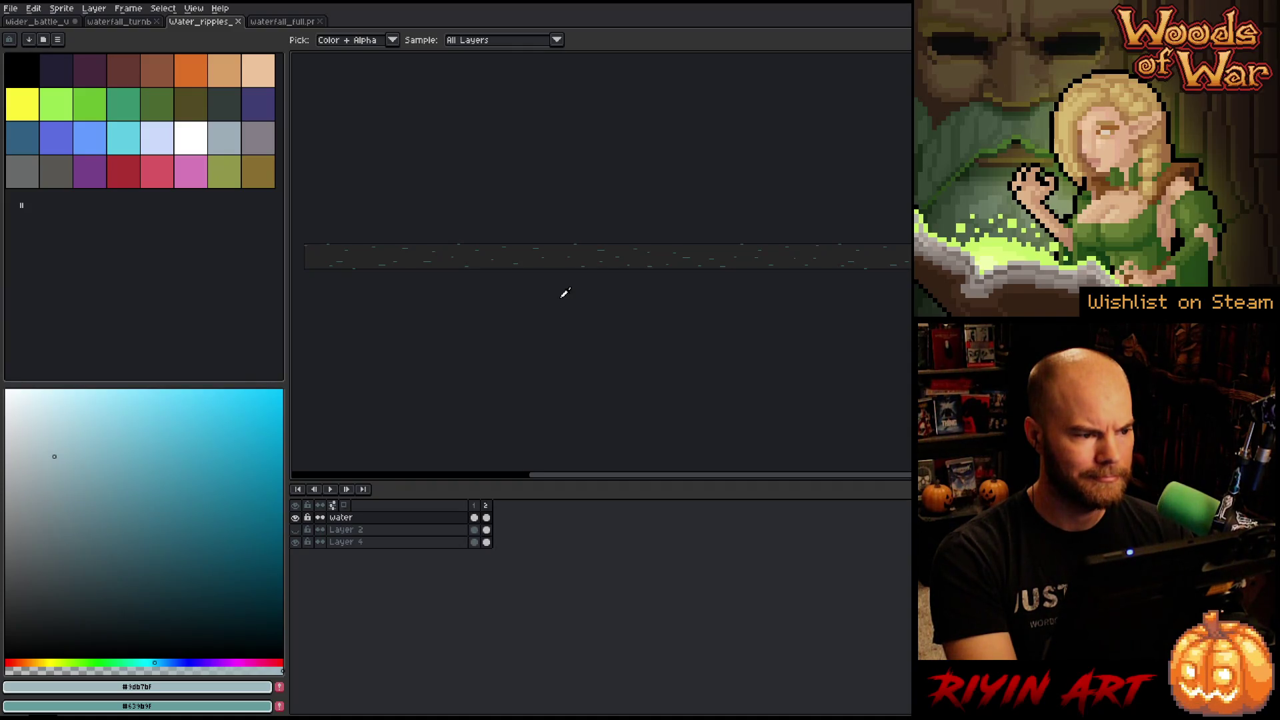
key("Return")
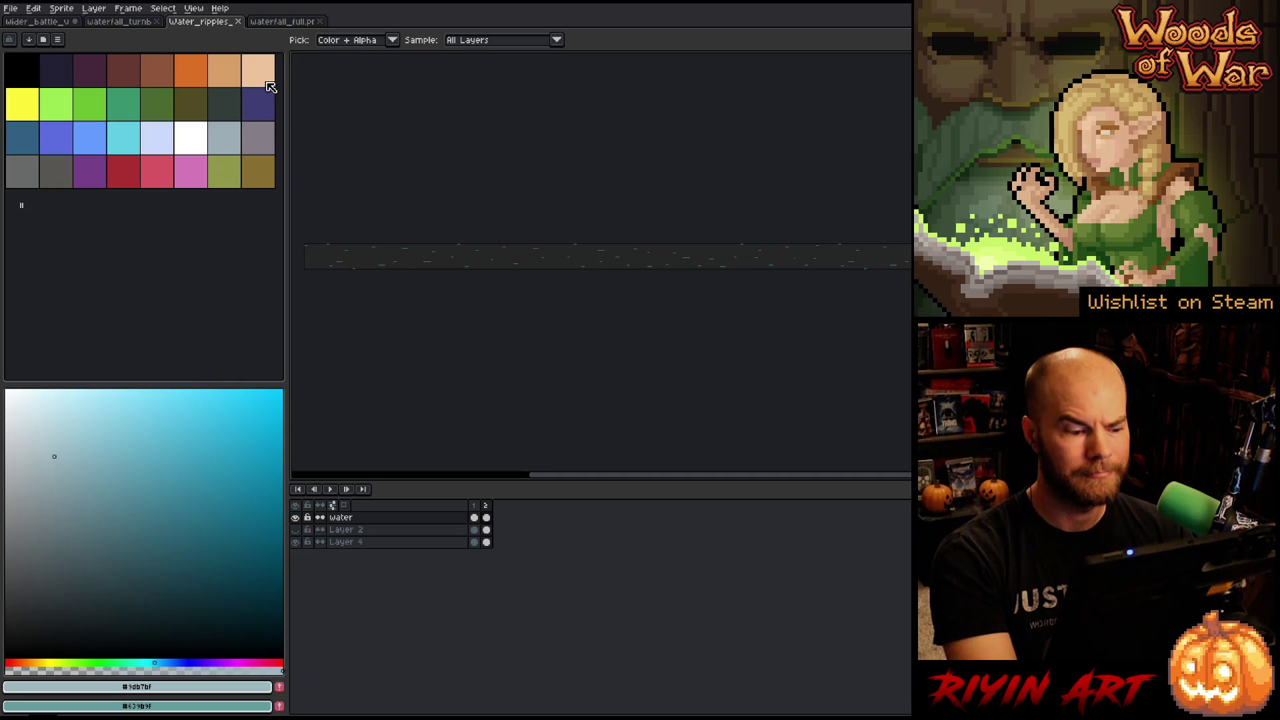
left_click(238, 22)
left_click(10, 8)
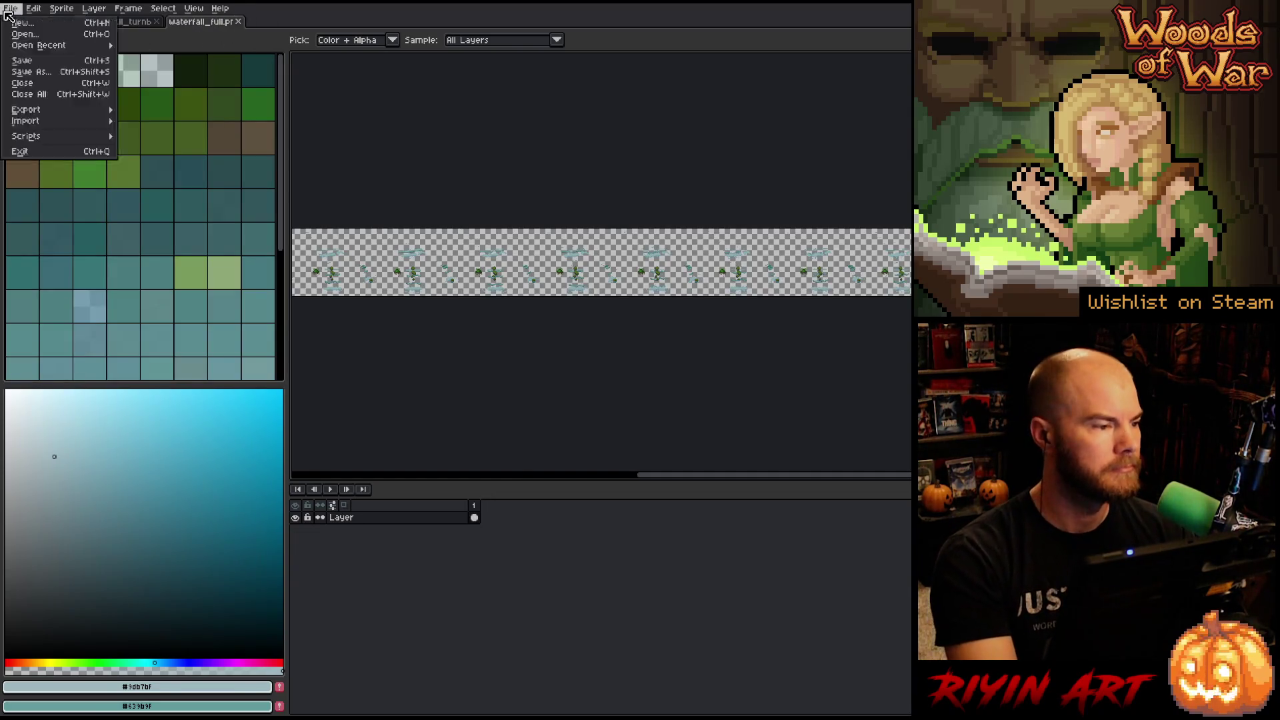
Open Water_ripples_1.png from the file browser.
mouse_move(26, 42)
left_click(160, 42)
scroll(501, 323, "down", 15)
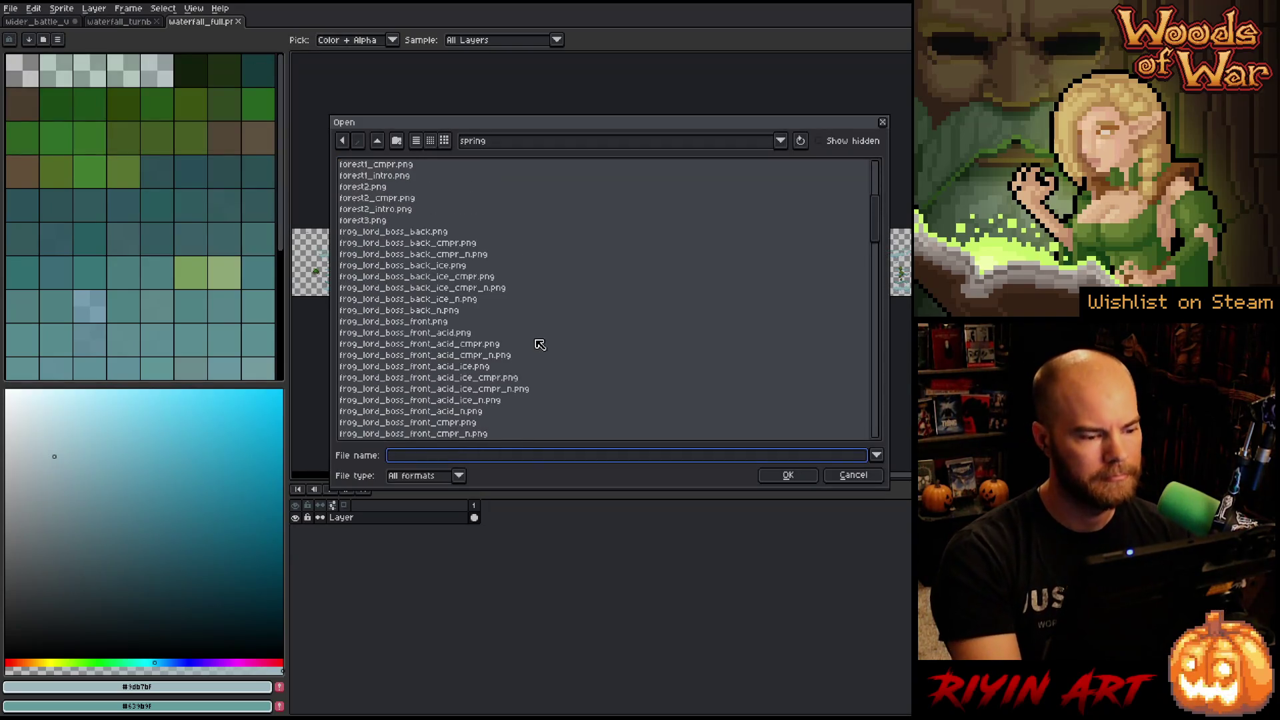
scroll(541, 346, "down", 5)
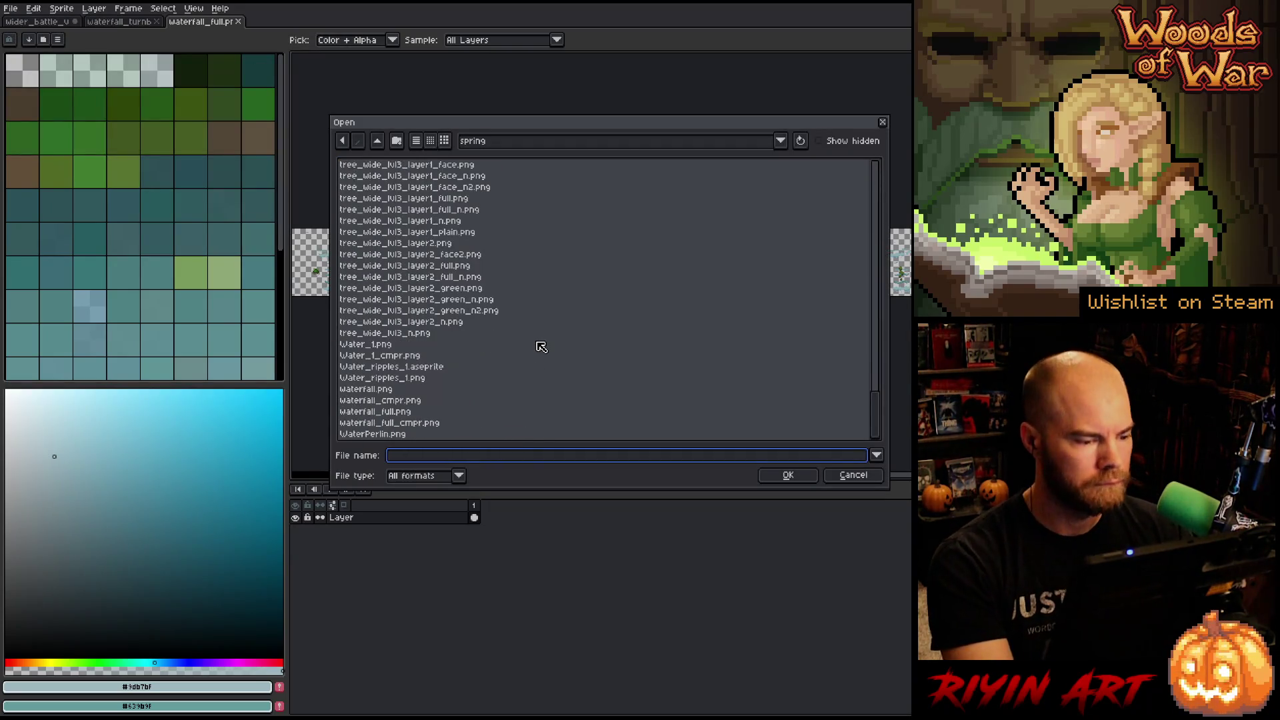
double_click(415, 378)
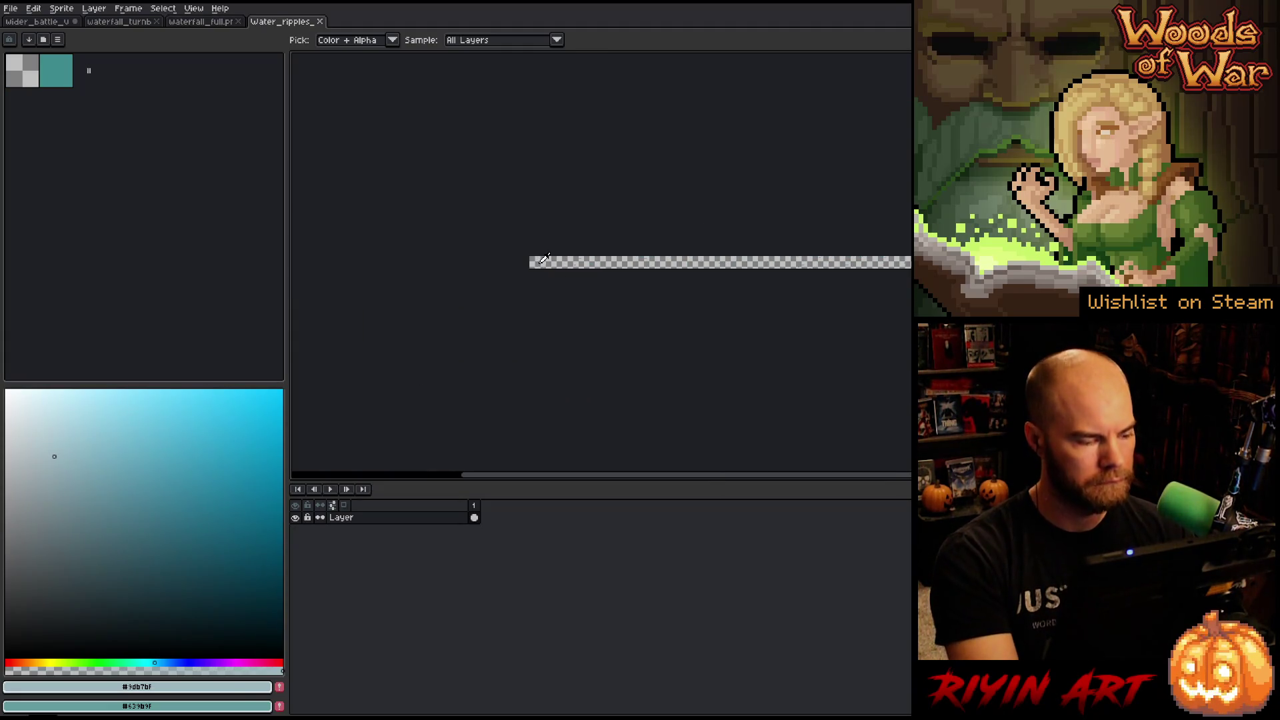
scroll(547, 260, "up", 8)
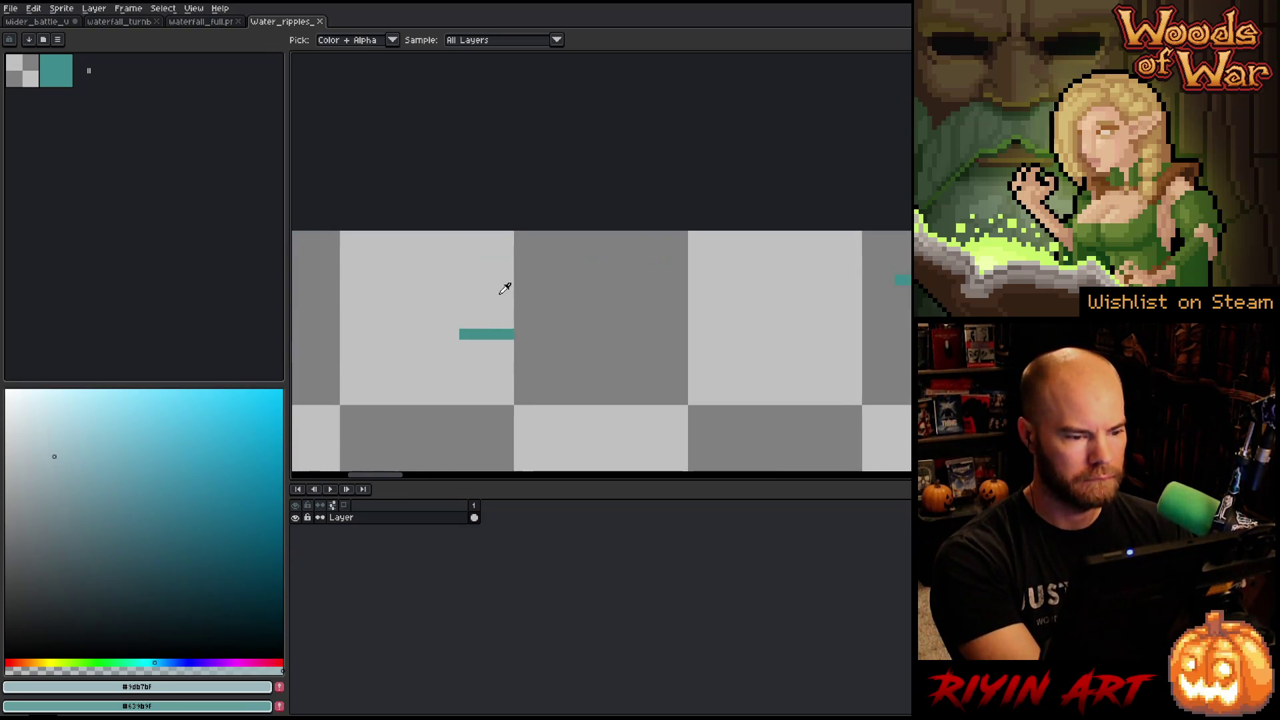
Replace the teal ripple colour with pale water blue #9db7bf, then close the file.
key("shift+r")
left_click(499, 331)
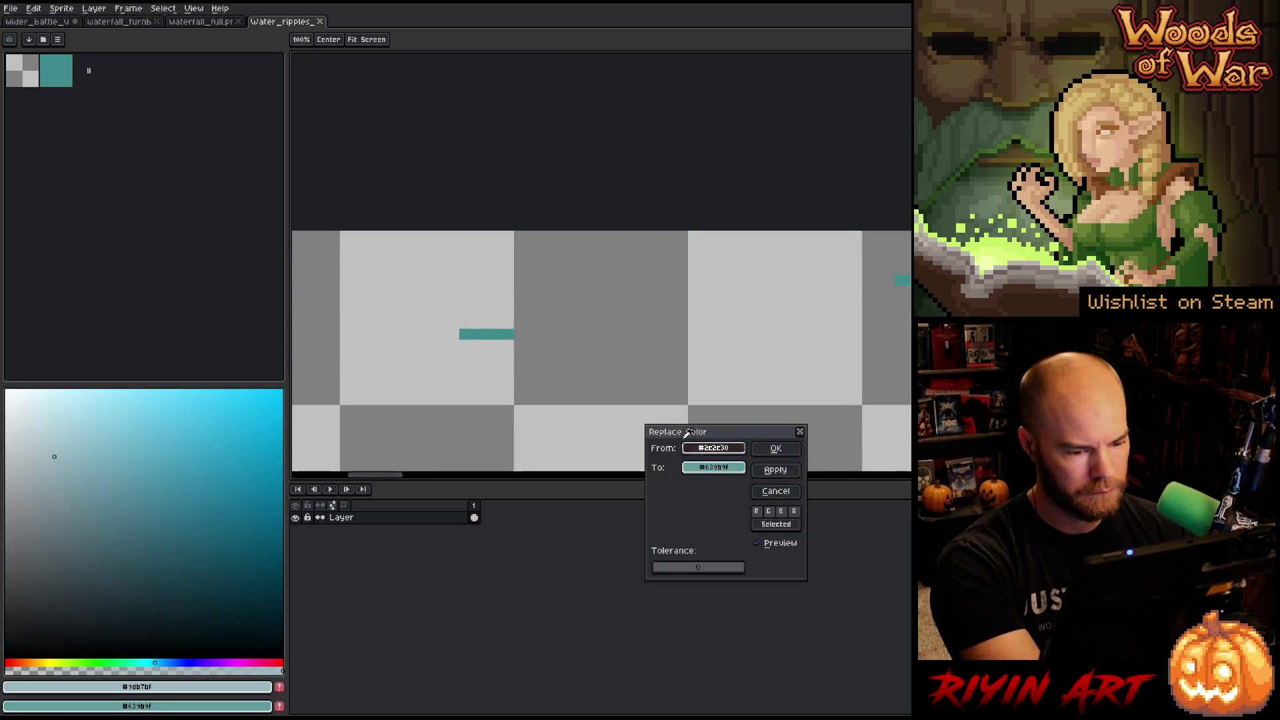
mouse_move(503, 325)
left_mouse_down()
mouse_move(667, 467)
mouse_move(603, 517)
mouse_move(246, 679)
left_mouse_up()
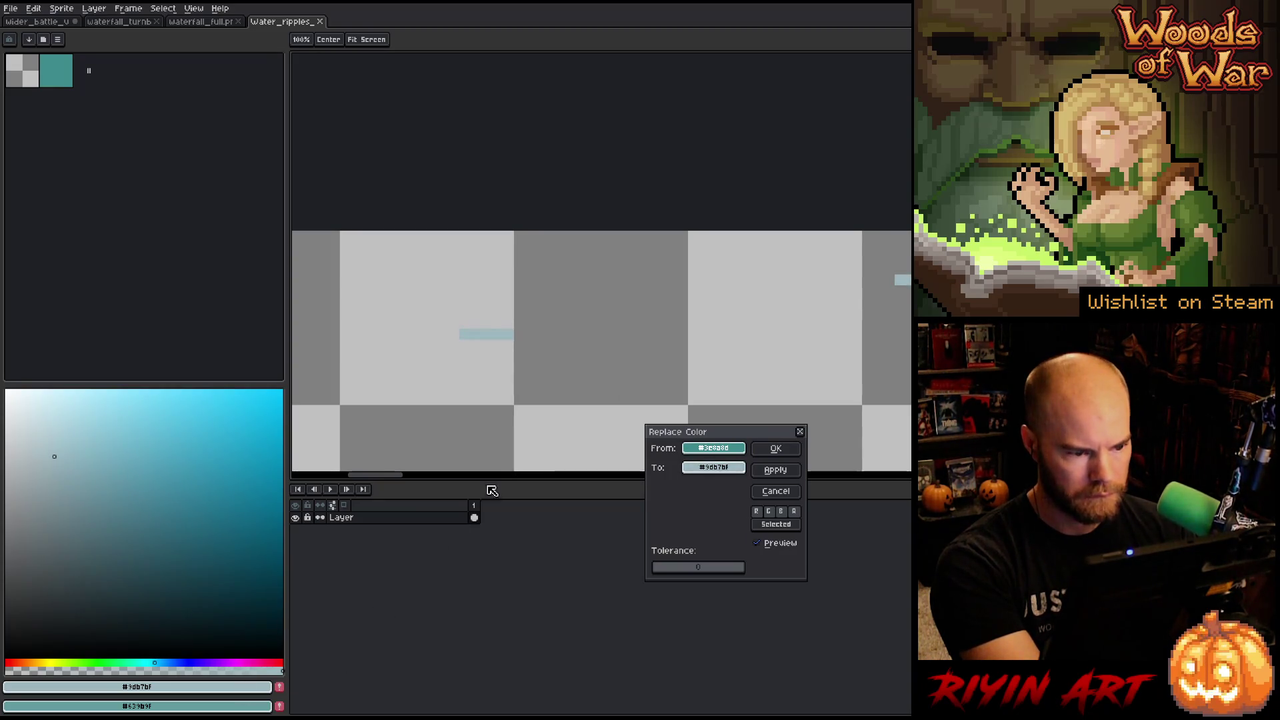
left_click(771, 448)
scroll(664, 350, "down", 4)
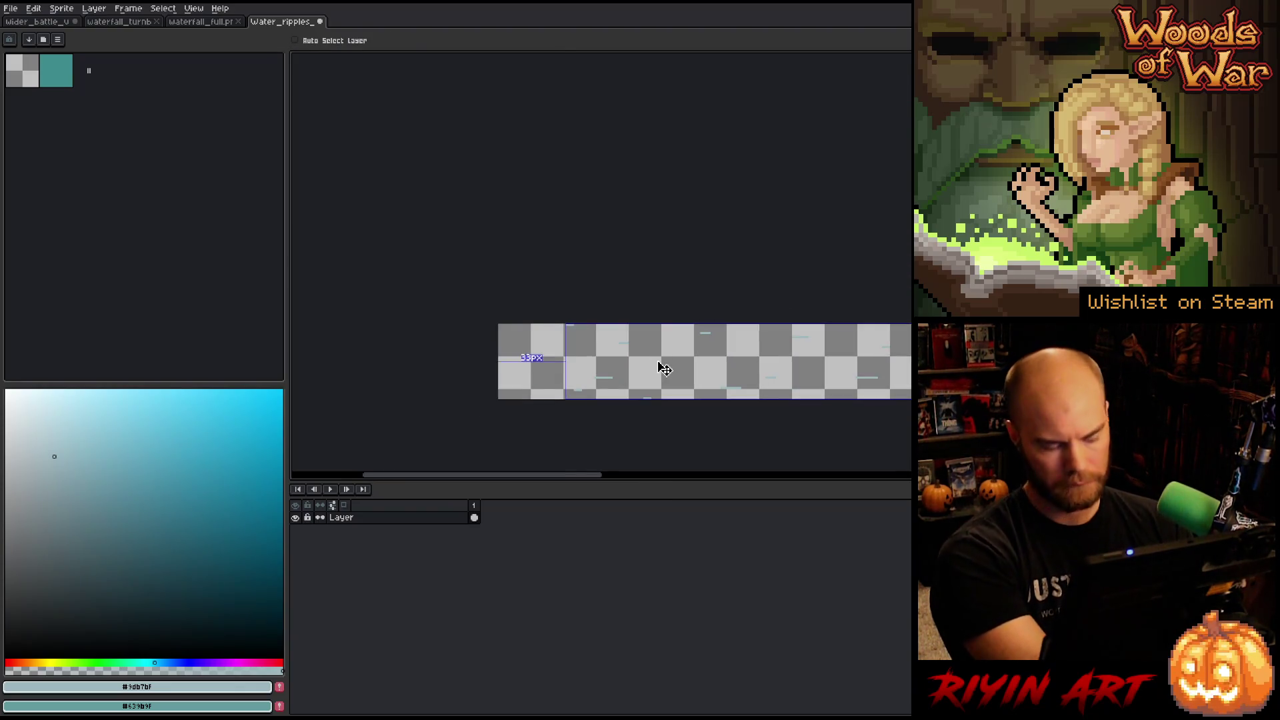
left_click(320, 24)
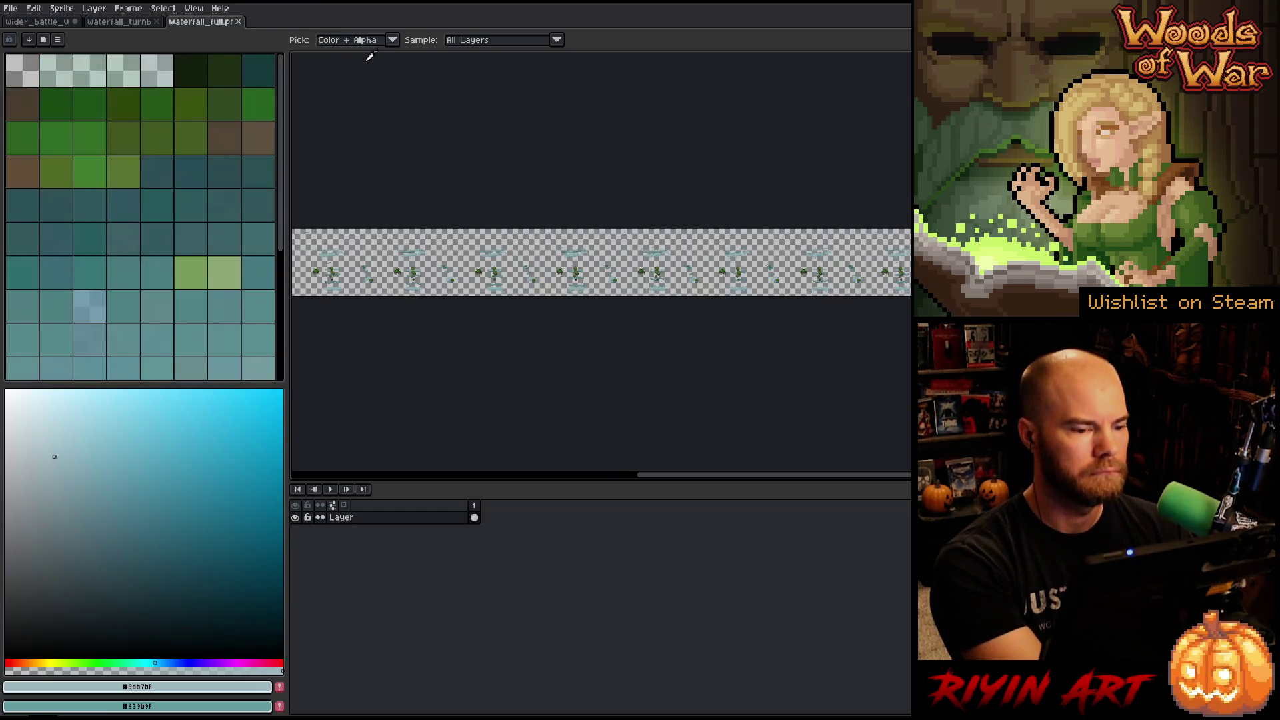
Select Layer 52's frame 1 cel with the Move tool, then add a new Layer 1 to waterfall_full.
left_click(133, 23)
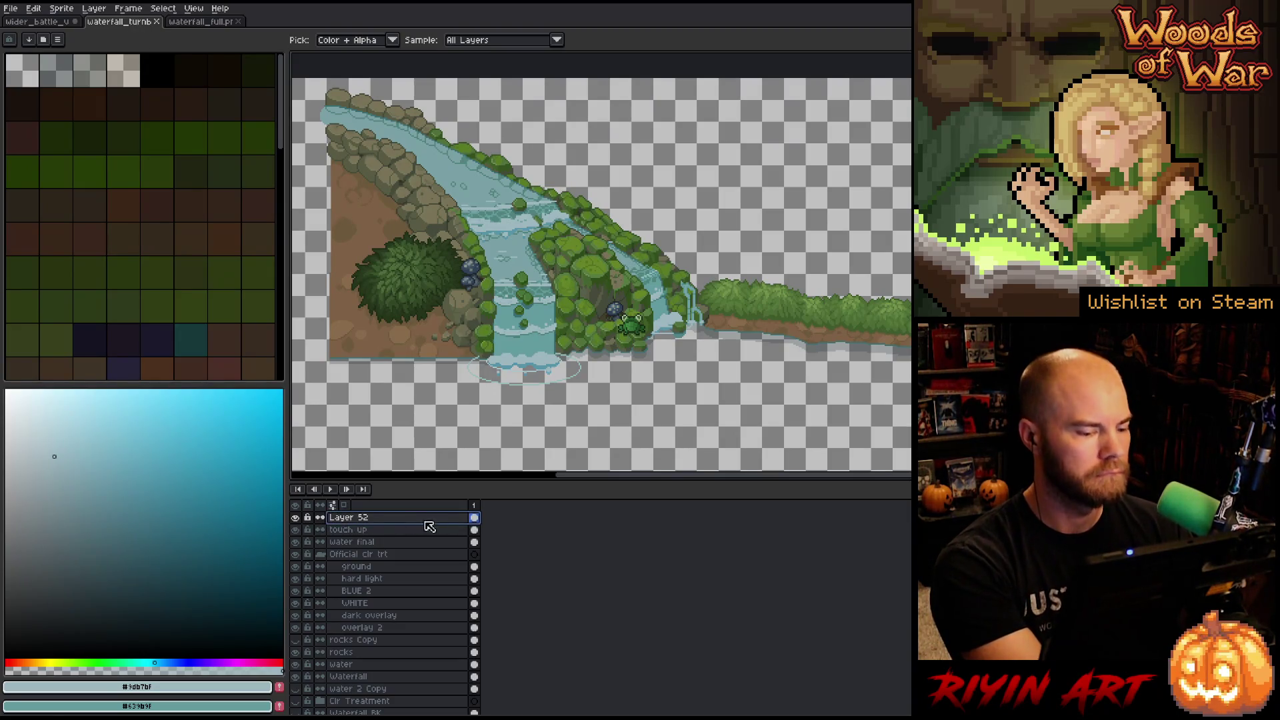
left_click(479, 521)
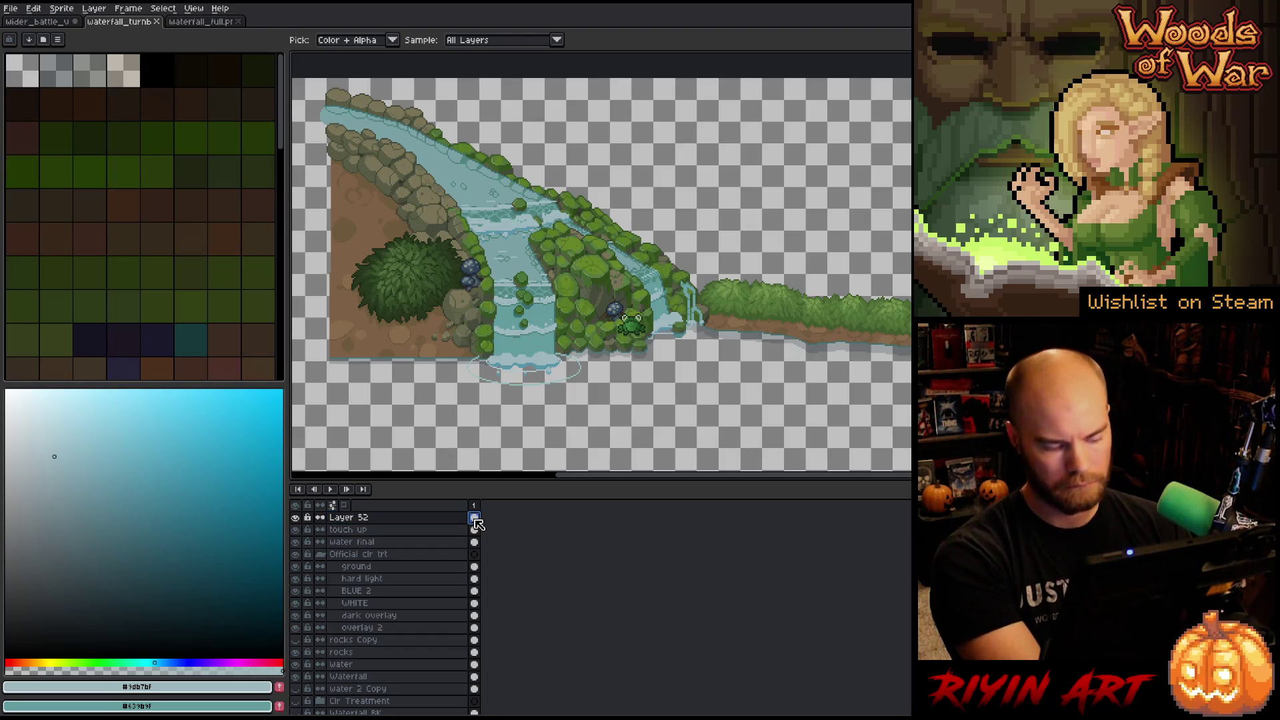
key("v")
left_click(200, 22)
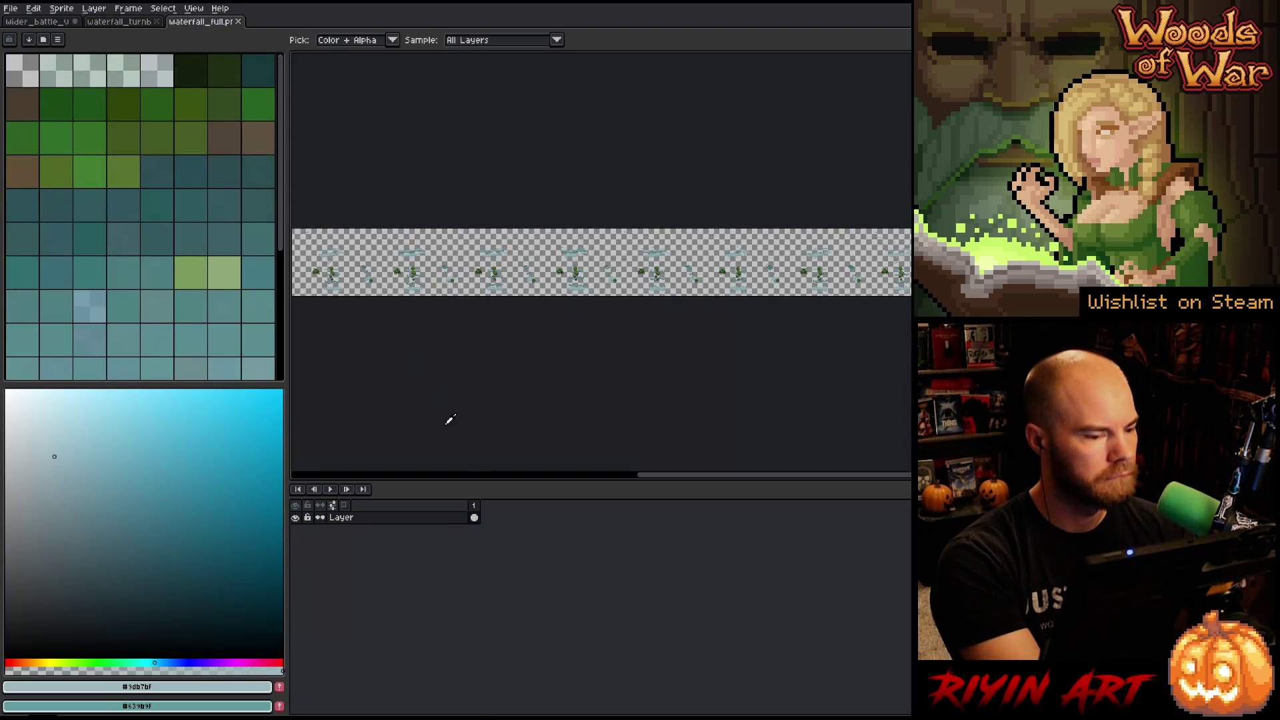
key("shift+n")
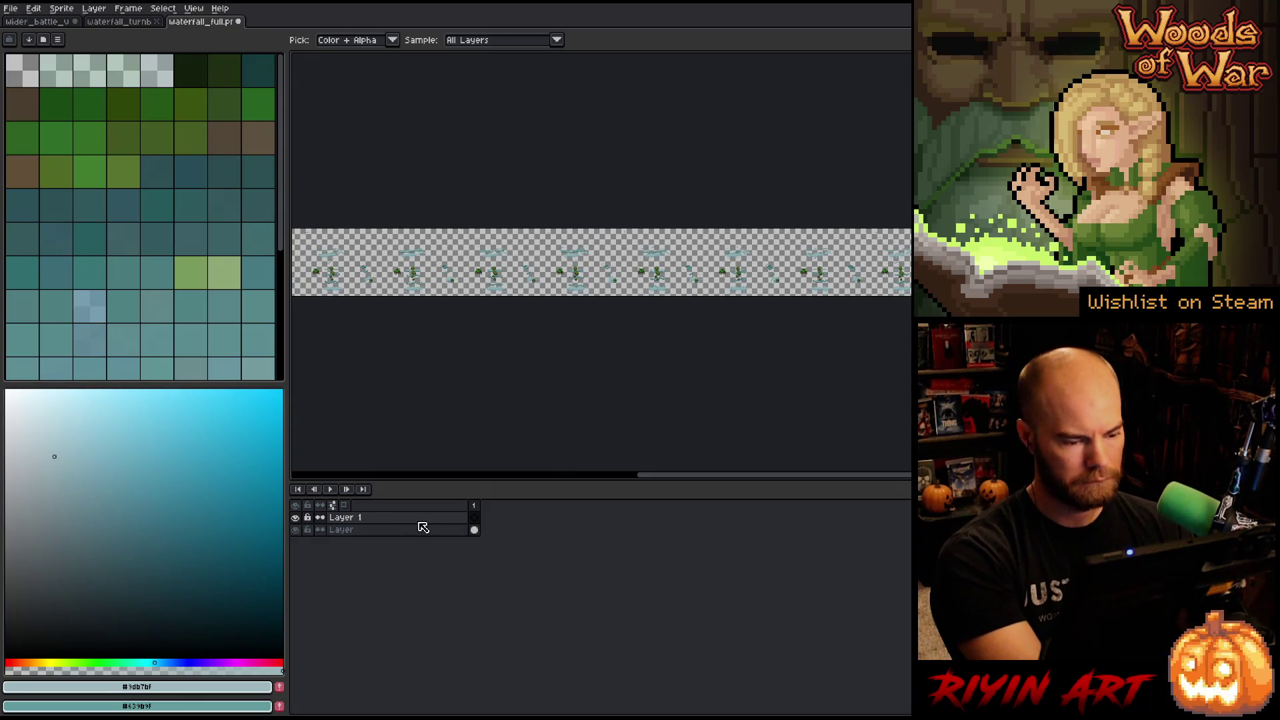
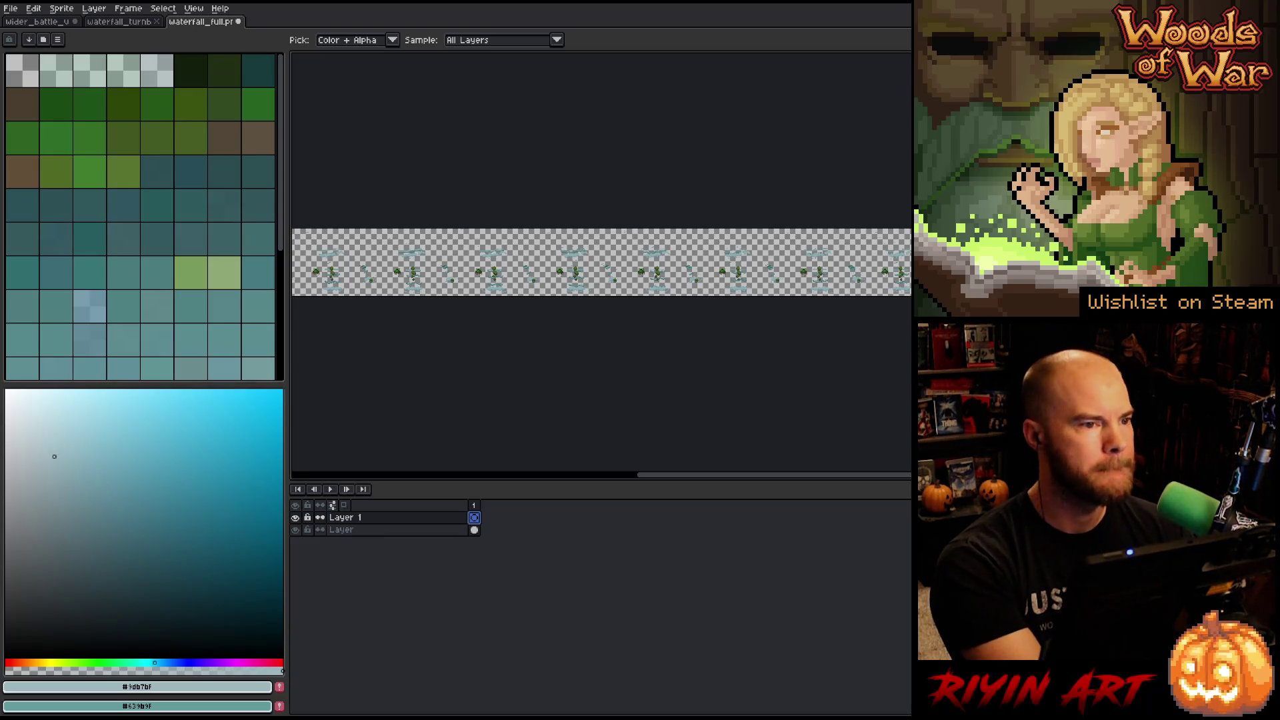
Switch from Aseprite to the Visual Studio Code window with Alt+Tab.
key("alt+Tab")
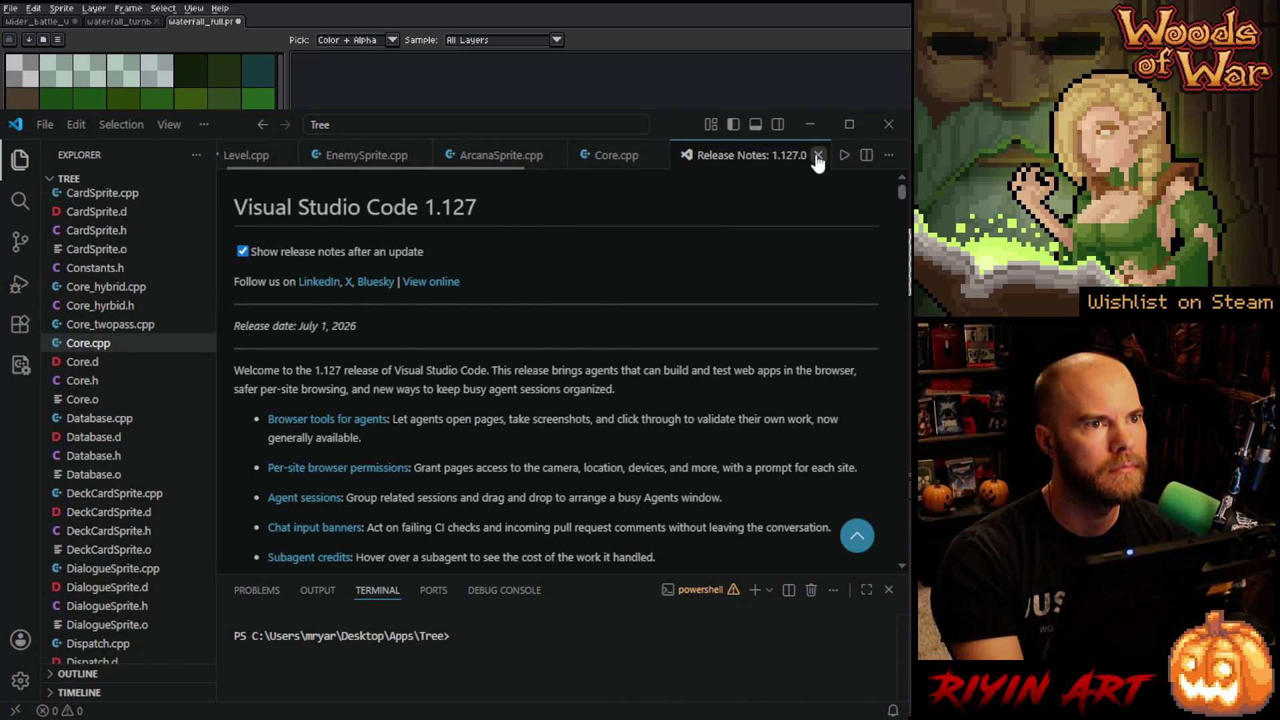
Close the Release Notes and Core.cpp tabs and show Level.cpp.
left_click(818, 155)
left_click(658, 155)
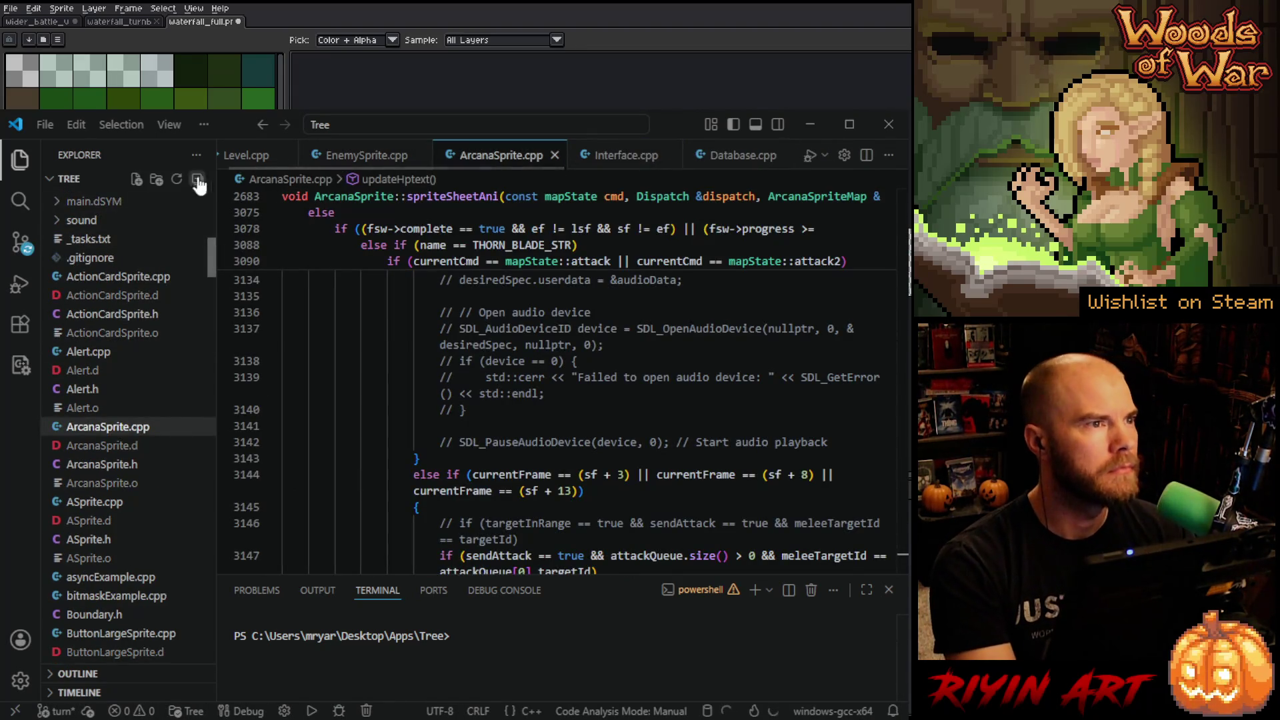
left_click(240, 160)
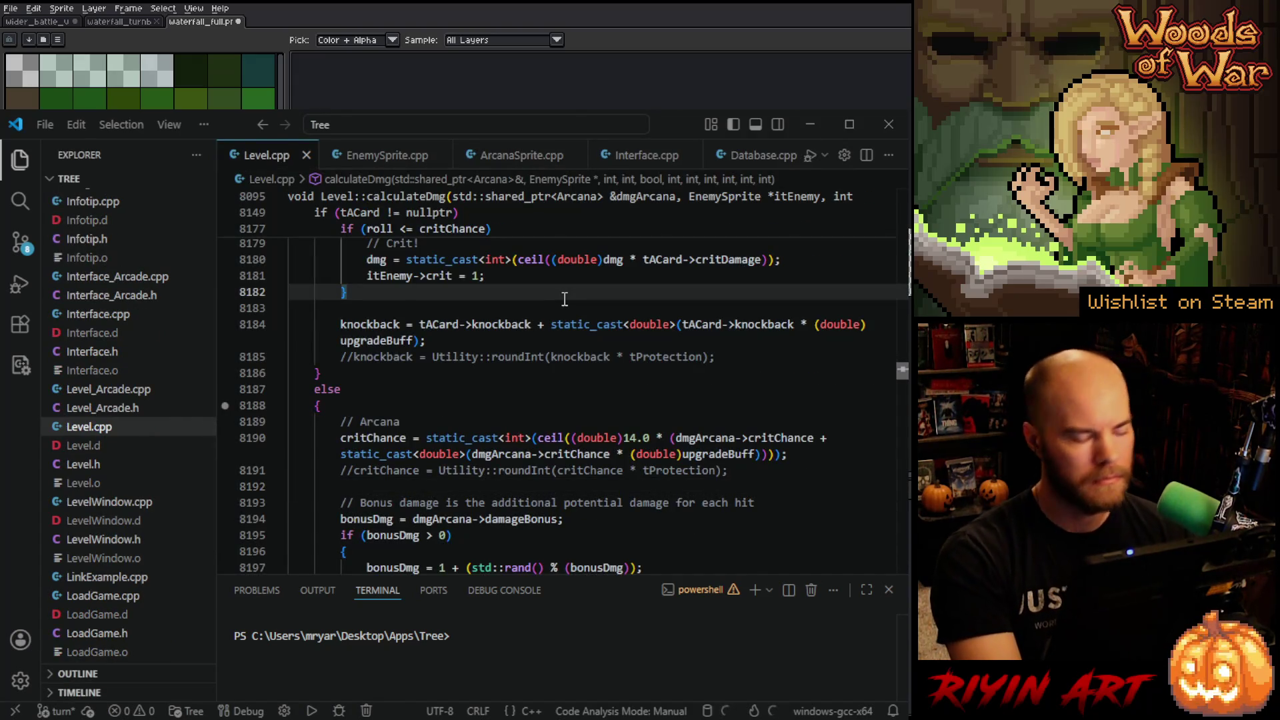
Search Level.cpp for 'initas' to reach the initAssets definition.
key("ctrl+f")
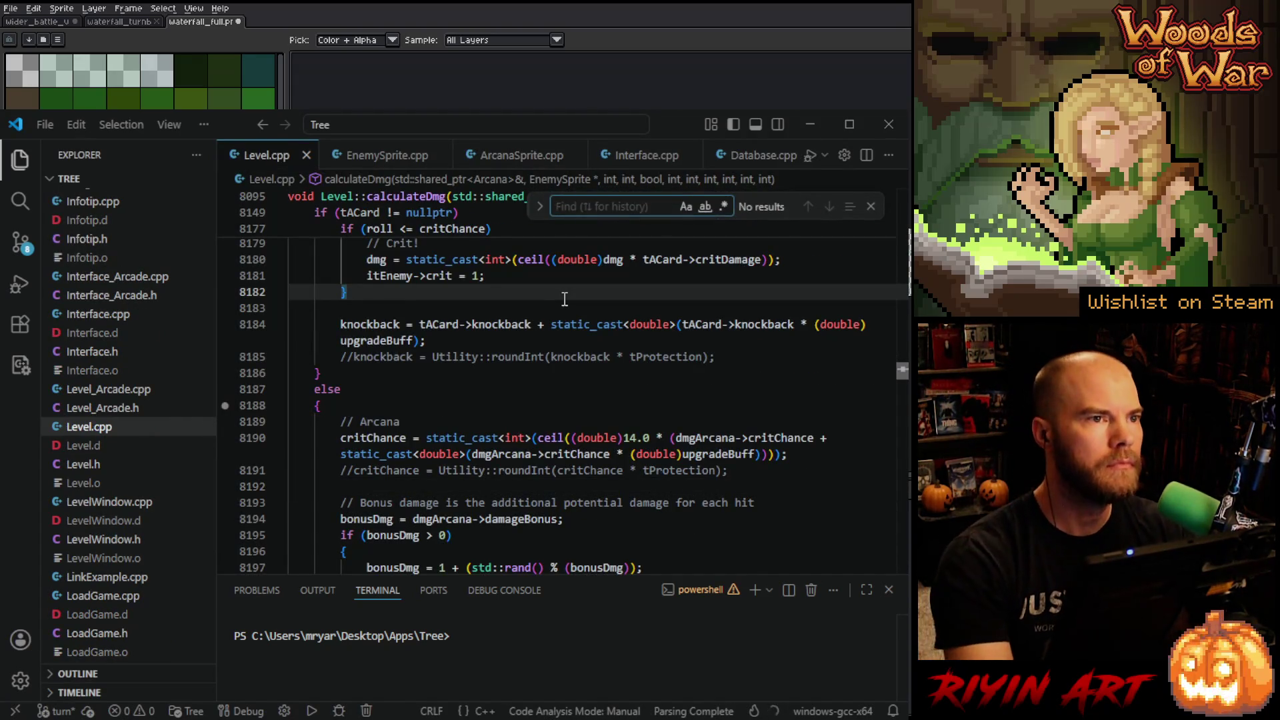
type("initas")
key("Return")
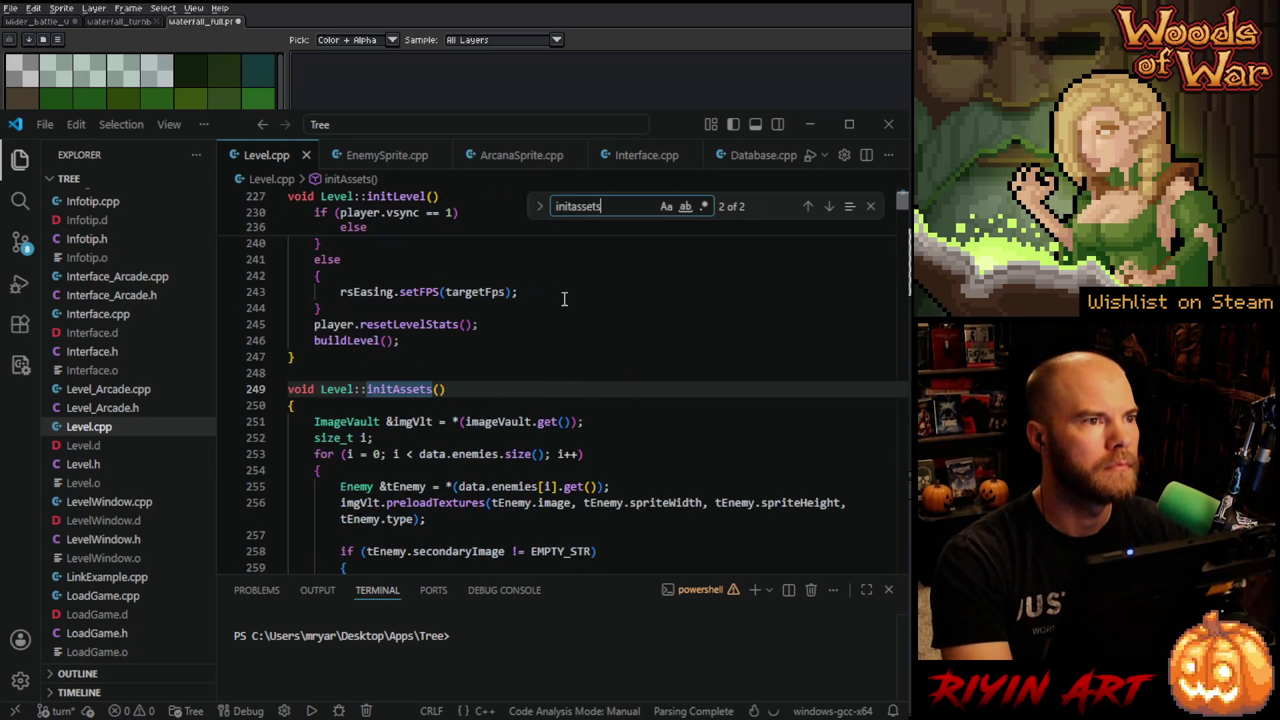
scroll(554, 313, "down", 5)
left_click(559, 372)
Search for 'water' through the file, then refine the term to 'waterfall_f'.
key("ctrl+f")
type("water")
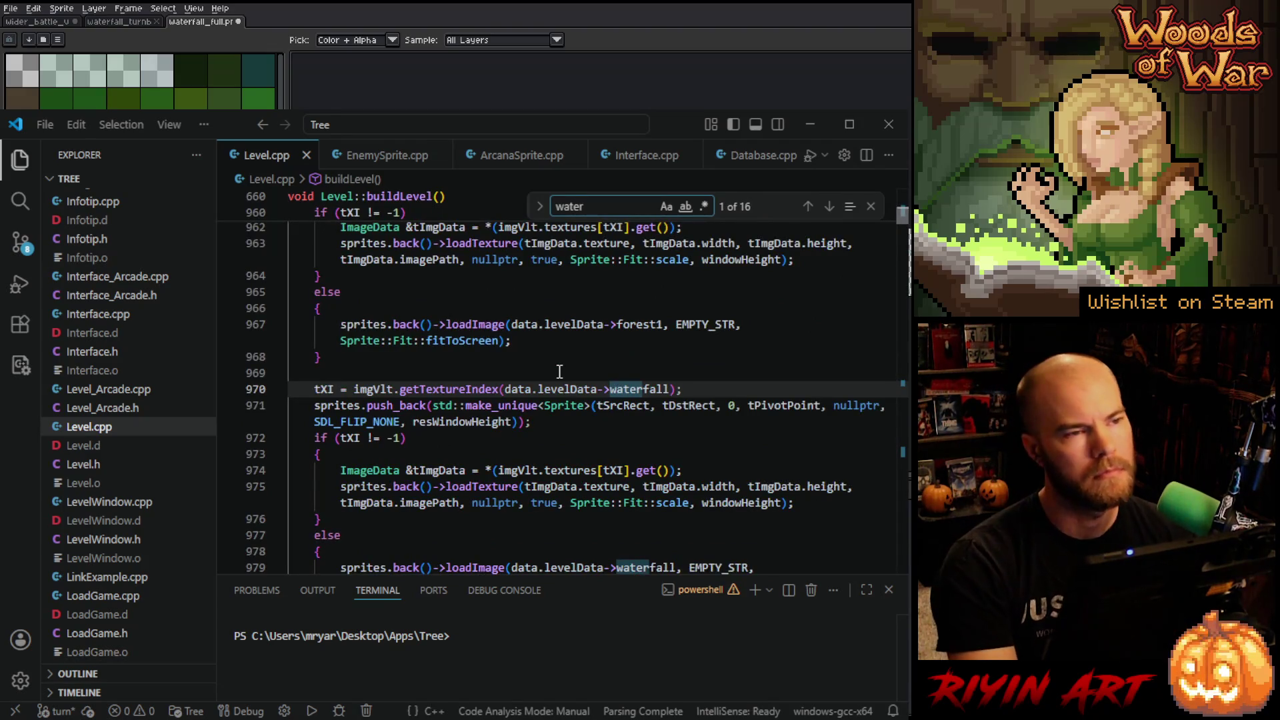
scroll(560, 372, "down", 1)
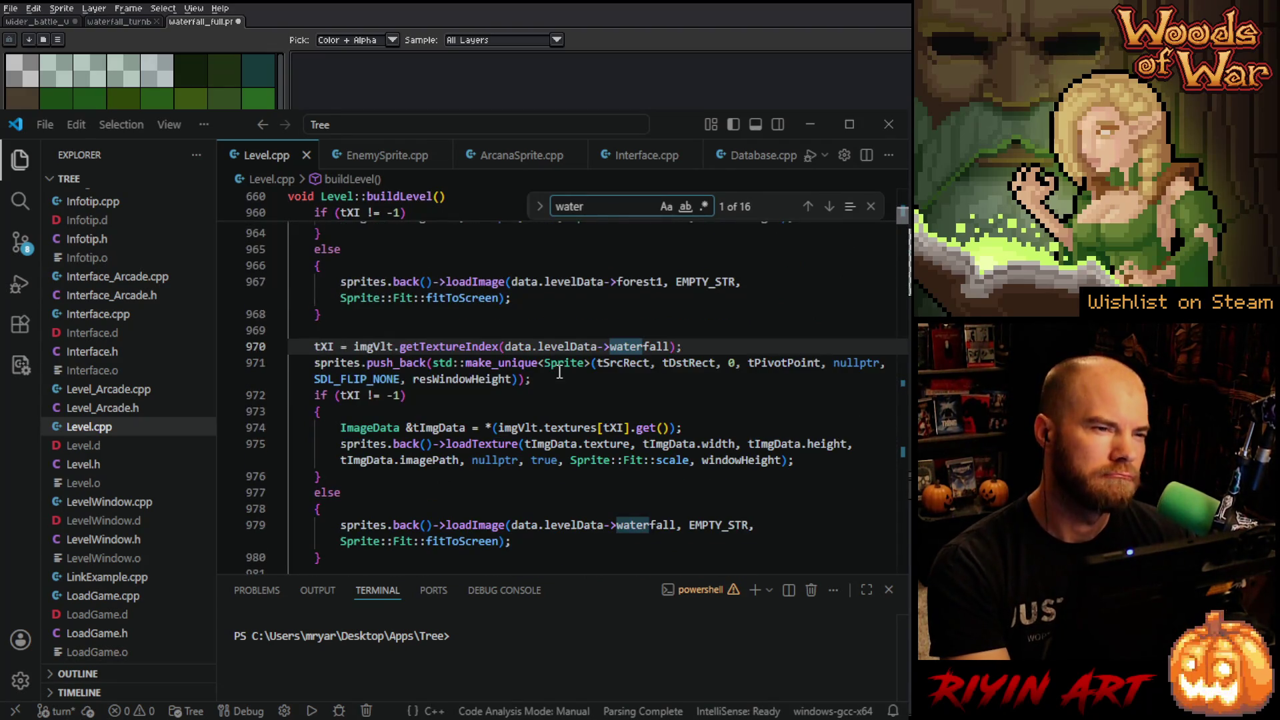
scroll(559, 371, "down", 2)
scroll(546, 352, "down", 1)
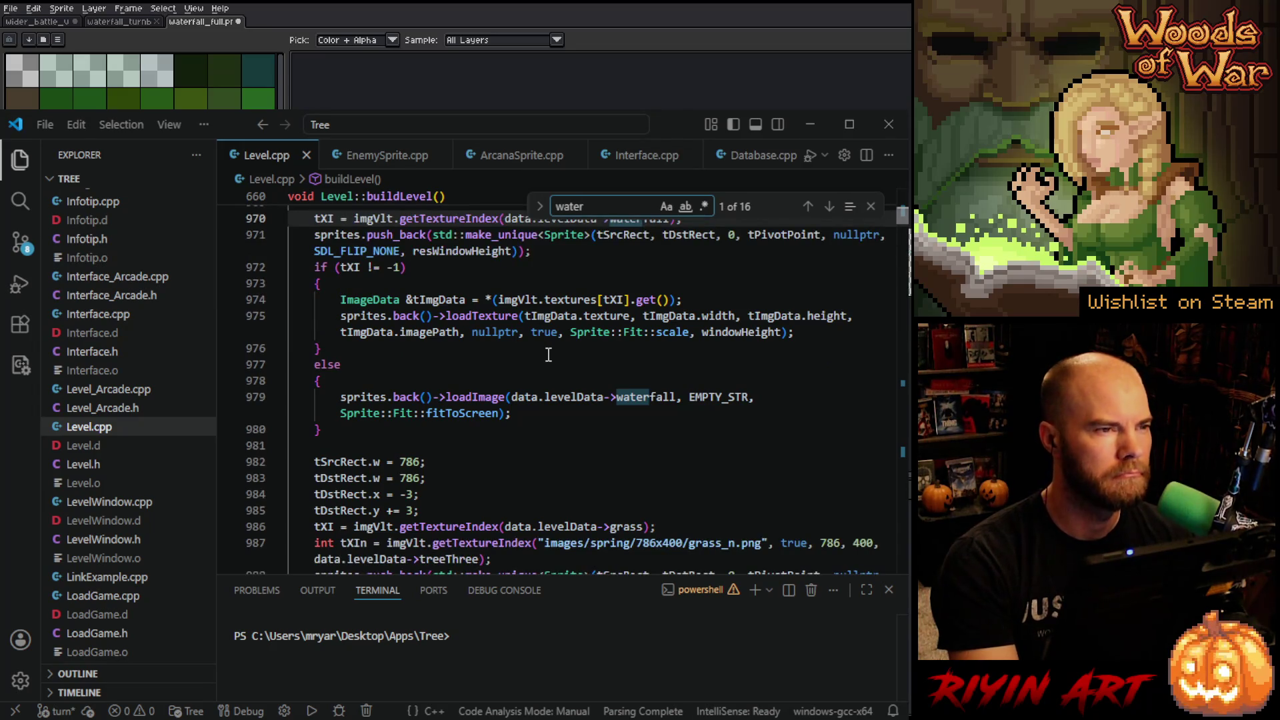
scroll(548, 354, "up", 5)
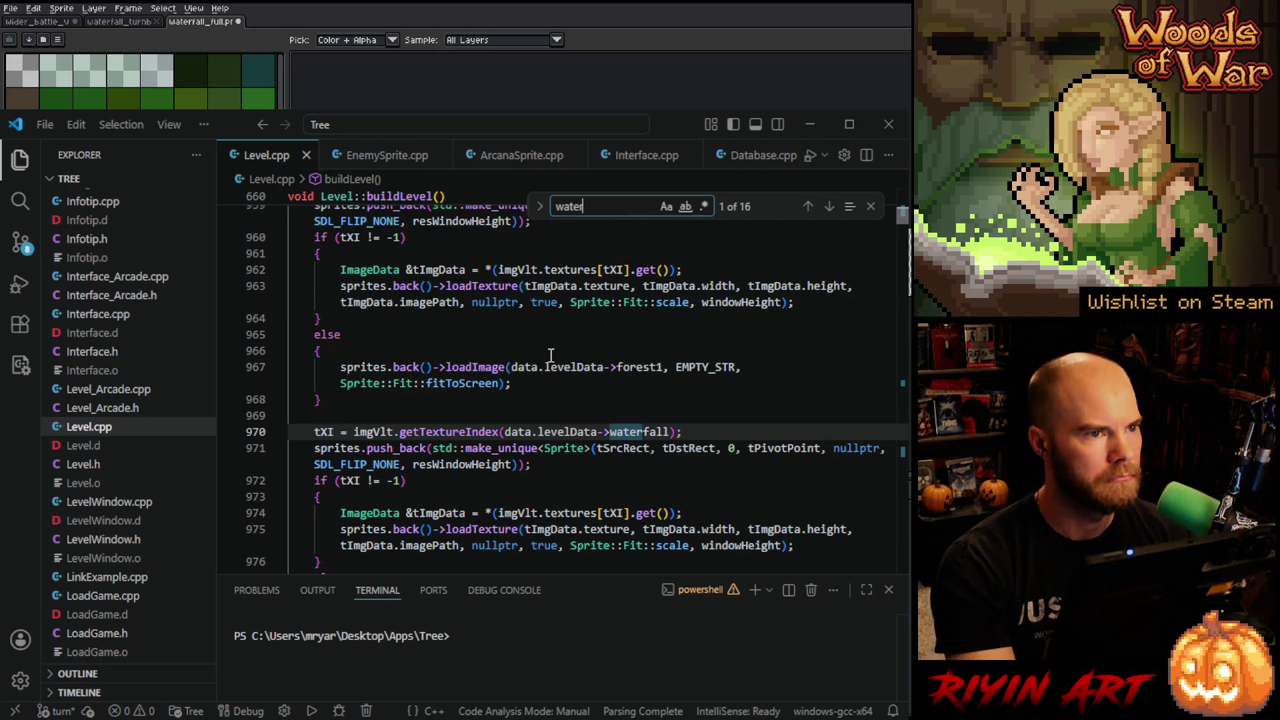
scroll(550, 356, "down", 2)
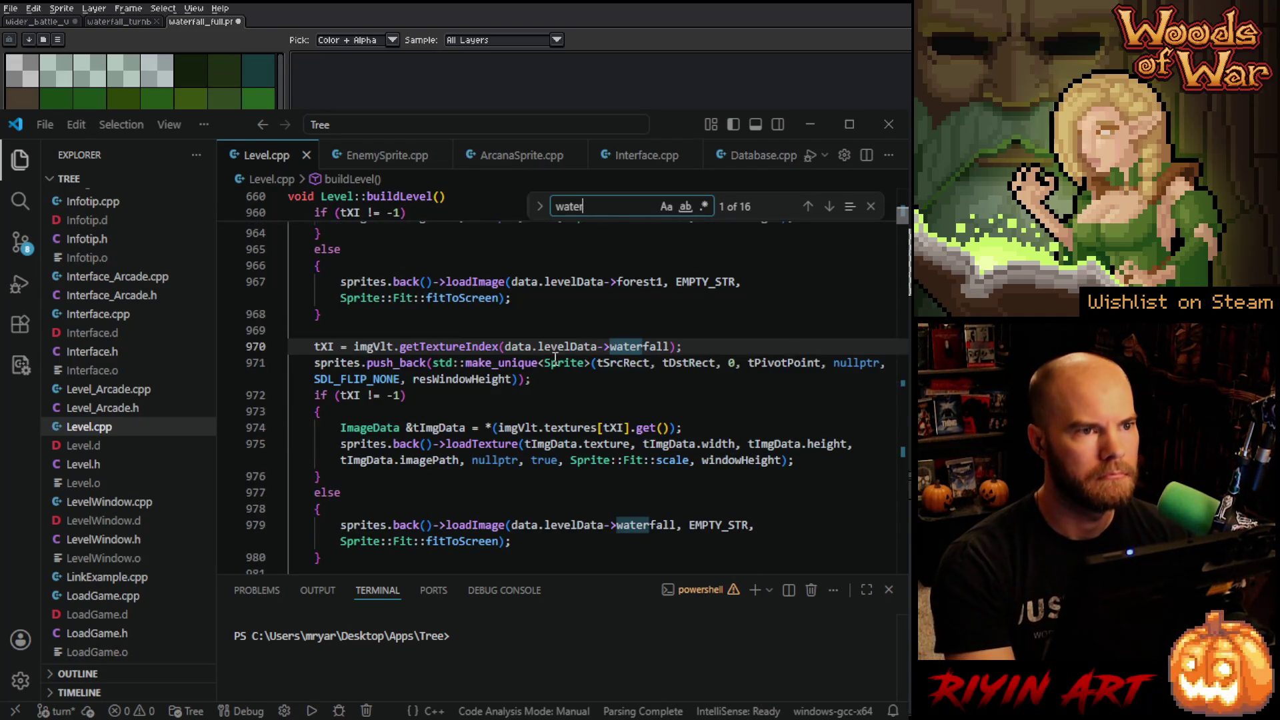
mouse_move(556, 348)
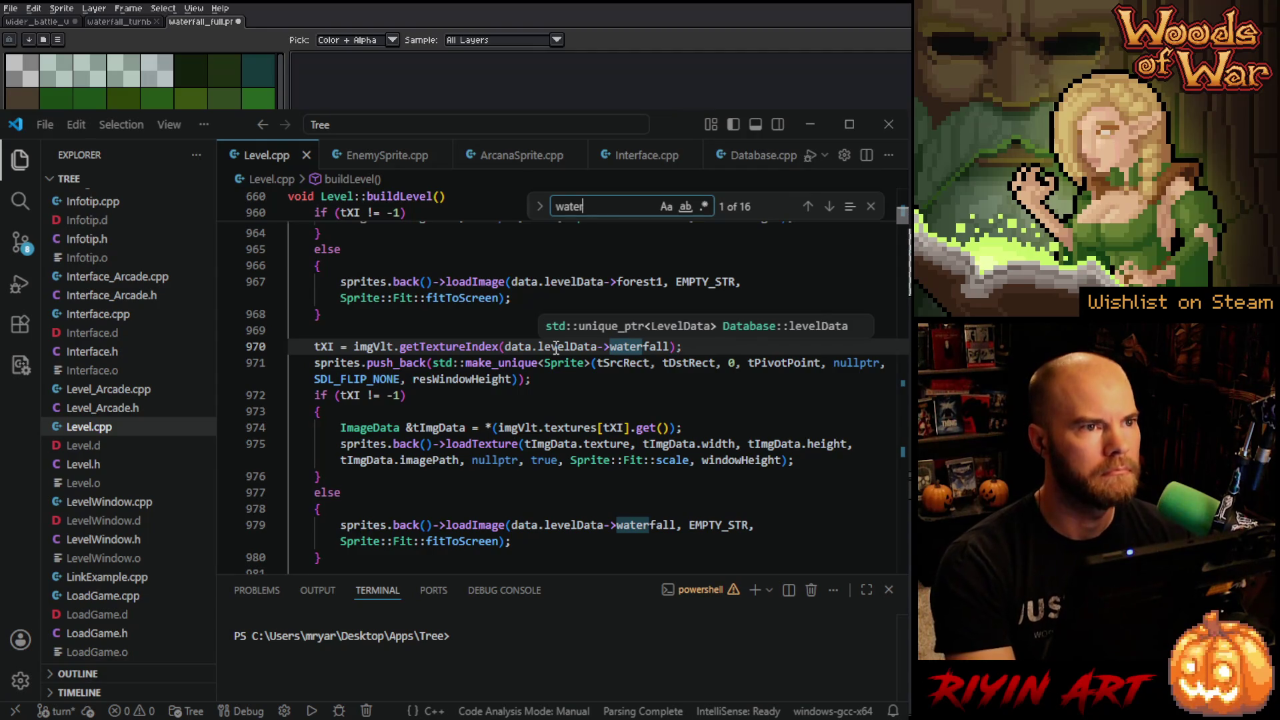
type("fall_ful")
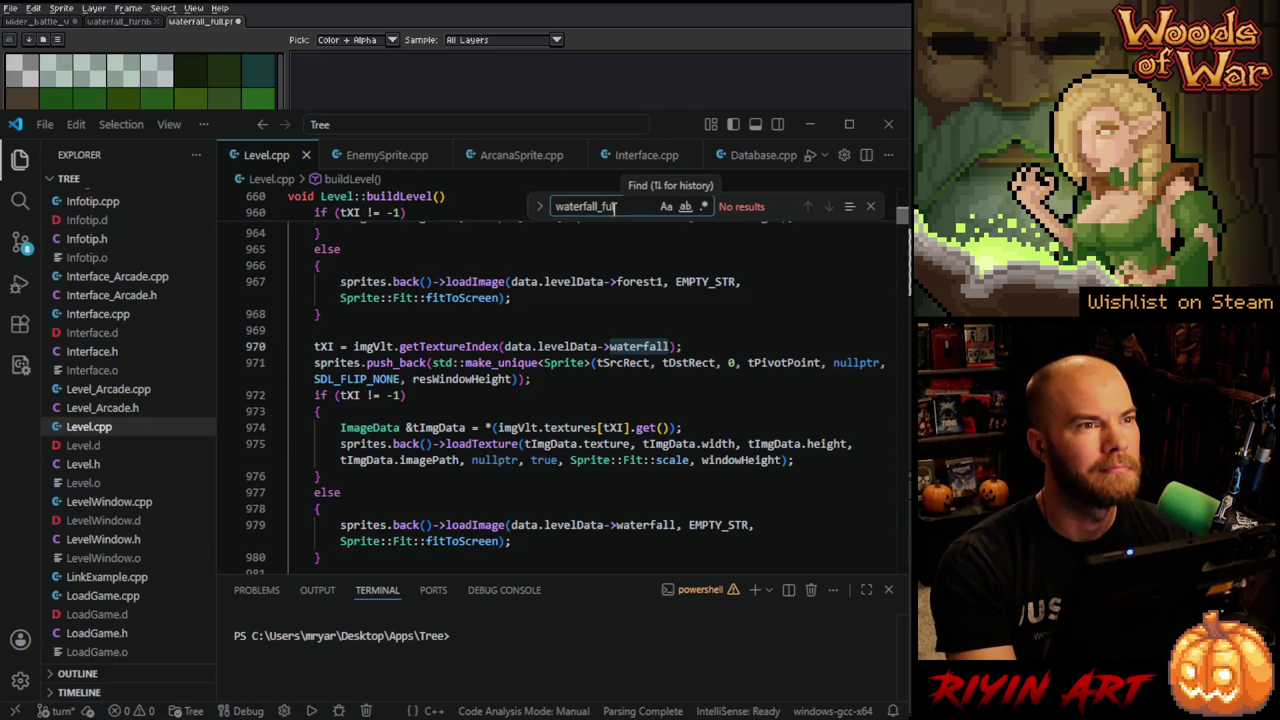
Trim the search to 'waterfall' and step back through the earlier matches.
key("BackSpace")
key("BackSpace")
key("BackSpace")
key("Return")
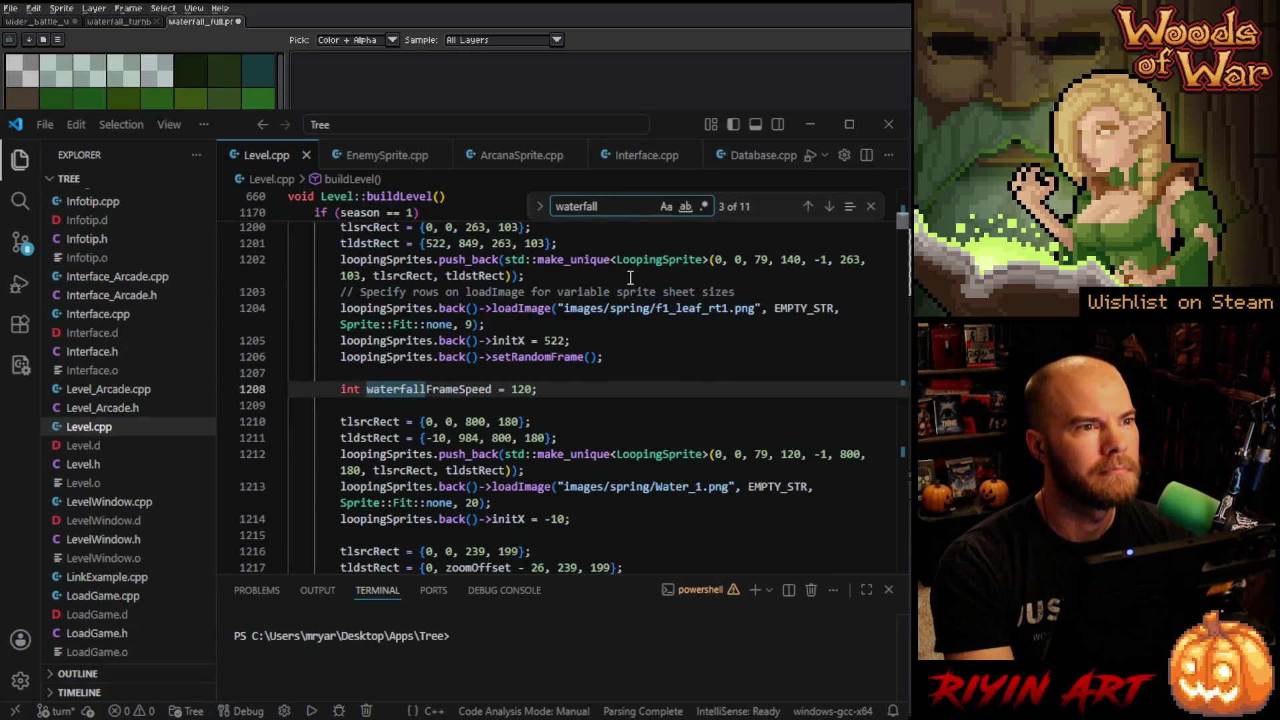
left_click(808, 207)
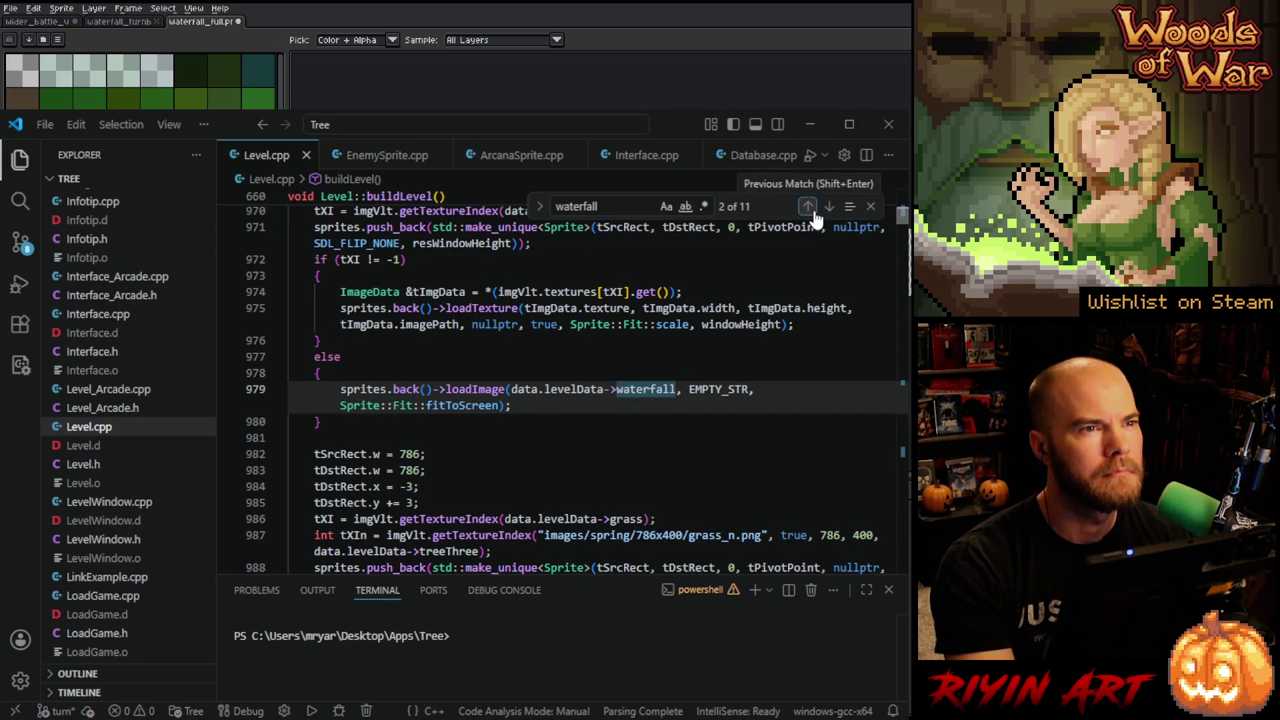
scroll(713, 398, "up", 5)
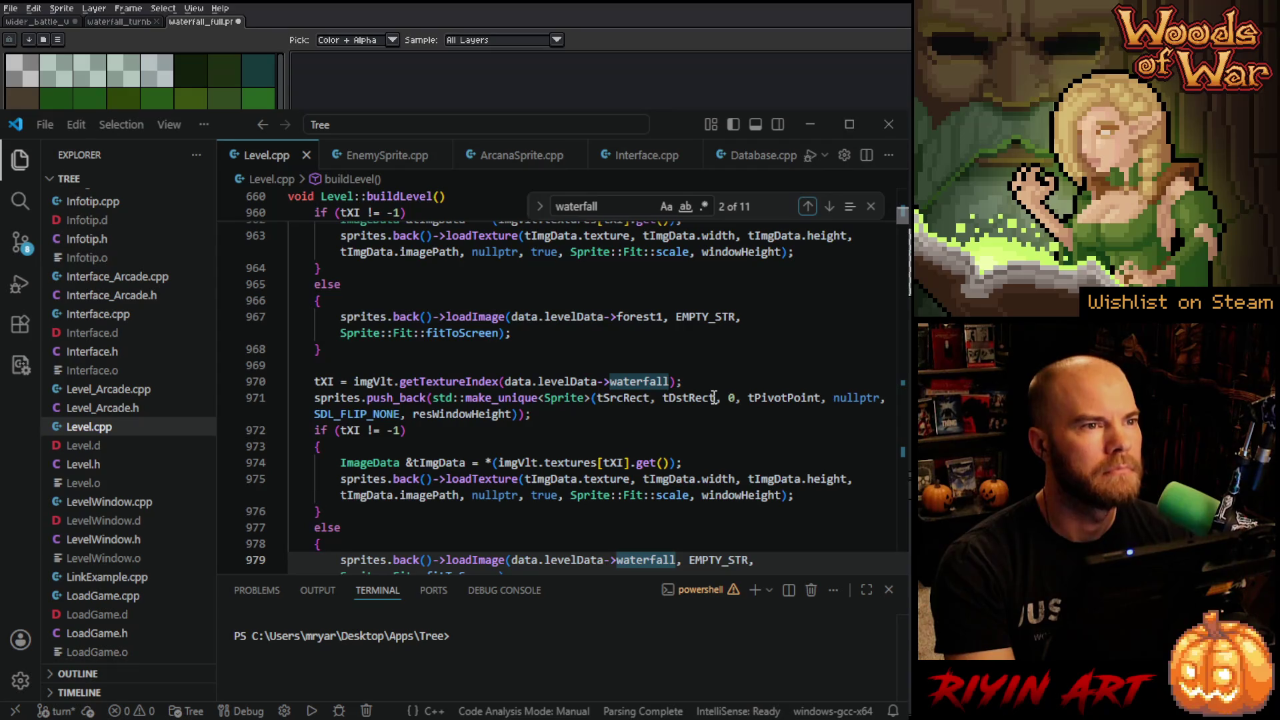
scroll(713, 398, "up", 4)
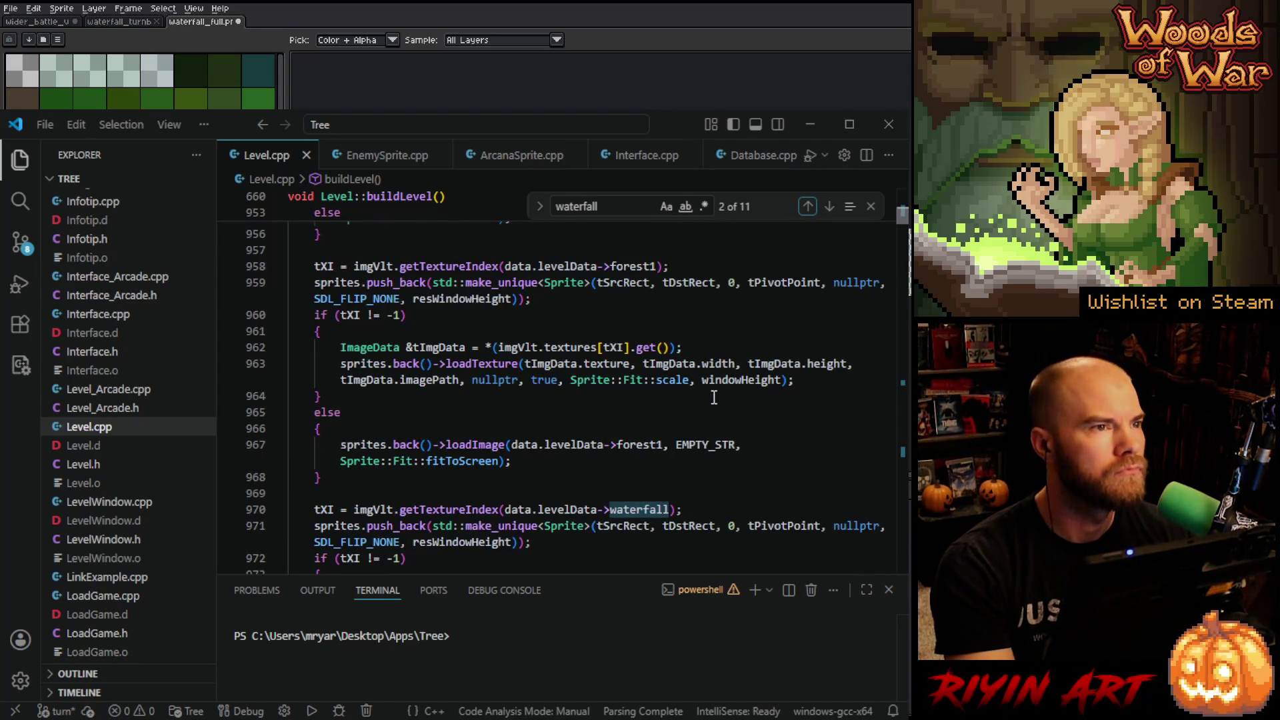
scroll(713, 398, "down", 3)
scroll(714, 399, "up", 4)
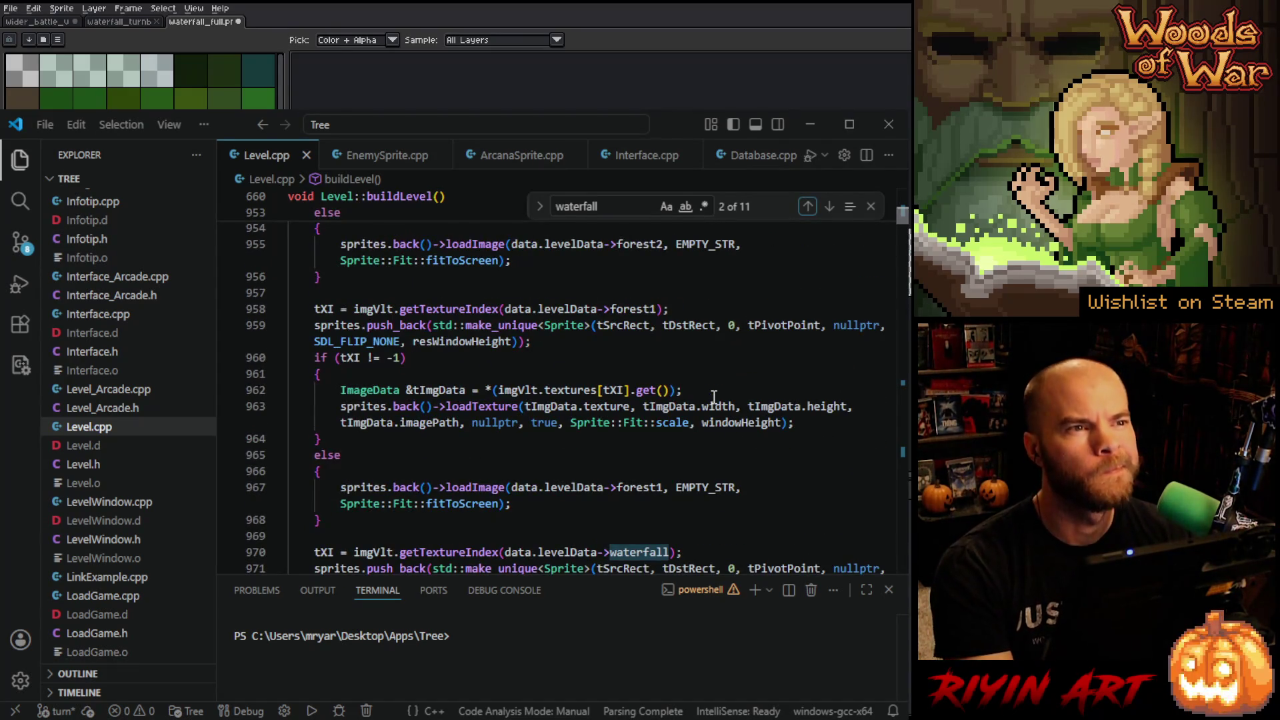
scroll(713, 399, "down", 5)
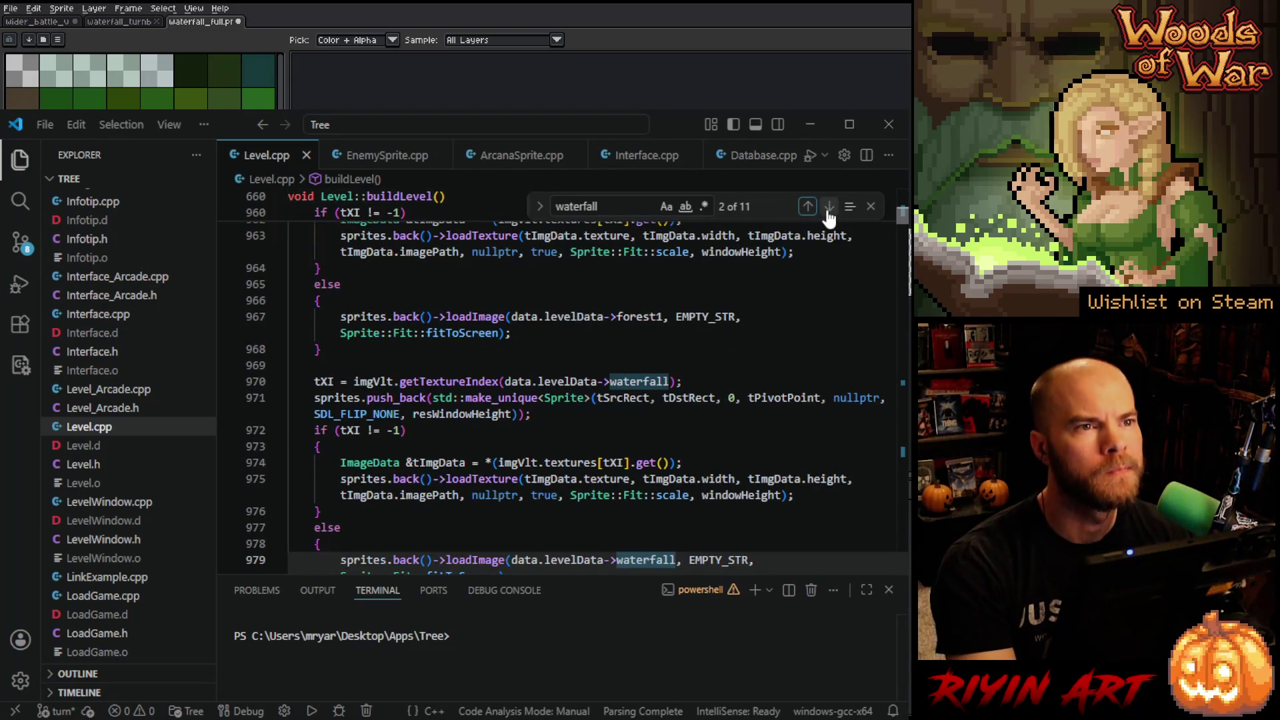
Step forward to the waterfallAni1 loading line at 1219, then minimize the editor.
left_click(830, 207)
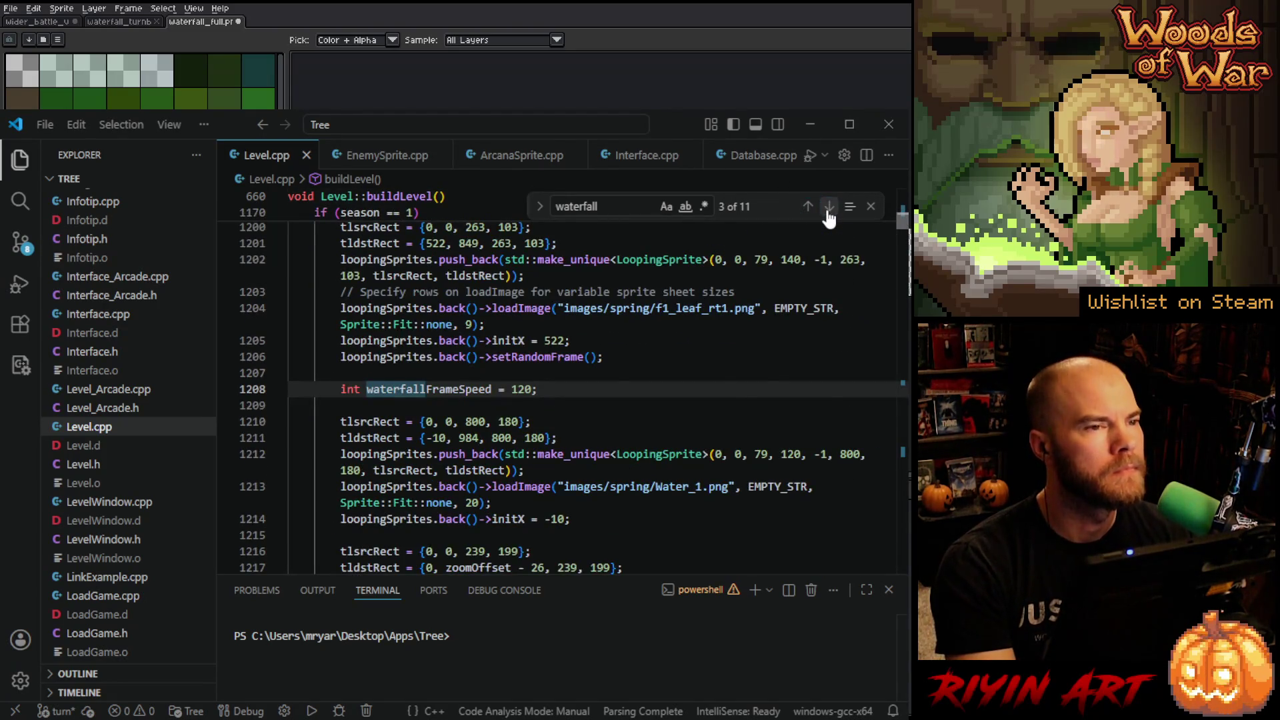
left_click(830, 206)
left_click(830, 207)
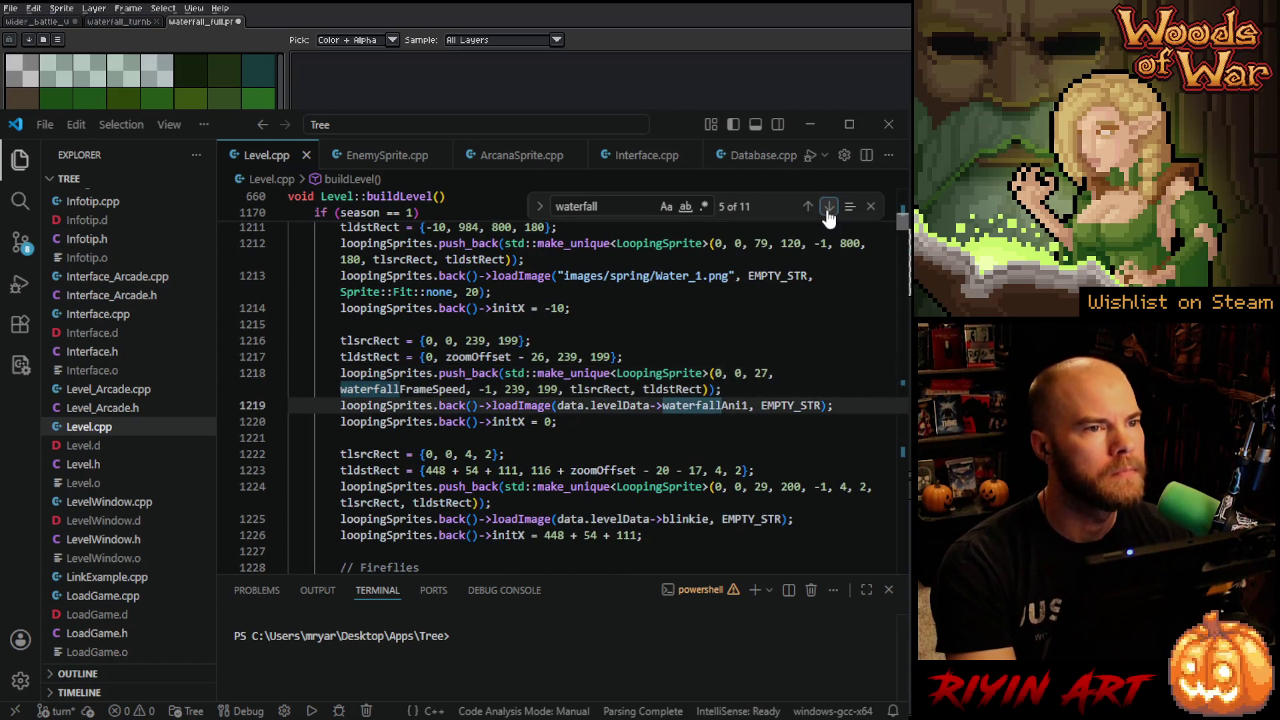
left_click(827, 211)
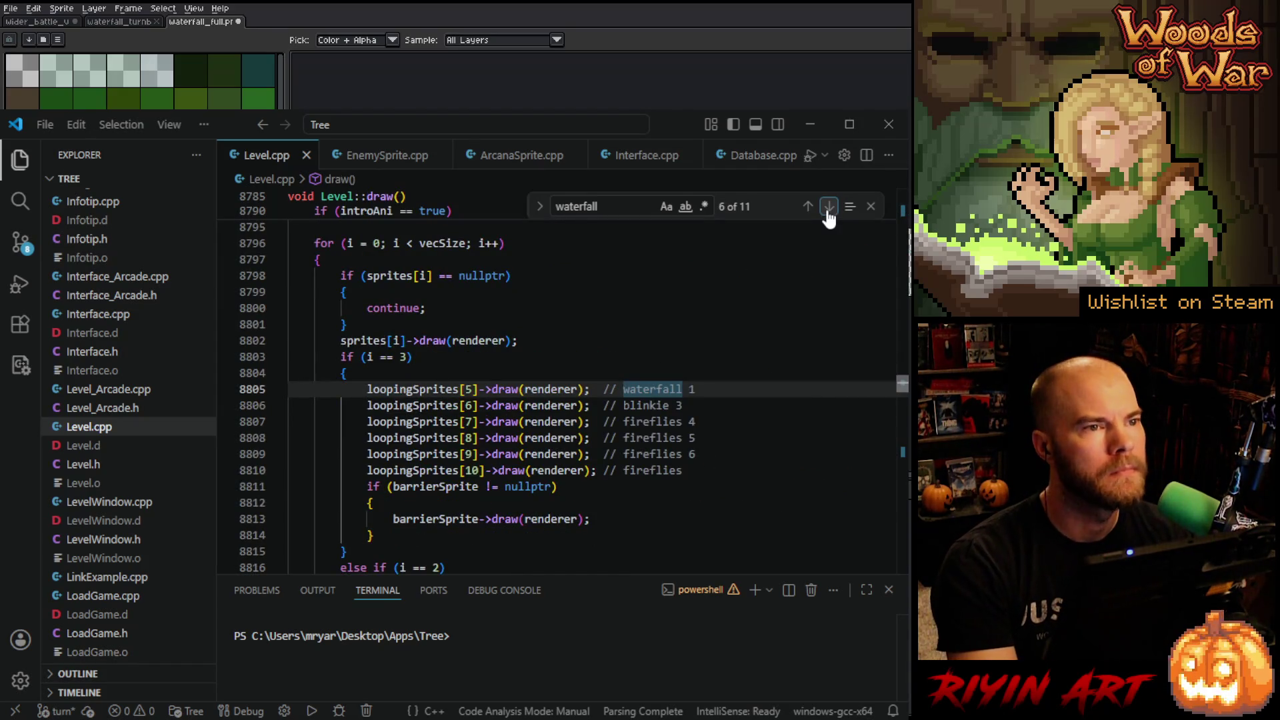
left_click(810, 209)
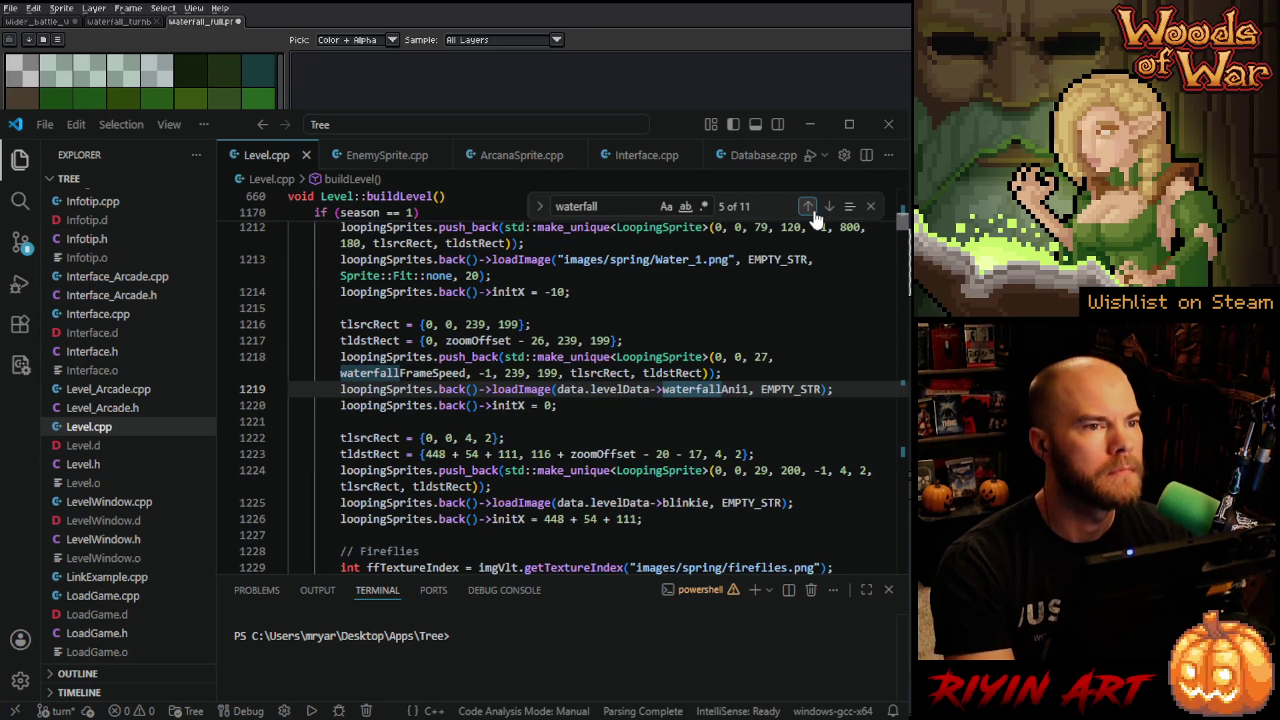
scroll(603, 418, "up", 2)
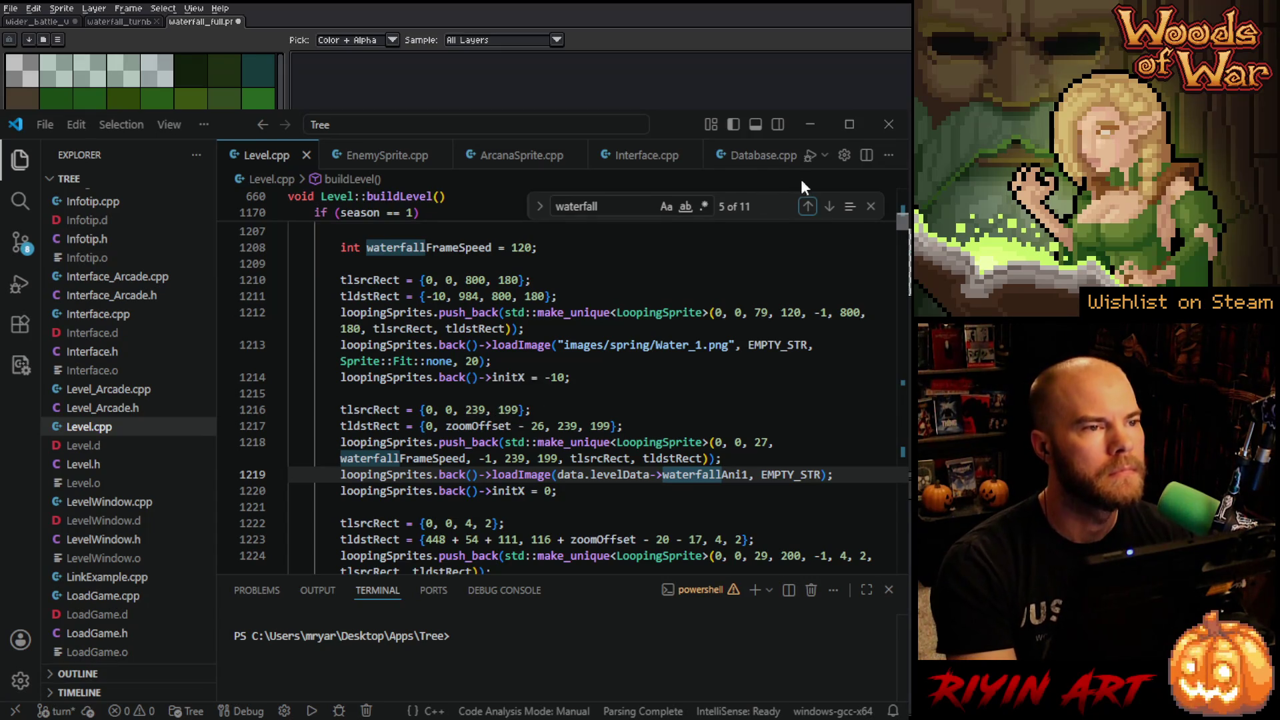
left_click(810, 126)
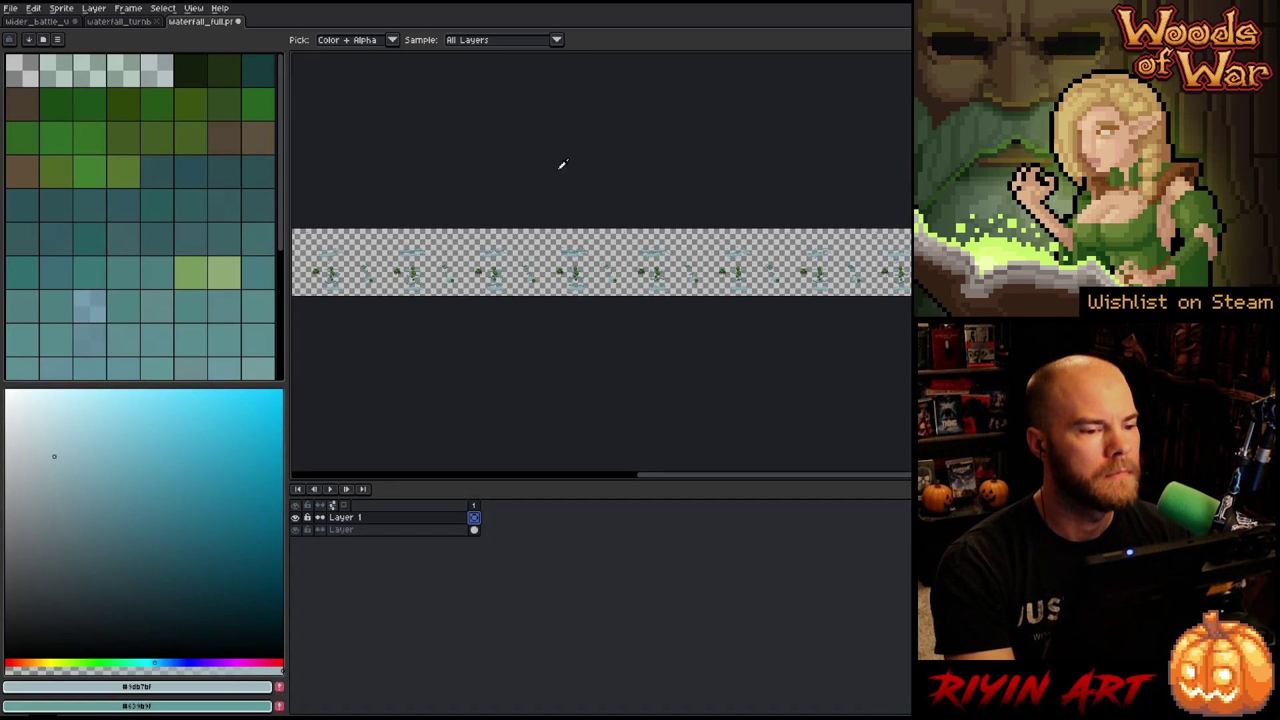
Import the strip as a sprite sheet of 239×199 frames in 1 row (28 frames).
scroll(350, 254, "up", 3)
left_click_drag(727, 280, 813, 249)
mouse_move(602, 475)
left_mouse_down()
mouse_move(327, 480)
mouse_move(429, 480)
mouse_move(366, 484)
left_mouse_up()
left_click(11, 8)
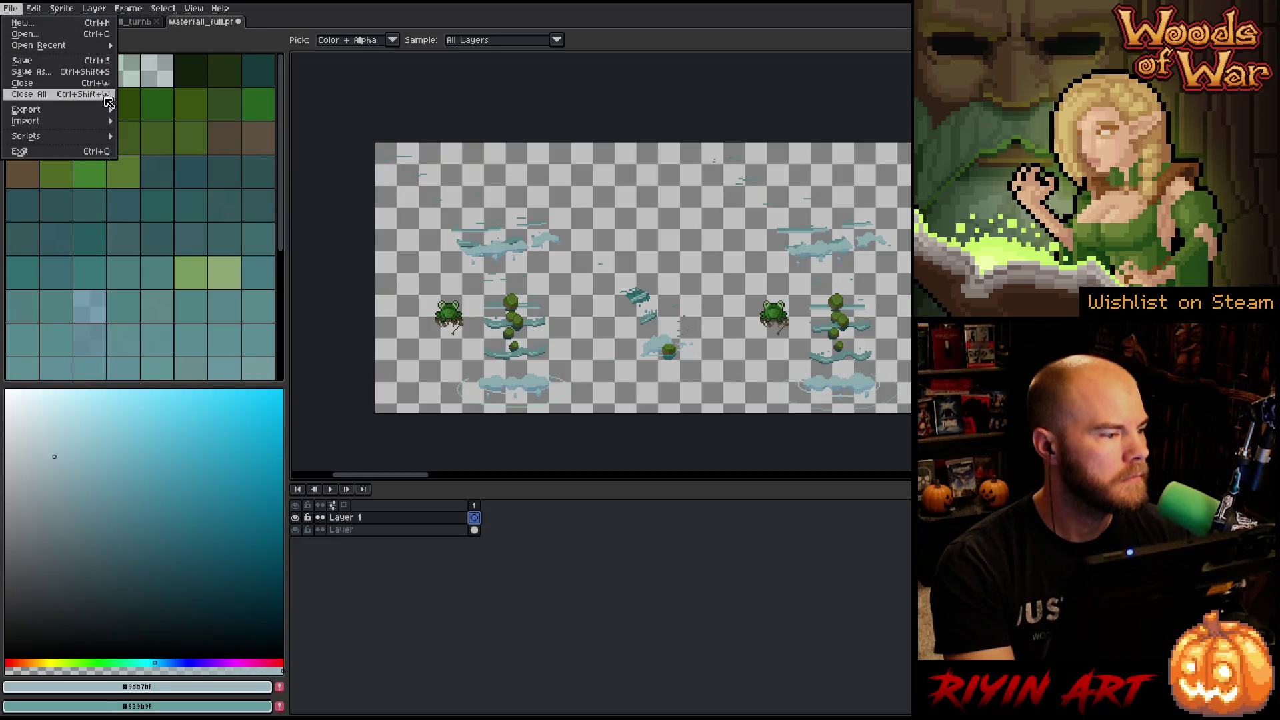
mouse_move(94, 110)
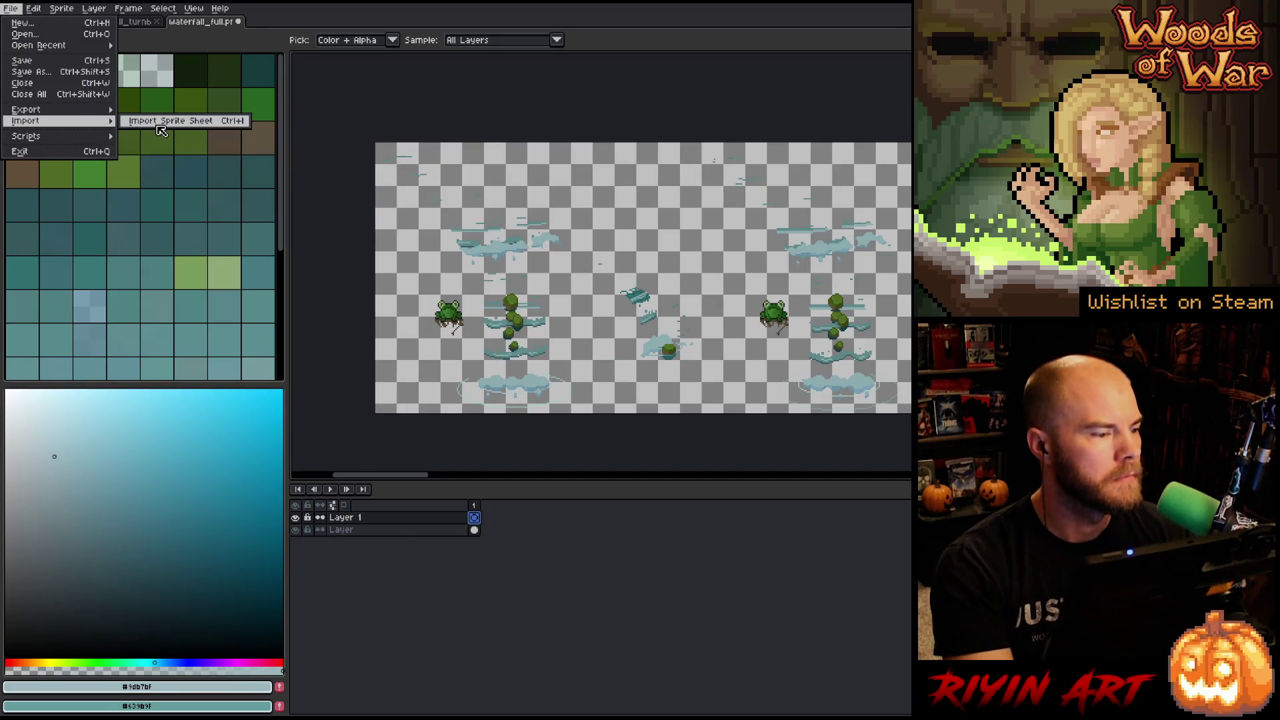
left_click(157, 121)
double_click(697, 197)
type("239")
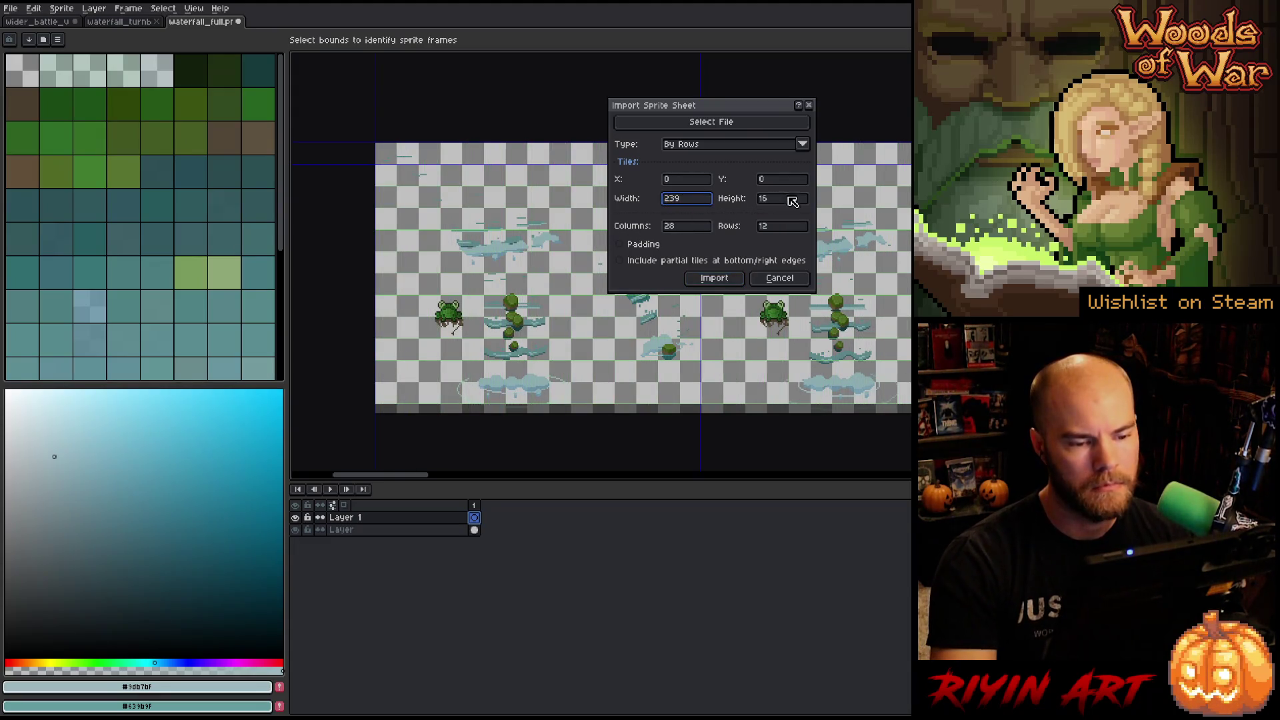
double_click(791, 201)
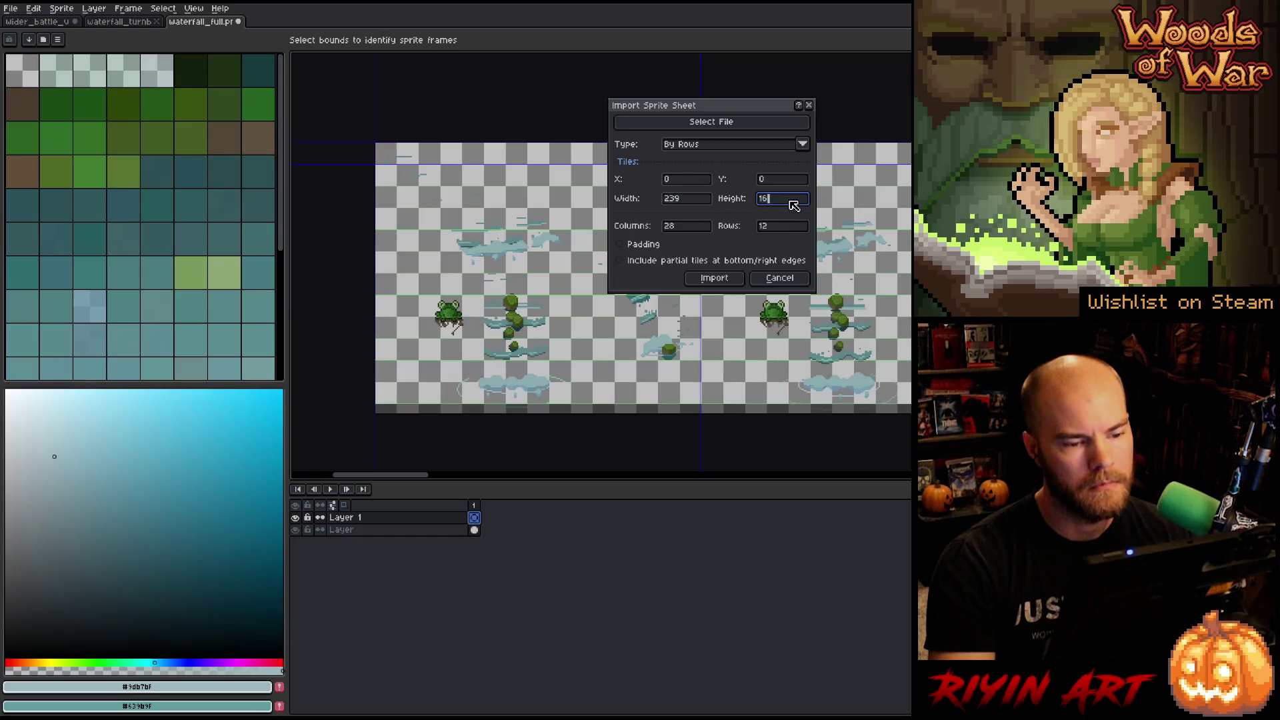
type("199")
left_click(777, 227)
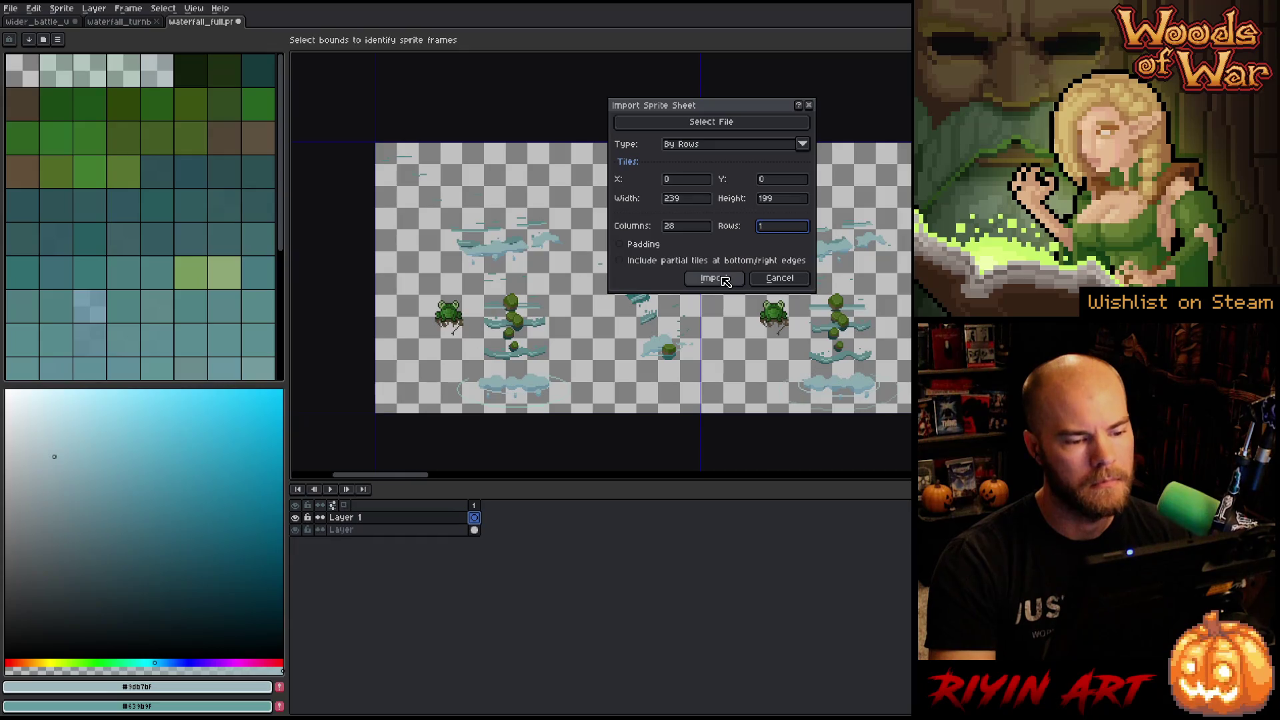
left_click(720, 279)
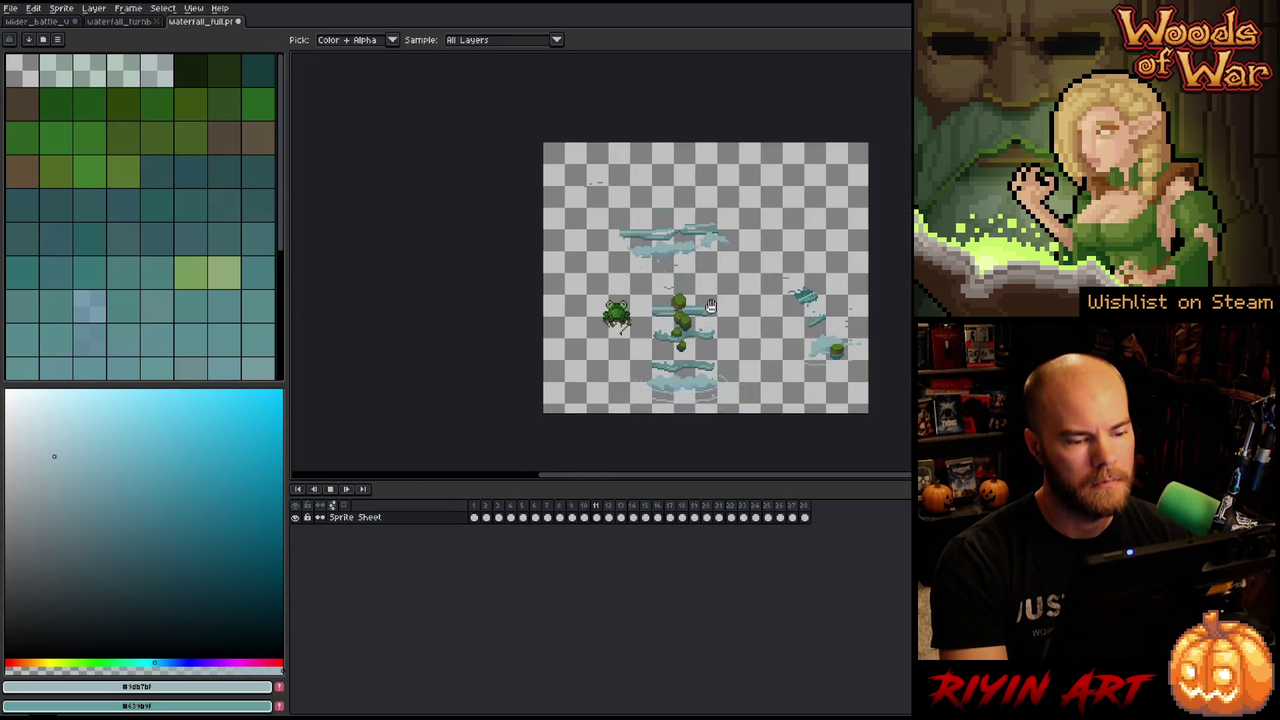
Zoom and pan over the imported frames, then stop playback on frame 28 of the Sprite Sheet layer.
scroll(786, 372, "up", 1)
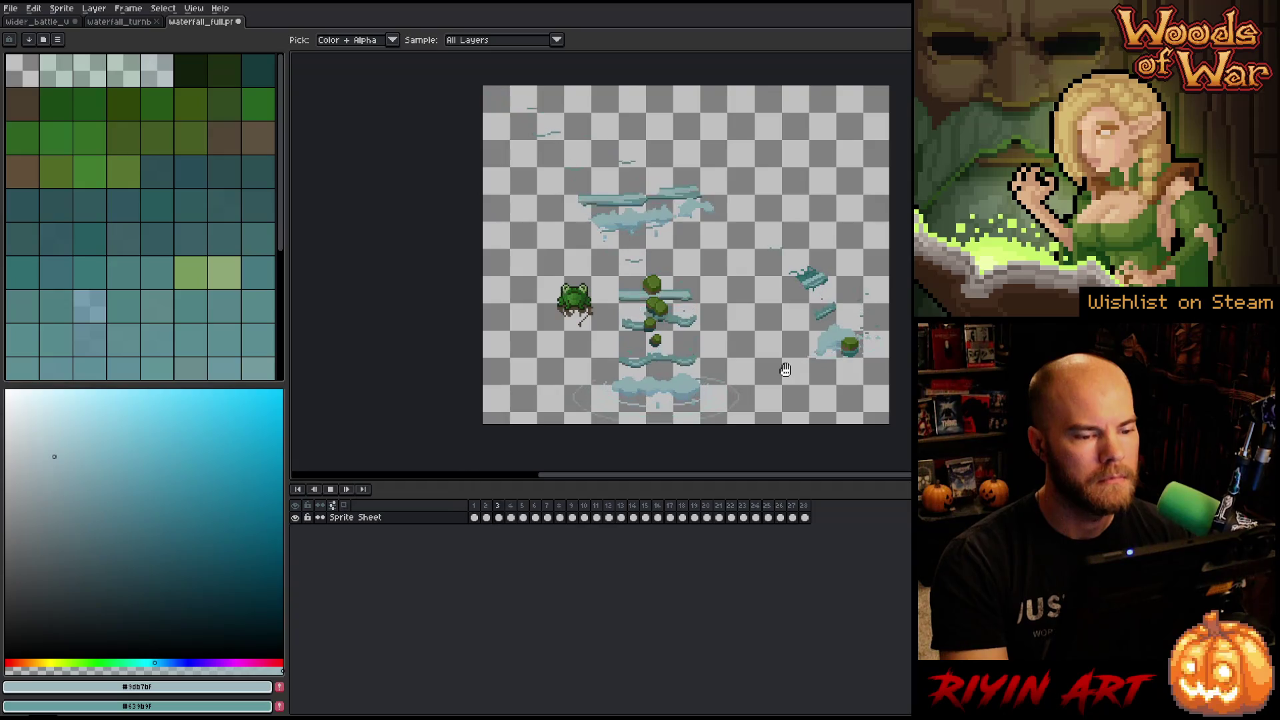
left_click_drag(786, 371, 695, 365)
scroll(636, 333, "up", 2)
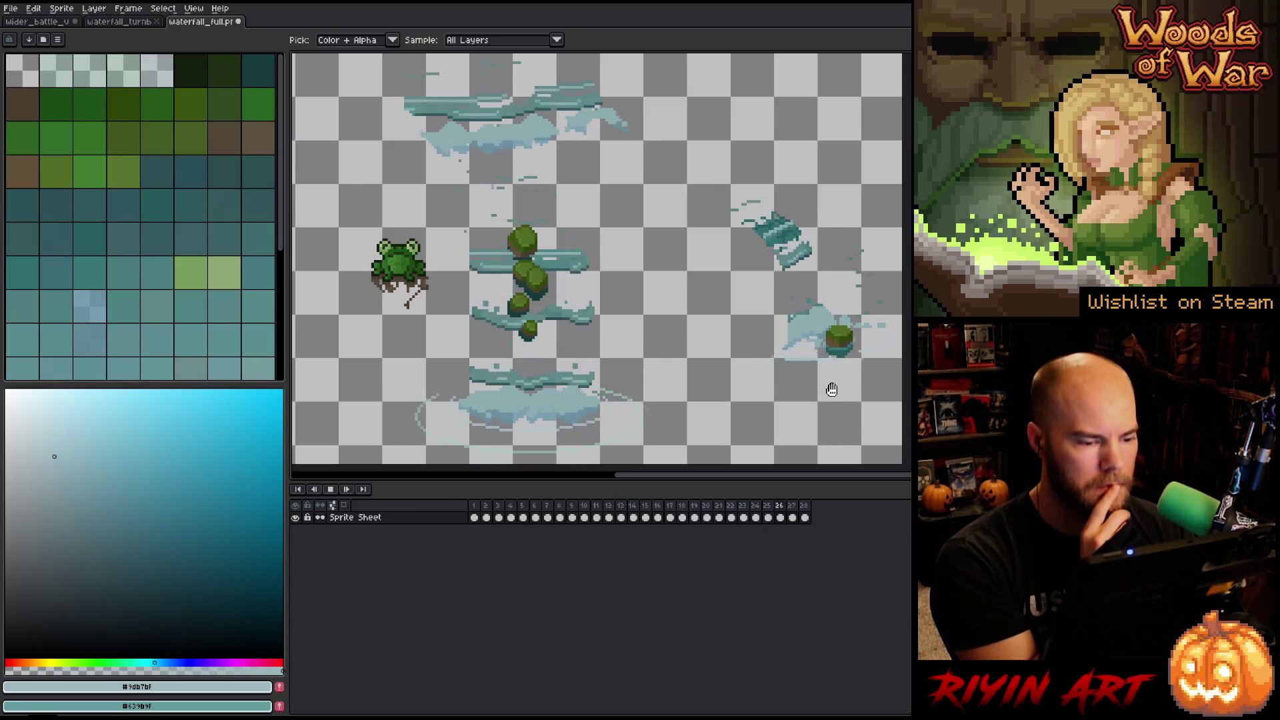
scroll(832, 400, "down", 1)
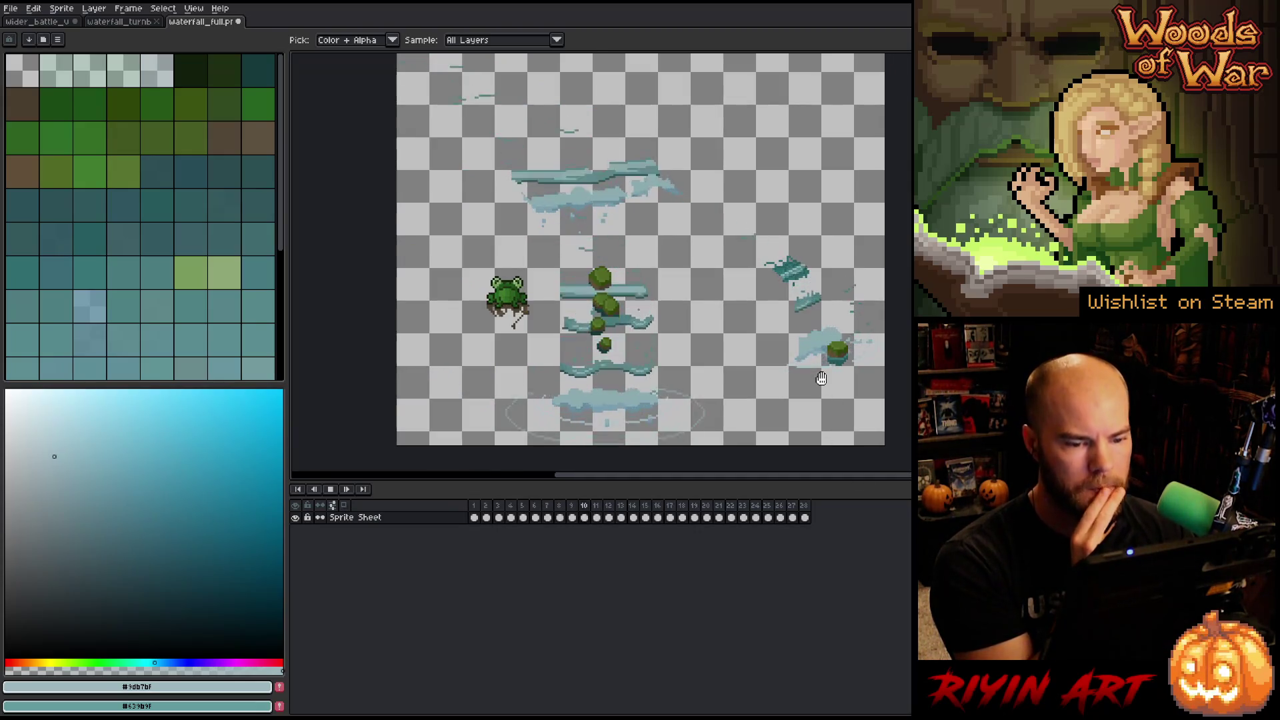
scroll(706, 260, "down", 1)
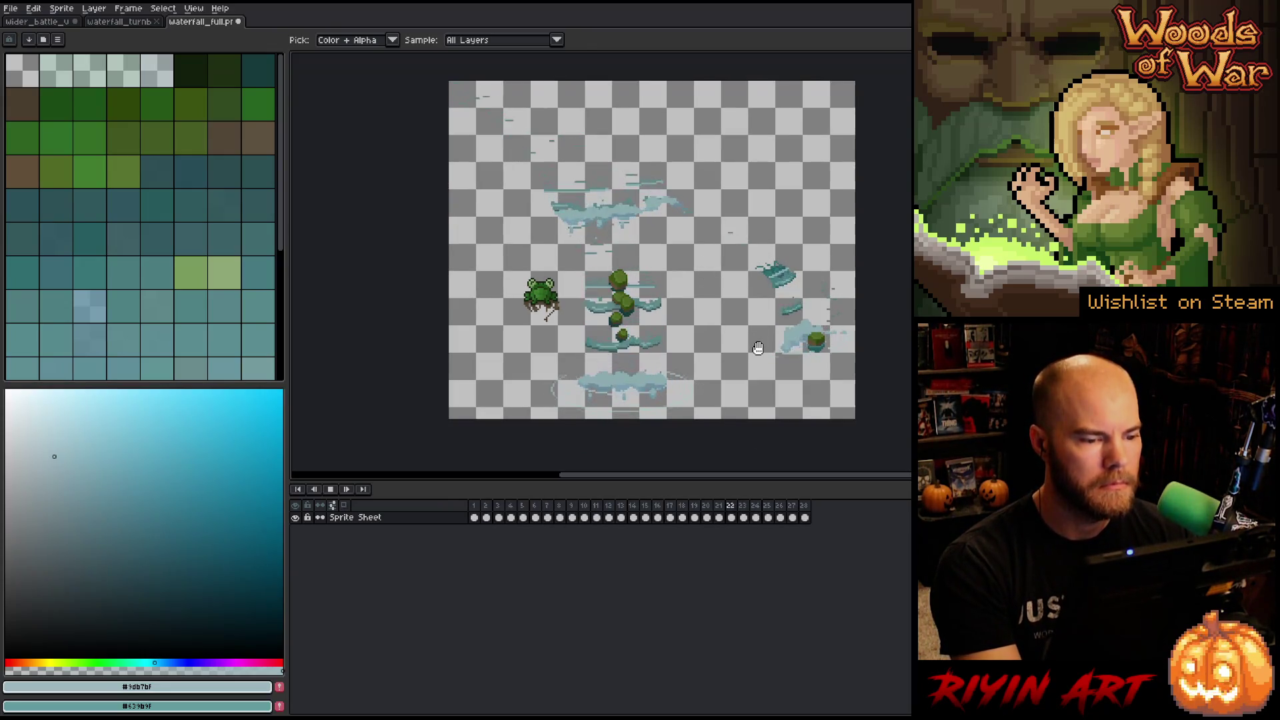
scroll(759, 348, "up", 1)
scroll(757, 345, "up", 1)
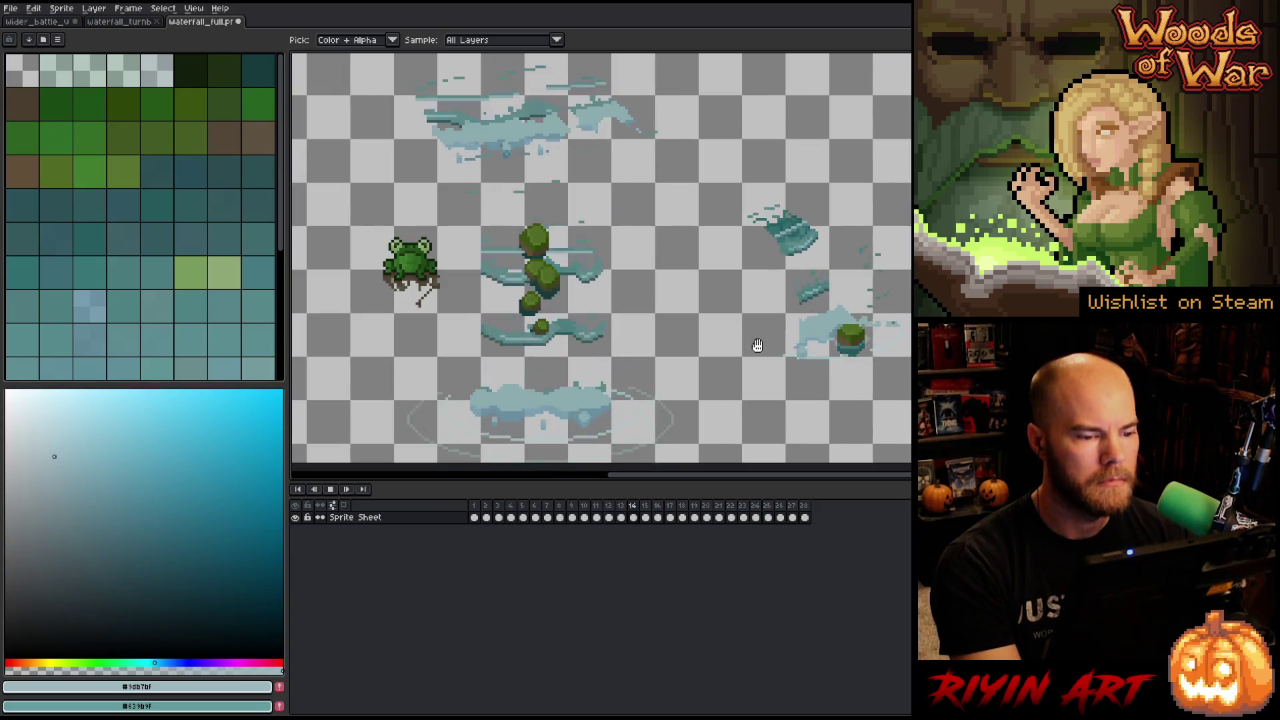
left_click_drag(689, 297, 660, 280)
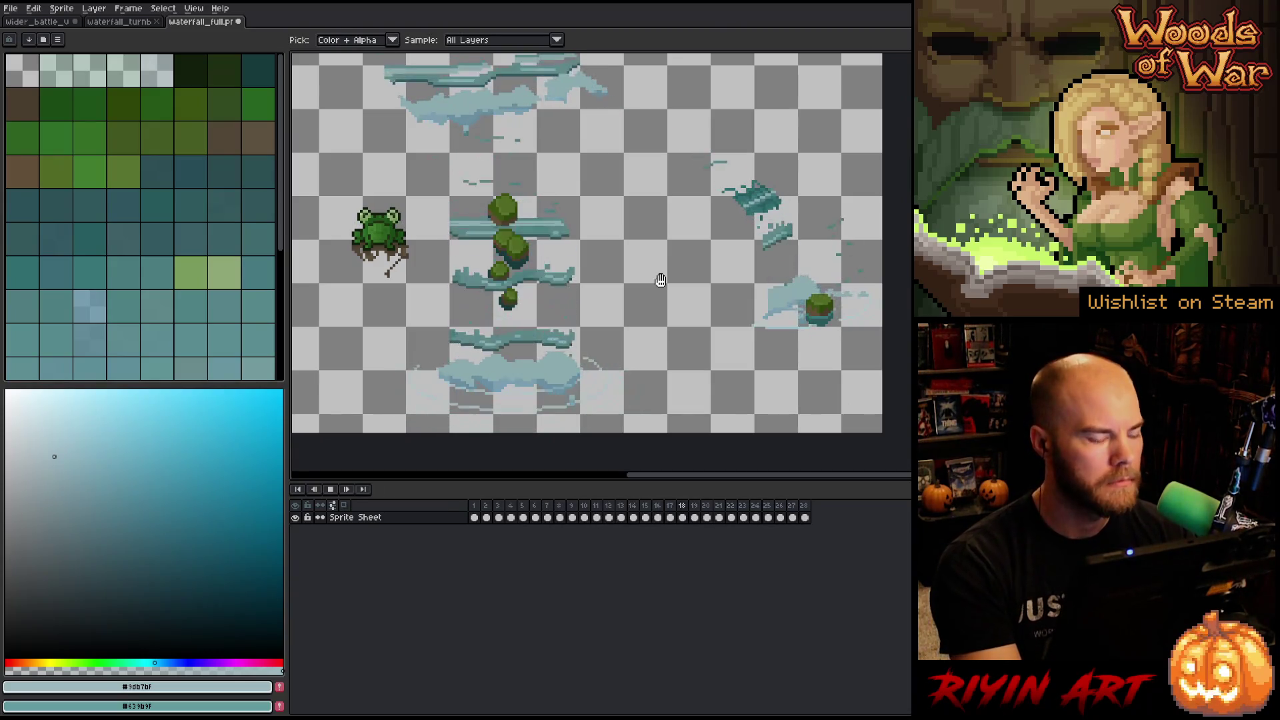
left_click(333, 519)
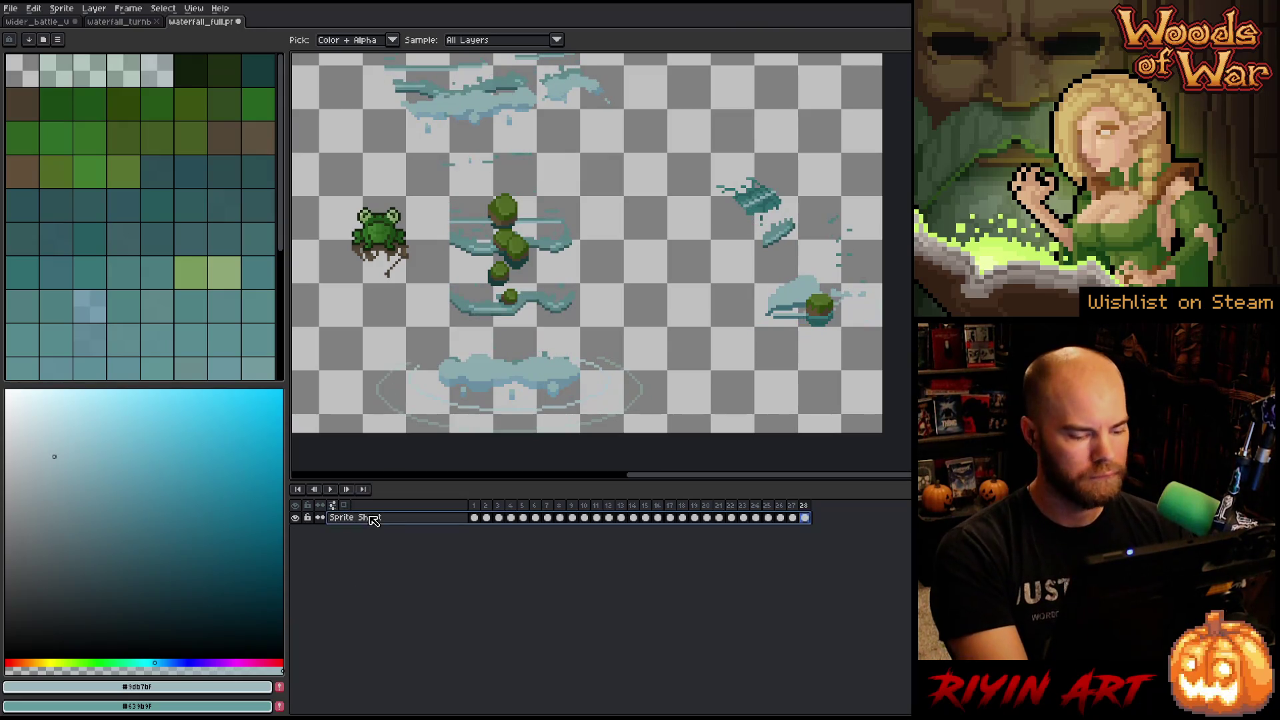
Add Layer 1 and move its frame 1 content over the waterfall beside the right-hand stump.
key("shift+b")
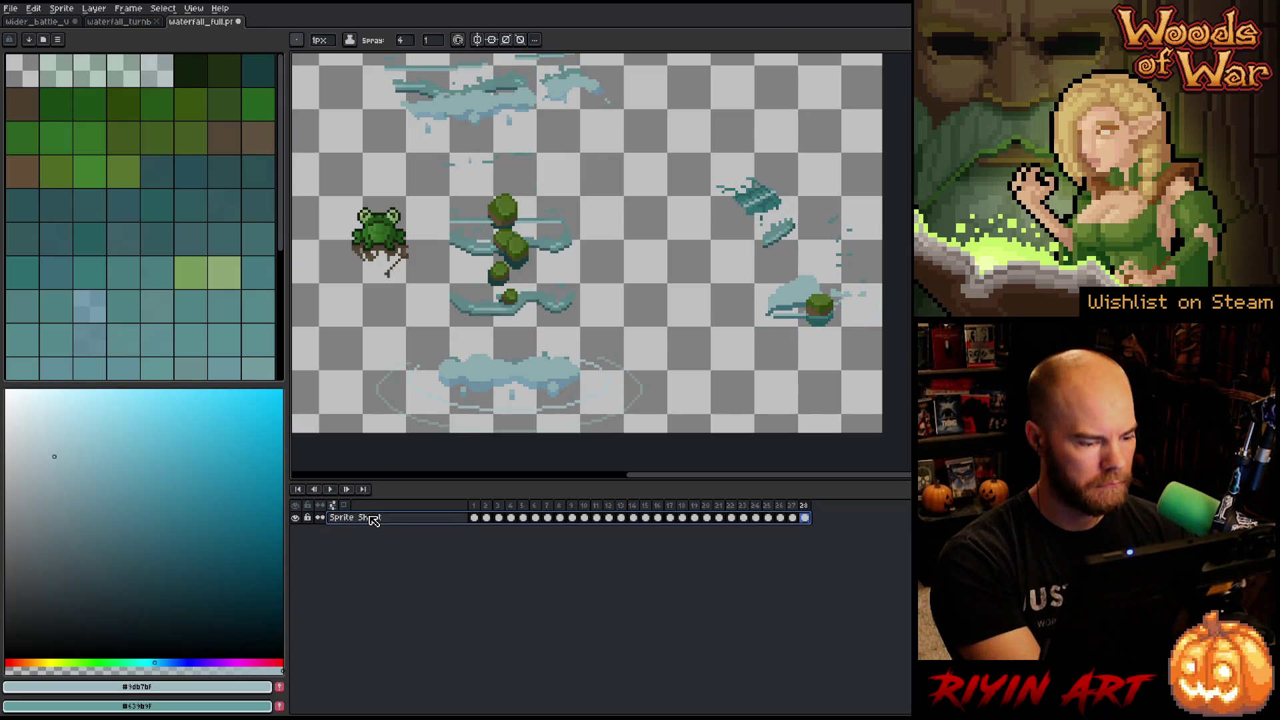
key("shift+n")
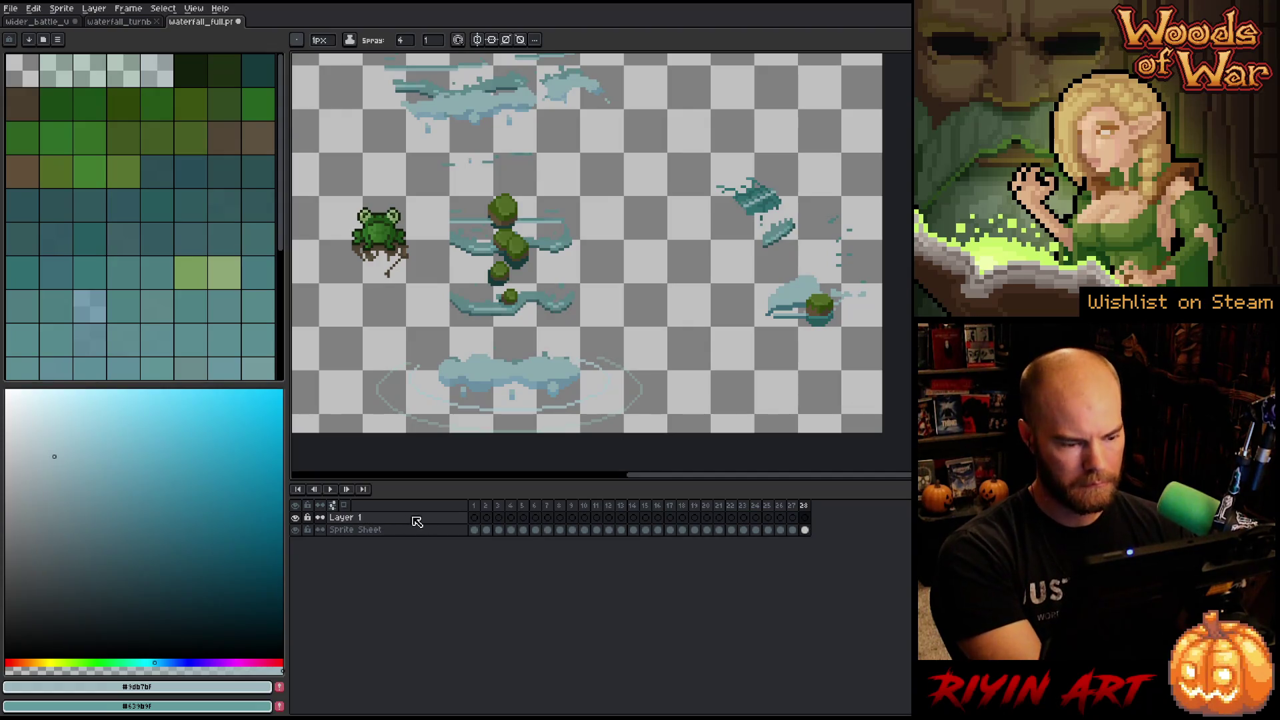
left_click(476, 519)
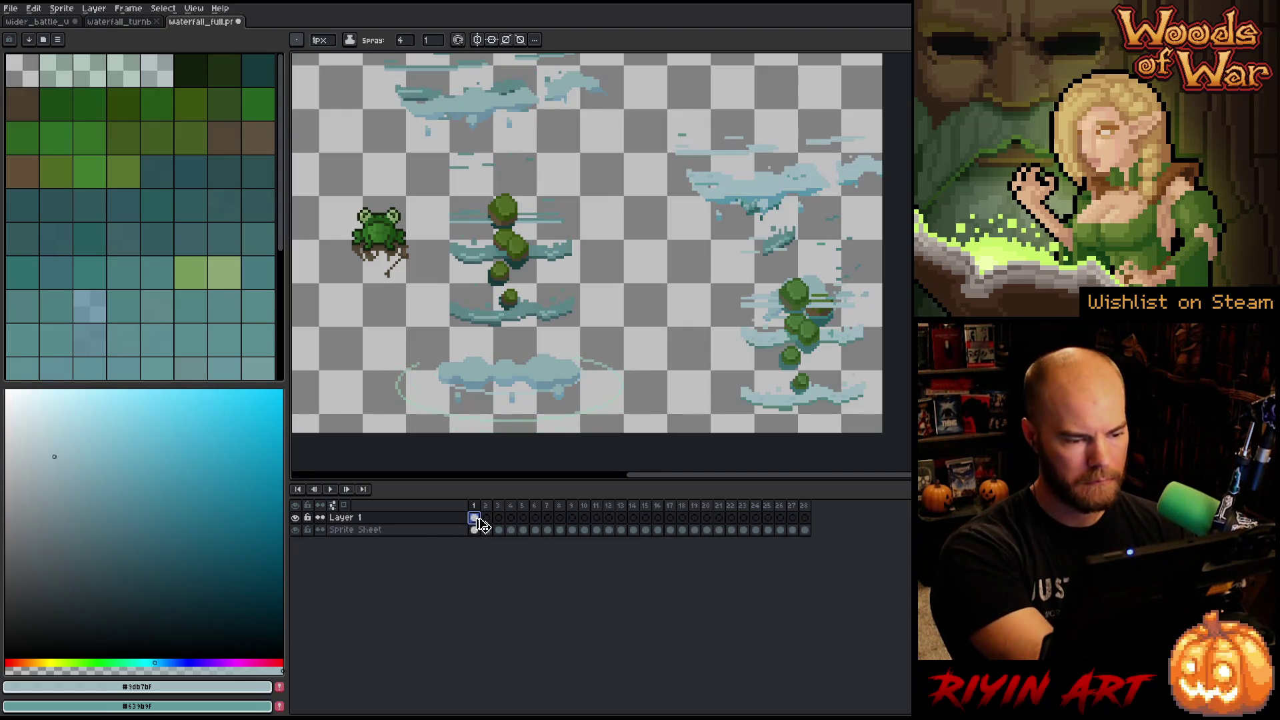
key("v")
mouse_move(796, 308)
left_mouse_down()
mouse_move(654, 284)
mouse_move(509, 222)
left_mouse_up()
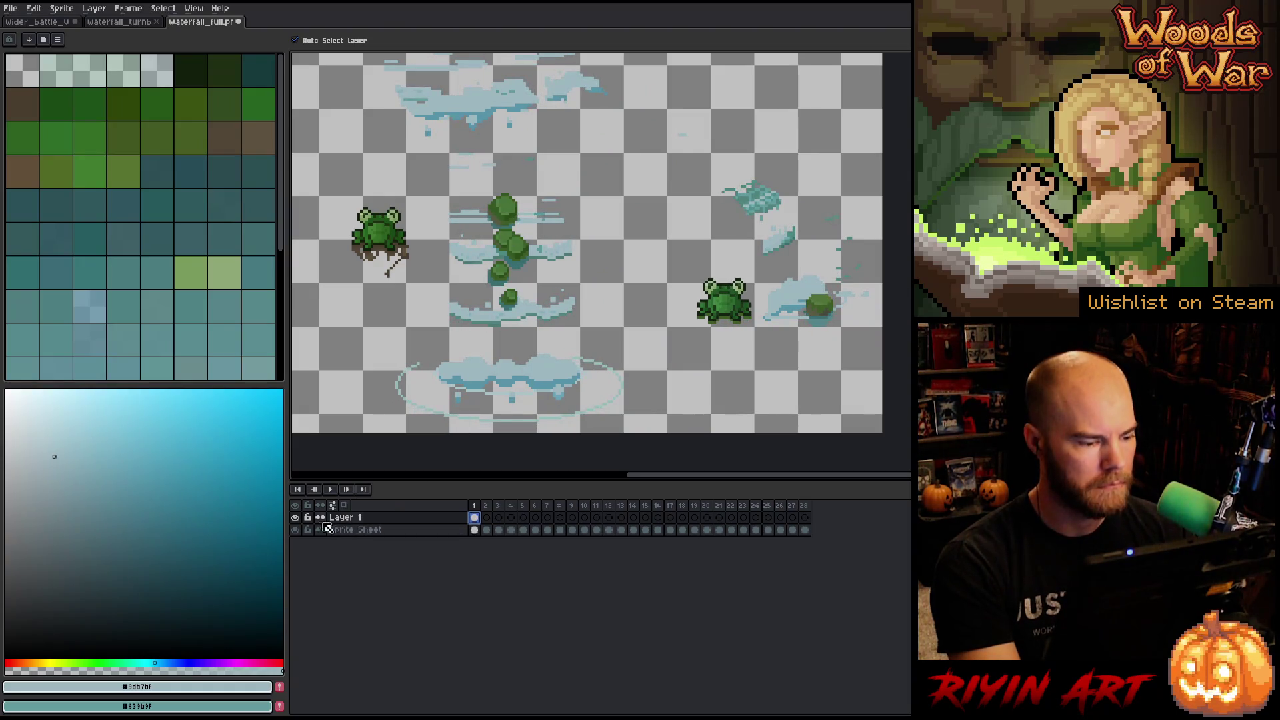
Toggle Layer 1's visibility repeatedly to compare the frog copy, leave it hidden, and play the animation.
left_click(296, 519)
left_click(295, 518)
left_click(296, 518)
left_click(296, 518)
left_click(296, 518)
left_click(296, 518)
left_click(296, 519)
left_click(295, 518)
left_click(296, 518)
left_click(296, 519)
left_click(295, 518)
left_click(295, 518)
left_click(296, 518)
left_click(295, 518)
left_click(295, 518)
left_click(296, 518)
left_click(296, 518)
left_click(296, 518)
left_click(296, 518)
left_click(295, 518)
left_click(295, 518)
left_click(296, 518)
left_click(330, 489)
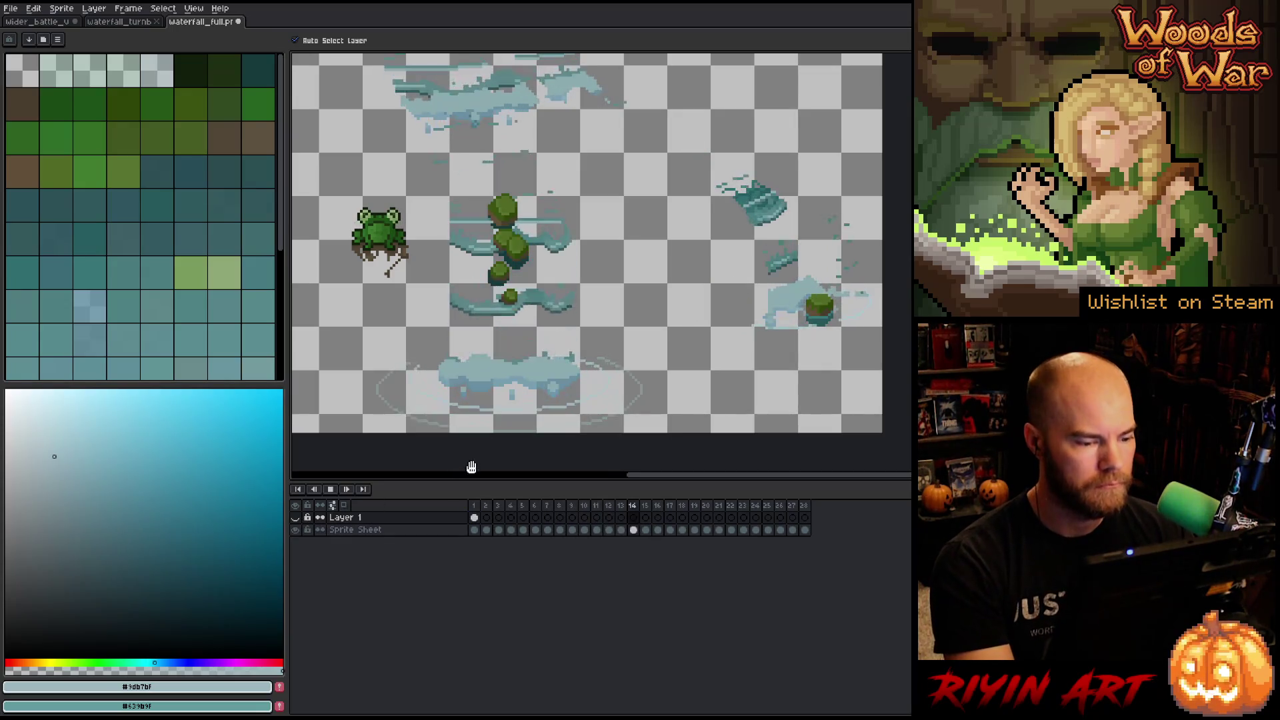
Lower the timeline to enlarge the canvas, reposition the view during playback, then stop it.
left_click_drag(472, 480, 467, 613)
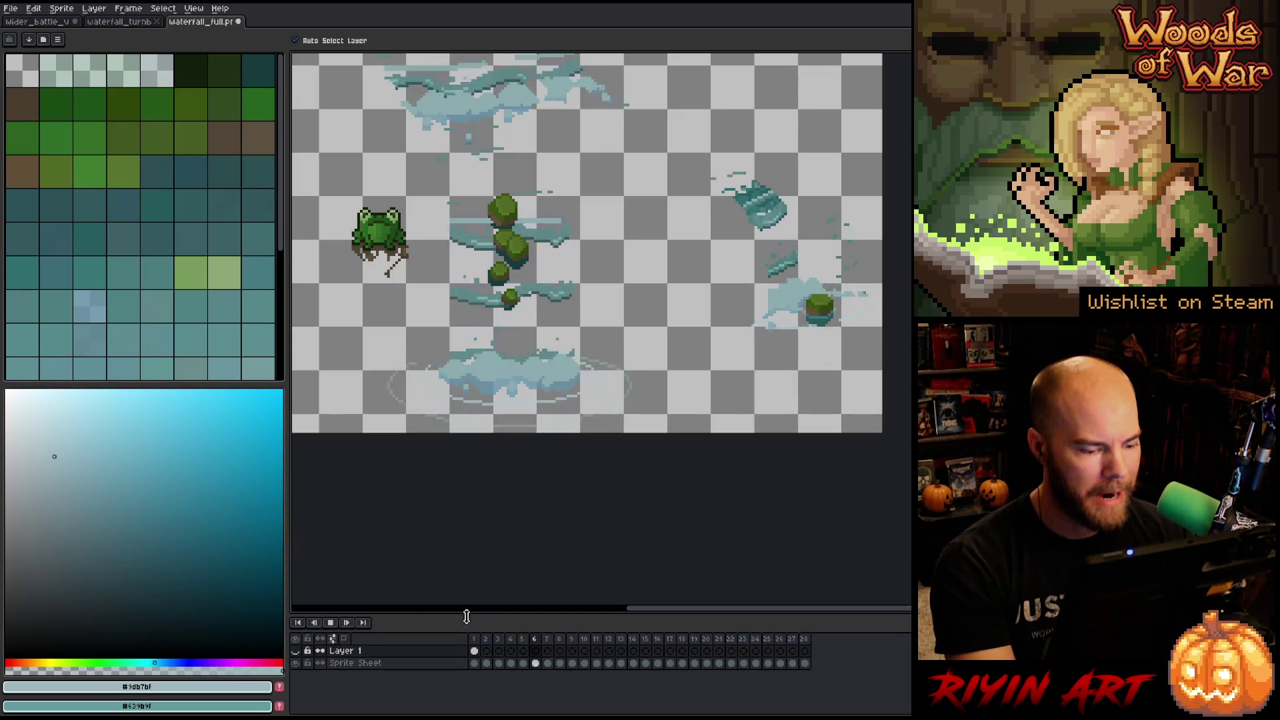
scroll(479, 296, "down", 1)
scroll(497, 100, "up", 2)
scroll(496, 178, "down", 1)
mouse_move(497, 178)
left_mouse_down()
mouse_move(512, 239)
mouse_move(524, 244)
left_mouse_up()
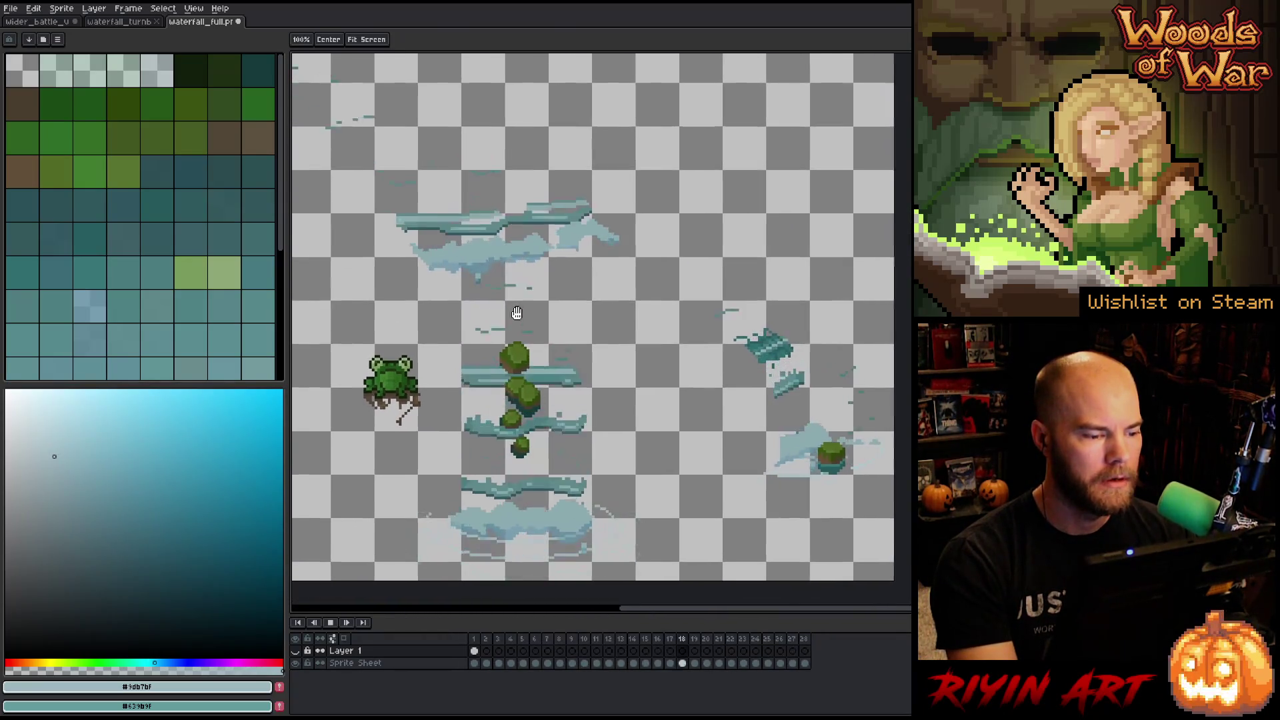
key("space")
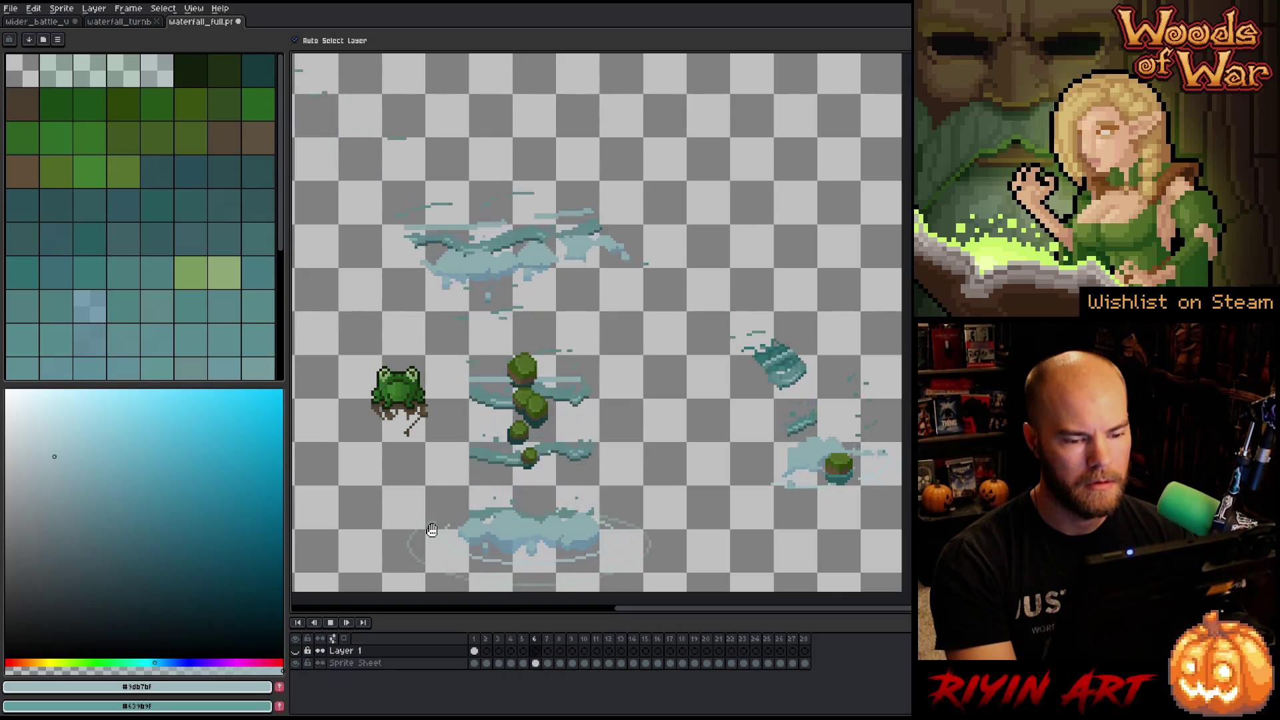
mouse_move(791, 471)
left_mouse_down()
mouse_move(683, 432)
mouse_move(759, 446)
left_mouse_up()
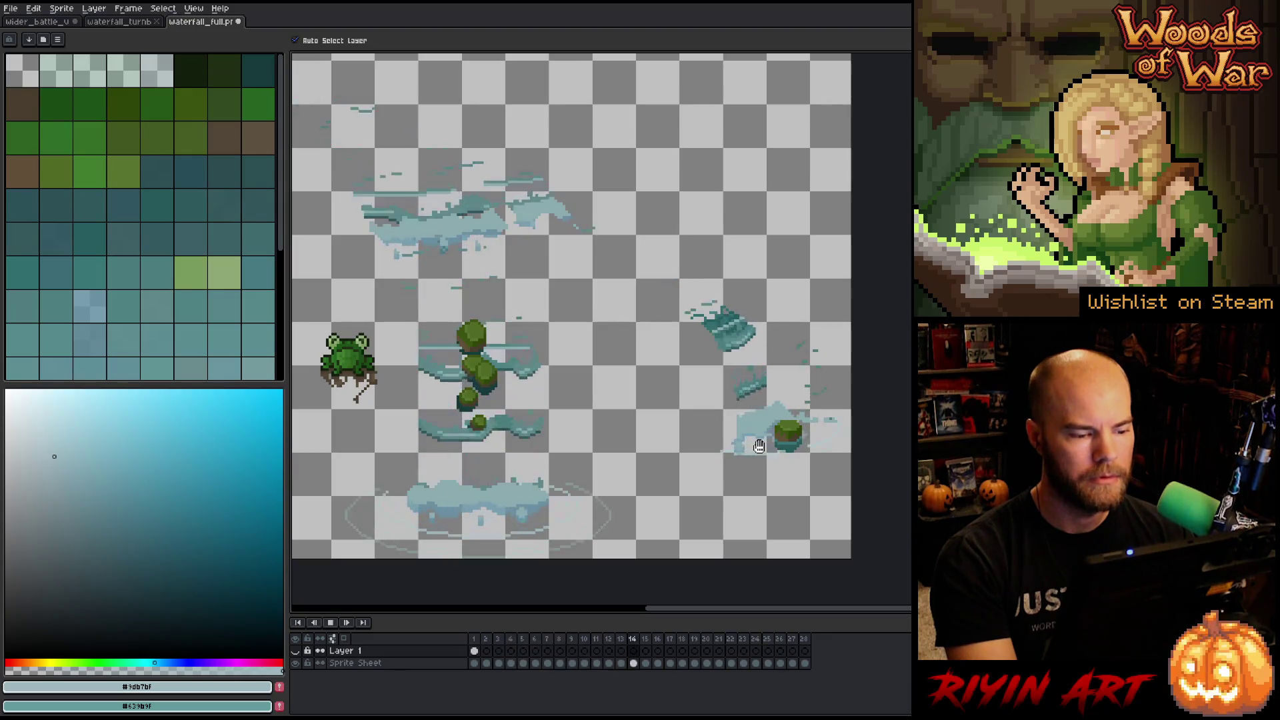
key("Return")
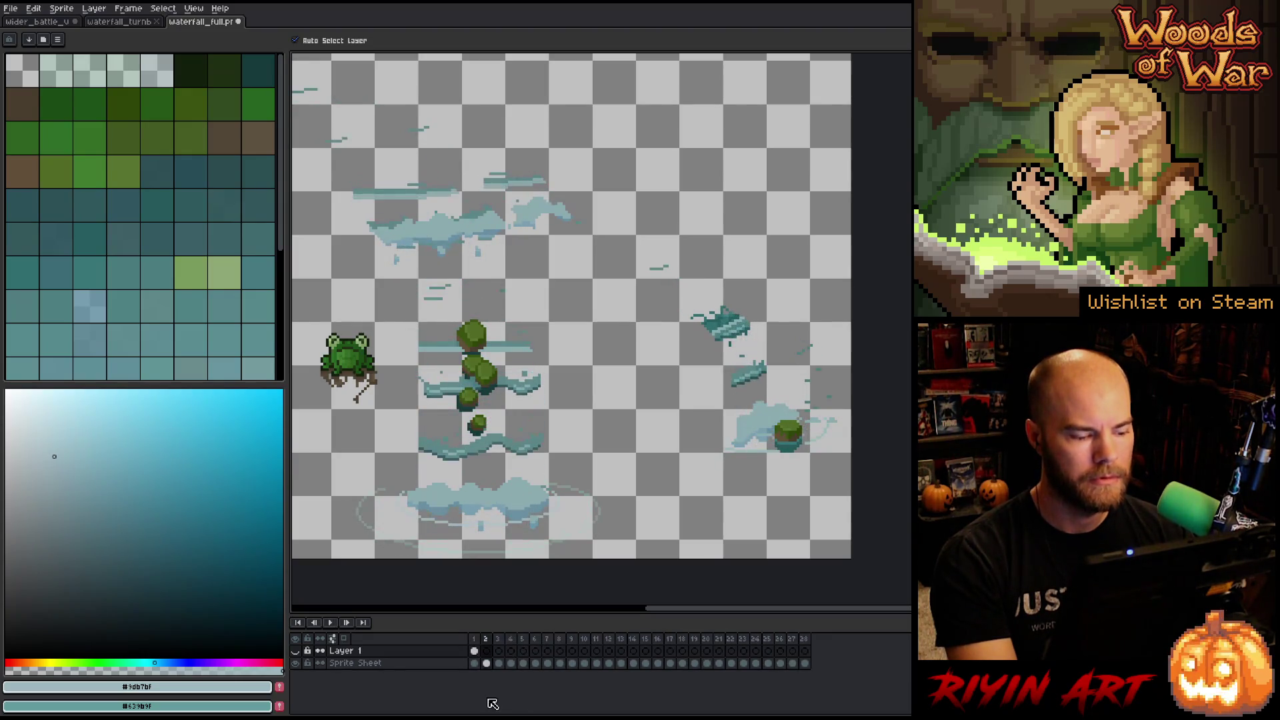
On frame 1, toggle Layer 1 on and off to compare the frog copy.
left_click(476, 649)
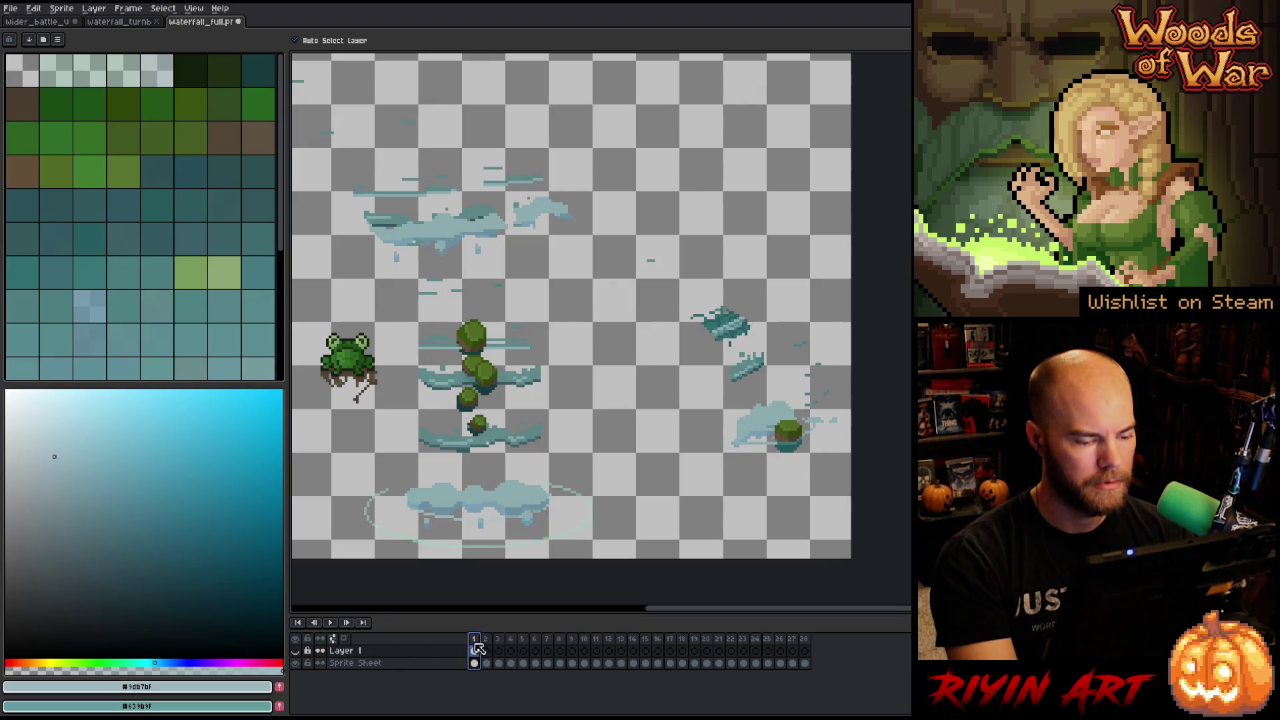
left_click(297, 651)
left_click(298, 651)
left_click(298, 651)
left_click(298, 651)
left_click(298, 651)
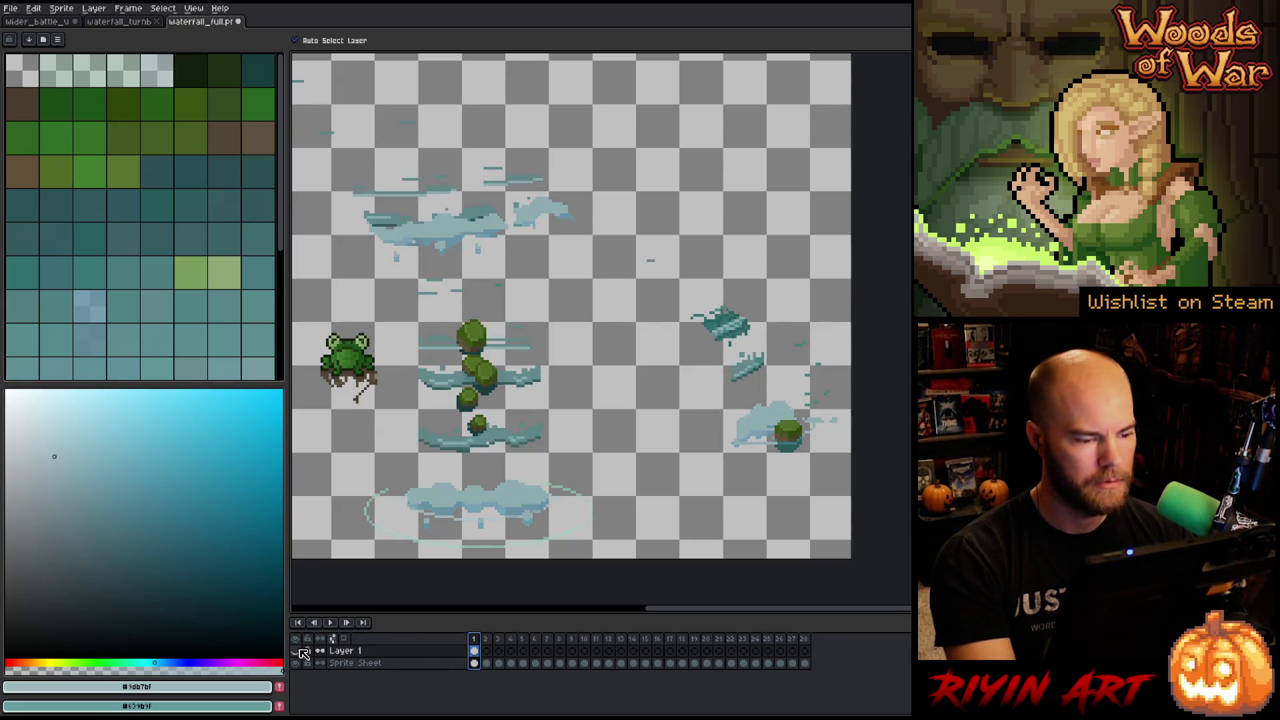
left_click(298, 651)
left_click(298, 651)
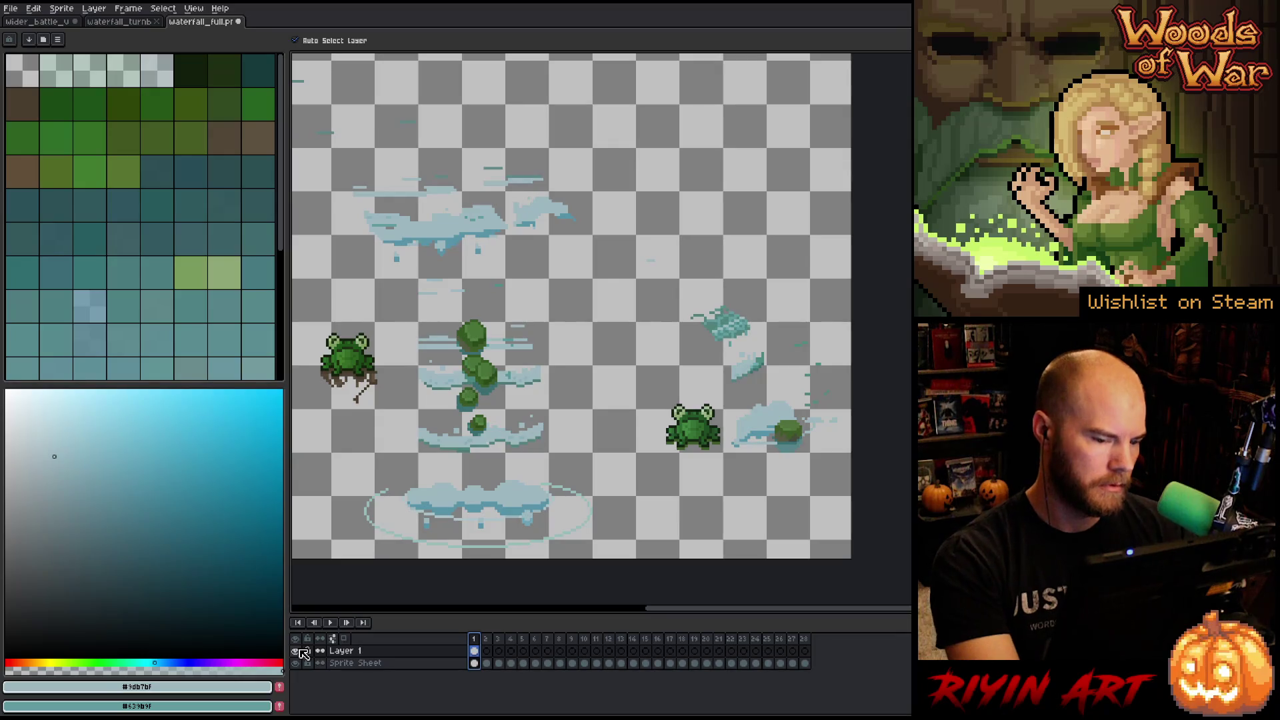
Show Layer 1's frog copy again and select Sprite Sheet frames 1–28.
left_click(298, 651)
left_click(297, 651)
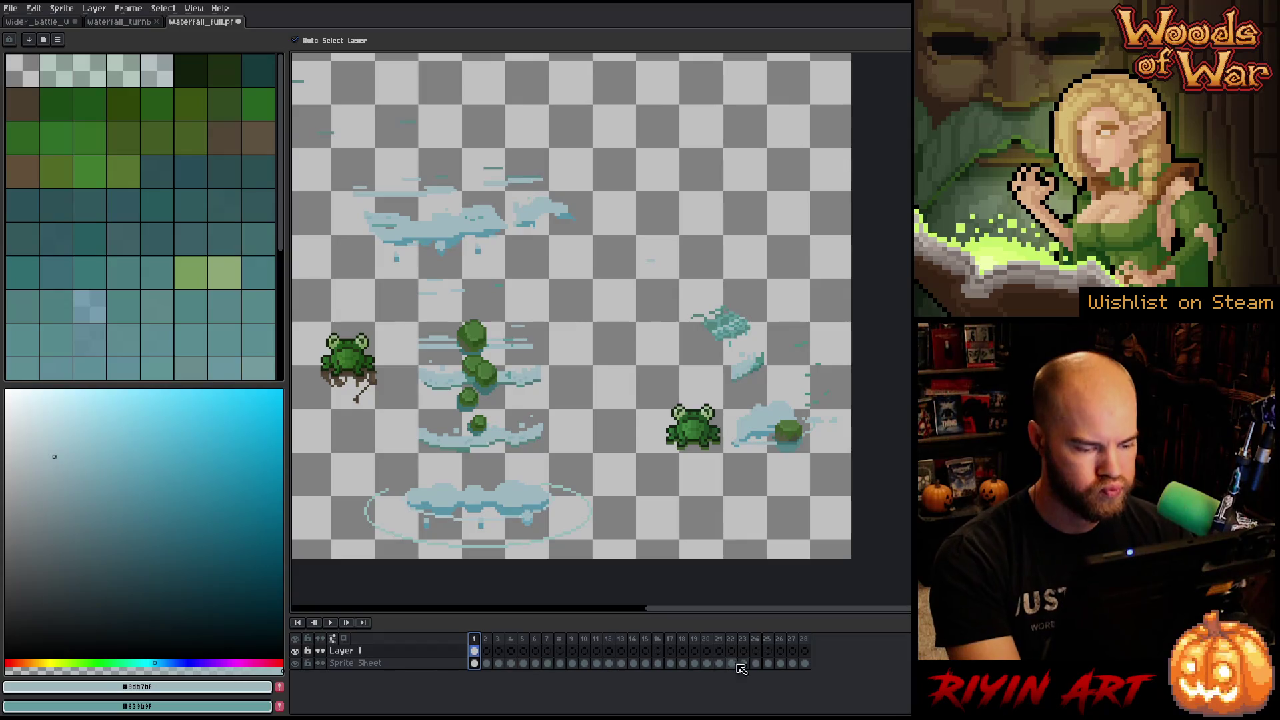
left_click(805, 663)
left_click_drag(812, 670, 467, 669)
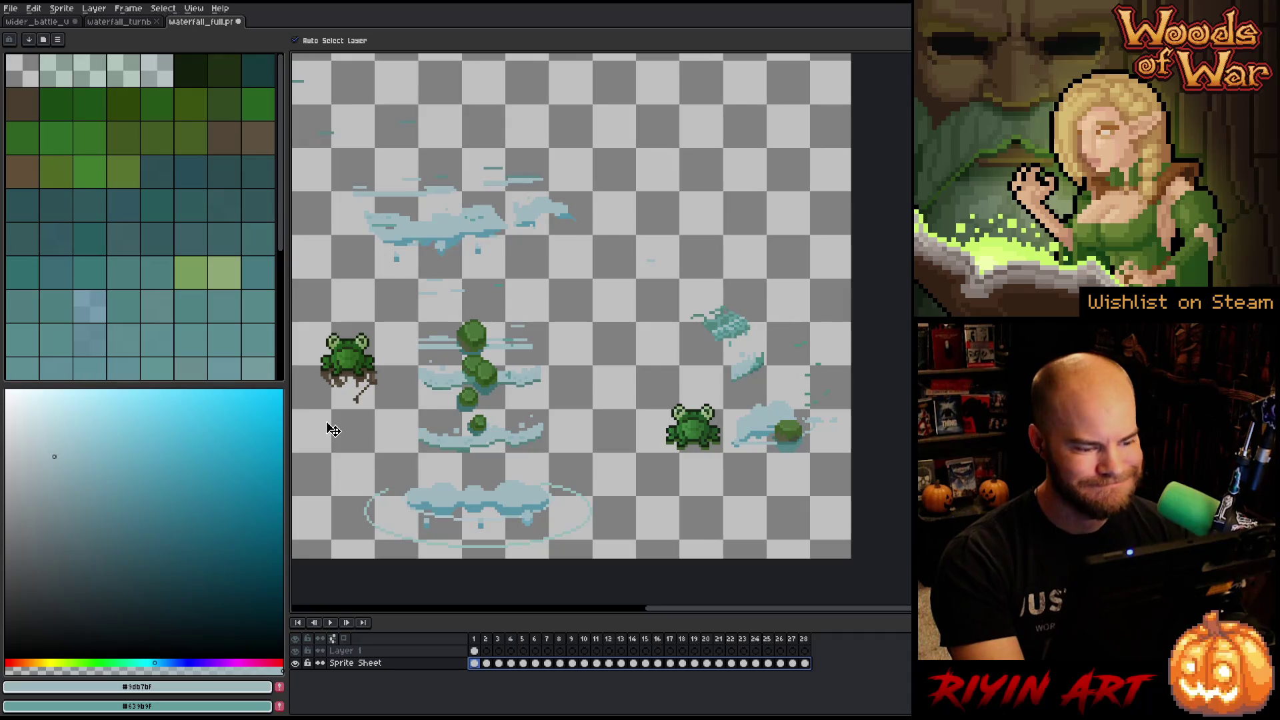
Marquee-select the left frog and move it onto the copy's spot, checking frames 1 and 2.
key("m")
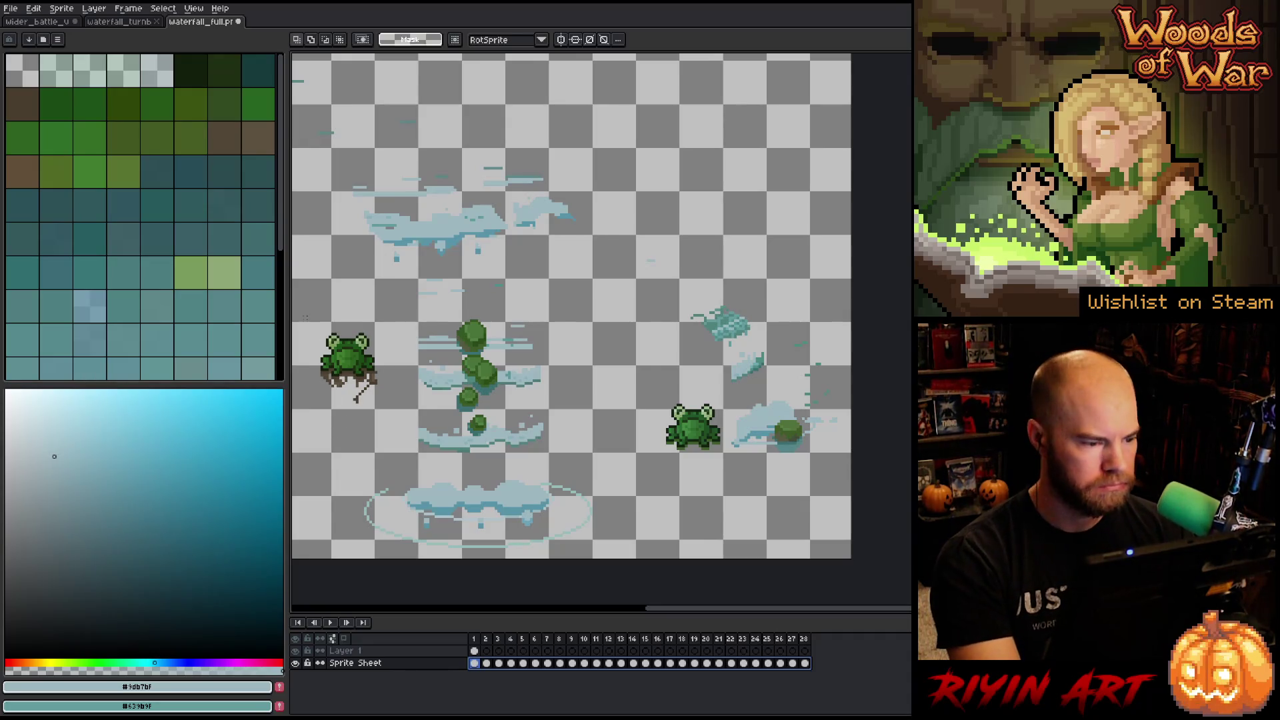
mouse_move(303, 312)
left_mouse_down()
mouse_move(330, 370)
mouse_move(388, 416)
left_mouse_up()
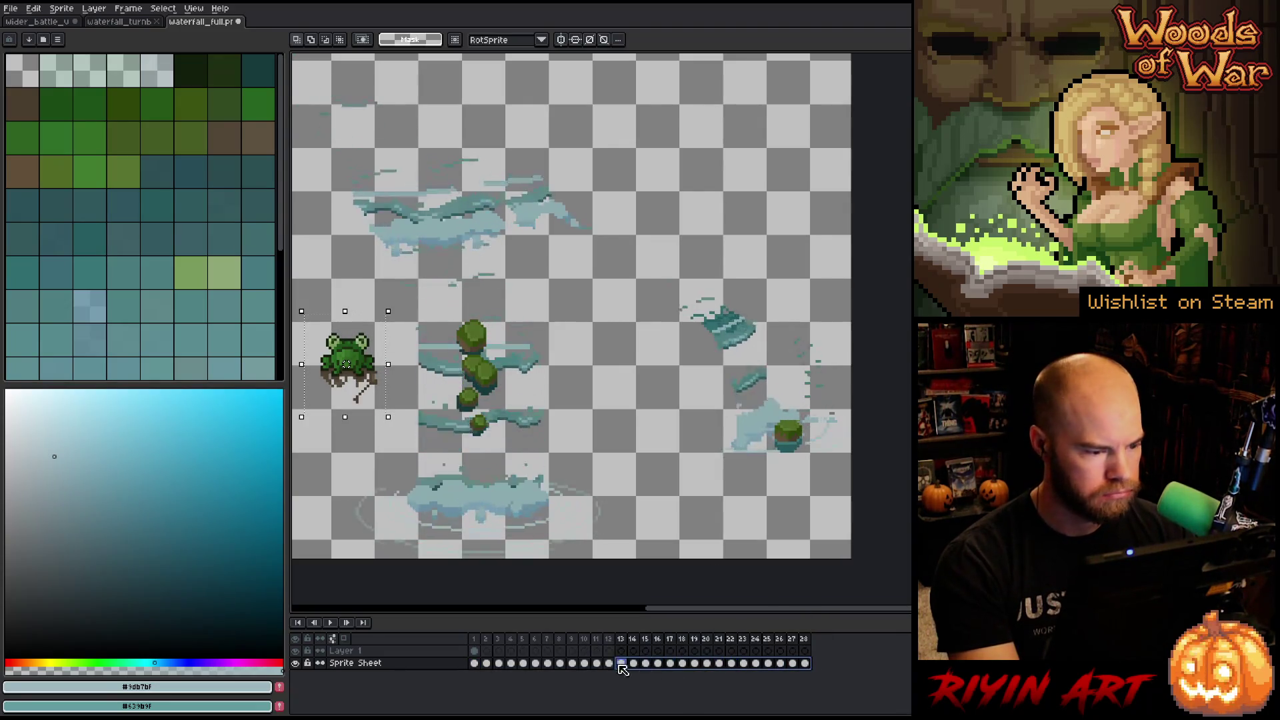
left_click(489, 667)
left_click(478, 670)
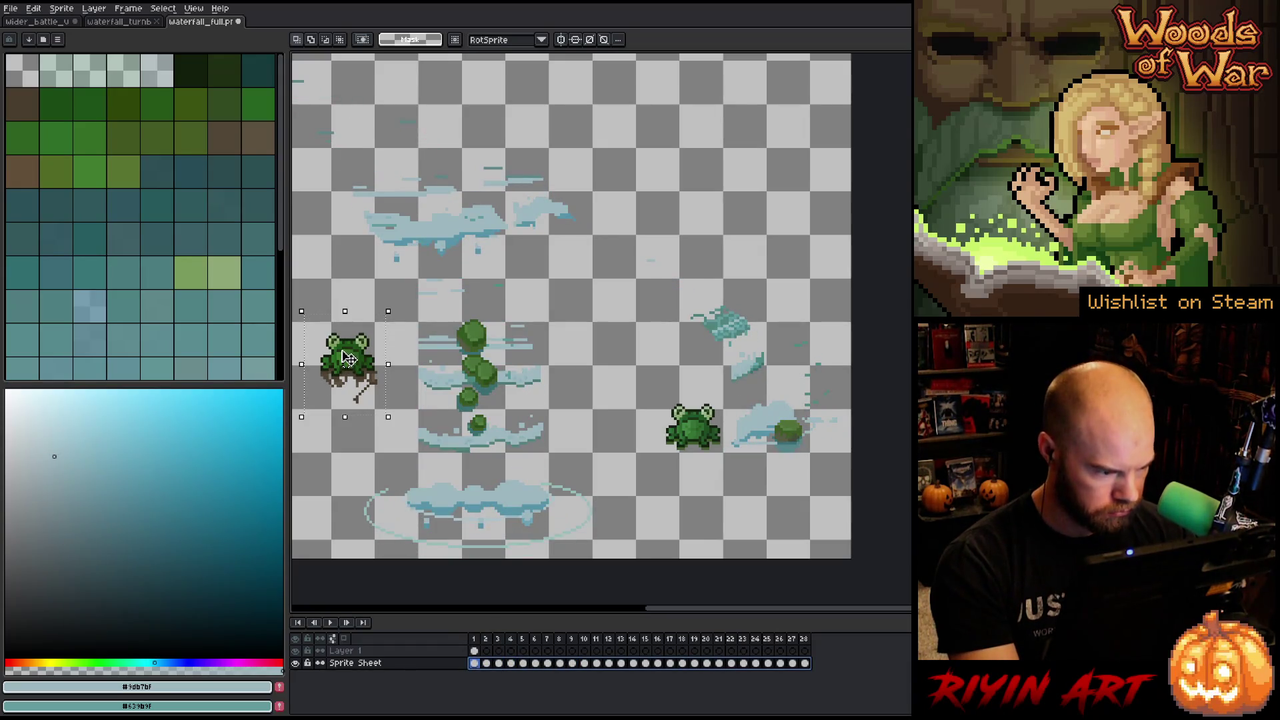
left_click_drag(348, 358, 691, 429)
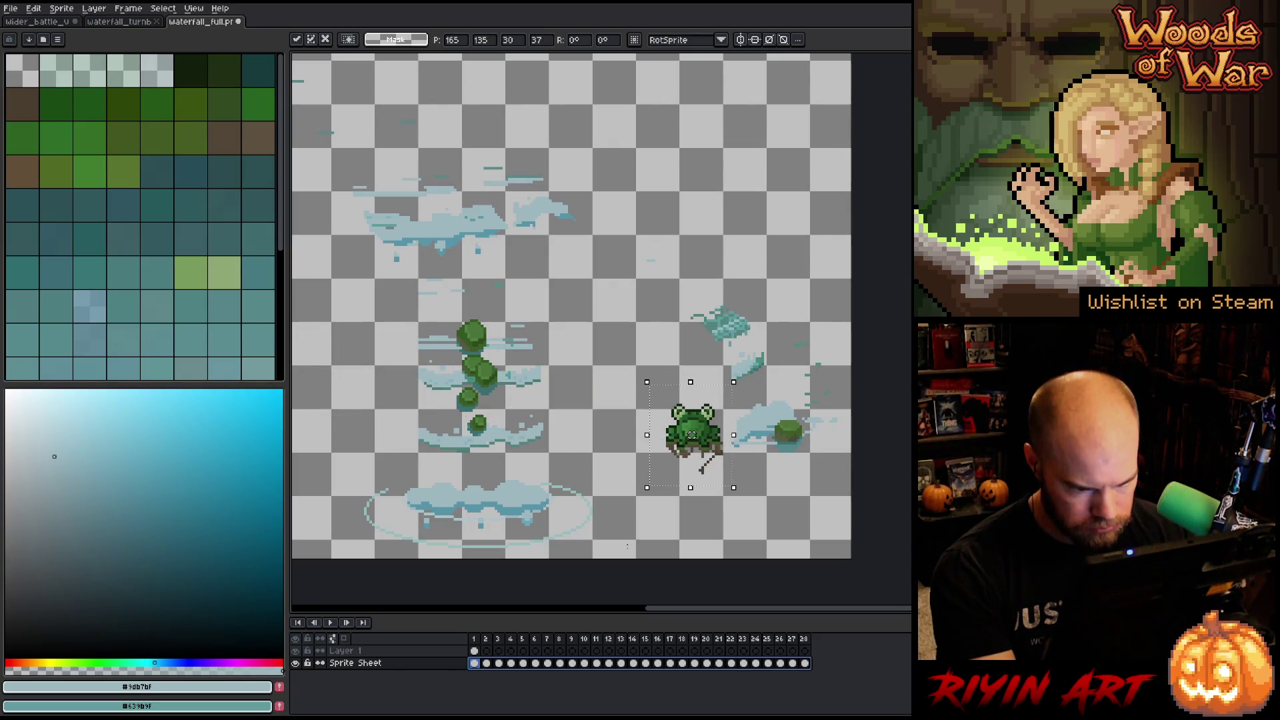
left_click(486, 663)
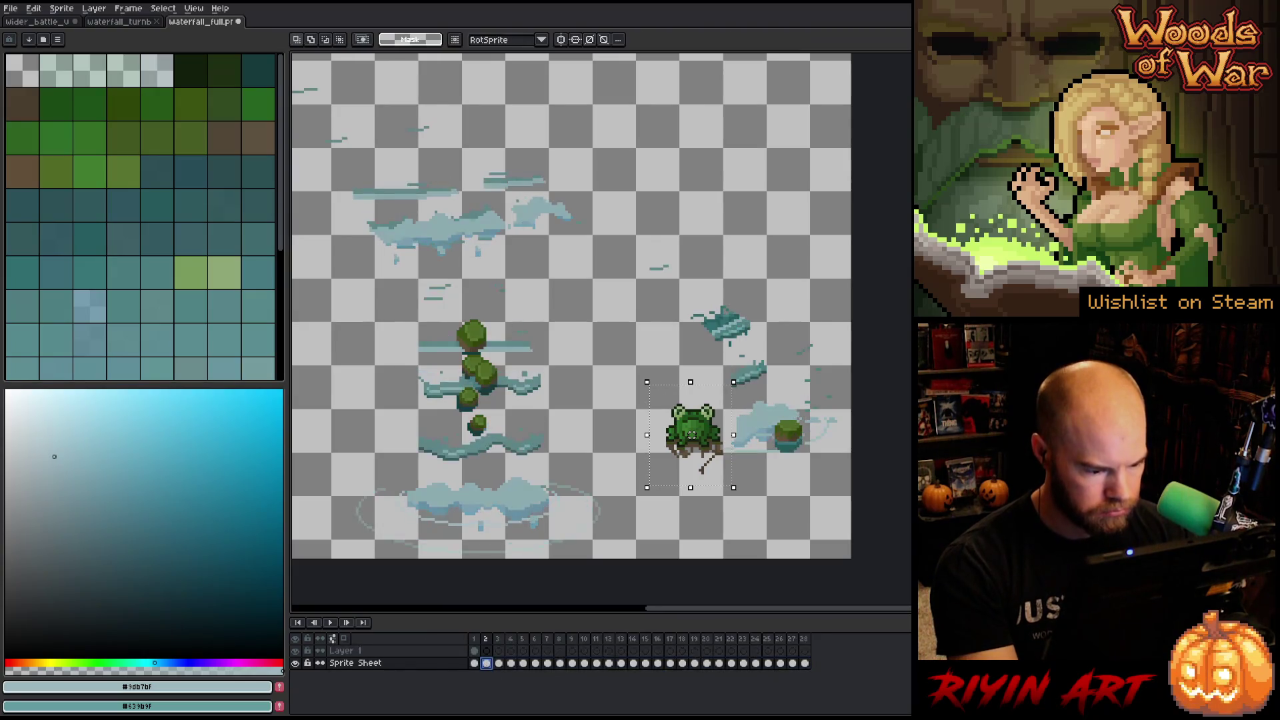
left_click(475, 639)
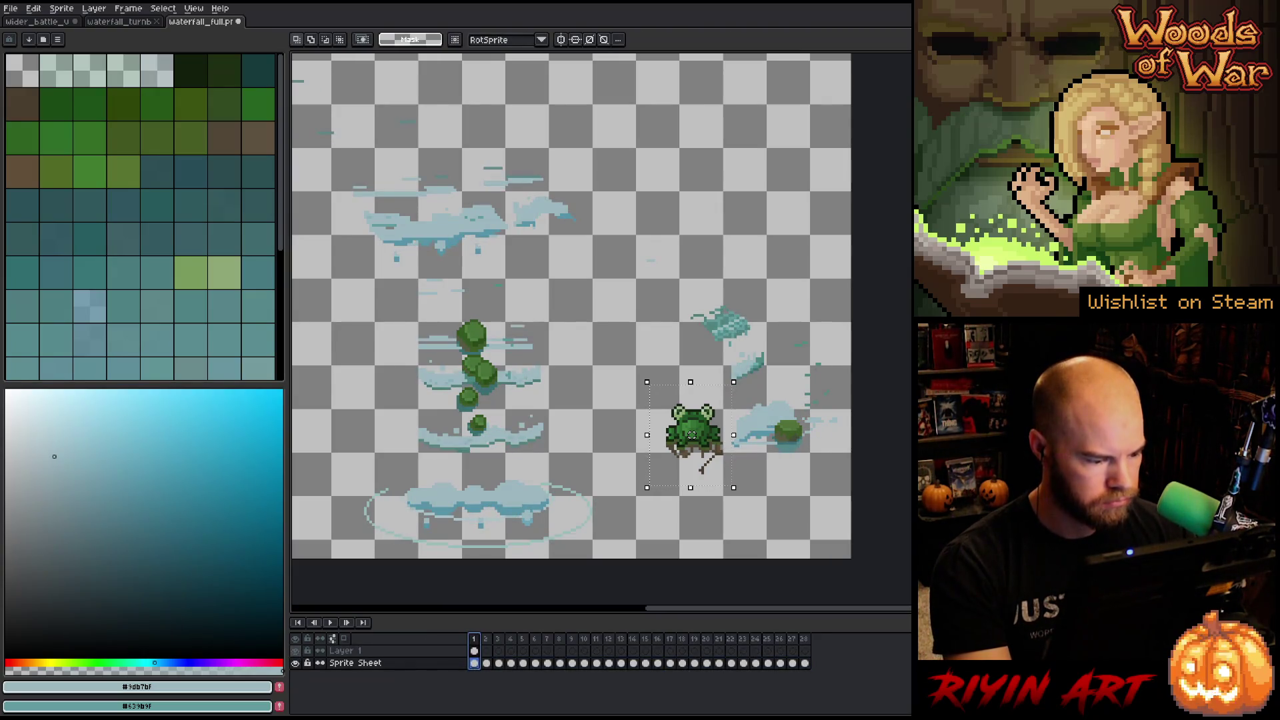
Play and stop the animation to check the move, then select just the frog.
key("Return")
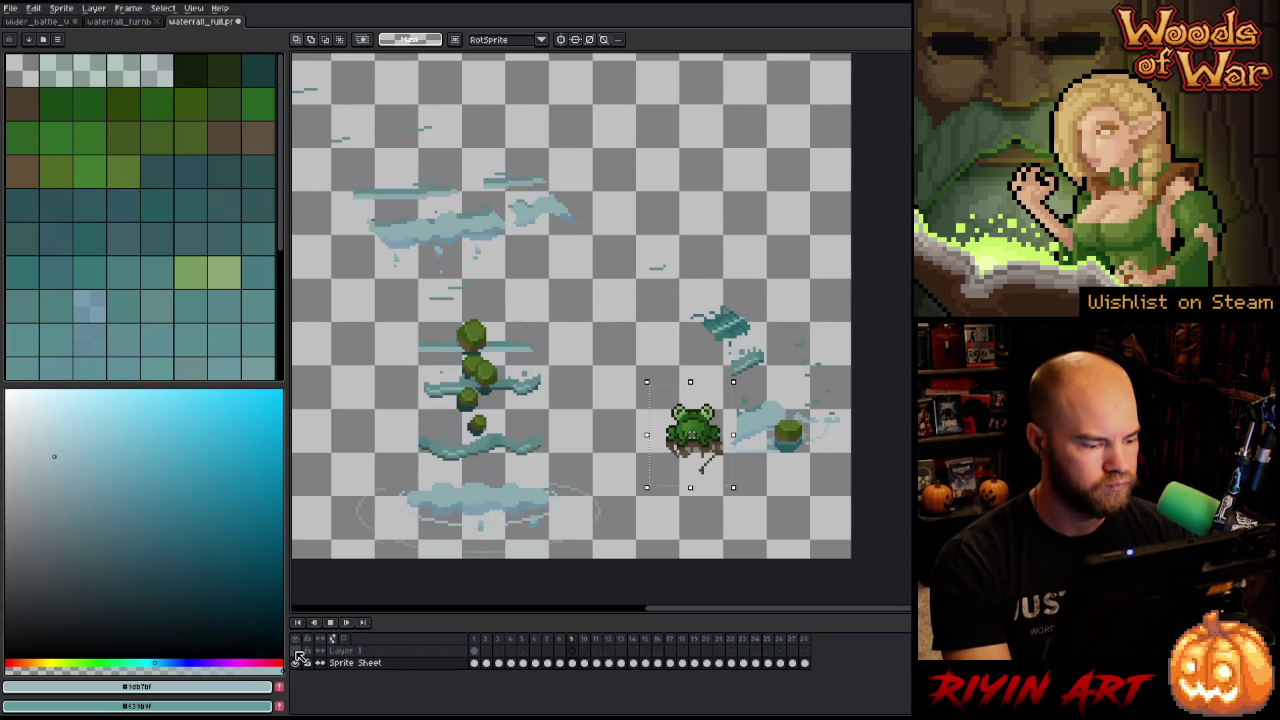
key("Return")
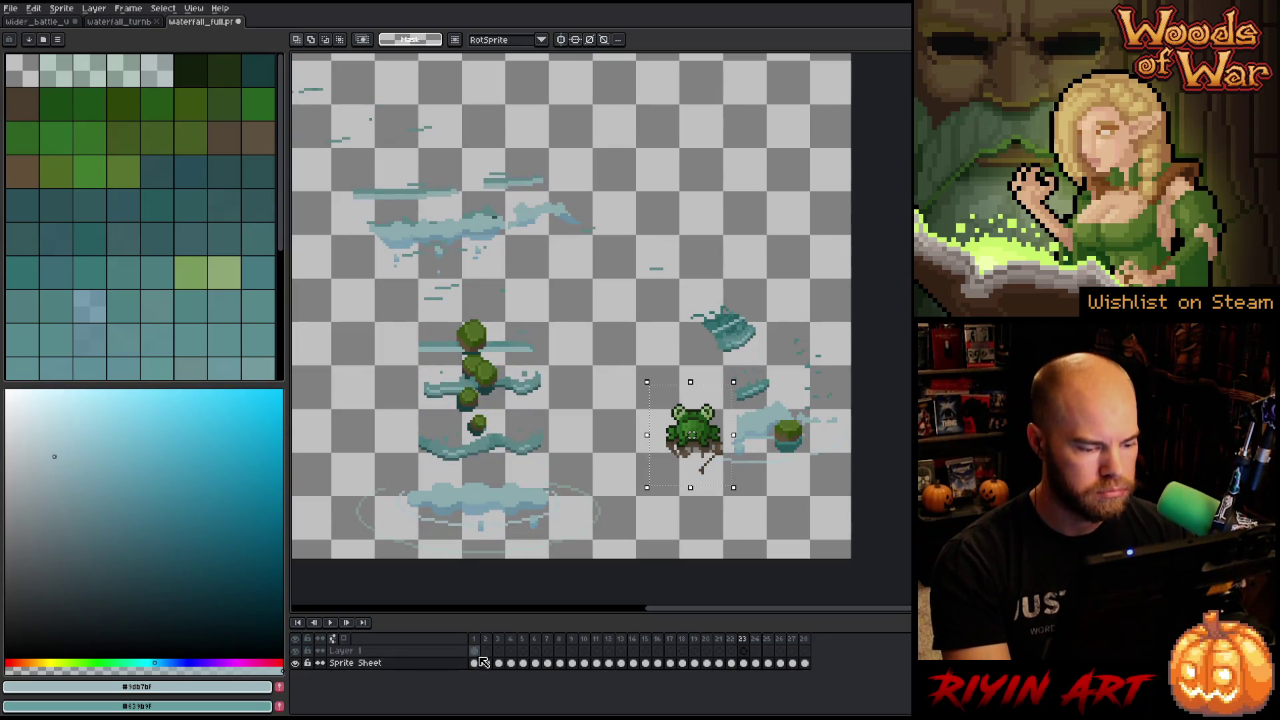
key("ctrl+a")
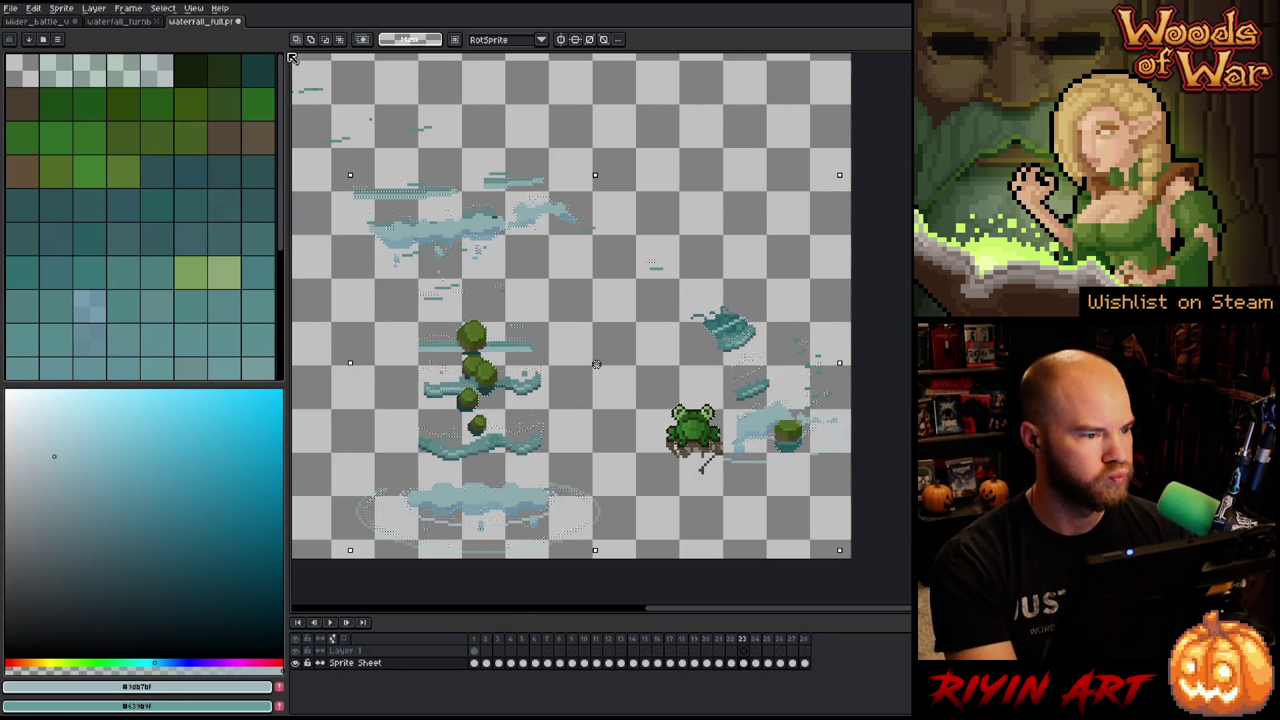
left_click_drag(637, 384, 724, 463)
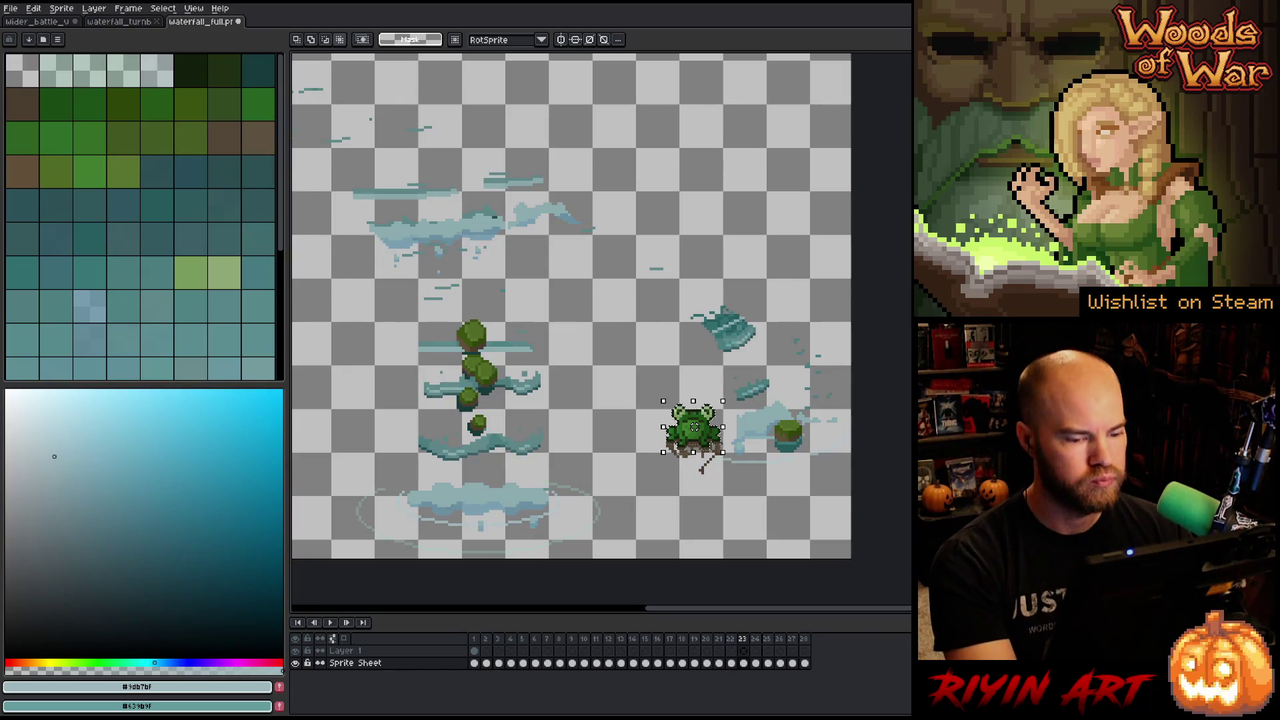
Select Sprite Sheet frames 10–28, return to frame 1, and set the brush size to 17.
scroll(694, 427, "up", 3)
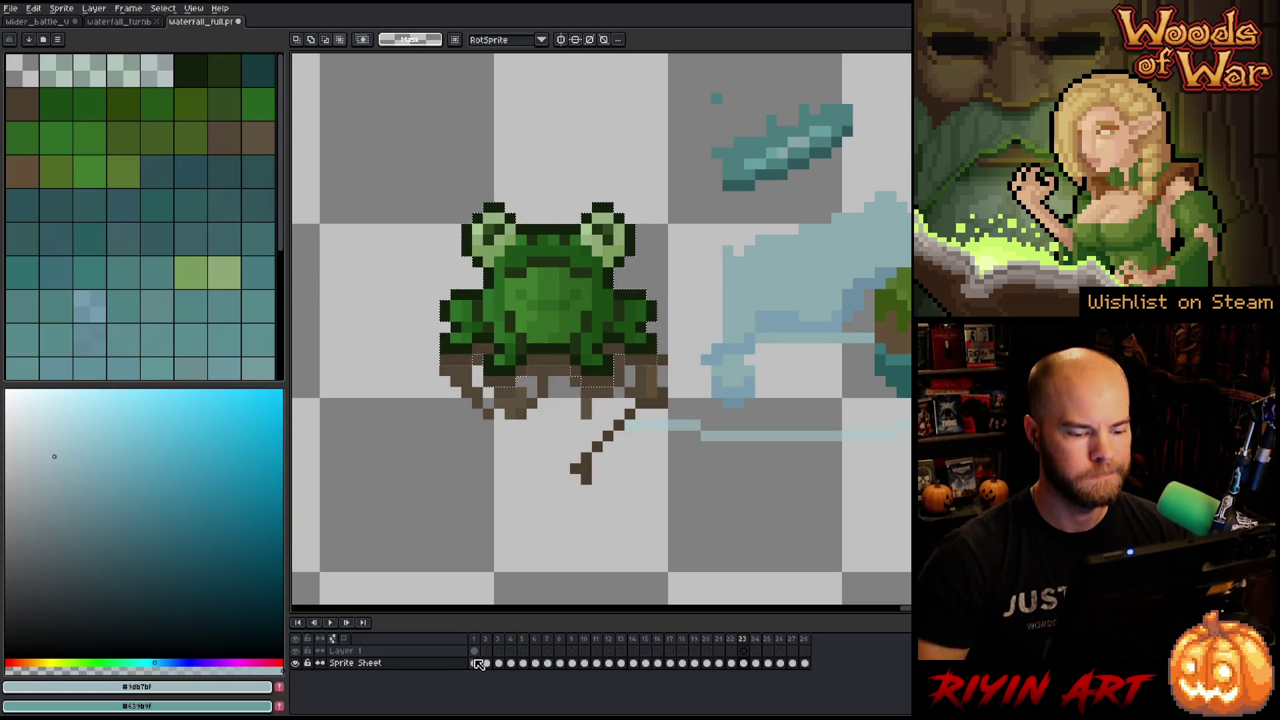
left_click_drag(804, 663, 591, 675)
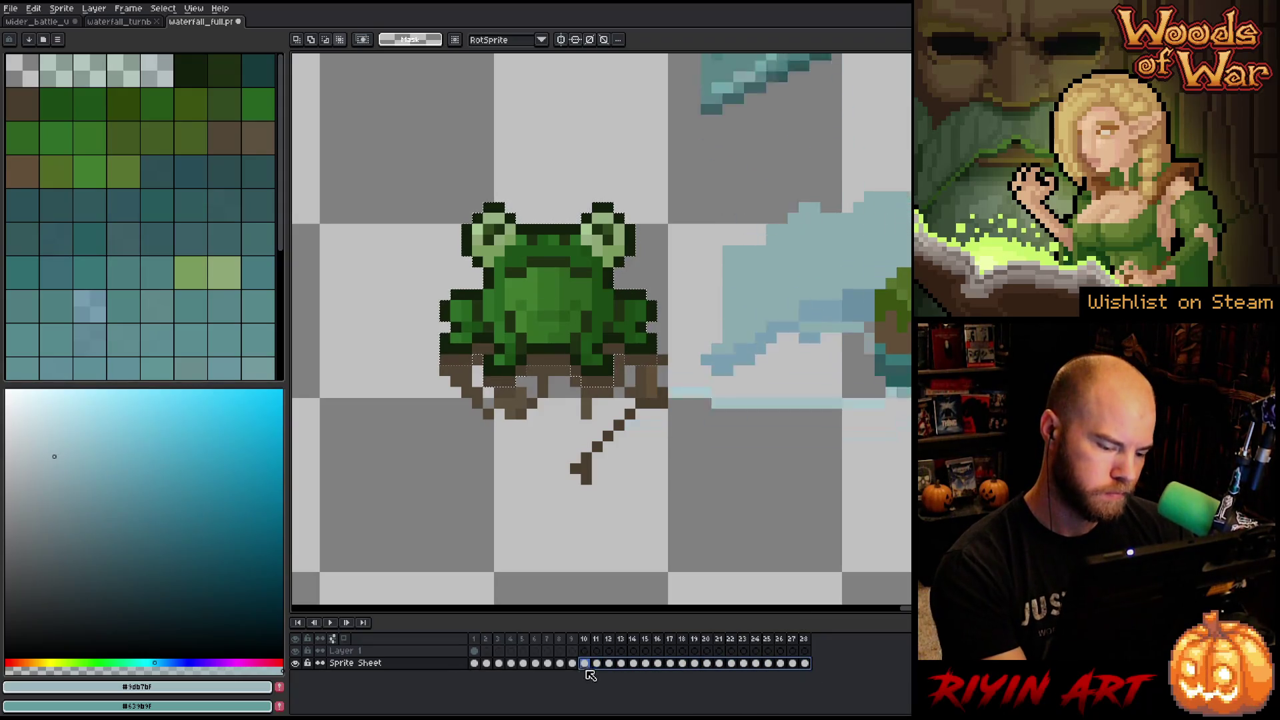
left_click(474, 663)
key("b")
left_click(320, 40)
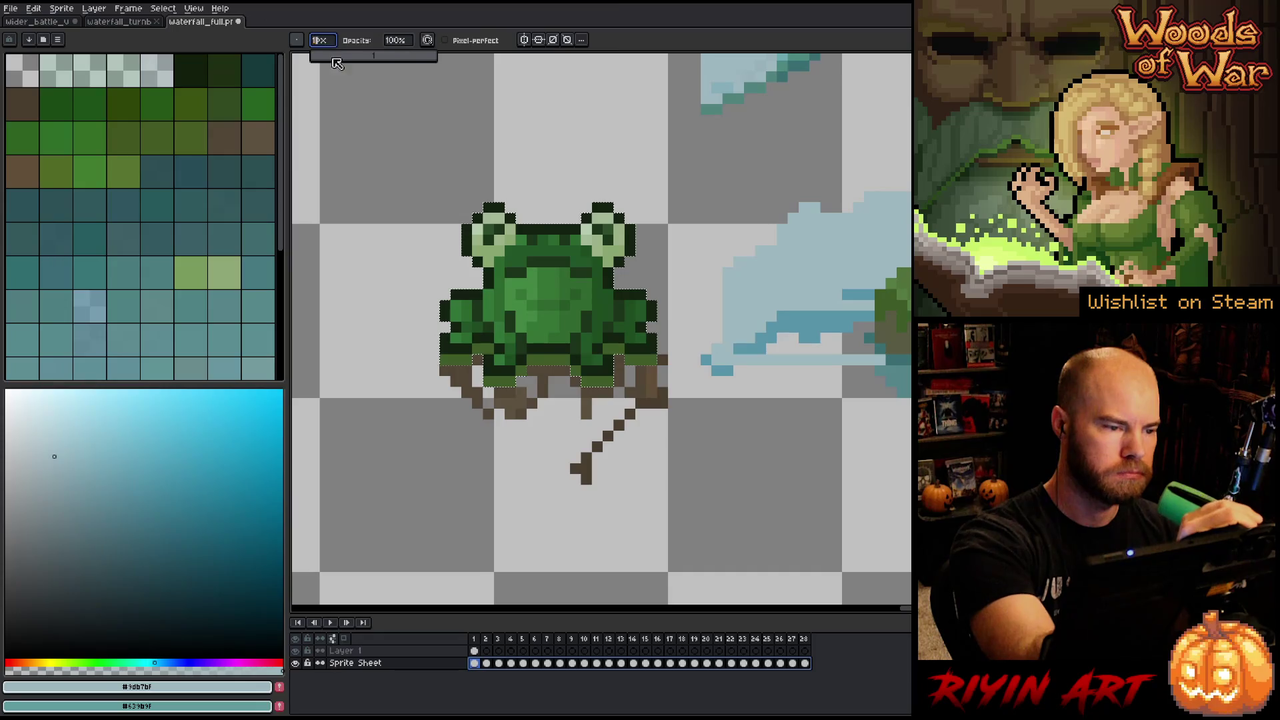
left_click(373, 56)
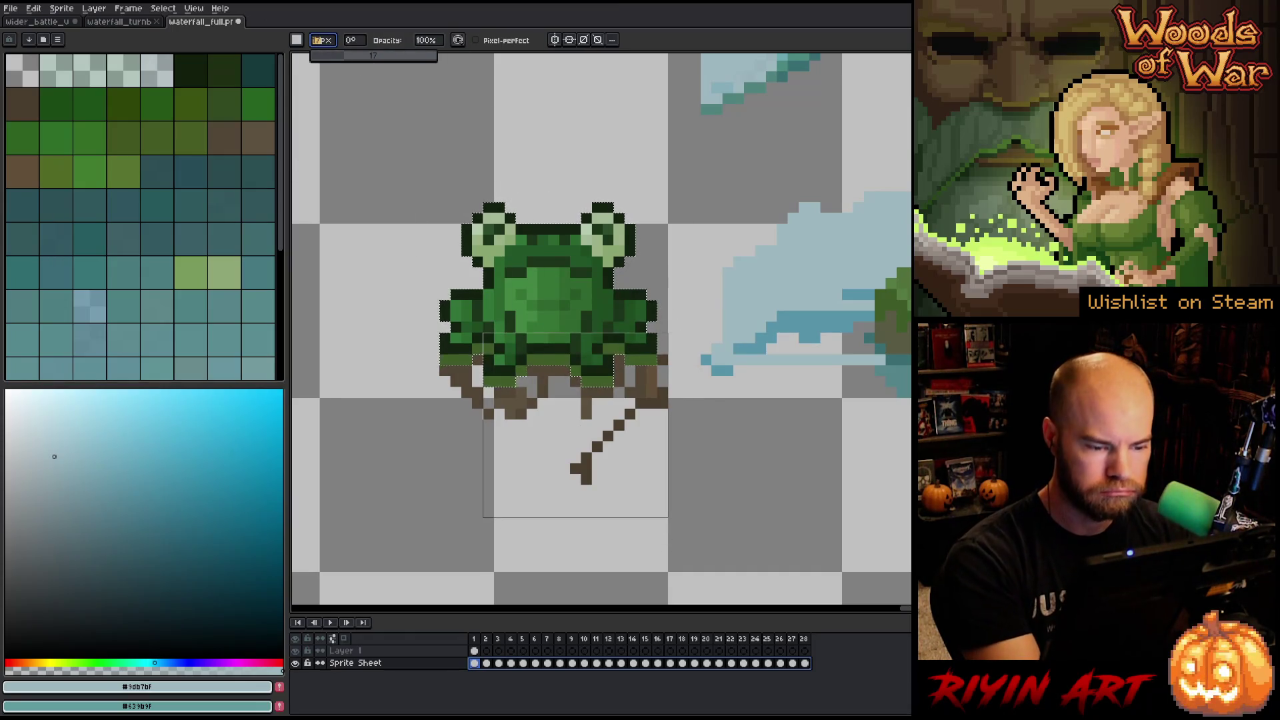
Compare frames 4 and 5, enlarge the marquee around the frog, and play the animation.
left_click(524, 640)
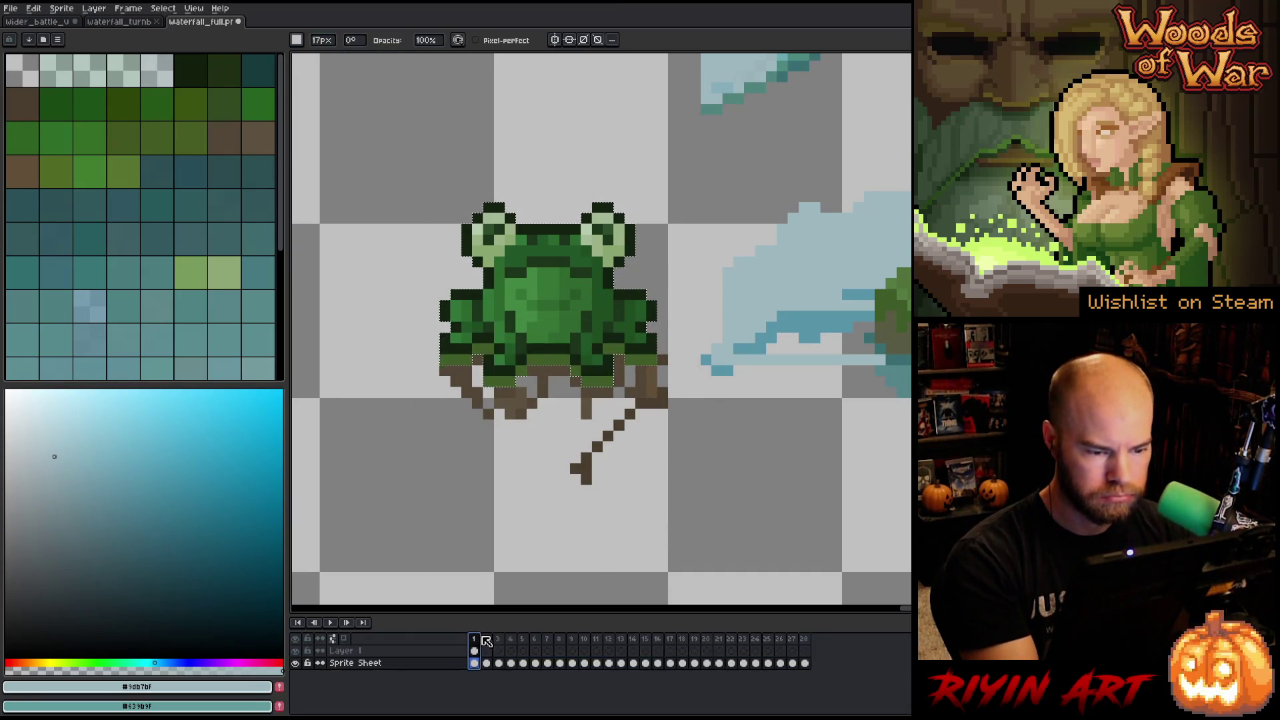
left_click(514, 639)
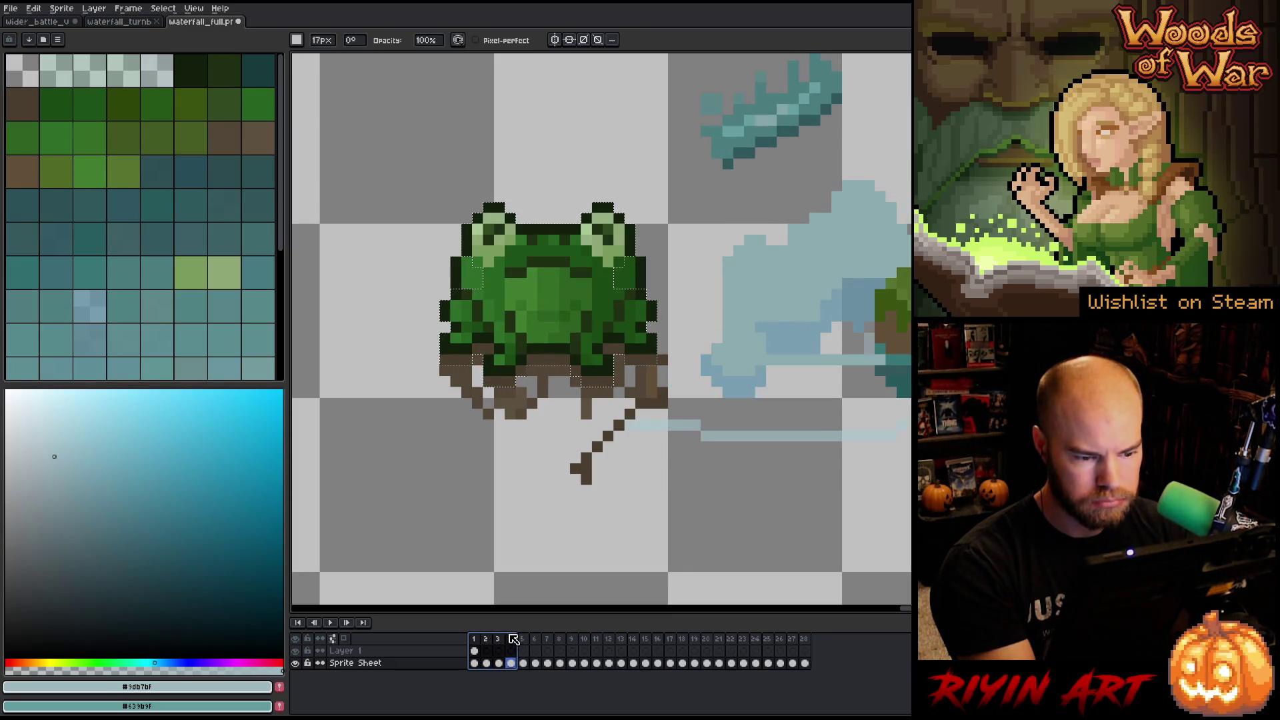
left_click(525, 640)
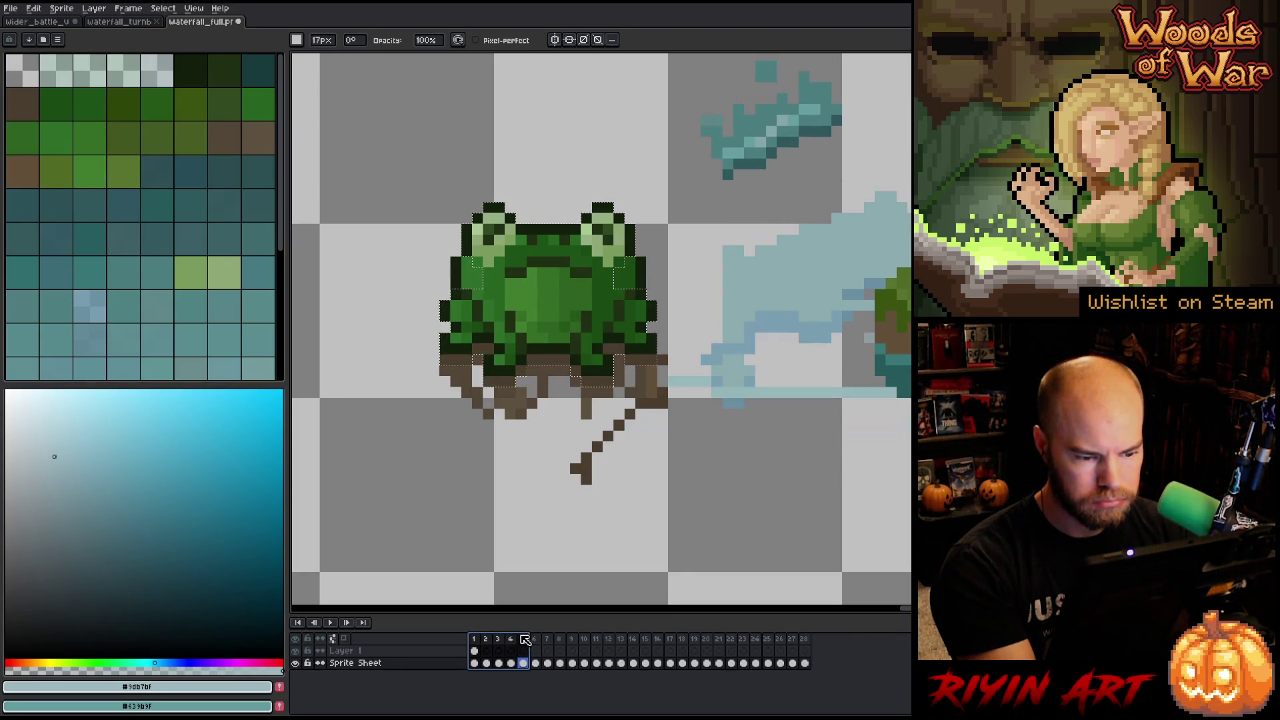
left_click(516, 639)
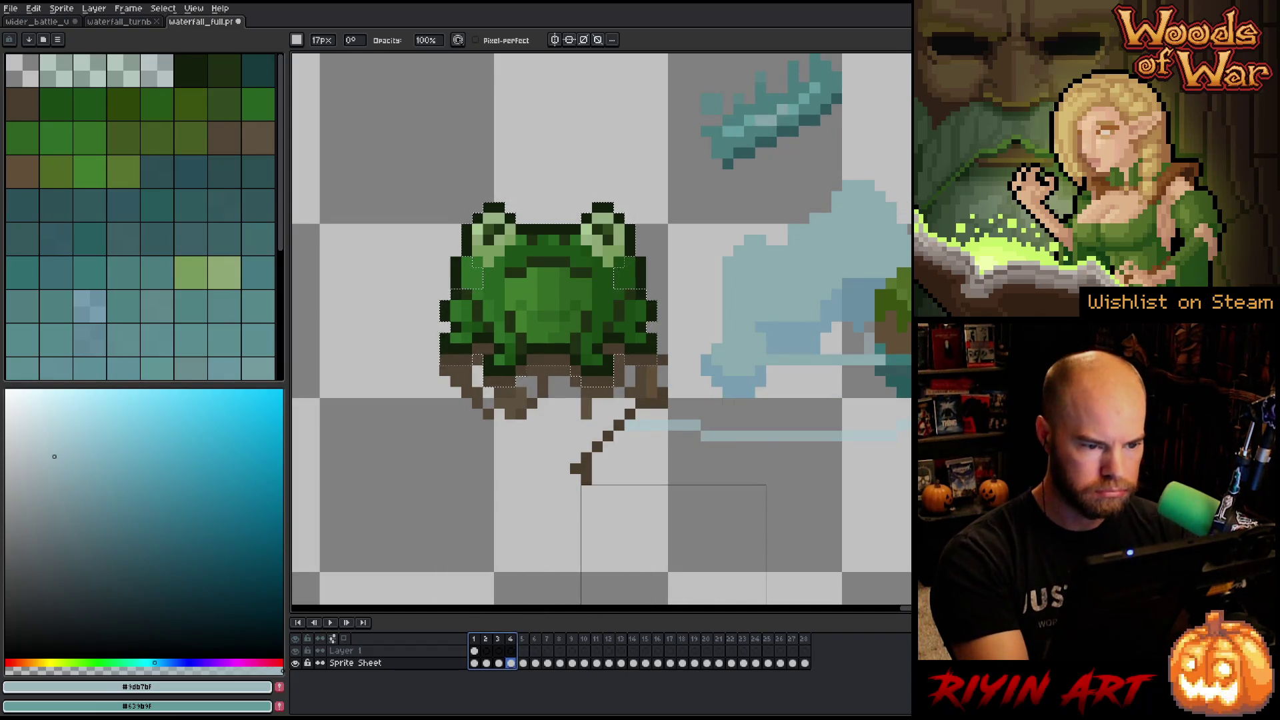
key("m")
left_click_drag(625, 274, 646, 288)
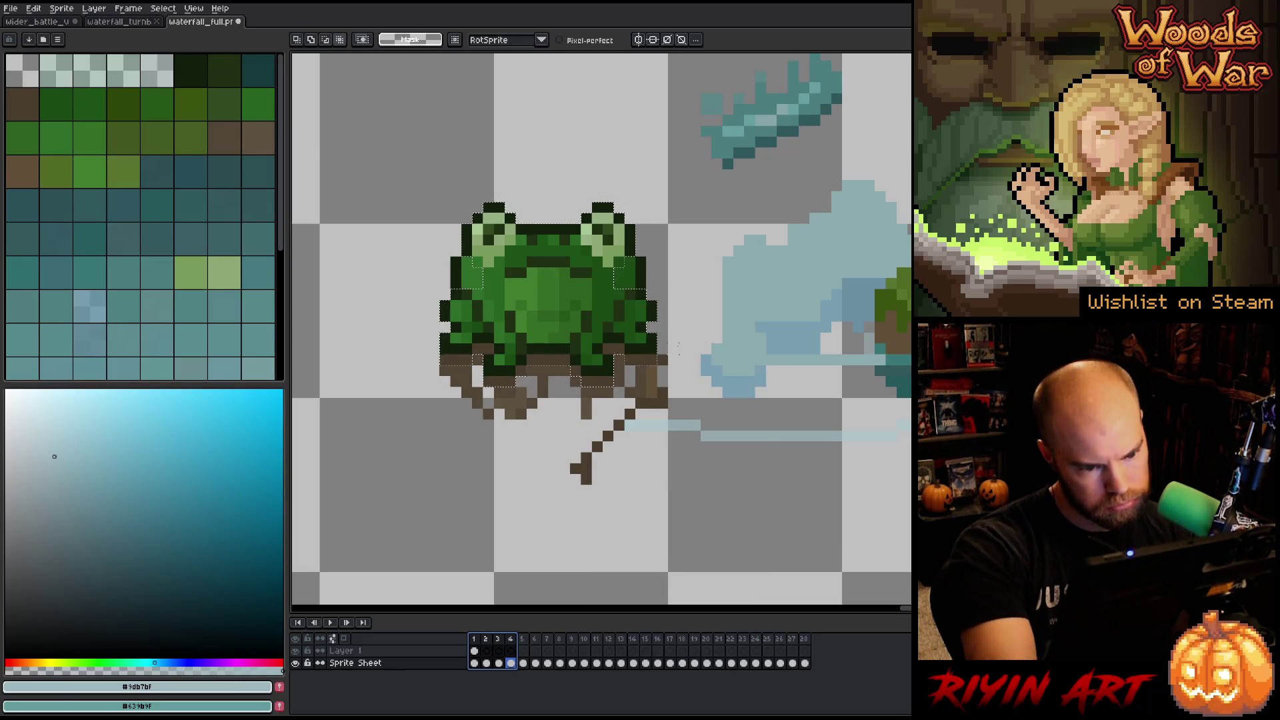
key("Return")
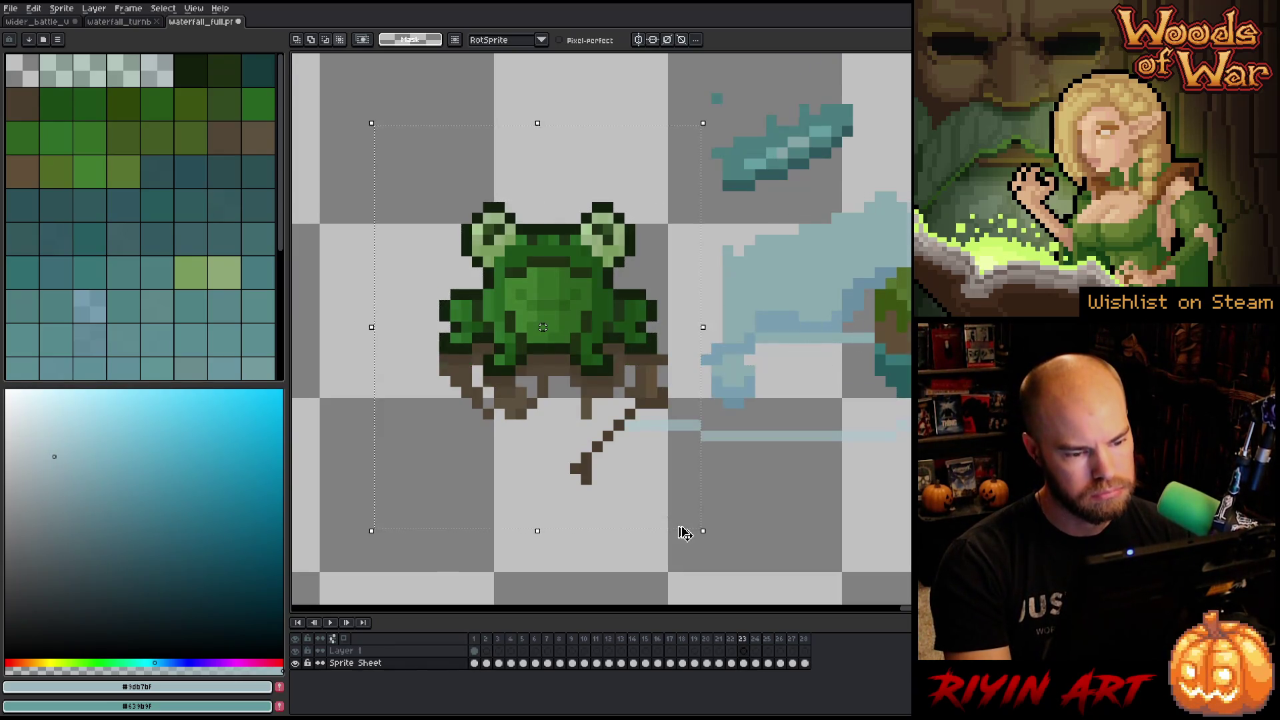
Paste a copy of the frog on frame 23 beside the splash and select Sprite Sheet frames 6–28.
key("Return")
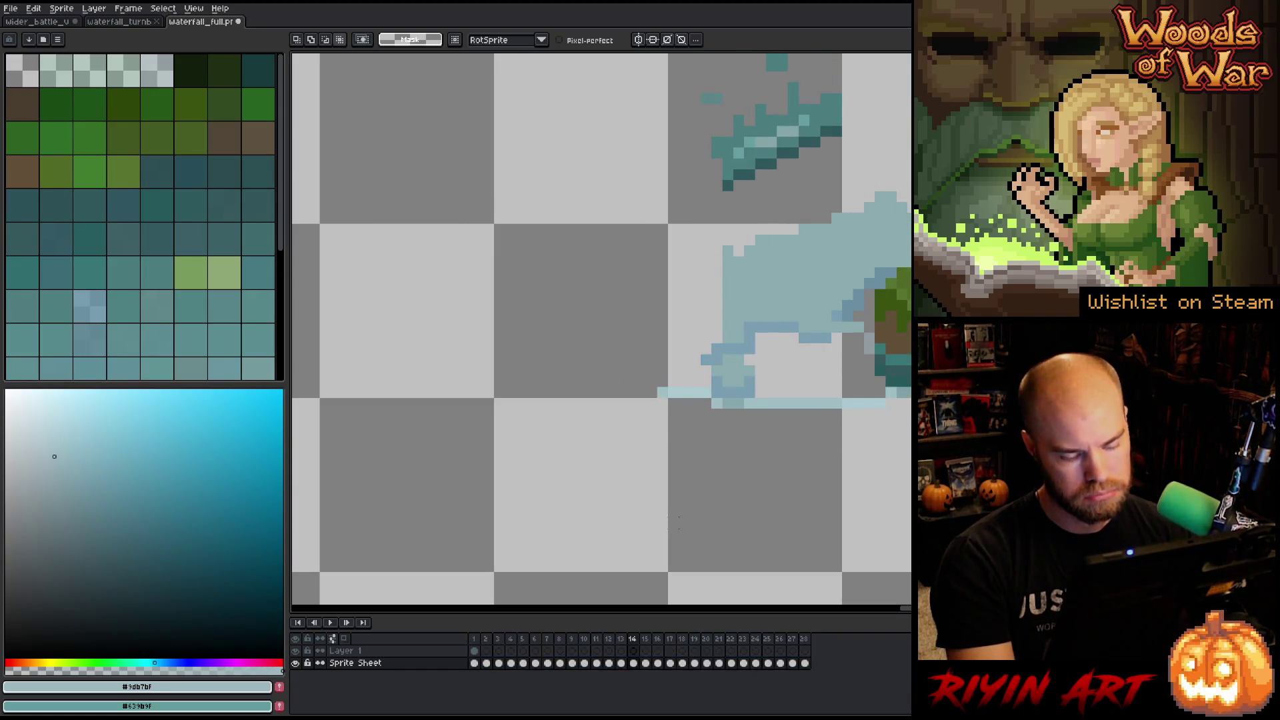
key("Return")
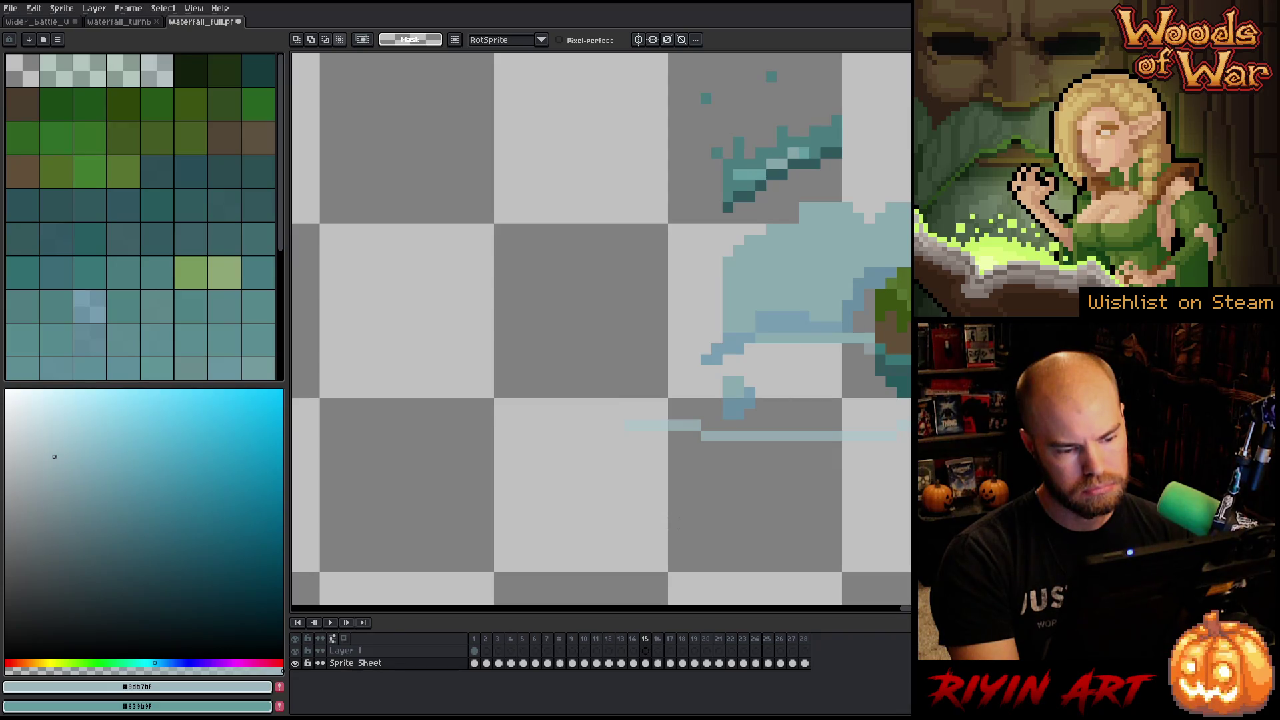
key("Return")
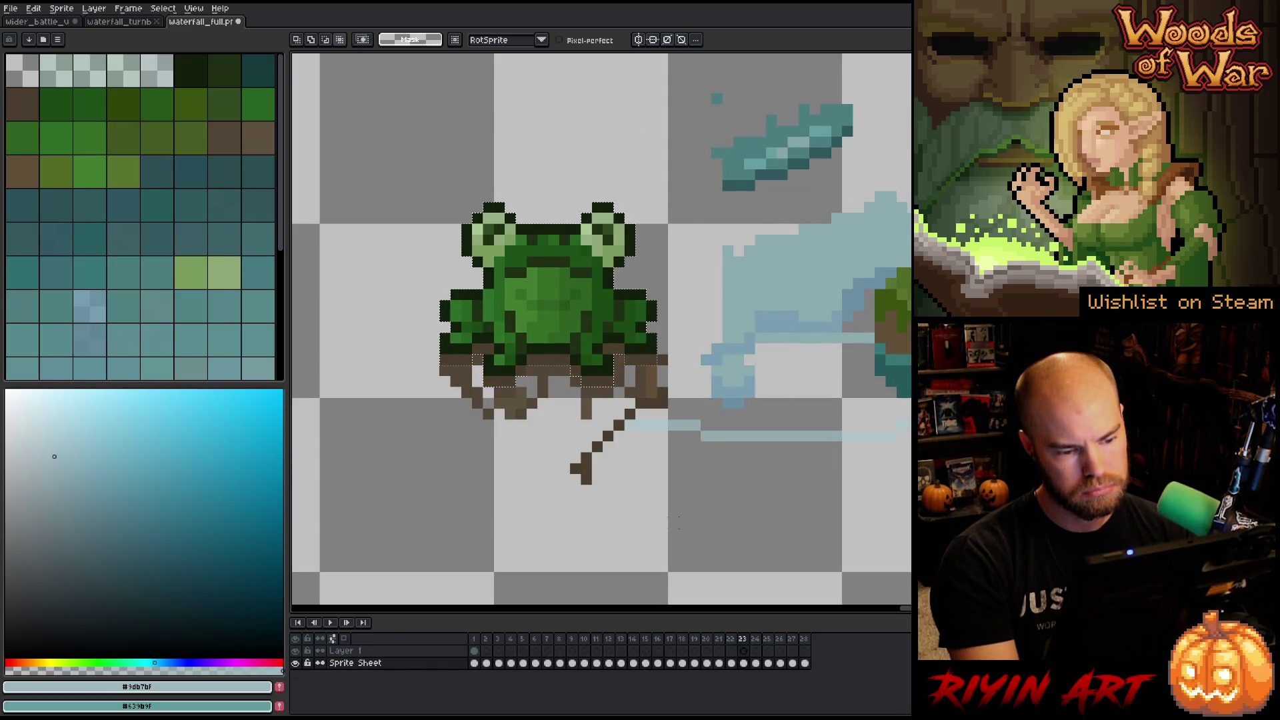
key("Return")
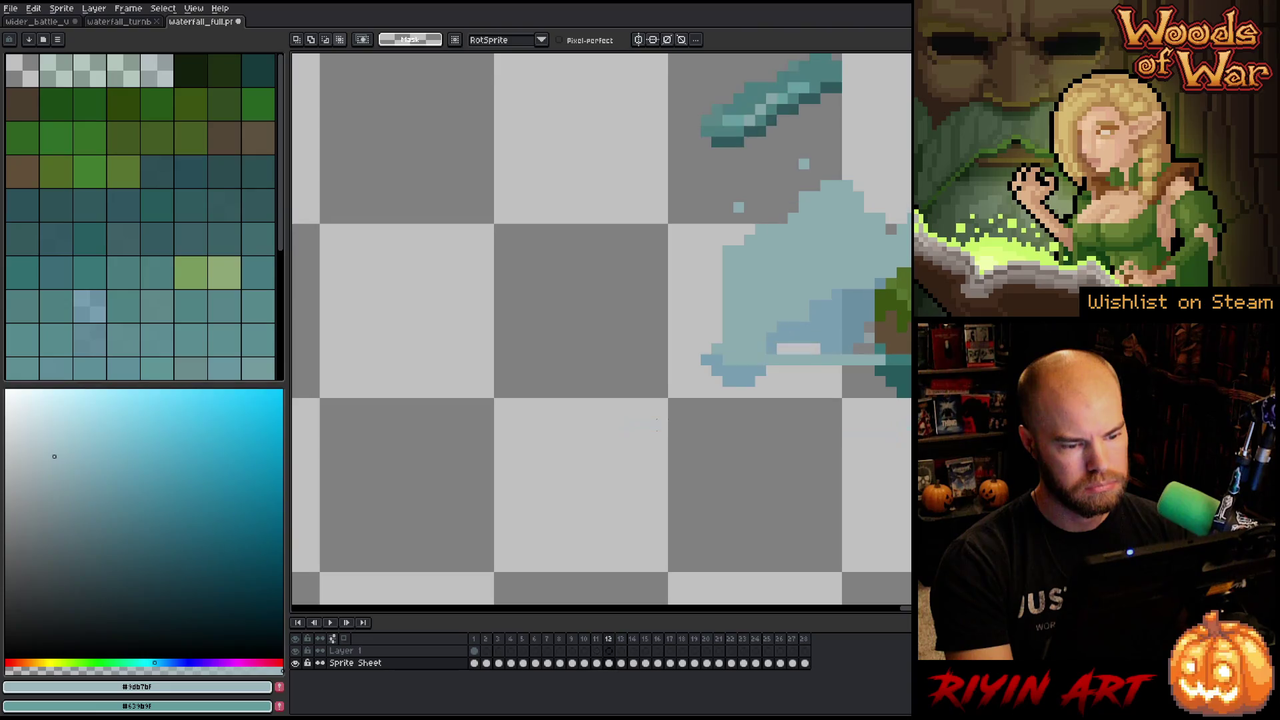
key("ctrl+v")
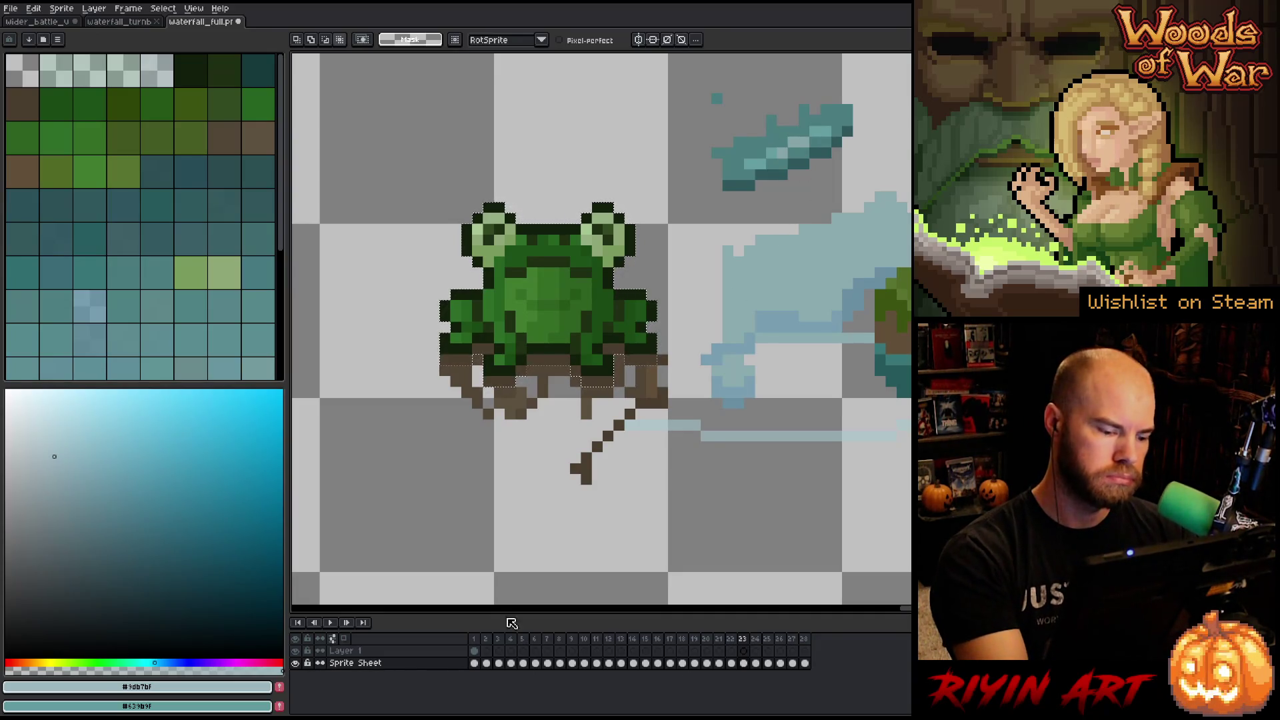
left_click_drag(805, 664, 475, 664)
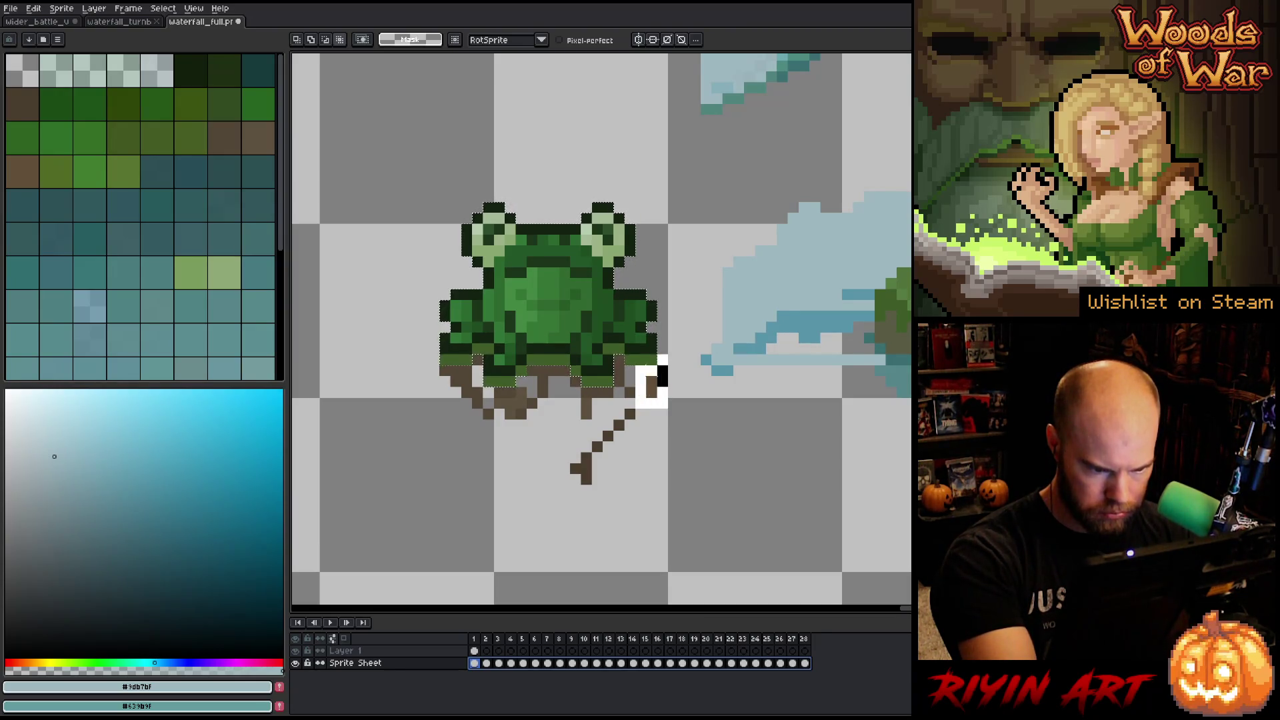
Lasso the brown roots and stick under the frog, delete them, then deselect on frame 1.
key("ctrl+v")
left_click_drag(587, 481, 586, 456)
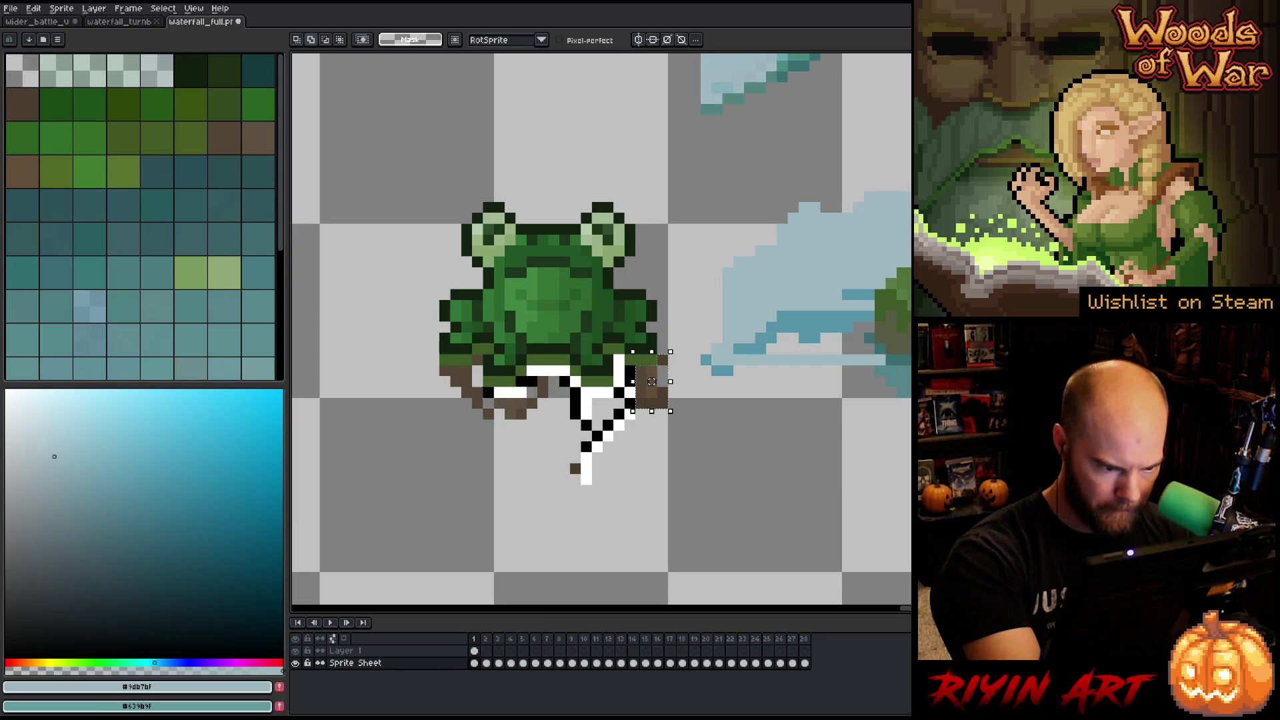
mouse_move(431, 370)
left_mouse_down()
mouse_move(494, 427)
mouse_move(567, 460)
left_mouse_up()
left_click_drag(652, 381, 650, 380)
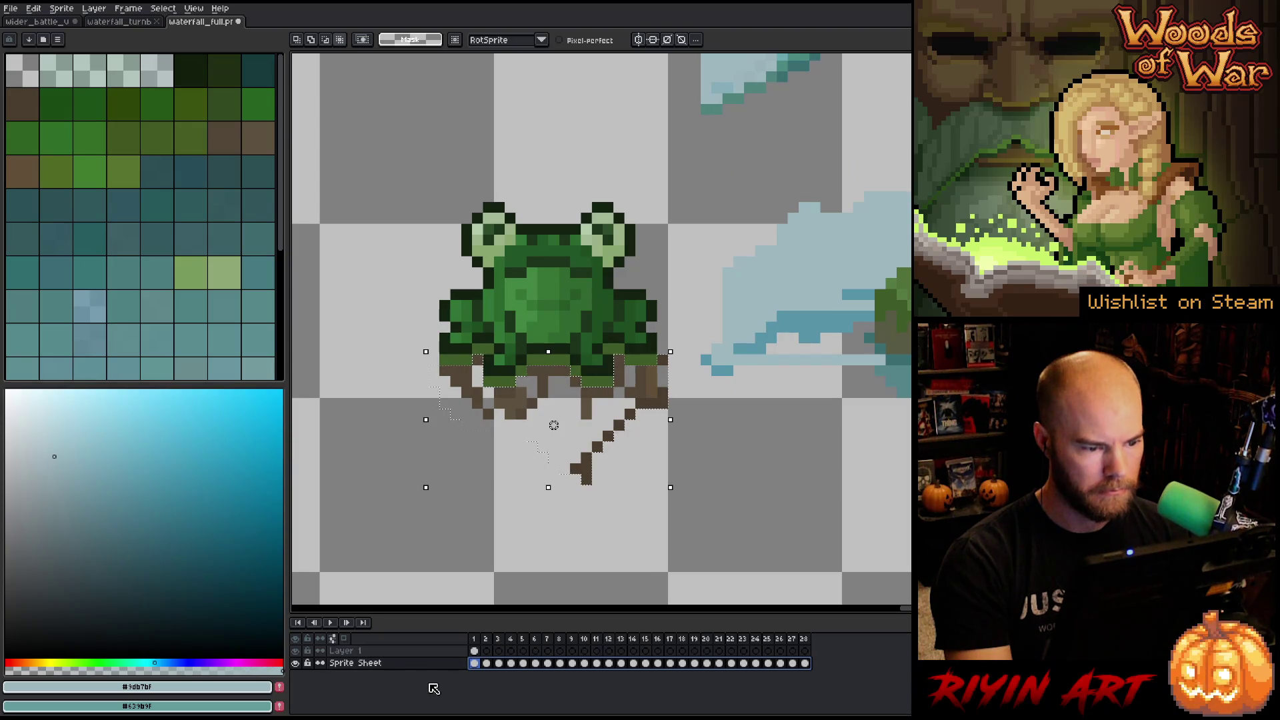
key("Delete")
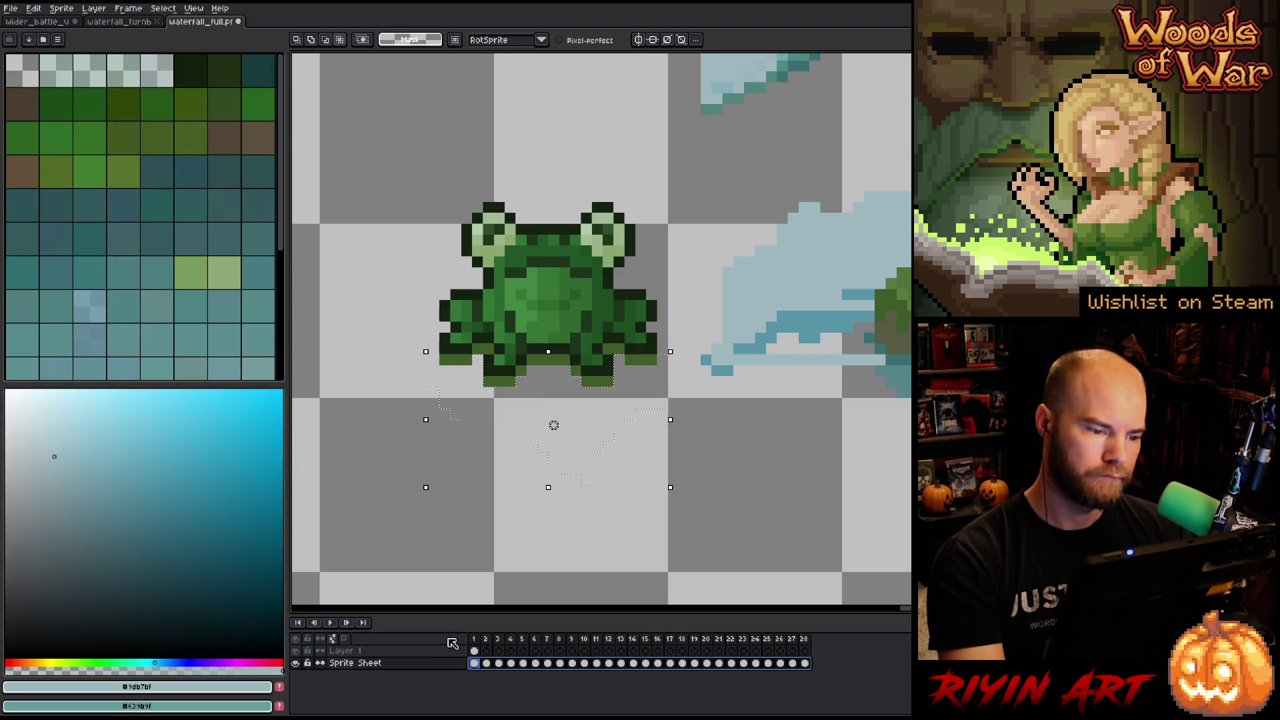
left_click(476, 666)
key("ctrl+d")
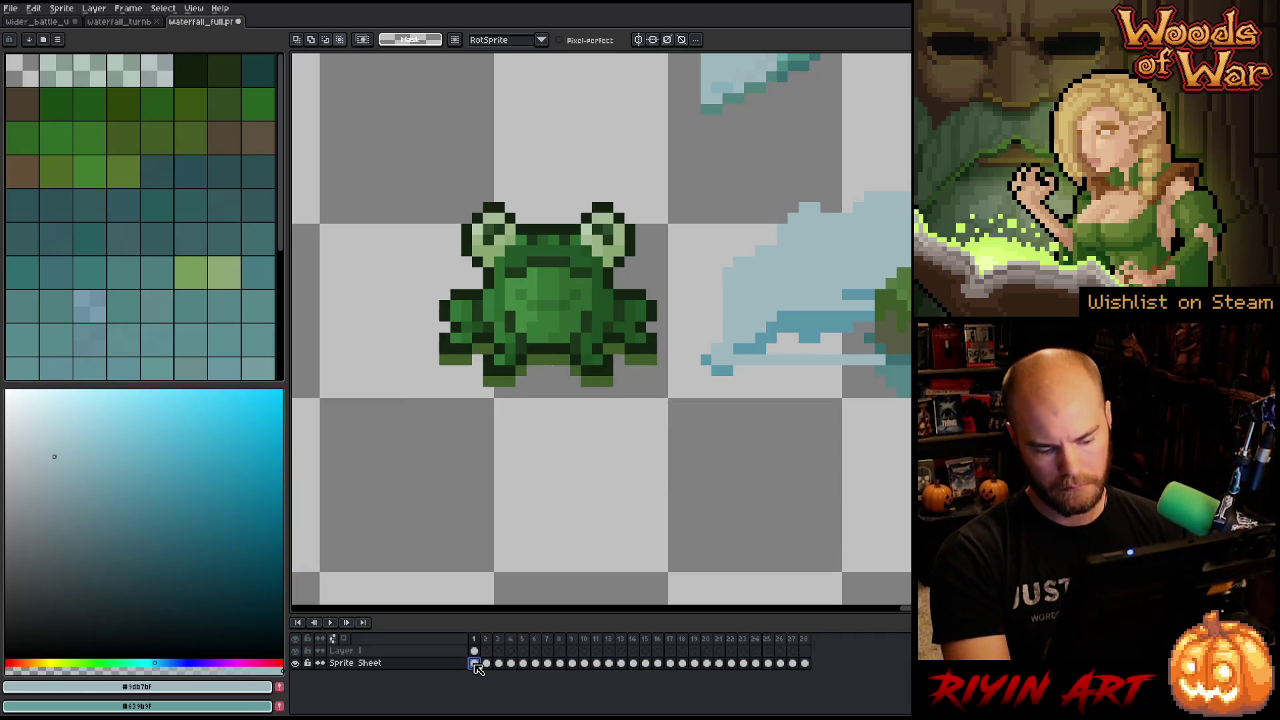
Paint a light-blue pixel into the splash and compare frames 2 and 4.
key("Return")
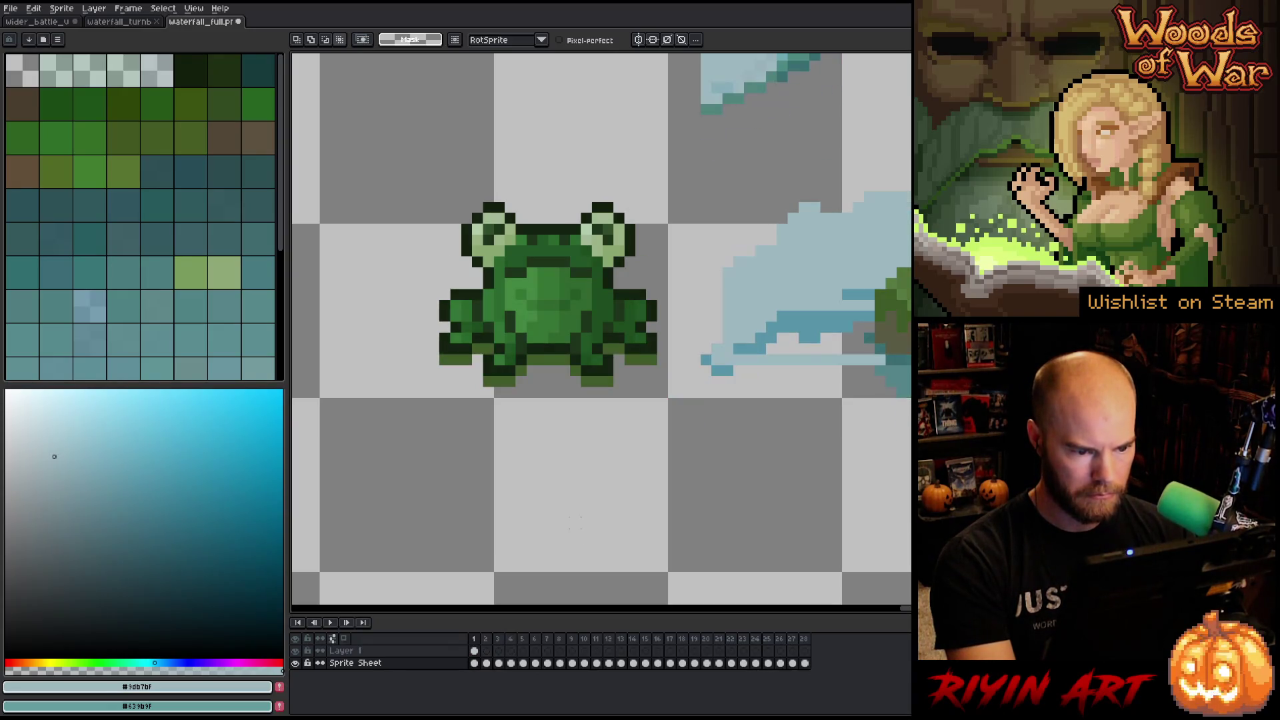
scroll(681, 428, "up", 2)
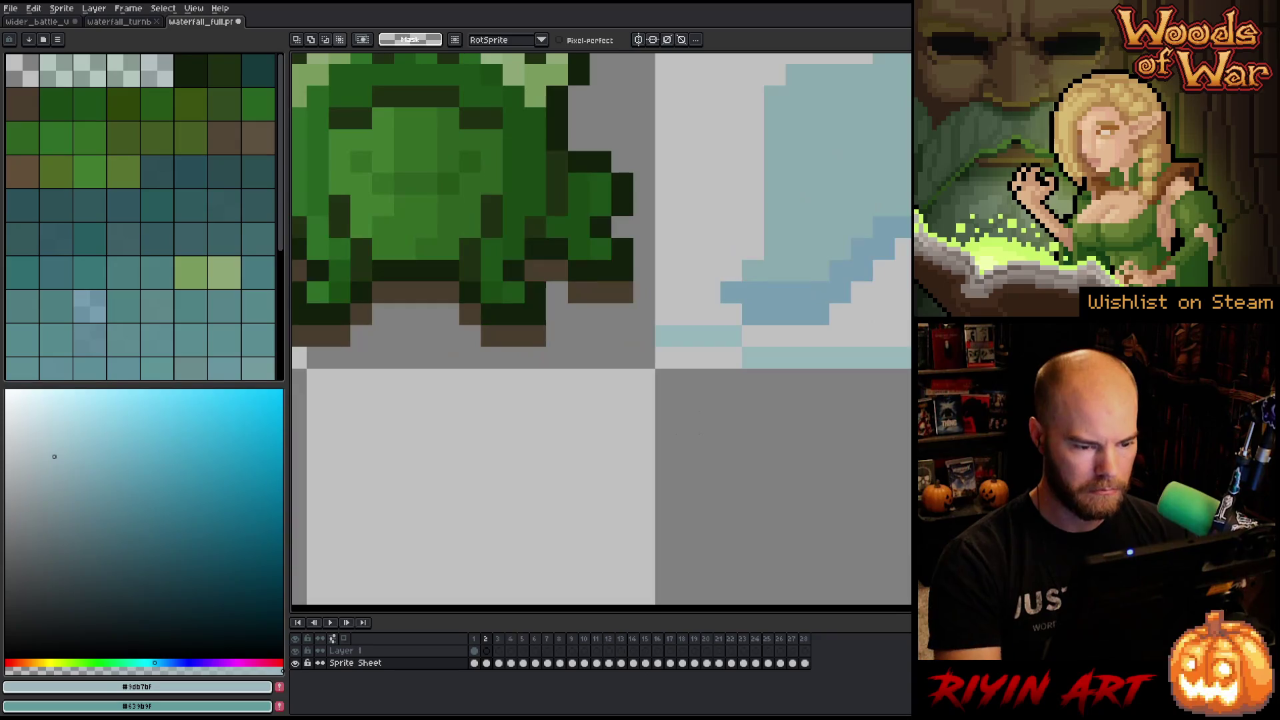
left_click(675, 330, "alt")
left_click(653, 341)
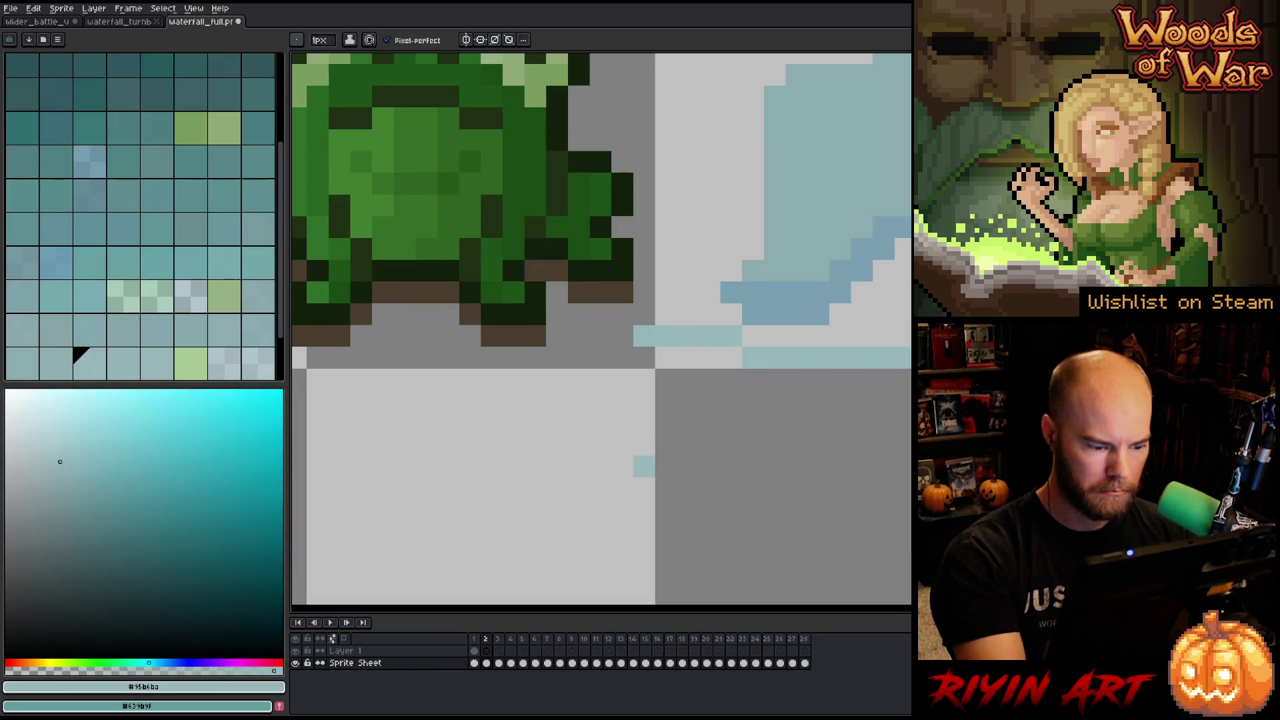
key("Right")
key("Right")
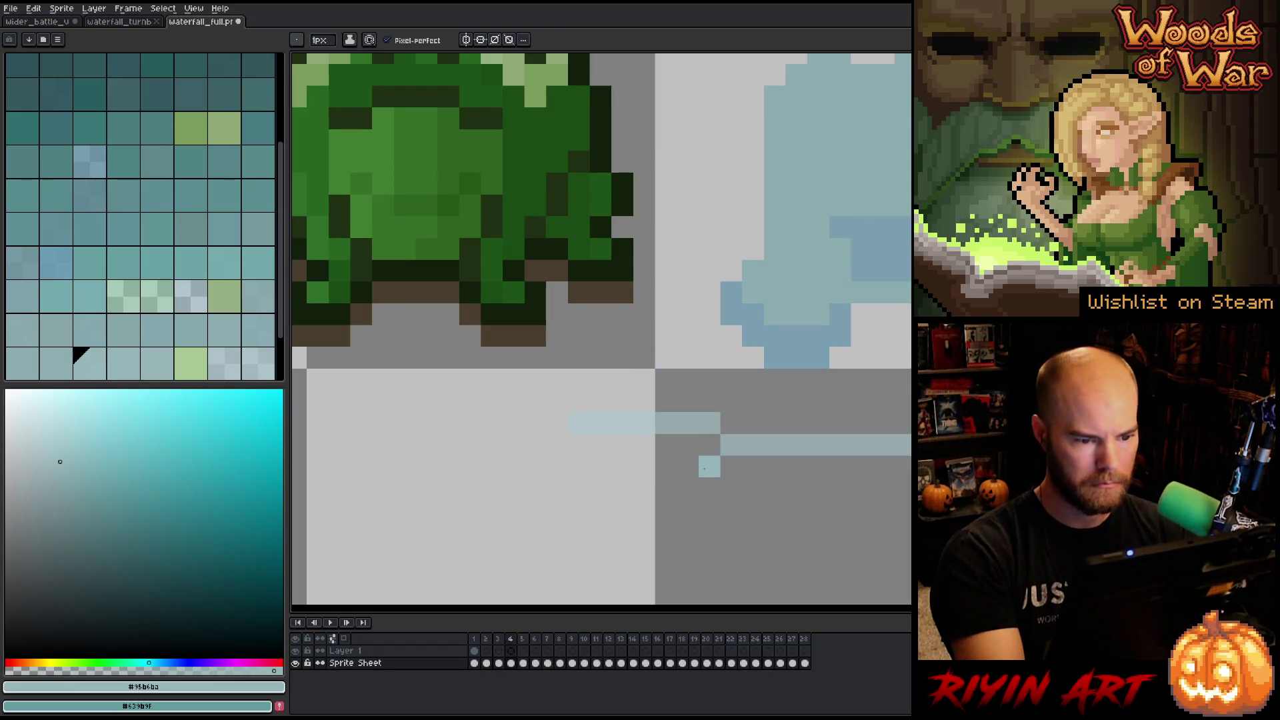
left_click(639, 423, "alt")
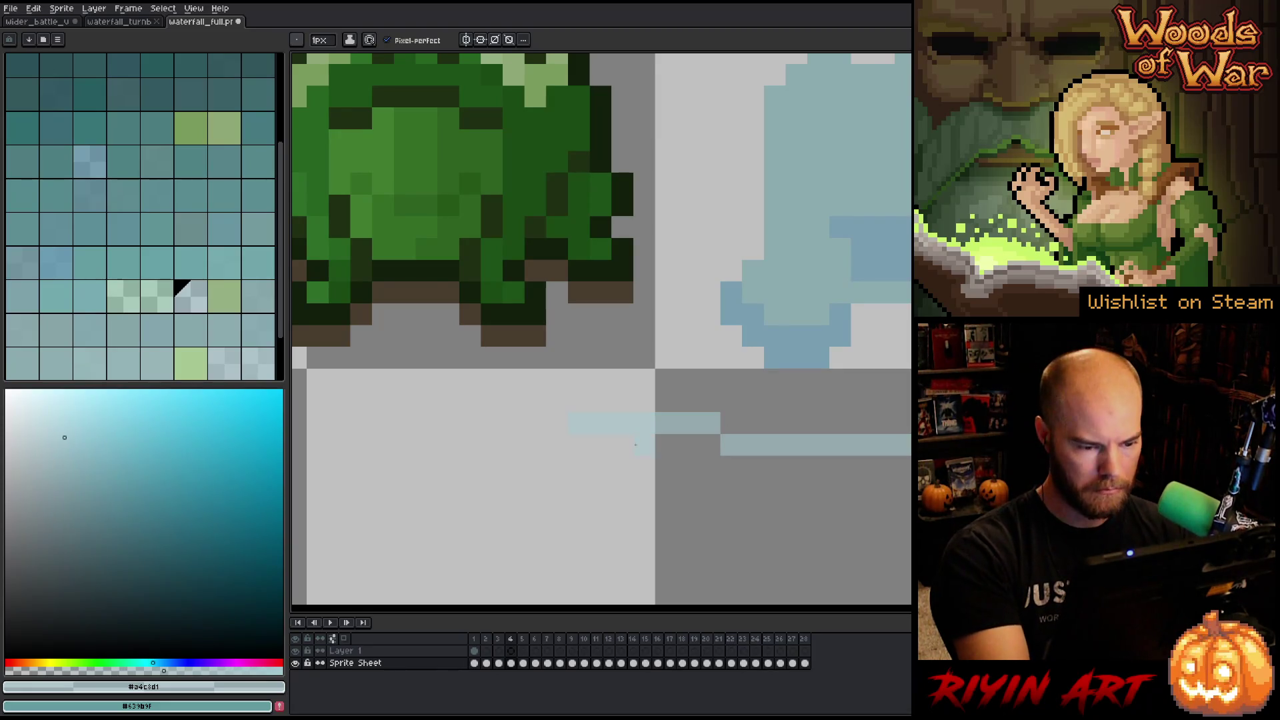
key("Left")
key("Left")
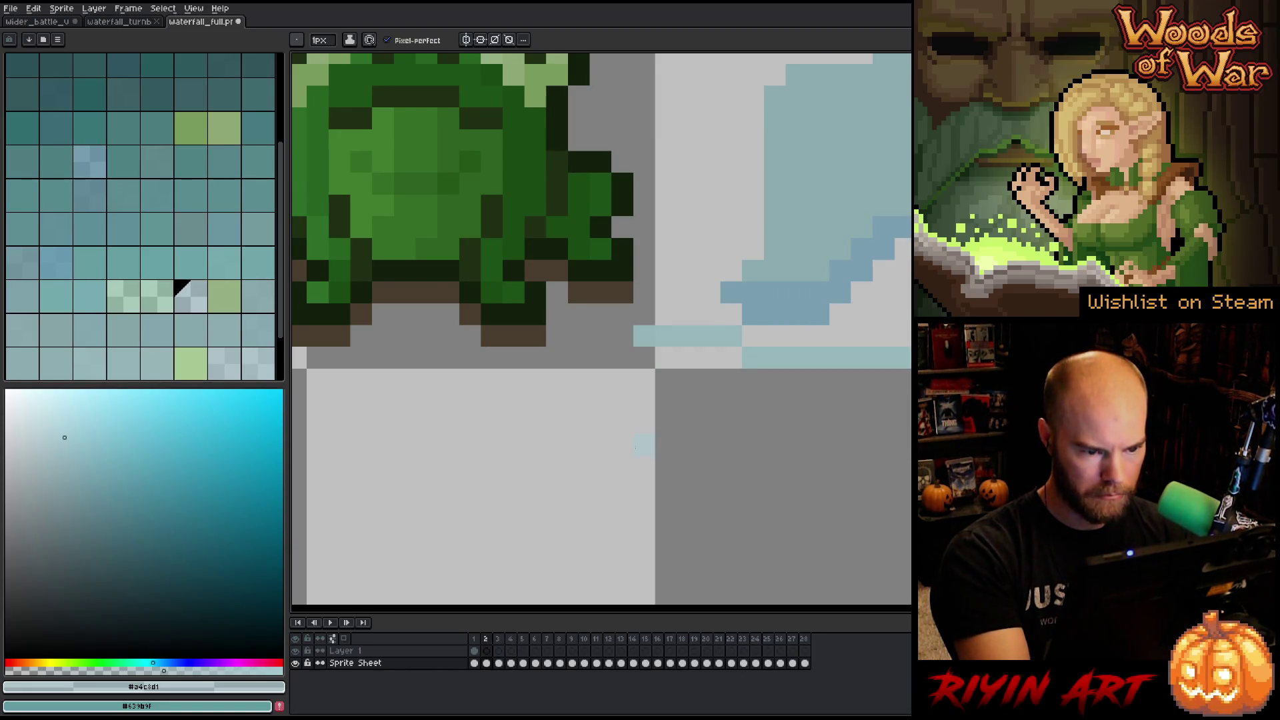
key("Right")
key("Right")
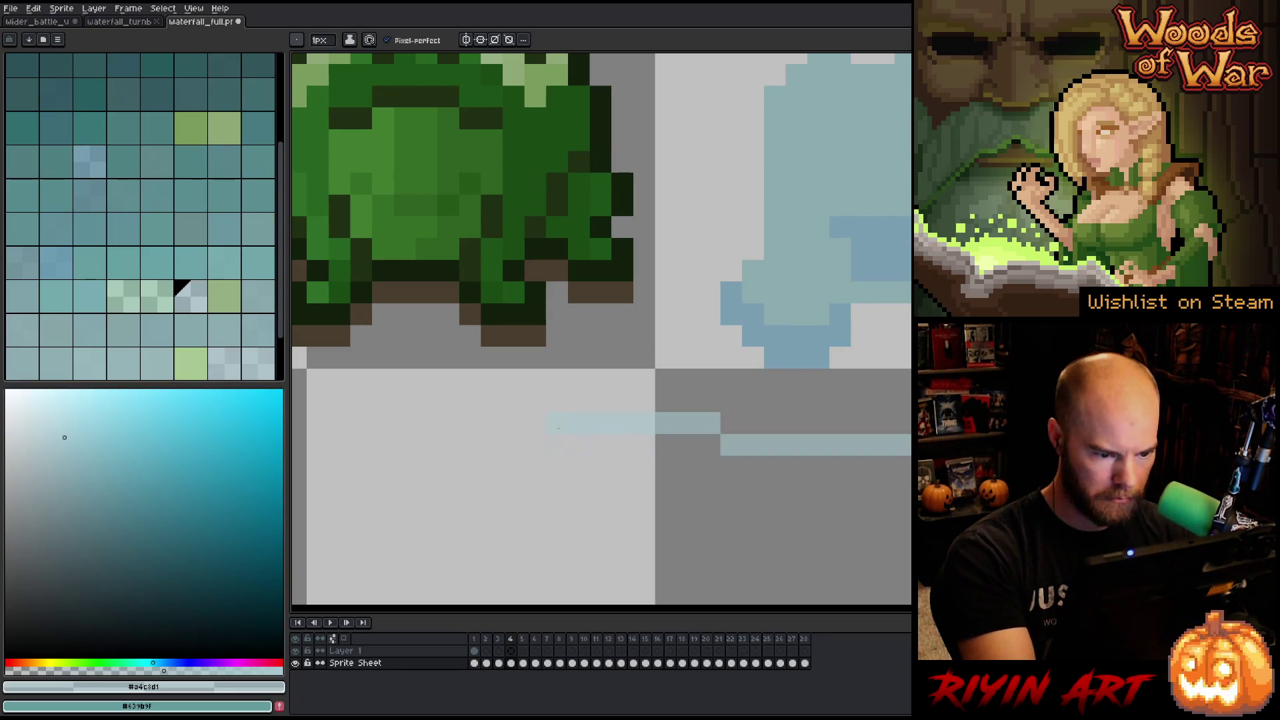
Play the waterfall animation and step through every frame, comparing frames 2 and 3.
scroll(659, 273, "down", 2)
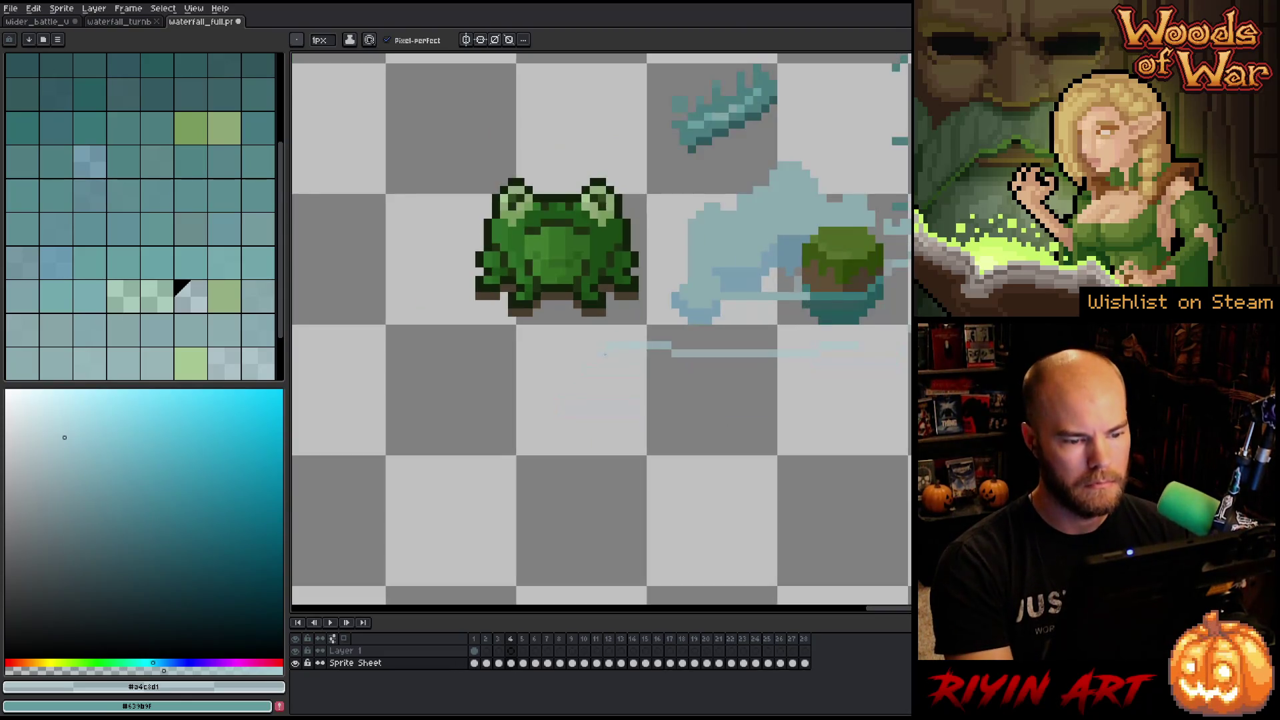
key("Return")
key("Return")
left_click(474, 640)
key("Right")
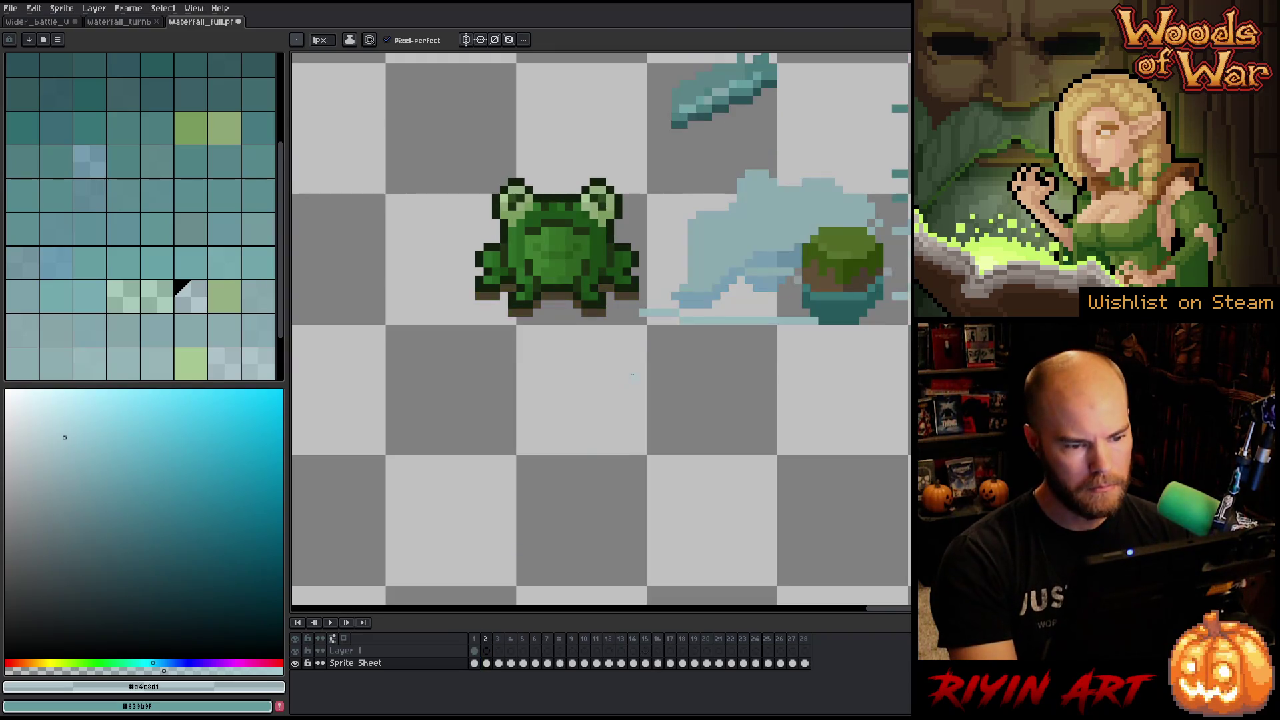
key("Right")
key("Right")
key("Right")
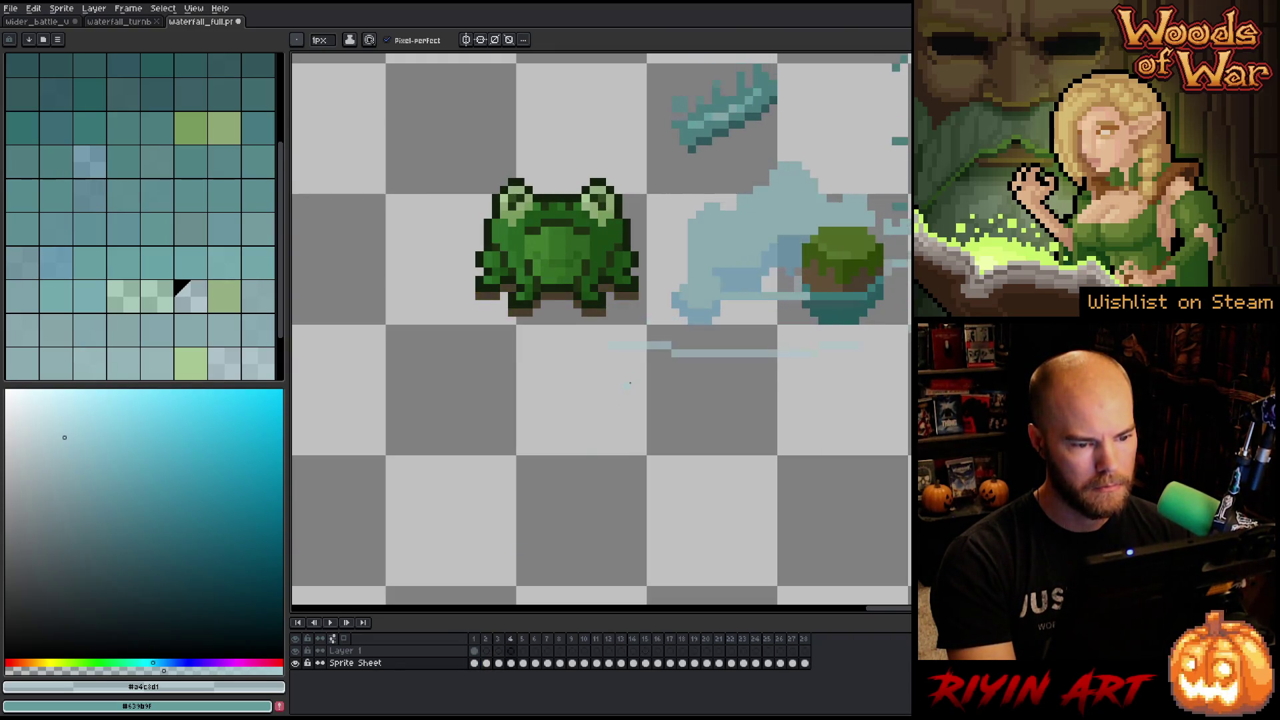
key("Right")
key("Right")
key("Right")
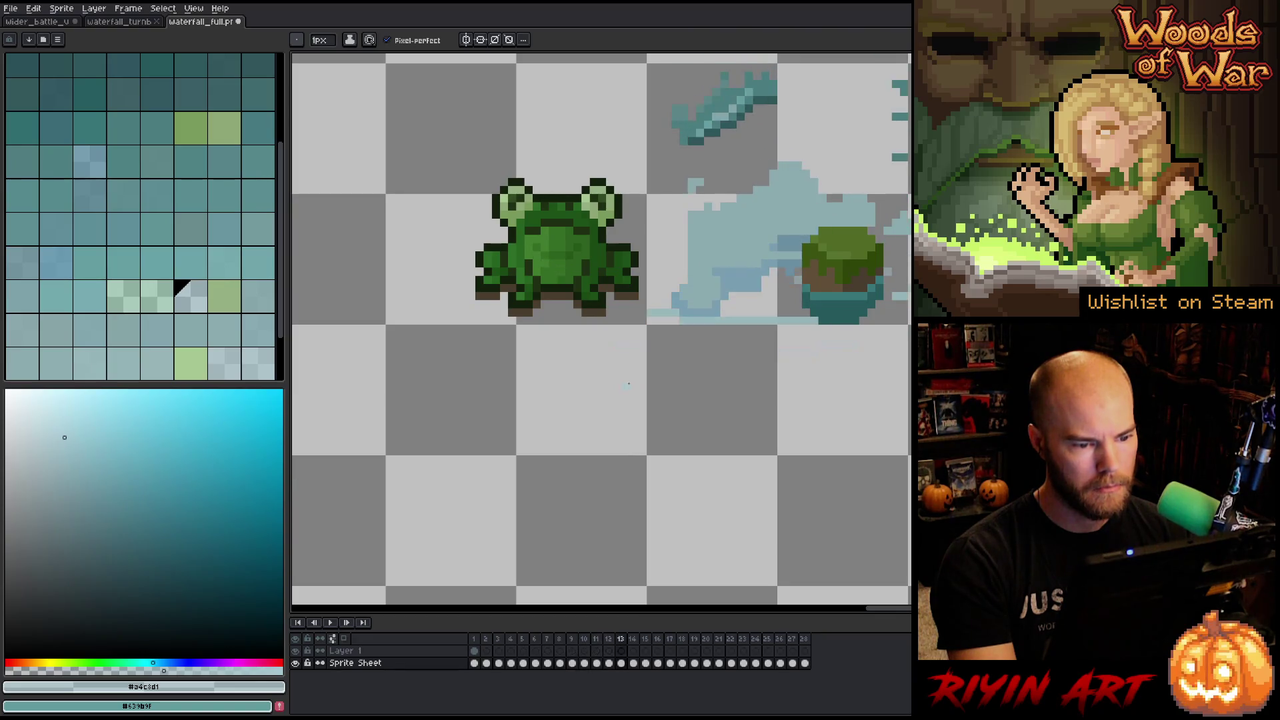
key("Right")
key("Right")
key("Right")
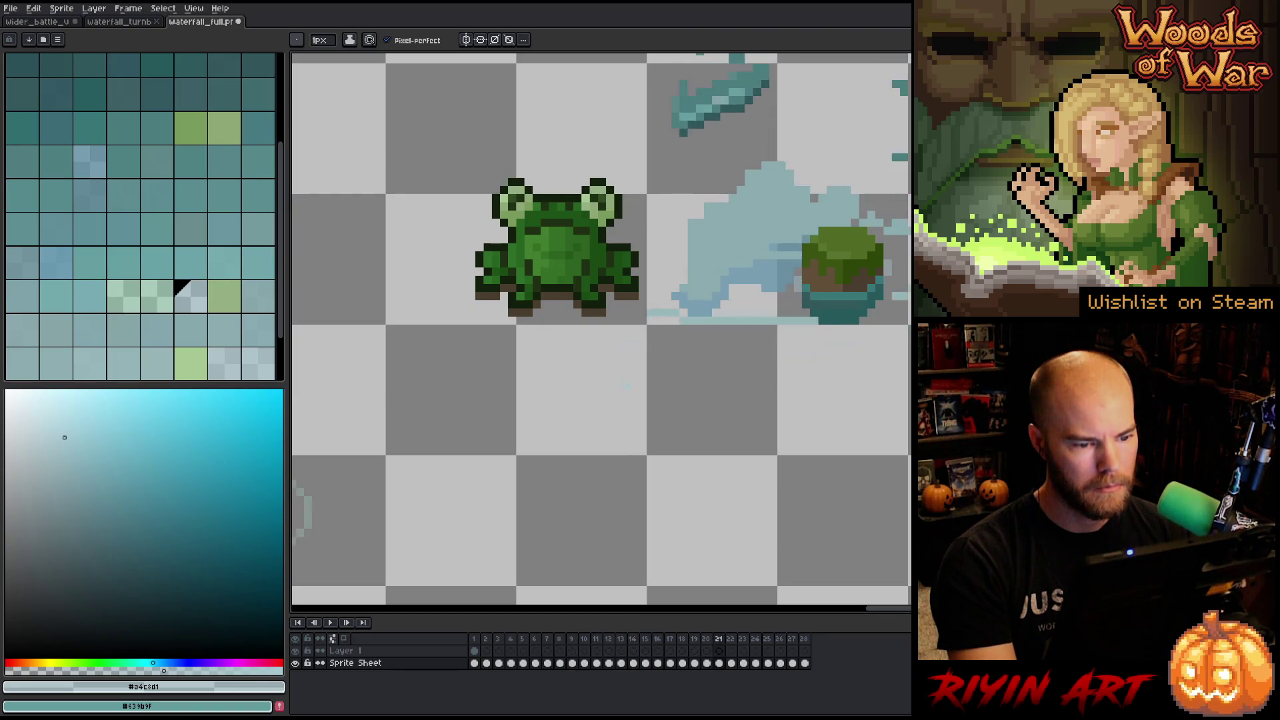
key("Right")
key("Right")
key("Right")
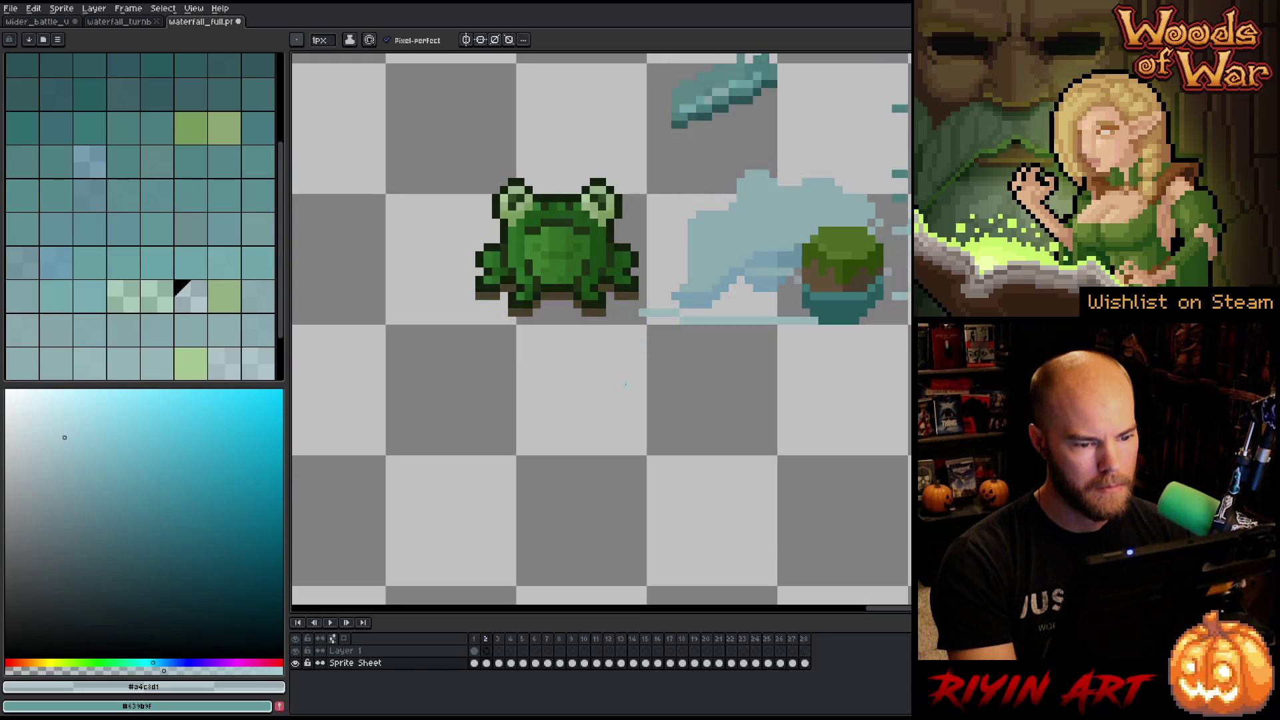
scroll(671, 330, "up", 2)
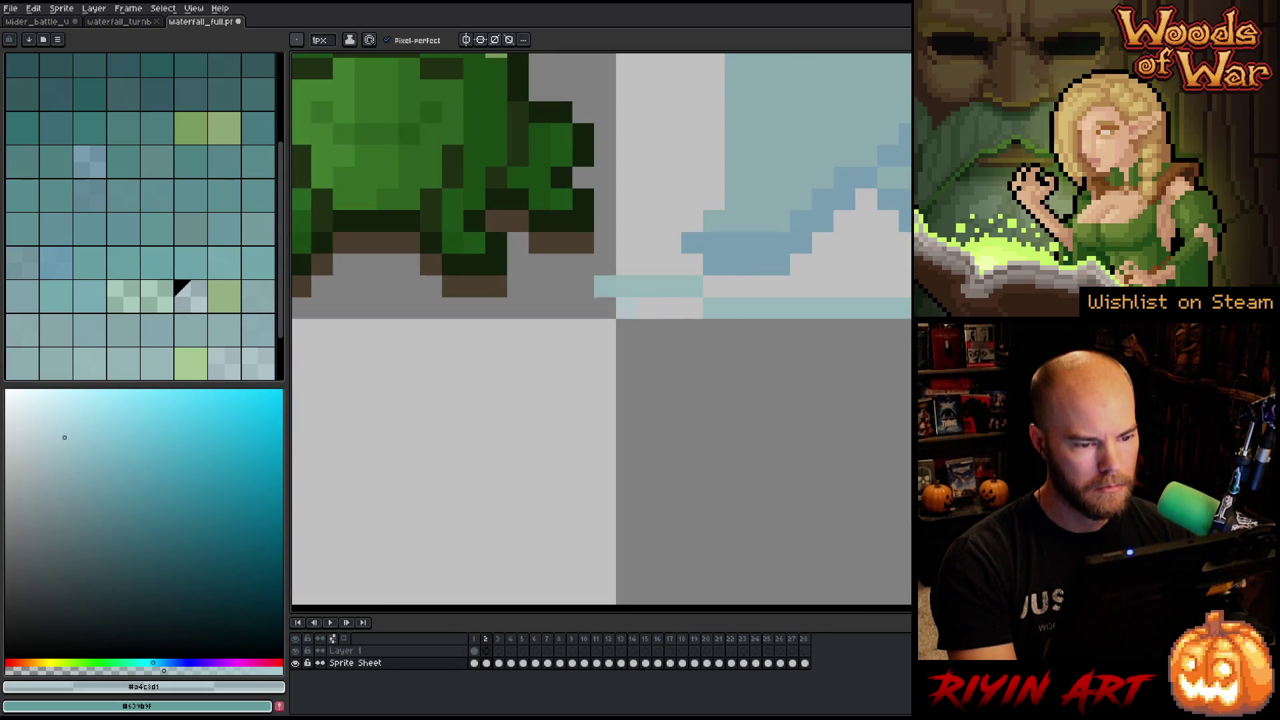
key("Right")
key("Left")
key("Right")
key("Right")
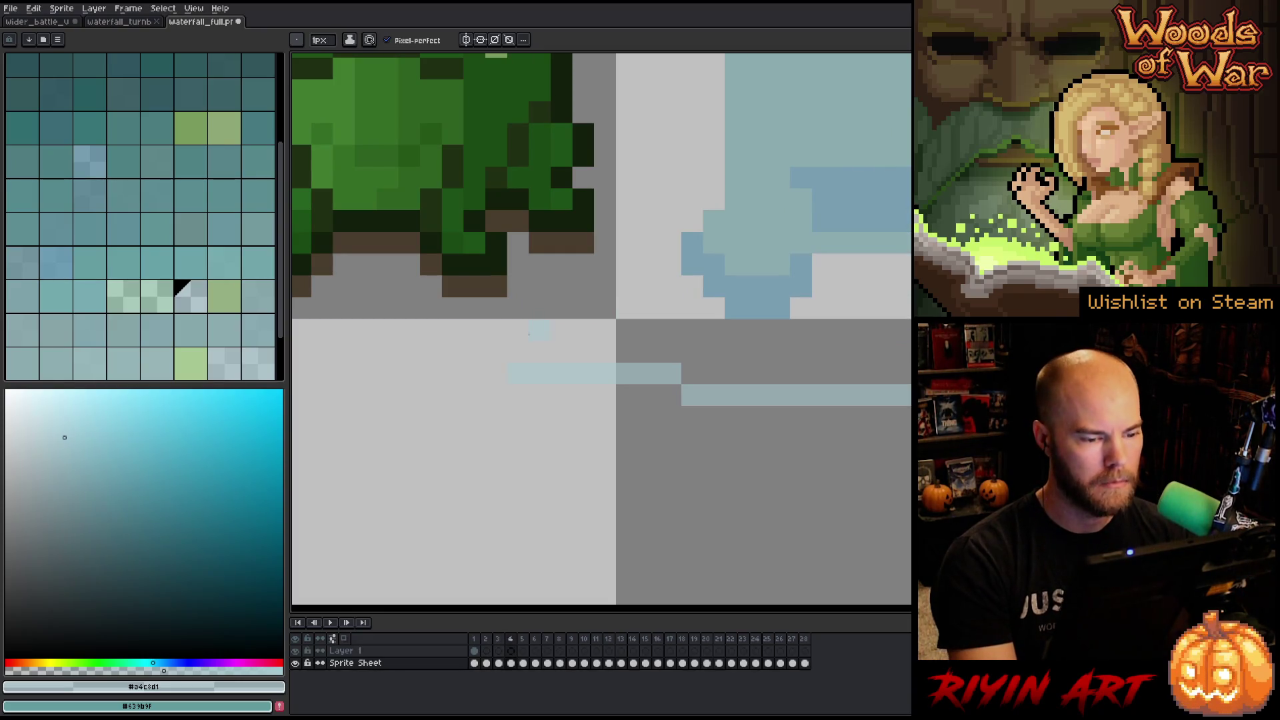
Marquee the light-blue strip below the frog, deselect, then add new Layer 2.
key("m")
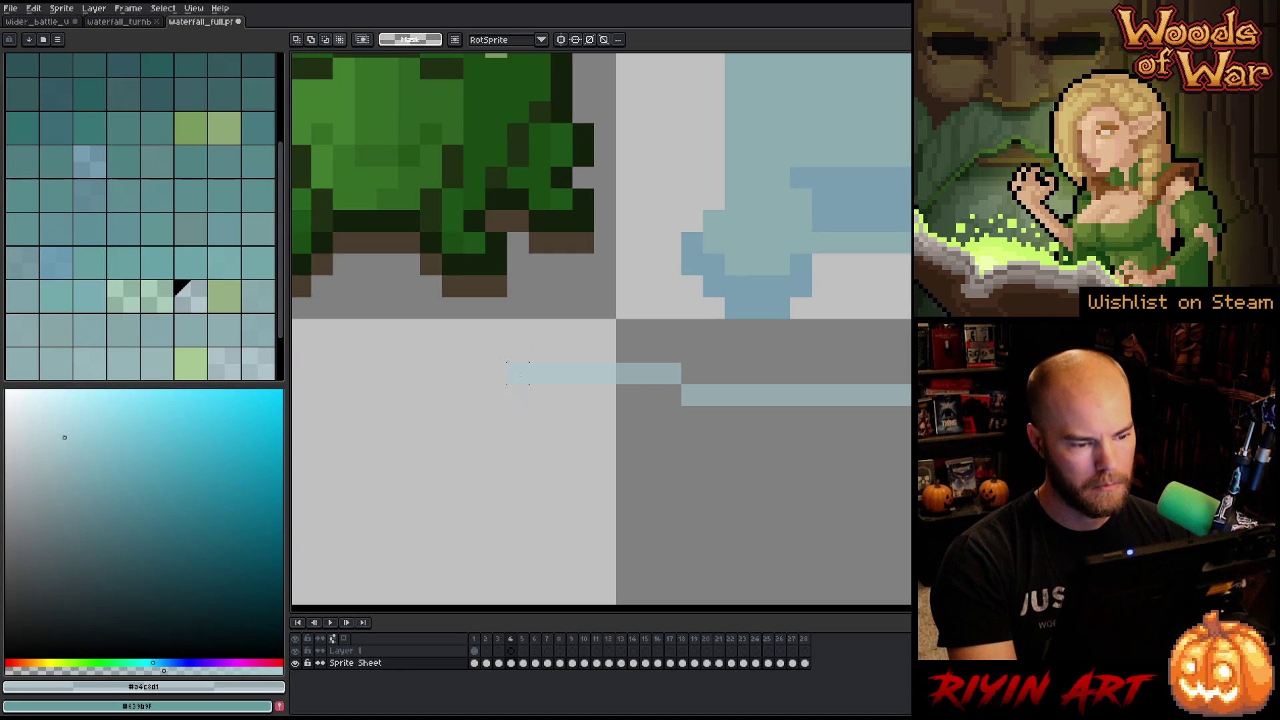
left_click_drag(510, 365, 593, 384)
key("ctrl+d")
key("Right")
key("Right")
key("Right")
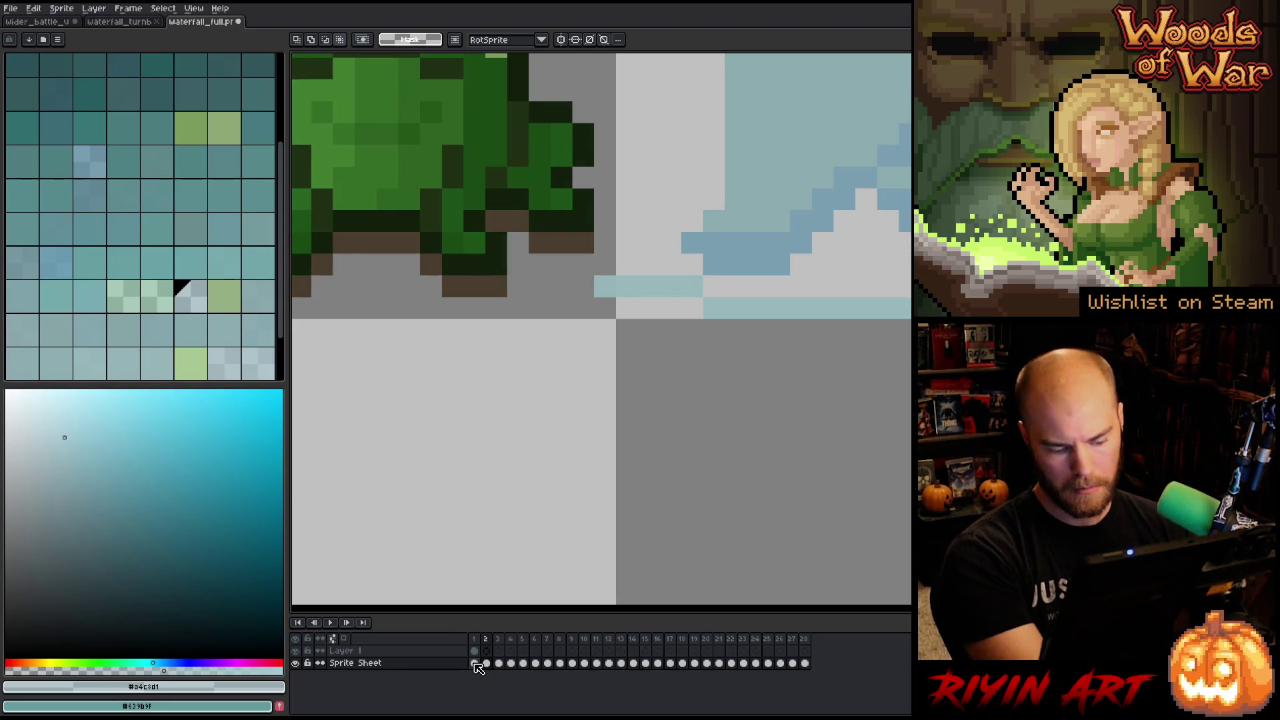
key("shift+n")
left_click(475, 664)
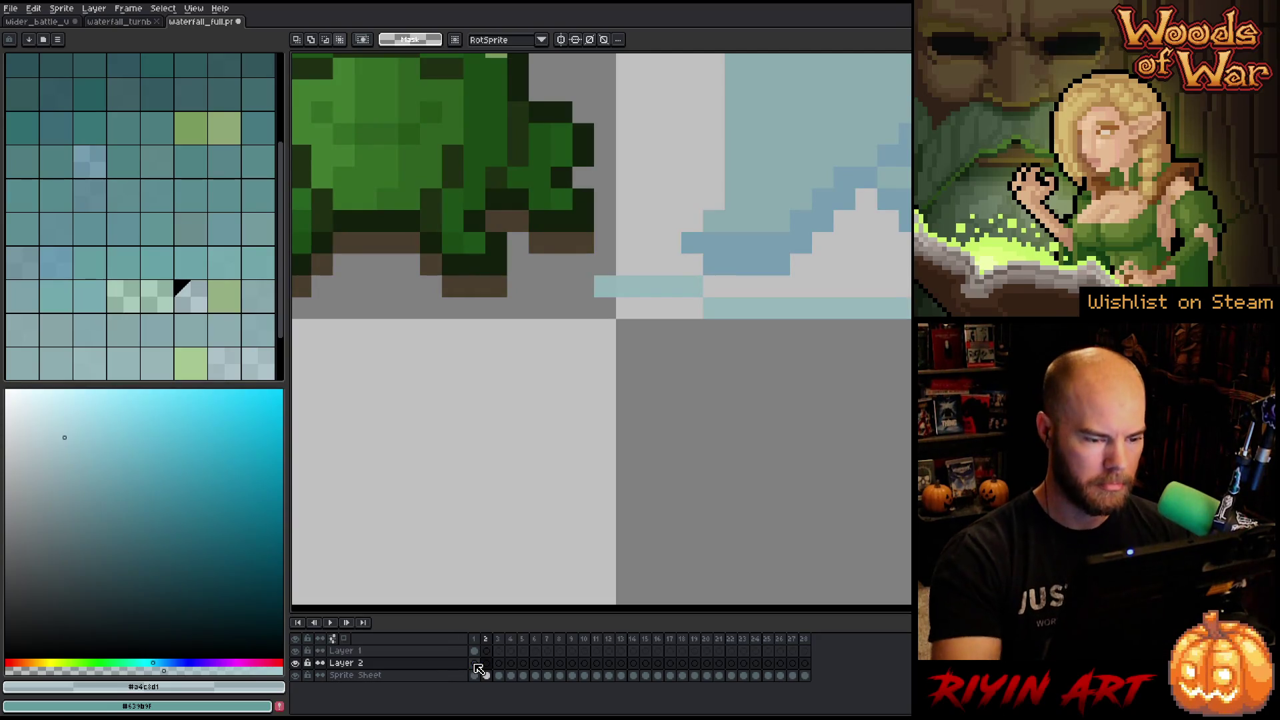
On frame 2, erase a stray #95b6ba pixel from Sprite Sheet and repaint two pixels on Layer 2.
key("i")
left_click(619, 284)
key("b")
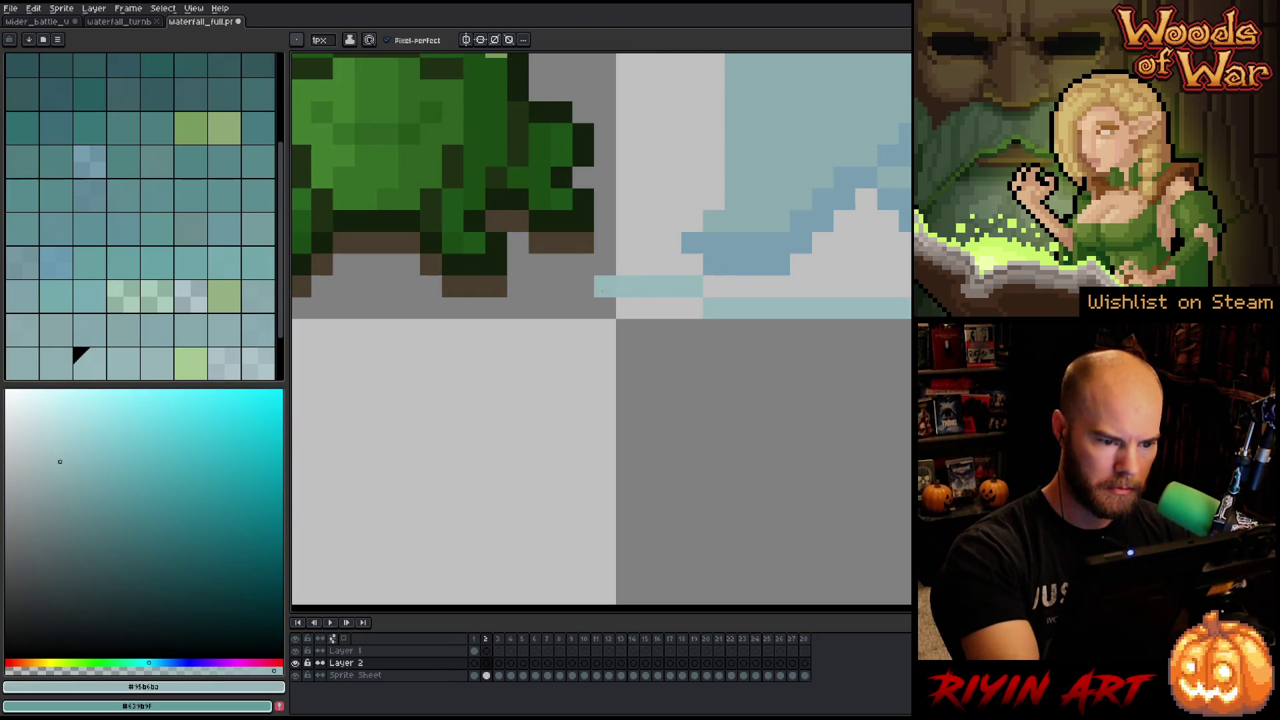
left_click(486, 676)
key("e")
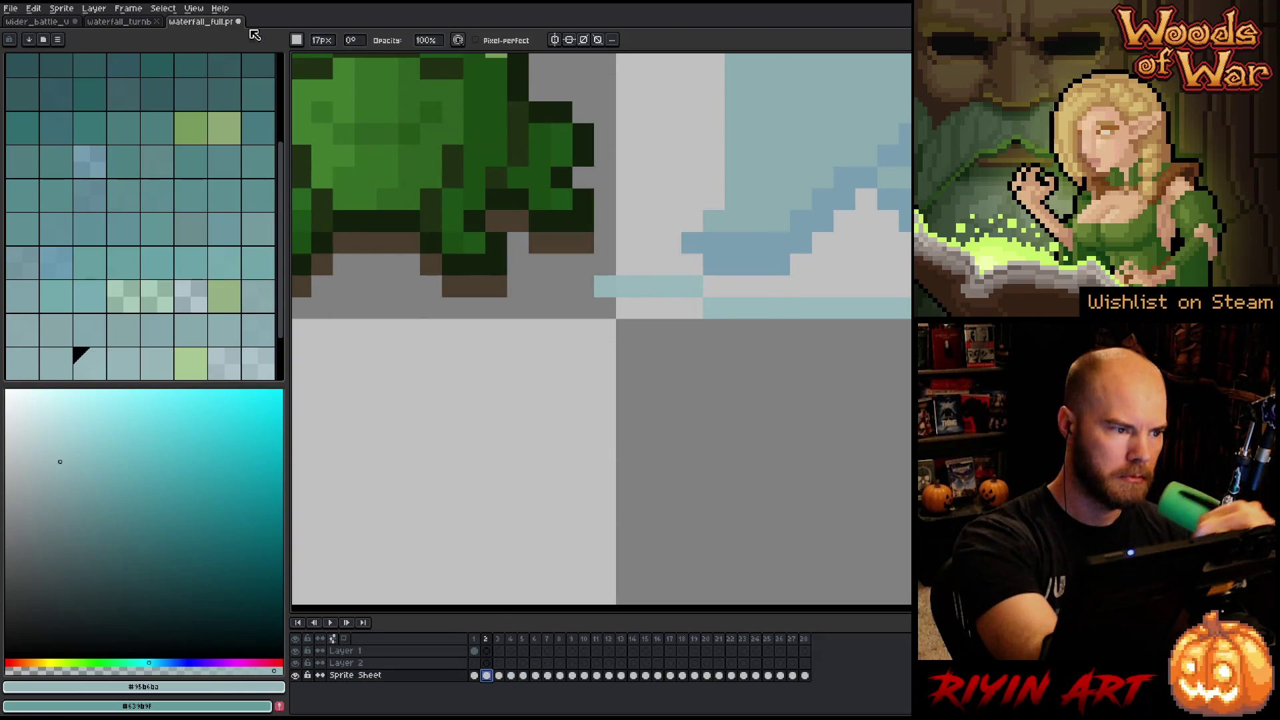
left_click_drag(321, 40, 300, 56)
left_click(605, 287)
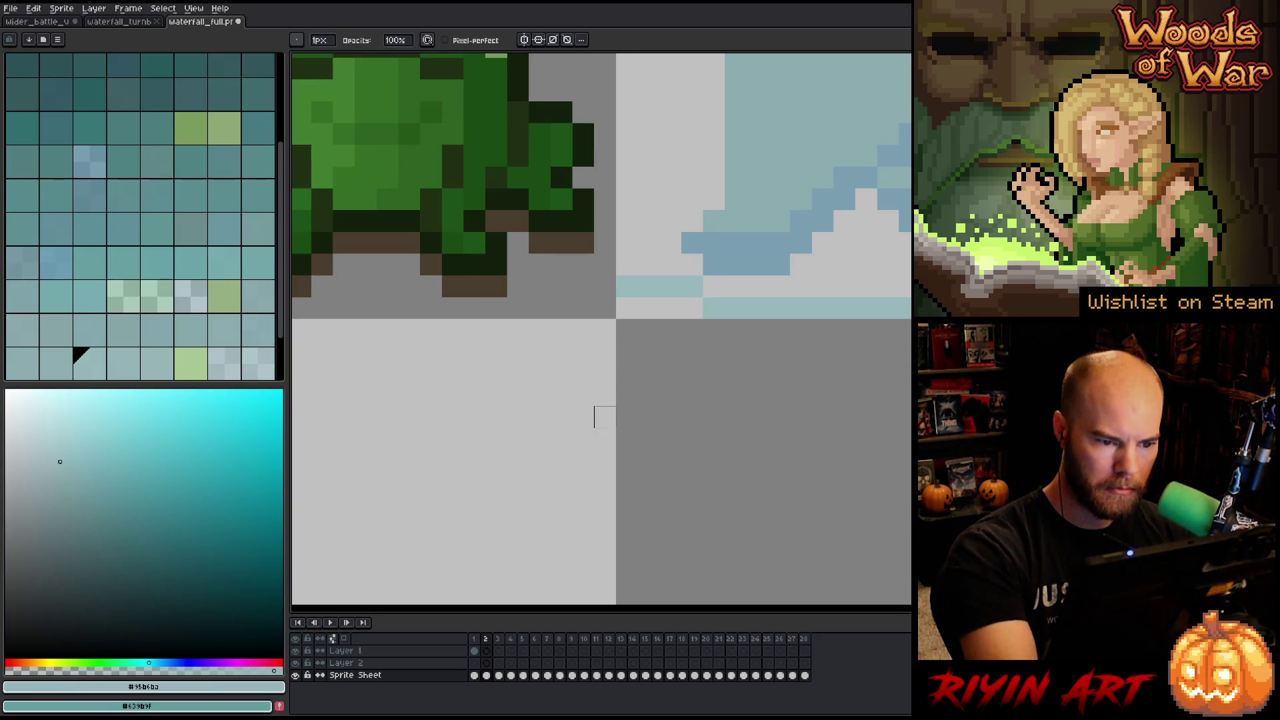
left_click(487, 664)
key("b")
left_click(605, 286)
left_click(649, 265)
On frame 4, move the strip's leftmost pixel to Layer 2 and add a #a4c3d1 pixel to the right strip.
key("period")
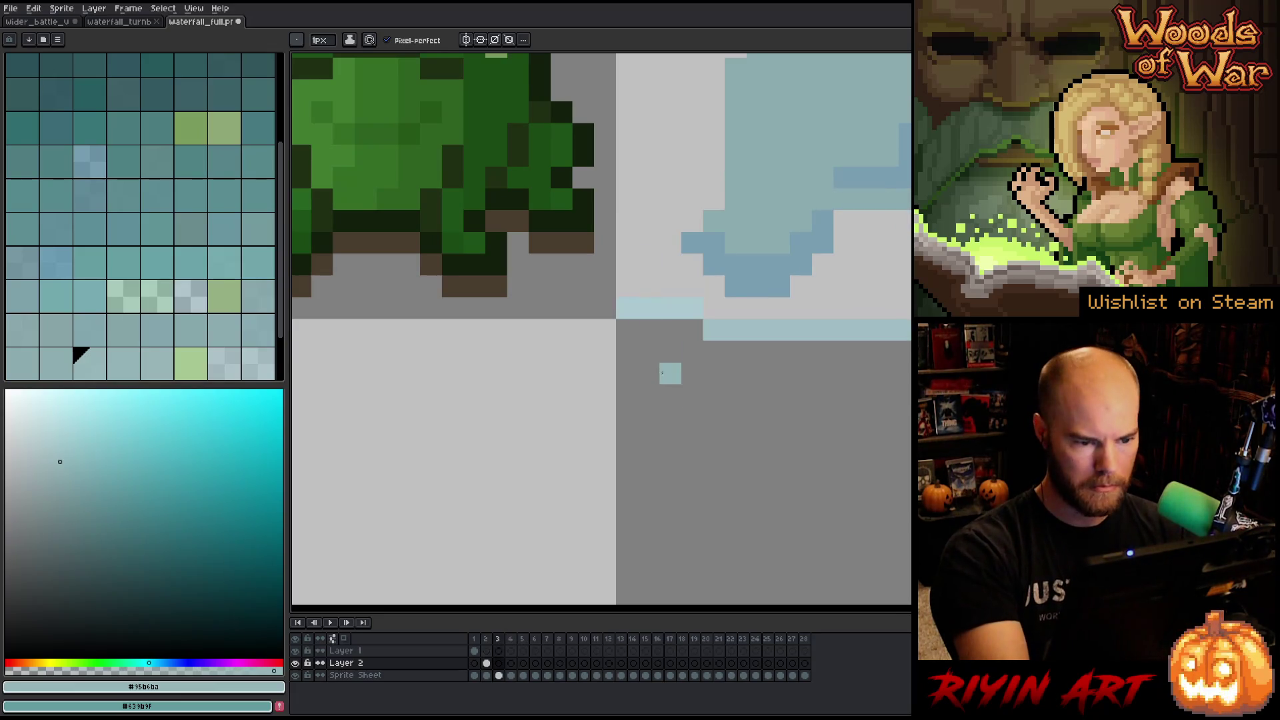
key("period")
key("e")
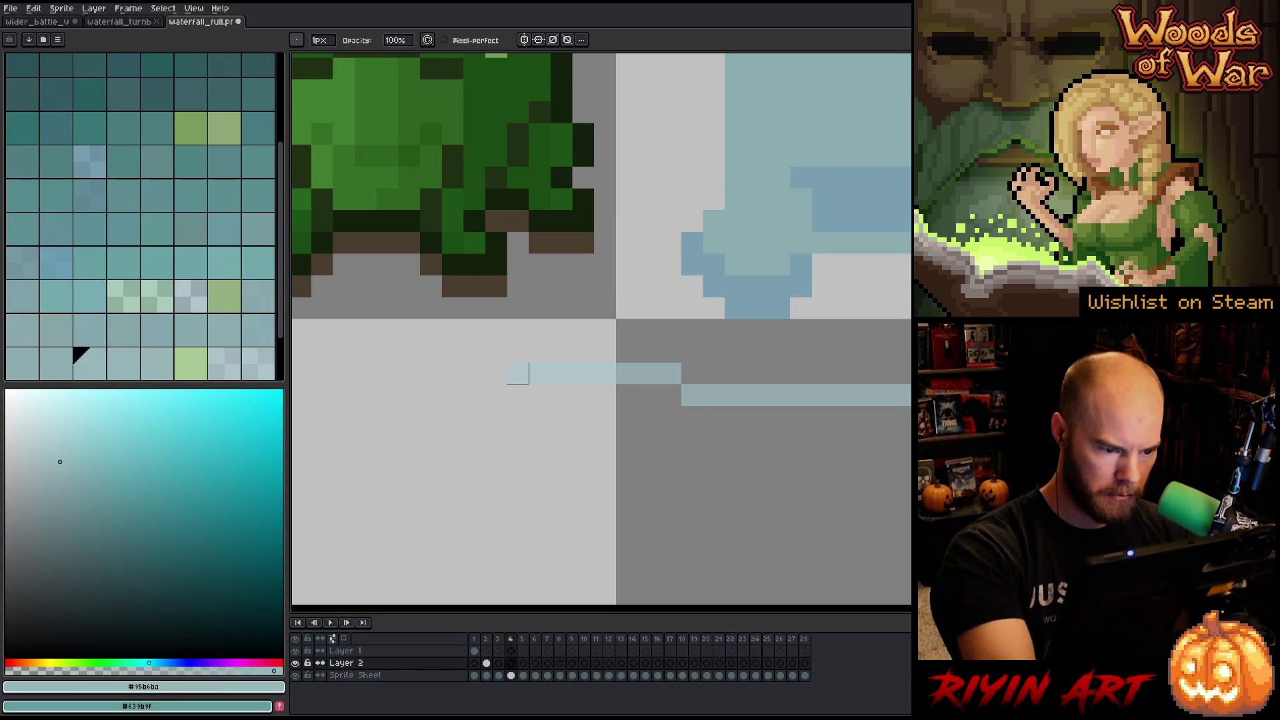
left_click(511, 675)
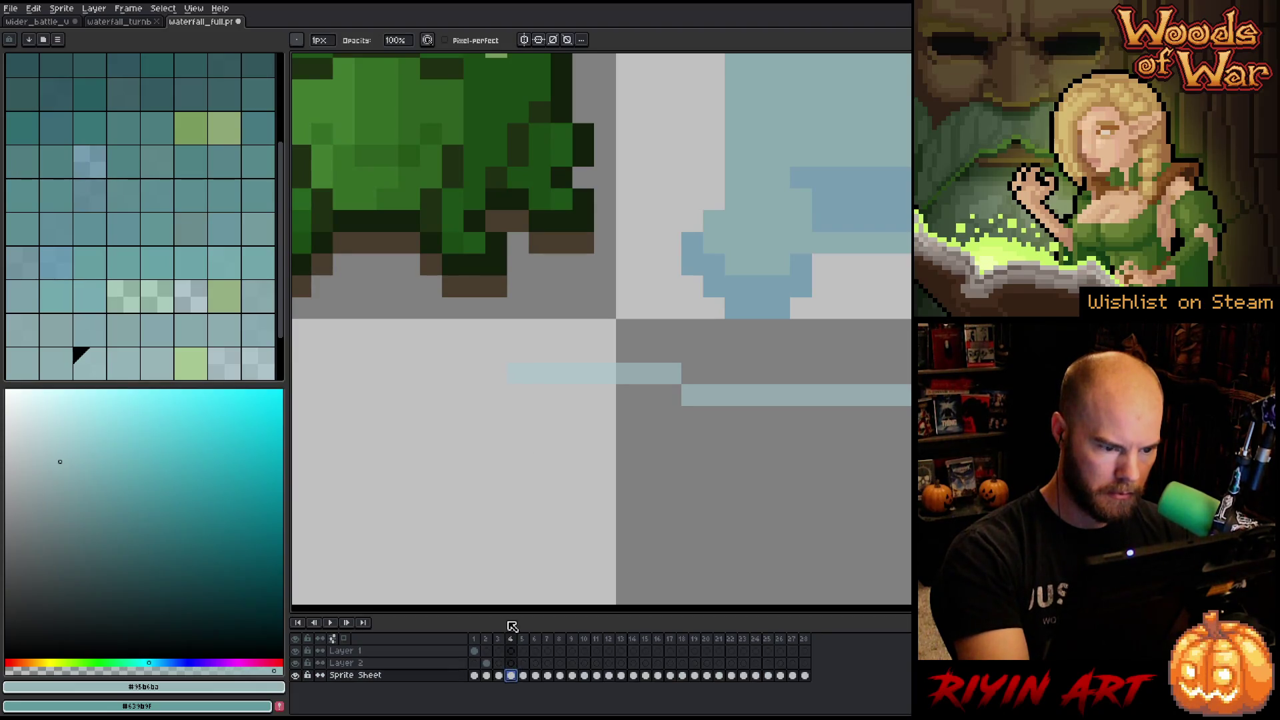
left_click(518, 373)
left_click(511, 663)
key("b")
left_click(518, 373)
left_click(546, 366, "alt")
left_click(518, 373)
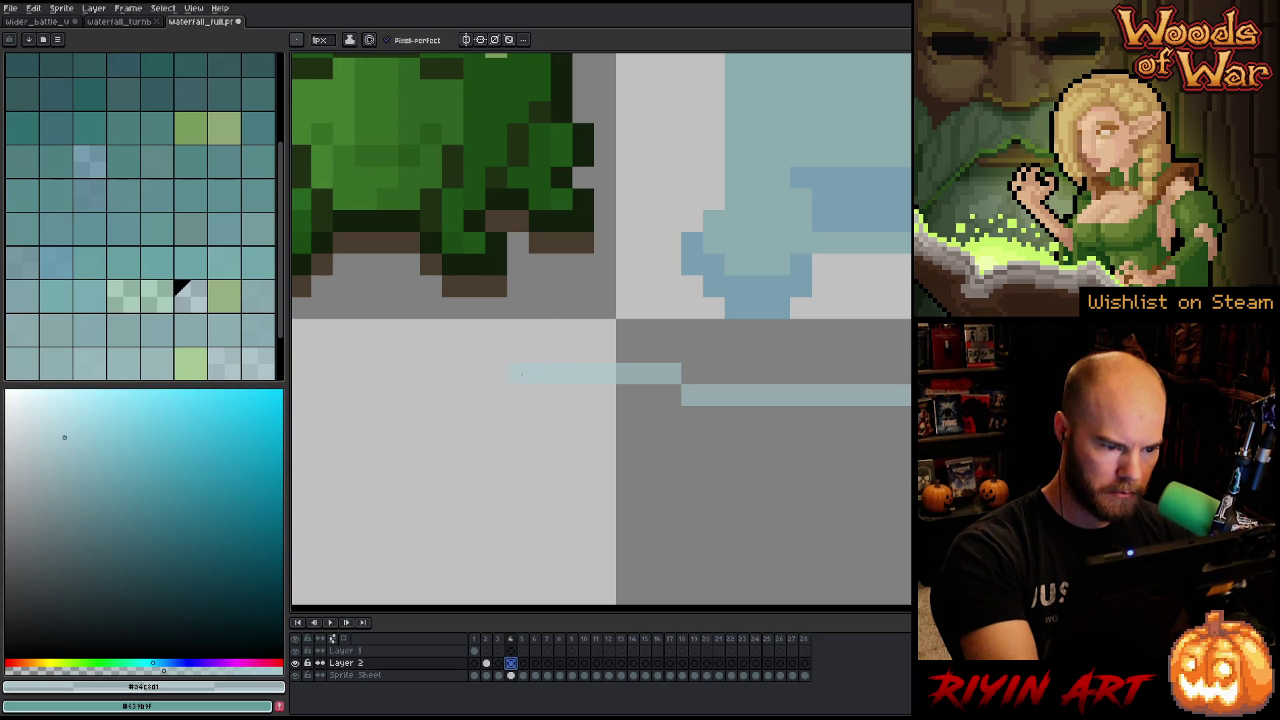
left_click(779, 373)
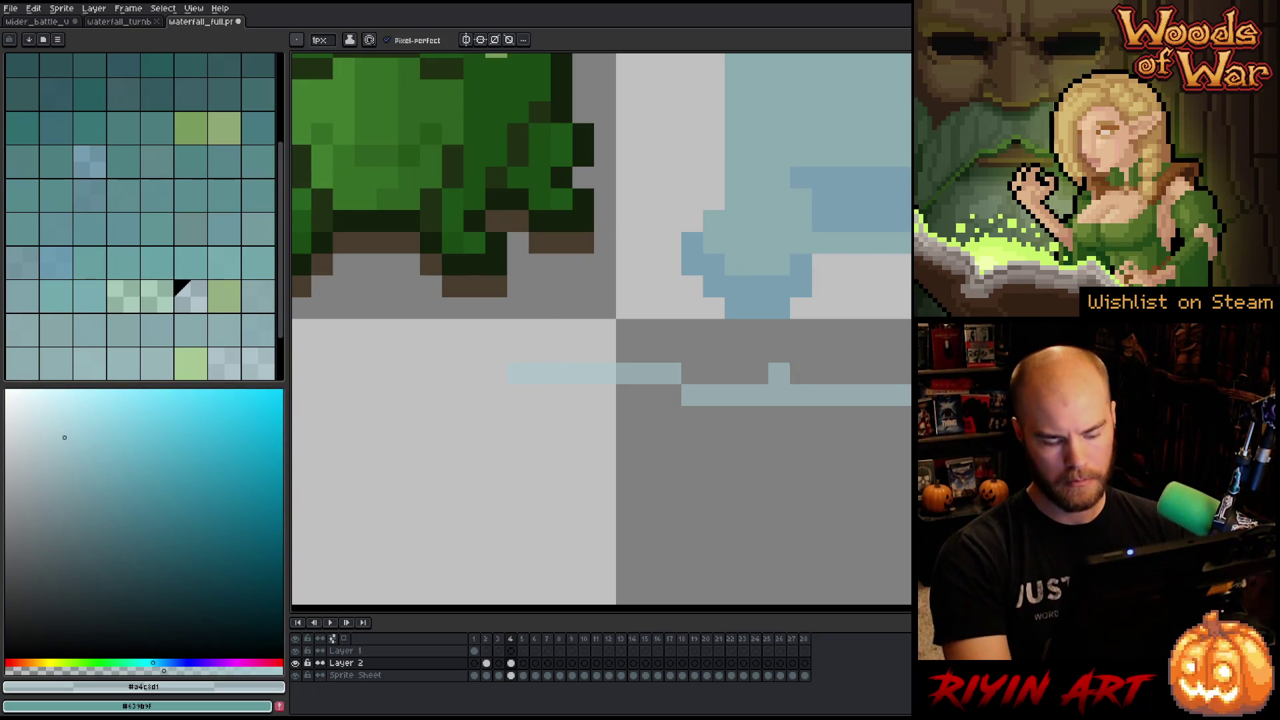
key("period")
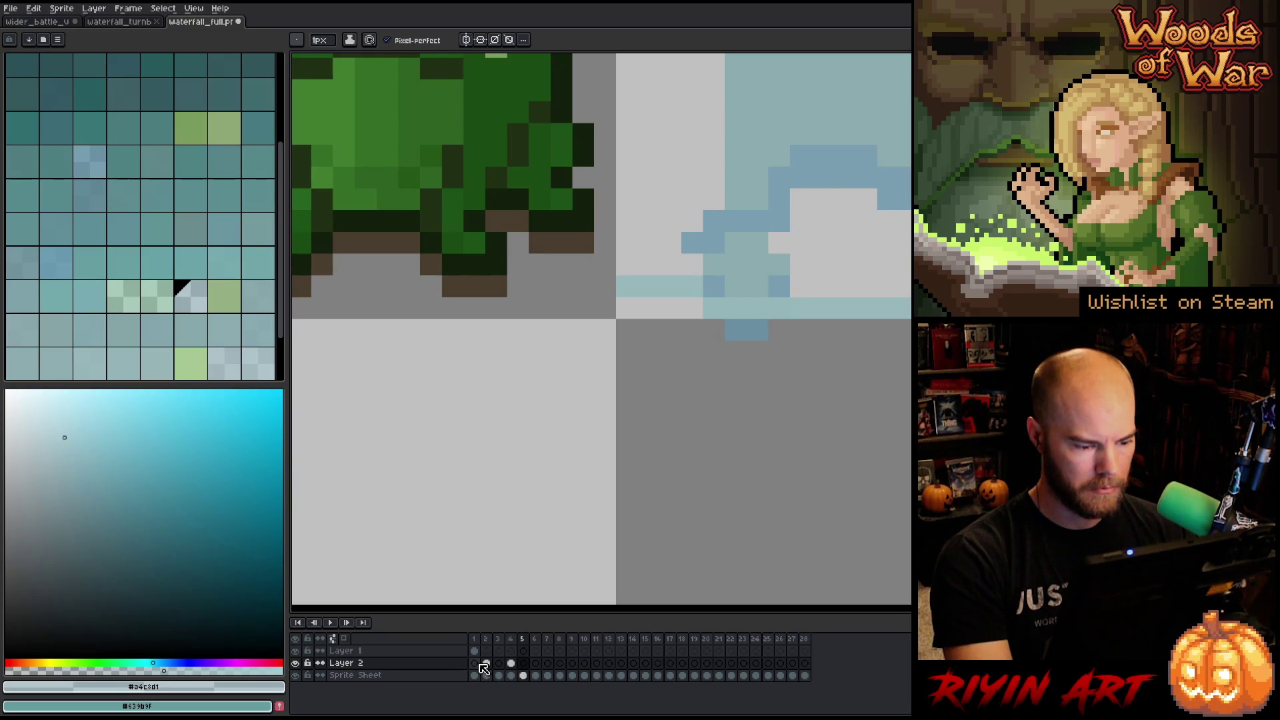
Step through to frame 6 and paint a #95b6ba pixel at the stripe's left end.
left_click(476, 665)
key("period")
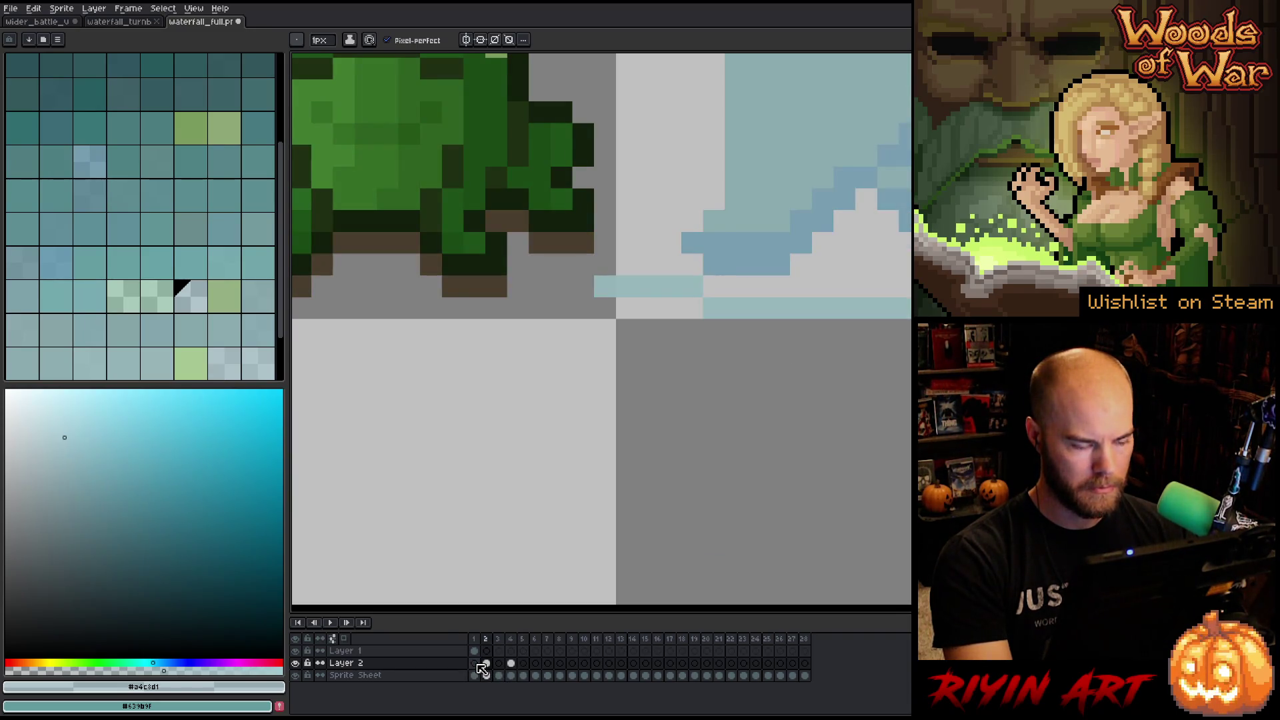
key("period")
key("period")
key("period")
key("period")
key("comma")
key("comma")
key("period")
key("comma")
key("comma")
key("period")
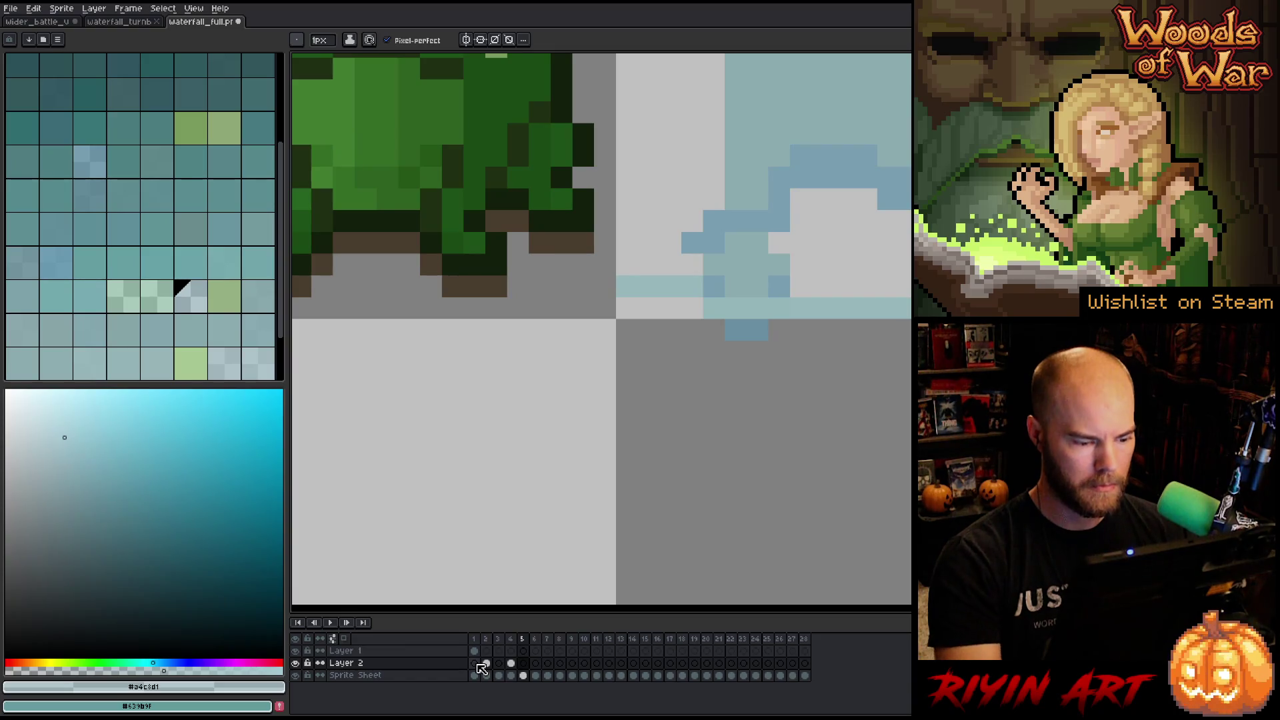
left_click(635, 281, "alt")
left_click(606, 286)
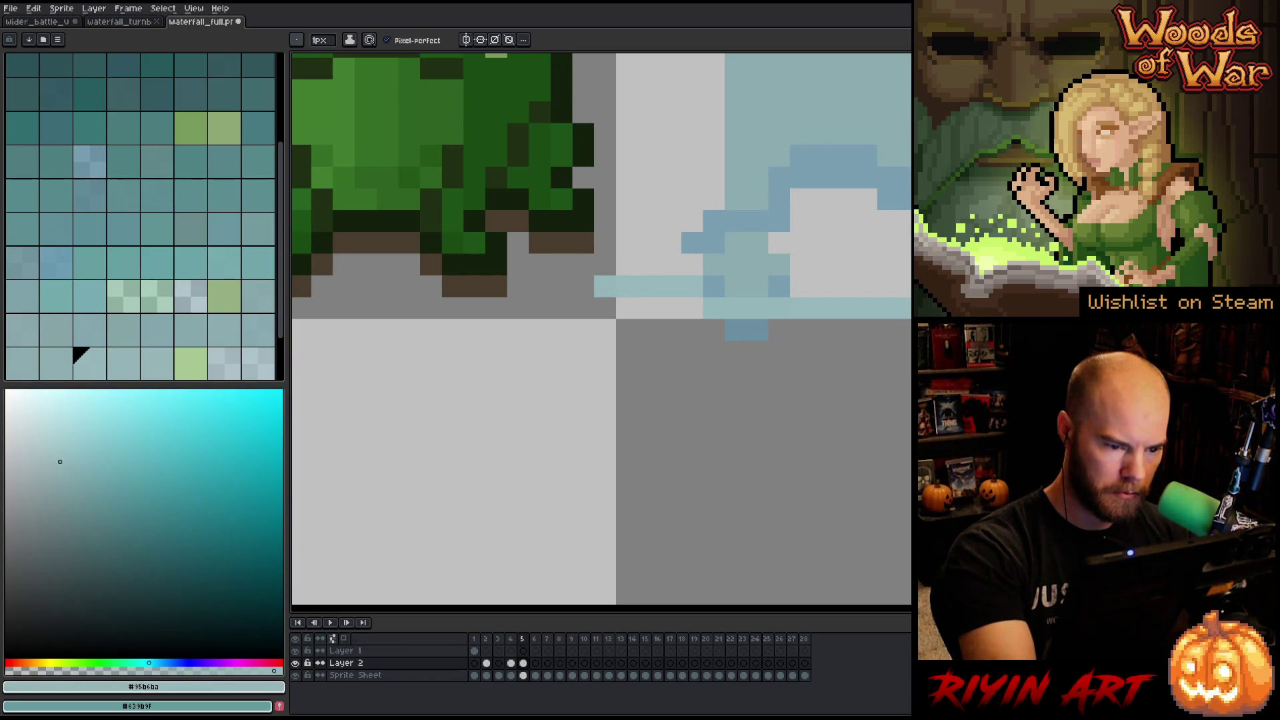
key("period")
key("period")
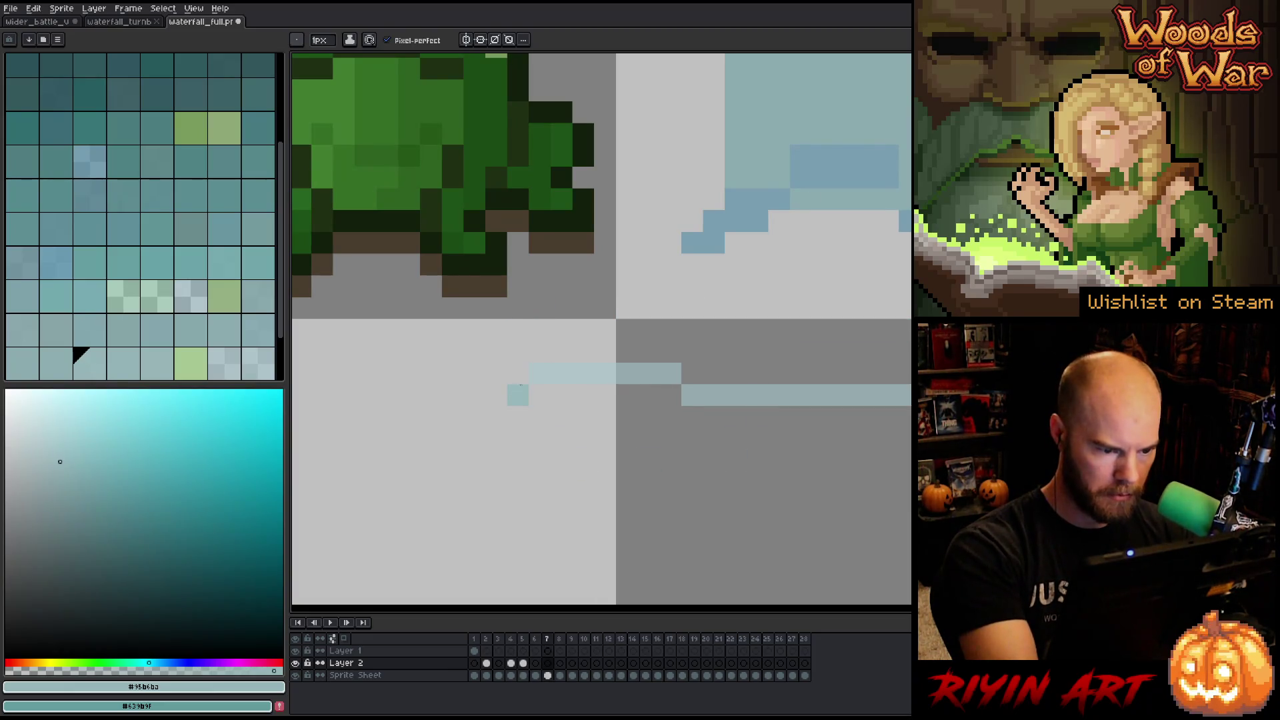
Add light-blue pixels to the waterfall stripes on frames 9, 11 and 13.
left_click(534, 373, "alt")
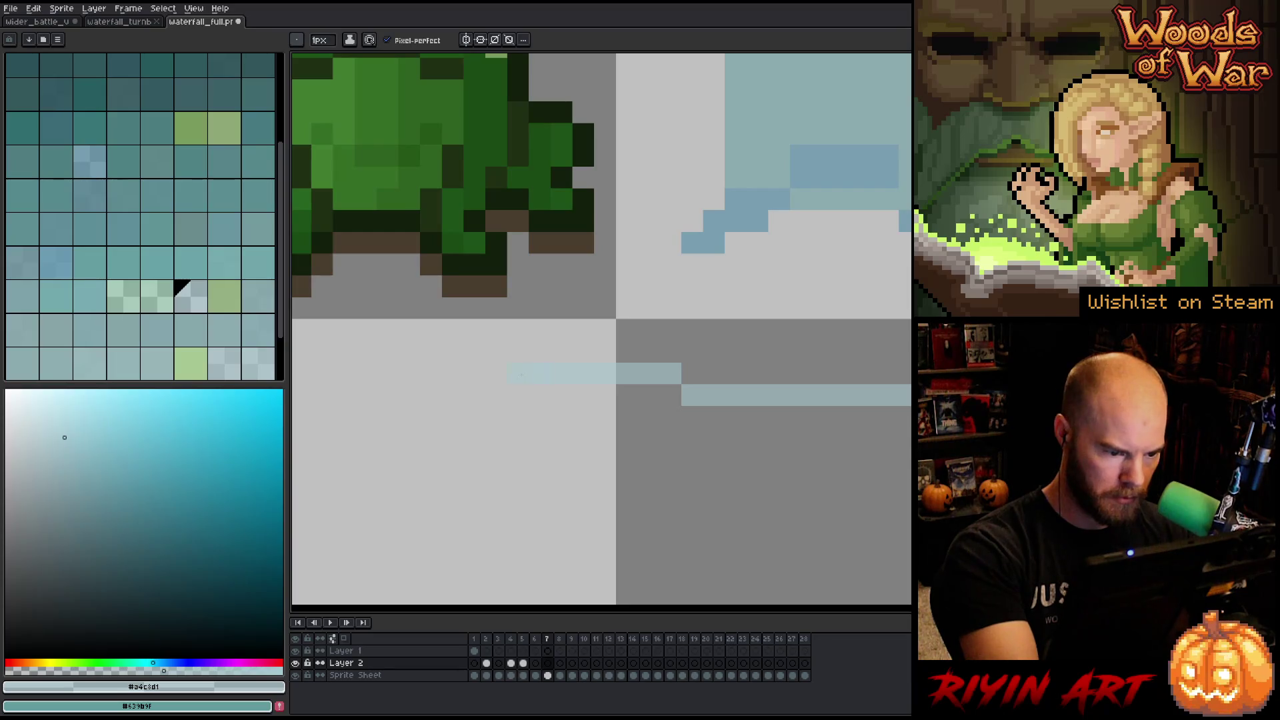
key("period")
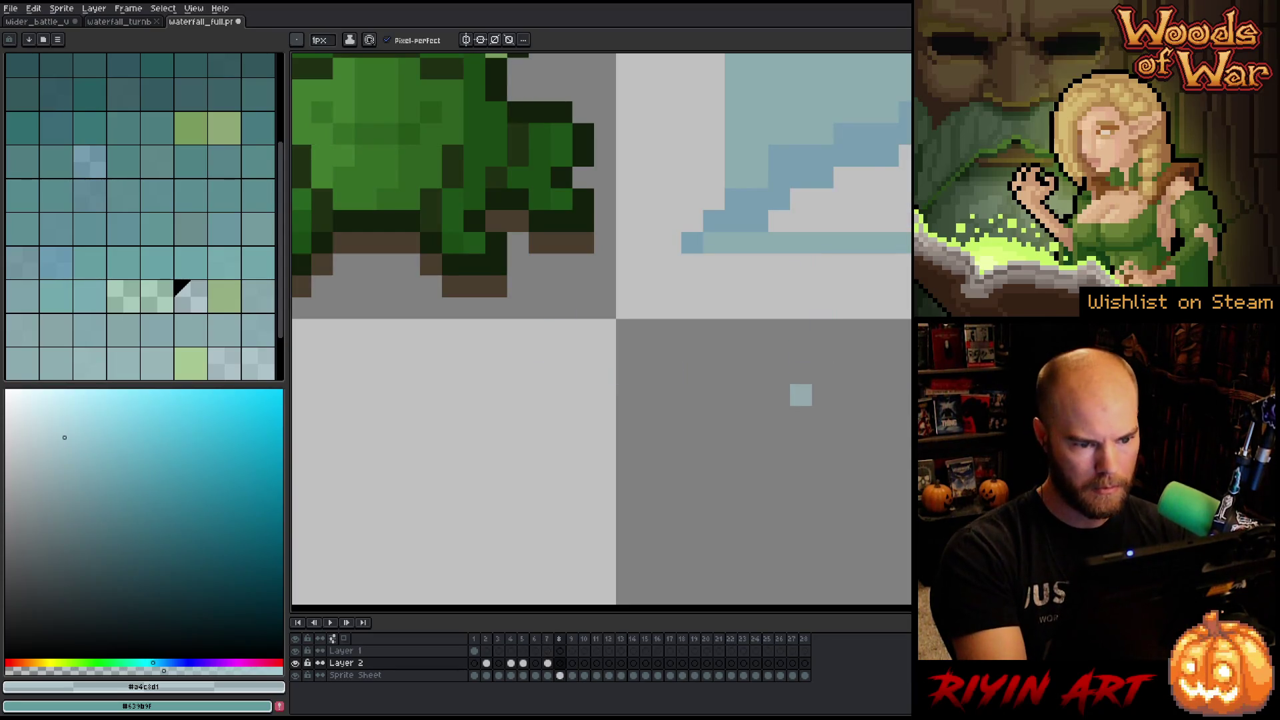
key("period")
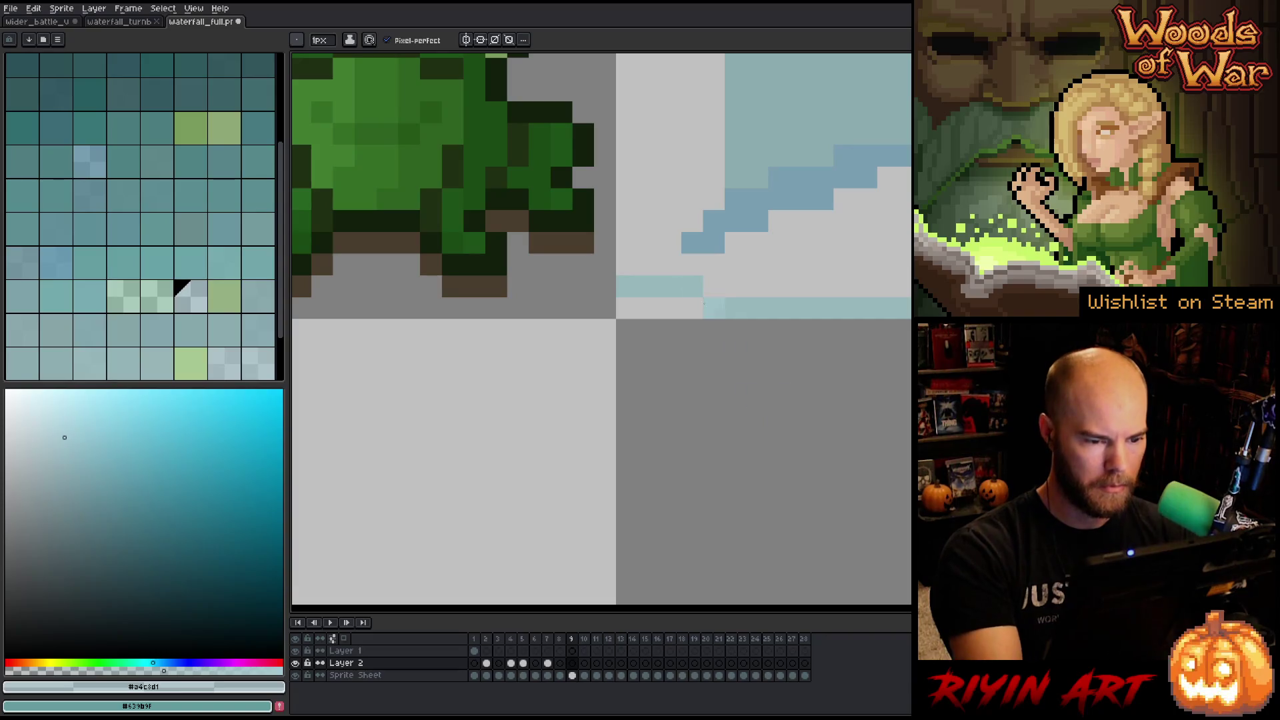
left_click(610, 285)
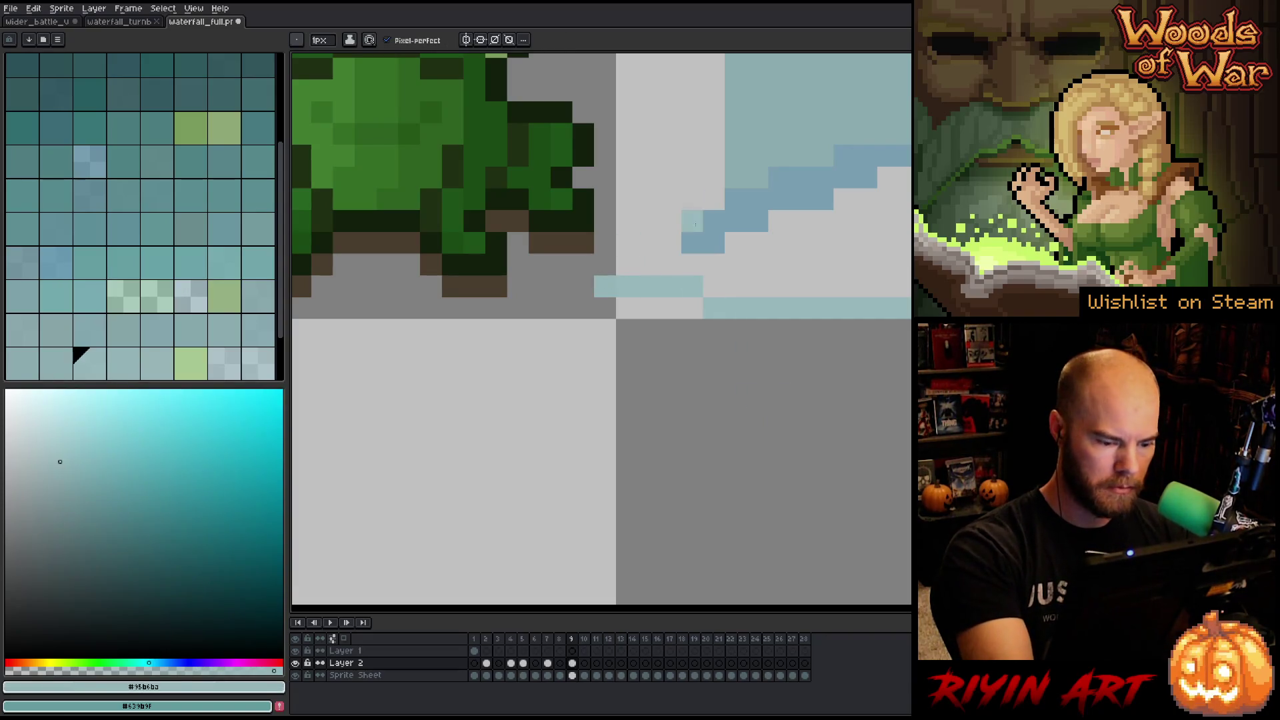
key("period")
key("period")
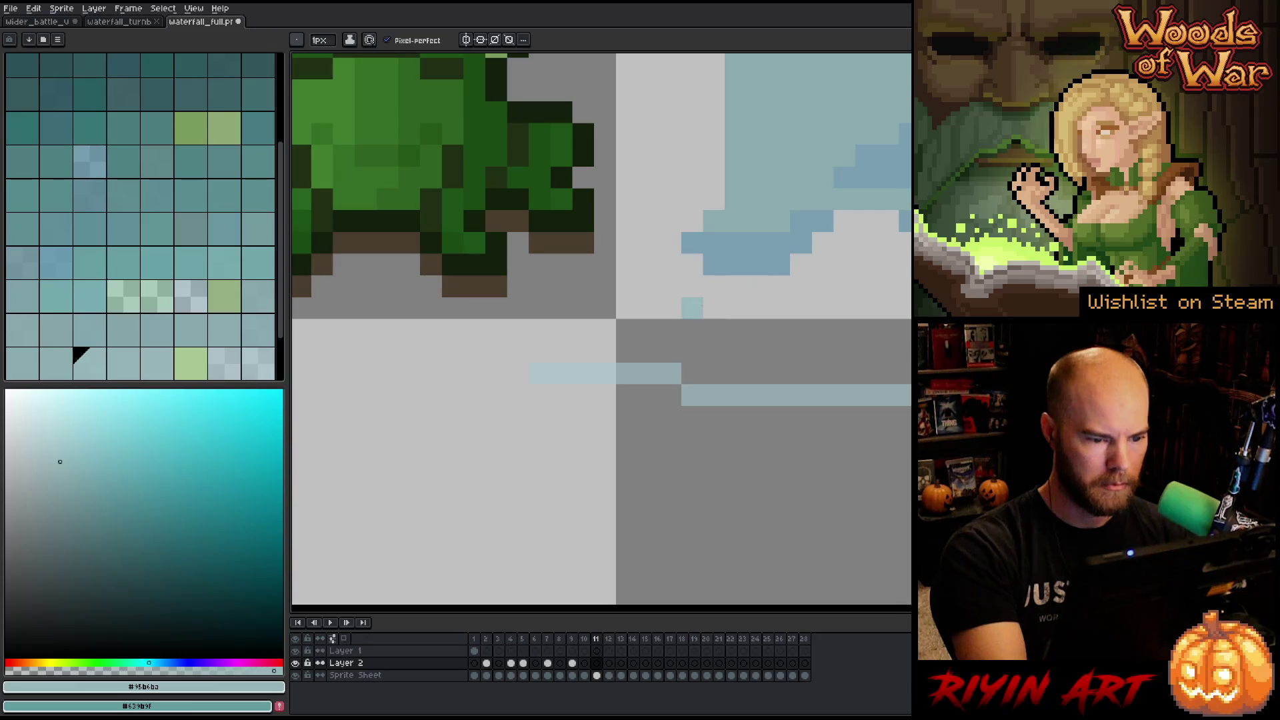
left_click(578, 368, "alt")
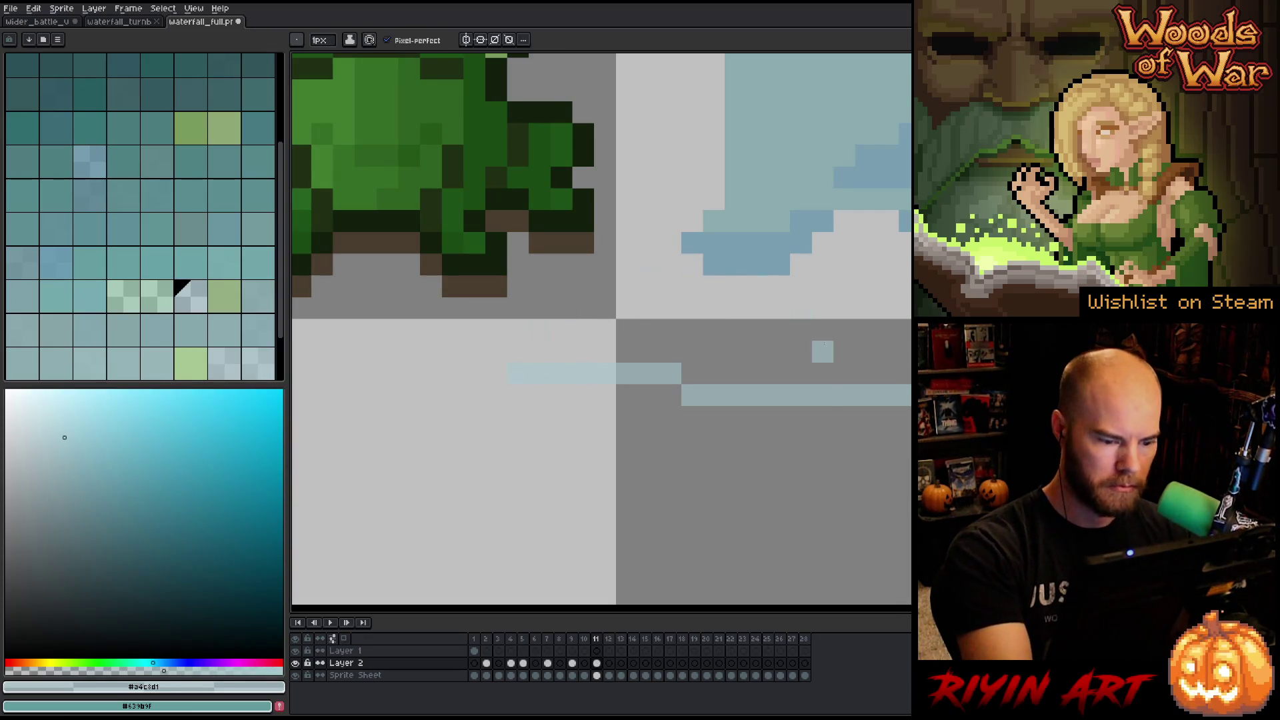
left_click(823, 395)
key("period")
key("period")
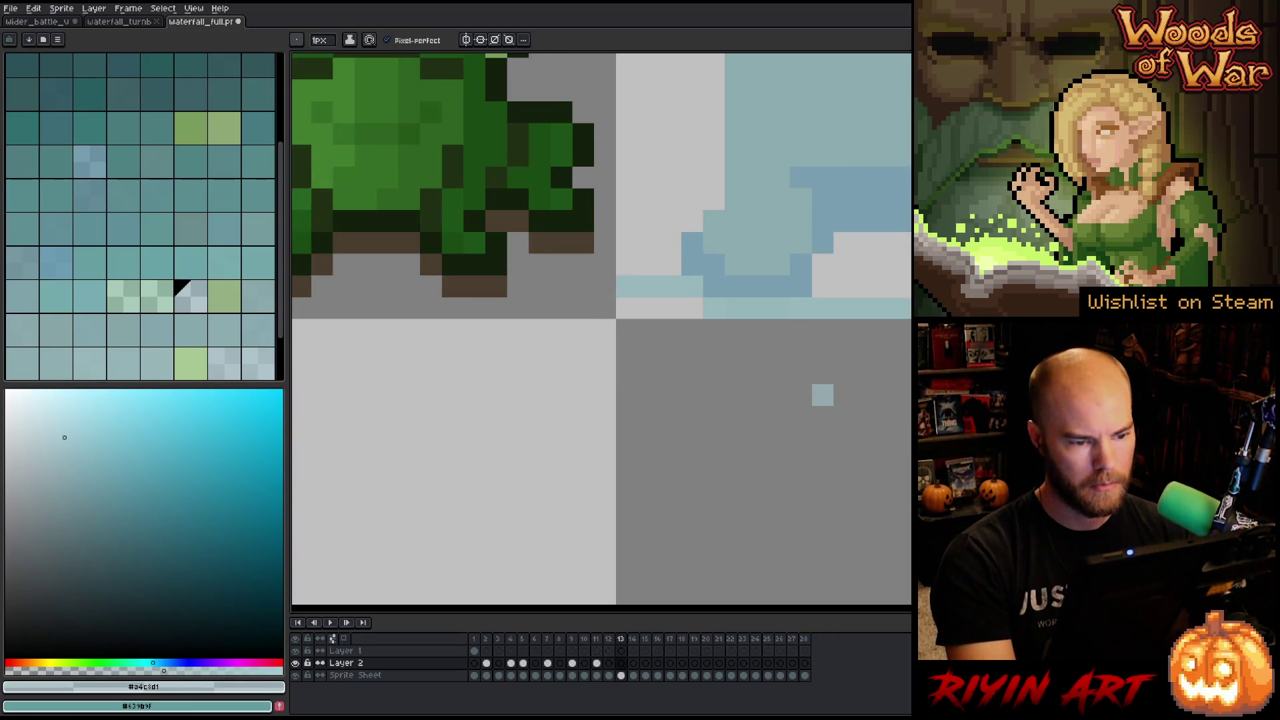
left_click(660, 286, "alt")
left_click(605, 286)
key("period")
key("period")
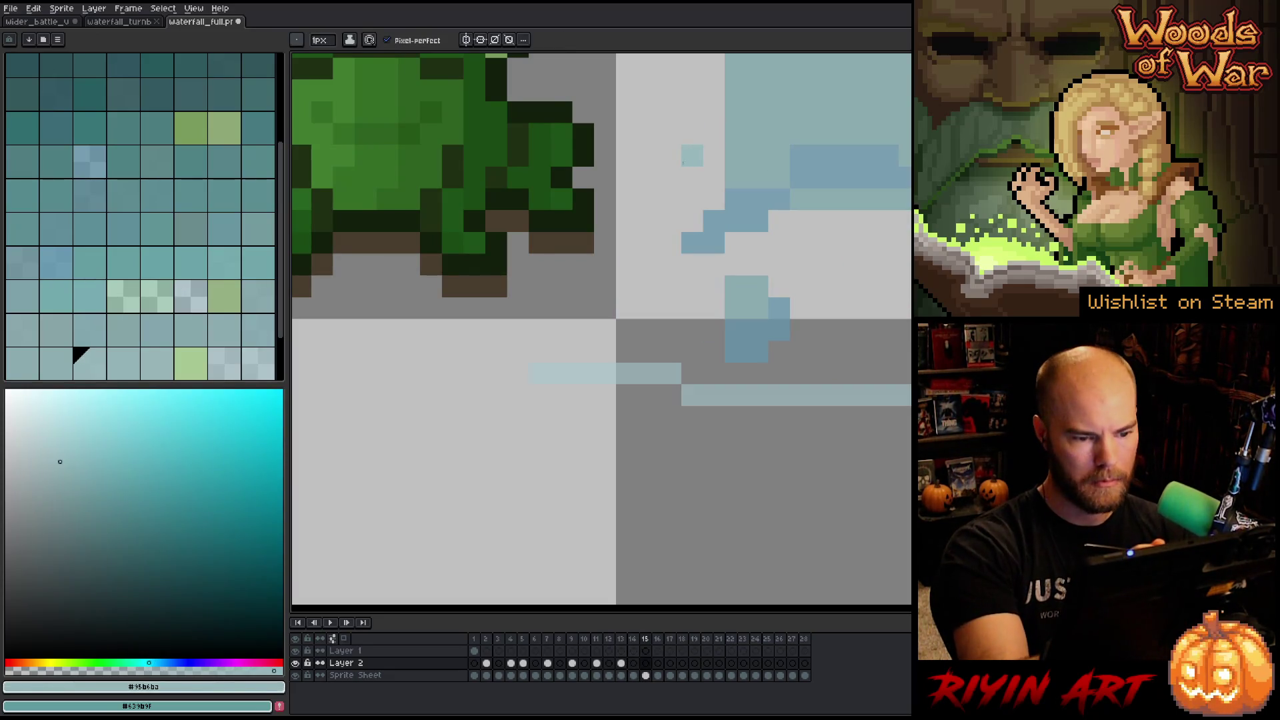
Paint light-blue and #95b6ba pixels on frames 15, 17, 19 and 21.
key("alt")
left_click(565, 363, "alt")
left_click(527, 369)
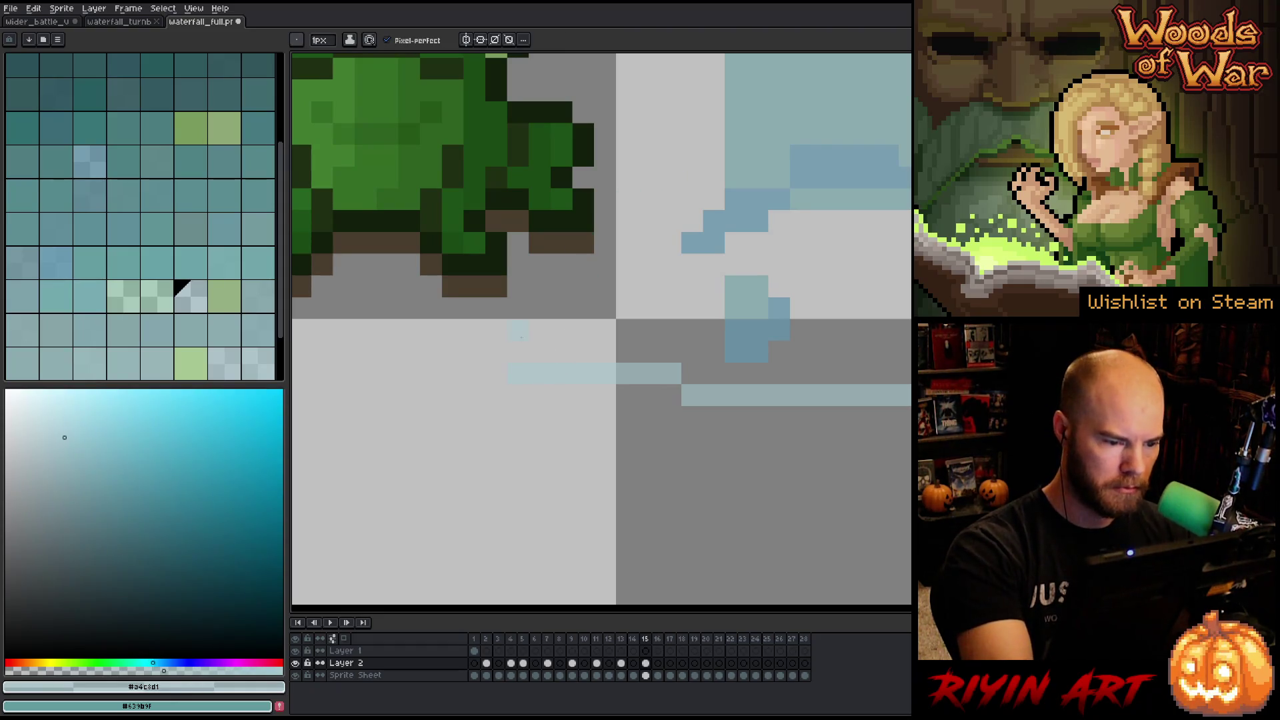
key("period")
key("period")
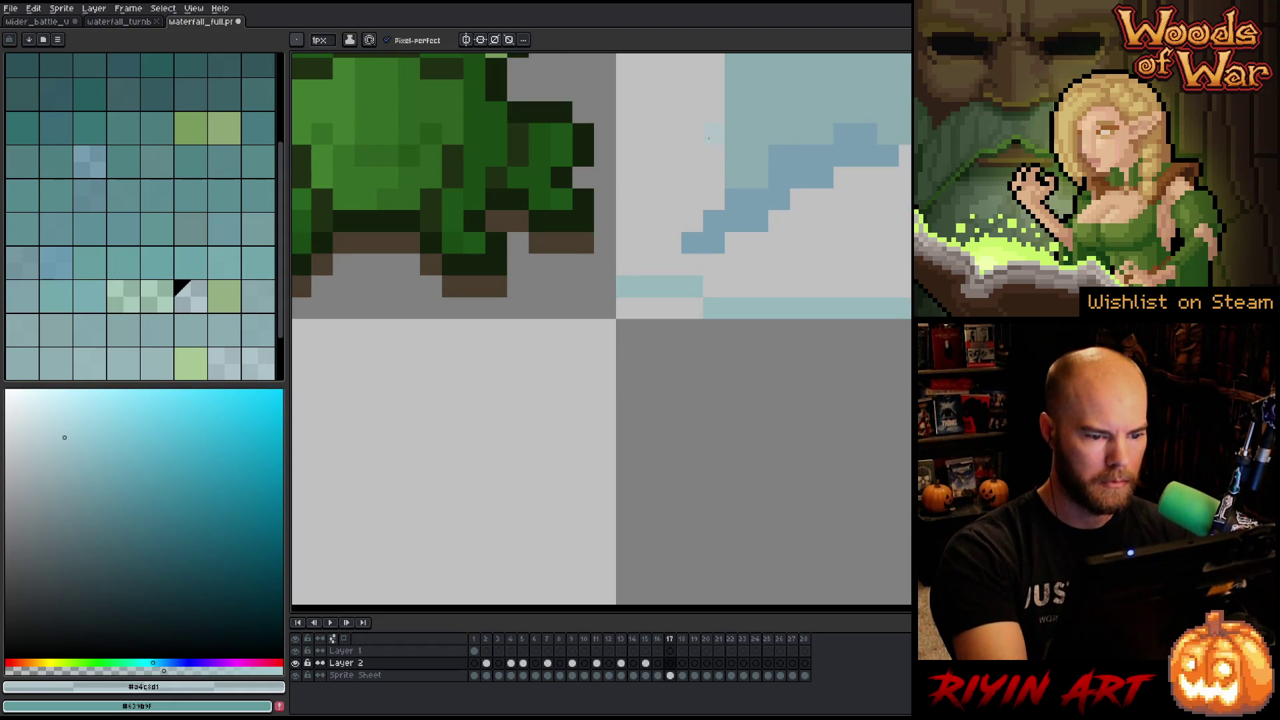
left_click(633, 276, "alt")
left_click(627, 222)
key("period")
key("period")
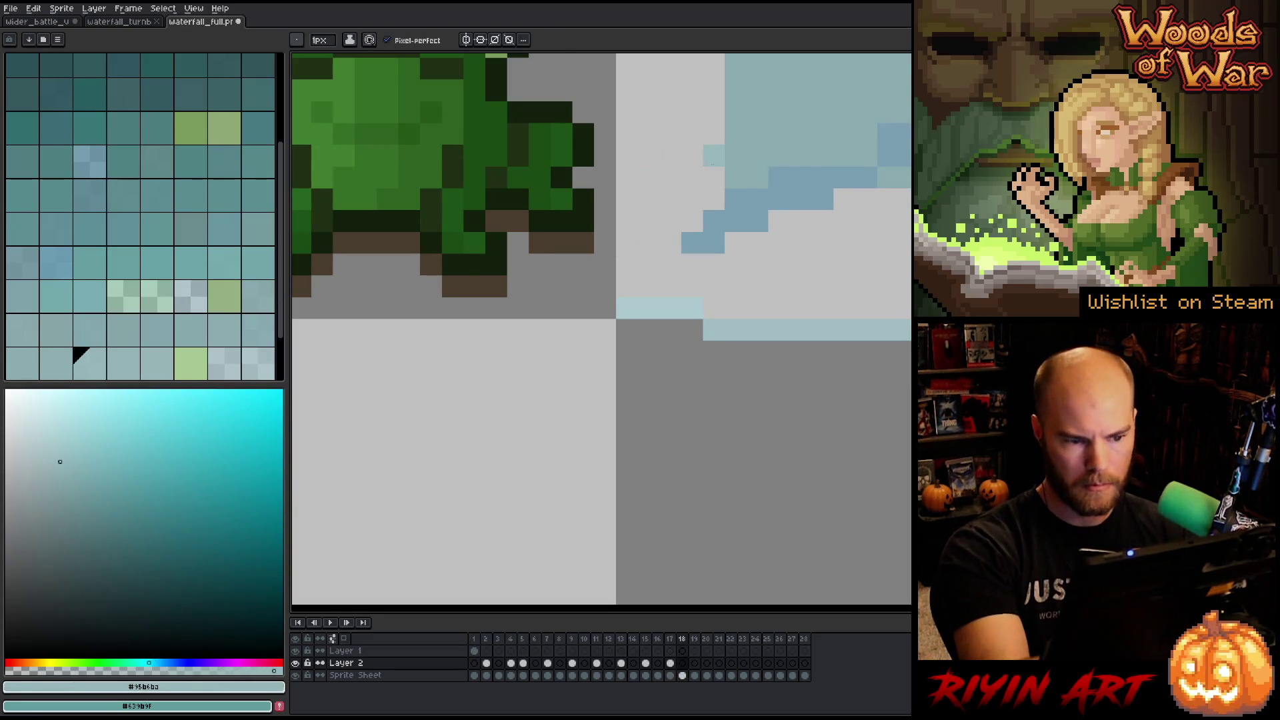
left_click(577, 369, "alt")
left_click(518, 373)
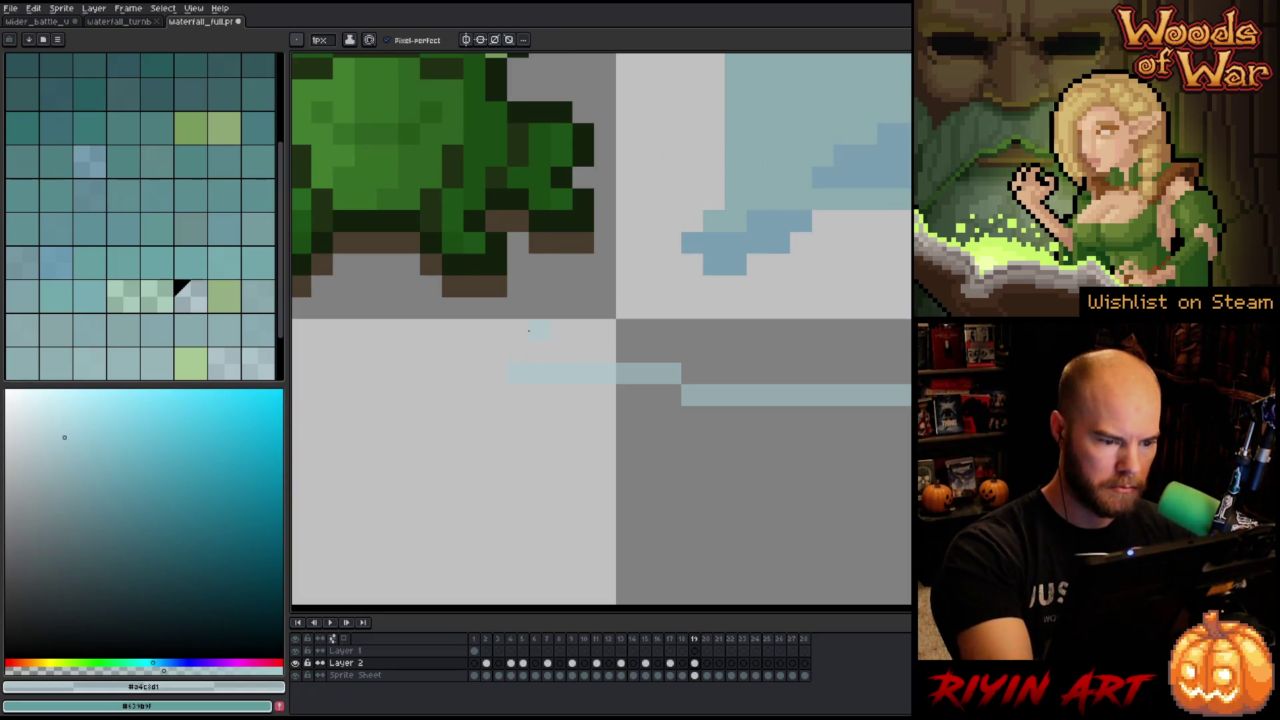
key("period")
key("period")
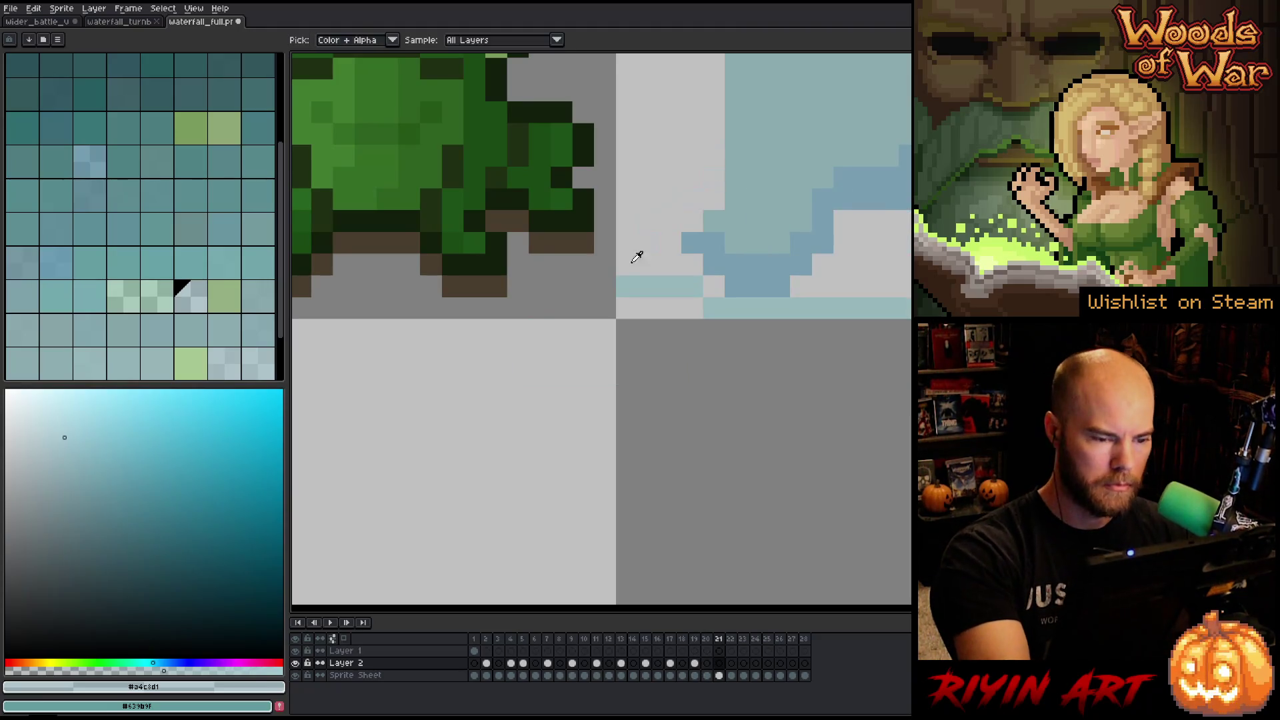
left_click(604, 286, "alt")
left_click(605, 265)
Add darker blue pixels on frame 25, sample the lighter blue on 27, and finish on frame 28.
key("period")
key("period")
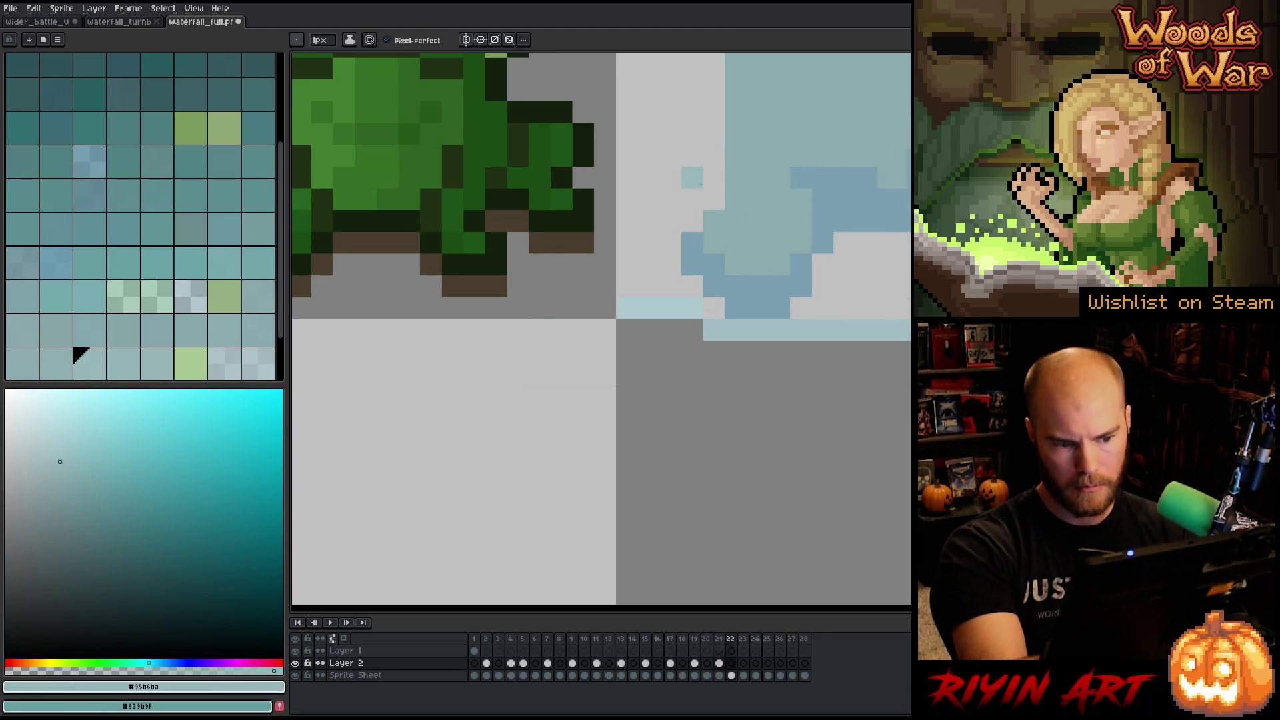
left_click(585, 369, "alt")
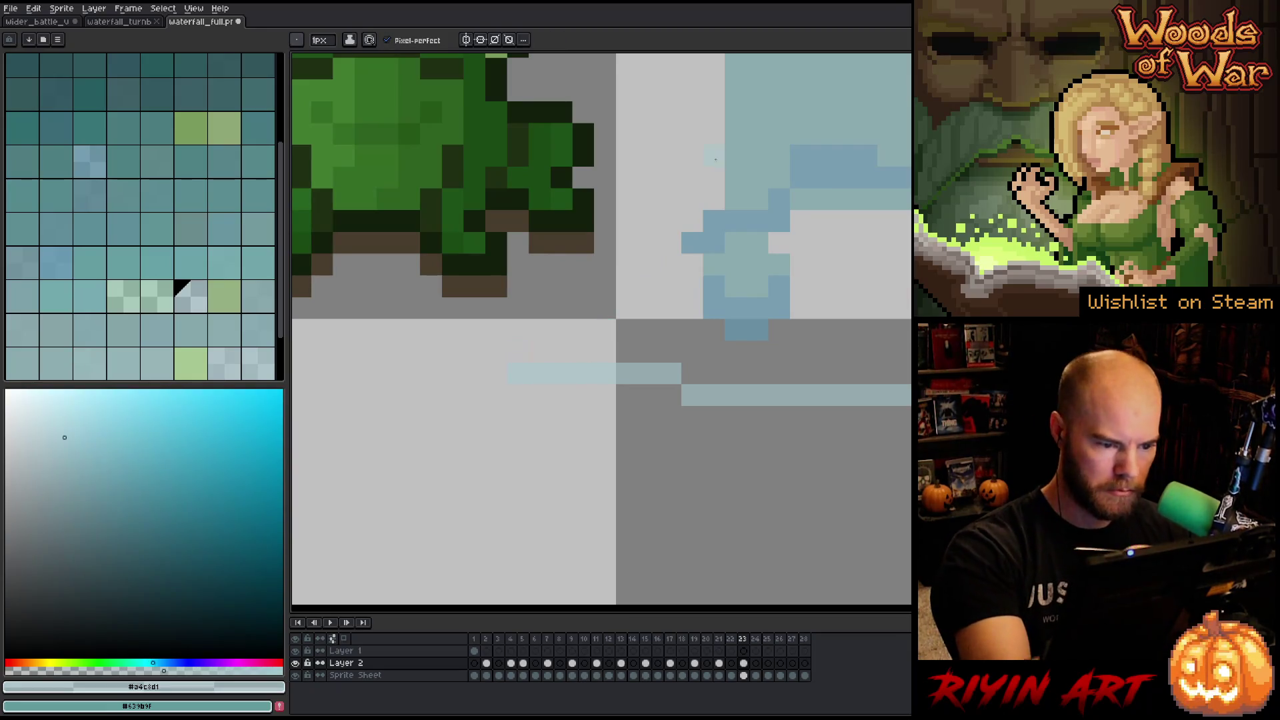
key("period")
key("period")
left_click(663, 260, "alt")
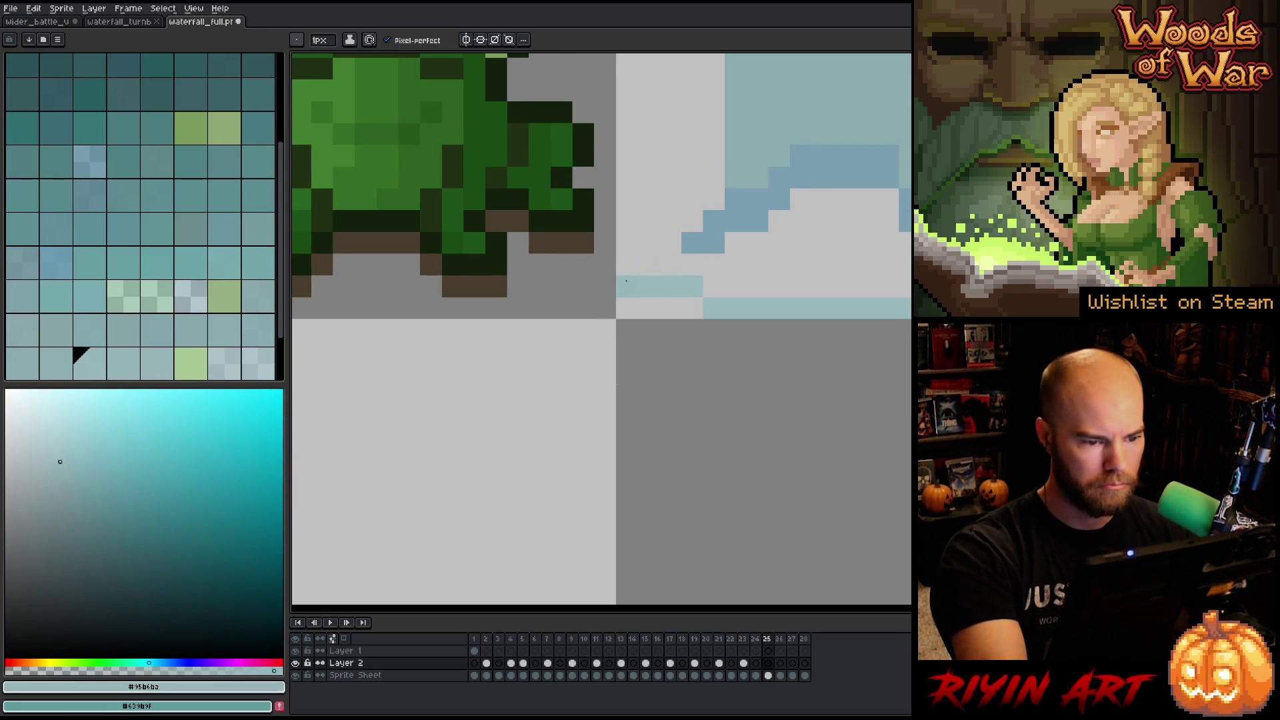
left_click(605, 264)
key("period")
key("period")
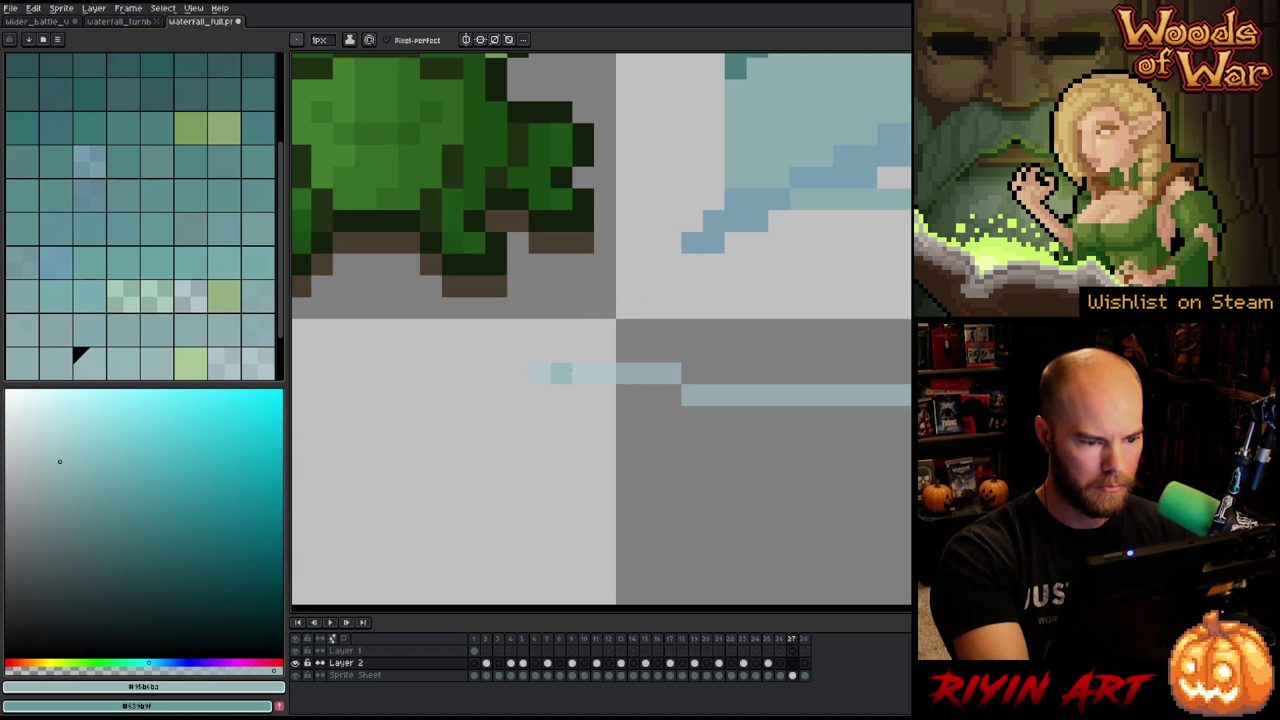
left_click(537, 371, "alt")
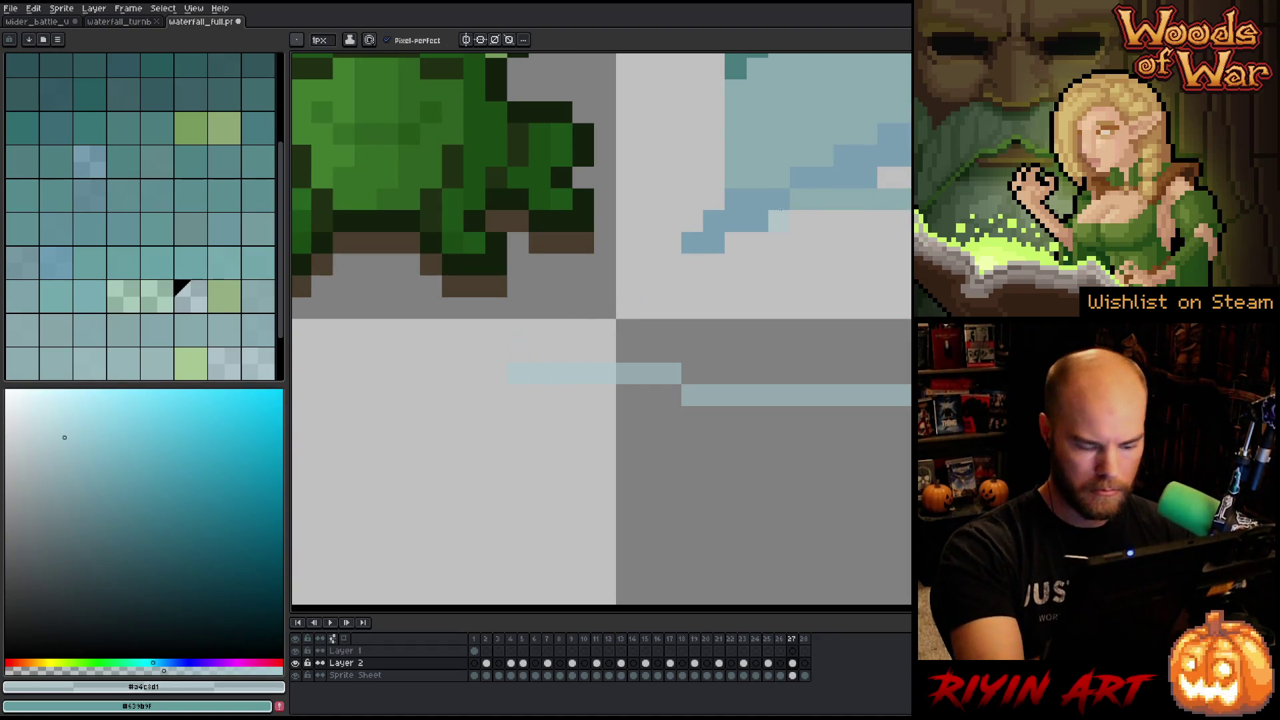
key("period")
key("period")
key("comma")
key("period")
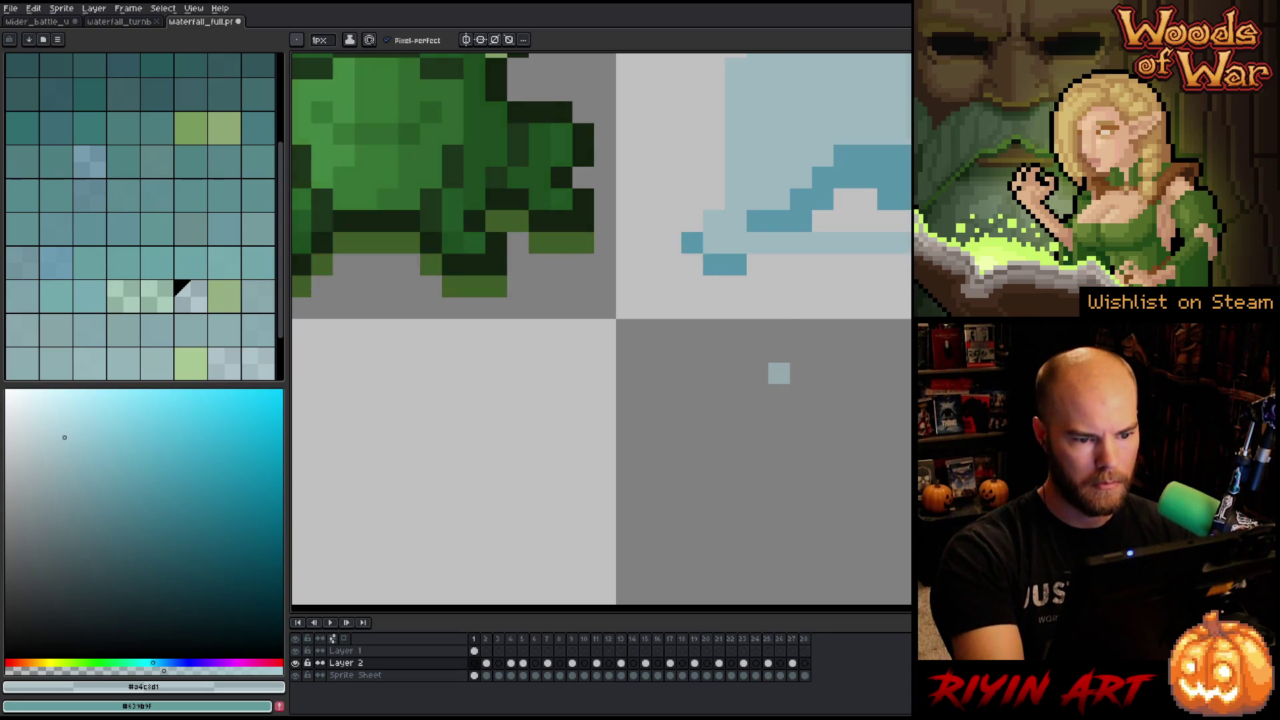
key("comma")
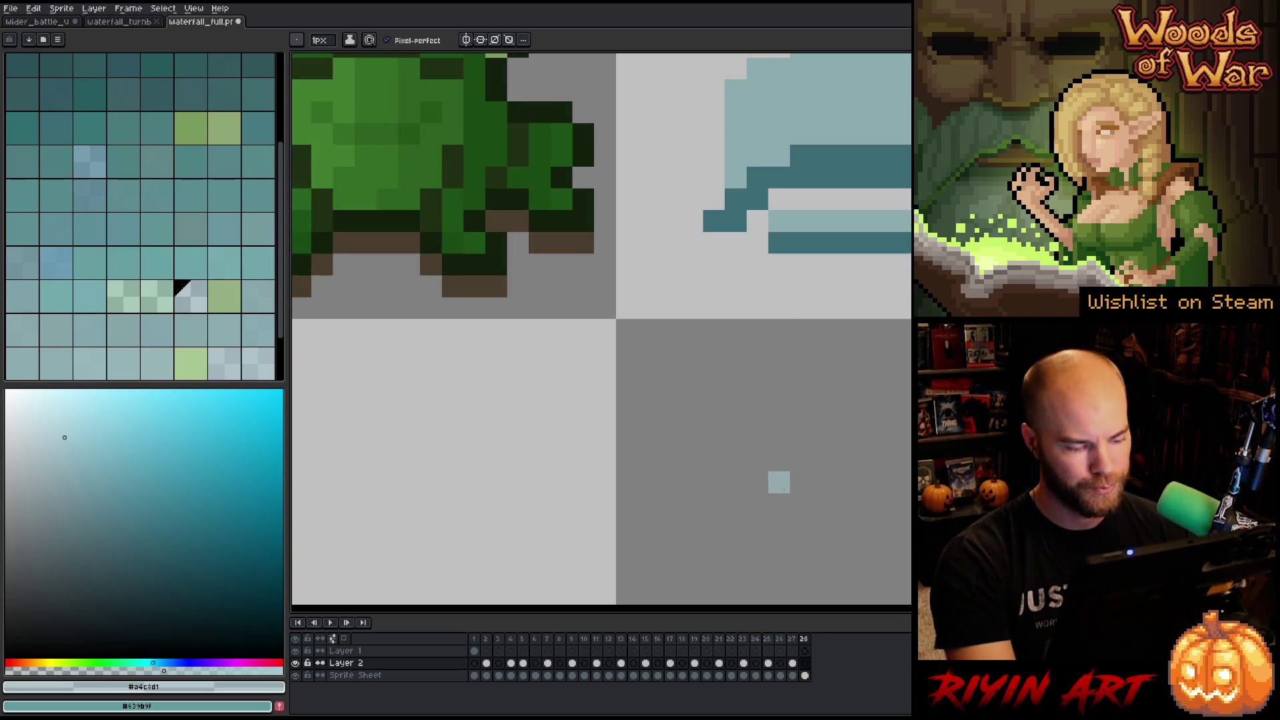
scroll(780, 604, "down", 3)
scroll(600, 362, "up", 1)
key("b")
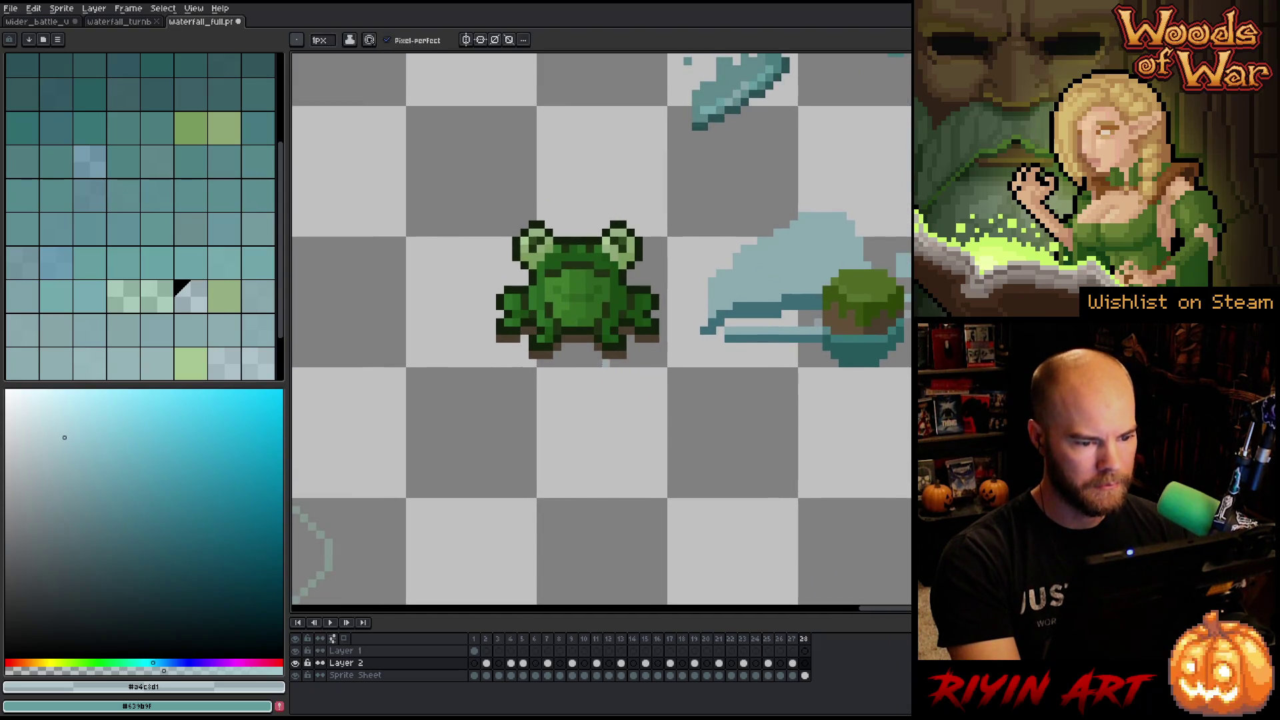
key("m")
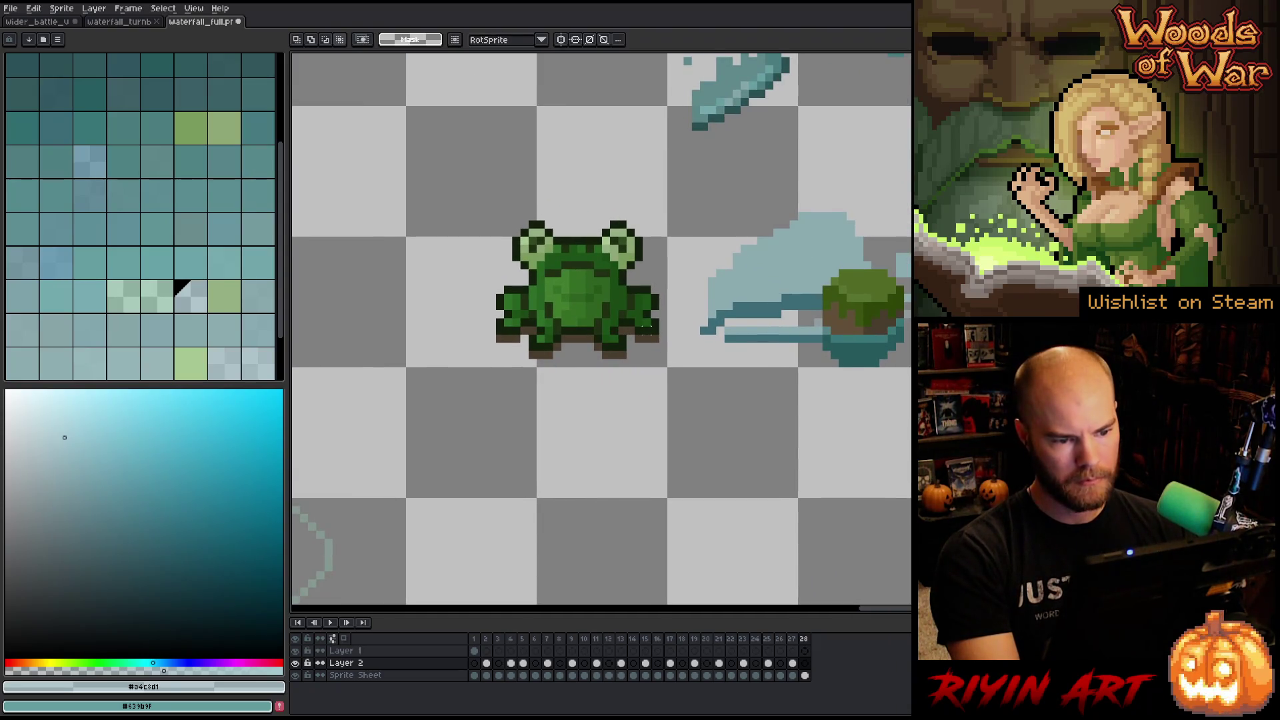
left_click_drag(655, 330, 495, 359)
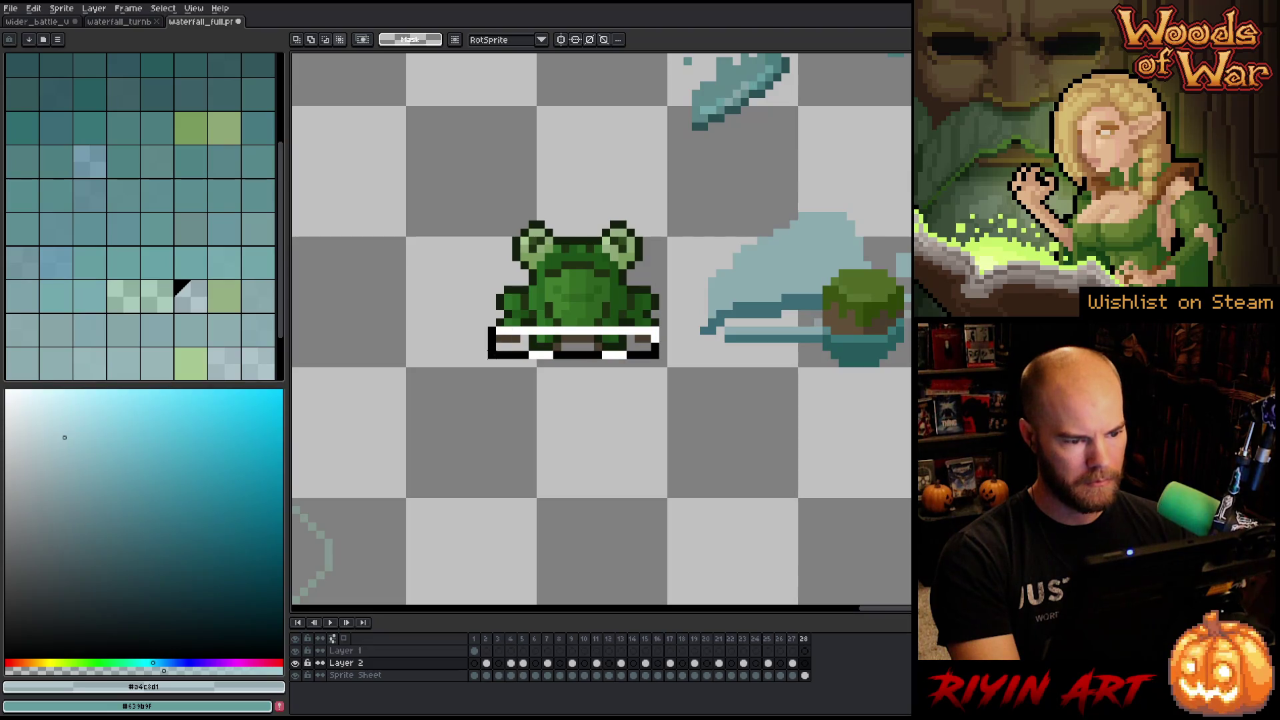
key("ctrl+d")
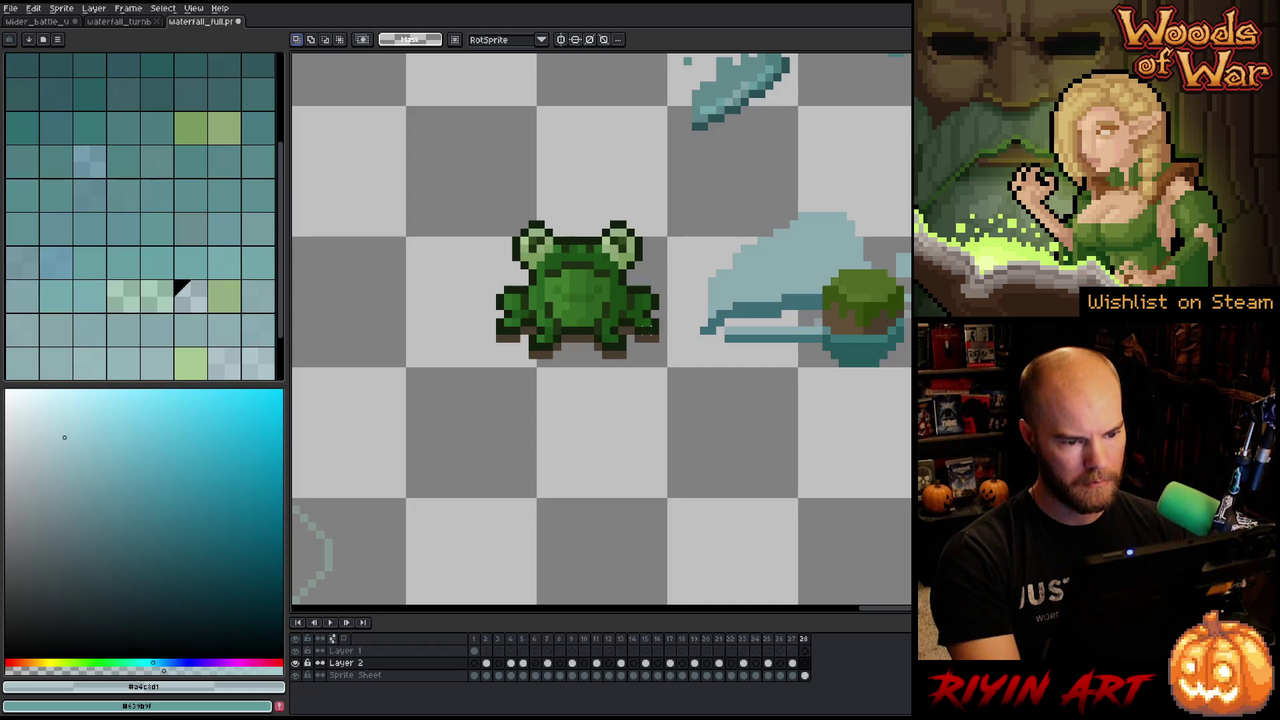
left_click(11, 8)
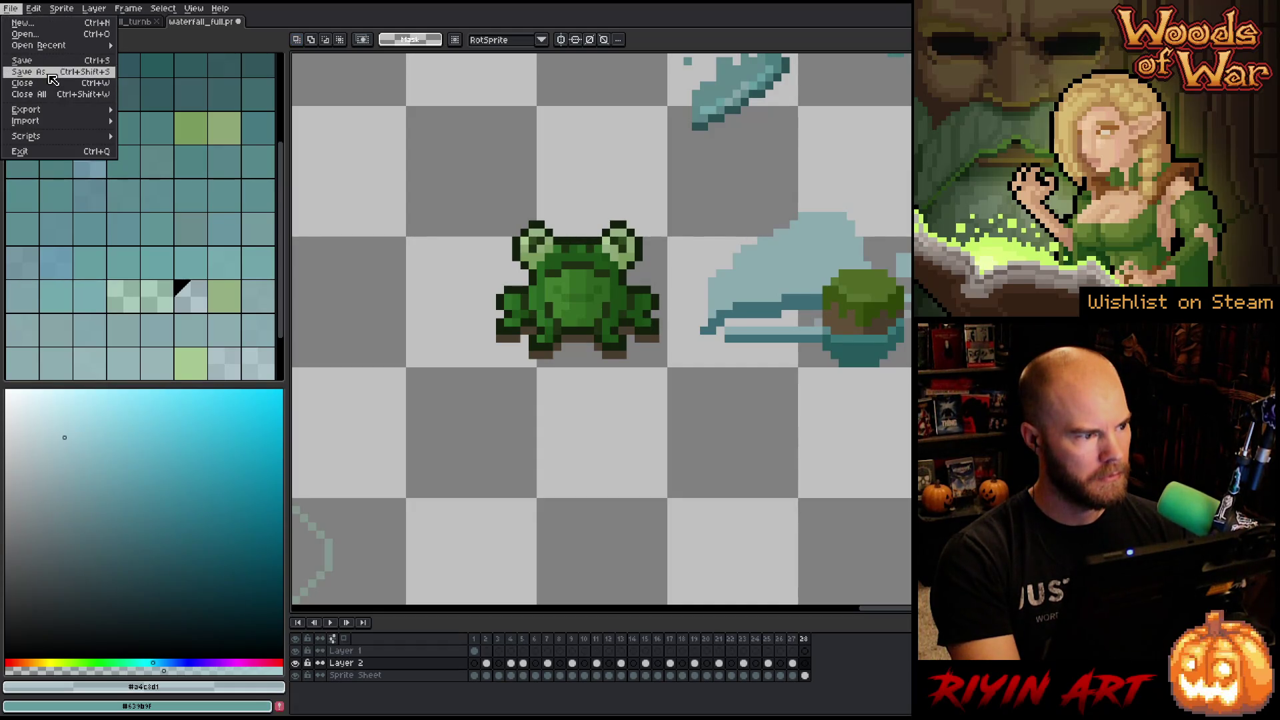
Save as an .aseprite file in TreeRevenge, appending '_sheet_v1' to the file name.
left_click(91, 100)
left_click(494, 143)
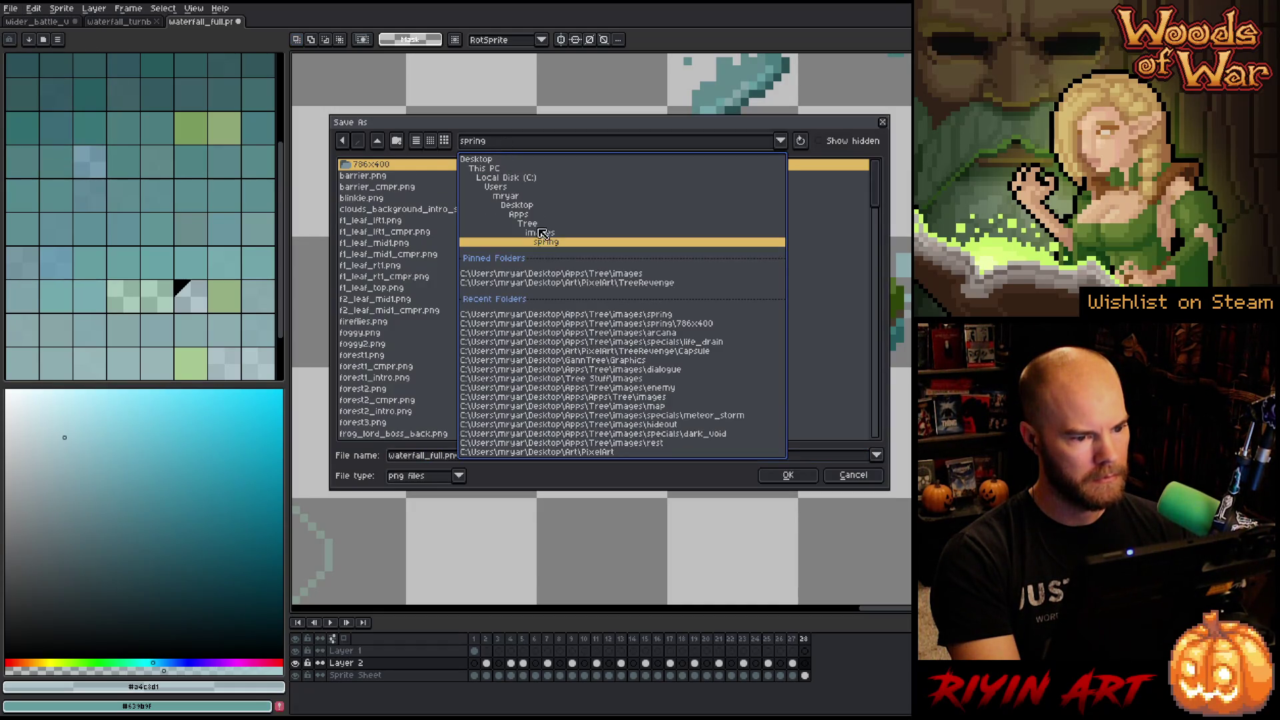
left_click(568, 282)
left_click(440, 481)
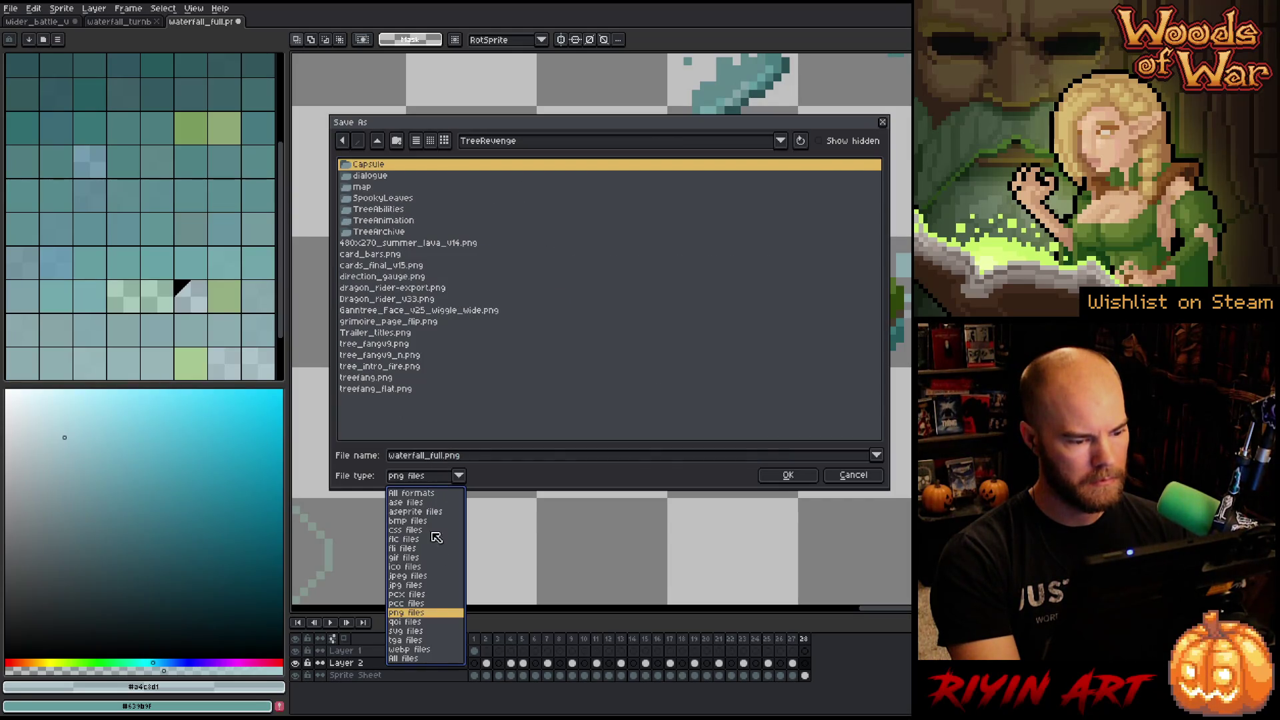
left_click(424, 512)
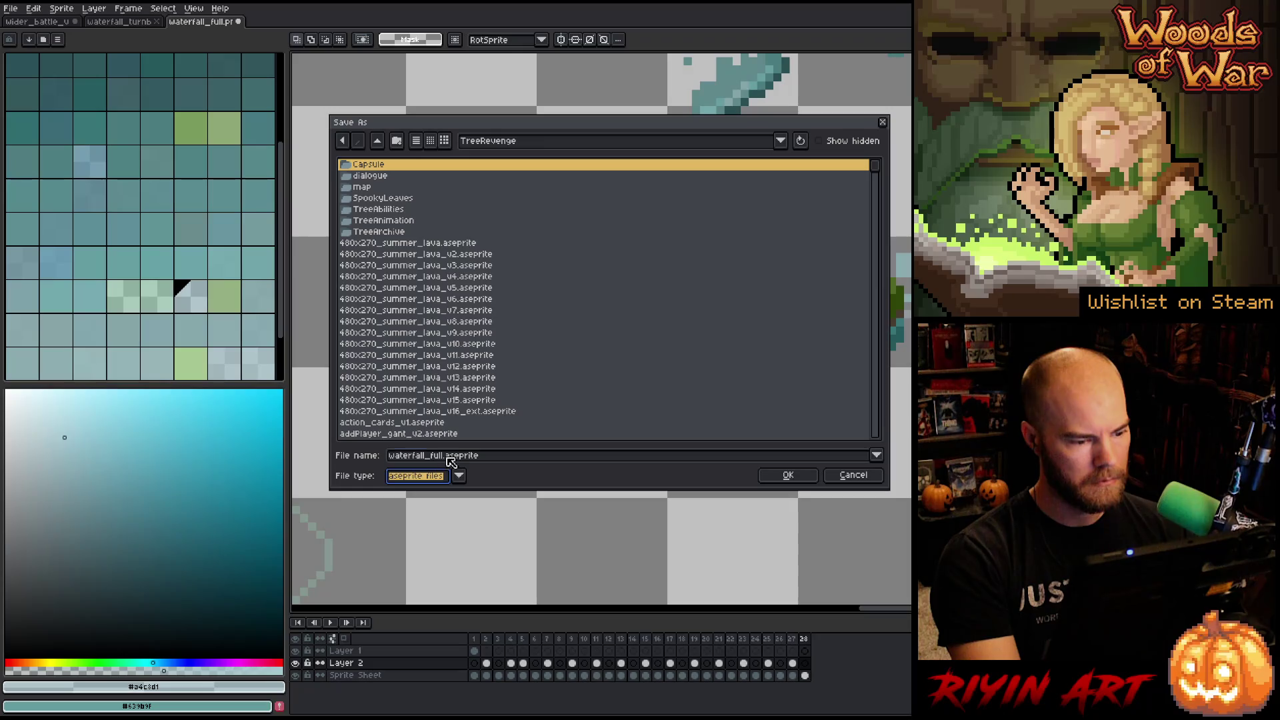
left_click(448, 457)
type("_")
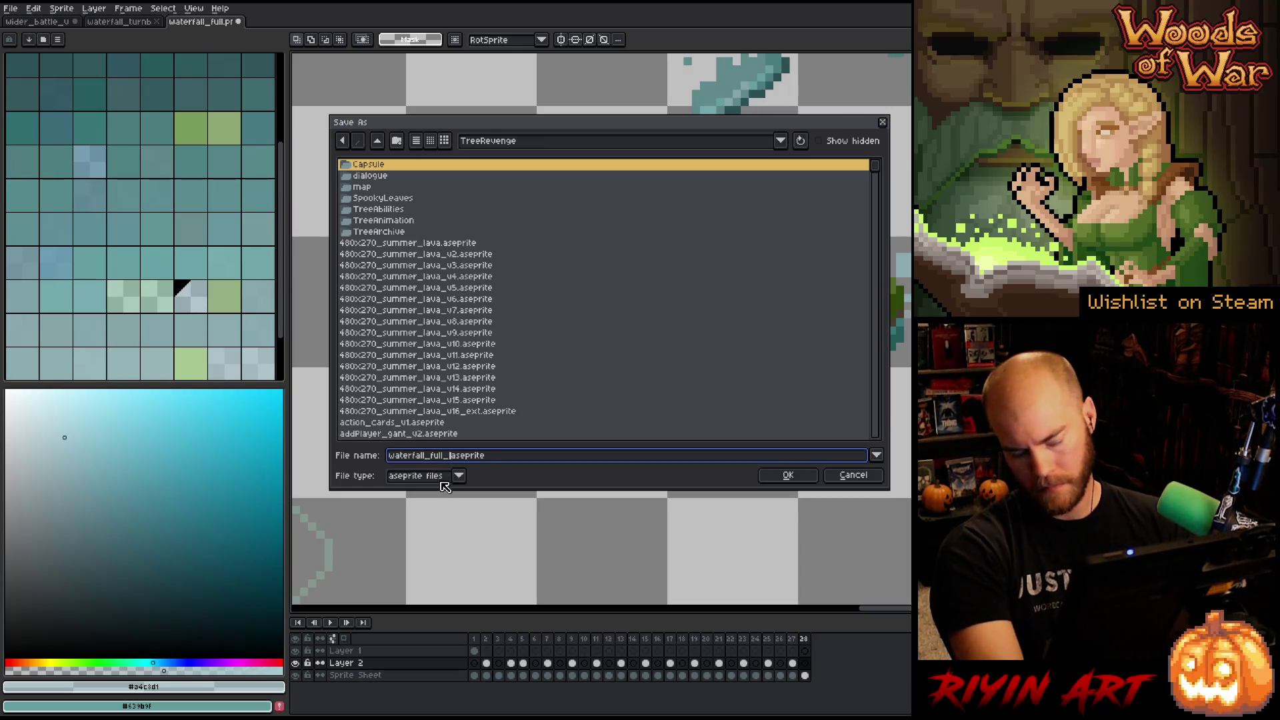
type("sheet_v1.")
key("Return")
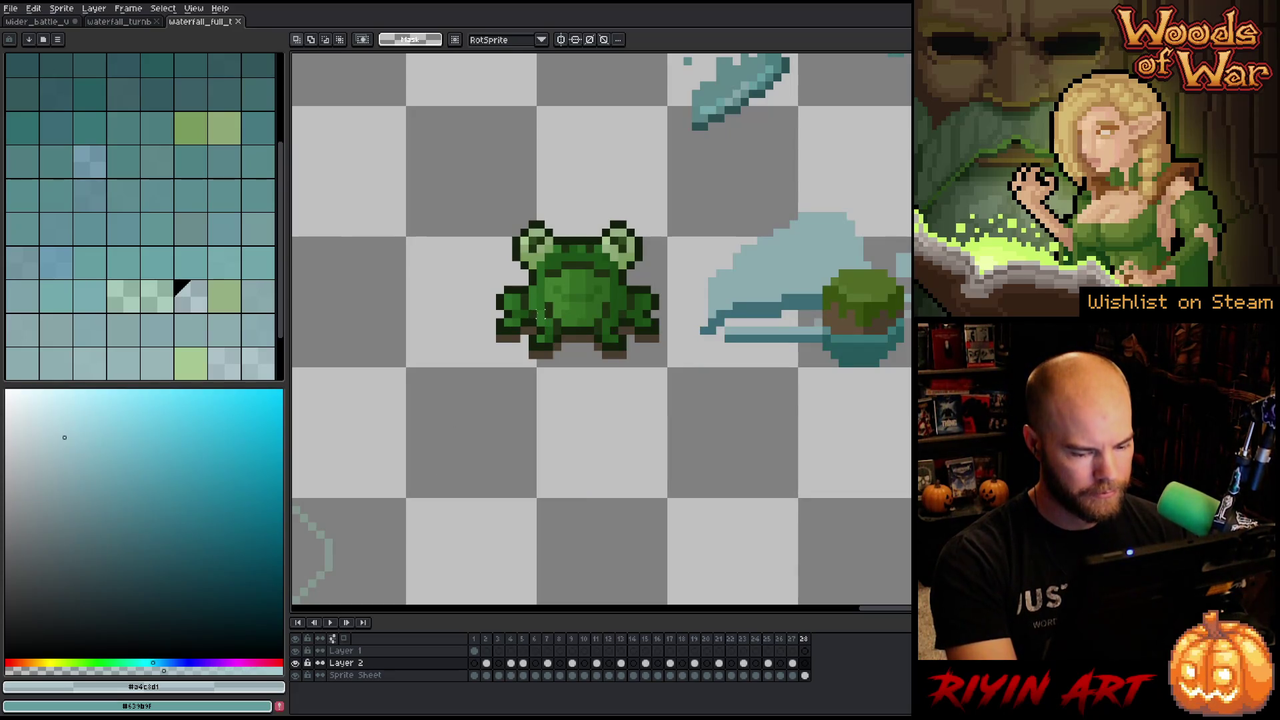
Close the saved sheet and reopen waterfall_full_turnbased.aseprite from recent files.
left_click(359, 666)
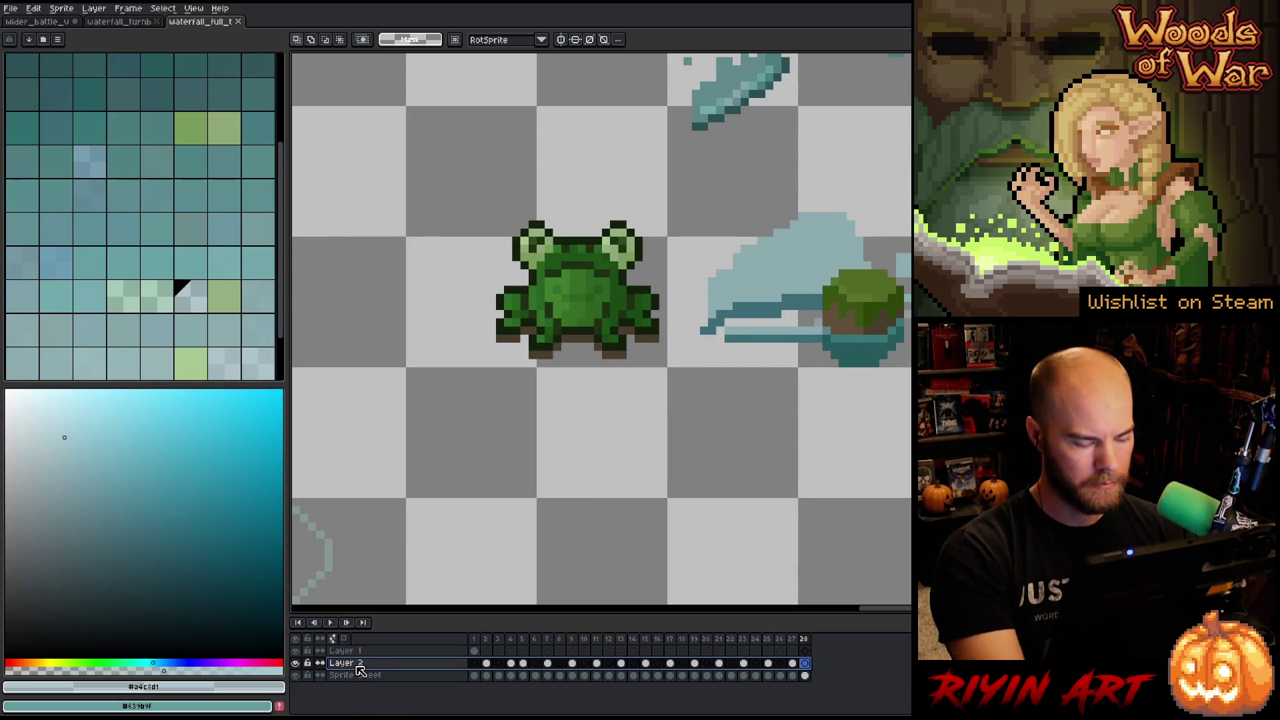
key("ctrl+w")
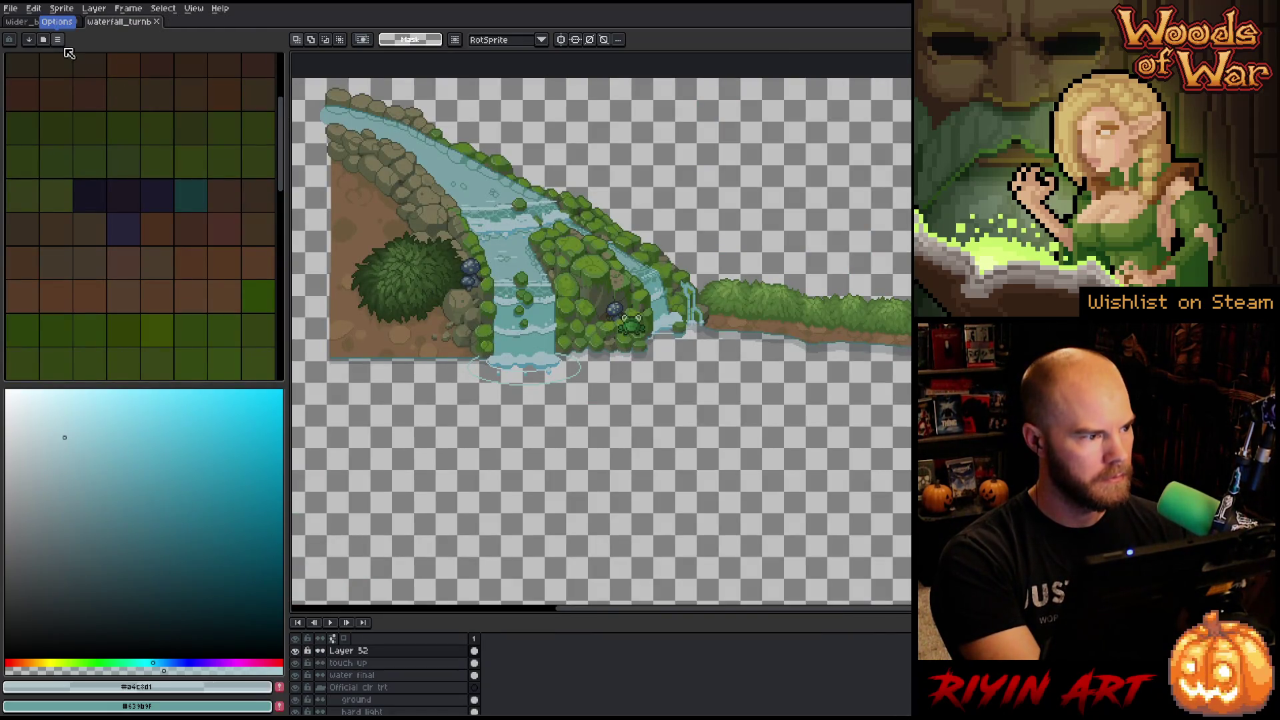
key("ctrl+v")
left_click(11, 8)
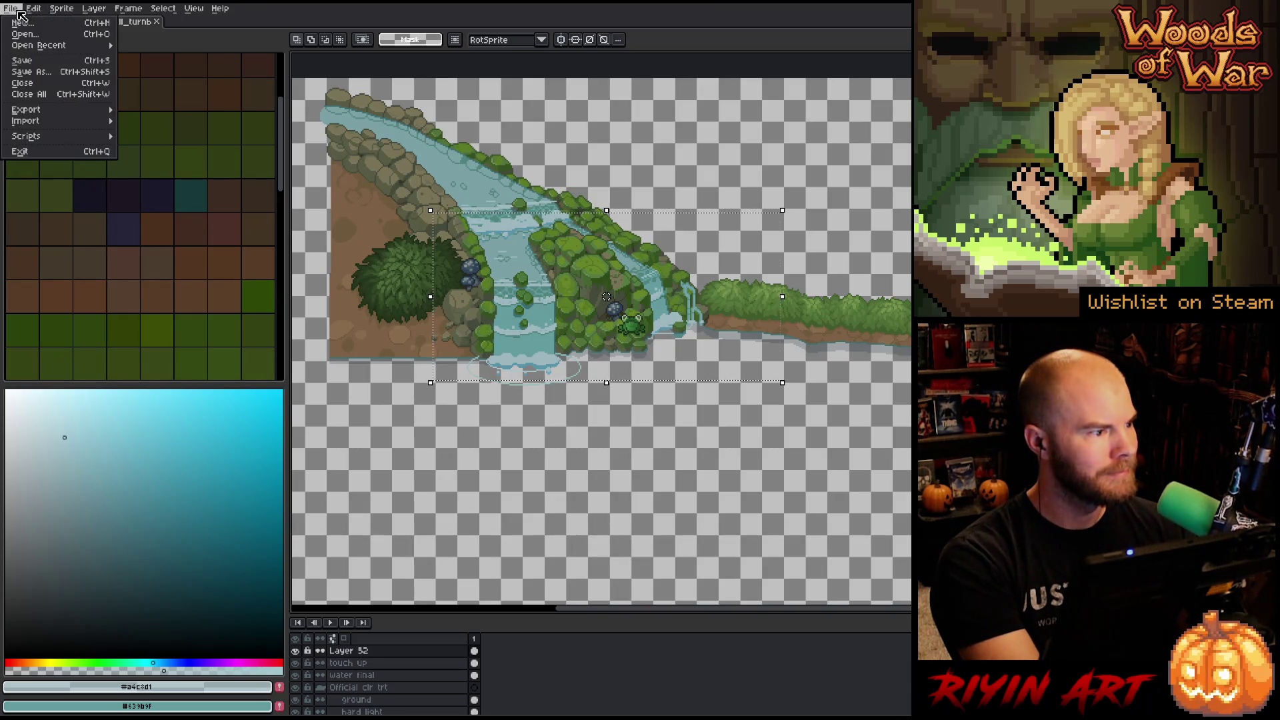
mouse_move(40, 46)
left_click(158, 60)
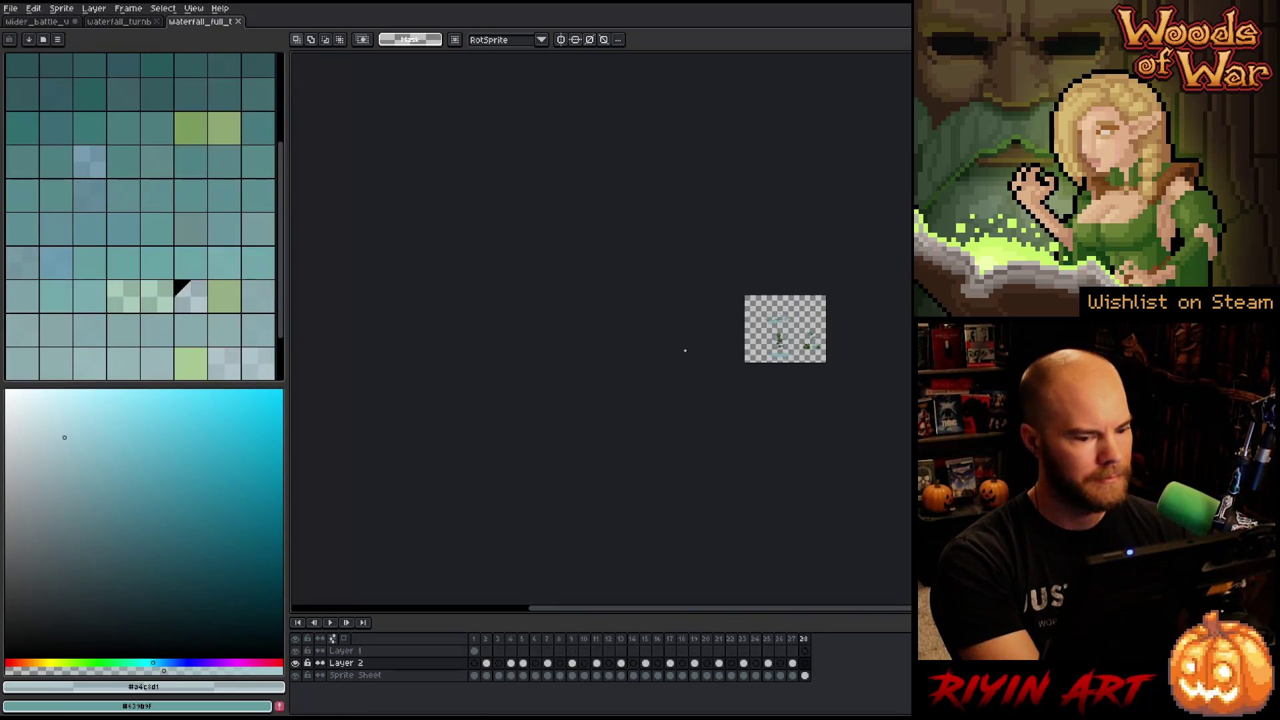
scroll(739, 337, "up", 5)
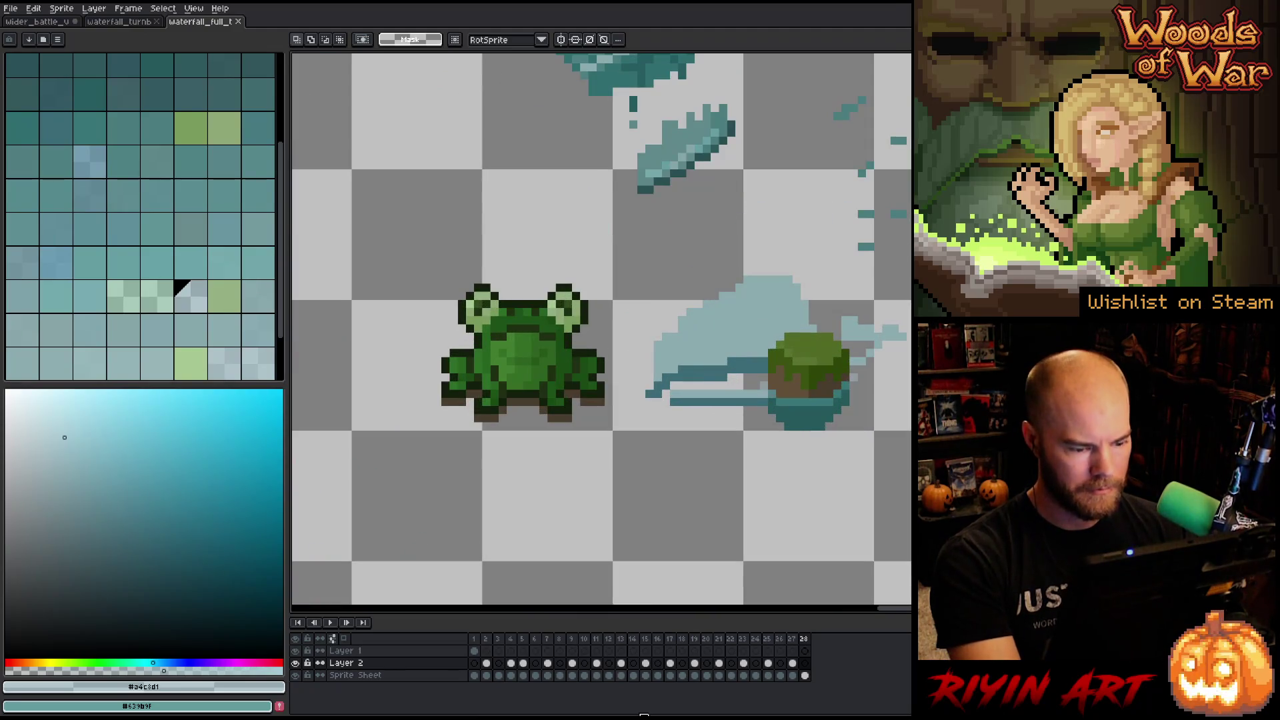
Delete Layer 2 and marquee the frog's lower body, nudging the selection's top edge upward.
left_click(404, 664)
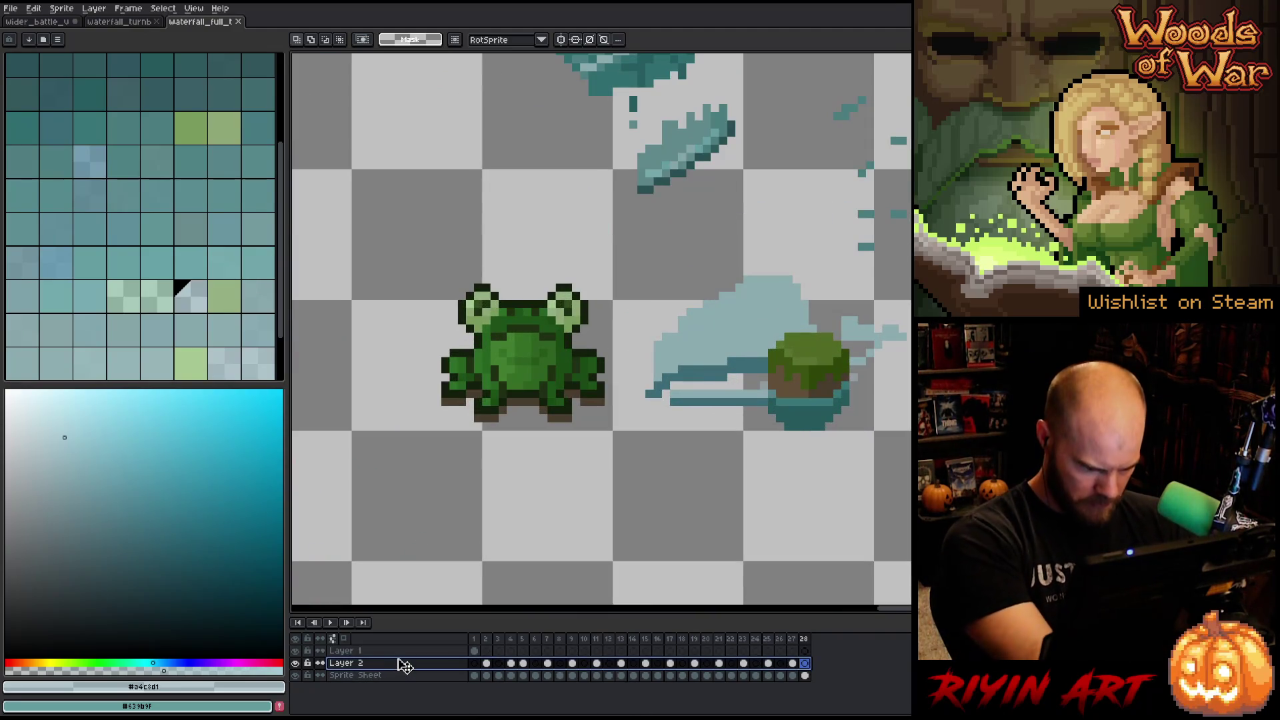
key("Delete")
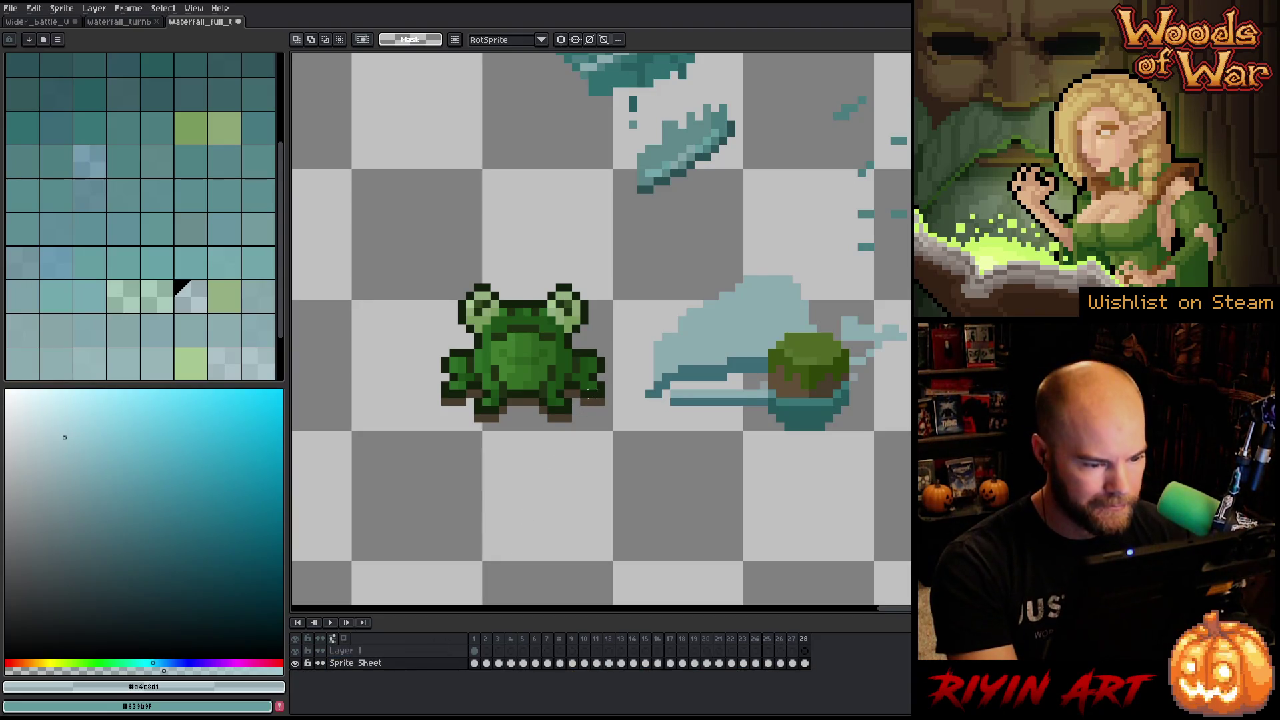
left_click_drag(597, 399, 439, 425)
left_click_drag(524, 395, 523, 387)
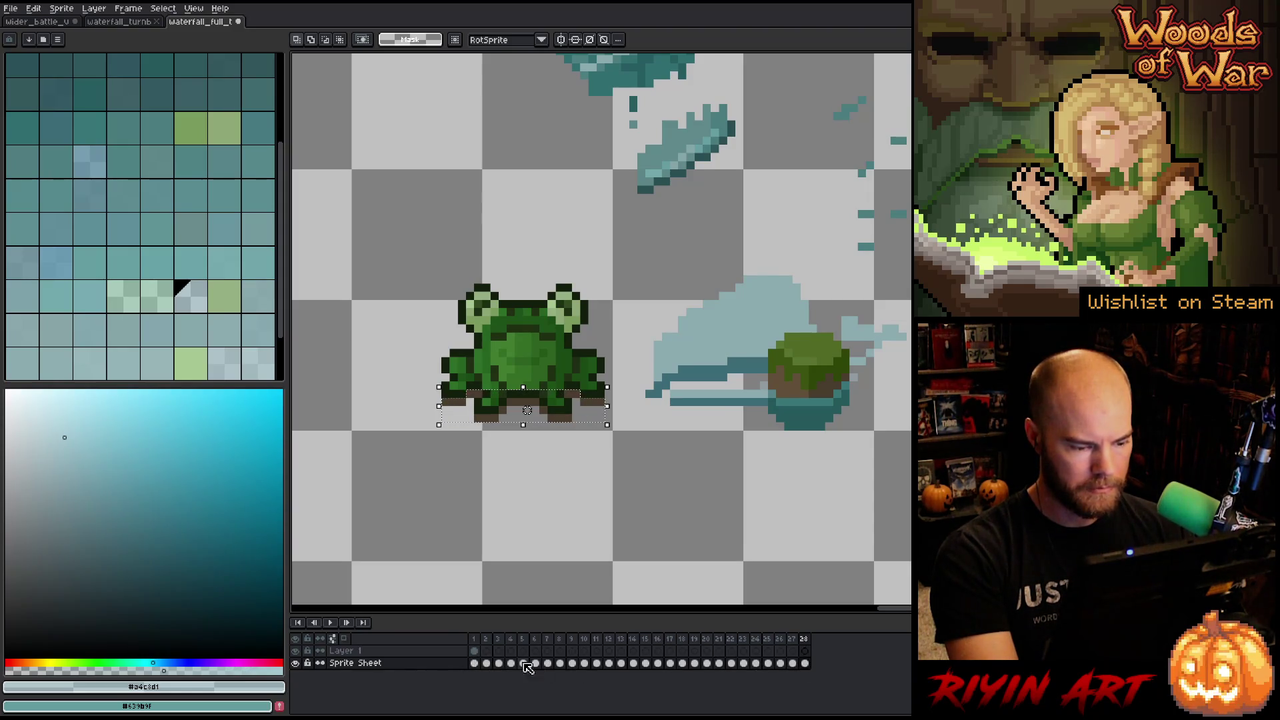
left_click(474, 662)
On Layer 1 frame 1, copy the whole frog to a spot above-left of the original.
left_click(474, 651)
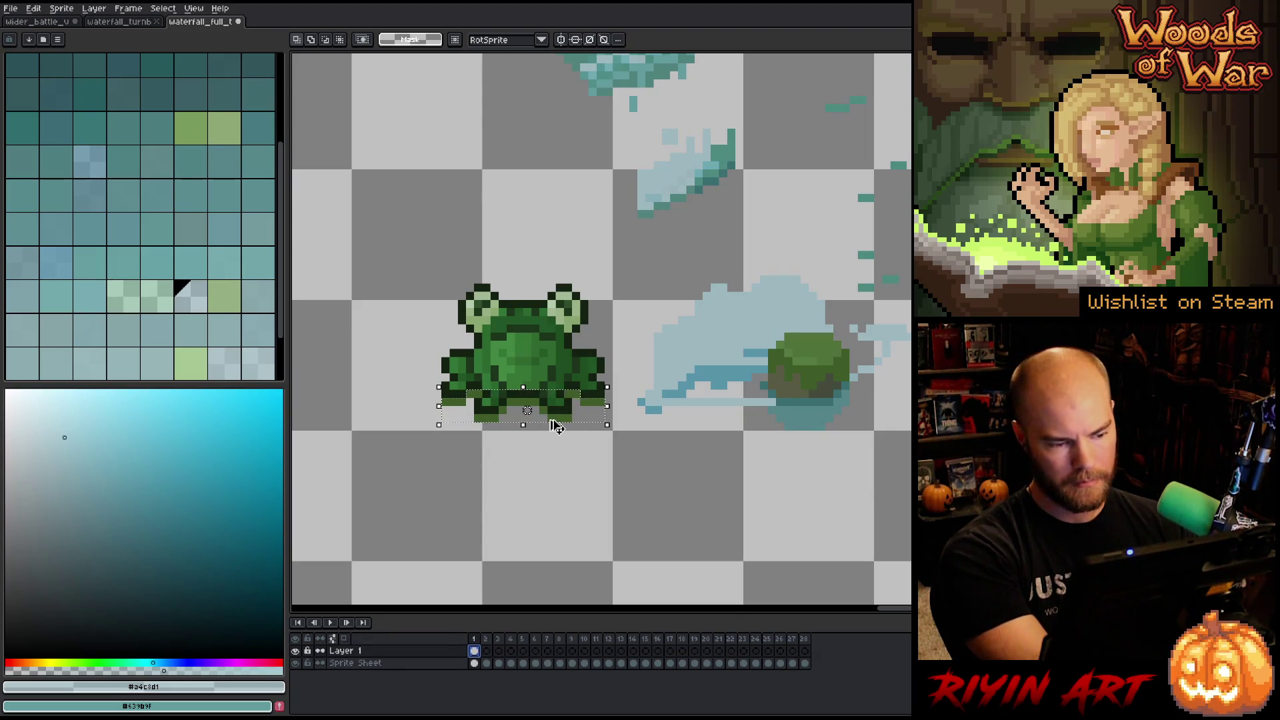
key("ctrl+d")
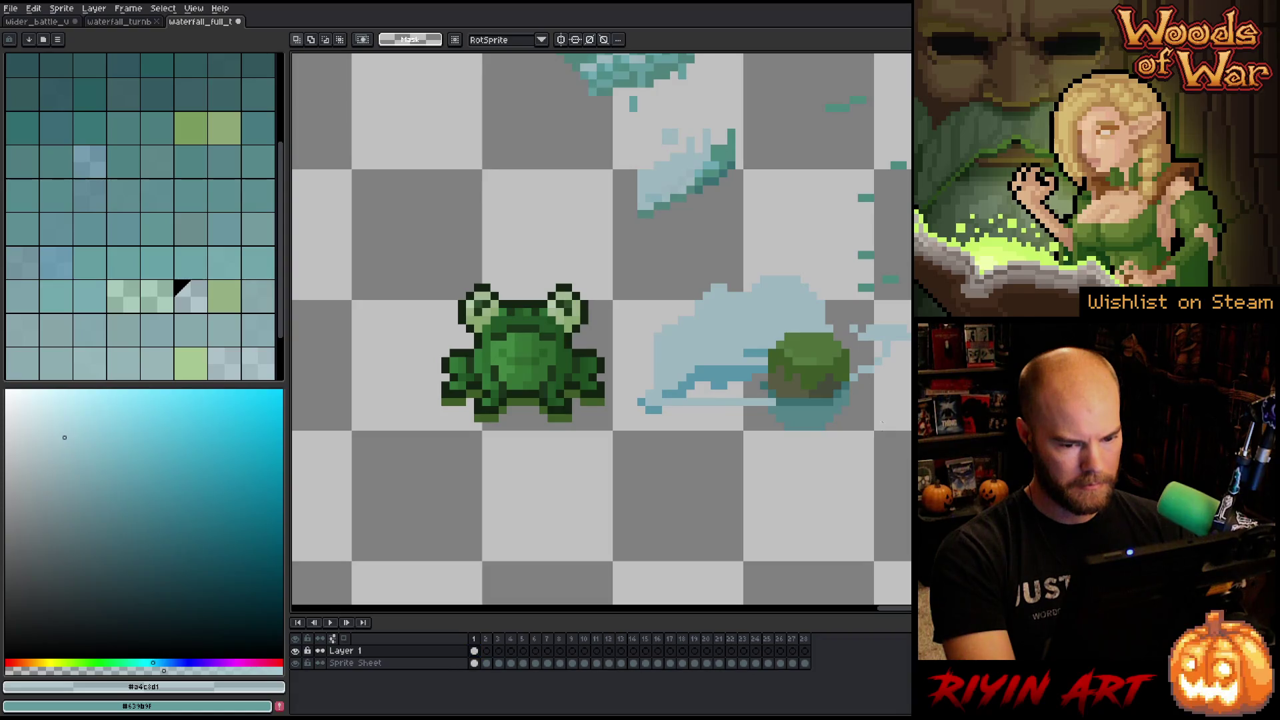
mouse_move(399, 241)
left_mouse_down()
mouse_move(538, 377)
mouse_move(596, 458)
mouse_move(616, 458)
left_mouse_up()
mouse_move(530, 391)
left_mouse_down()
mouse_move(542, 255)
mouse_move(479, 244)
left_mouse_up()
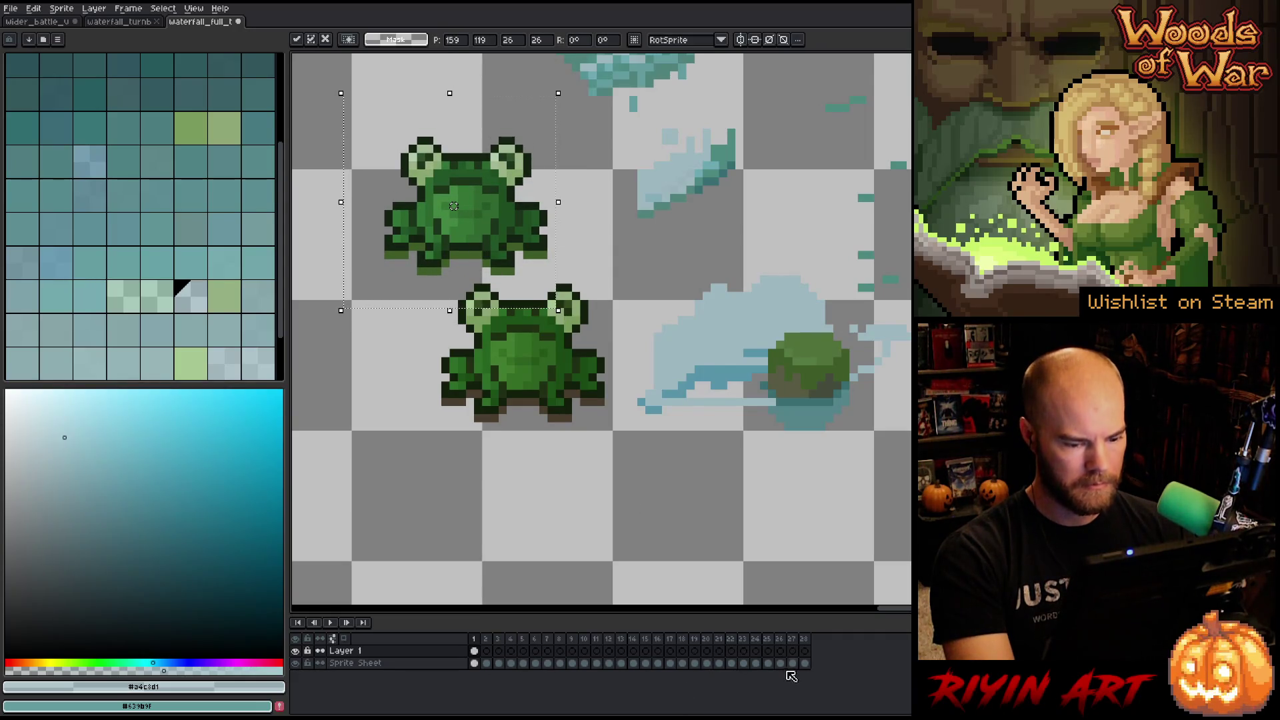
left_click(474, 663)
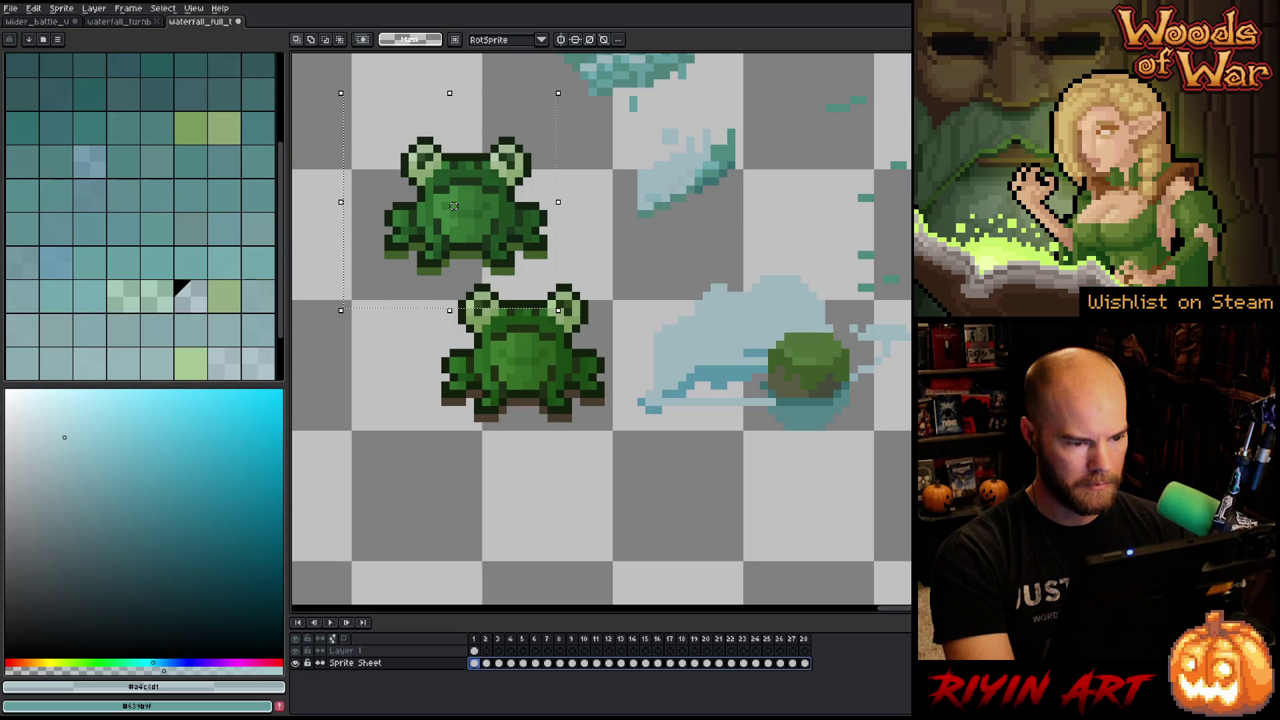
key("ctrl+d")
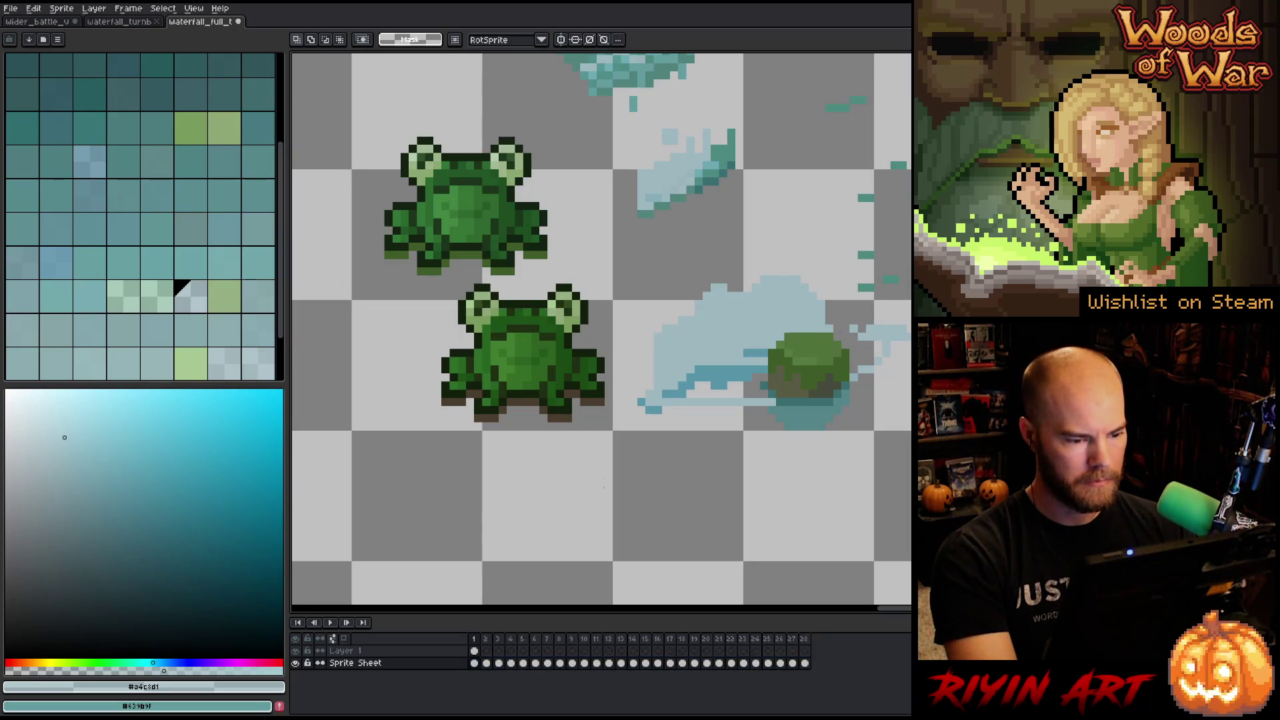
Select the lower frog, preview the animation, and open Replace Color with Shift+R.
mouse_move(609, 418)
left_mouse_down()
mouse_move(492, 351)
mouse_move(403, 237)
mouse_move(431, 224)
left_mouse_up()
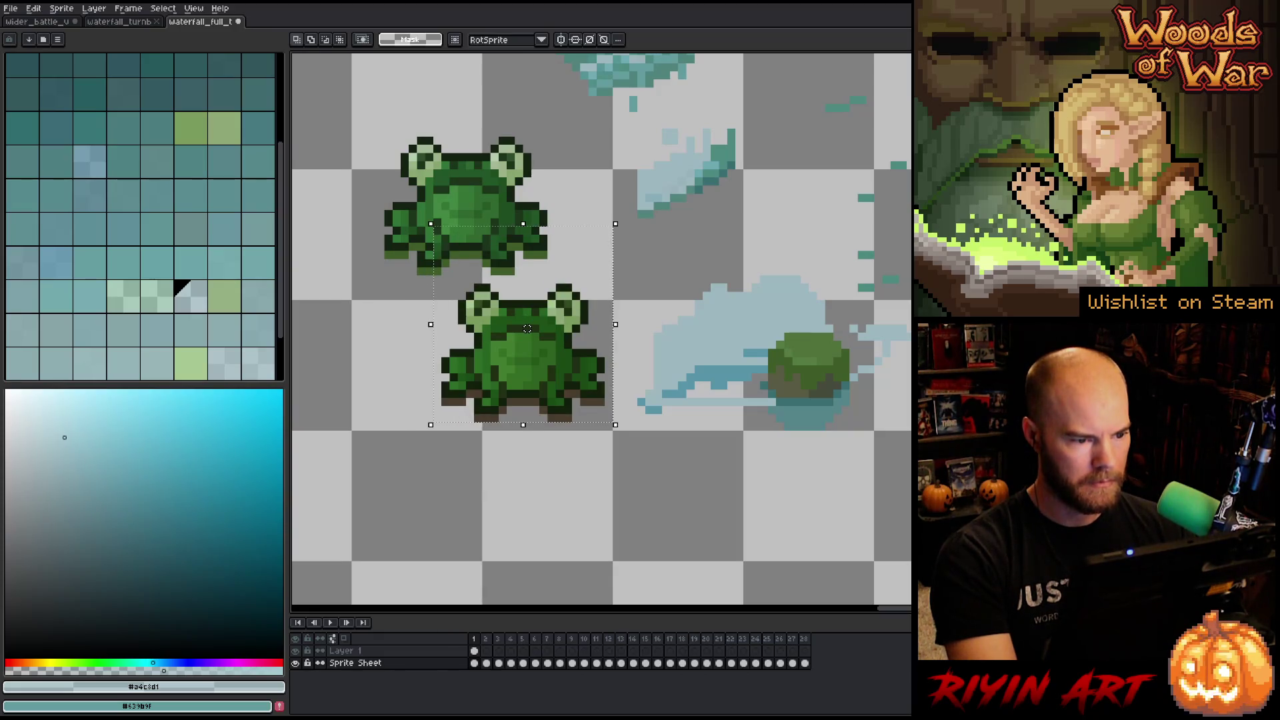
key("Return")
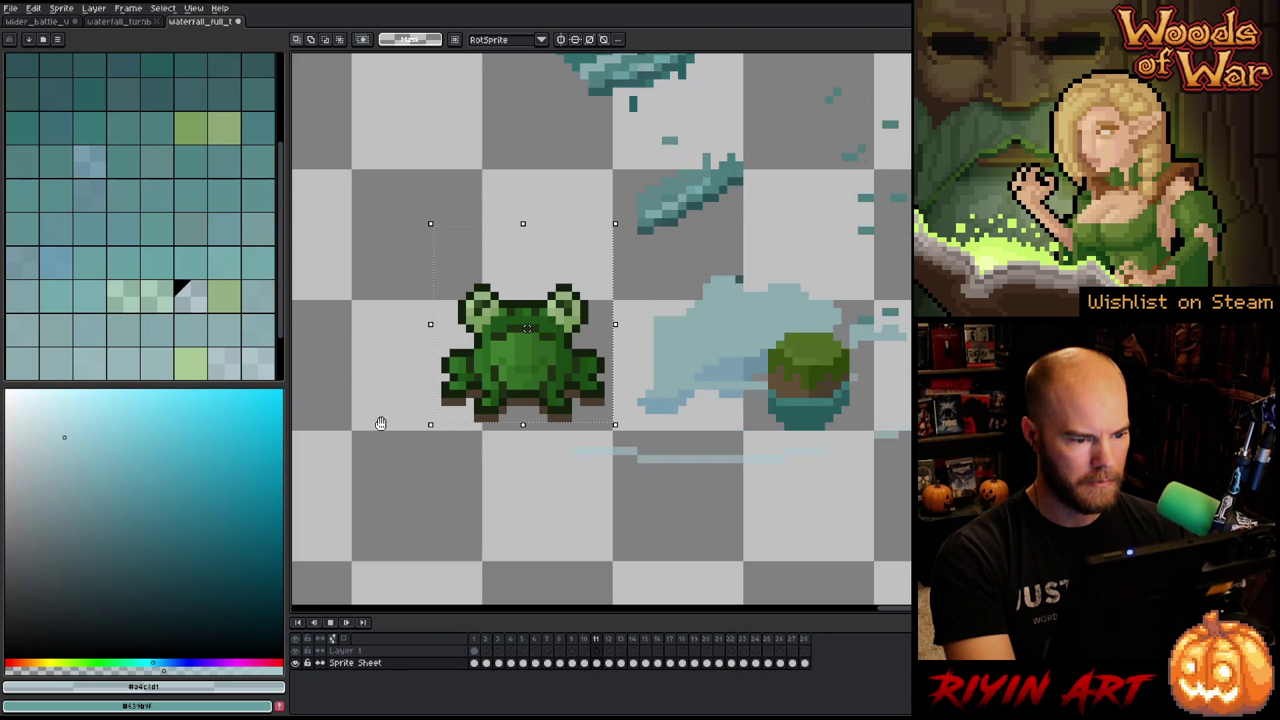
key("Return")
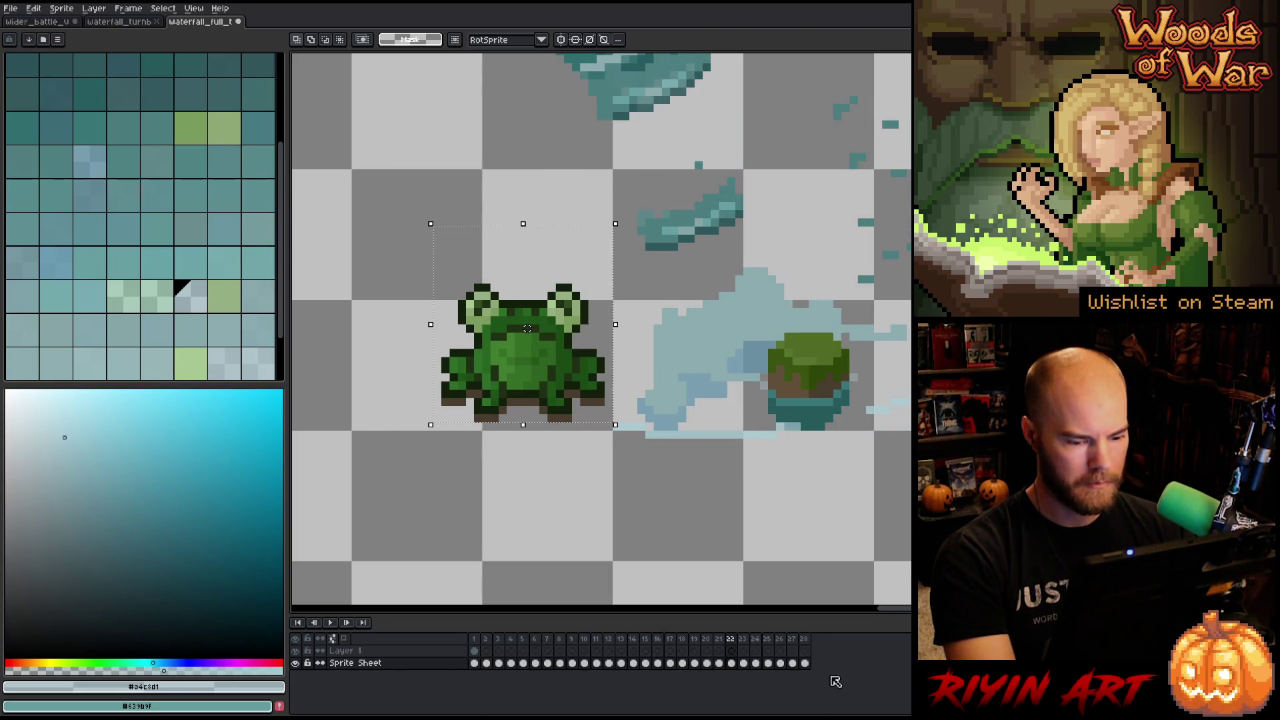
key("Return")
key("Return")
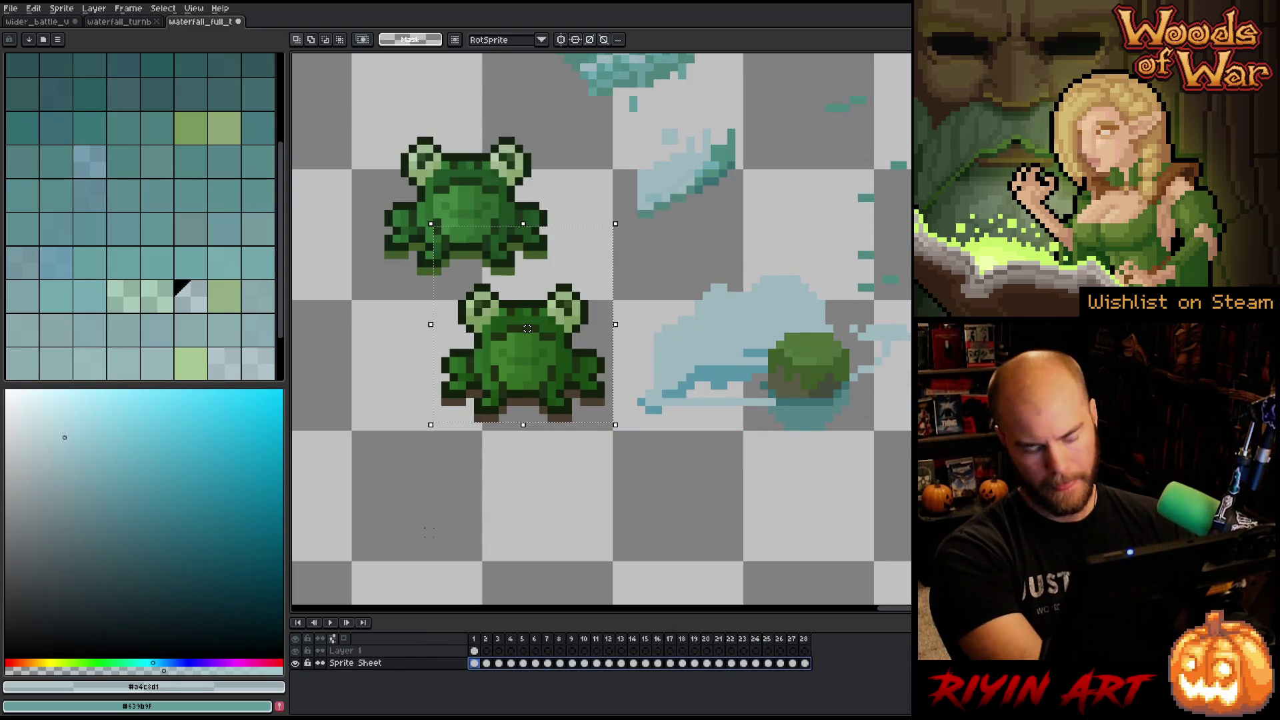
key("shift+r")
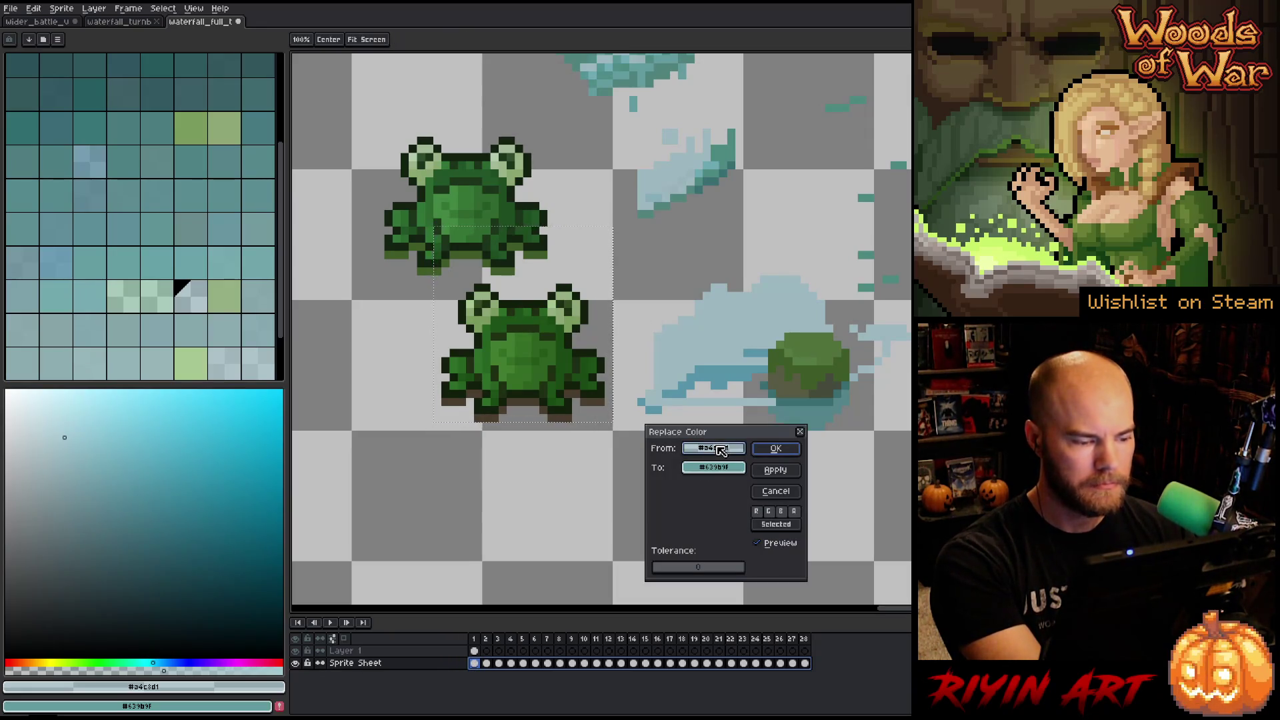
Replace the lower frog's brown underside with a green sampled from the frog.
mouse_move(721, 451)
left_mouse_down()
mouse_move(564, 337)
mouse_move(543, 357)
mouse_move(574, 353)
left_mouse_up()
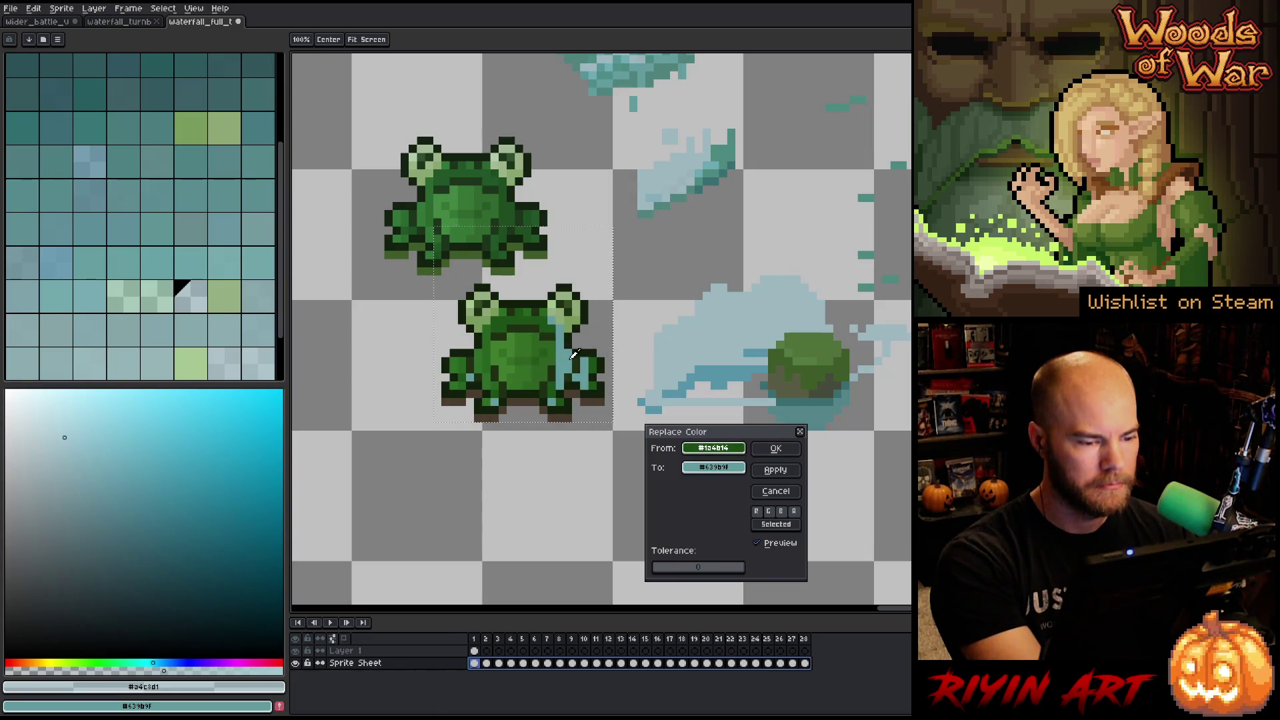
mouse_move(733, 472)
left_mouse_down()
mouse_move(554, 230)
mouse_move(517, 207)
left_mouse_up()
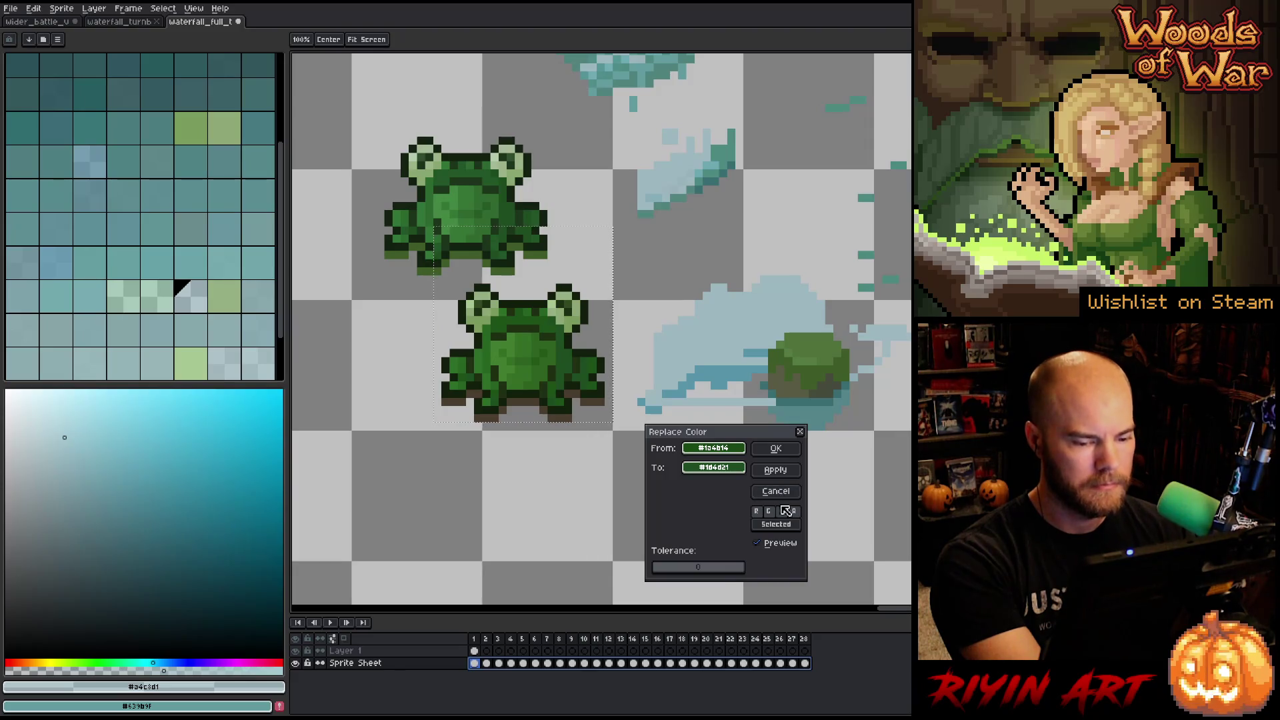
left_click(776, 492)
key("shift+r")
left_click(712, 446)
left_click(590, 398)
mouse_move(727, 470)
left_mouse_down()
mouse_move(494, 252)
mouse_move(508, 267)
left_mouse_up()
left_click(774, 450)
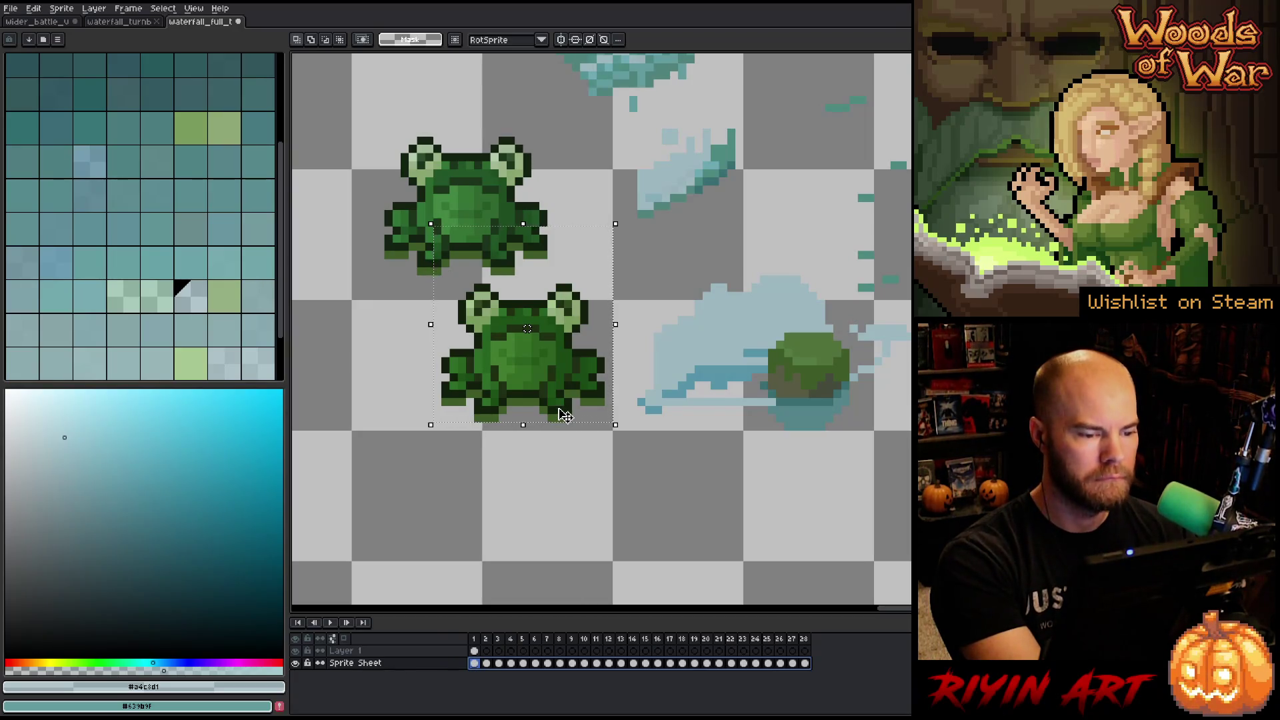
Shift the frog's darkest green to a cooler, more saturated green by raising hue and saturation.
key("shift+r")
left_click(553, 385)
left_click(552, 385)
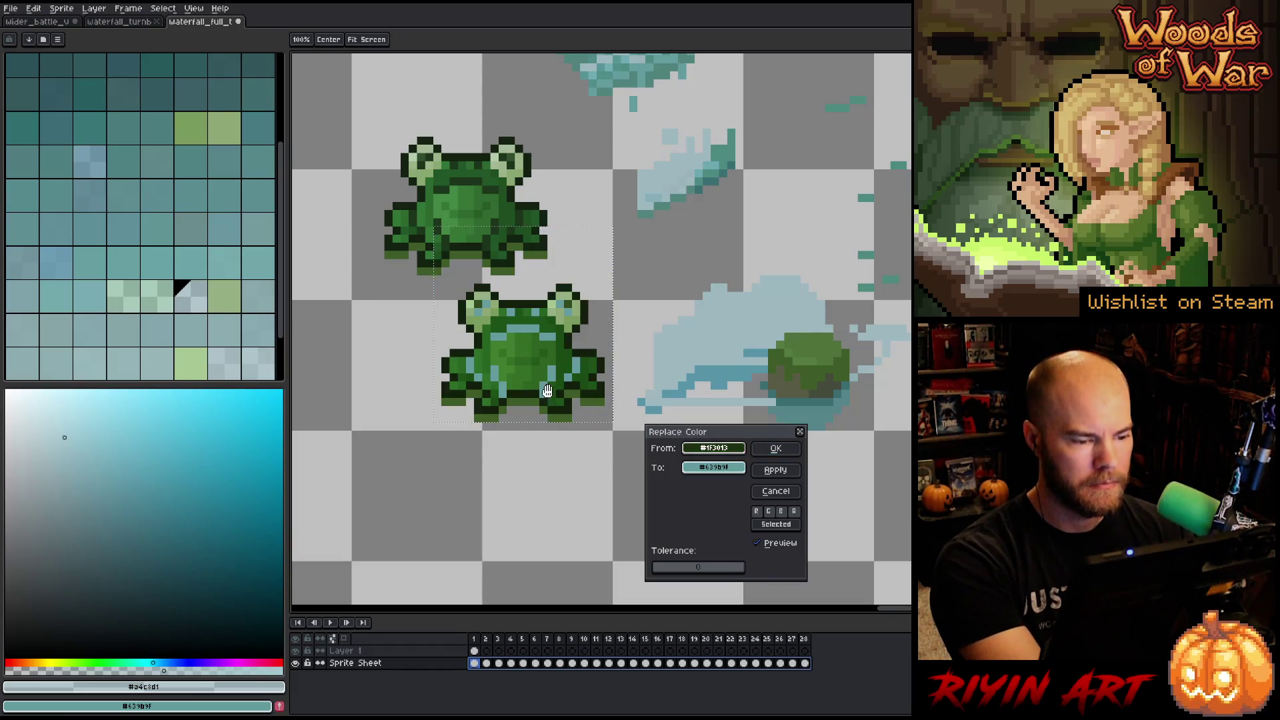
left_click_drag(700, 448, 734, 471)
left_click(734, 471)
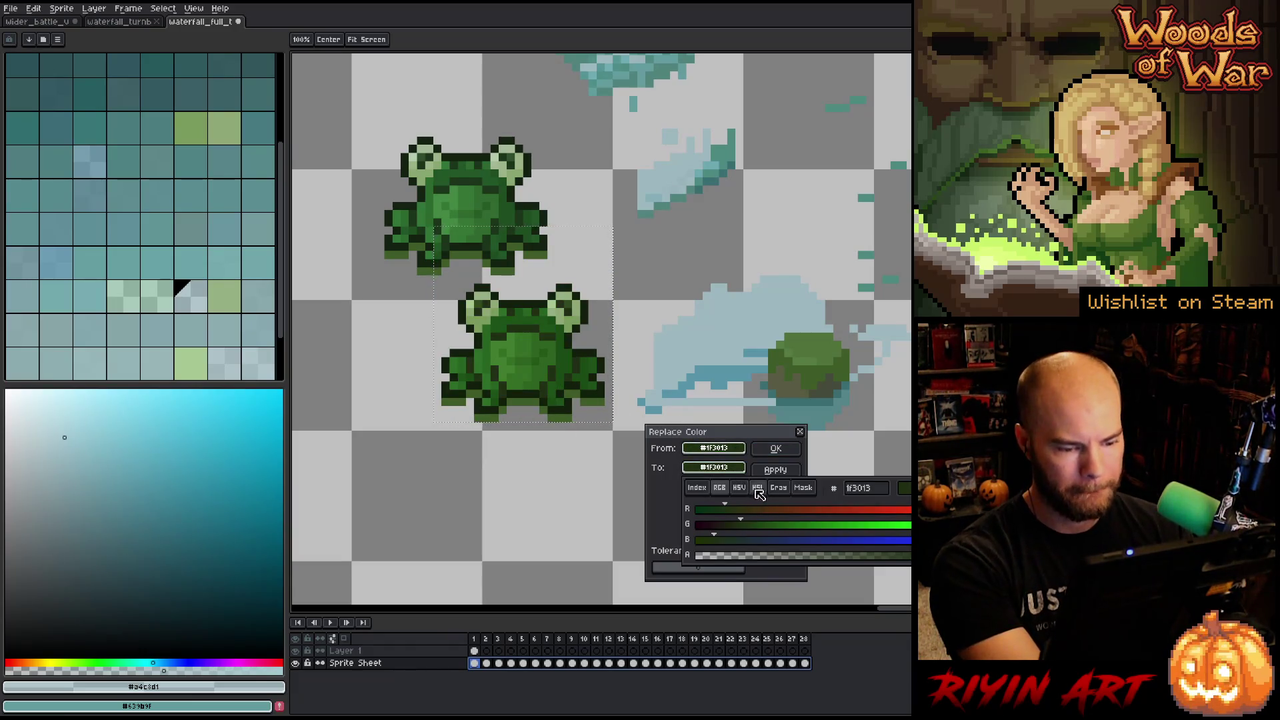
left_click(757, 488)
left_click_drag(770, 516, 797, 510)
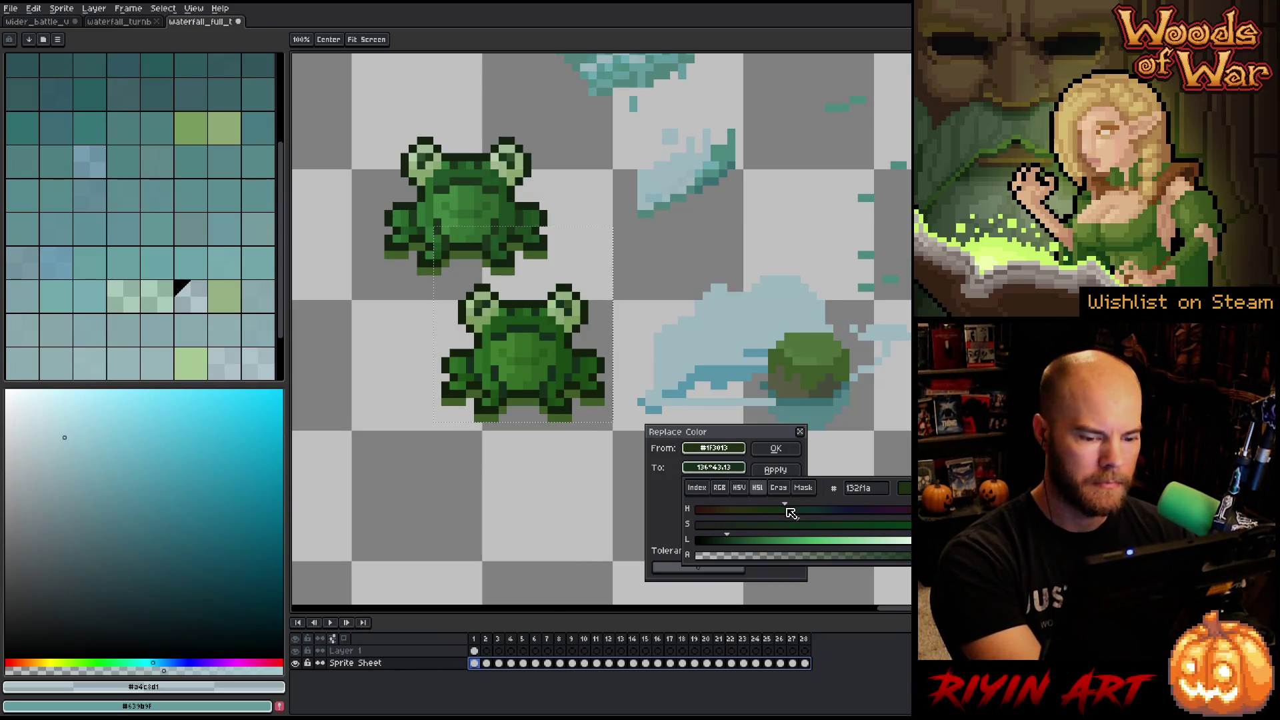
left_click_drag(809, 522, 834, 521)
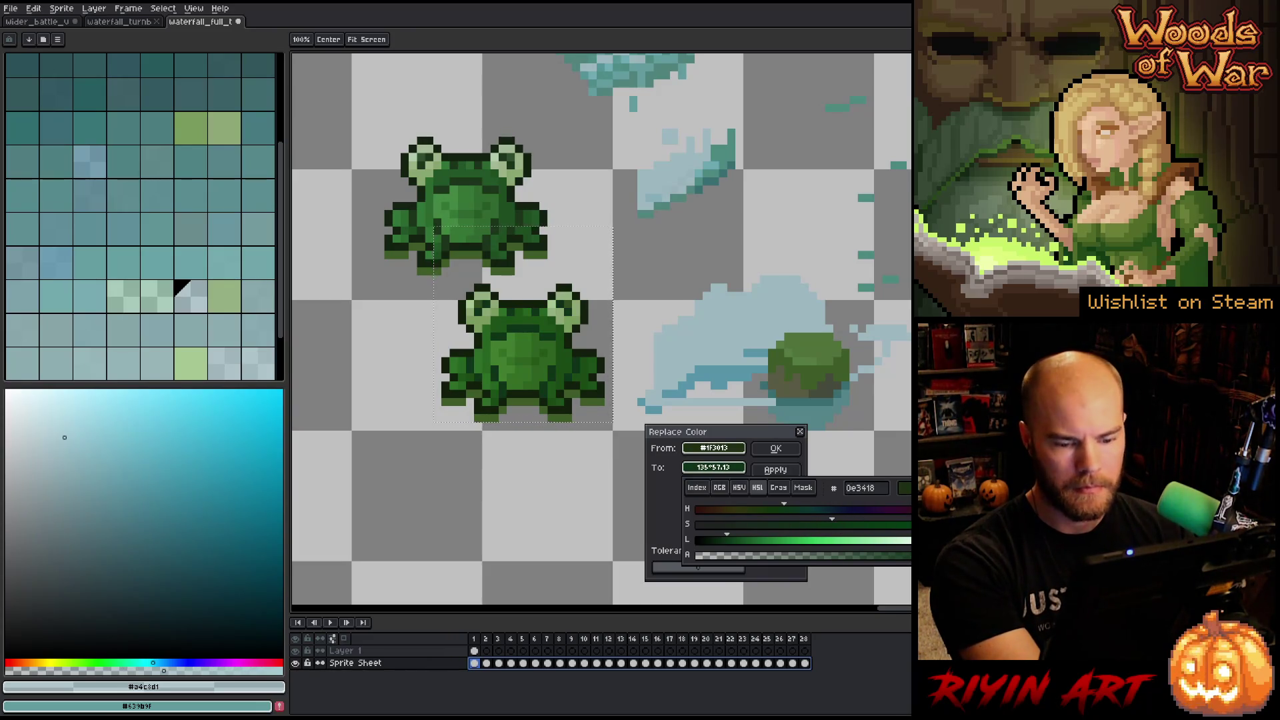
left_click(776, 450)
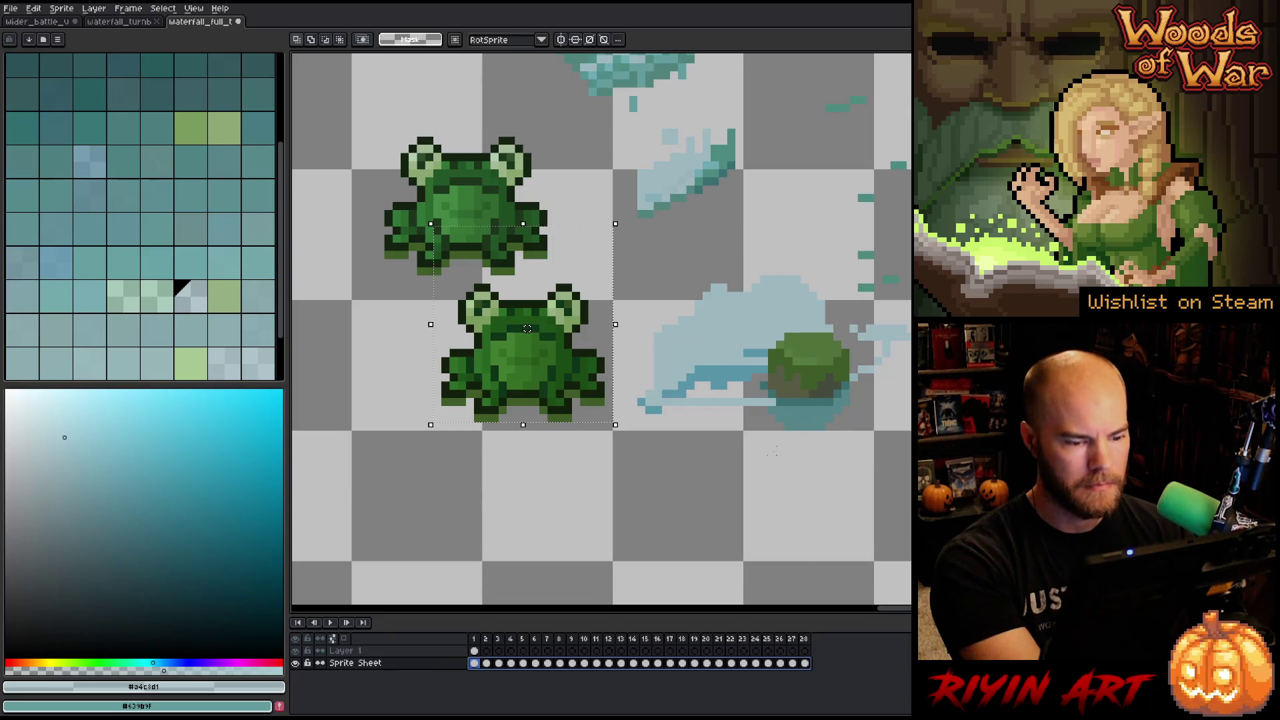
Replace the lower frog's pale eye green with a slightly lighter green using the HSL sliders.
key("shift+r")
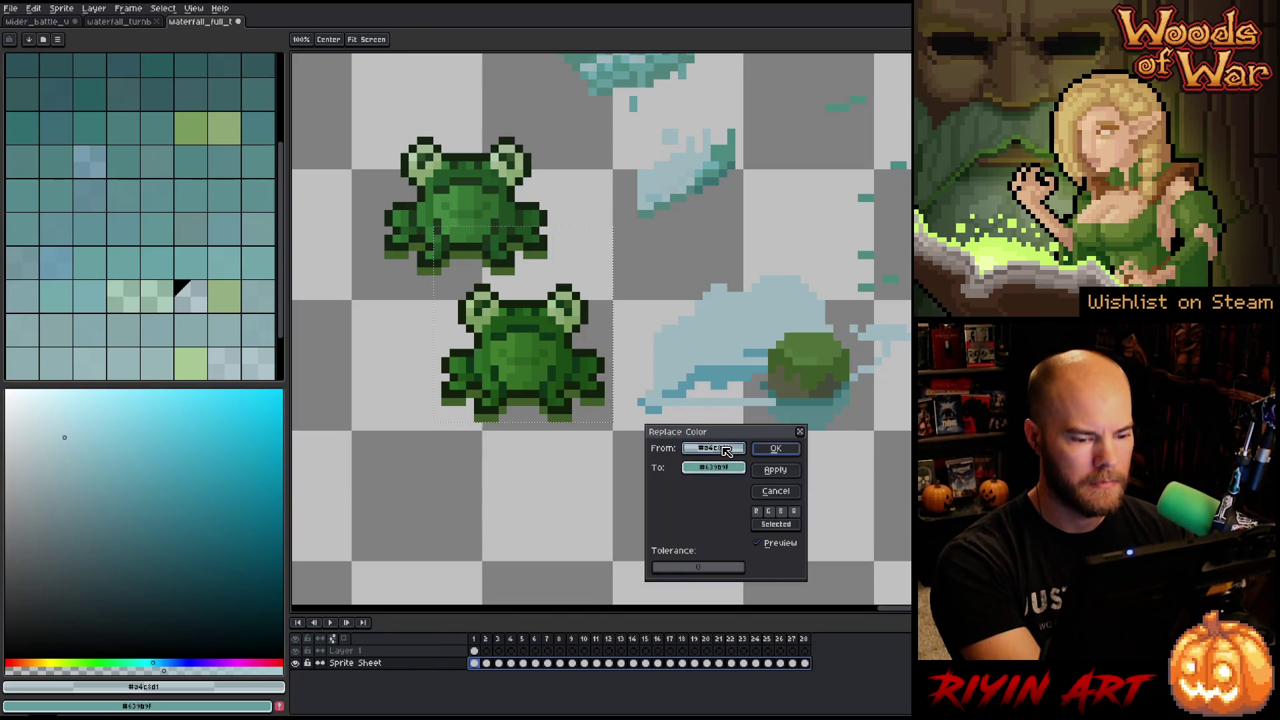
left_click(558, 297)
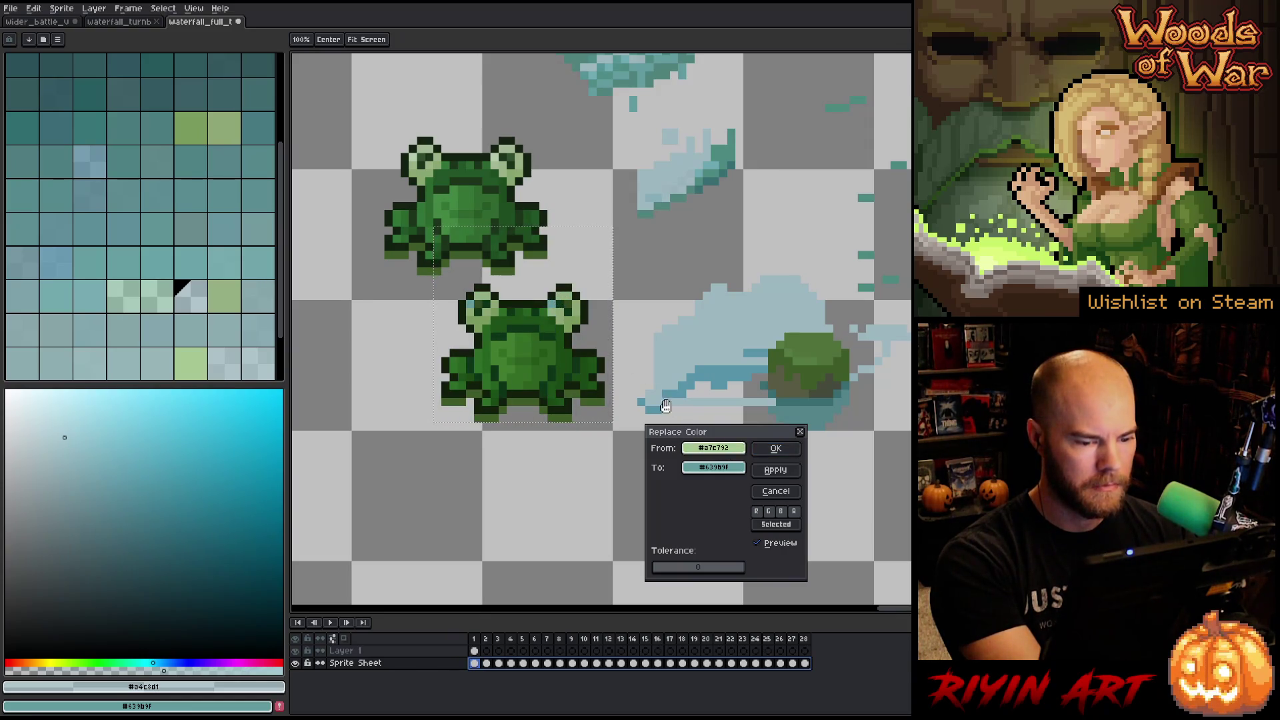
left_click_drag(715, 467, 725, 438)
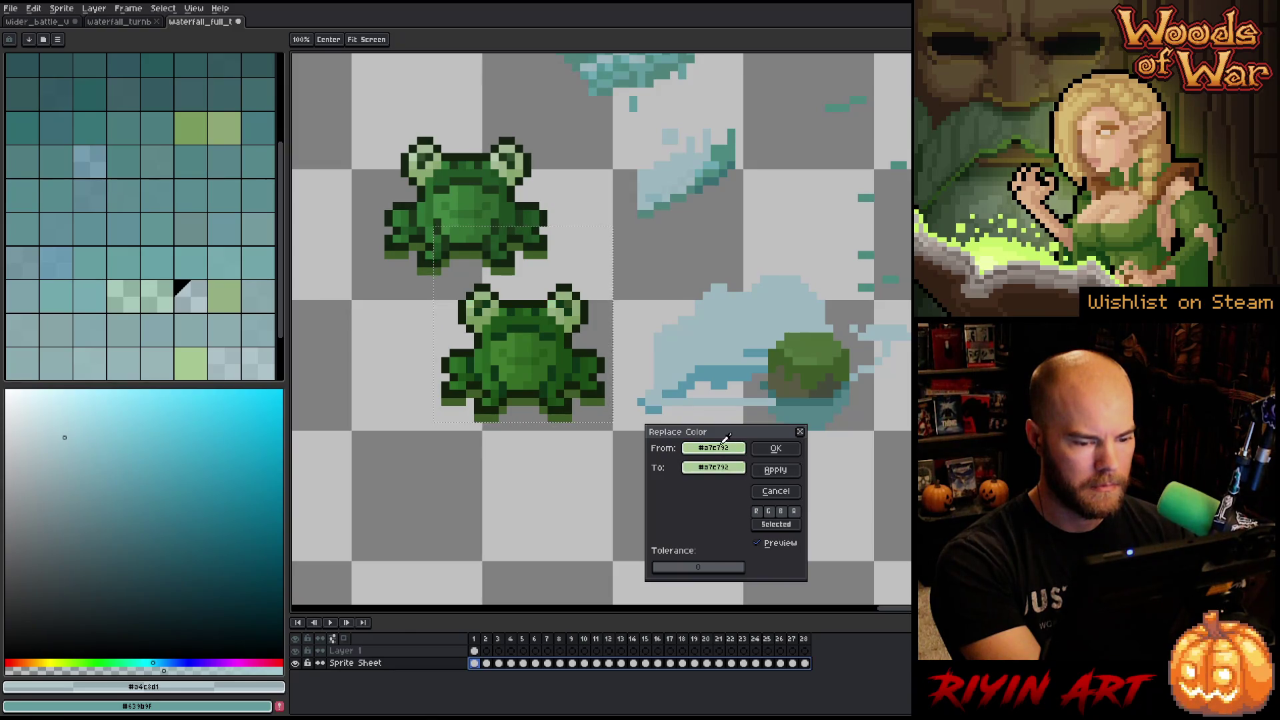
left_click(713, 467)
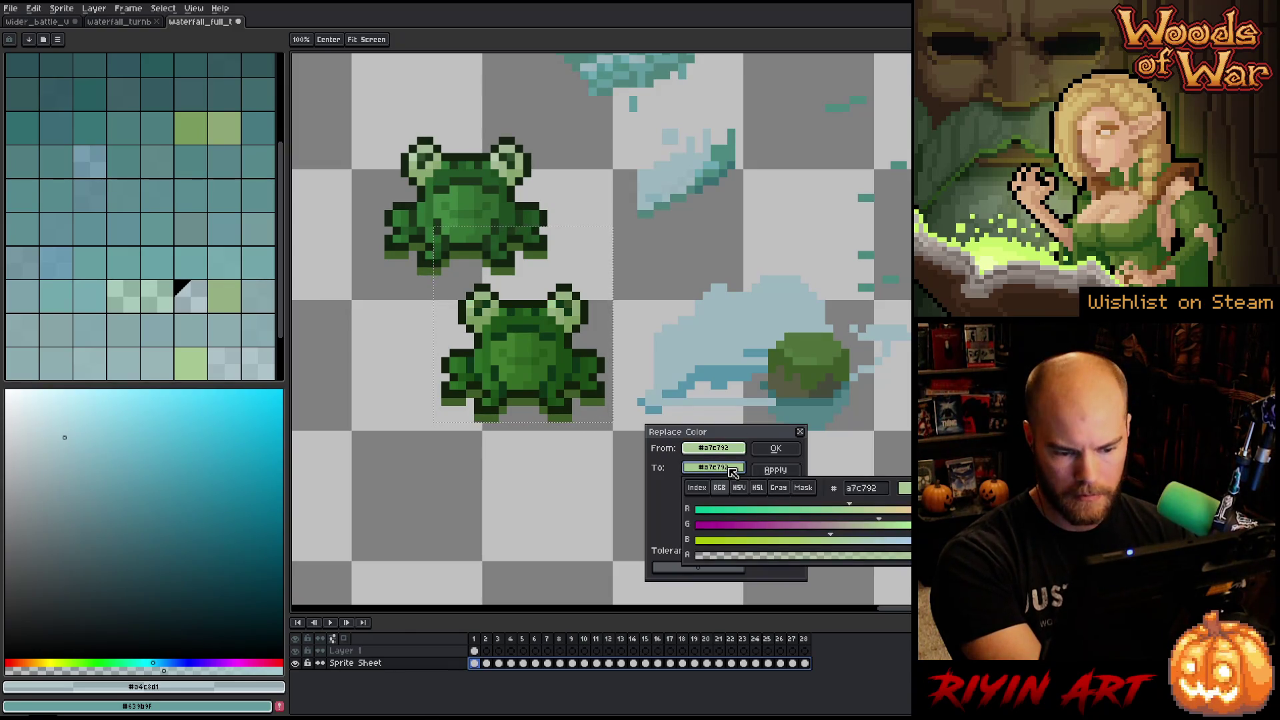
left_click(758, 487)
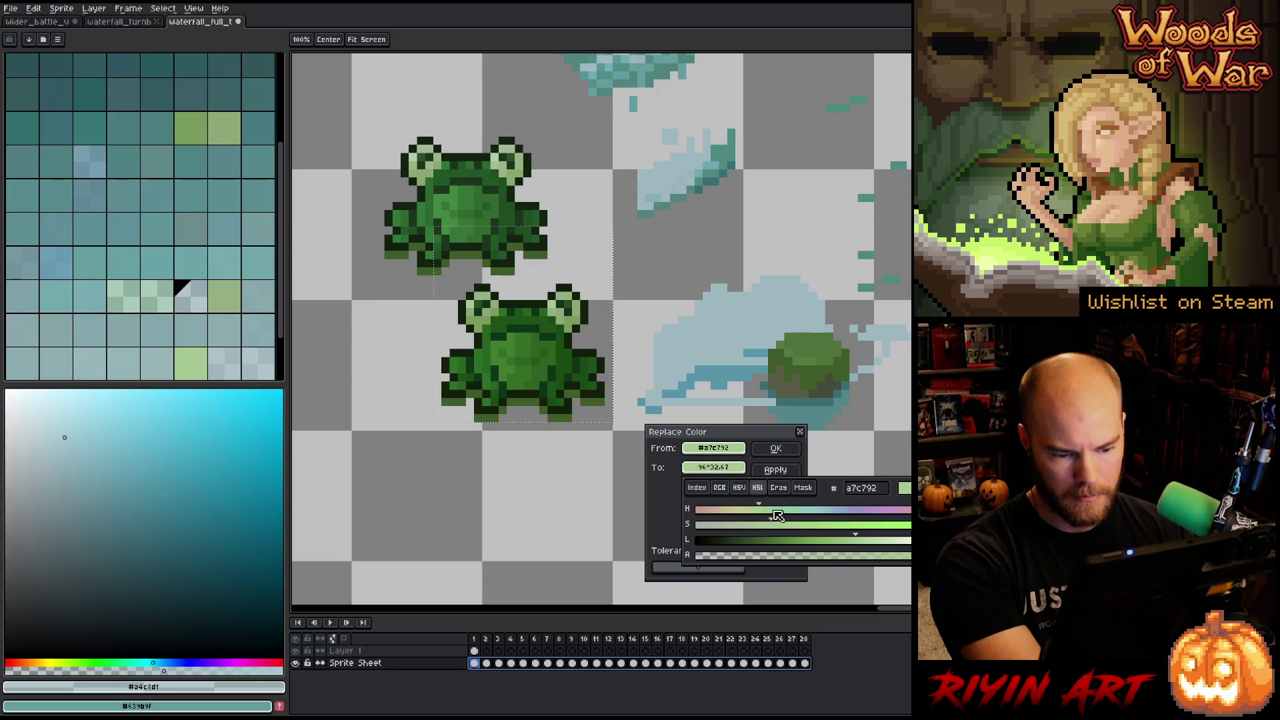
left_click(882, 541)
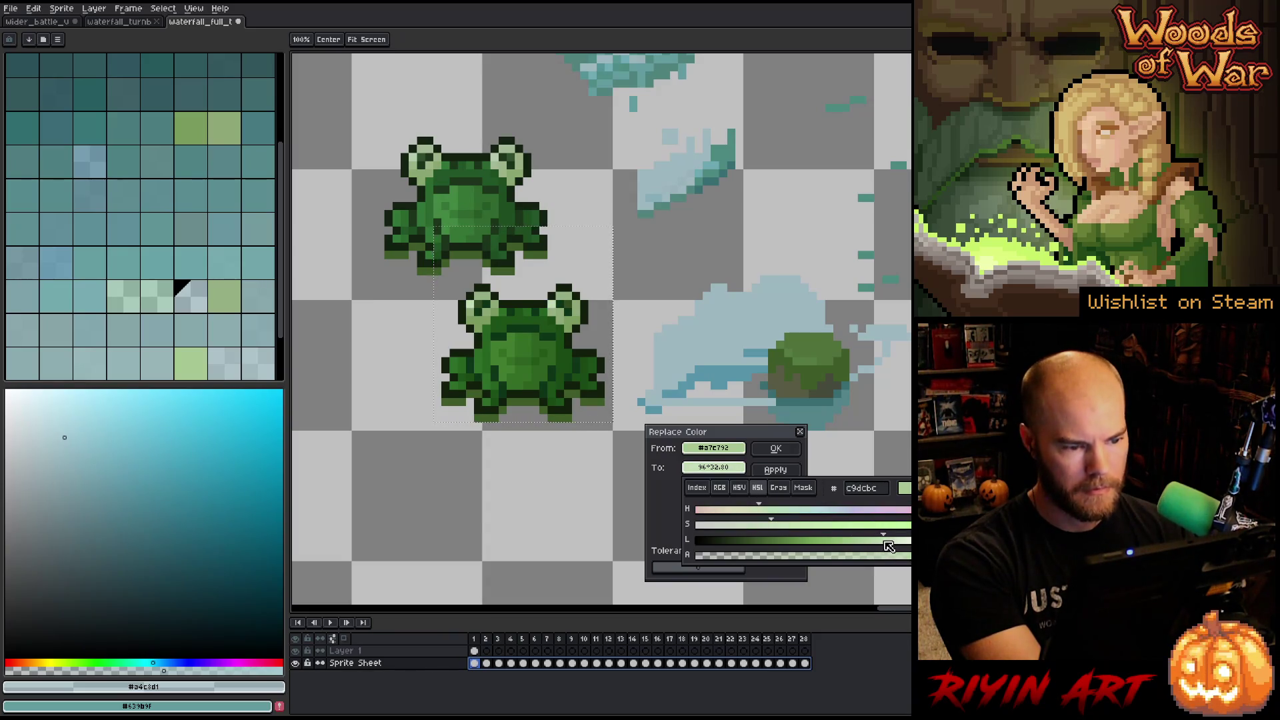
left_click_drag(889, 546, 878, 548)
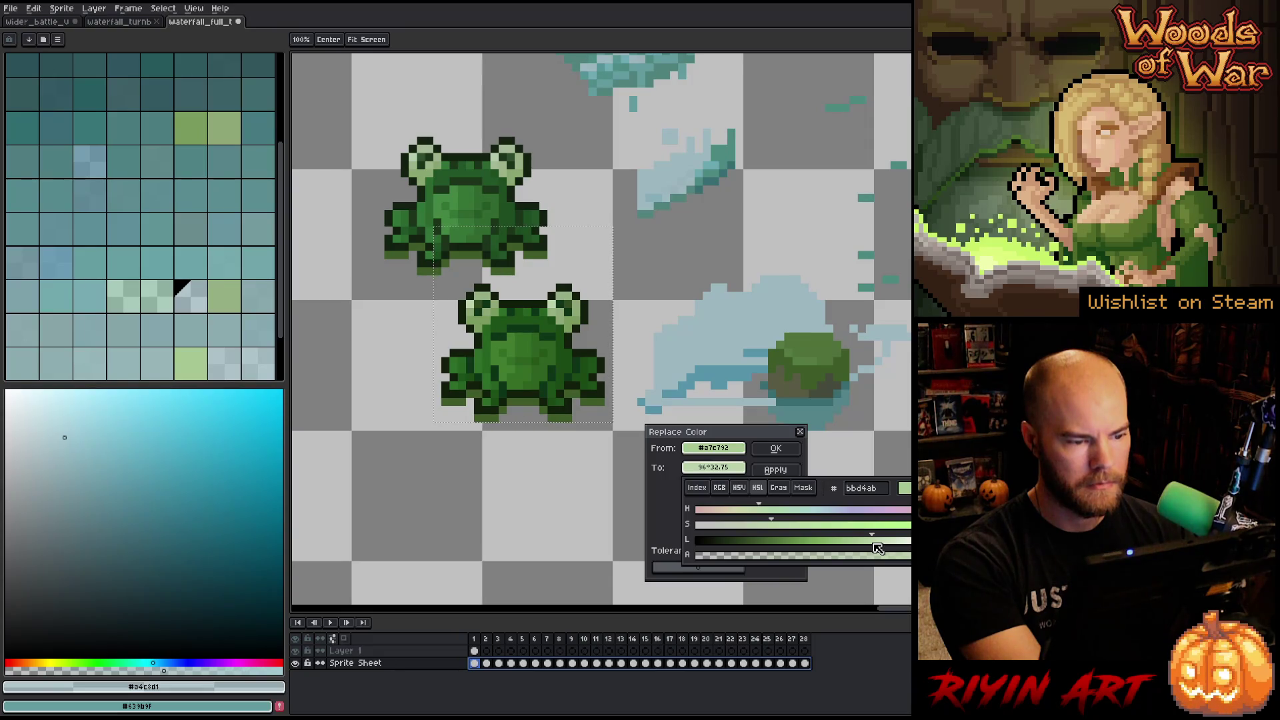
left_click(779, 451)
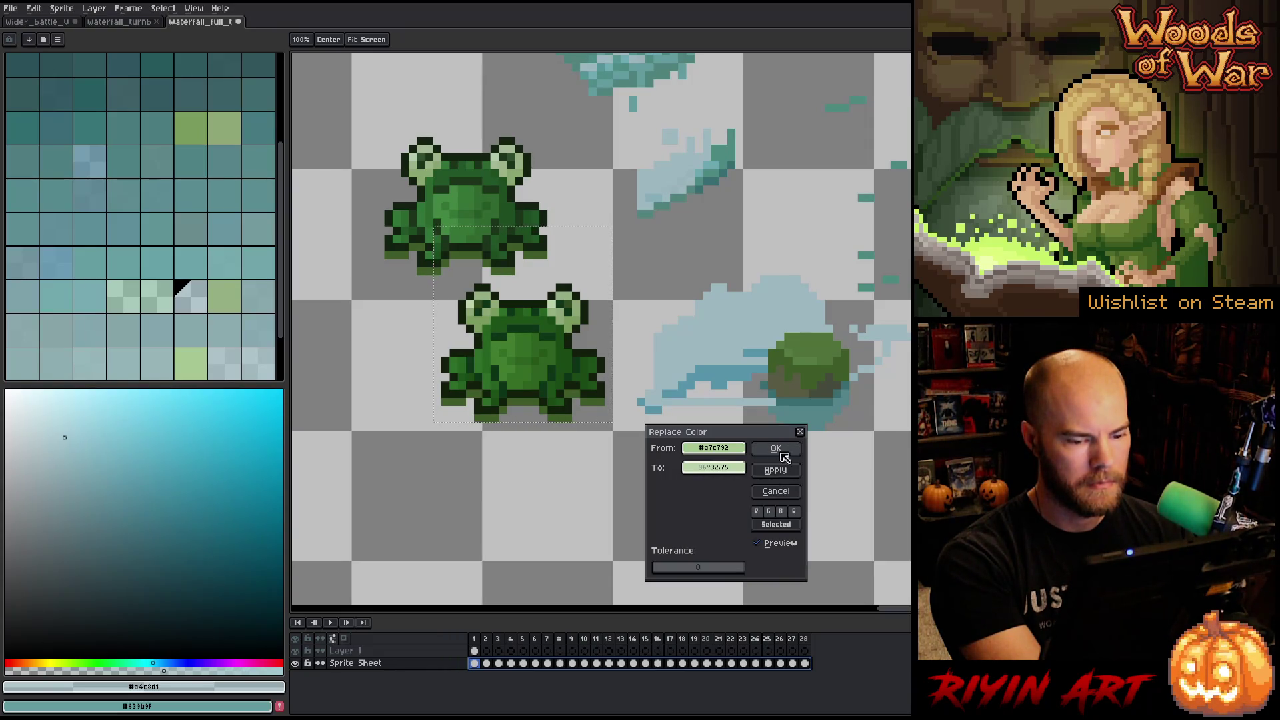
left_click(777, 491)
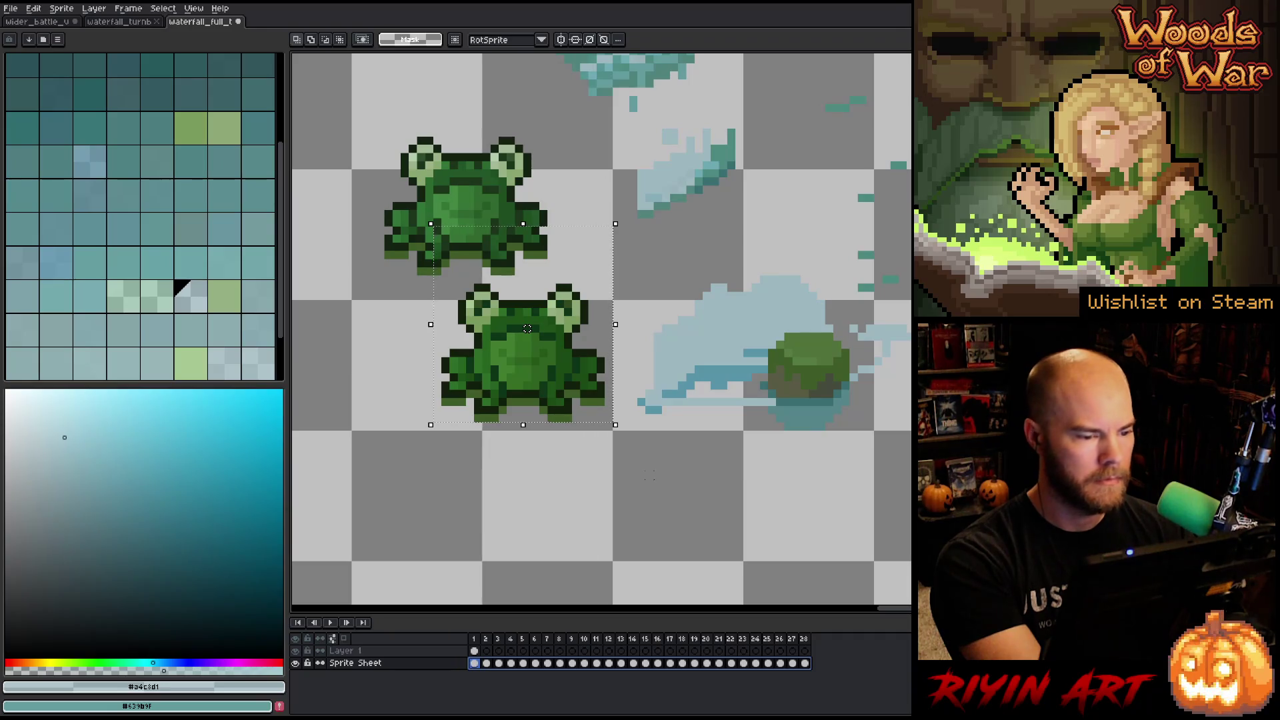
Lighten a second eye-green shade of the frog through the lightness slider.
key("shift+r")
left_click_drag(716, 445, 559, 299)
left_click_drag(713, 467, 743, 441)
left_click(713, 467)
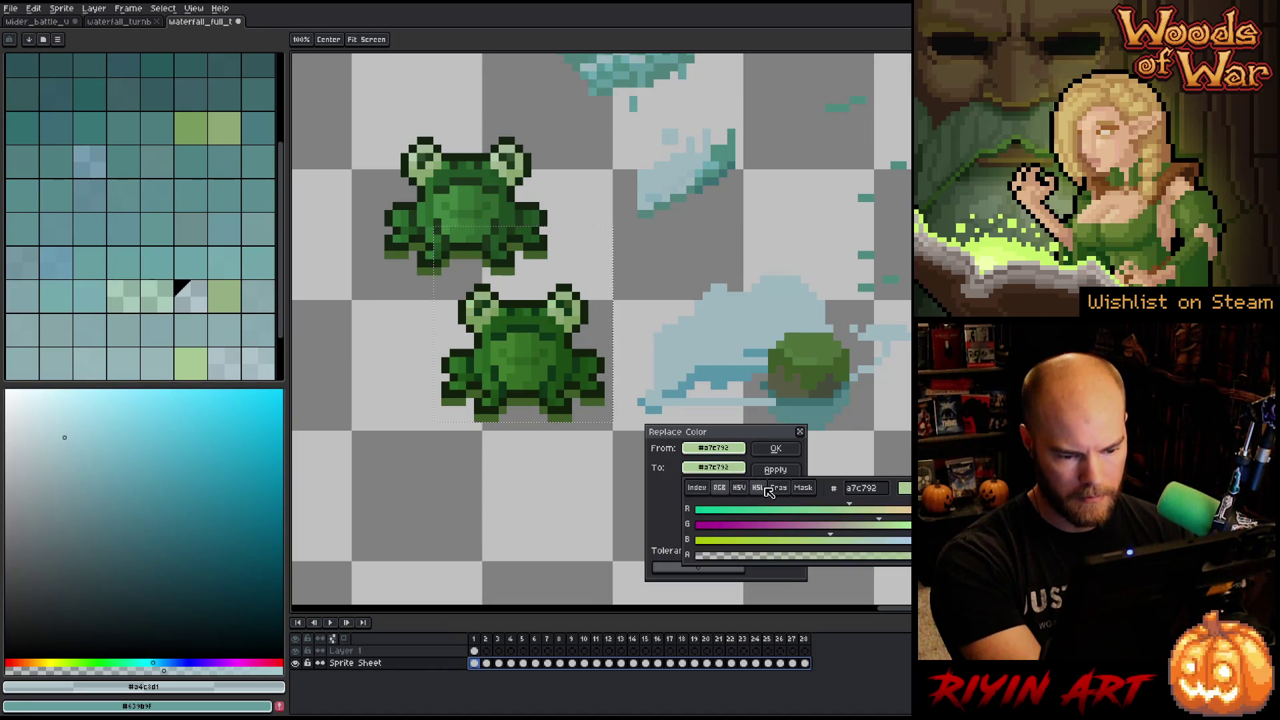
left_click(759, 489)
left_click(867, 542)
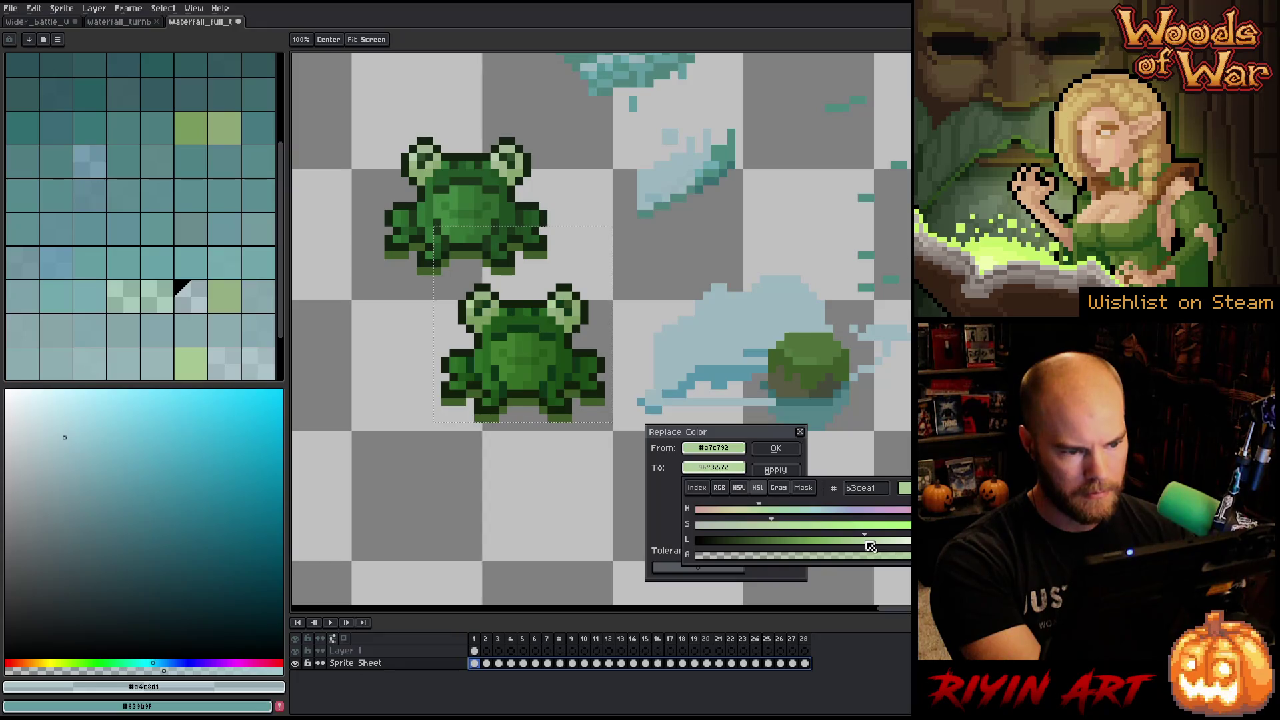
left_click(809, 465)
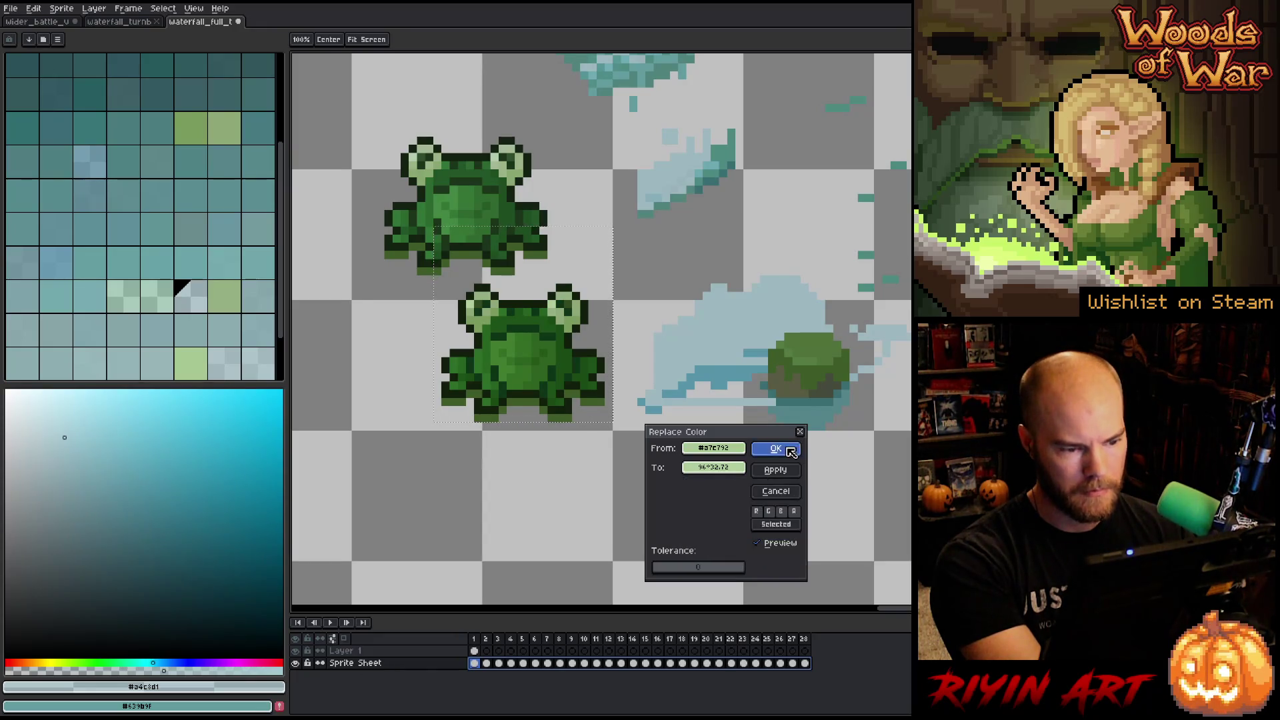
left_click(776, 448)
Replace one more eye-green shade with a slightly higher-lightness green.
key("shift+r")
left_click(657, 367)
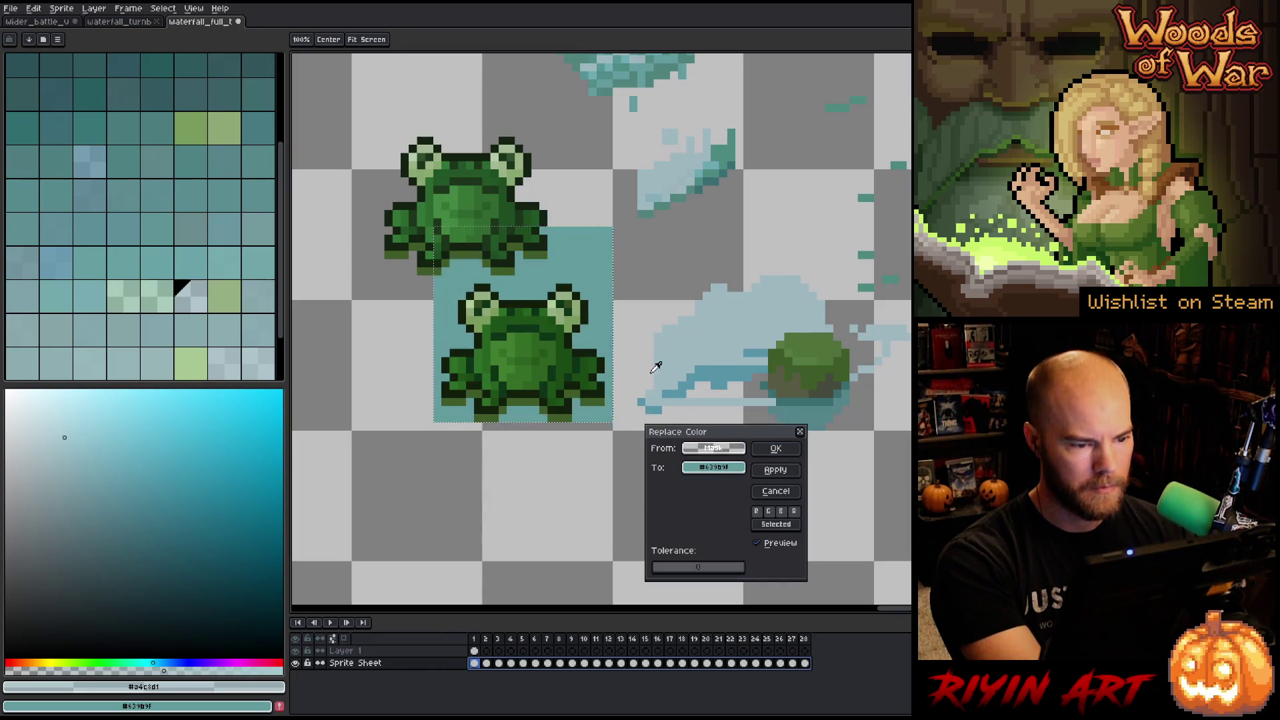
left_click(564, 294)
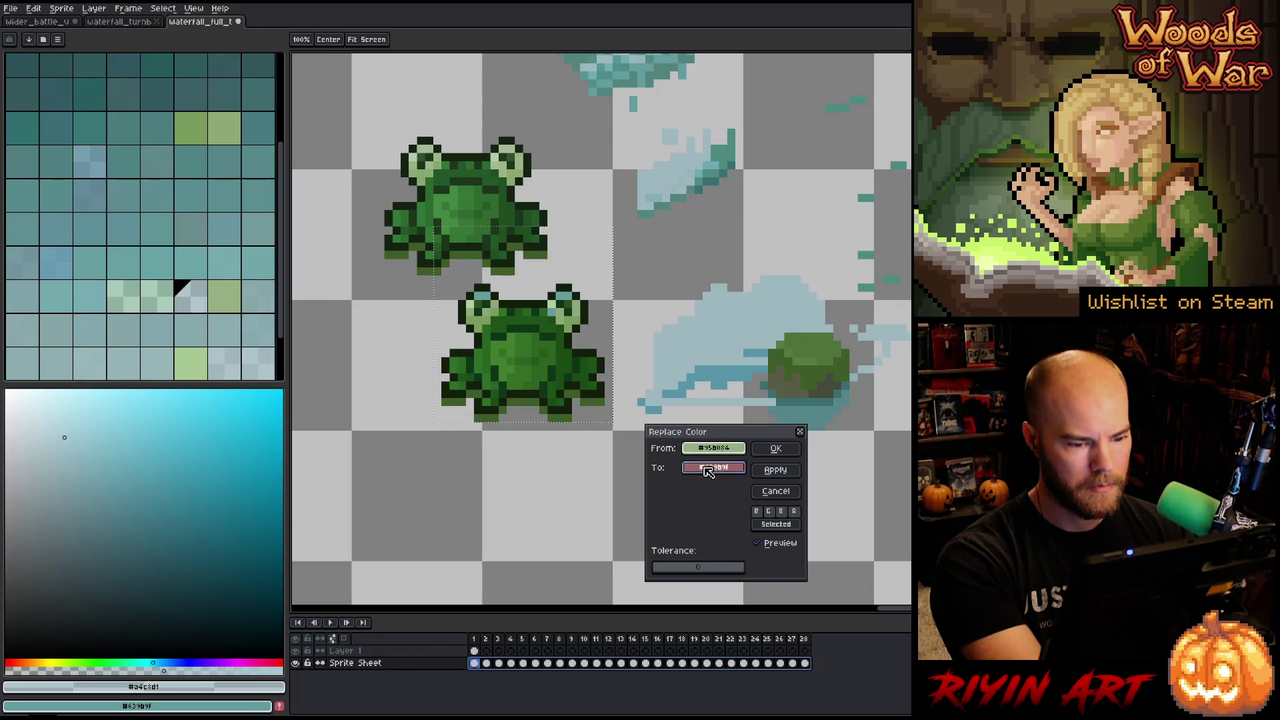
left_click_drag(706, 448, 700, 471)
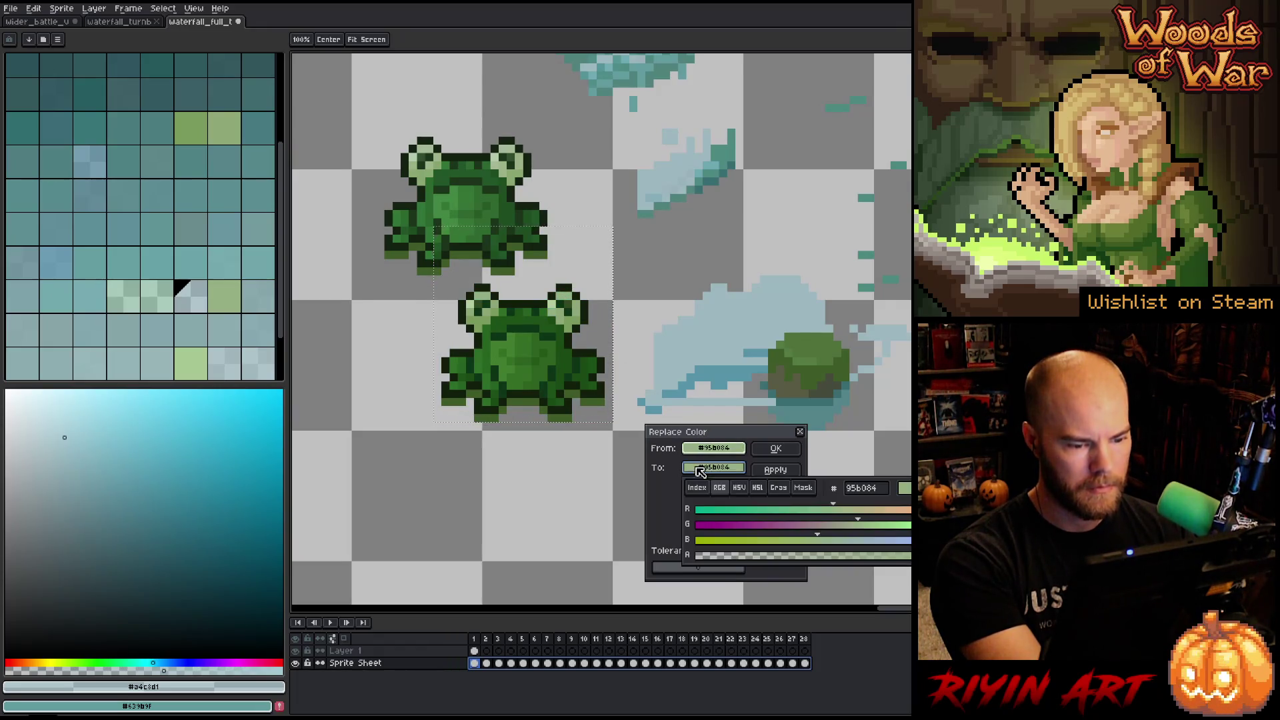
left_click(764, 490)
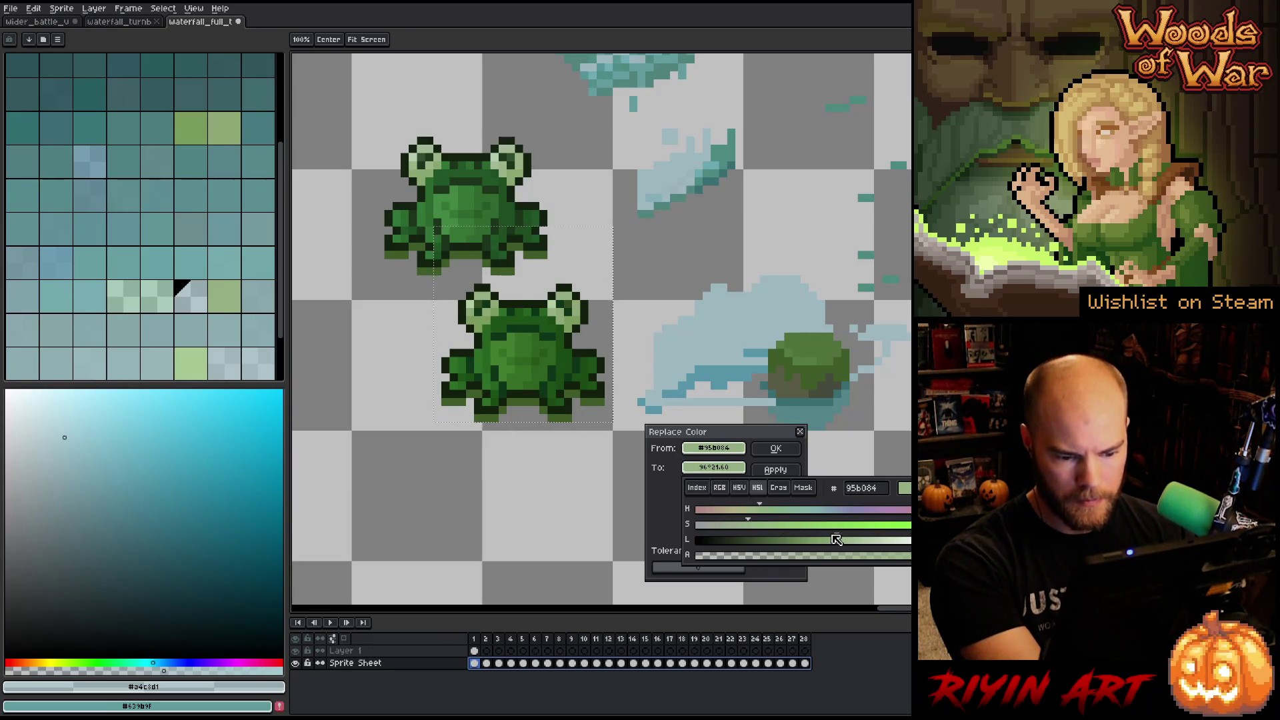
mouse_move(850, 545)
left_mouse_down()
mouse_move(874, 541)
mouse_move(852, 538)
left_mouse_up()
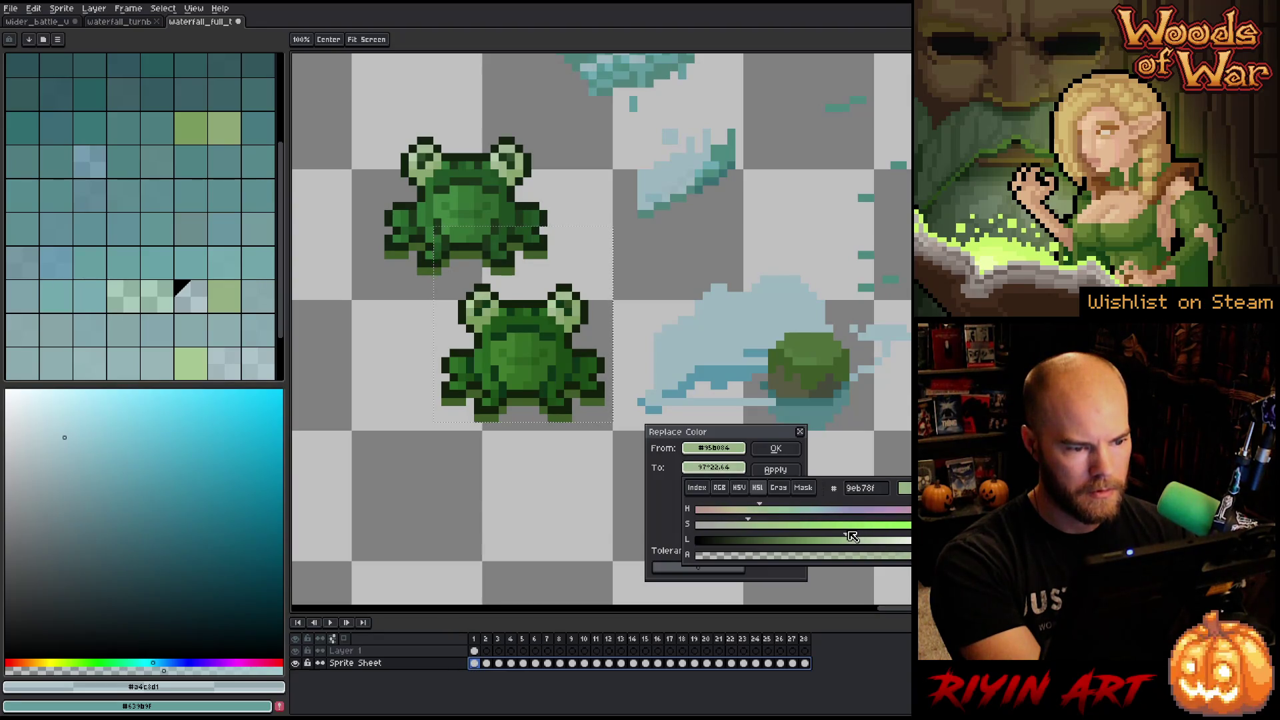
left_click(721, 468)
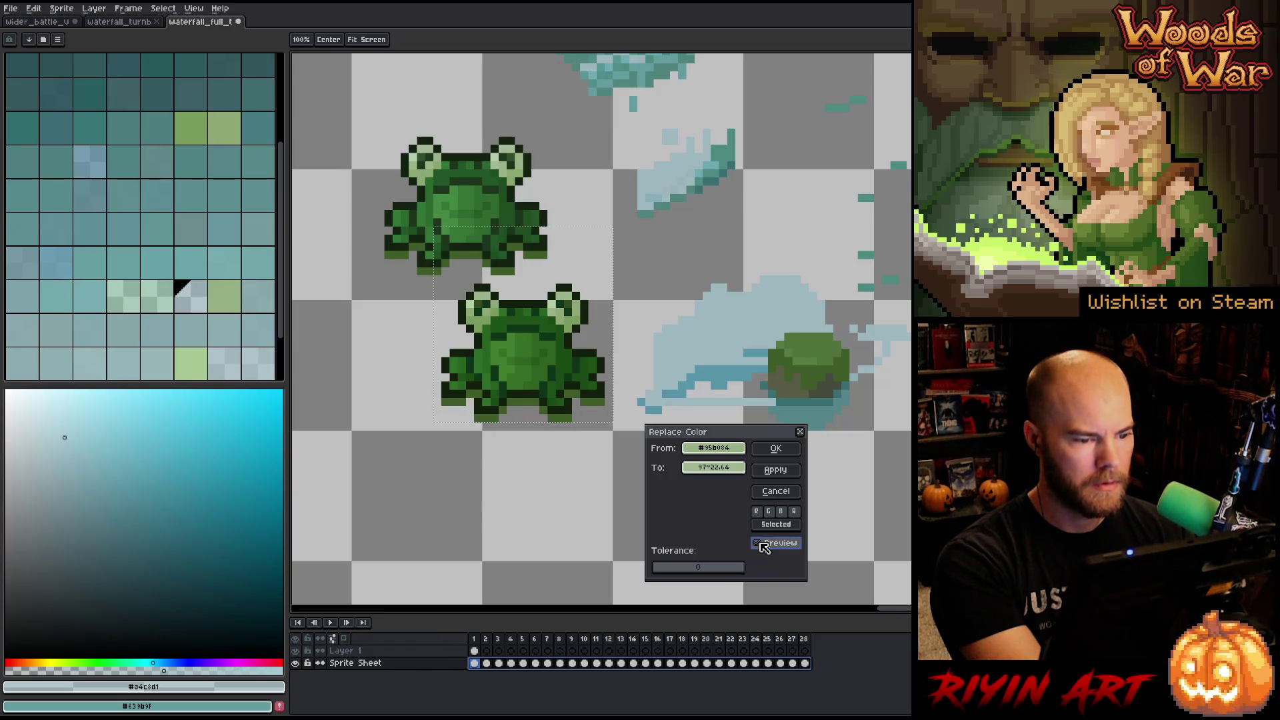
left_click(776, 448)
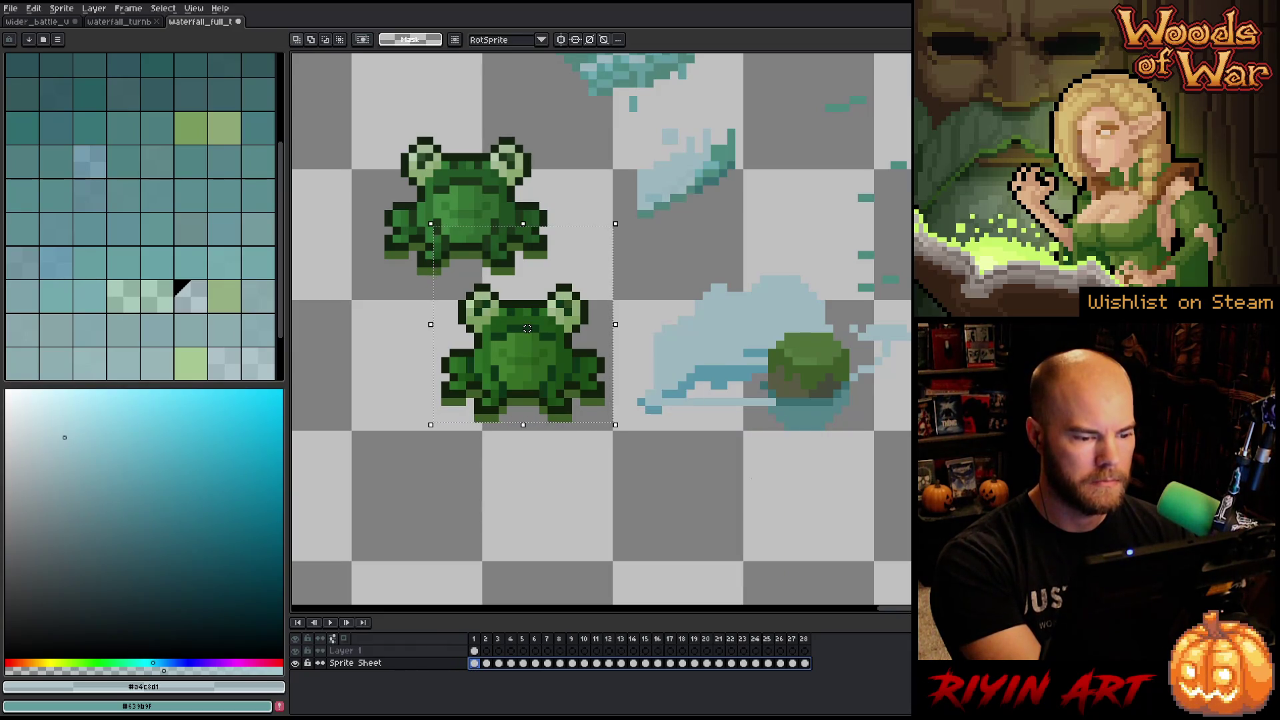
On frame 1 of Layer 1, select the upper frog and move it onto the lower frog's spot.
key("Return")
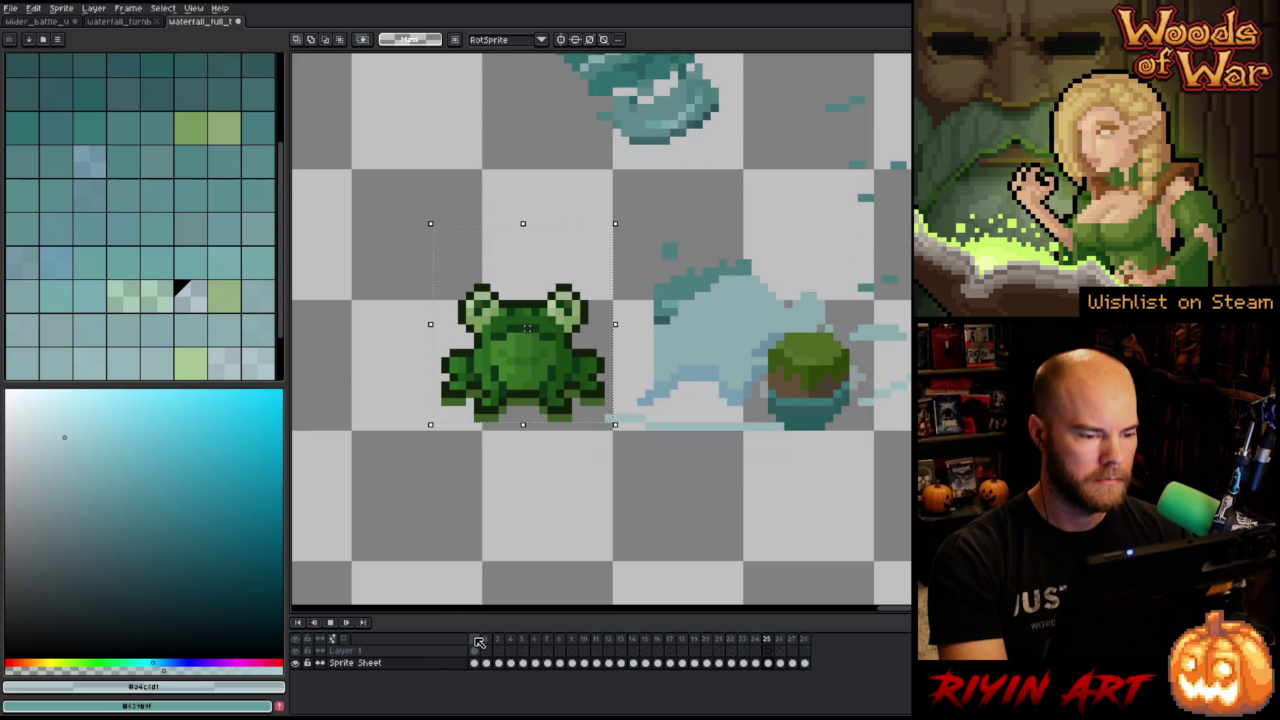
key("Return")
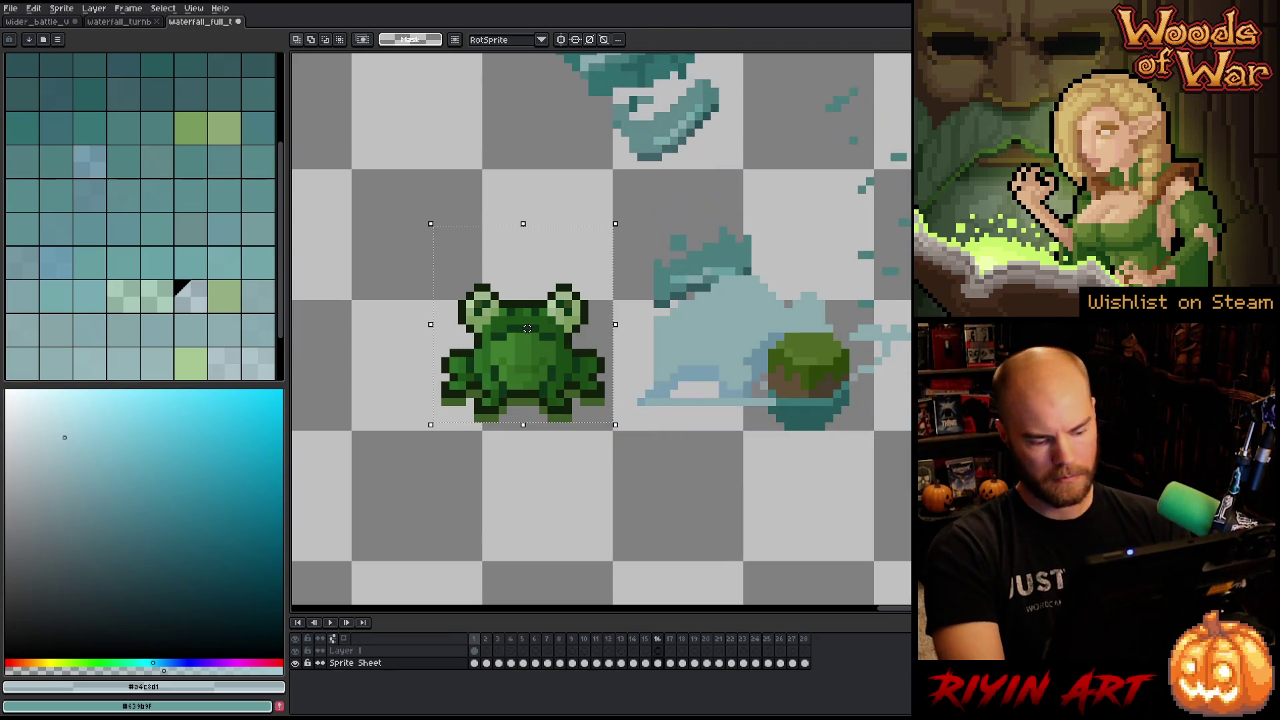
scroll(459, 301, "down", 3)
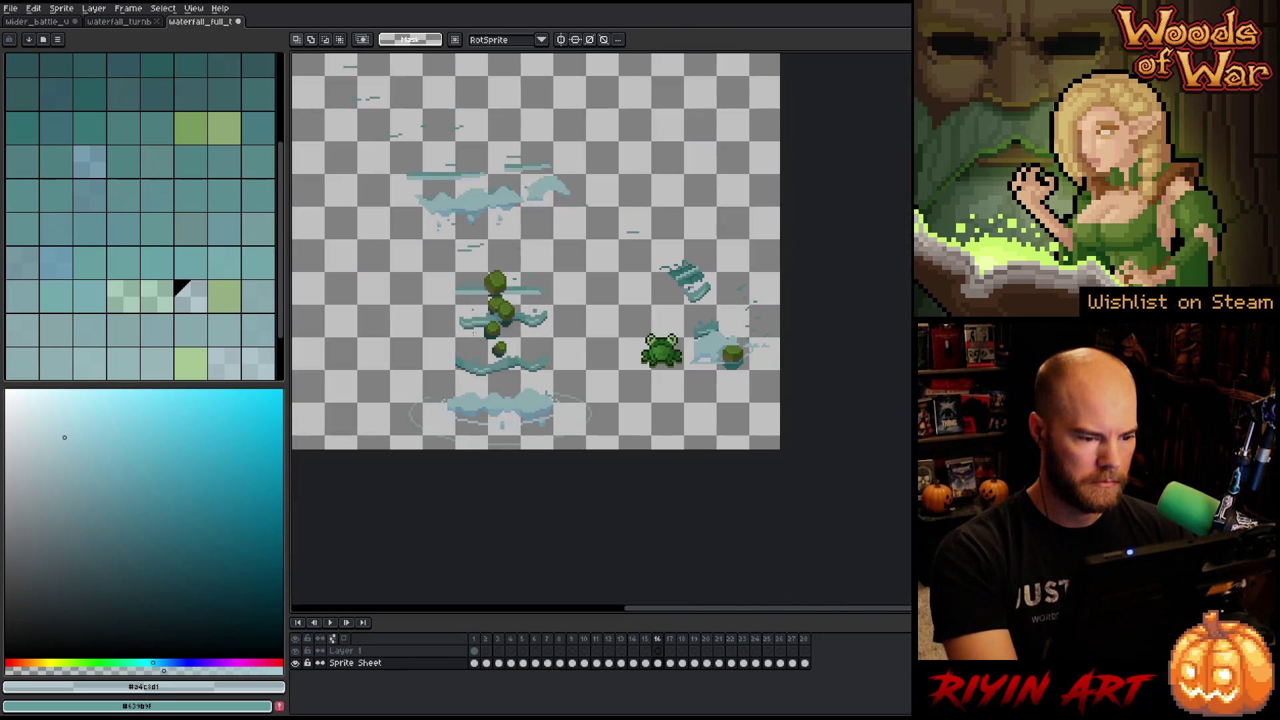
left_click(474, 651)
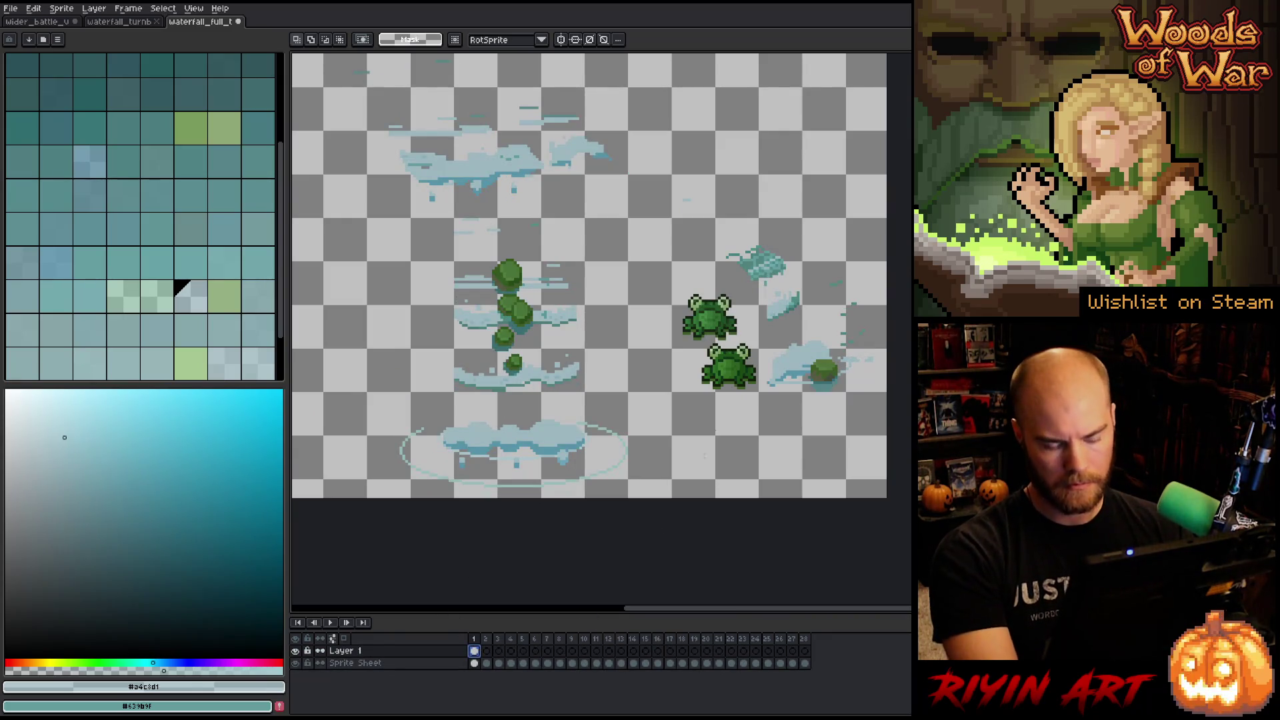
scroll(673, 307, "up", 1)
left_click_drag(647, 265, 770, 395)
left_click_drag(732, 328, 761, 402)
Drop the moved frog in place and play the animation to confirm a single frog remains.
scroll(761, 402, "down", 2)
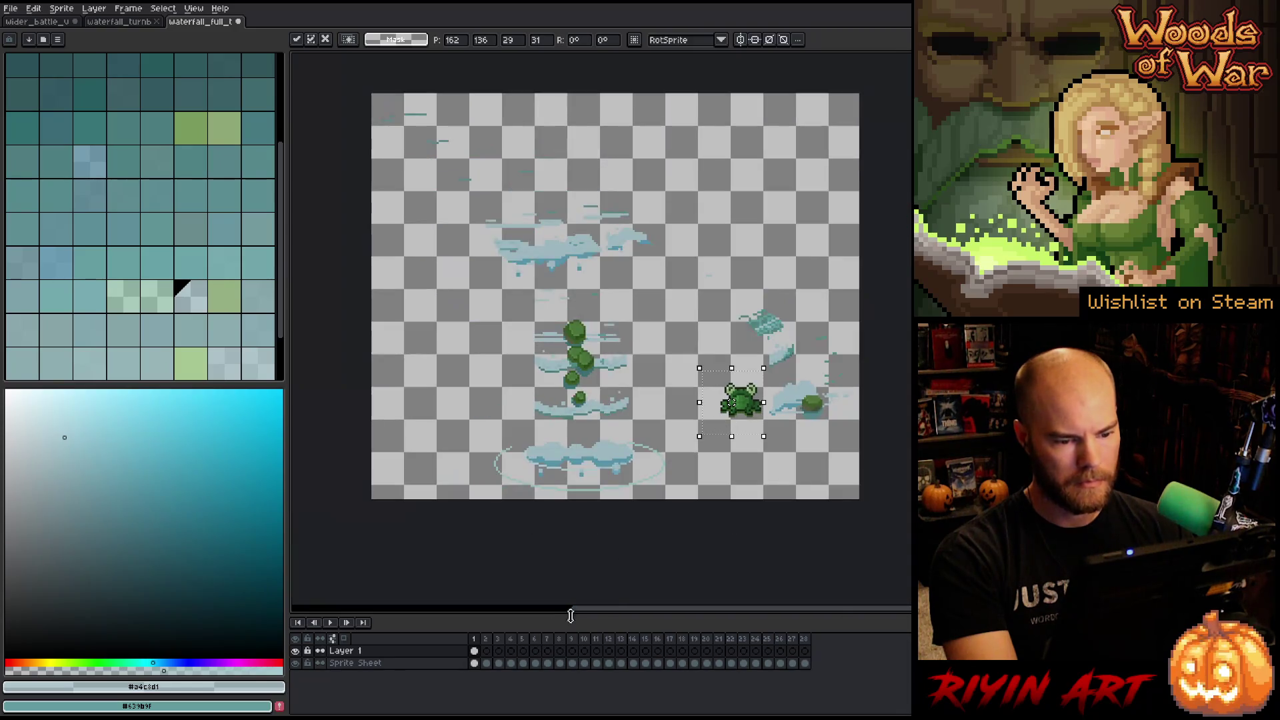
left_click(478, 639)
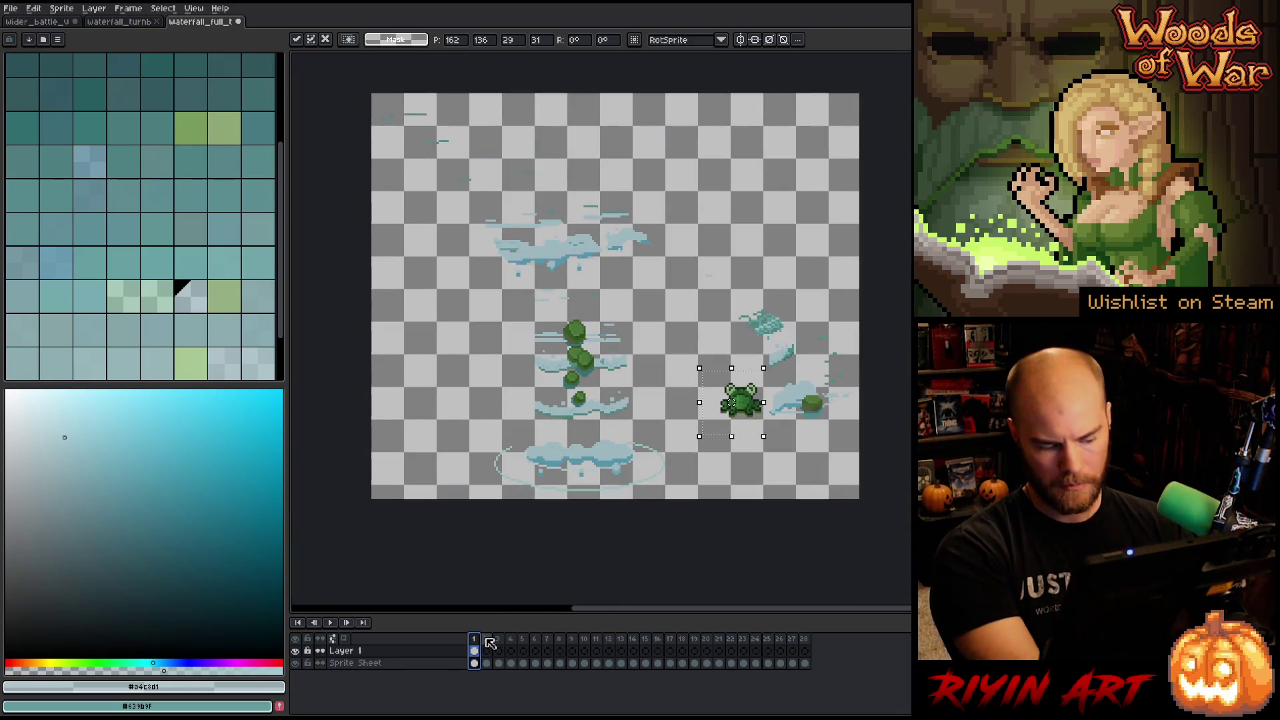
left_click(517, 582)
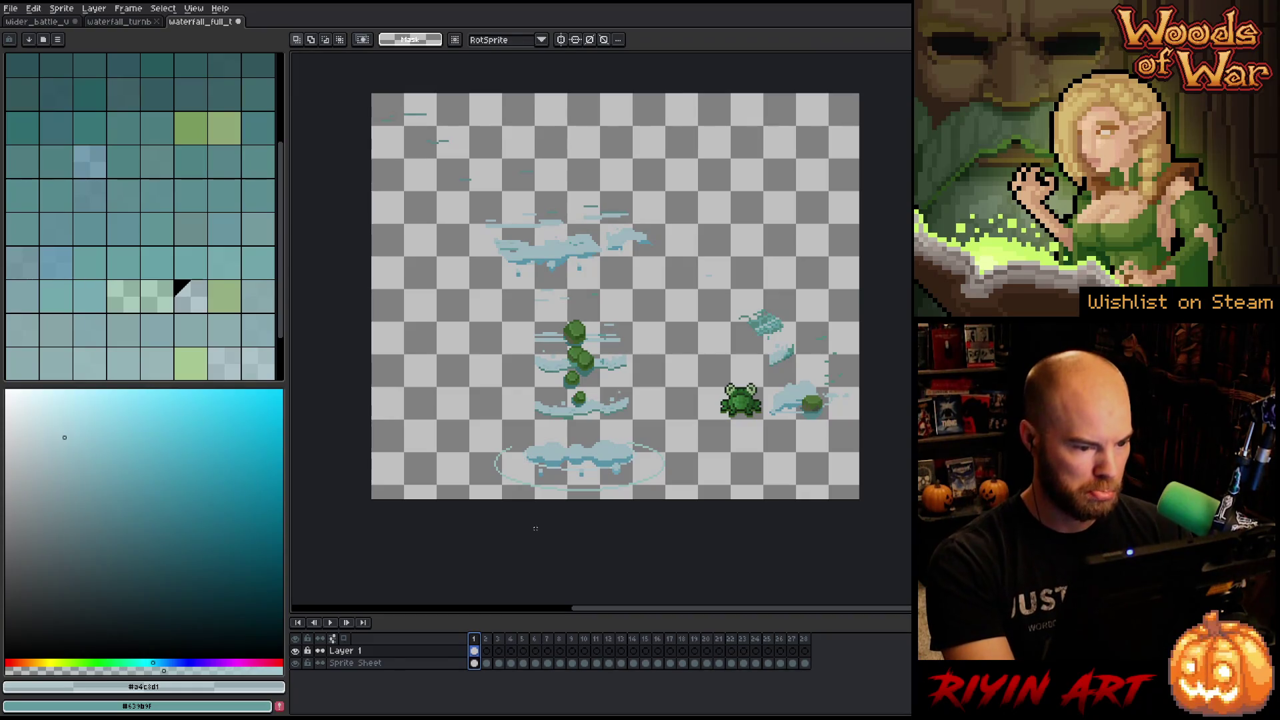
key("Return")
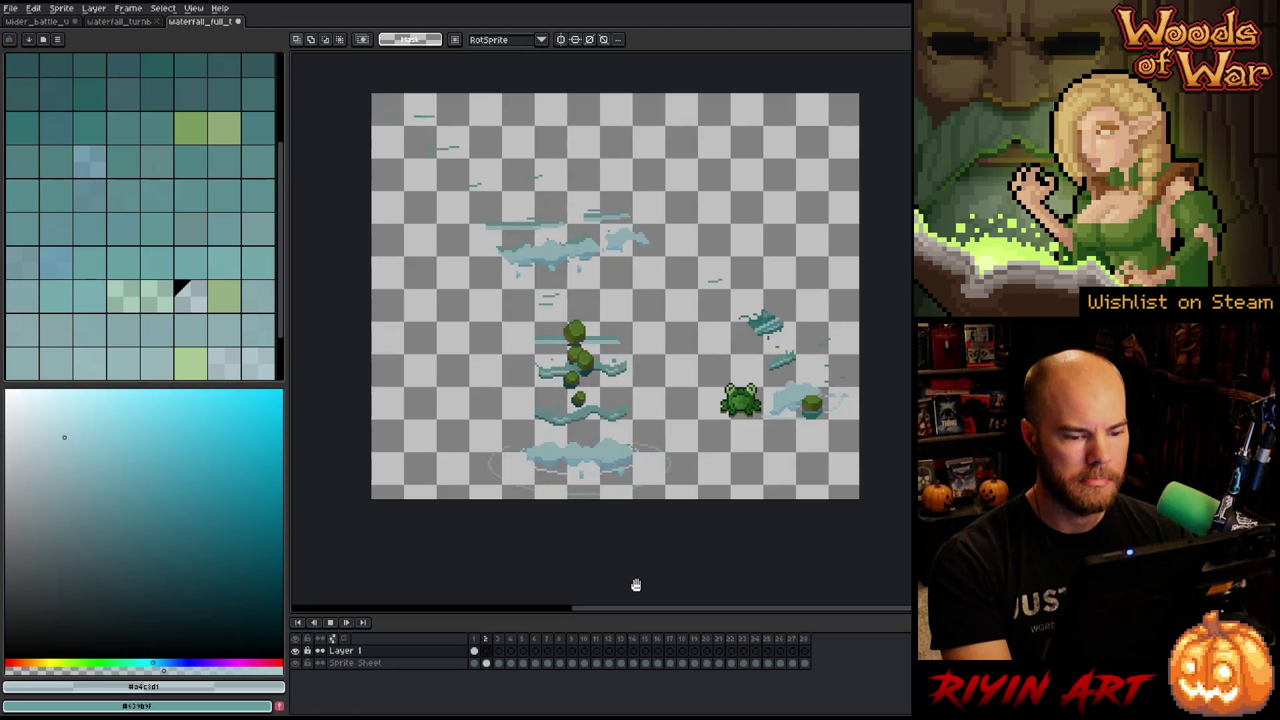
left_click(475, 638)
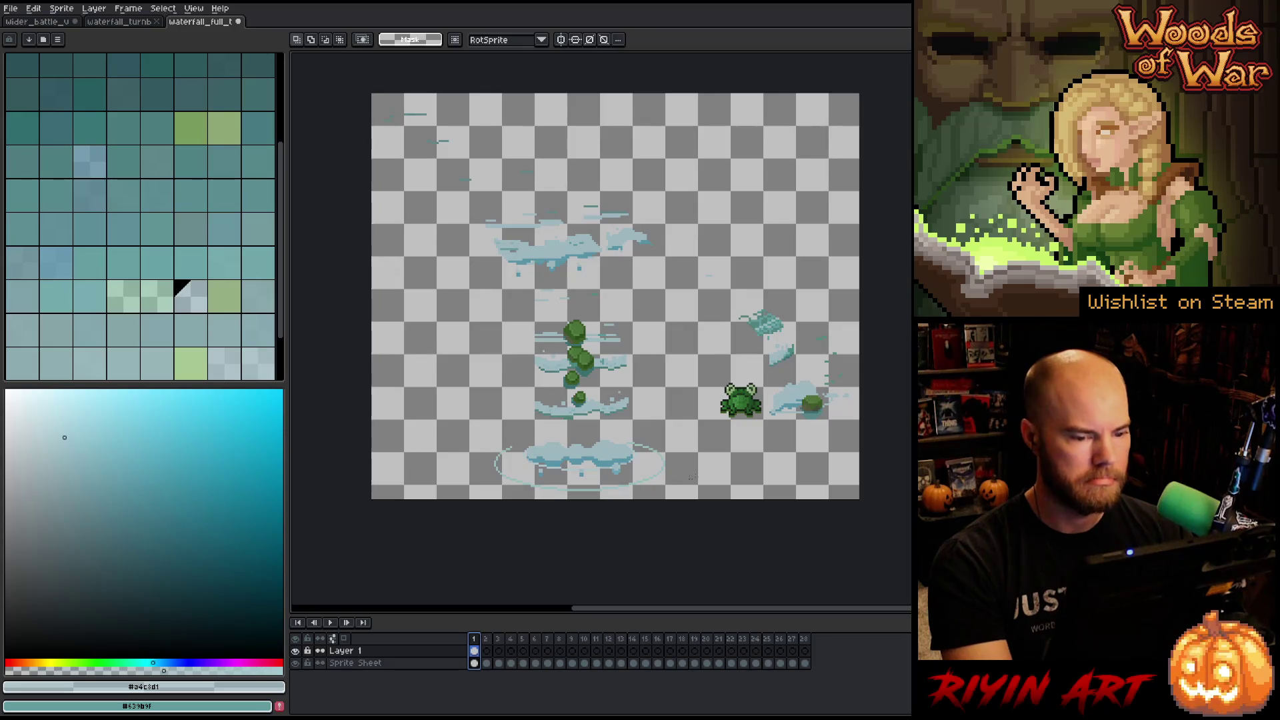
scroll(710, 451, "down", 1)
scroll(787, 400, "up", 1)
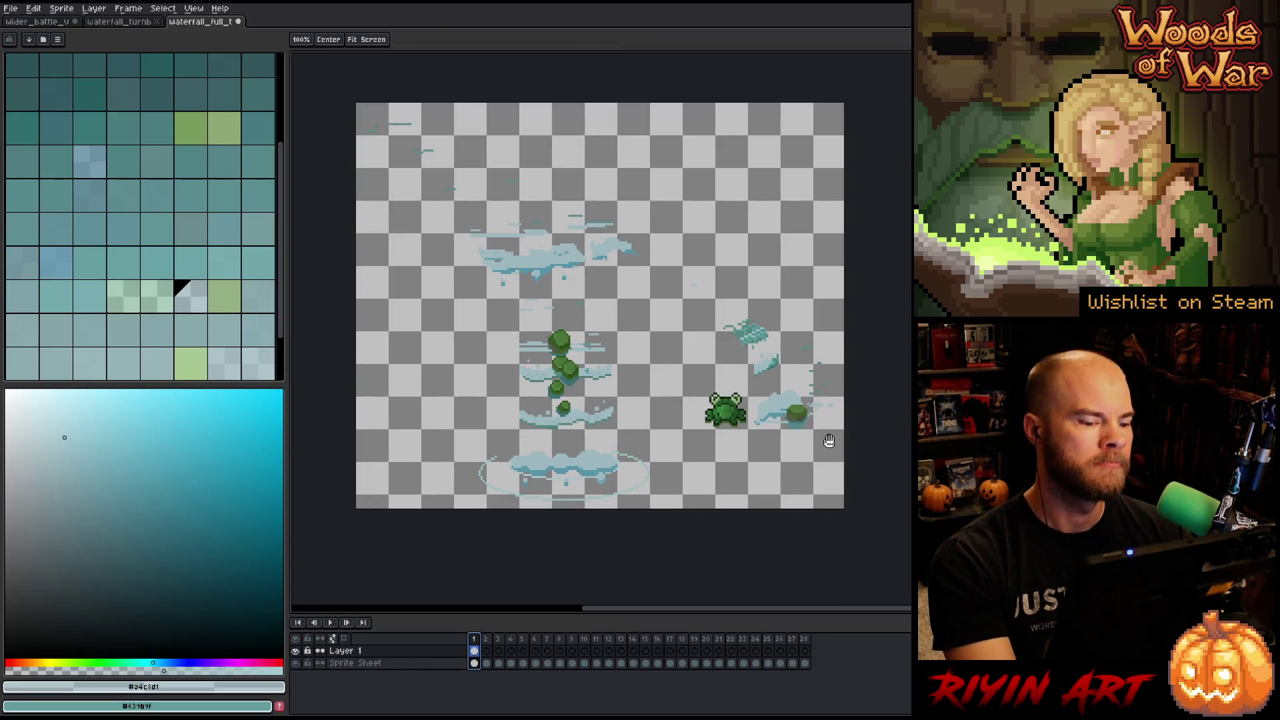
left_click_drag(797, 447, 760, 449)
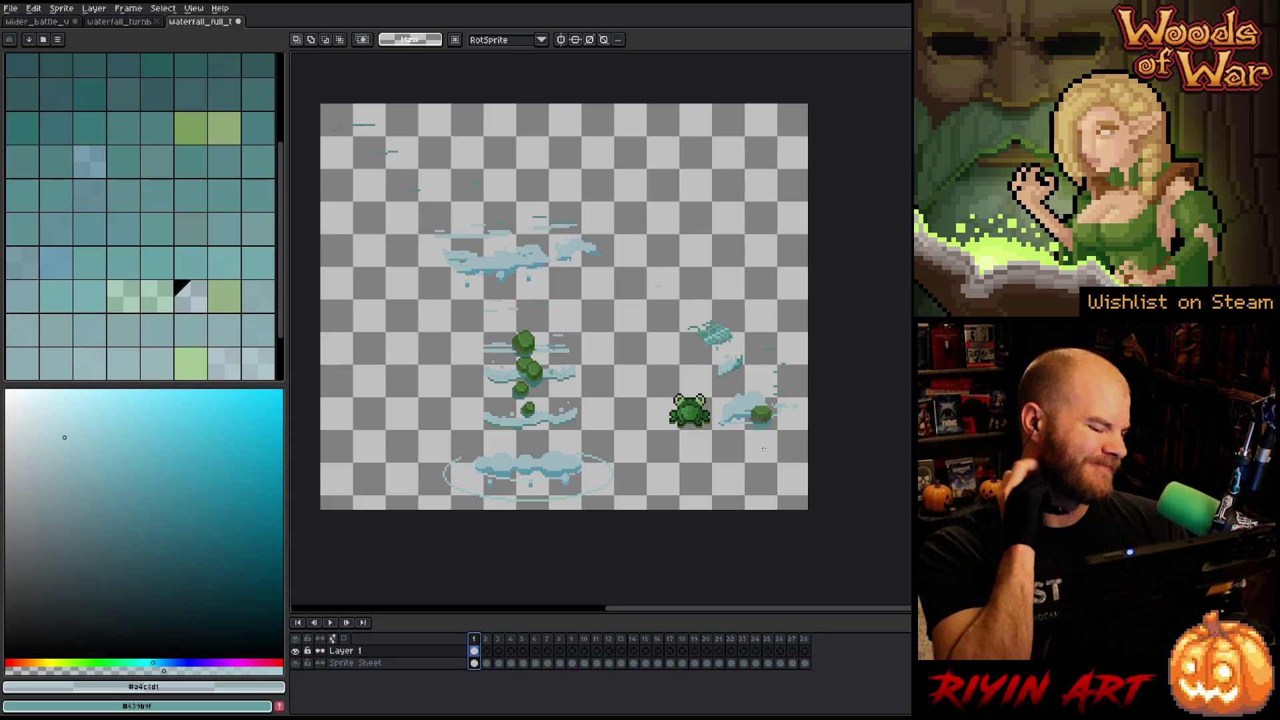
left_click(476, 651)
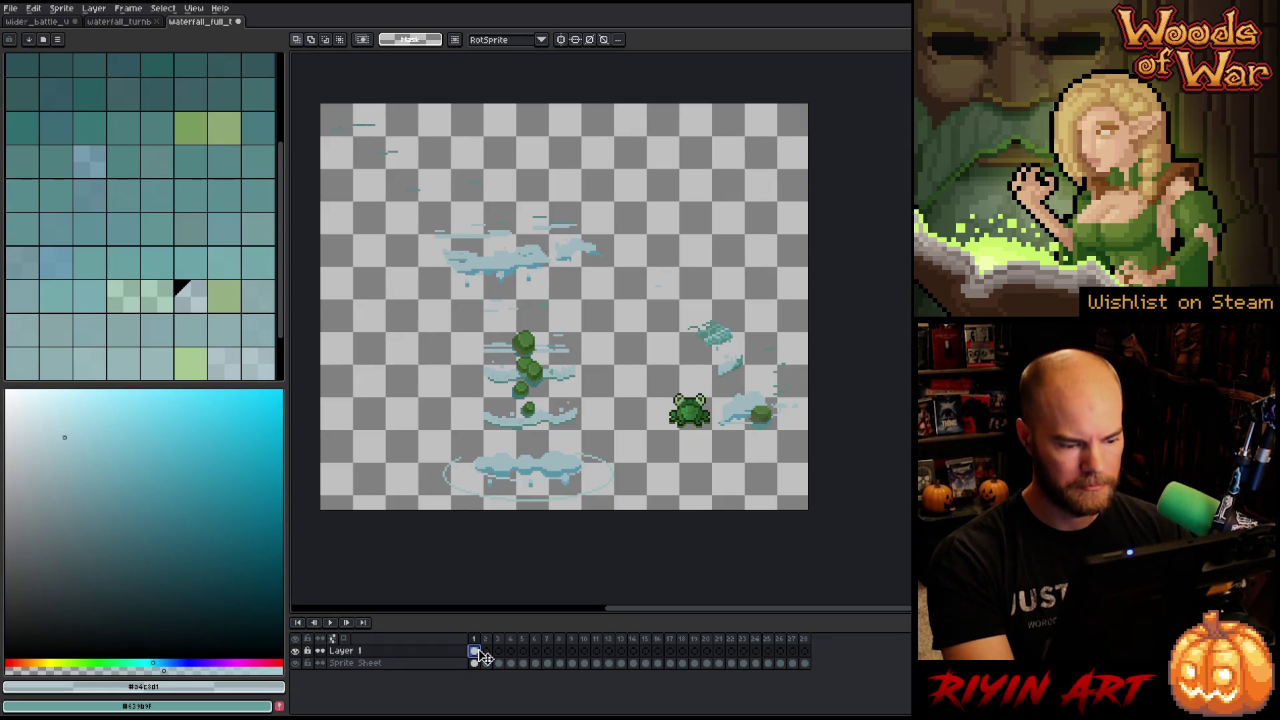
Duplicate Layer 1 as Layer 1 Copy and shift the copy's frog and bushes up-left.
right_click(347, 651)
left_click(390, 694)
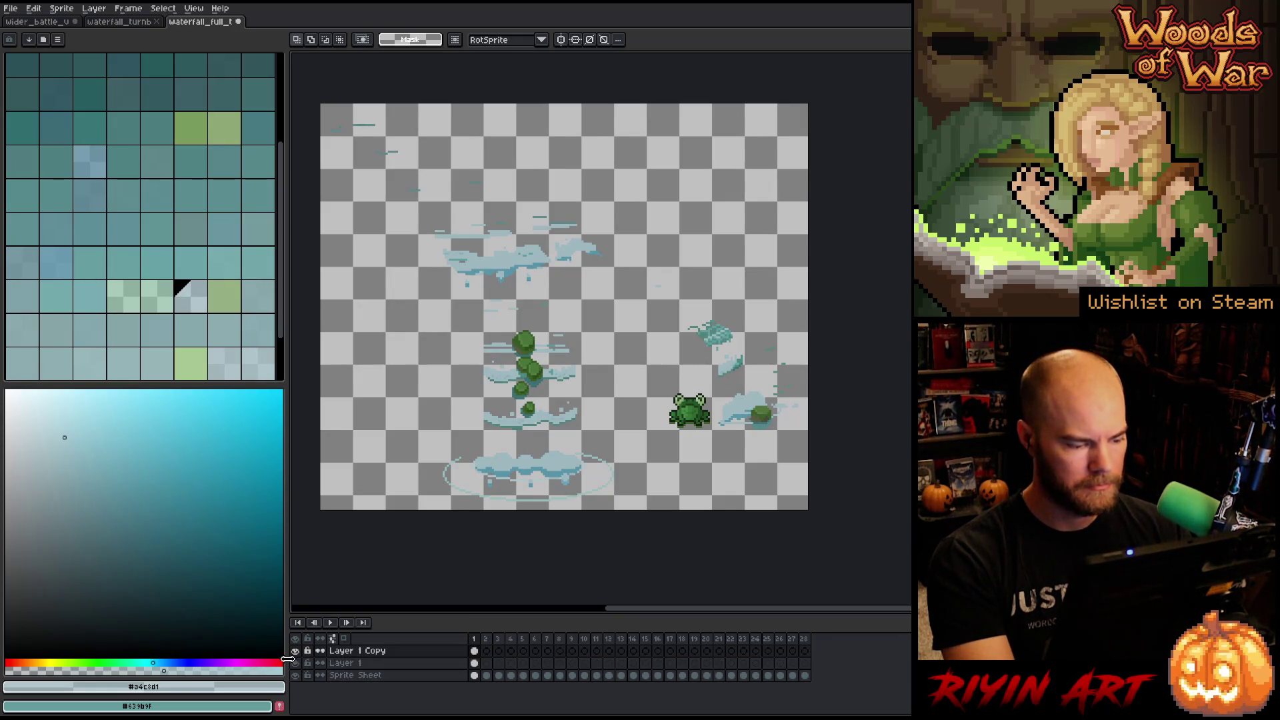
left_click(340, 651)
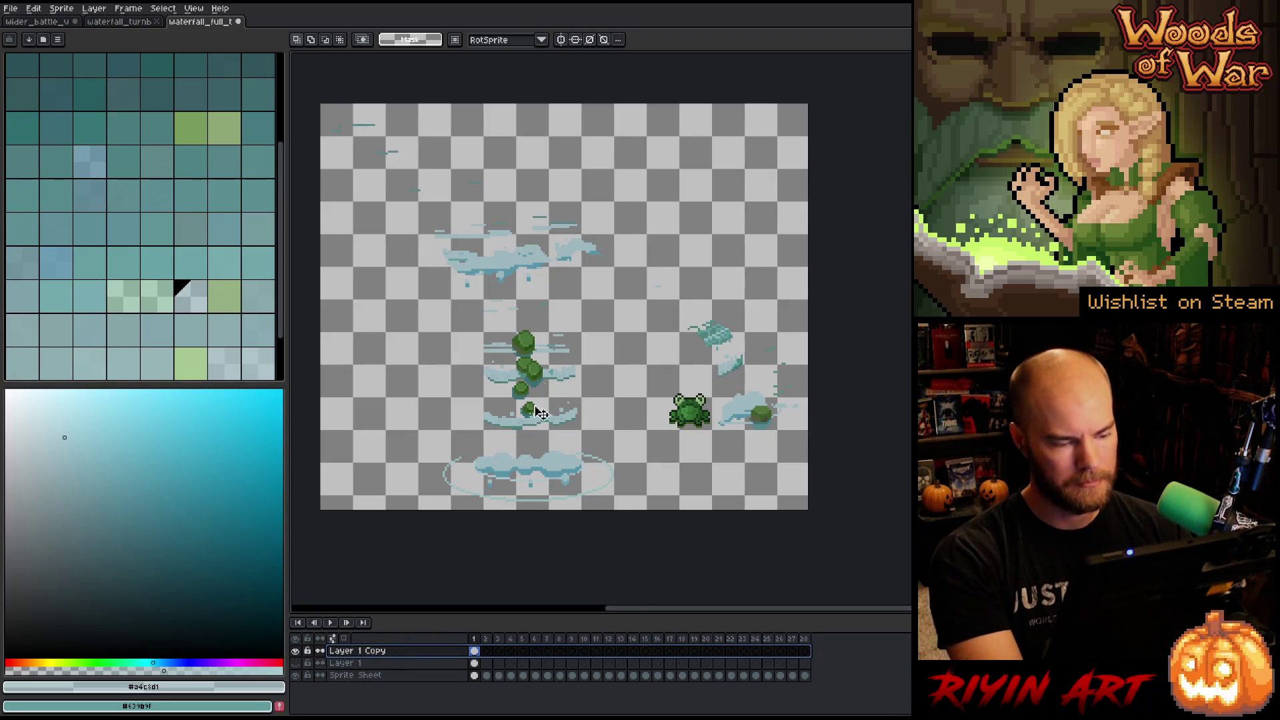
key("v")
mouse_move(542, 378)
left_mouse_down()
mouse_move(482, 378)
mouse_move(479, 288)
mouse_move(630, 268)
mouse_move(452, 268)
mouse_move(416, 296)
mouse_move(425, 377)
mouse_move(441, 355)
mouse_move(428, 362)
mouse_move(437, 326)
mouse_move(433, 346)
left_mouse_up()
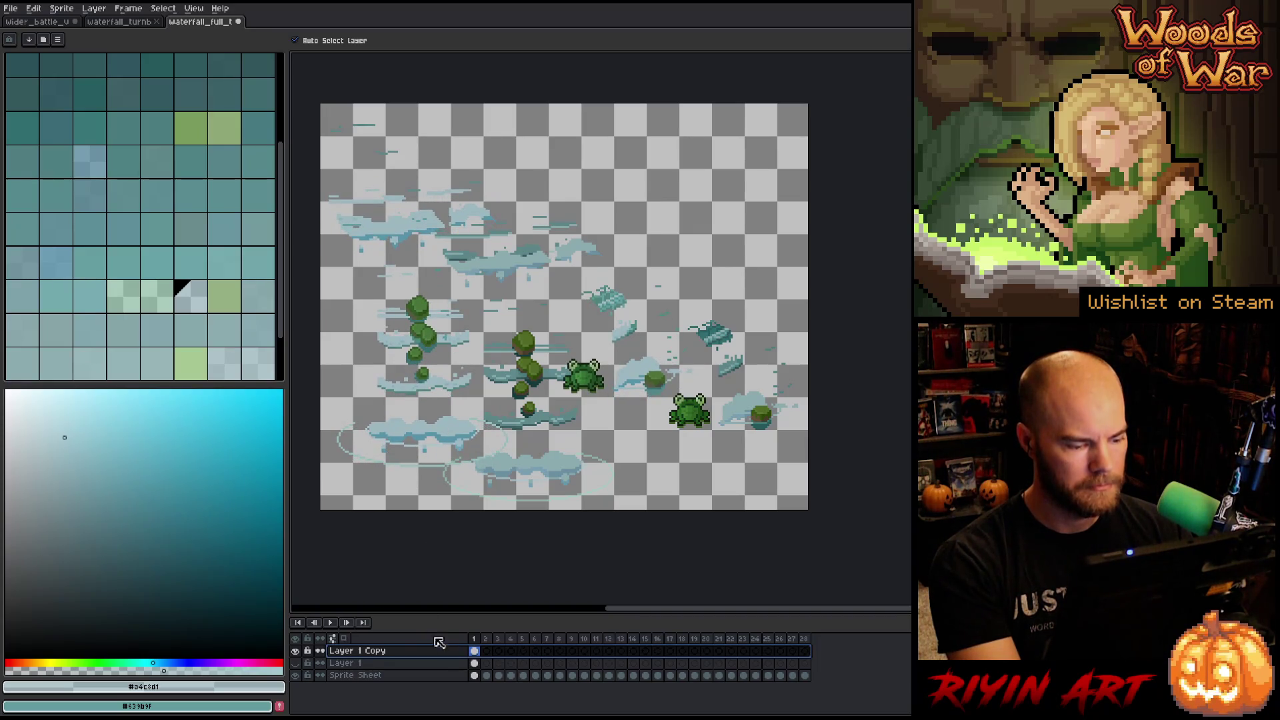
Select all 28 Sprite Sheet frames, save the file, and bring up Replace Color.
left_click(475, 676)
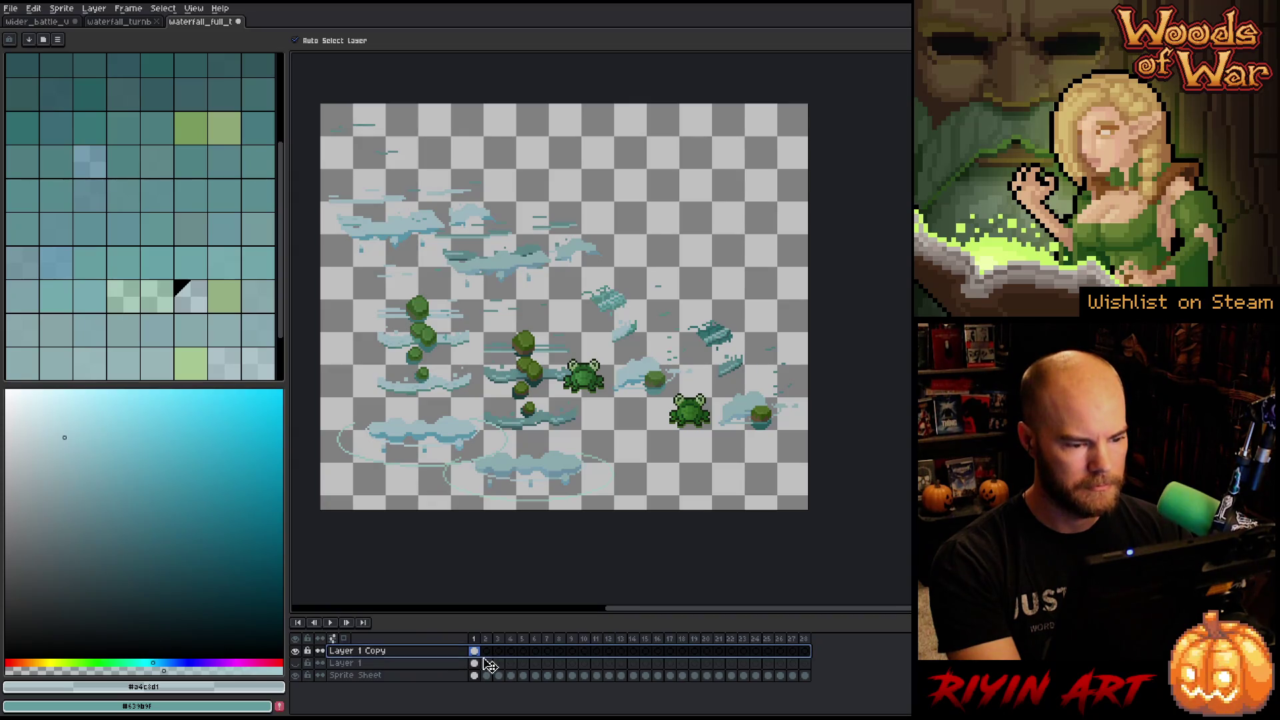
left_click(805, 676, "shift")
left_click(474, 675)
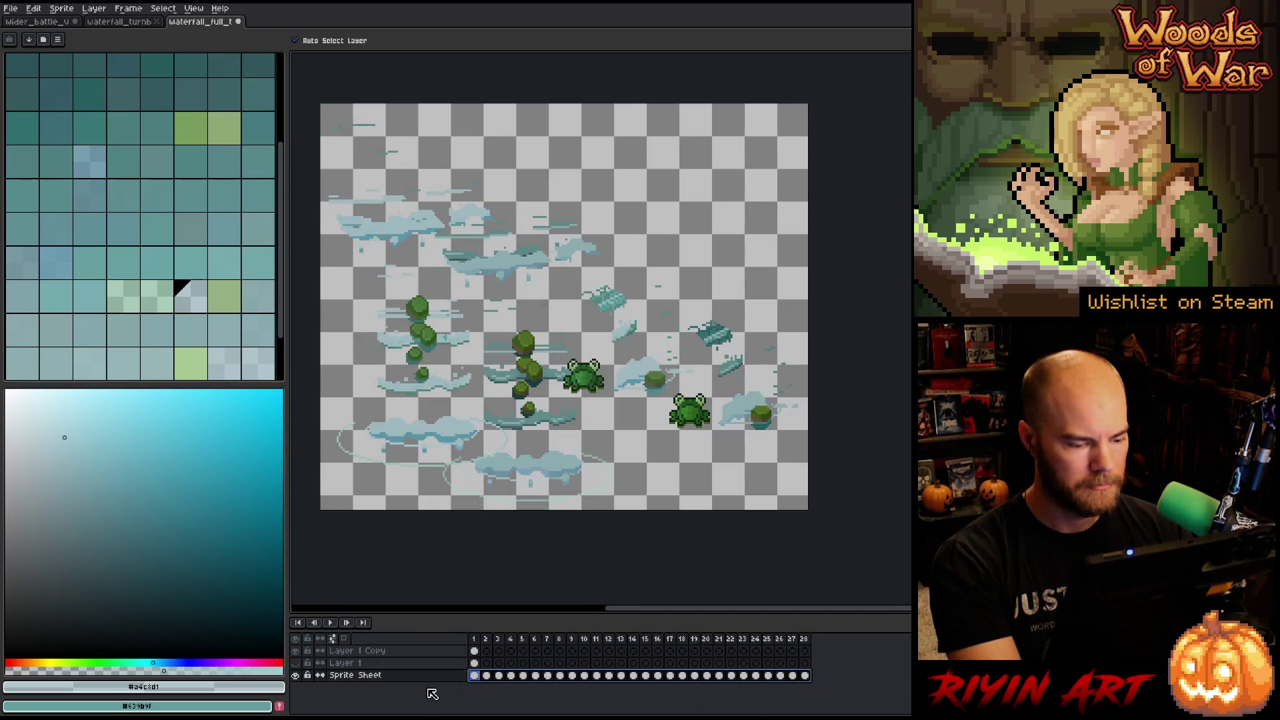
key("ctrl+s")
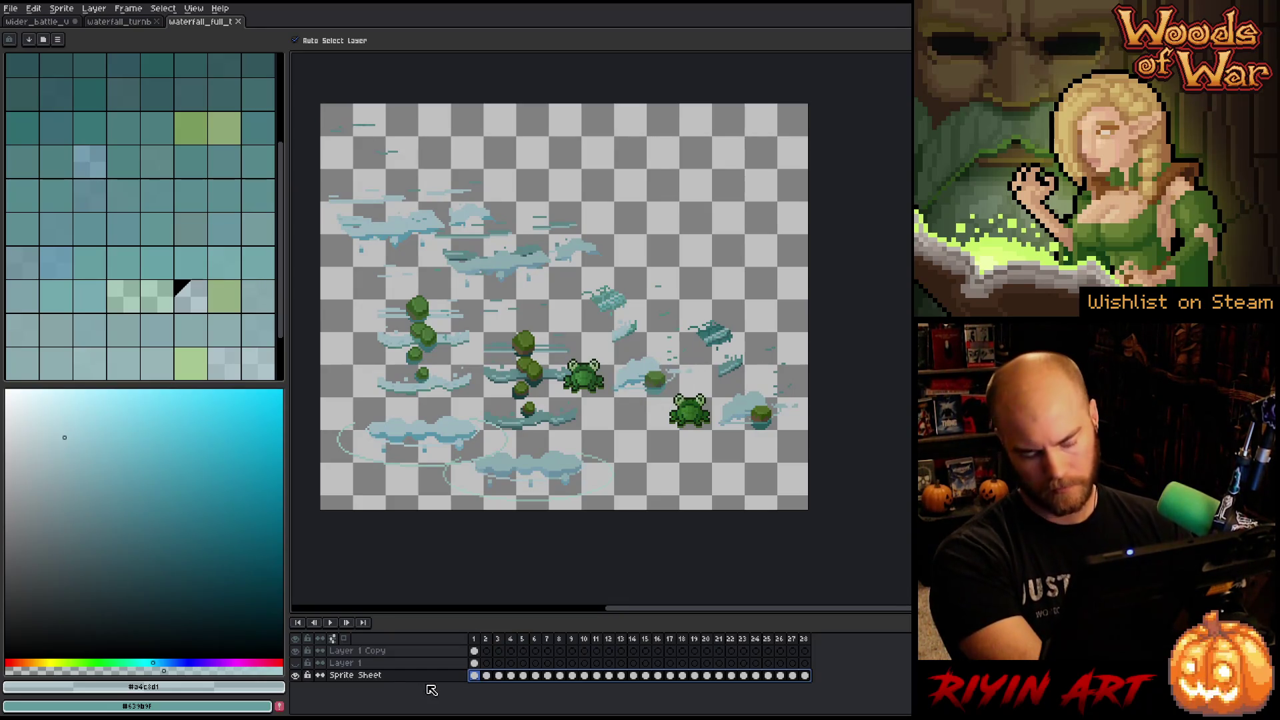
key("shift+r")
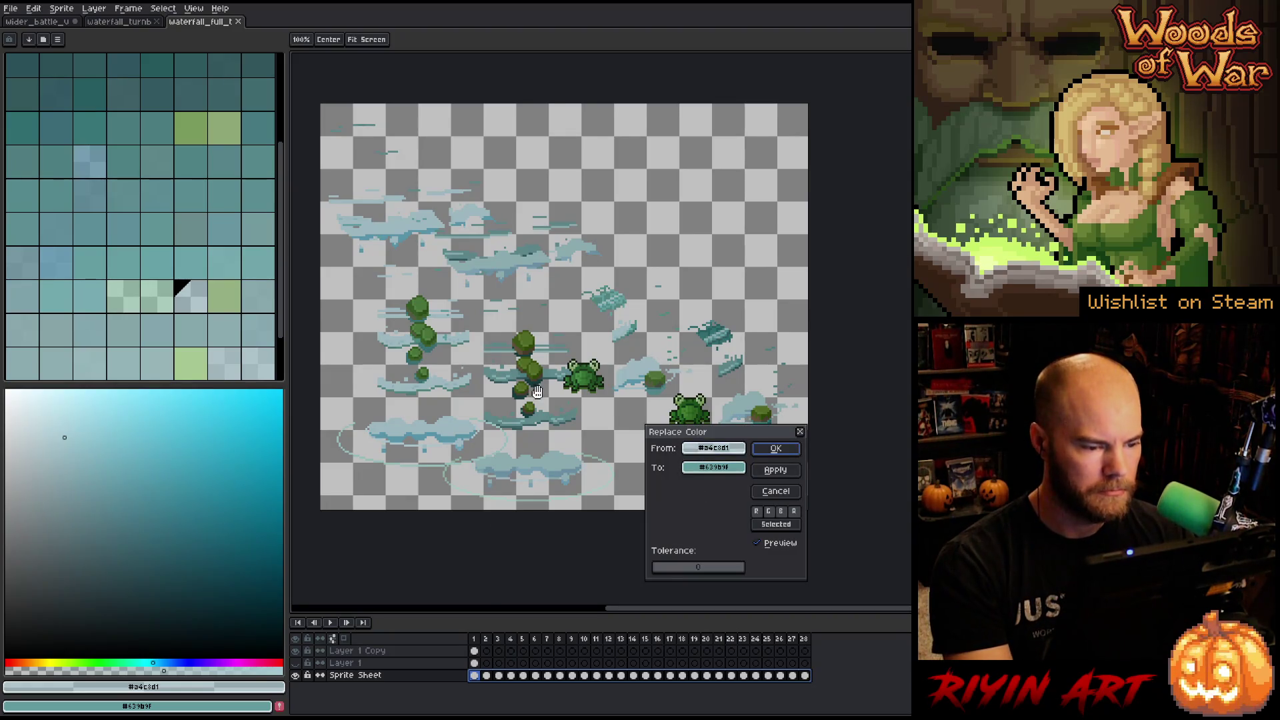
Move Replace Color aside and swap a bush green for a new green sampled from a bush.
scroll(498, 320, "up", 2)
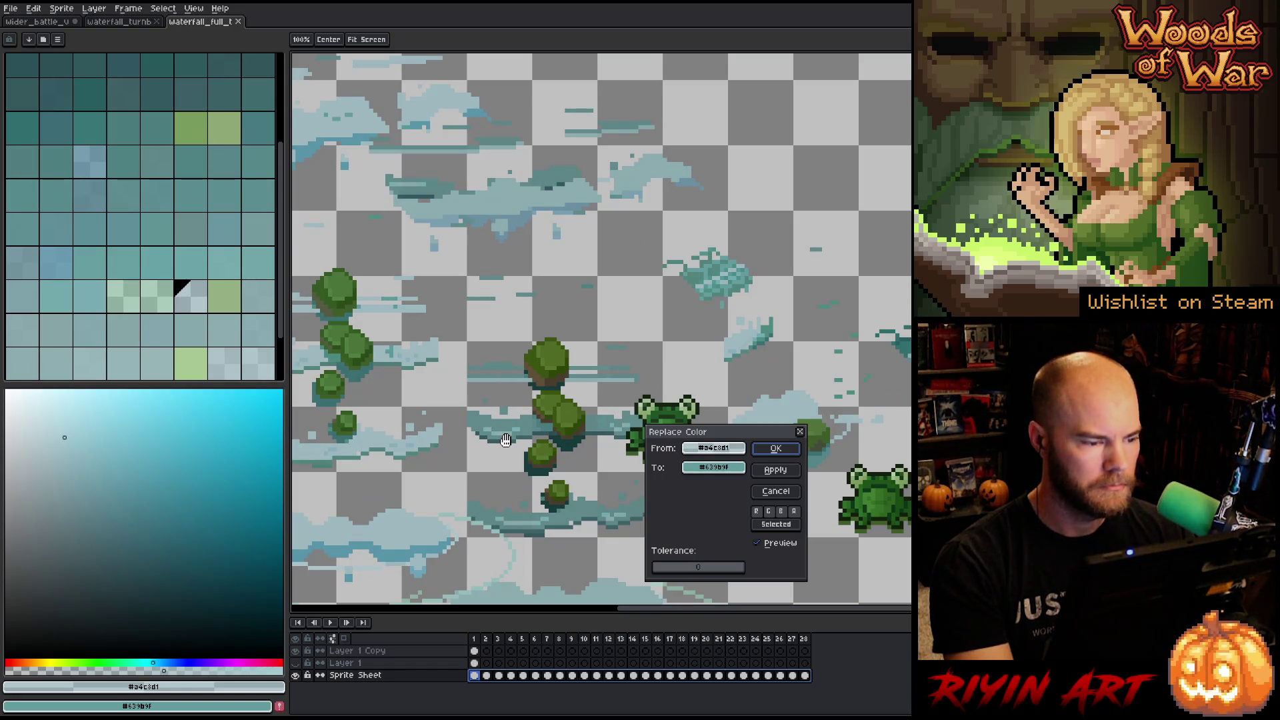
scroll(506, 441, "down", 1)
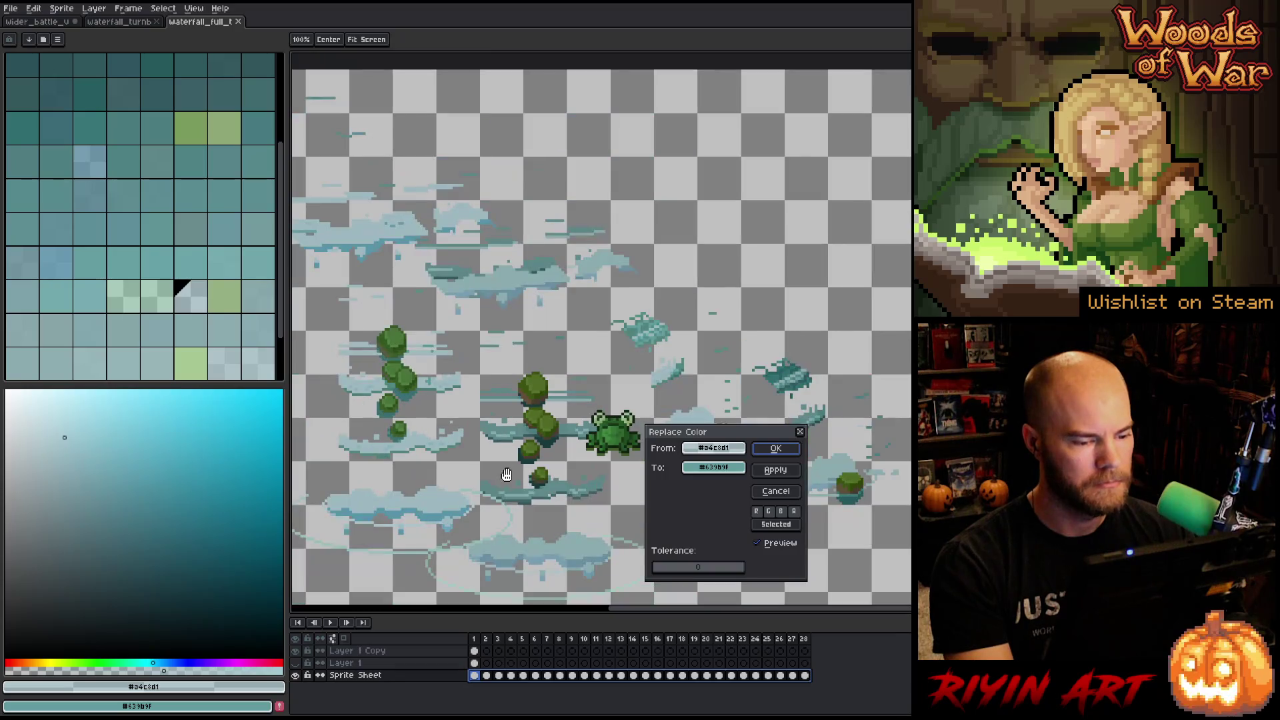
scroll(478, 444, "up", 1)
scroll(492, 446, "down", 1)
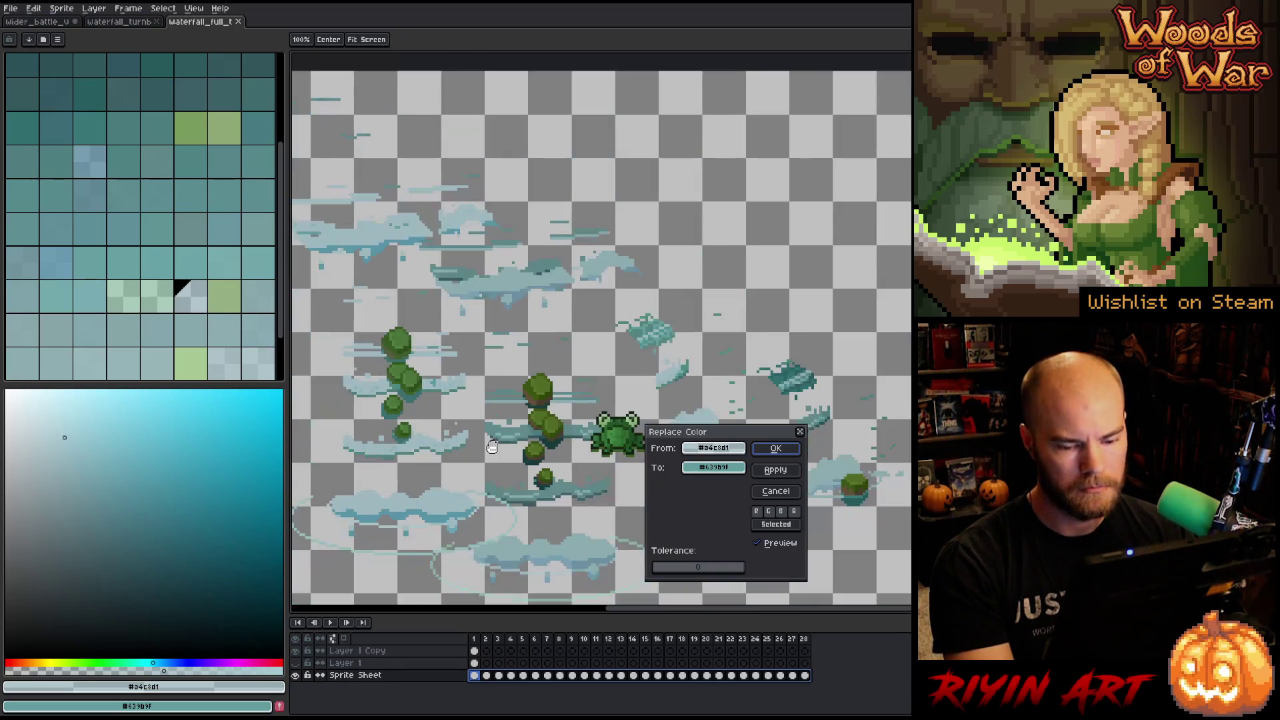
mouse_move(764, 433)
left_mouse_down()
mouse_move(897, 218)
mouse_move(819, 264)
mouse_move(816, 180)
left_mouse_up()
scroll(674, 465, "down", 1)
scroll(674, 465, "up", 1)
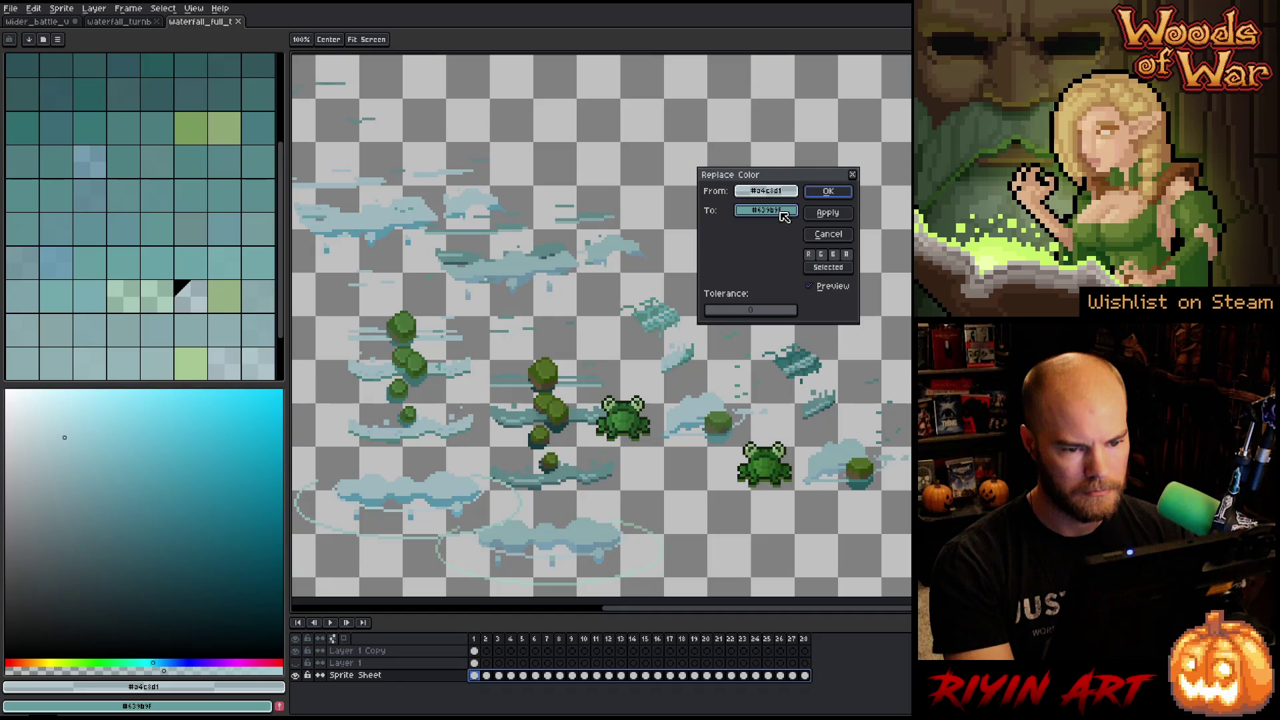
left_click(765, 191)
left_click(549, 369)
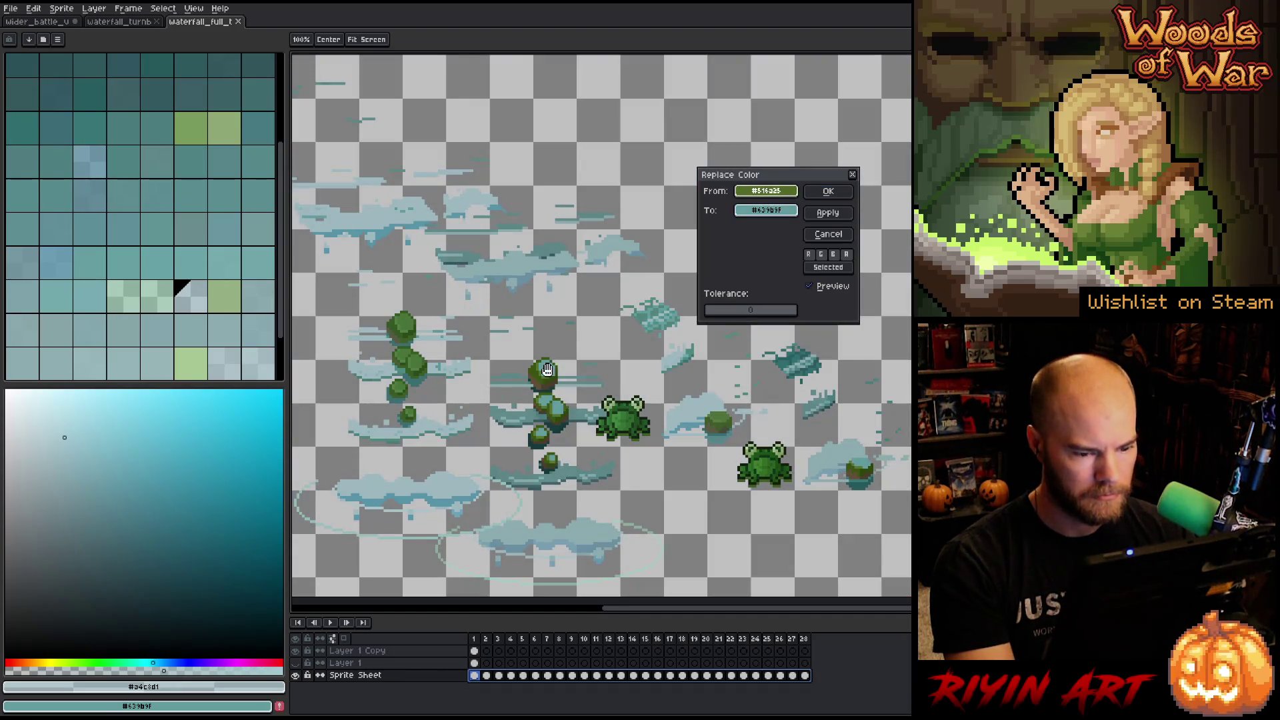
left_click(765, 211)
left_click(726, 414)
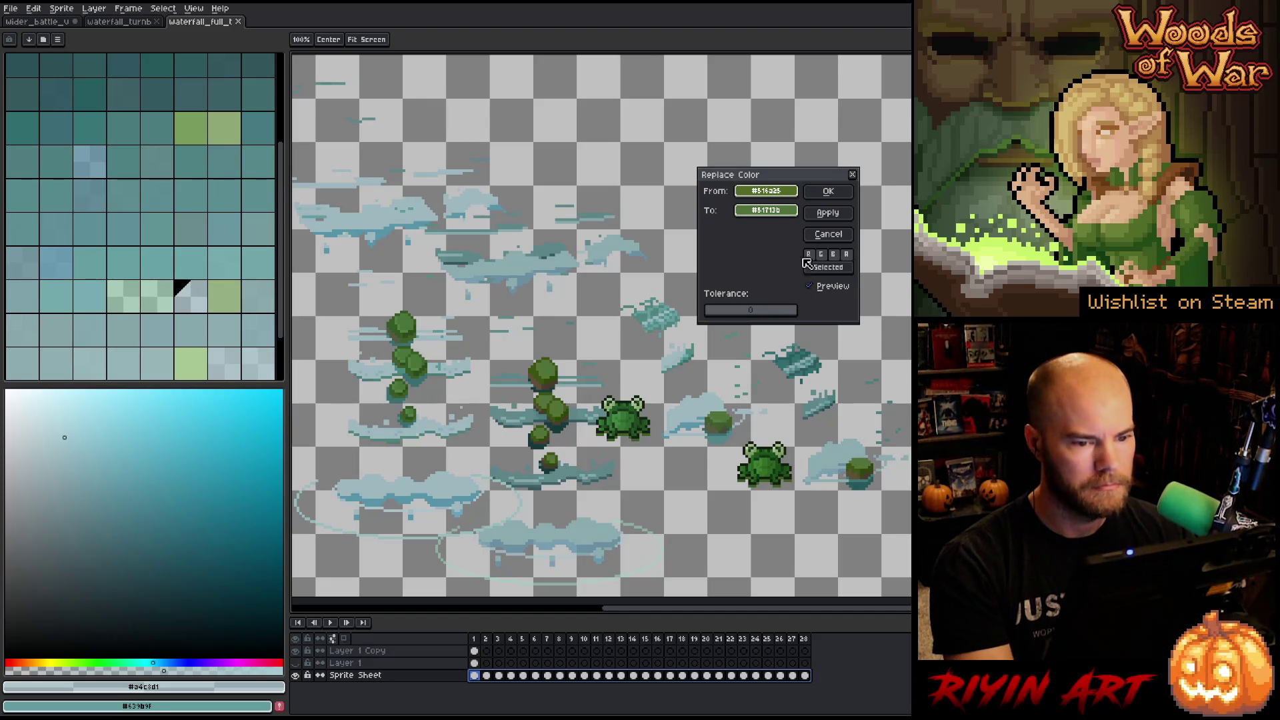
left_click(827, 192)
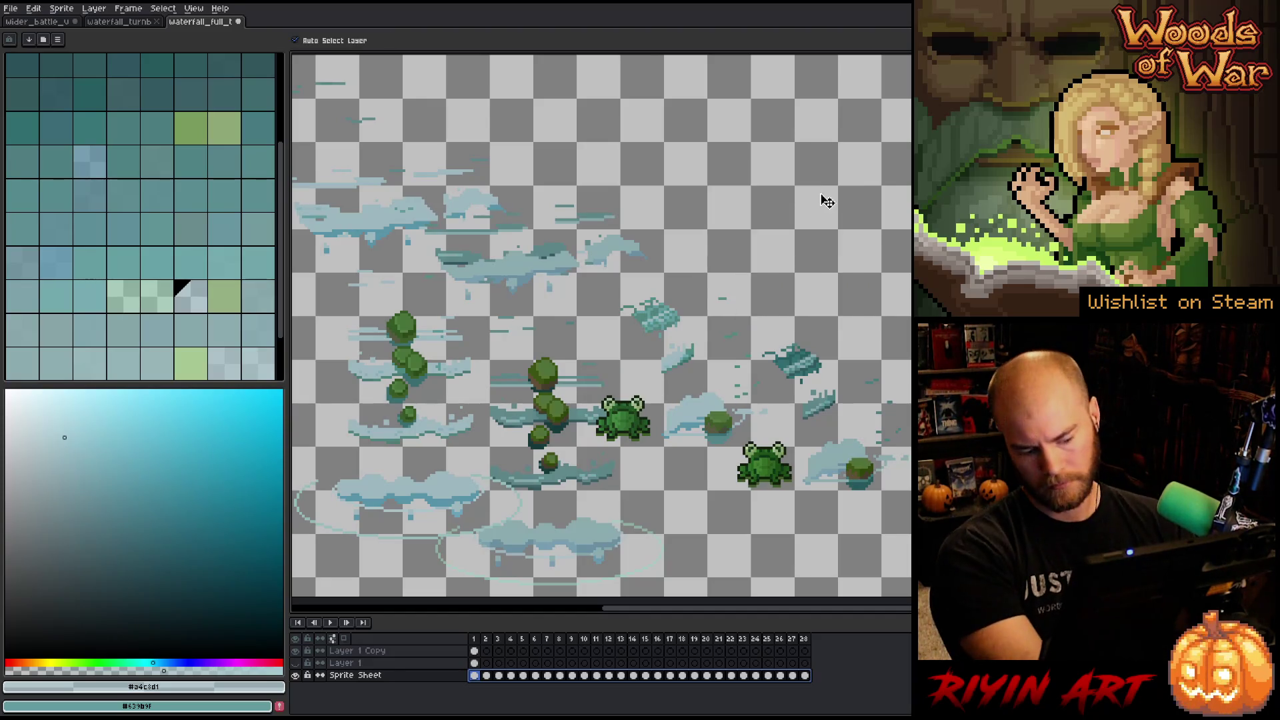
Replace another bush green and the dark bush green with greens sampled from the bushes.
key("shift+r")
mouse_move(771, 195)
left_mouse_down()
mouse_move(553, 327)
mouse_move(547, 406)
mouse_move(544, 358)
left_mouse_up()
mouse_move(767, 211)
left_mouse_down()
mouse_move(543, 370)
mouse_move(720, 415)
left_mouse_up()
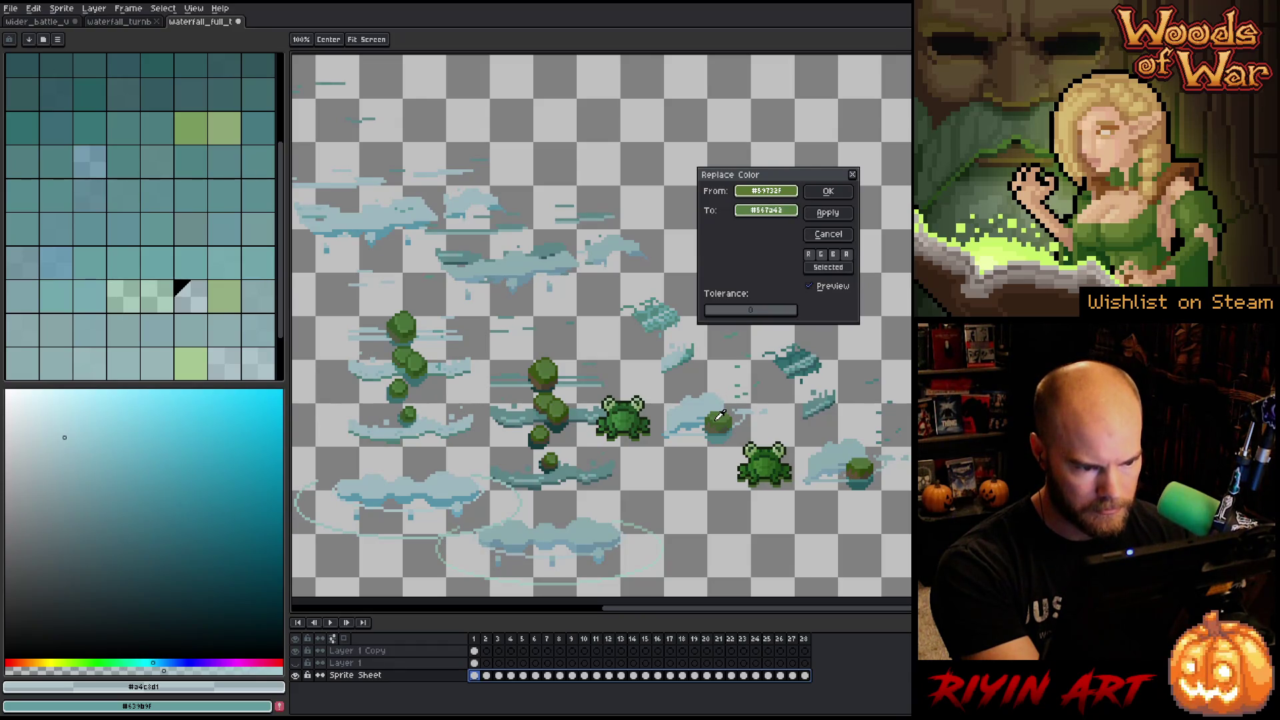
left_click(829, 191)
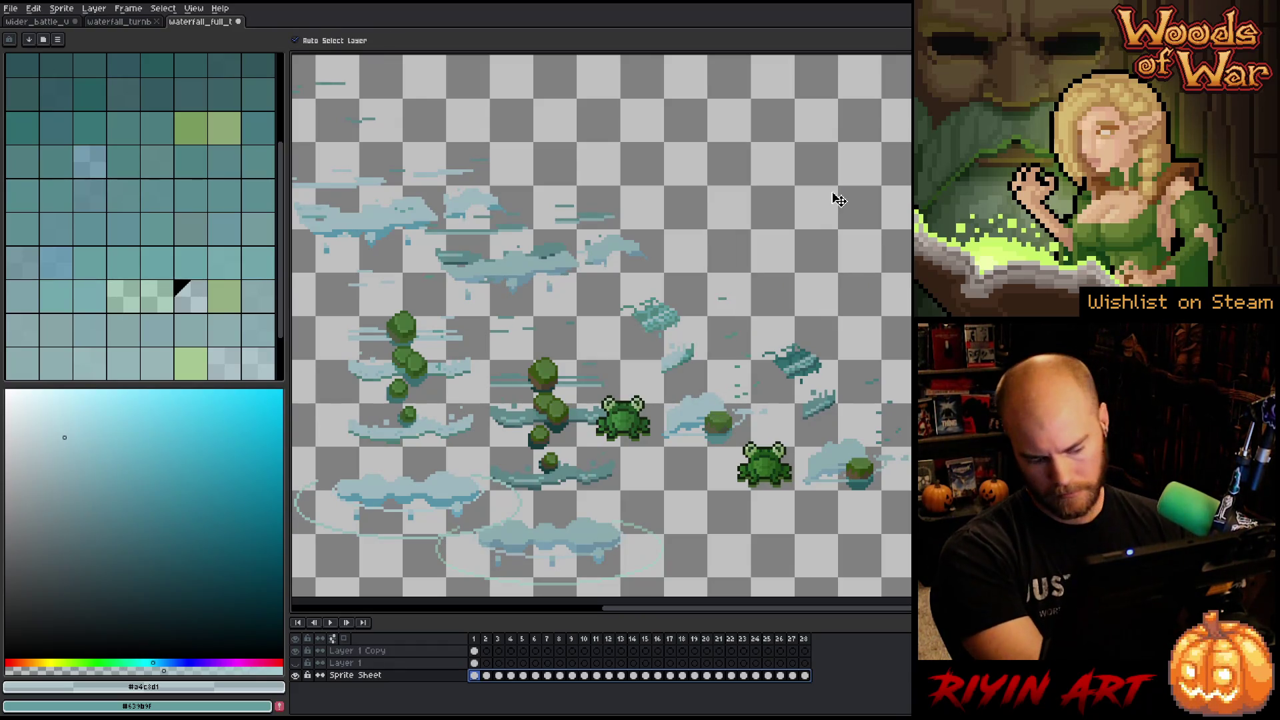
key("shift+r")
mouse_move(767, 191)
left_mouse_down()
mouse_move(591, 367)
mouse_move(546, 374)
left_mouse_up()
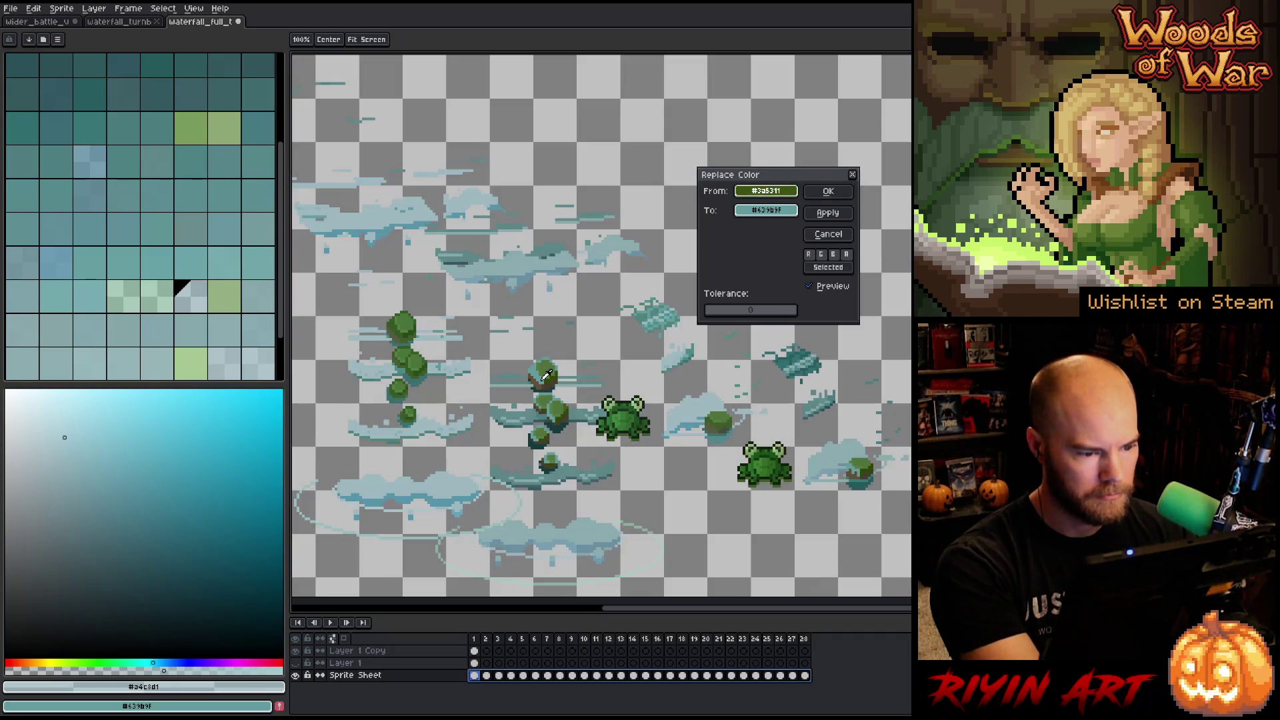
mouse_move(767, 211)
left_mouse_down()
mouse_move(544, 371)
mouse_move(715, 416)
left_mouse_up()
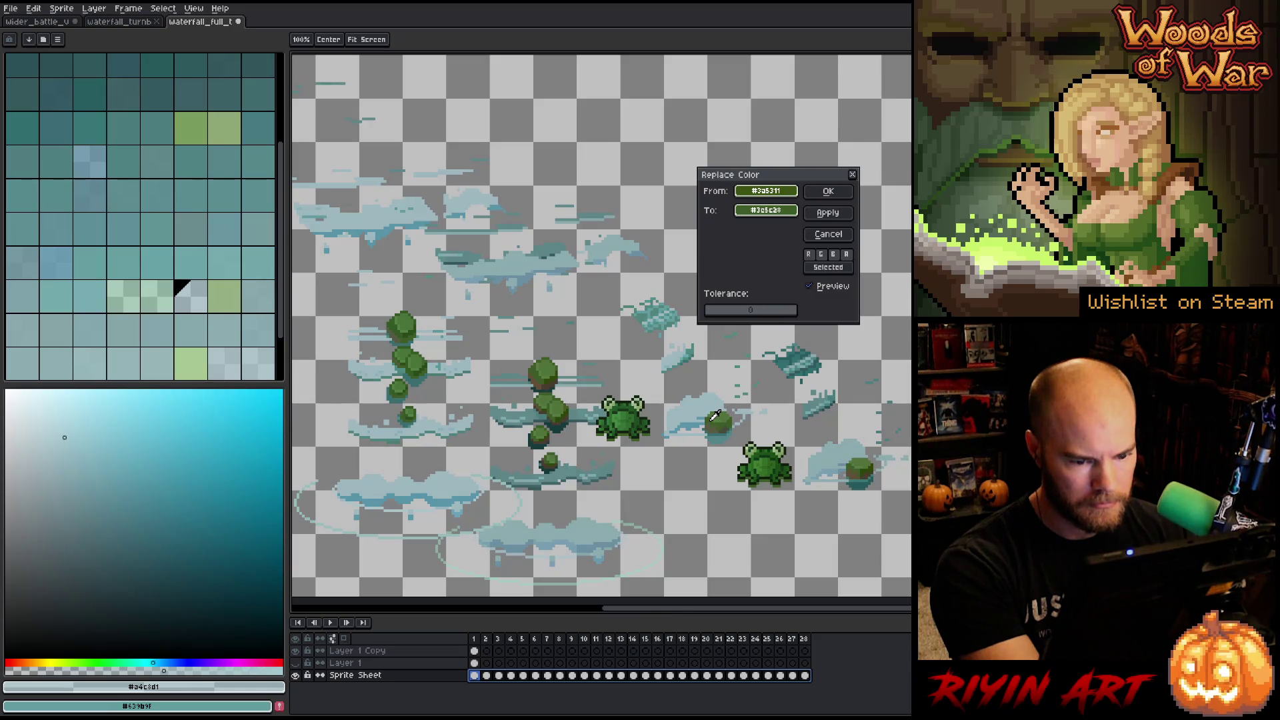
left_click(827, 195)
Replace the brown shade with a bush green and a dark shade with the lily pad's dark green.
key("shift+r")
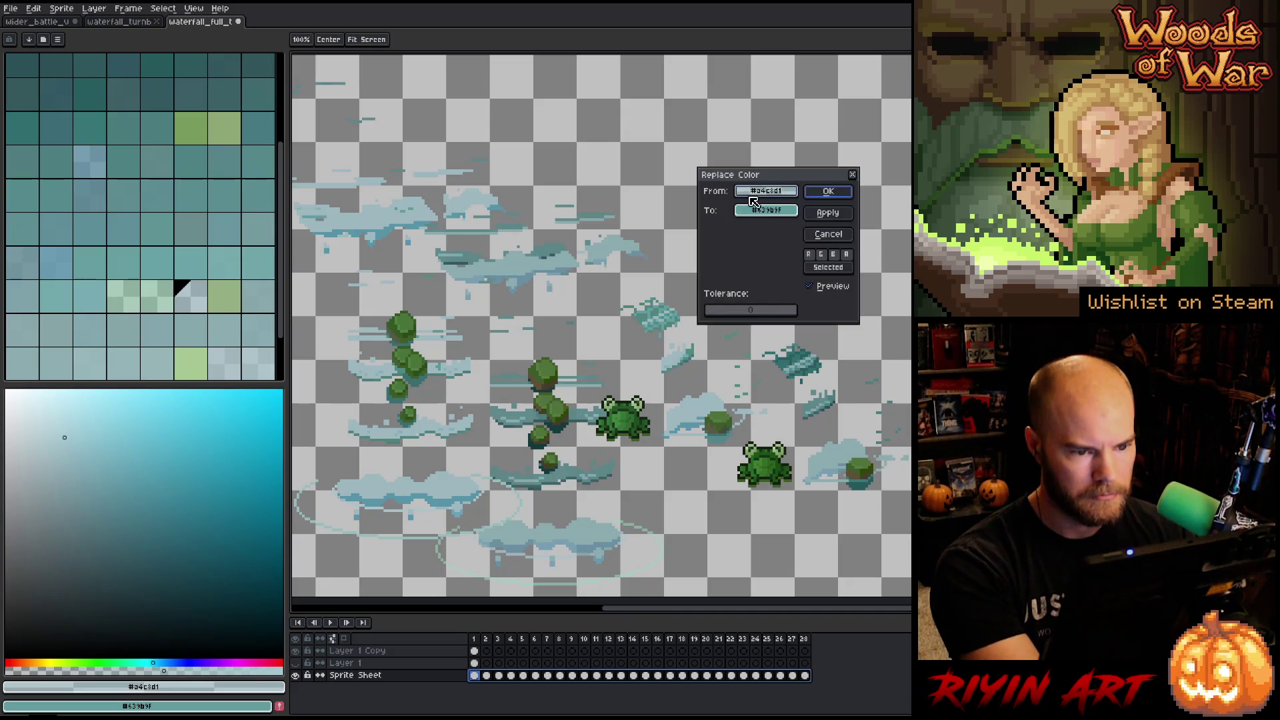
mouse_move(753, 192)
left_mouse_down()
mouse_move(566, 401)
mouse_move(542, 383)
left_mouse_up()
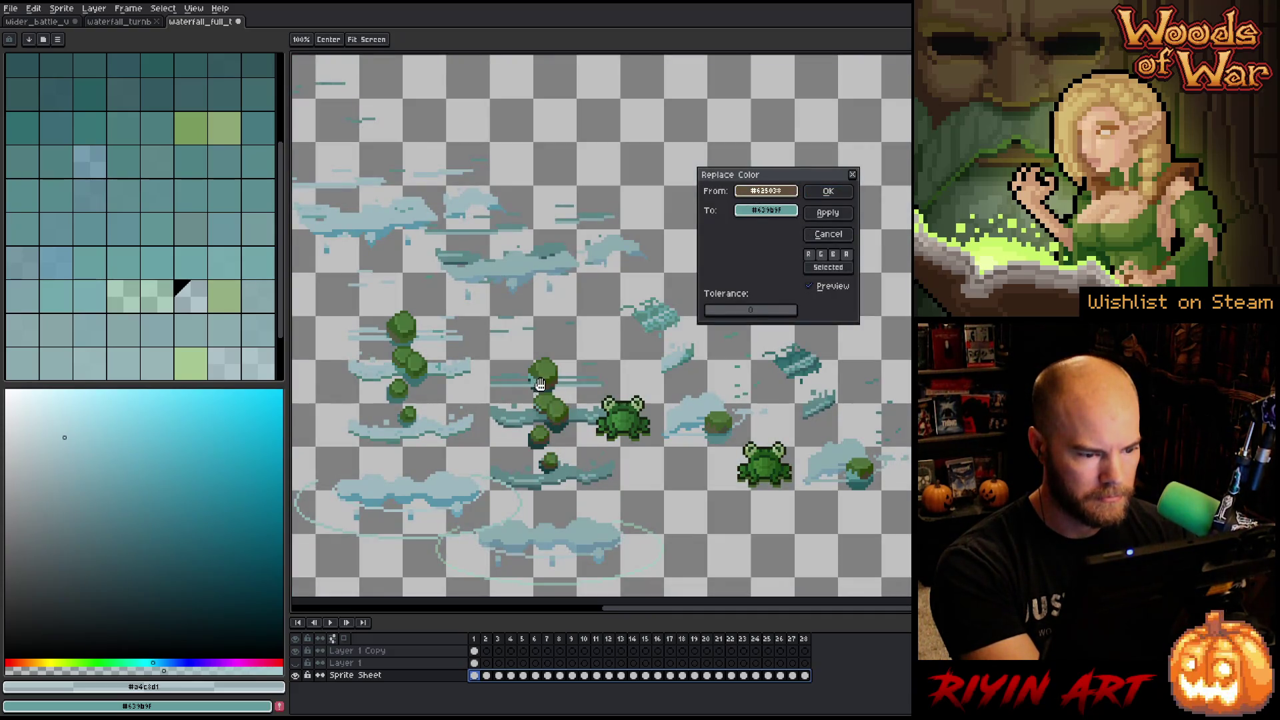
left_click_drag(765, 217, 715, 424)
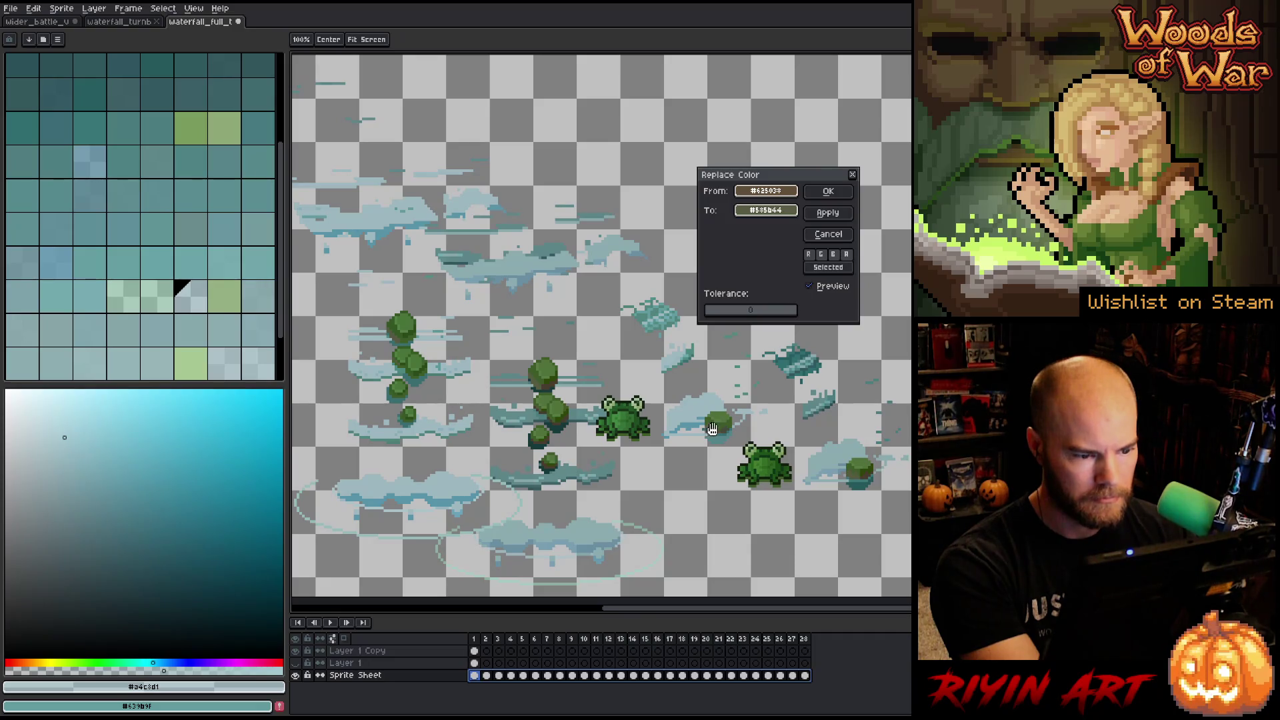
left_click(828, 192)
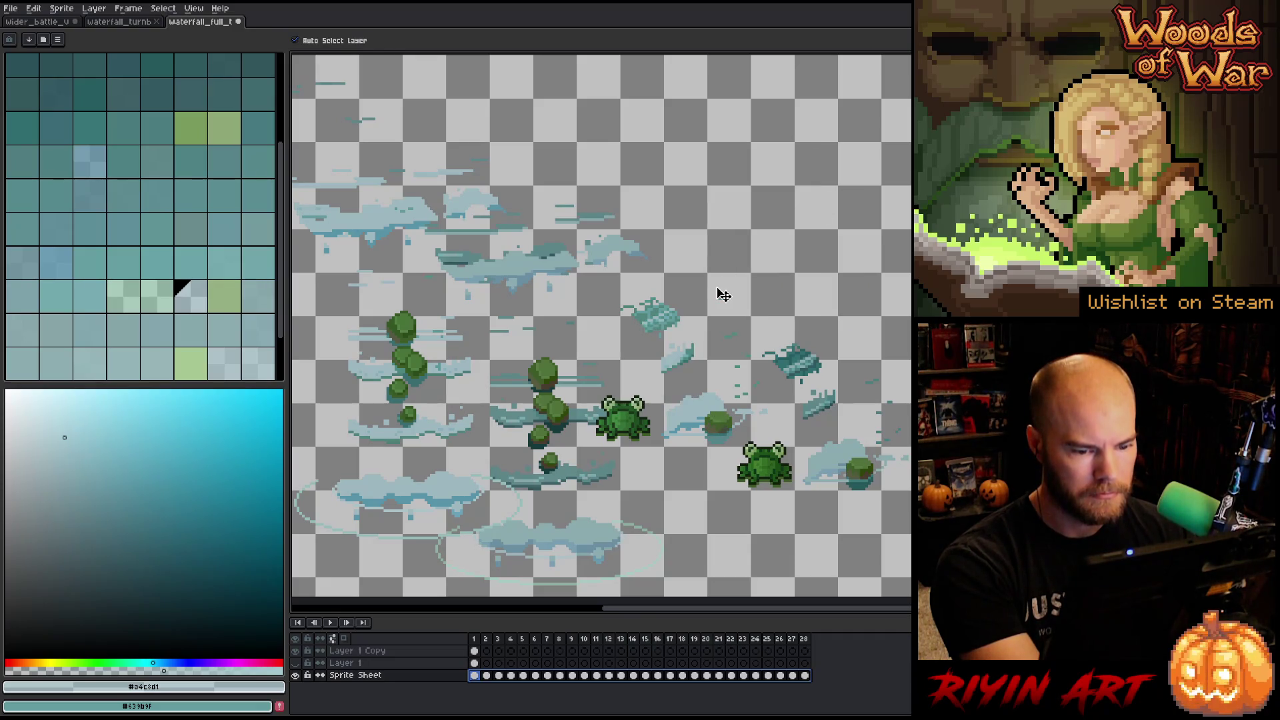
key("shift+r")
left_click_drag(753, 196, 553, 382)
mouse_move(775, 214)
left_mouse_down()
mouse_move(550, 420)
mouse_move(730, 425)
left_mouse_up()
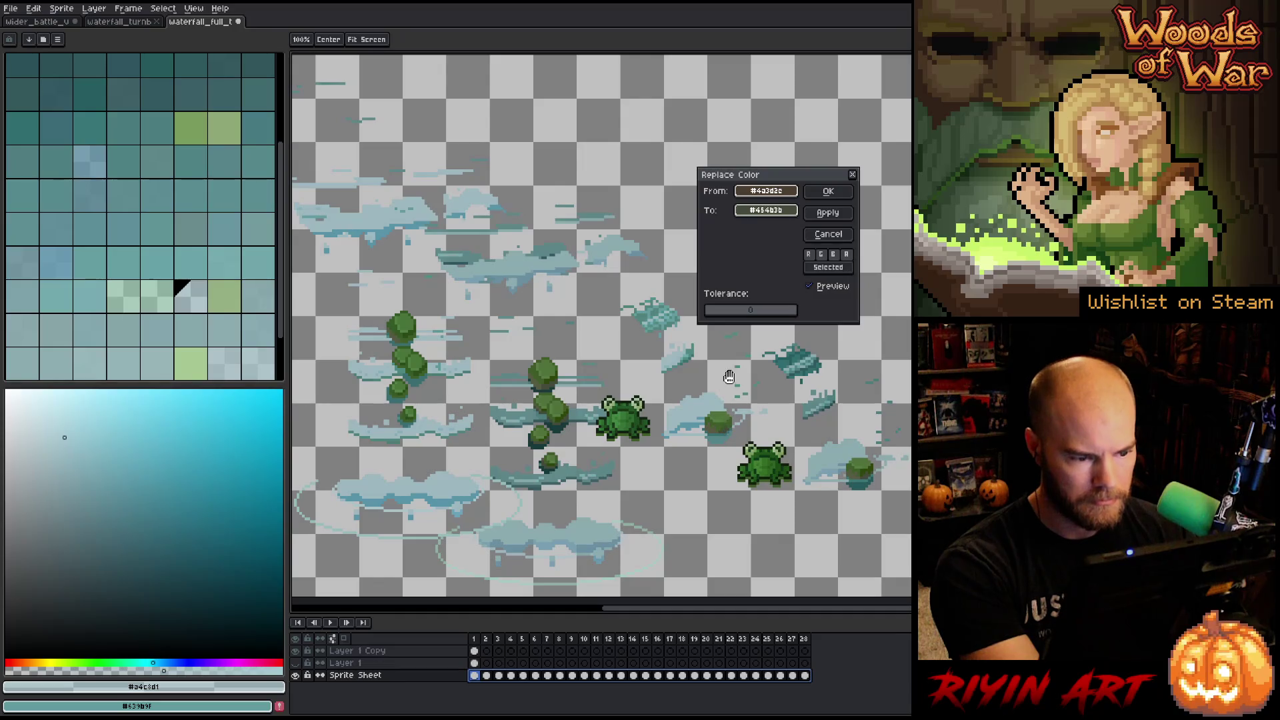
left_click(811, 188)
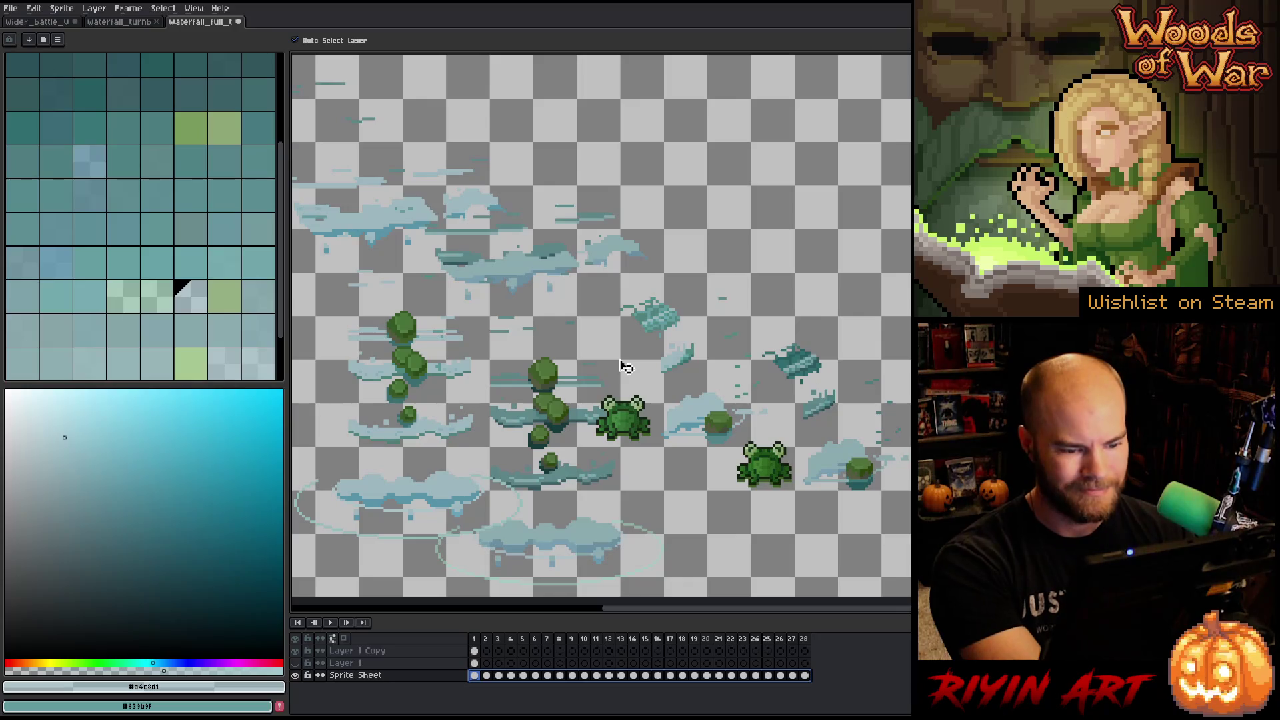
Abandon the dark tree green replacement and switch to the waterfall_turnb scene sprite.
key("shift+r")
left_click_drag(759, 194, 543, 373)
left_click_drag(765, 191, 765, 210)
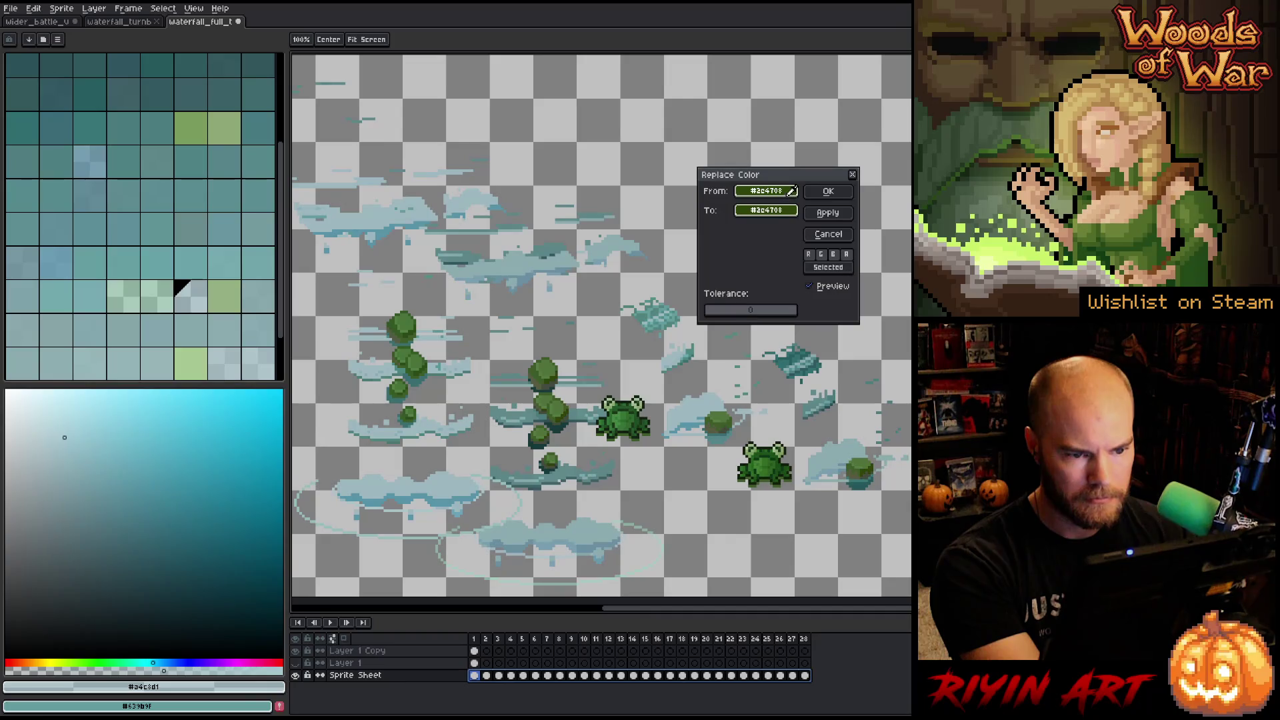
left_click(829, 235)
left_click(112, 23)
scroll(612, 274, "up", 4)
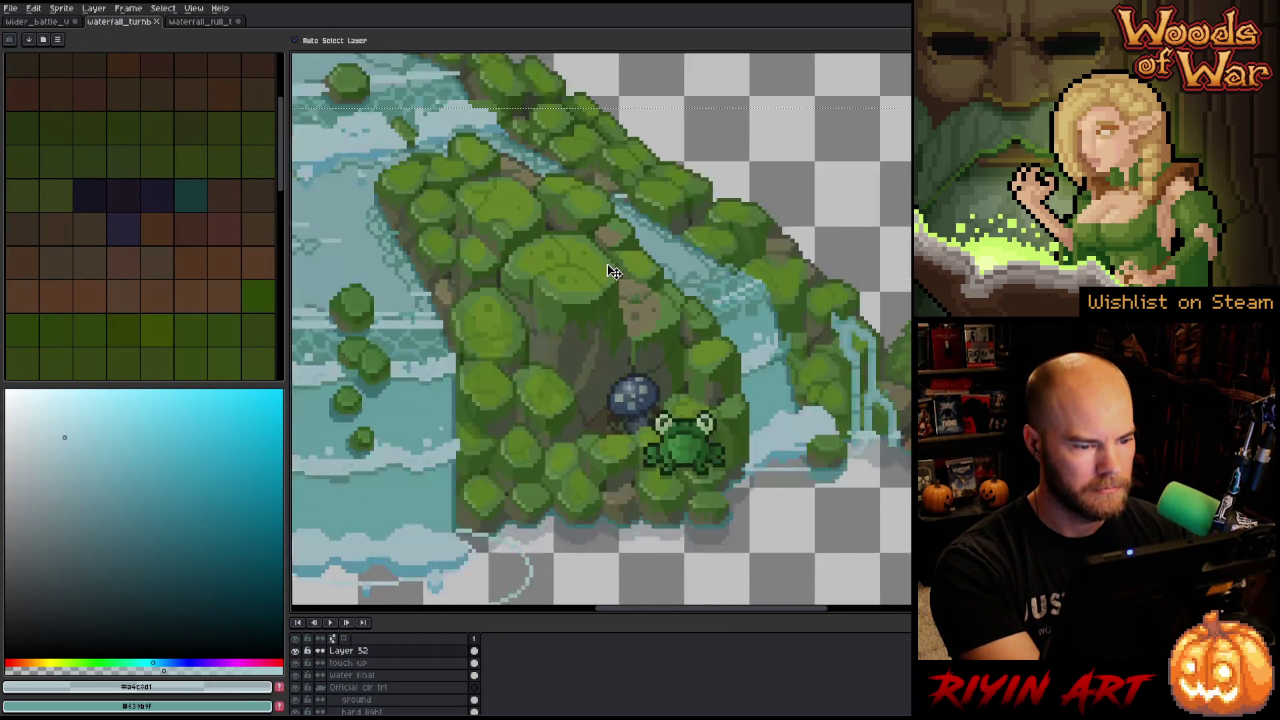
Replace dark tree green #2d4708 on frames 25–28 with #304b19 sampled from the waterfall scene.
key("i")
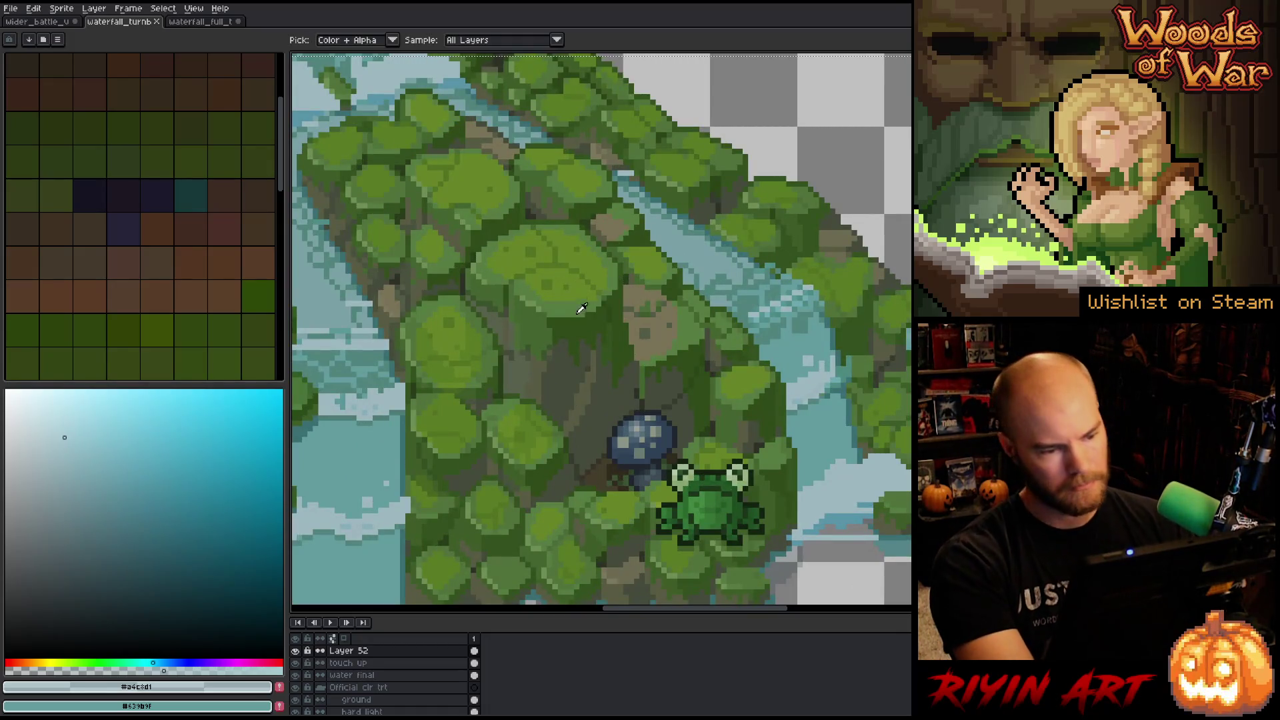
left_click(581, 326)
left_click(191, 24)
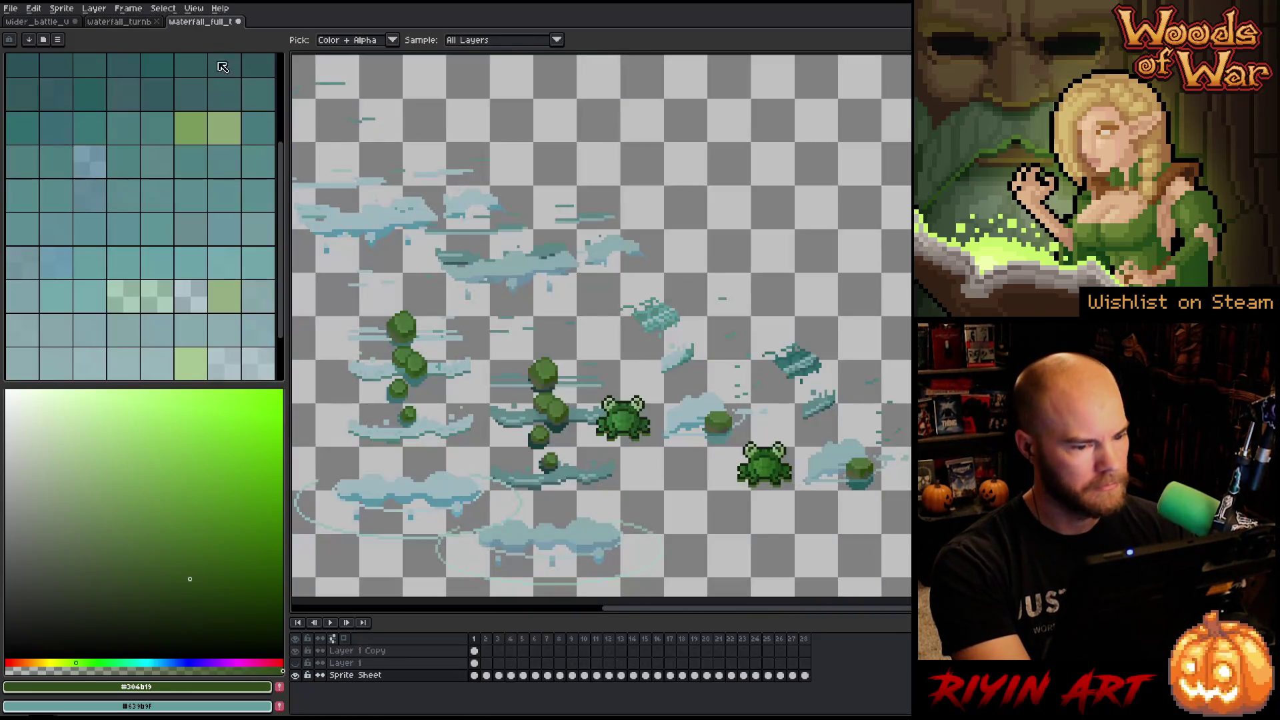
left_click_drag(805, 676, 474, 677)
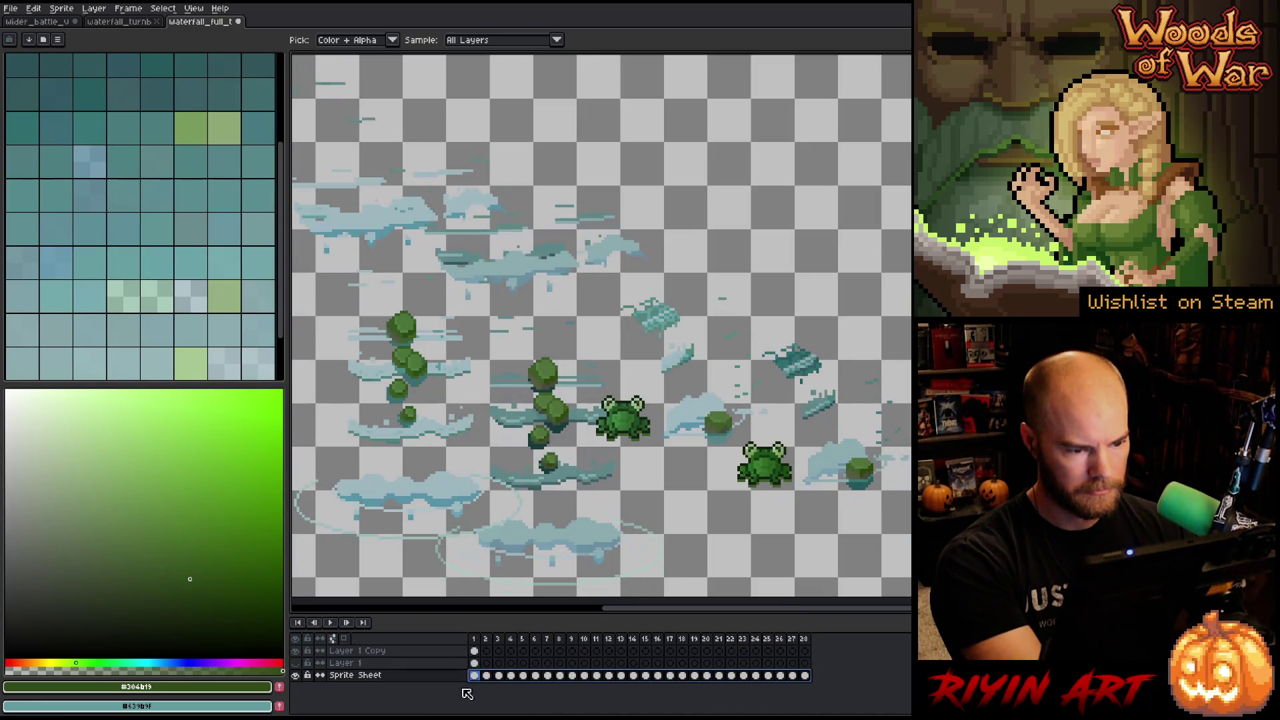
key("shift+r")
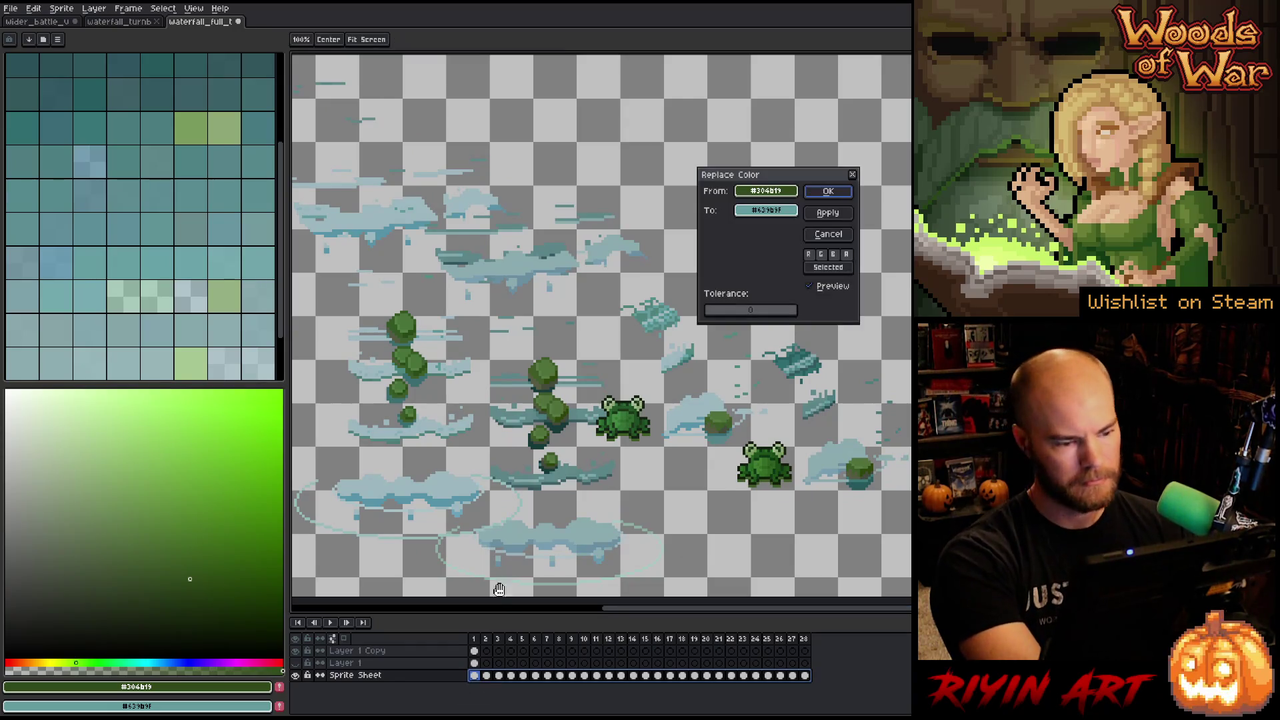
left_click(553, 373)
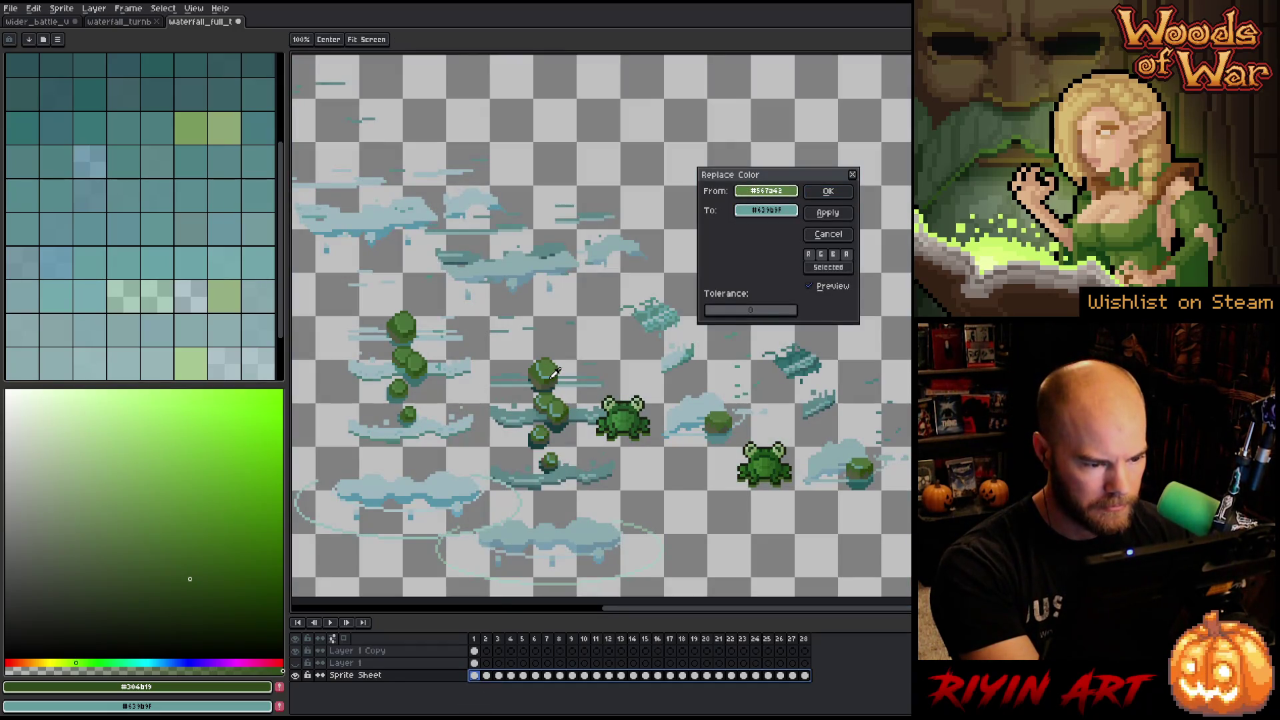
left_click(558, 371)
right_click(557, 372)
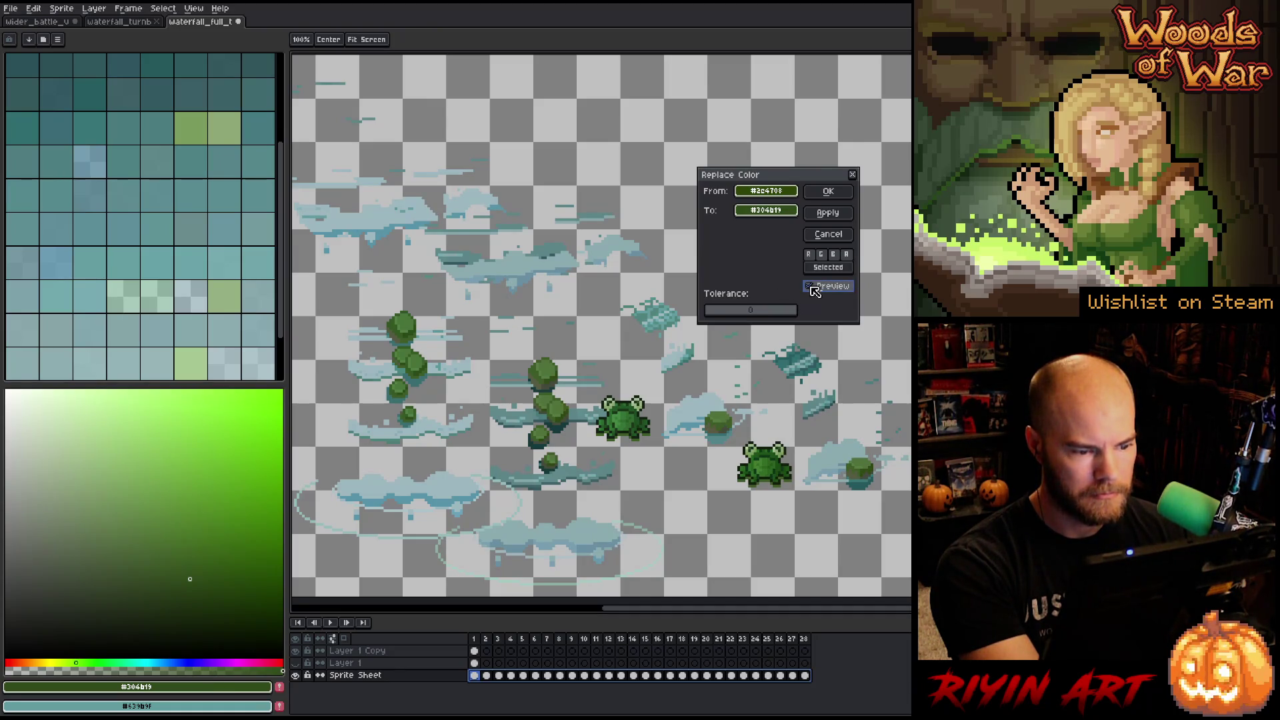
left_click(828, 192)
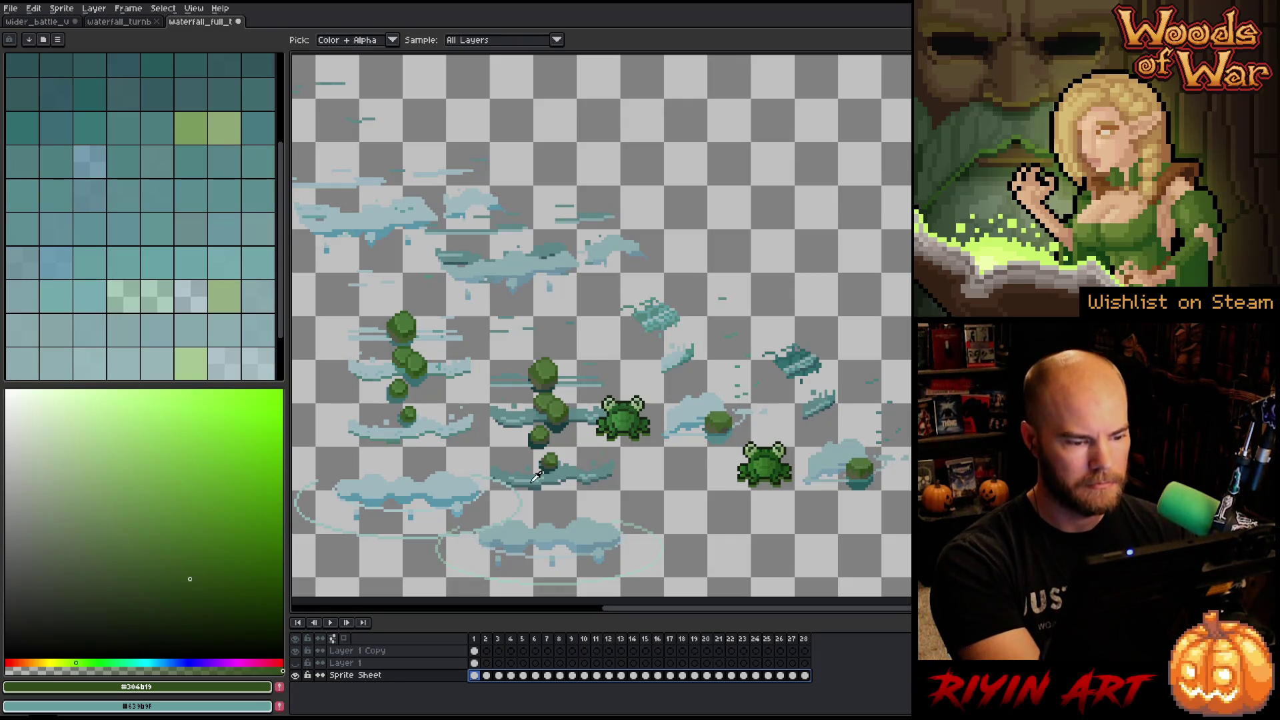
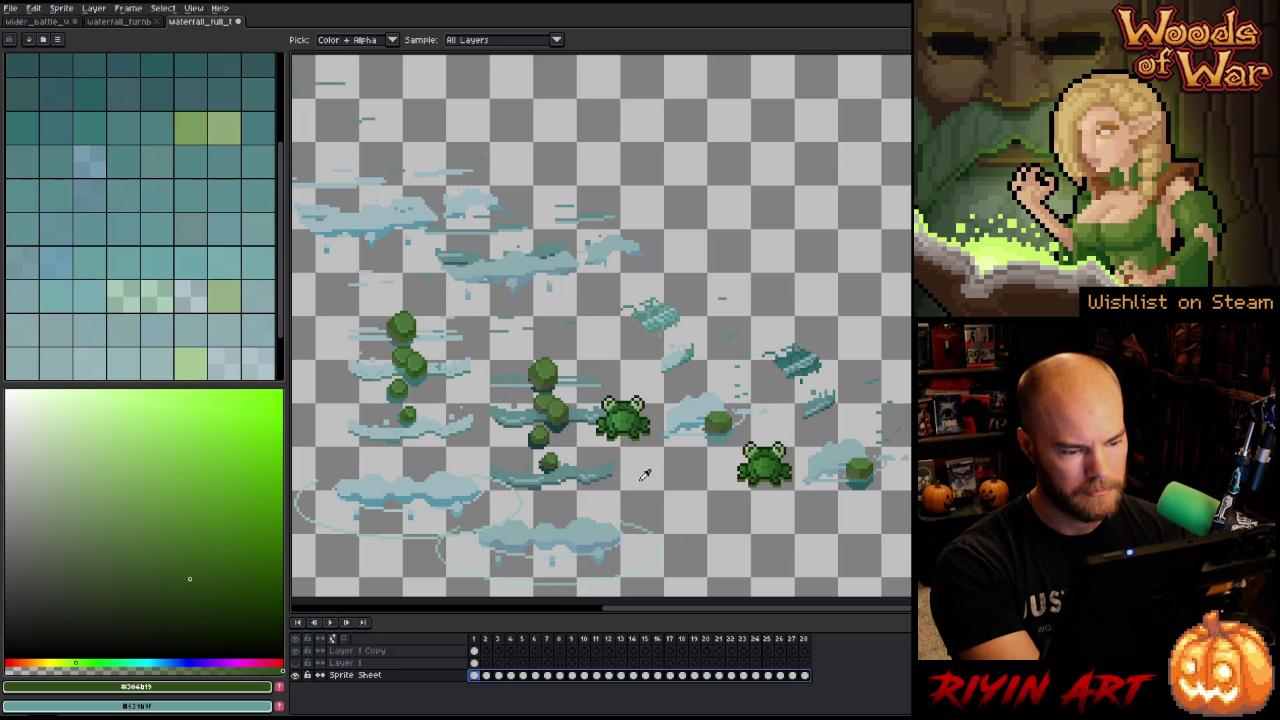
Replace a splash colour with teal #3a6e72 using Replace Color.
key("shift+r")
mouse_move(767, 191)
left_mouse_down()
mouse_move(641, 320)
mouse_move(566, 422)
left_mouse_up()
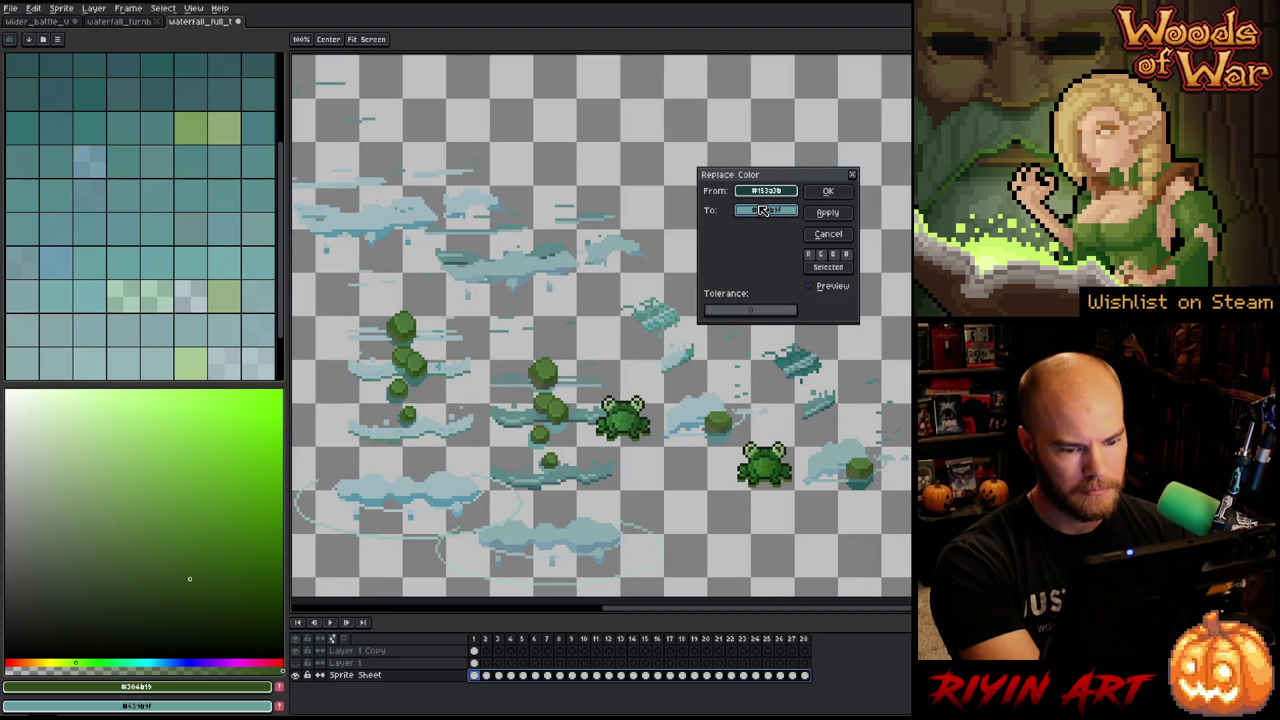
mouse_move(764, 210)
left_mouse_down()
mouse_move(654, 313)
mouse_move(445, 393)
mouse_move(419, 375)
left_mouse_up()
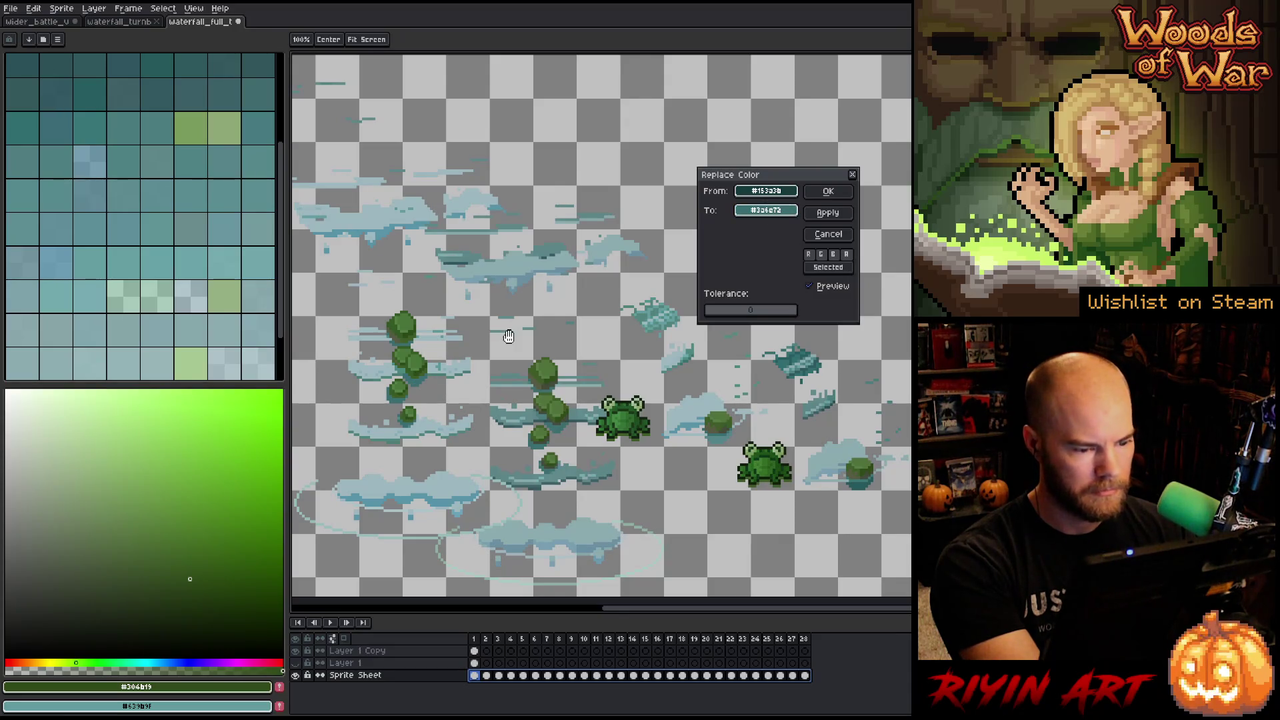
left_click(828, 192)
Replace #5b8689 with a sampled teal lightened slightly in HSL.
key("shift+r")
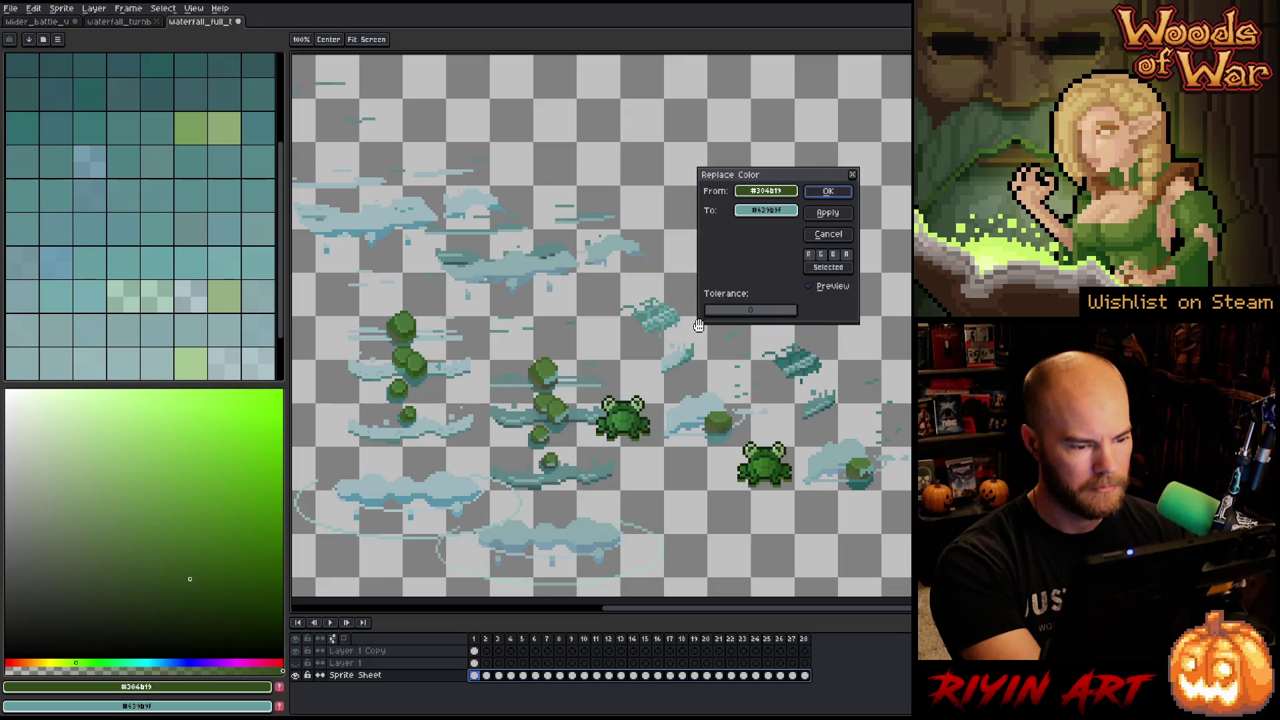
left_click_drag(758, 198, 518, 415)
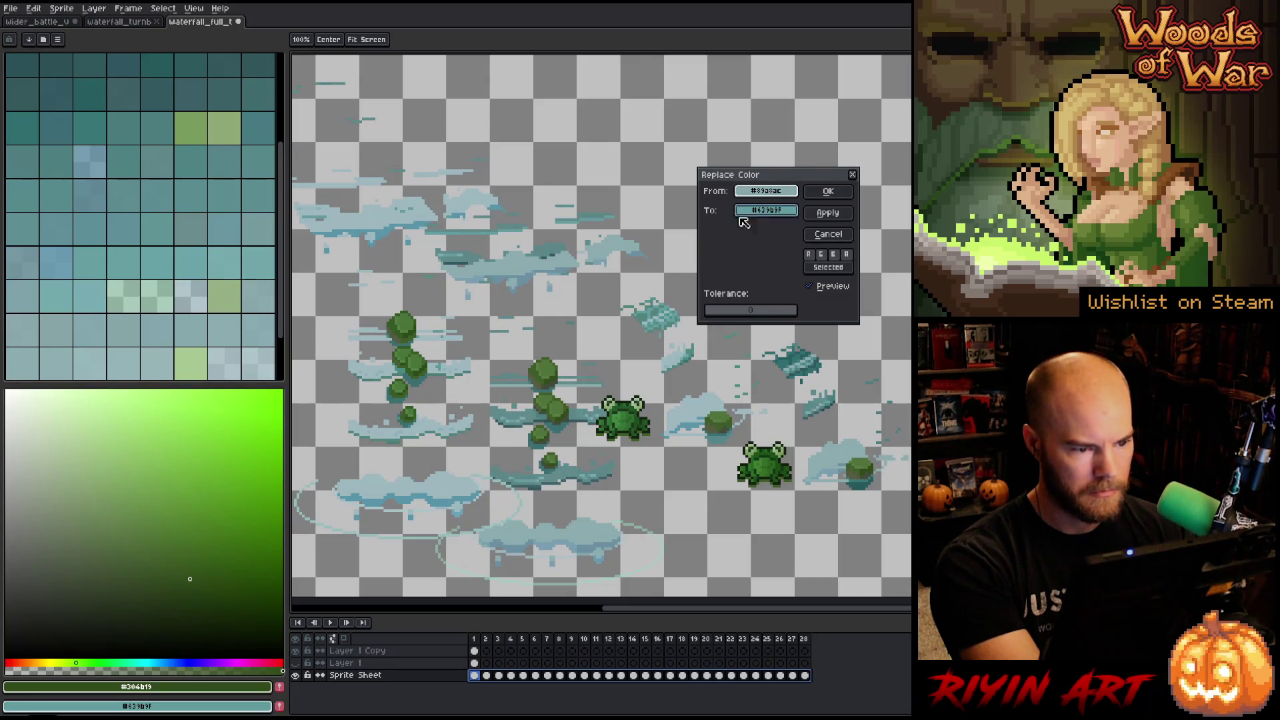
left_click_drag(789, 214, 459, 425)
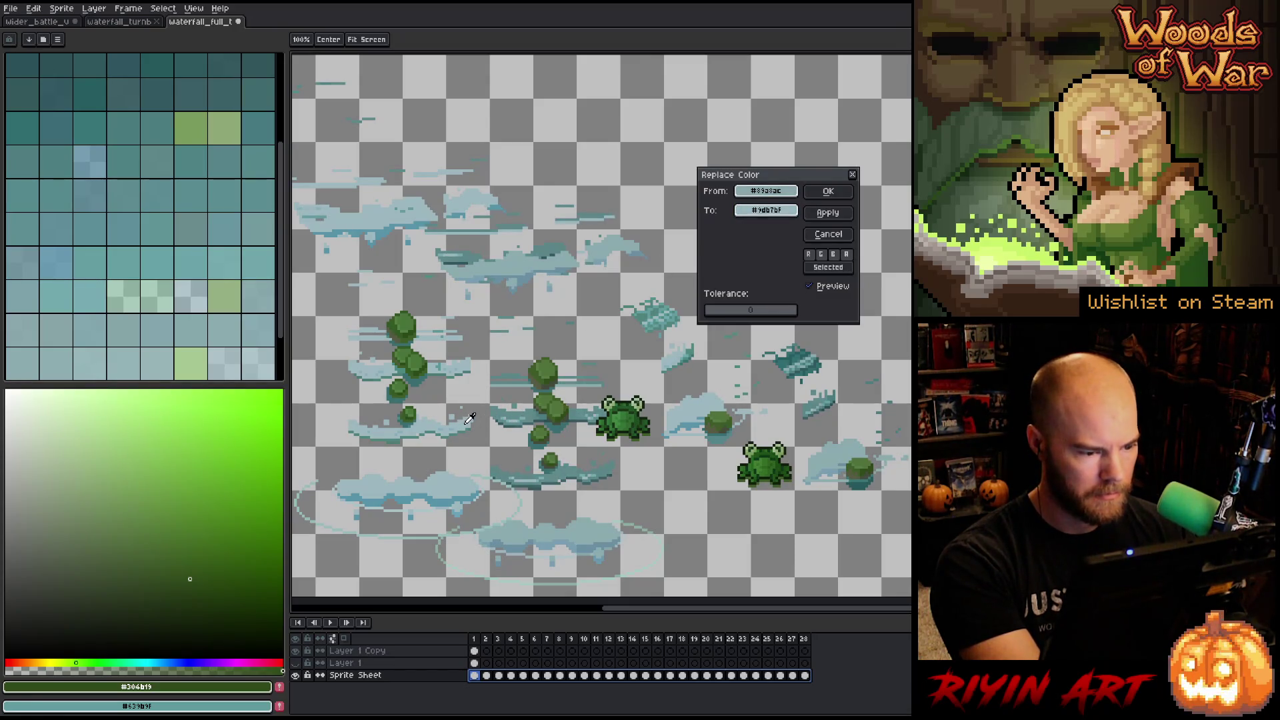
left_click(766, 210)
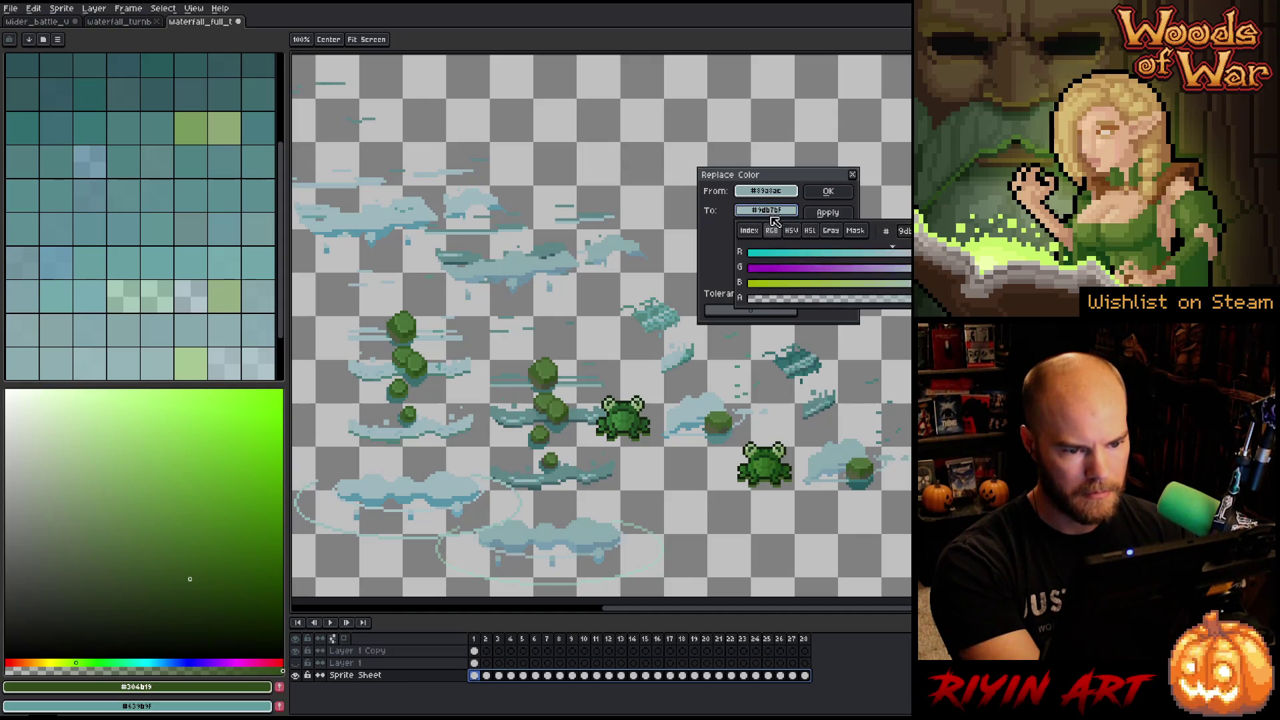
left_click(812, 235)
left_click_drag(909, 283, 927, 283)
left_click(828, 192)
left_click(828, 192)
Replace a light blue cloud colour with #9db7bf.
key("shift+r")
left_click_drag(767, 191, 597, 537)
mouse_move(787, 210)
left_mouse_down()
mouse_move(600, 373)
mouse_move(445, 476)
left_mouse_up()
left_click(829, 192)
Replace teal #5b8689 with #9db7bf.
key("shift+r")
left_click_drag(734, 193, 569, 465)
mouse_move(740, 212)
left_mouse_down()
mouse_move(534, 470)
mouse_move(434, 419)
left_mouse_up()
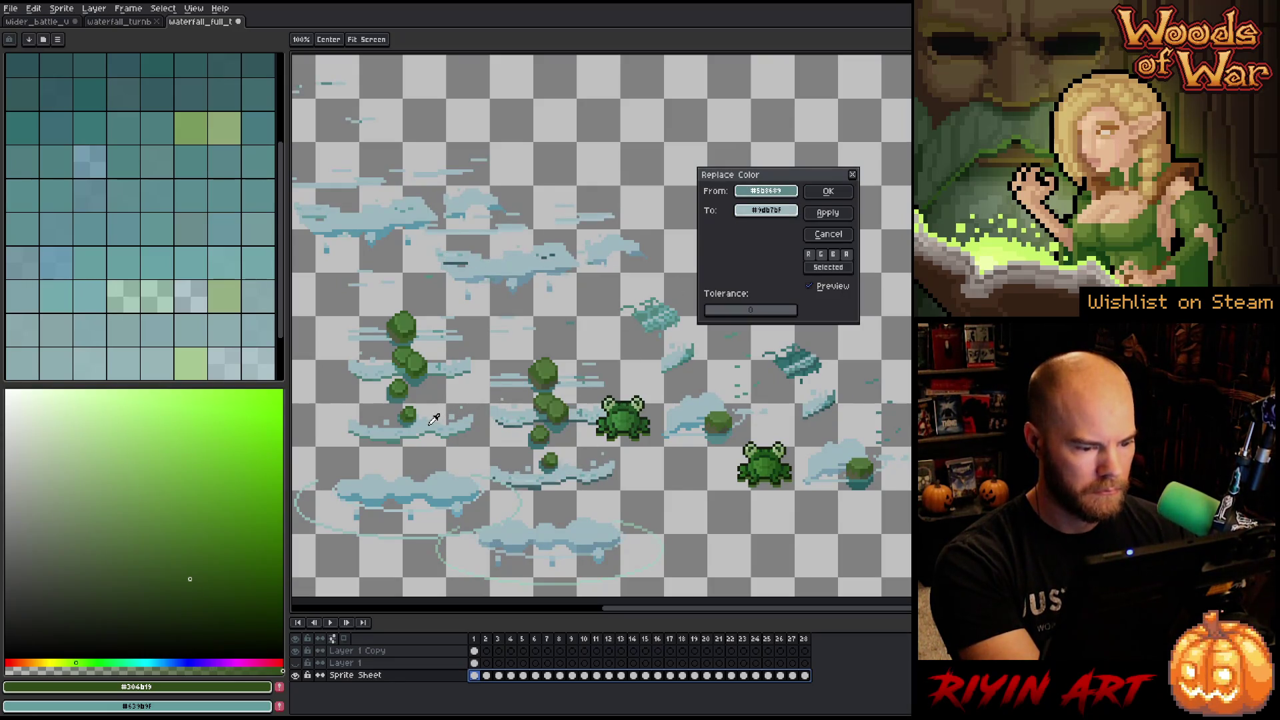
left_click(828, 192)
Replace another splash shade with #9db7bf raised in HSL lightness.
key("shift+r")
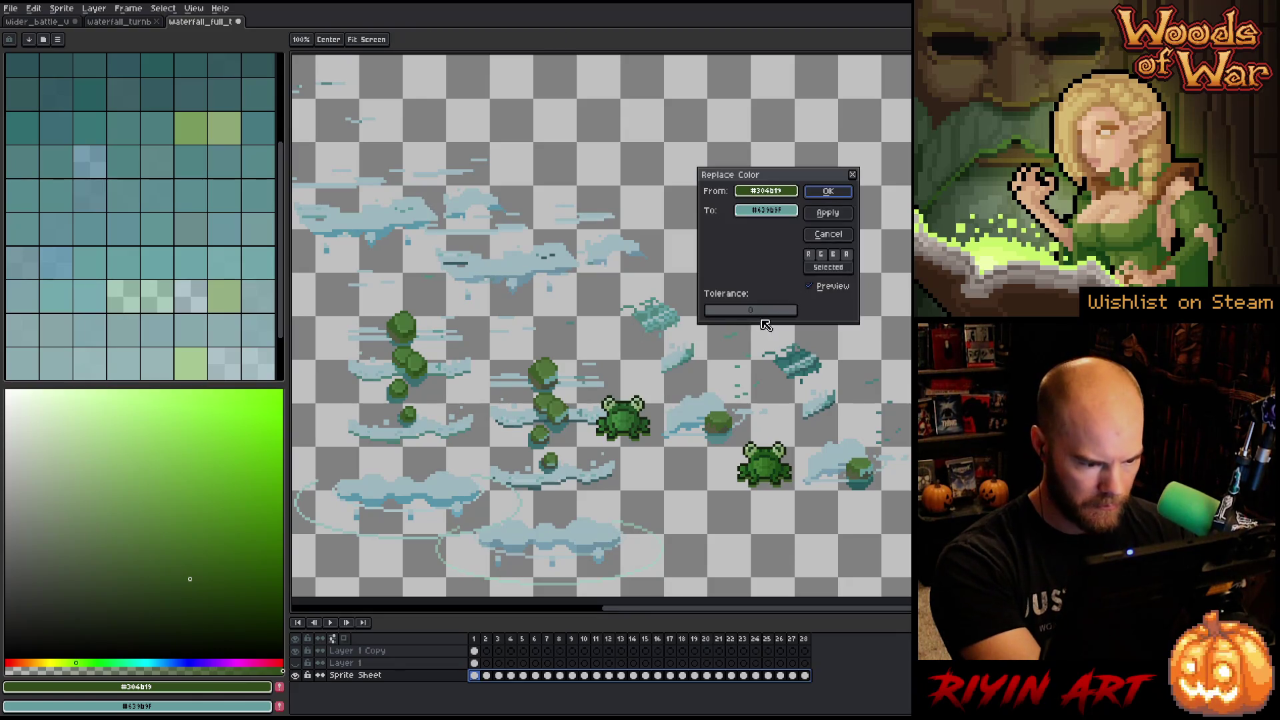
mouse_move(766, 191)
left_mouse_down()
mouse_move(527, 433)
mouse_move(548, 473)
left_mouse_up()
left_click_drag(765, 210, 566, 469)
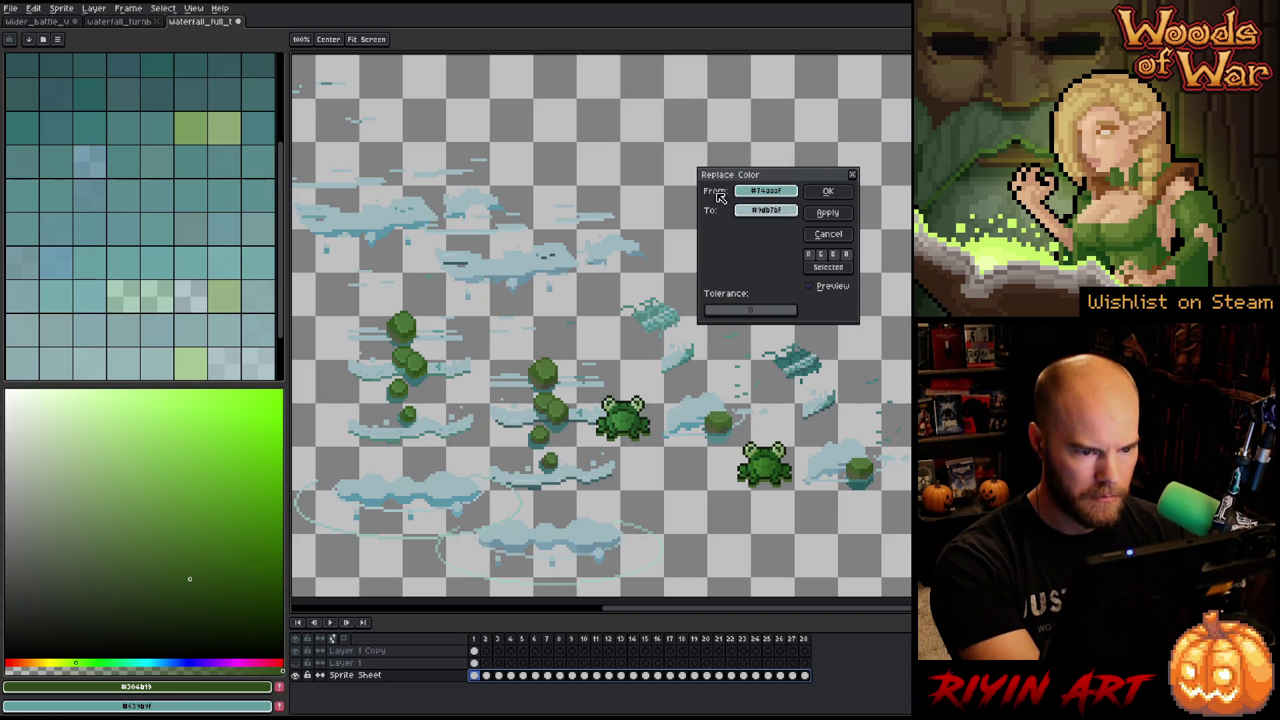
left_click(760, 212)
left_click(810, 230)
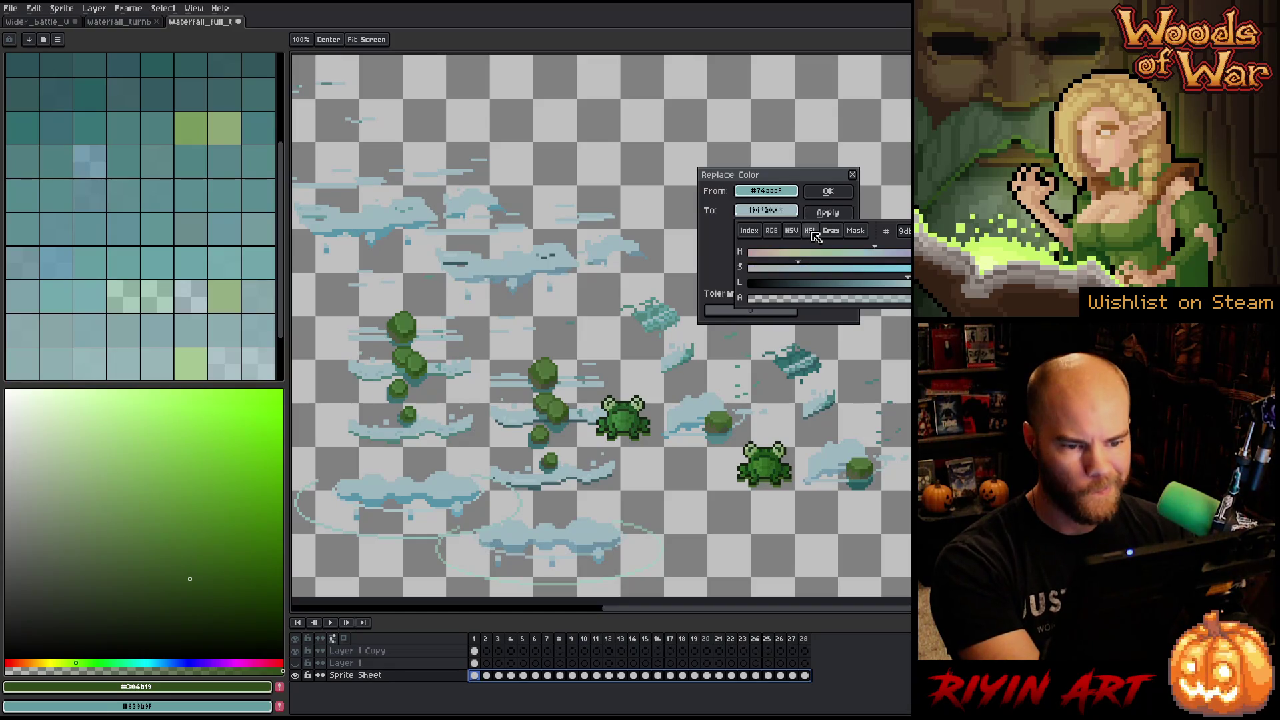
left_click_drag(907, 282, 935, 283)
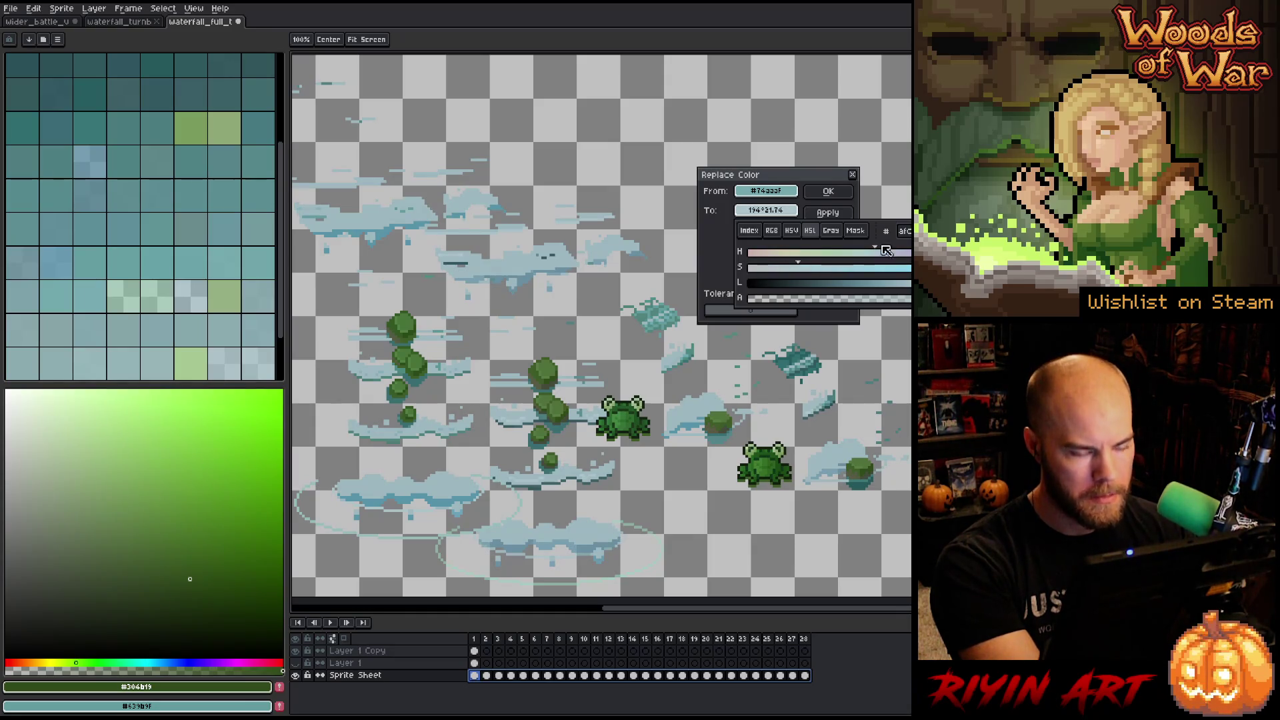
left_click(829, 193)
left_click(829, 193)
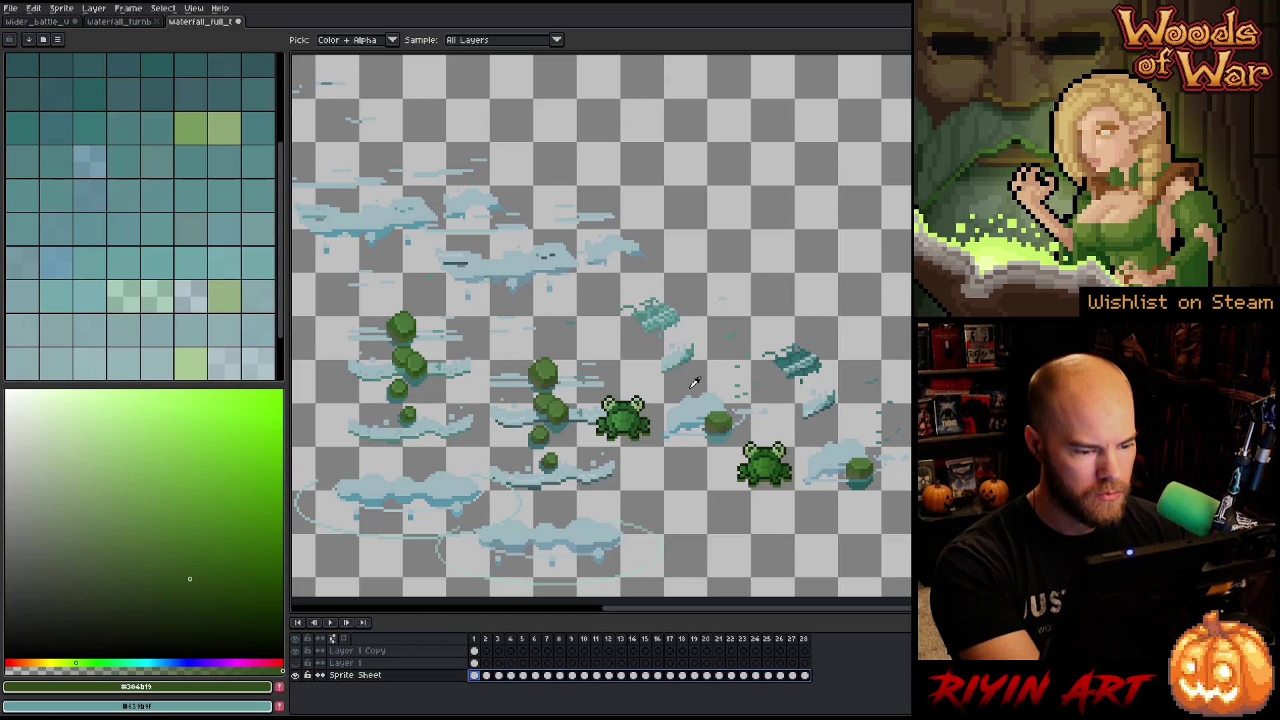
Recolour two splash shades to #51837c.
key("shift+r")
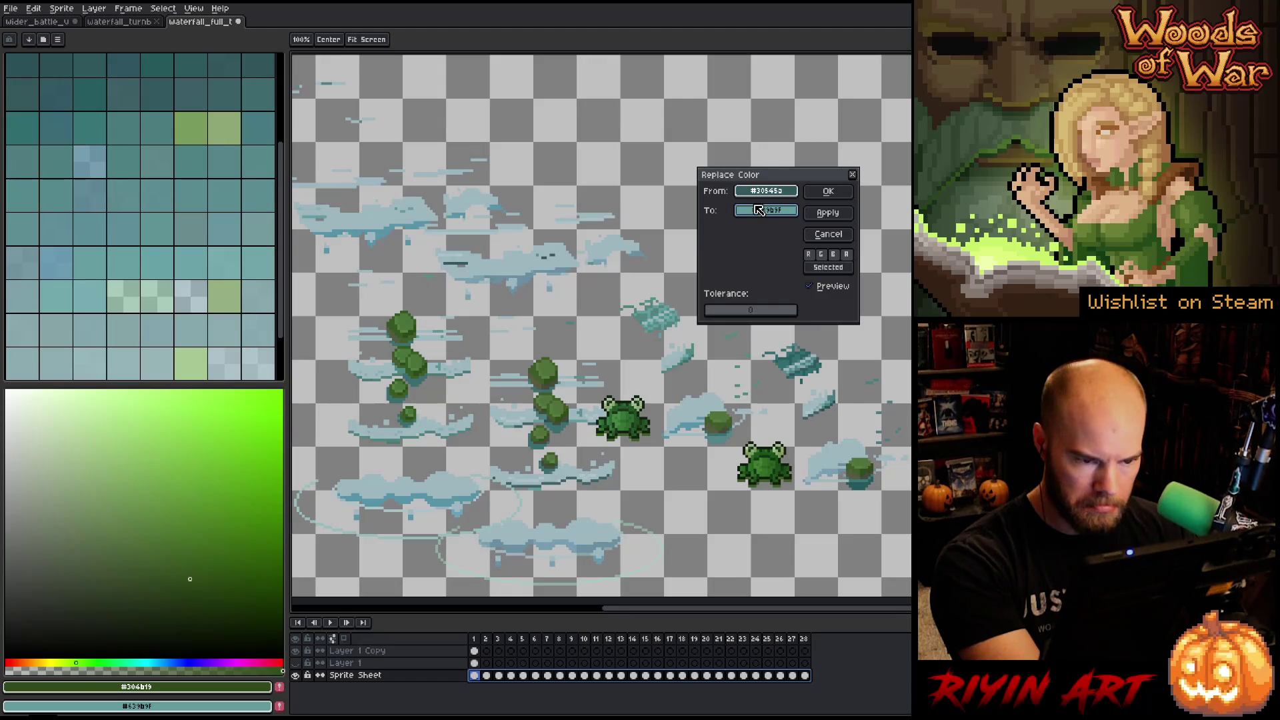
mouse_move(758, 211)
left_mouse_down()
mouse_move(693, 274)
mouse_move(468, 426)
left_mouse_up()
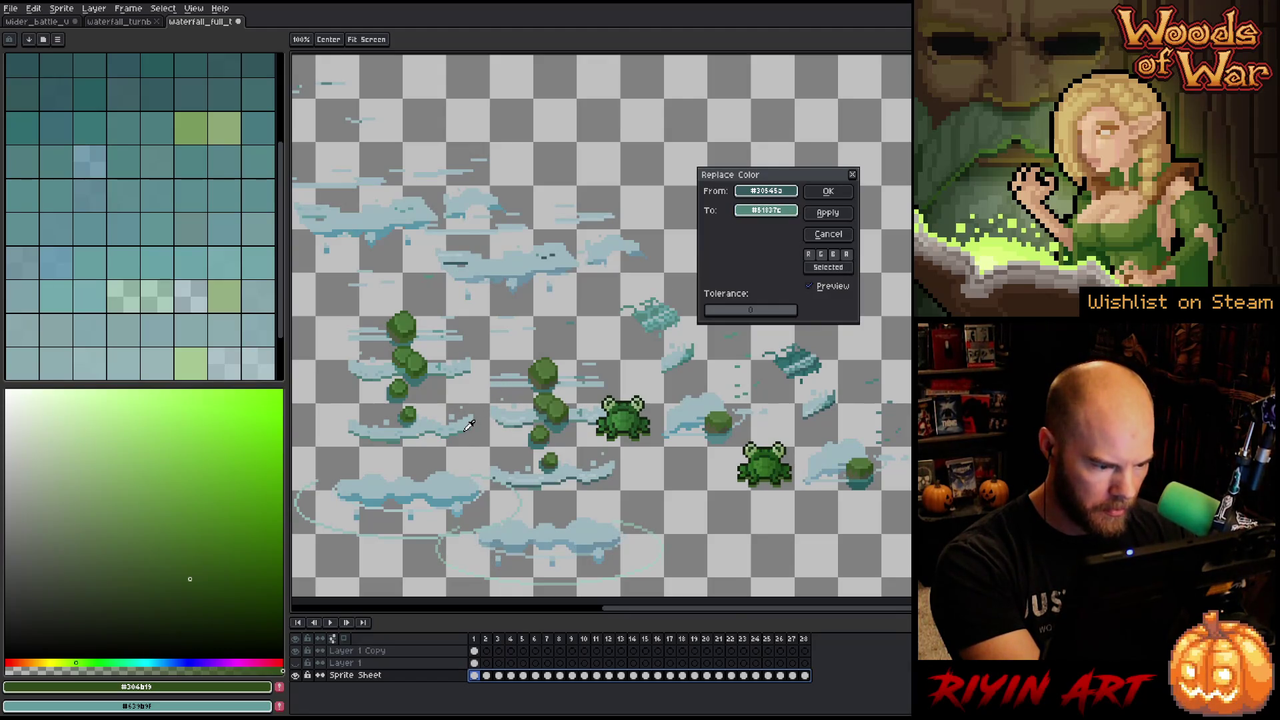
left_click(829, 191)
key("shift+r")
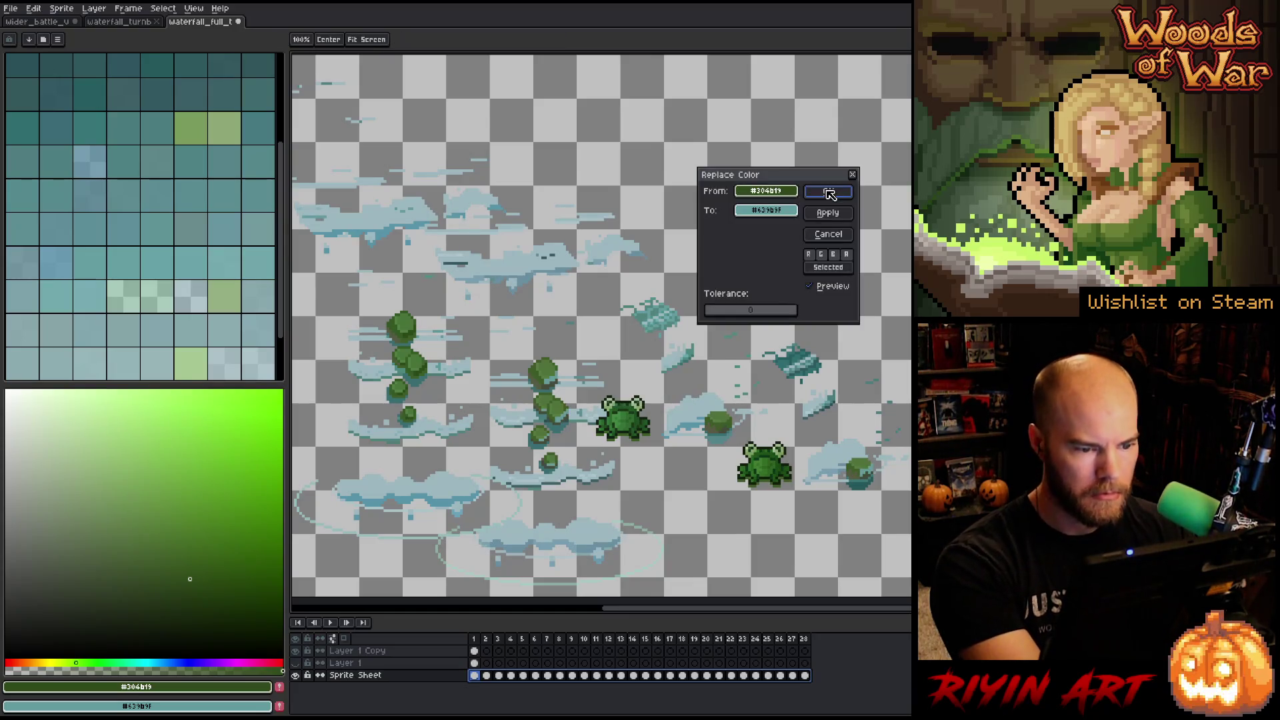
mouse_move(767, 192)
left_mouse_down()
mouse_move(737, 237)
mouse_move(537, 404)
left_mouse_up()
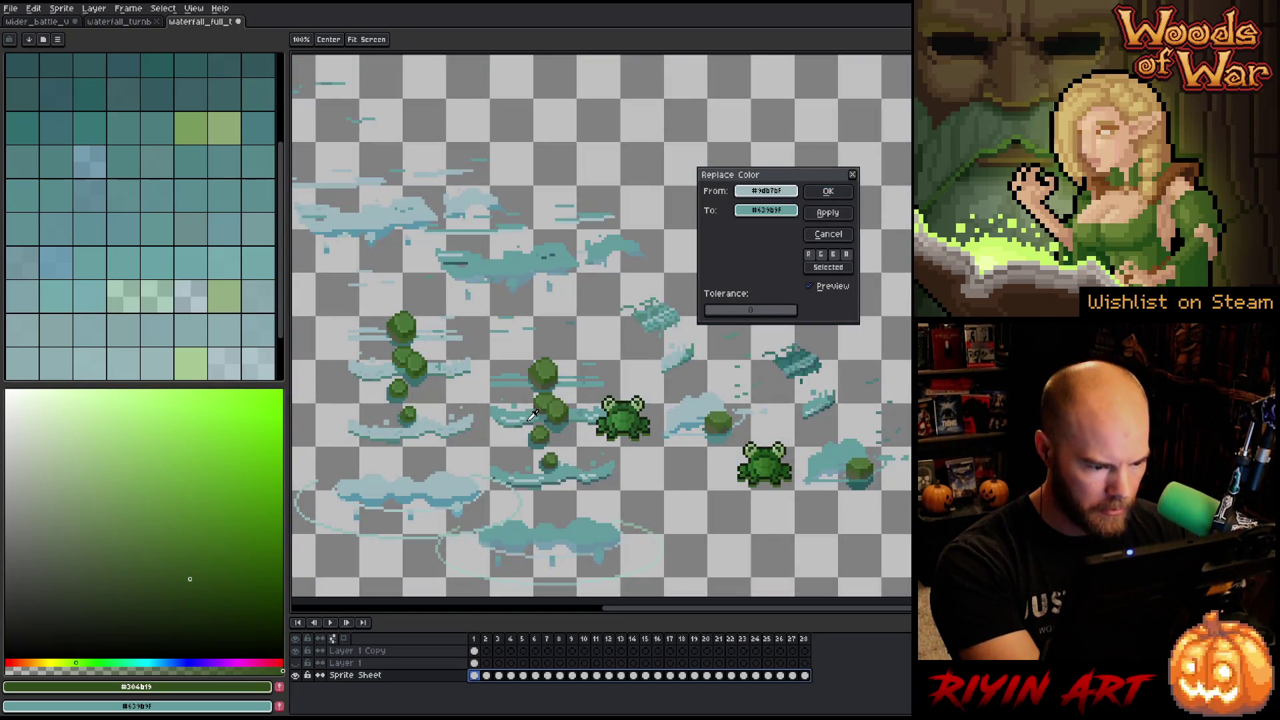
mouse_move(793, 214)
left_mouse_down()
mouse_move(436, 380)
mouse_move(411, 430)
left_mouse_up()
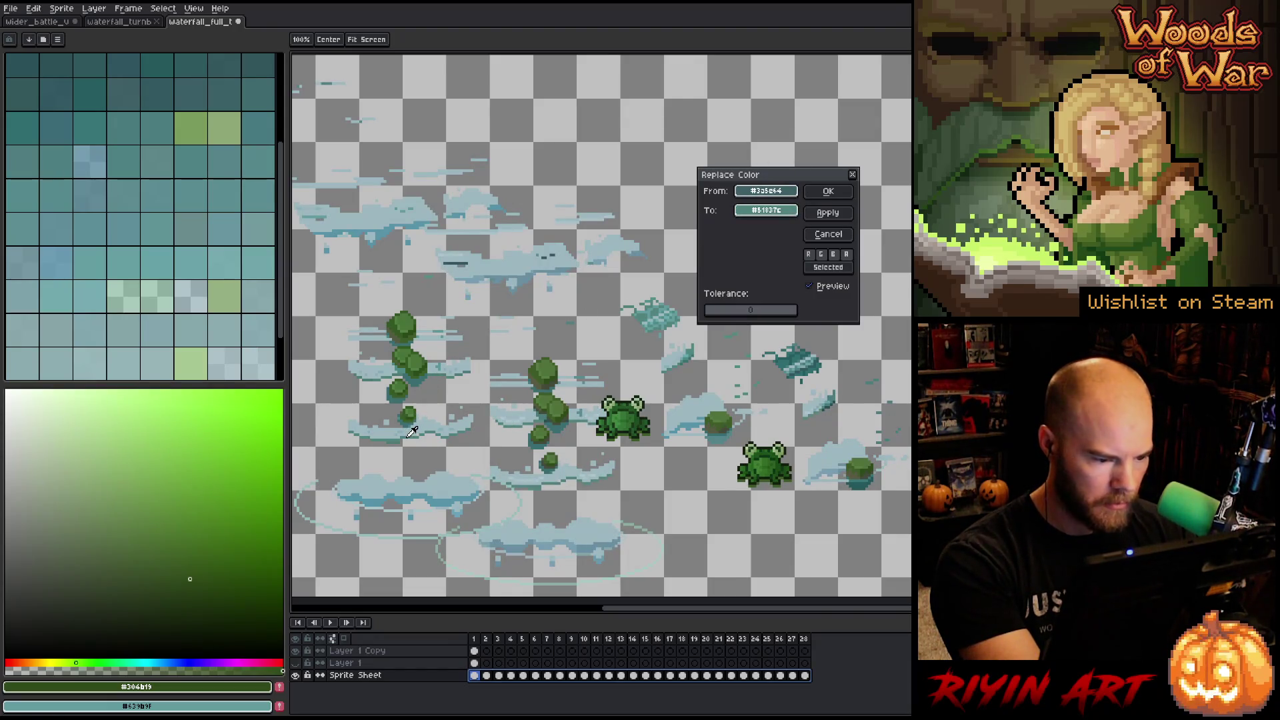
left_click(827, 191)
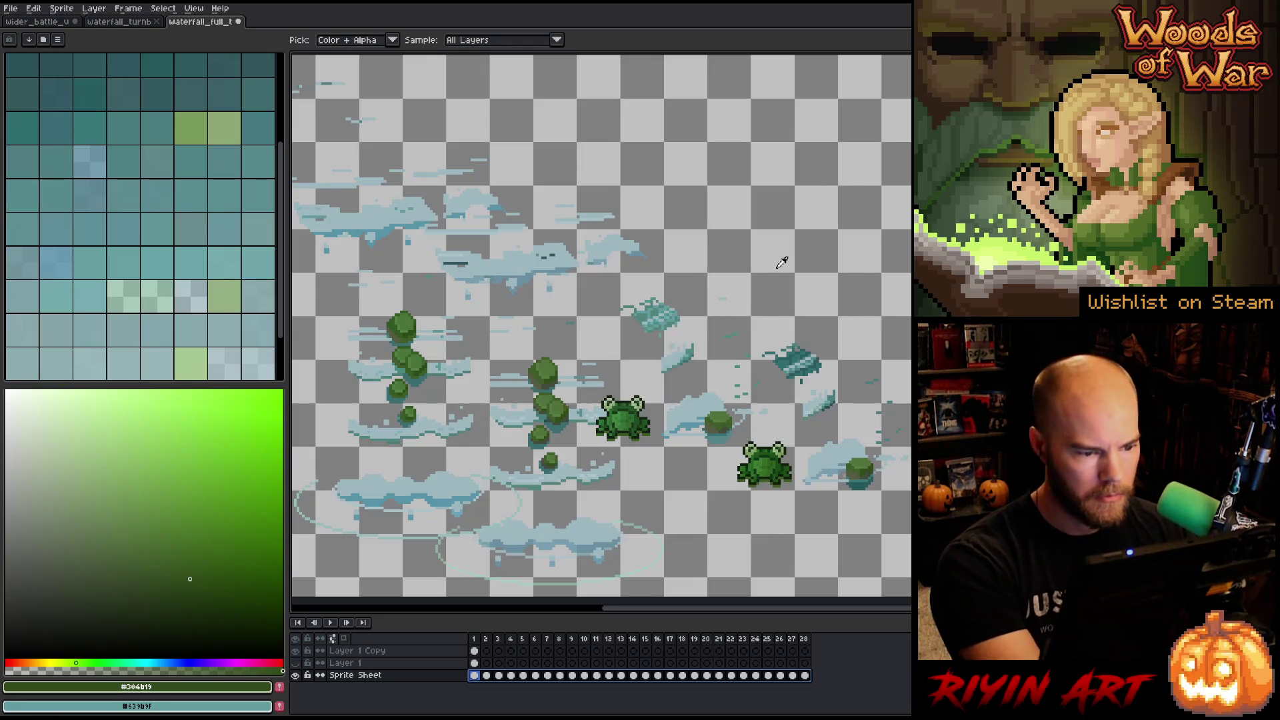
Replace the dark shade #2c4b50 with teal #3a6e72.
key("shift+r")
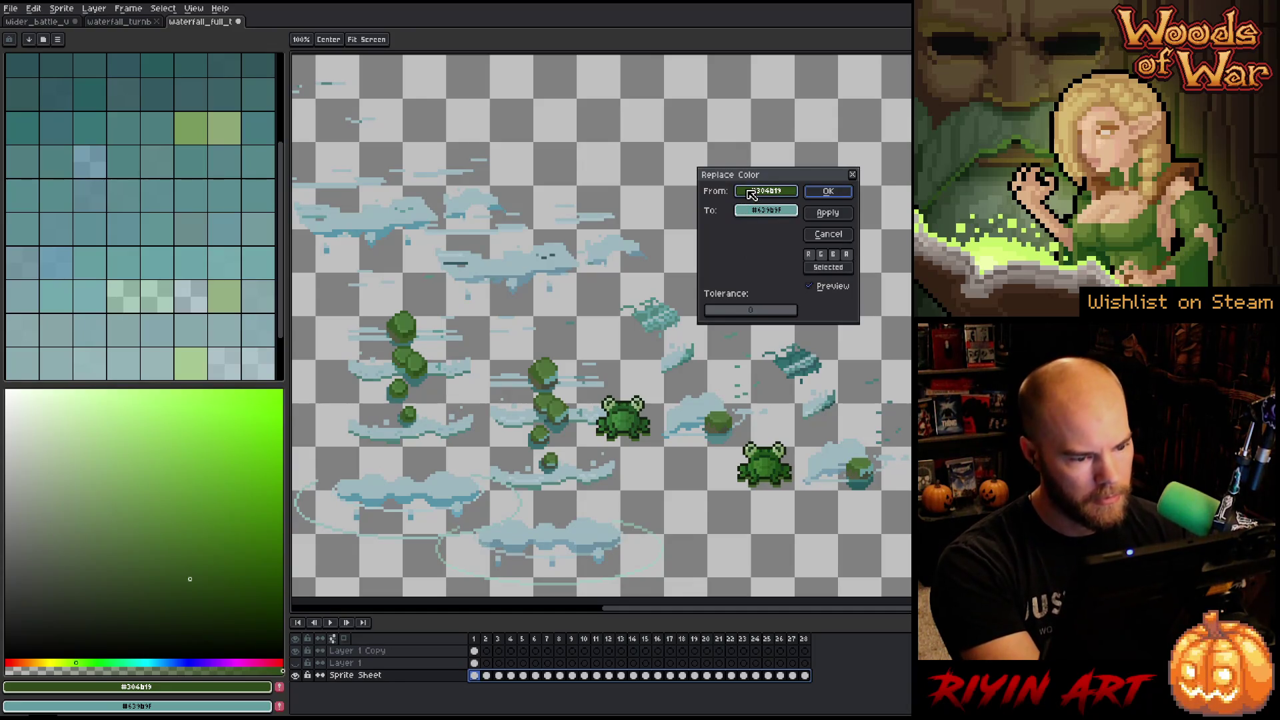
left_click(752, 193)
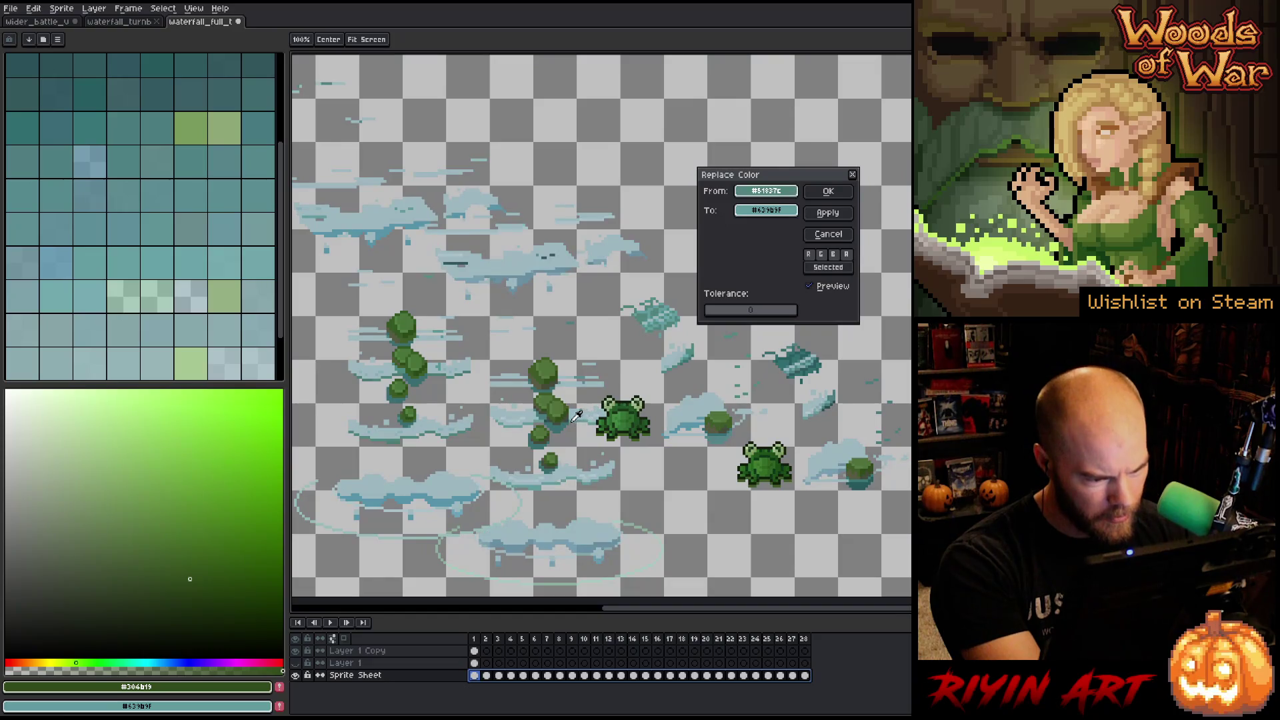
left_click(570, 419)
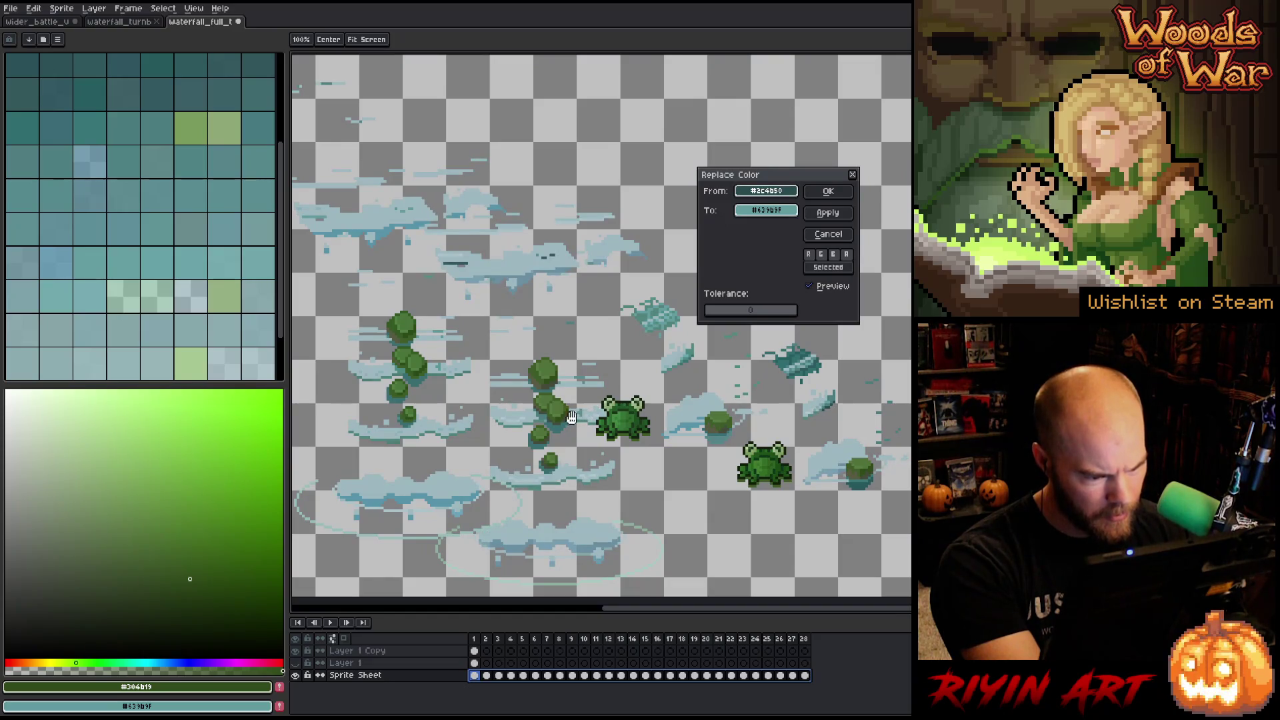
left_click(754, 212)
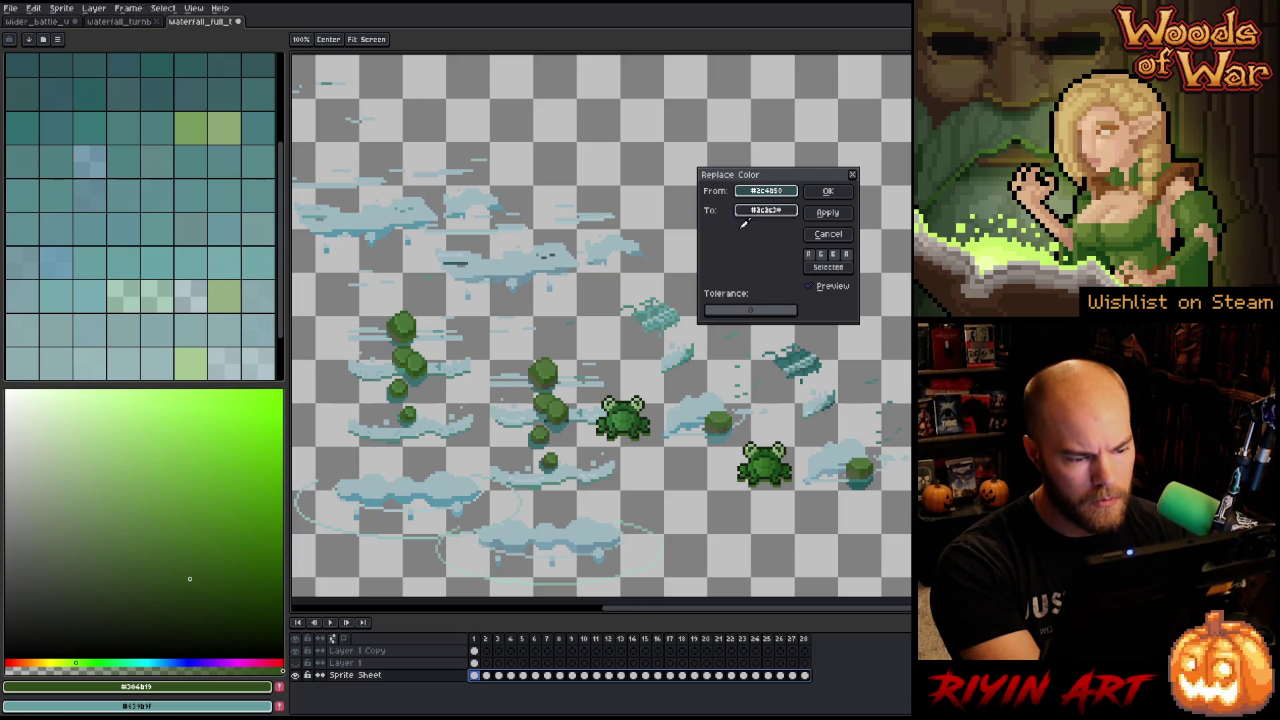
left_click(721, 431)
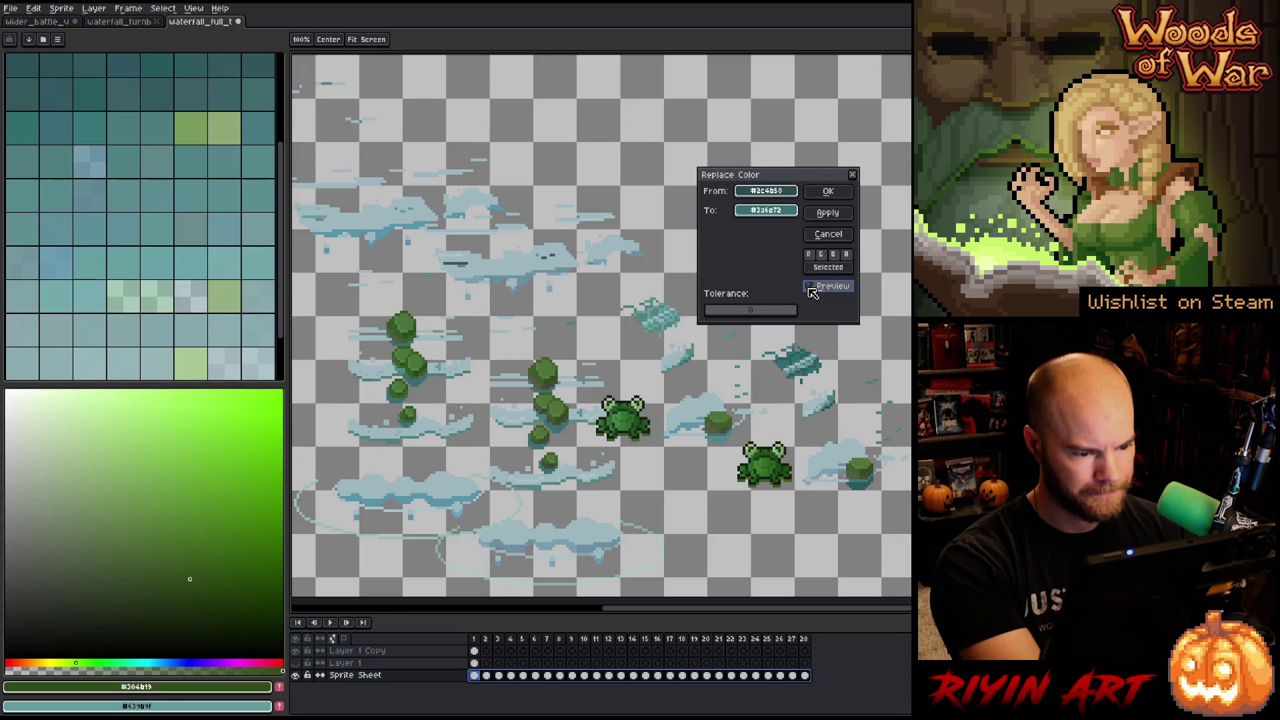
left_click(820, 193)
Sample another From/To colour pair, then cancel without applying.
key("shift+r")
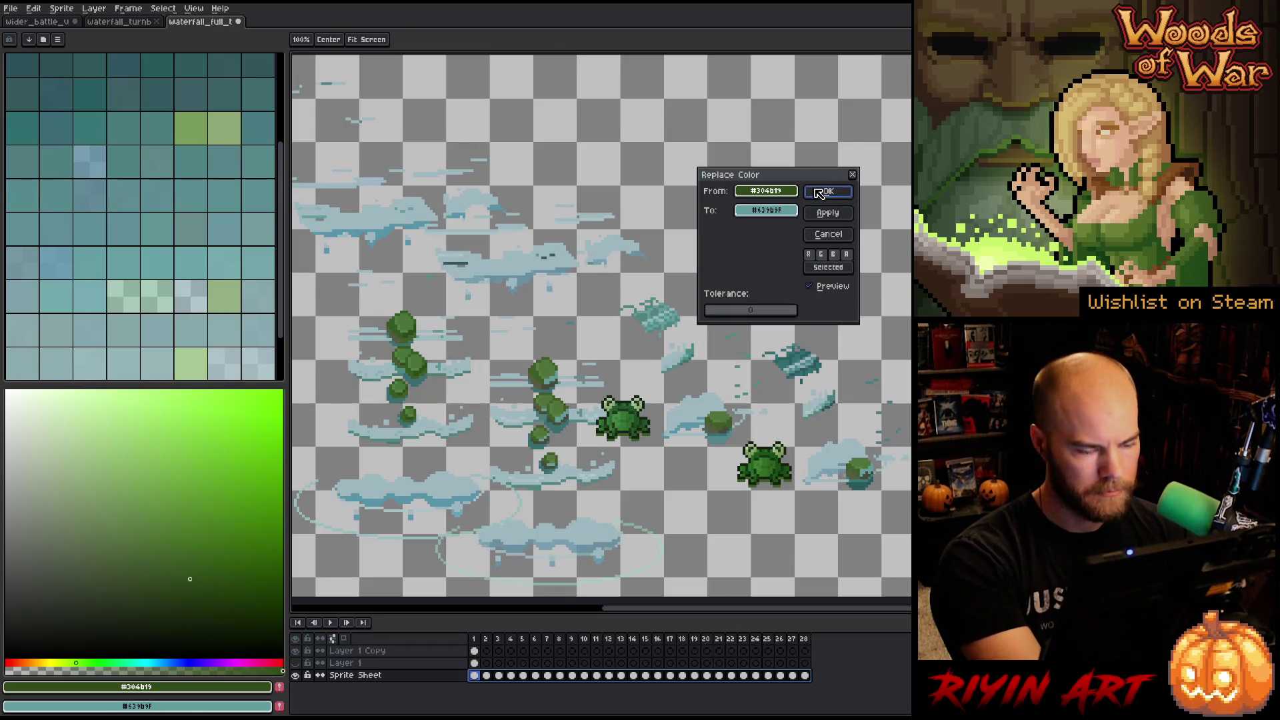
left_click(779, 192)
mouse_move(779, 193)
left_mouse_down()
mouse_move(562, 416)
mouse_move(583, 546)
left_mouse_up()
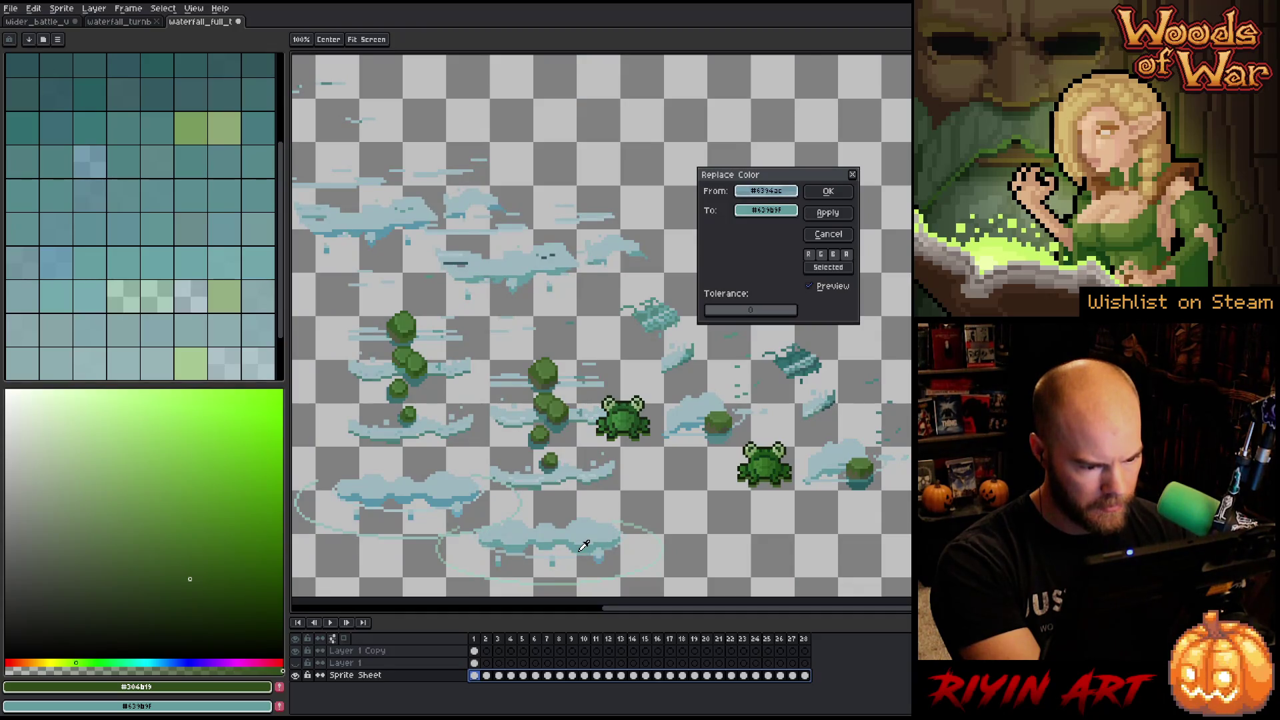
mouse_move(766, 210)
left_mouse_down()
mouse_move(446, 508)
mouse_move(449, 496)
left_mouse_up()
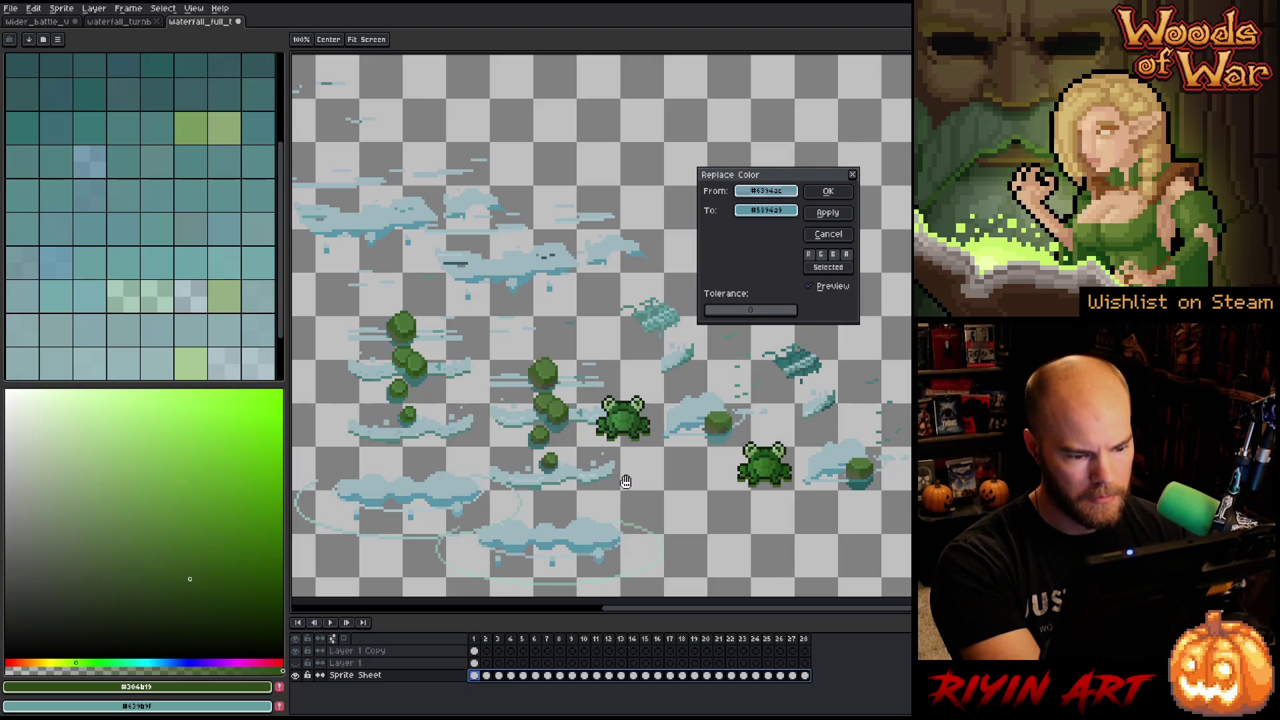
left_click(825, 236)
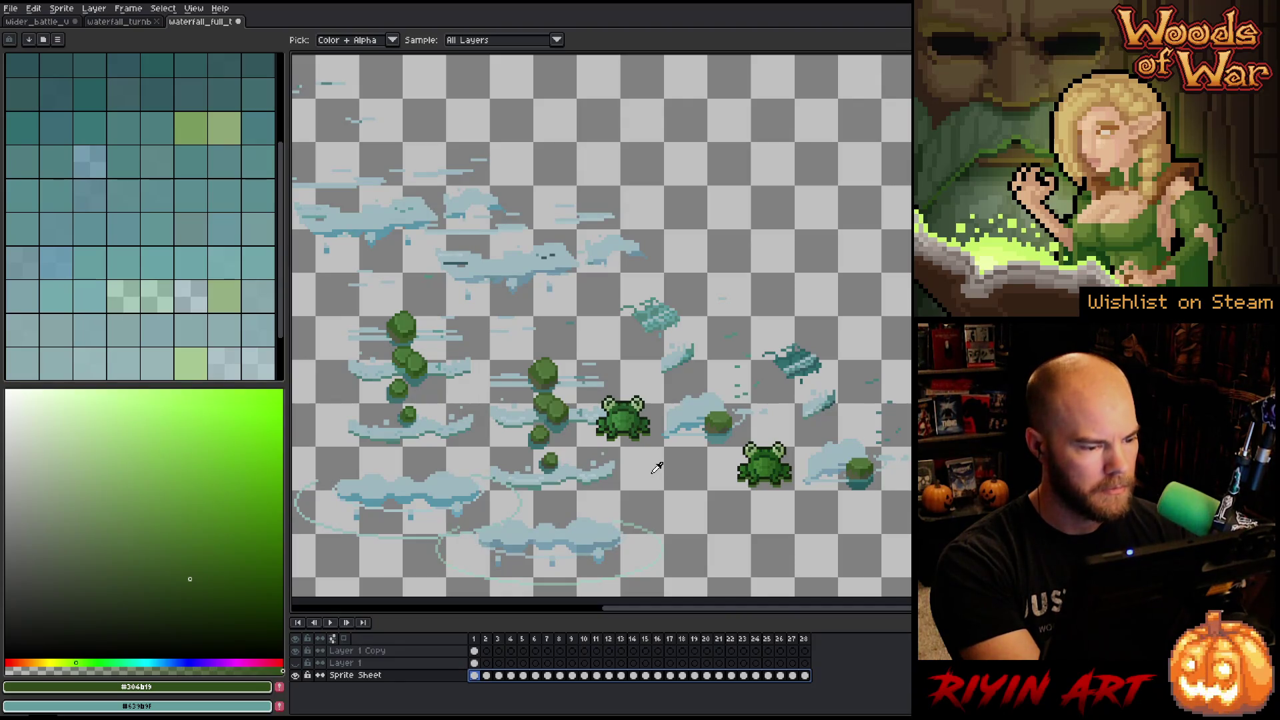
Replace #316d70 in the splash with a sampled teal.
key("shift+r")
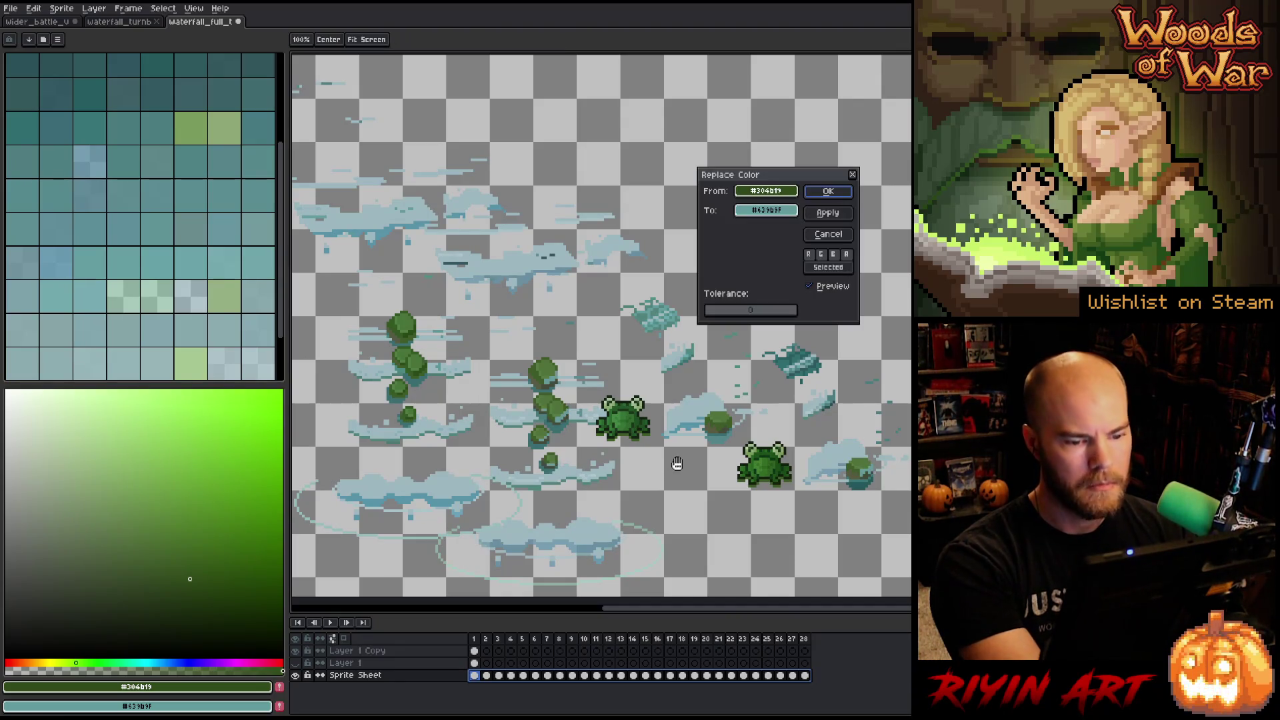
left_click(810, 375)
left_click(810, 376)
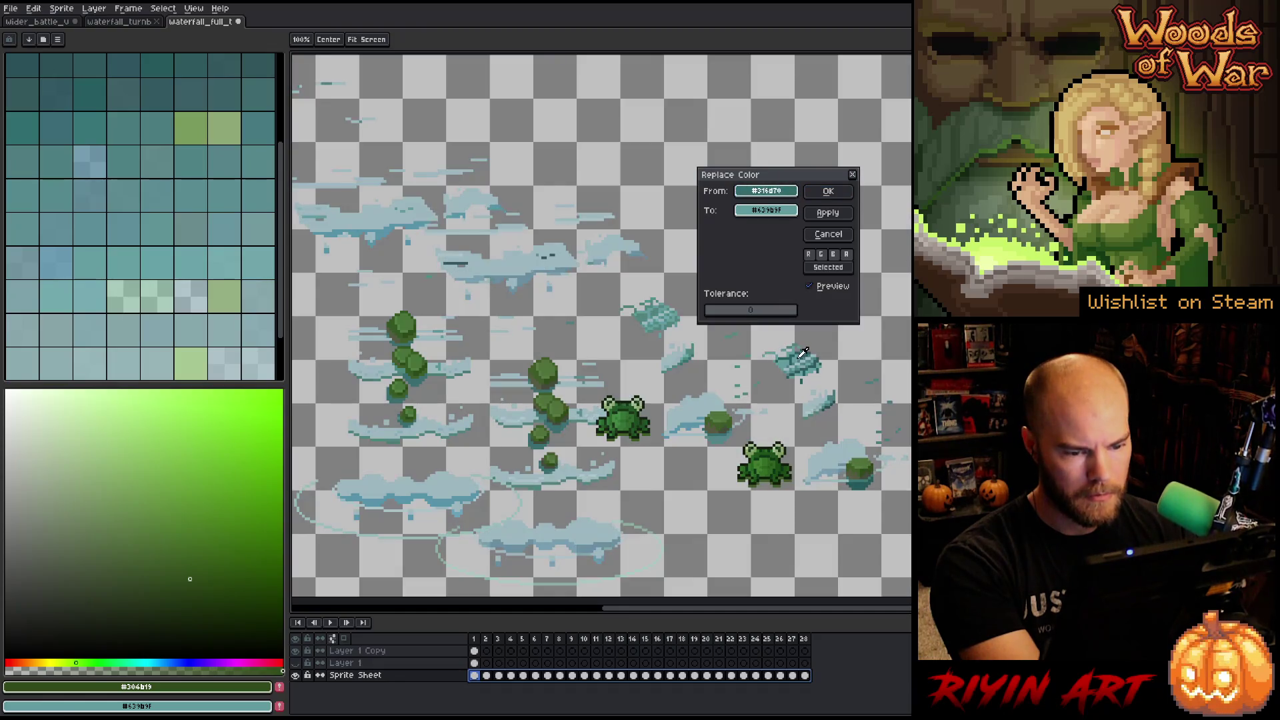
mouse_move(766, 210)
left_mouse_down()
mouse_move(767, 227)
mouse_move(741, 220)
mouse_move(712, 251)
mouse_move(674, 323)
mouse_move(660, 308)
left_mouse_up()
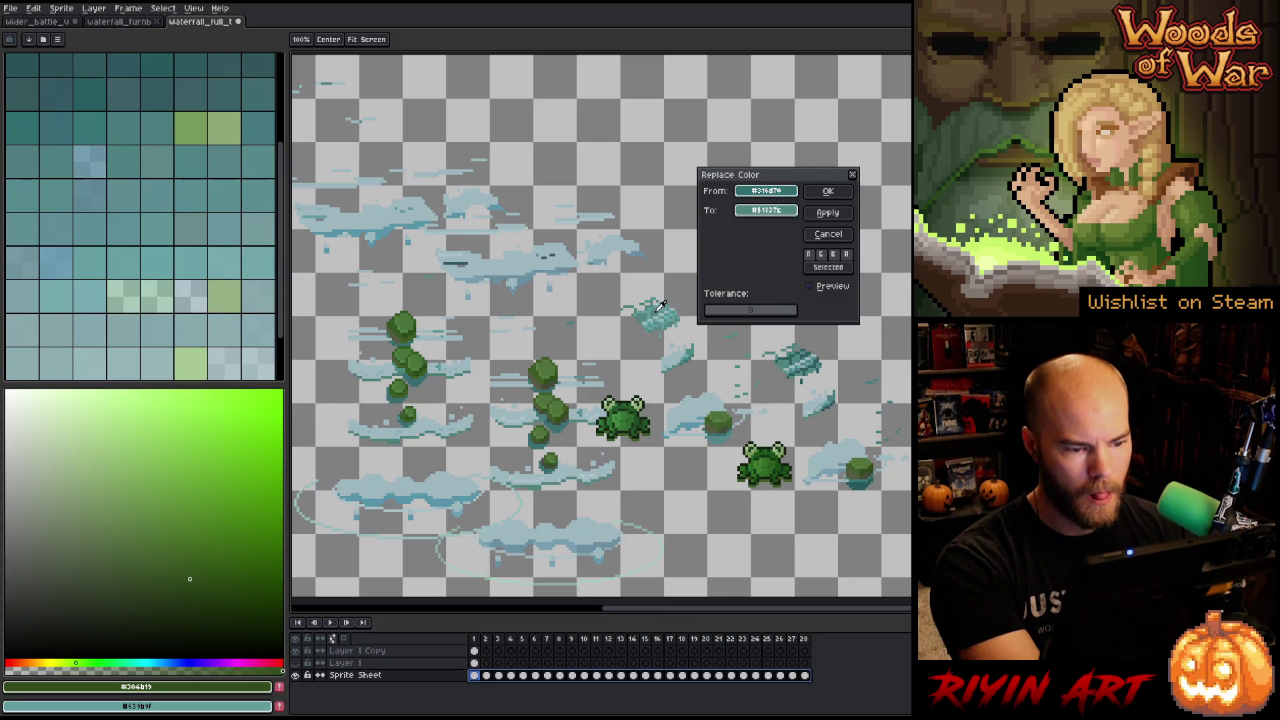
left_click(829, 191)
Replace another dark water shade with teal #639b9f across all frames.
key("shift+r")
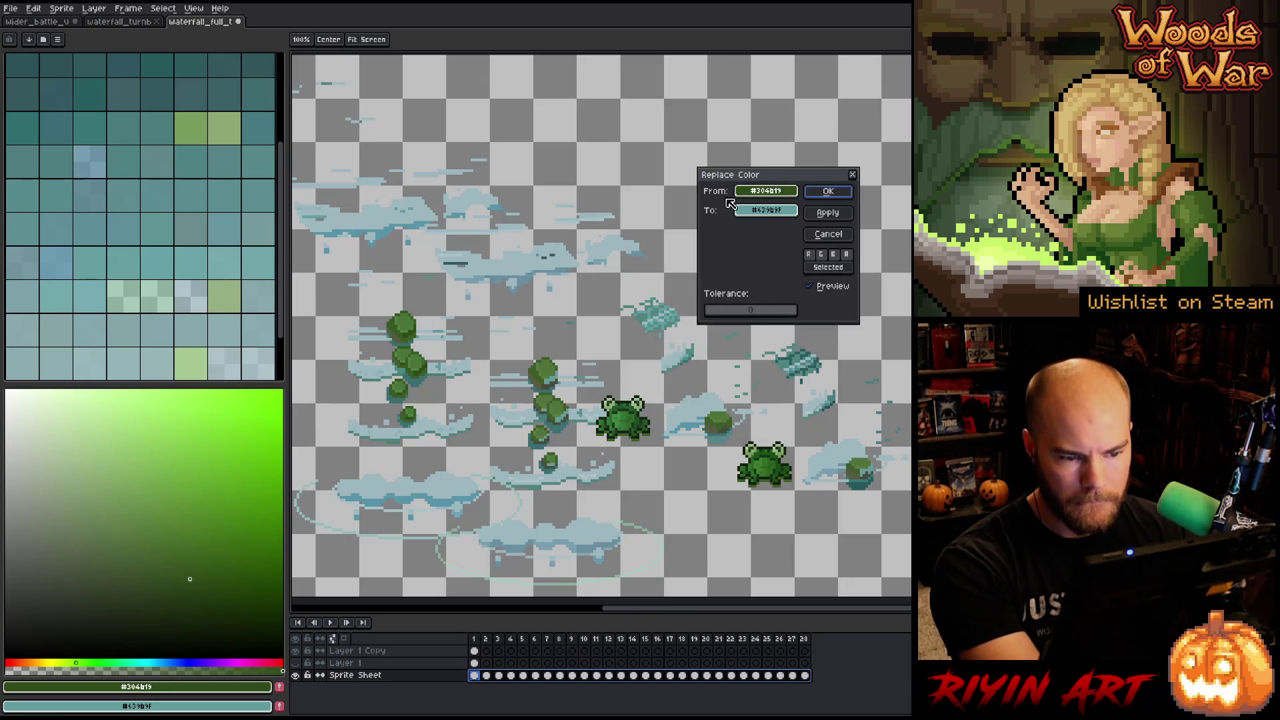
left_click(791, 320)
right_click(669, 315)
right_click(655, 306)
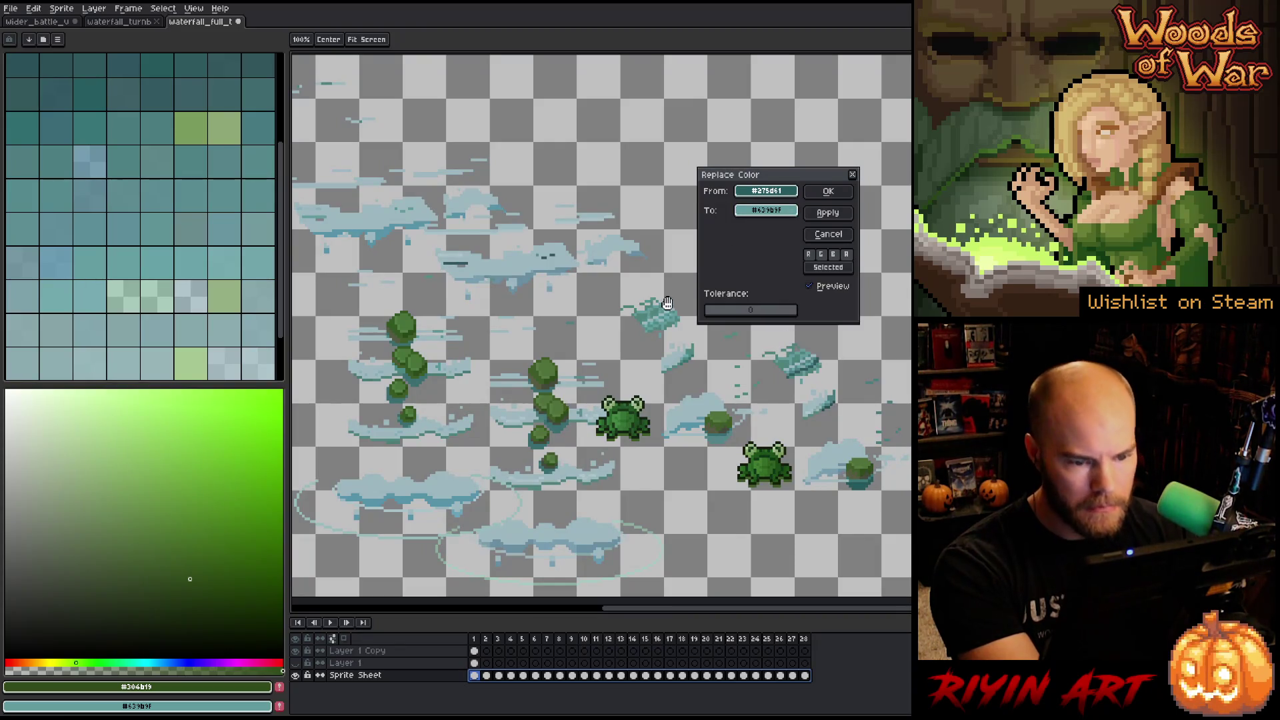
left_click(828, 191)
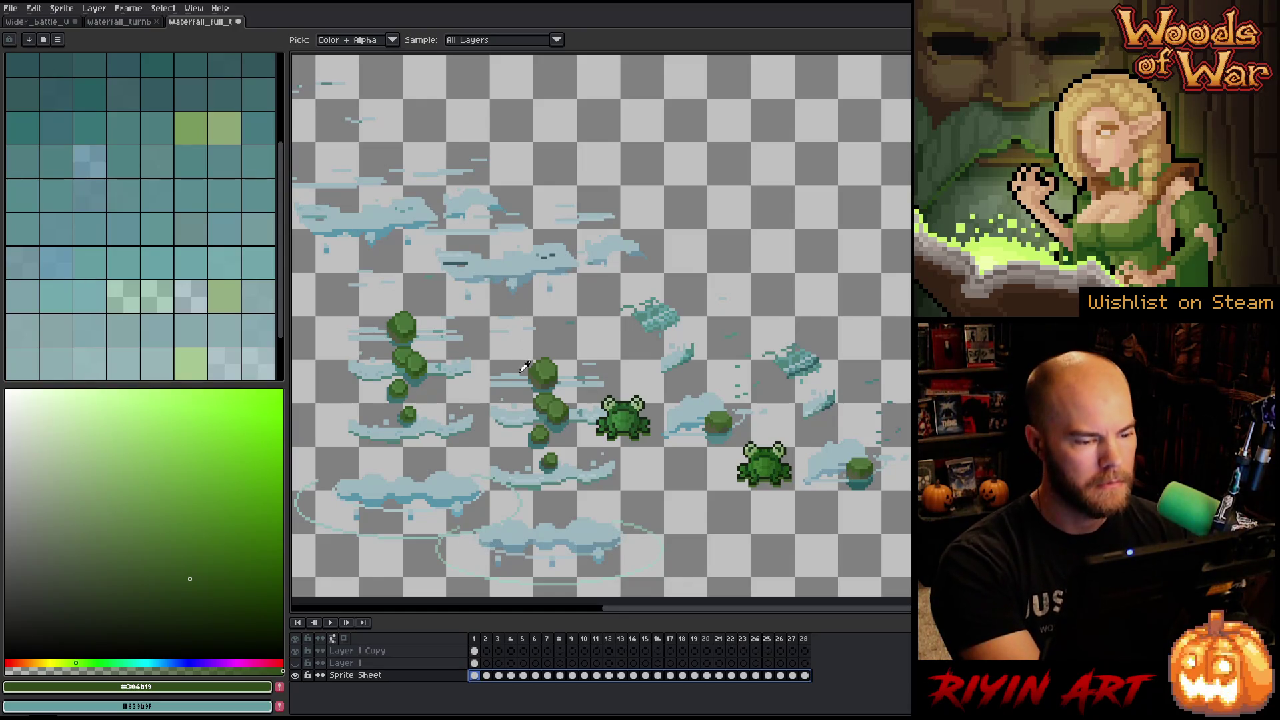
left_click_drag(485, 343, 601, 339)
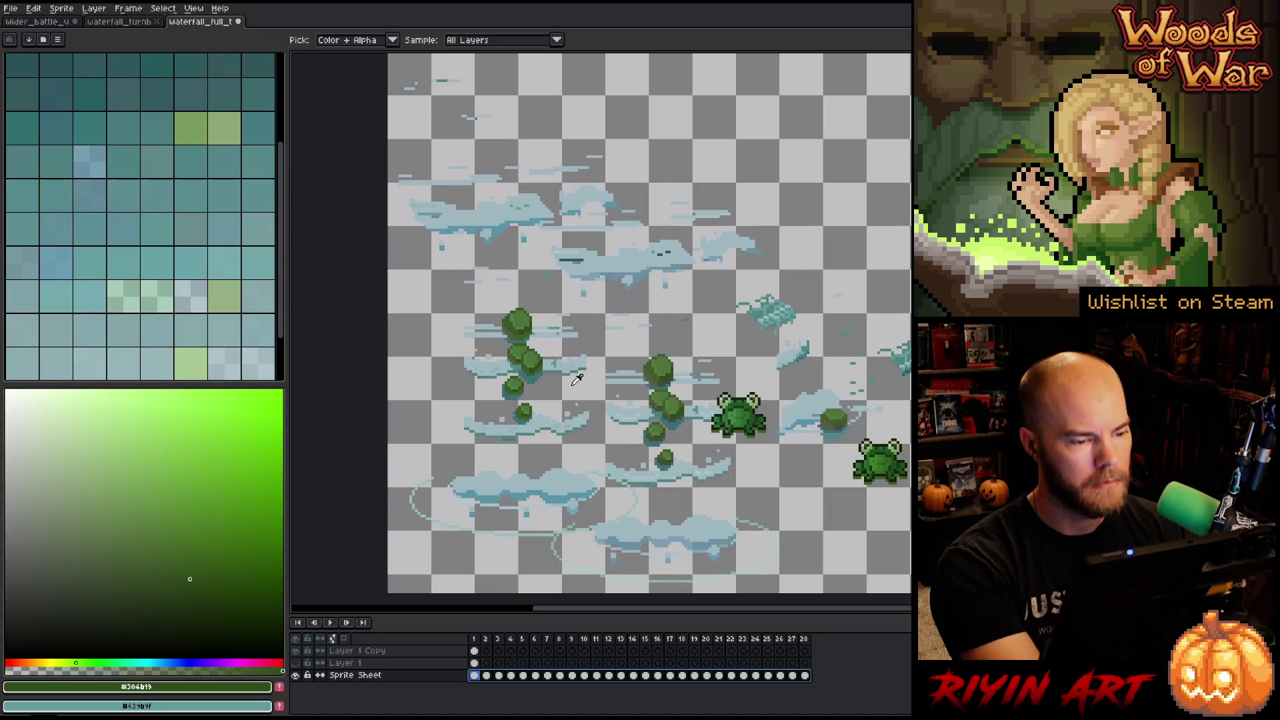
Hide Layer 1 Copy and swap a water streak colour for a lighter cloud tone.
left_click(298, 651)
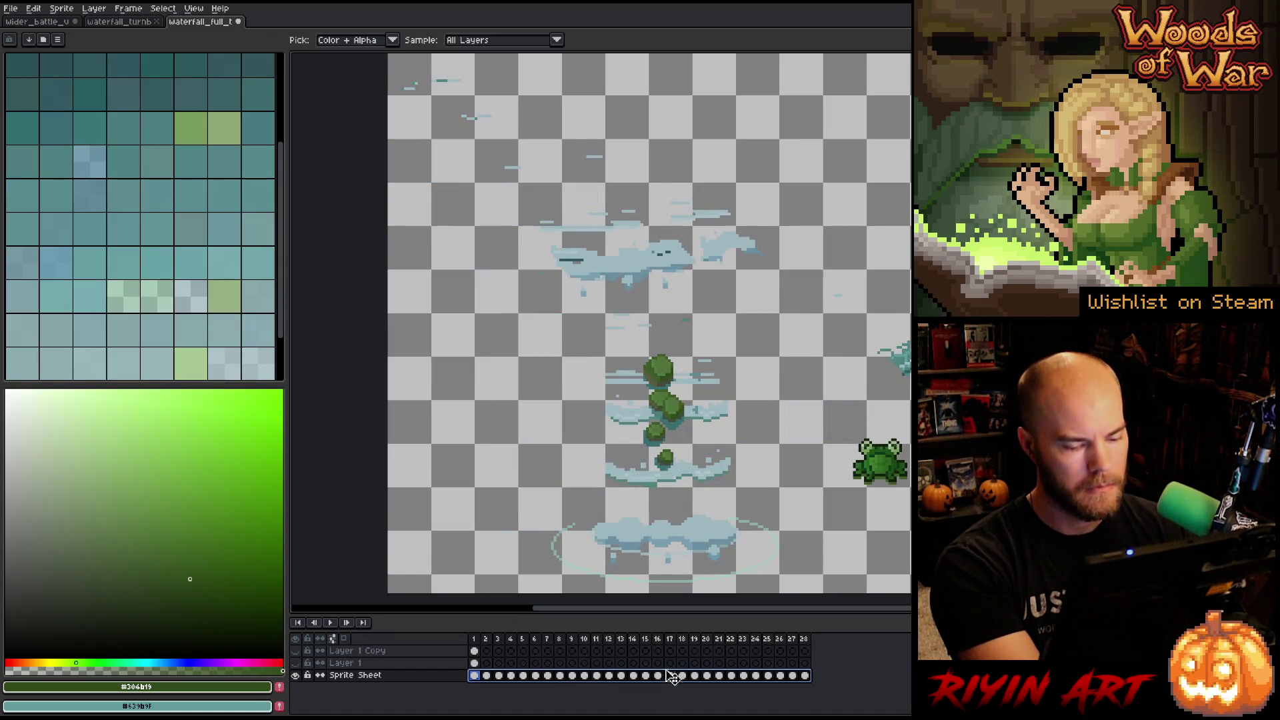
key("shift+r")
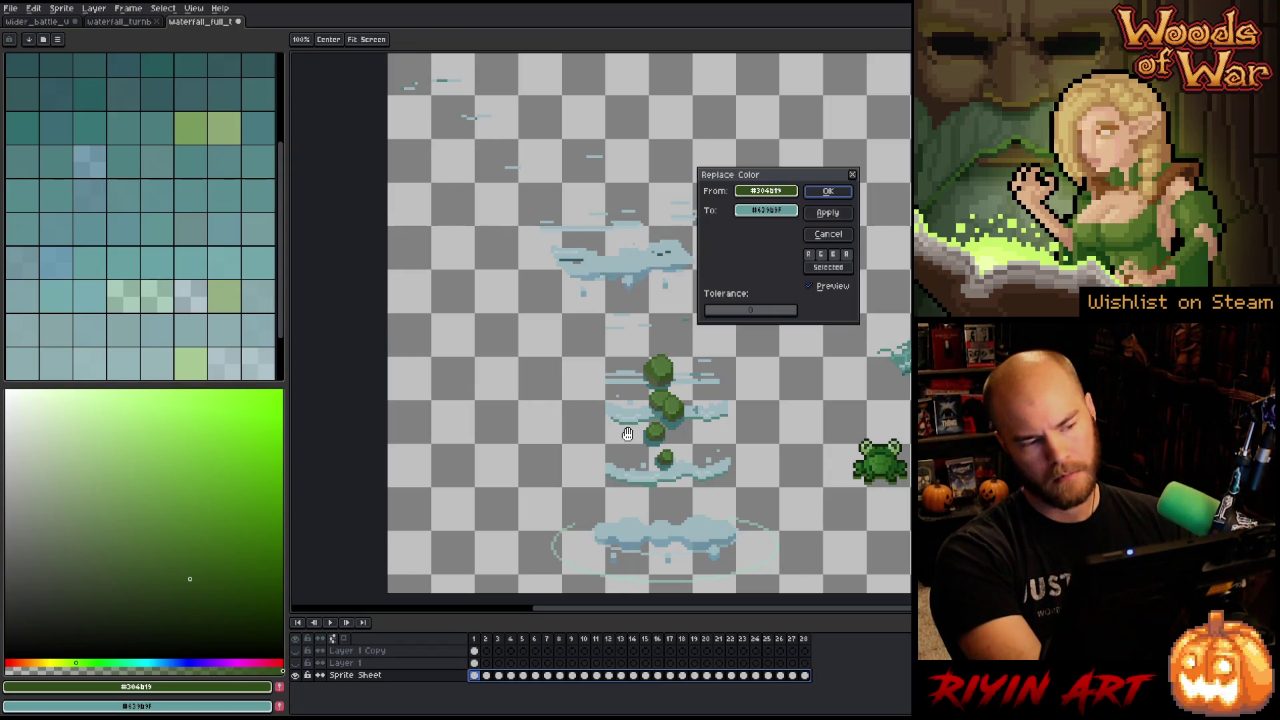
left_click_drag(442, 75, 446, 78)
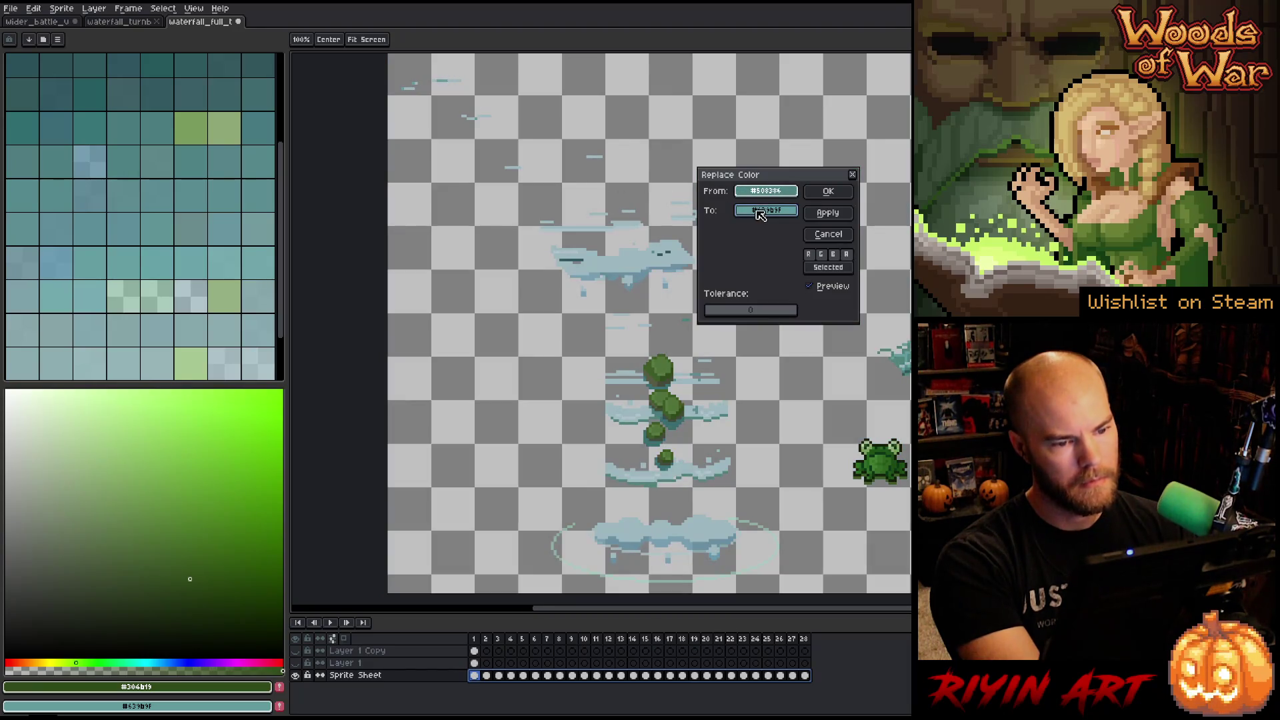
mouse_move(769, 211)
left_mouse_down()
mouse_move(696, 437)
mouse_move(620, 278)
mouse_move(663, 470)
left_mouse_up()
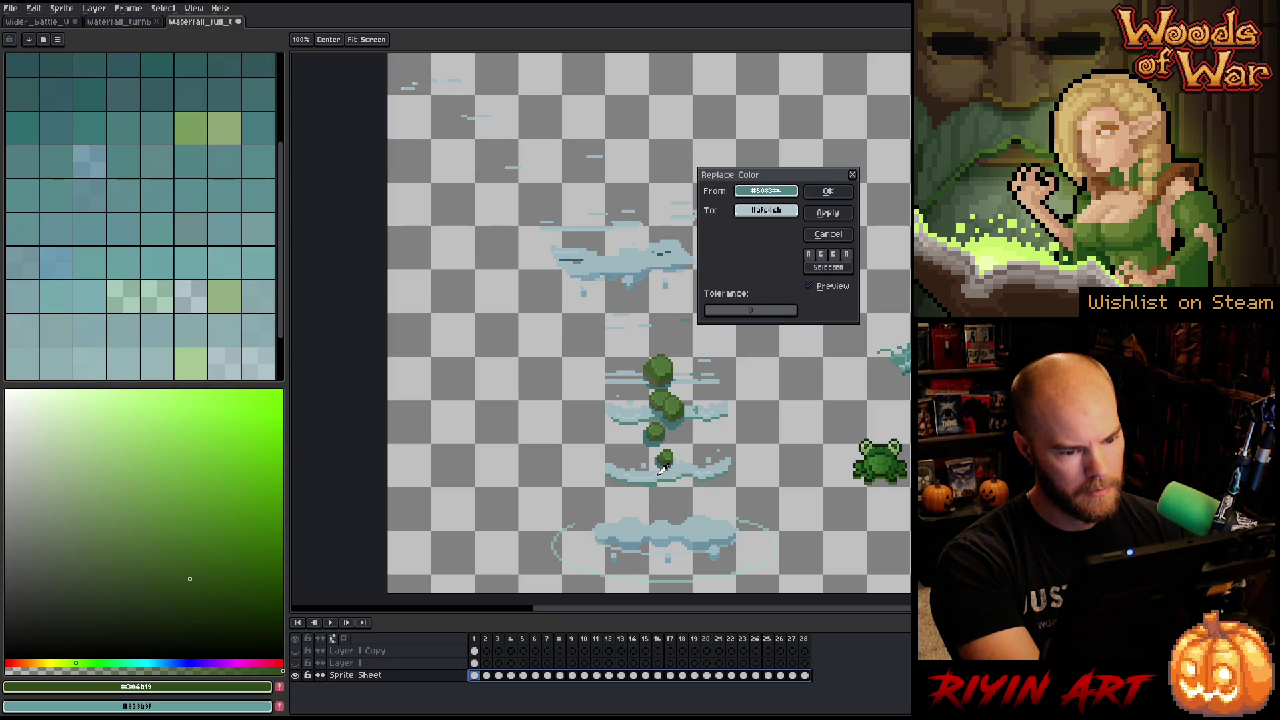
left_click_drag(663, 470, 671, 468)
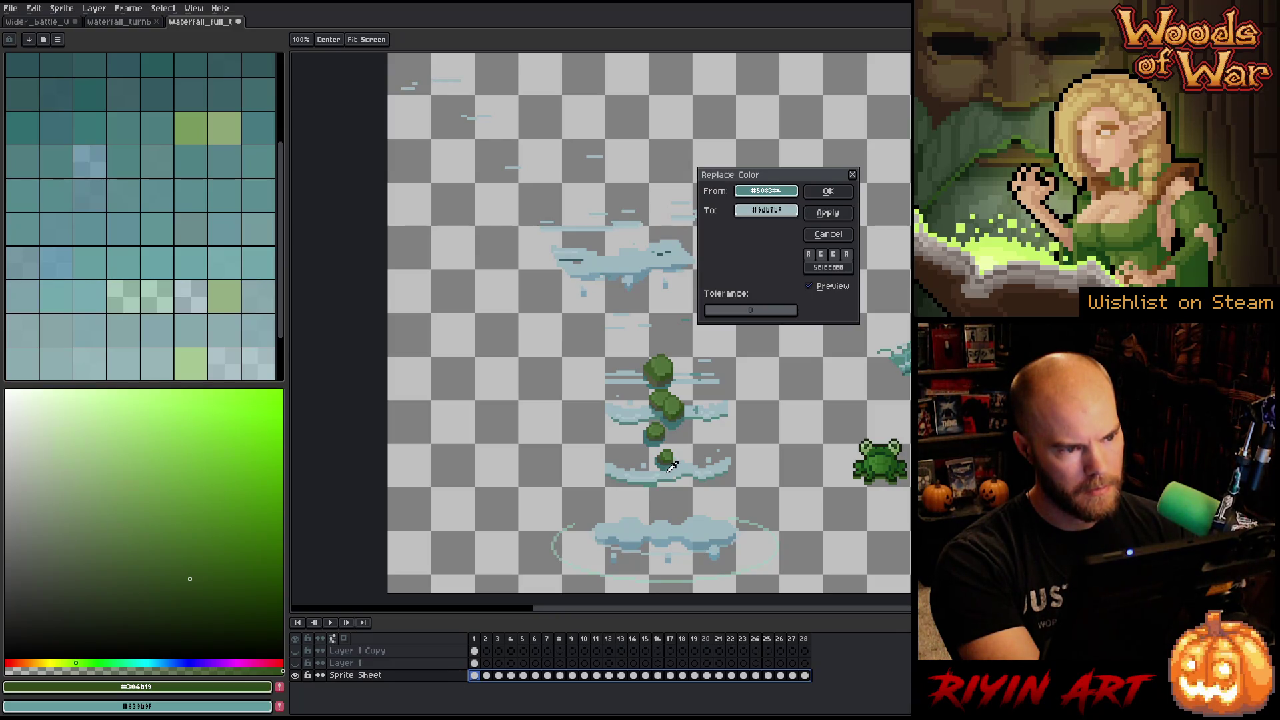
left_click_drag(672, 468, 671, 467)
left_click(827, 191)
Recolour a pale cloud shade to a slightly darker teal, then show Layer 1 Copy again.
key("shift+r")
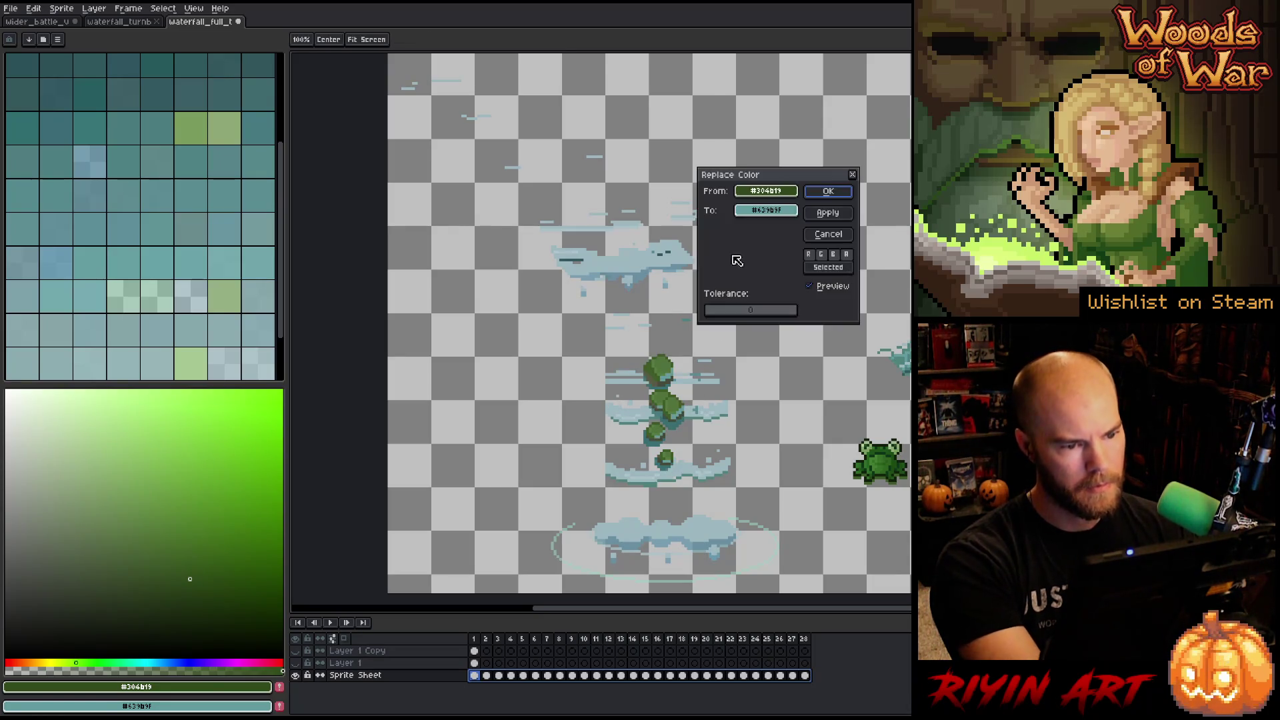
left_click_drag(594, 234, 585, 255)
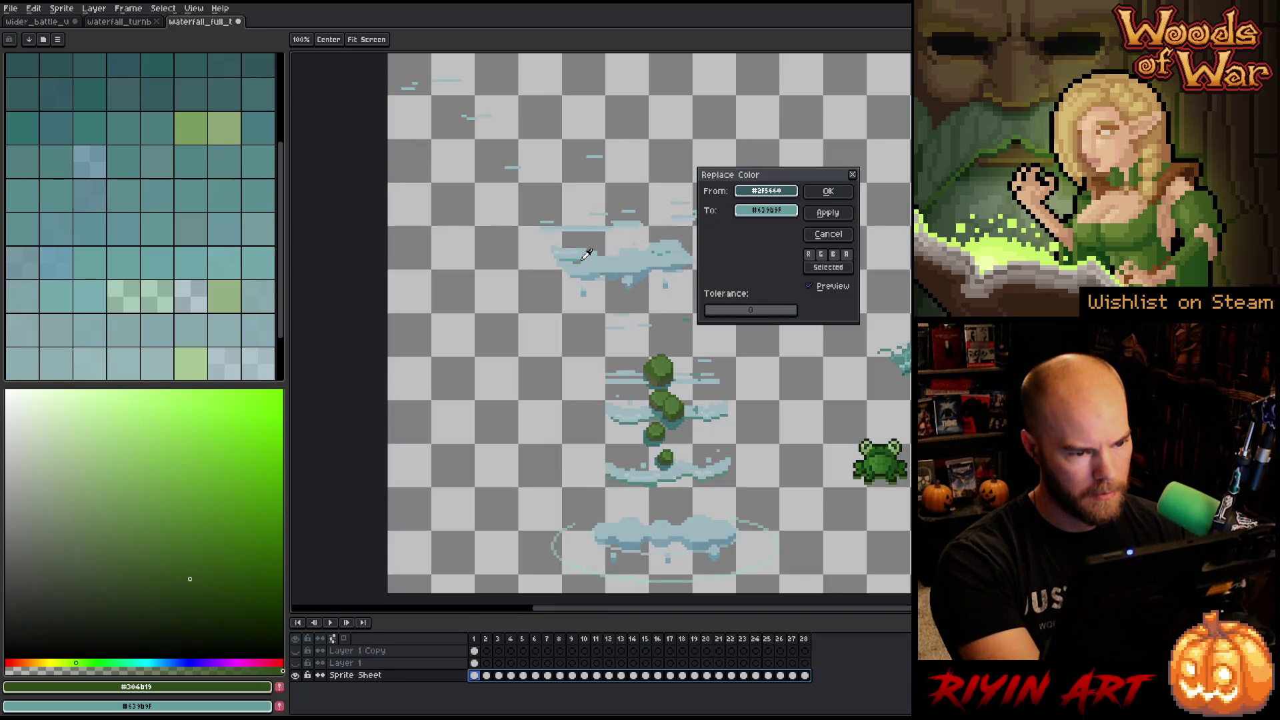
mouse_move(761, 214)
left_mouse_down()
mouse_move(681, 259)
mouse_move(653, 445)
mouse_move(650, 415)
left_mouse_up()
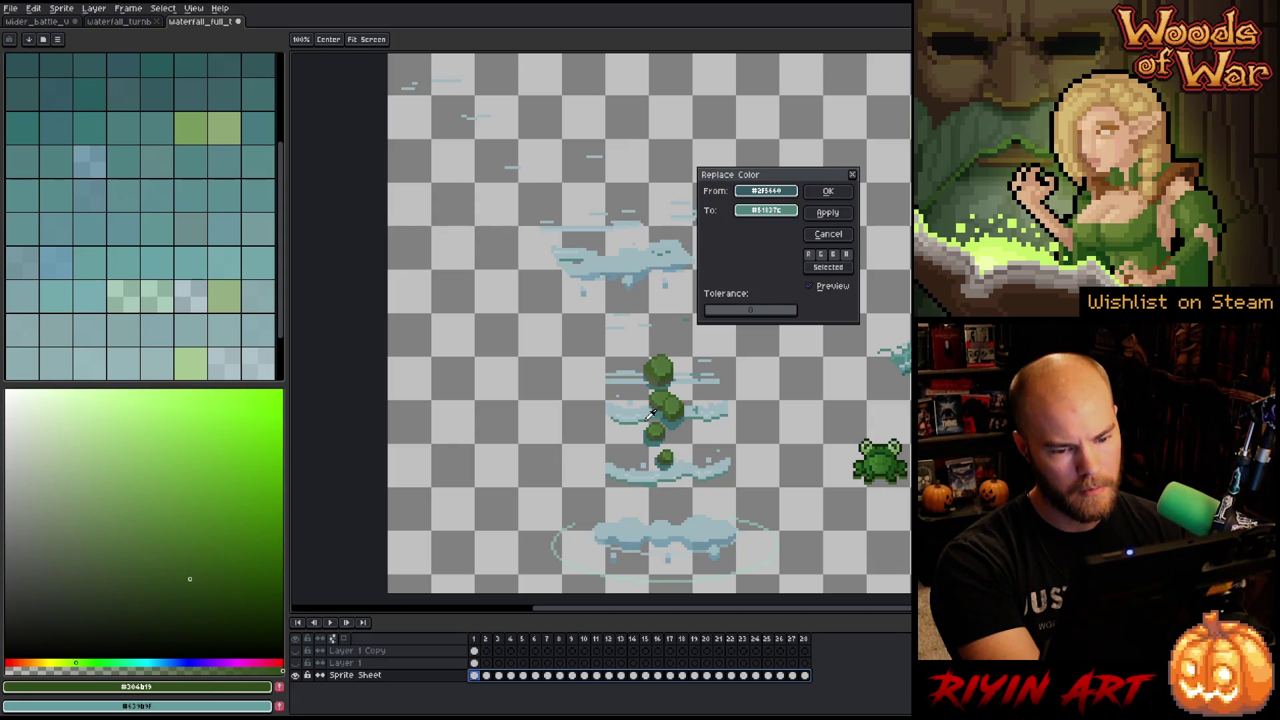
left_click(650, 415)
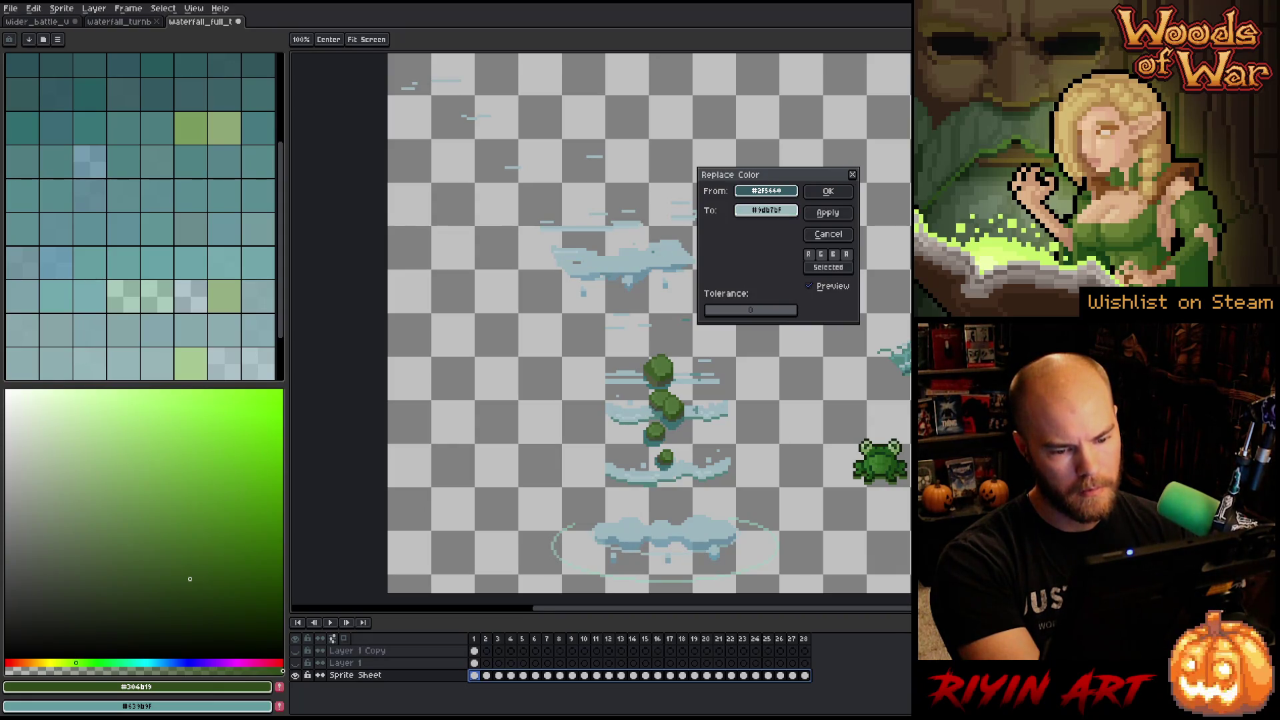
mouse_move(703, 437)
left_mouse_down()
mouse_move(665, 428)
mouse_move(711, 407)
mouse_move(638, 256)
left_mouse_up()
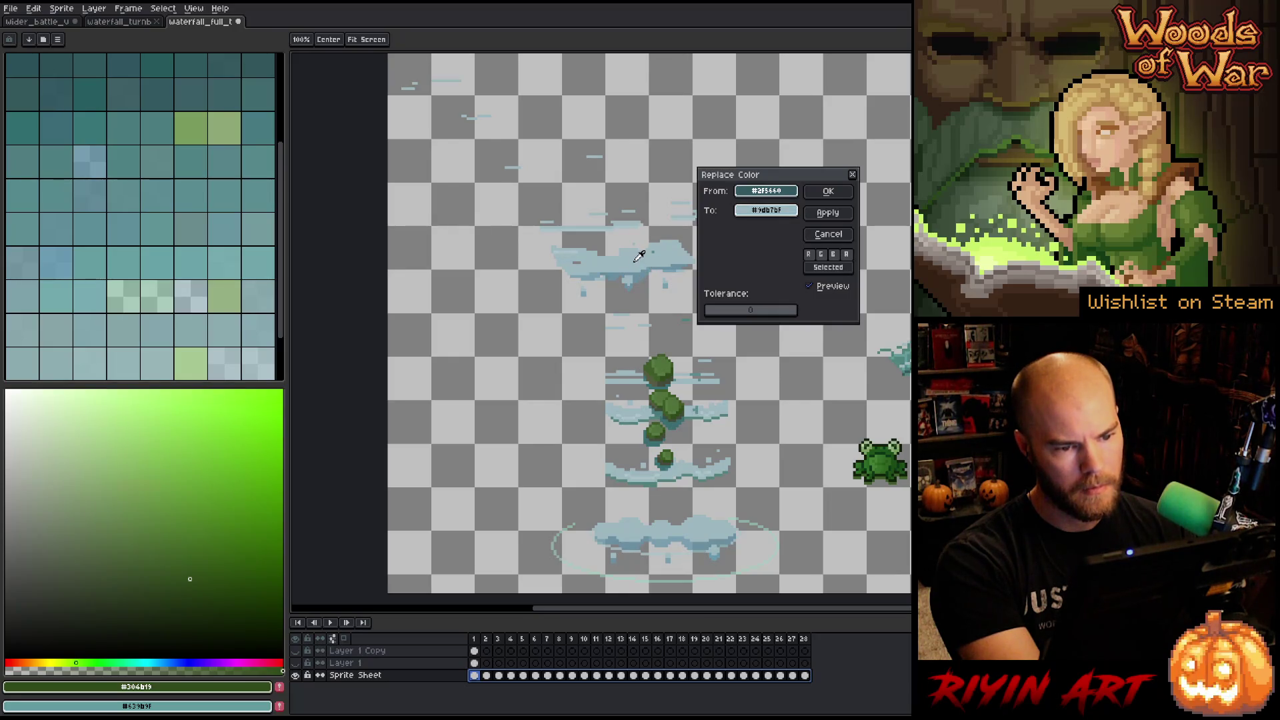
left_click(770, 211)
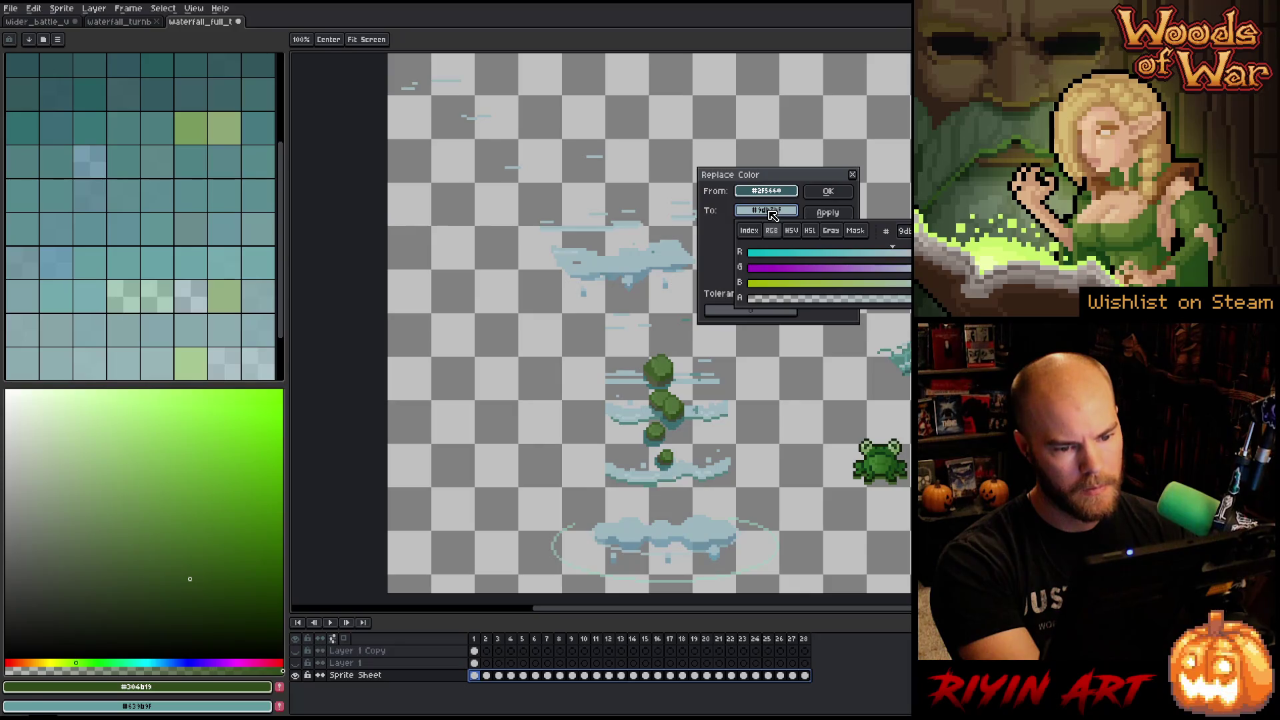
left_click(814, 233)
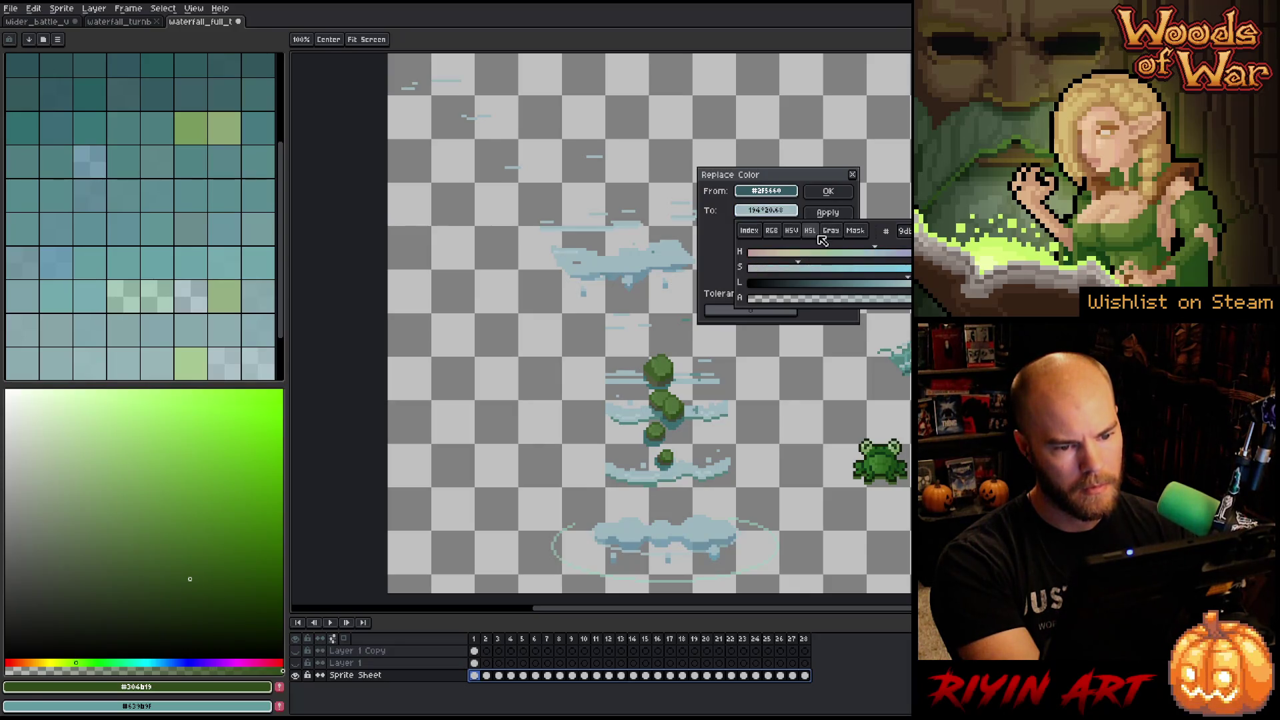
left_click(900, 283)
left_click_drag(896, 288, 895, 288)
left_click(842, 190)
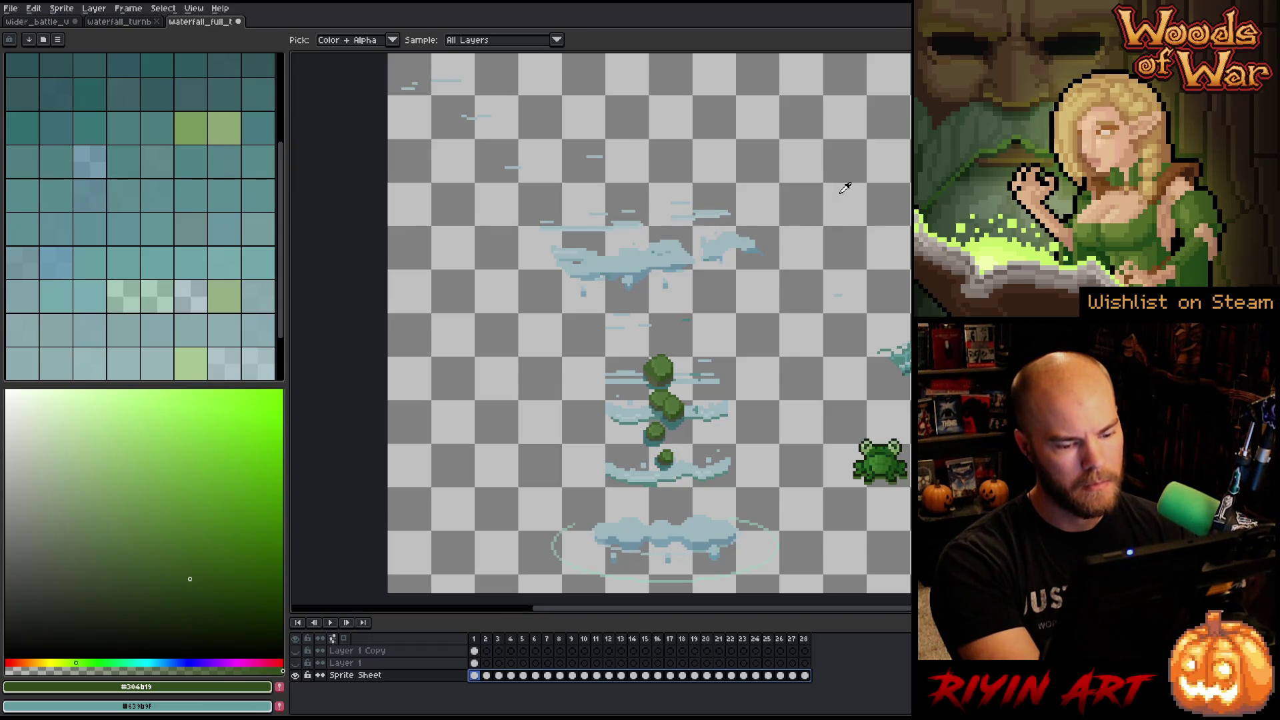
left_click(296, 652)
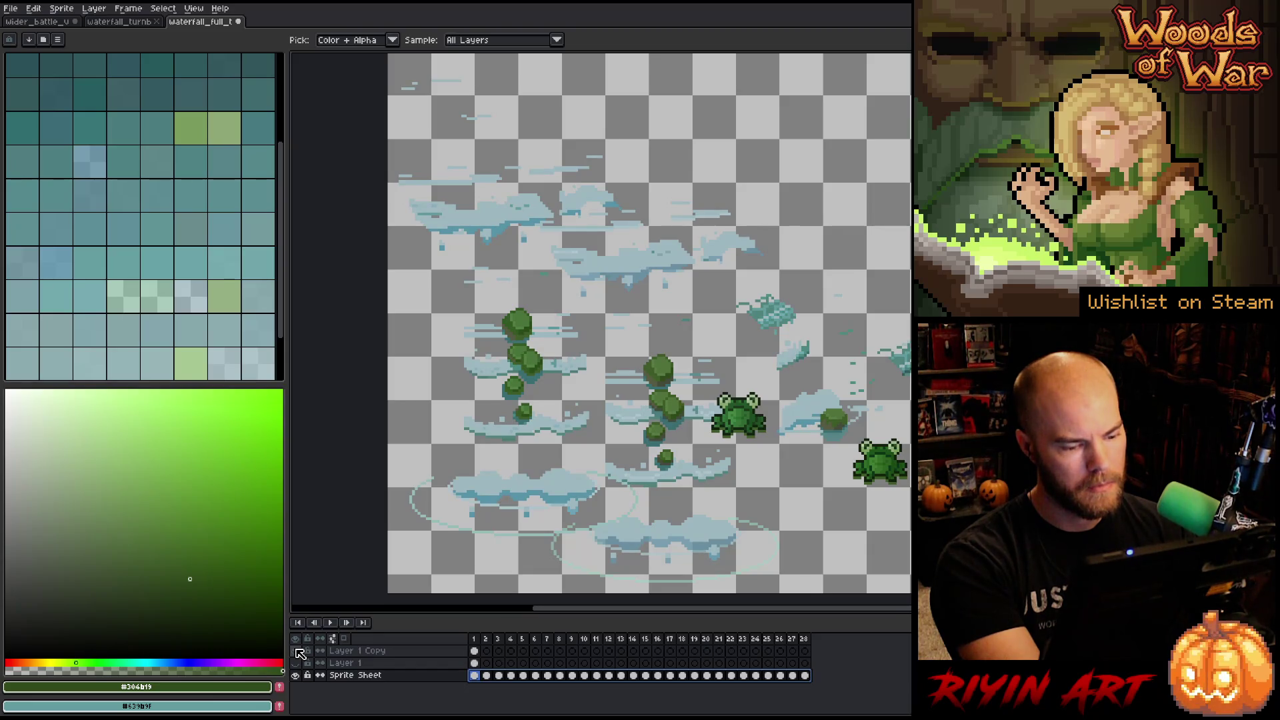
Recolour the pale ripple ring to a sampled light teal.
key("shift+r")
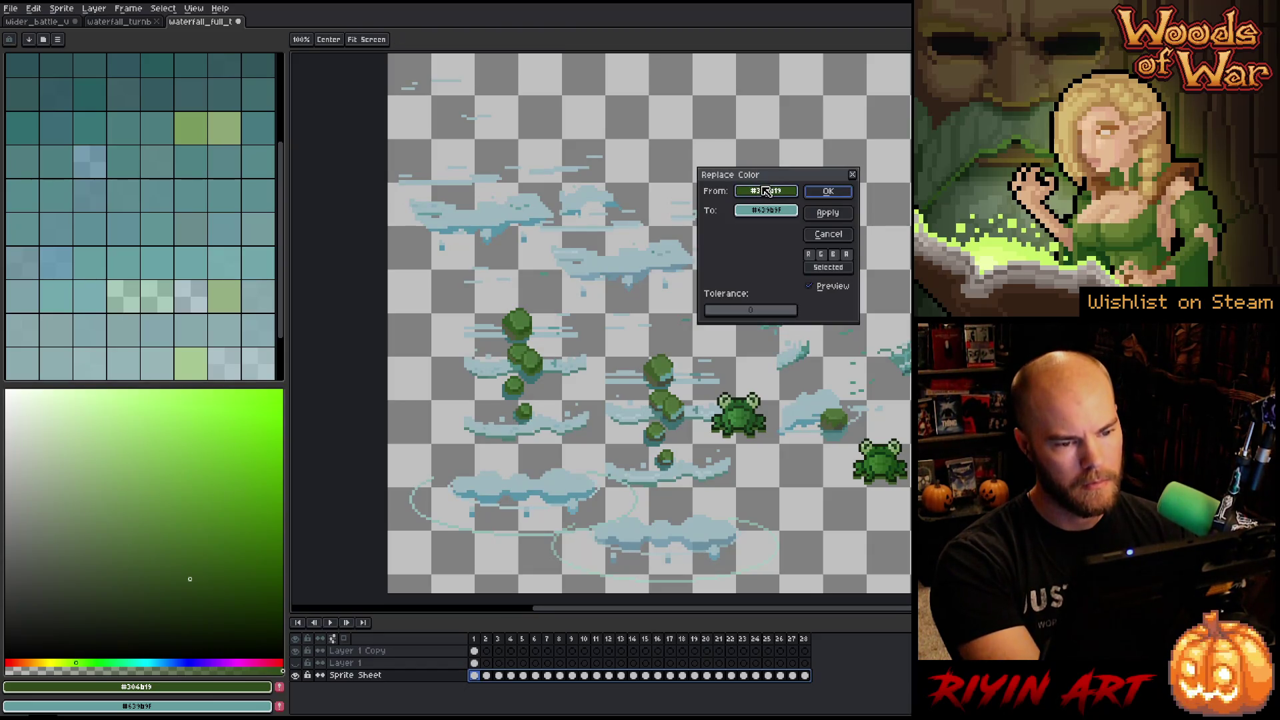
left_click(727, 517)
left_click(703, 568)
left_click(692, 579)
left_click(766, 210)
left_click(559, 505)
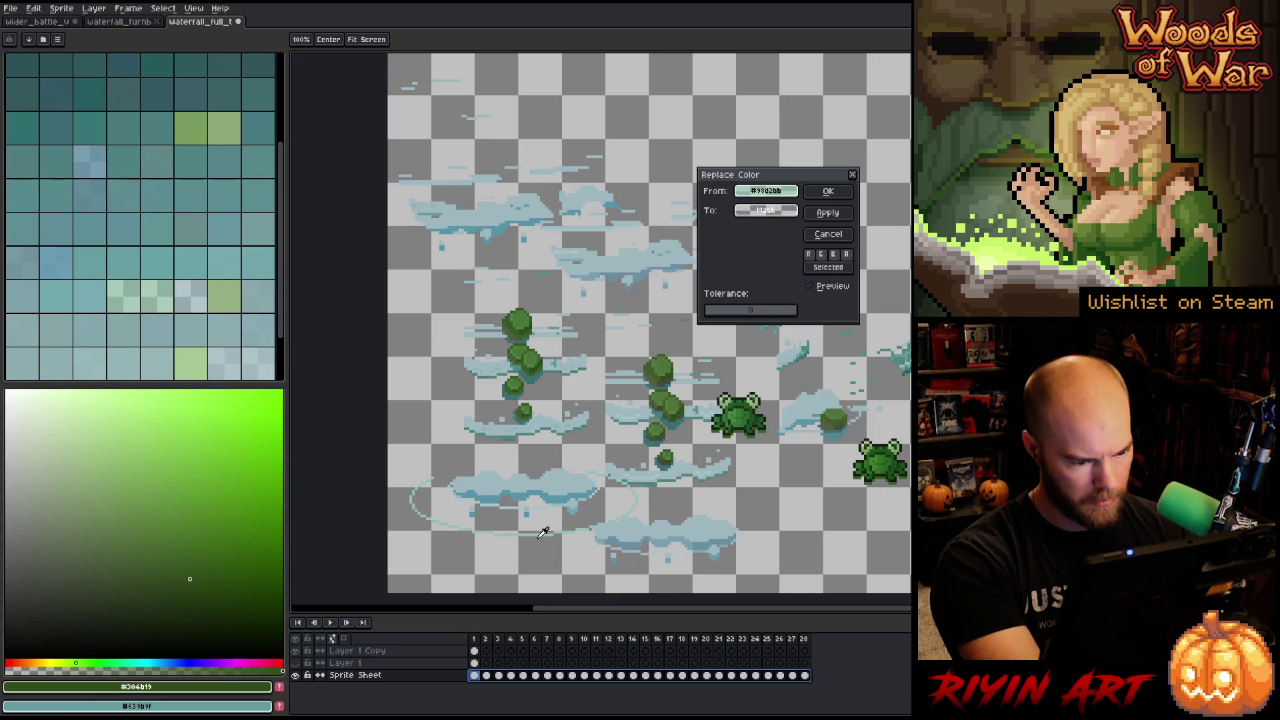
left_click(541, 528)
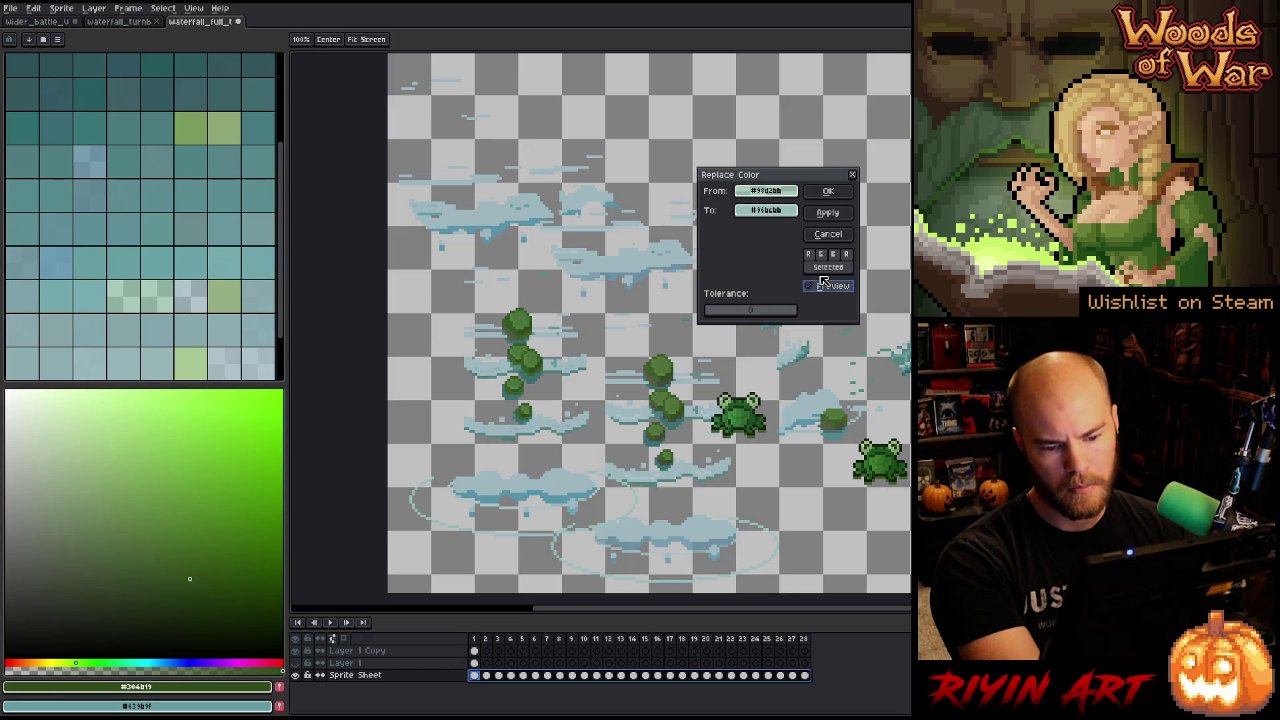
left_click(837, 192)
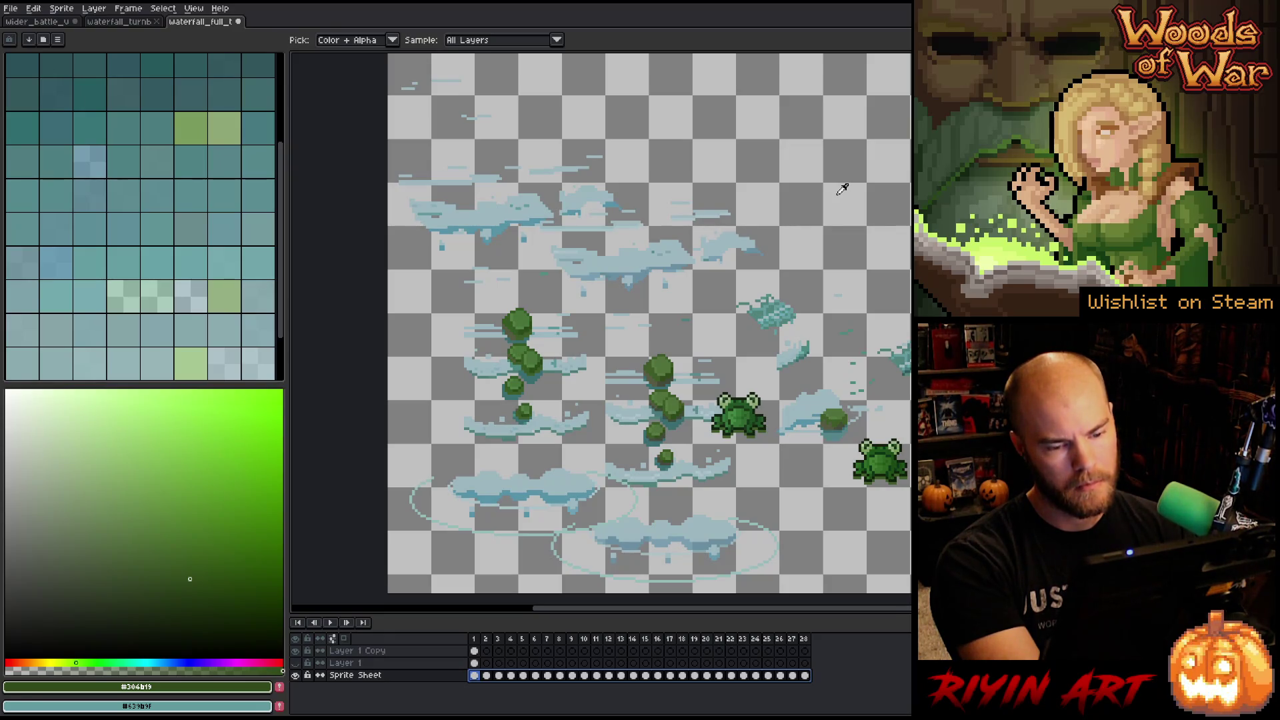
Recolour another splash shade to a darker teal with tolerance raised to 21.
key("shift+r")
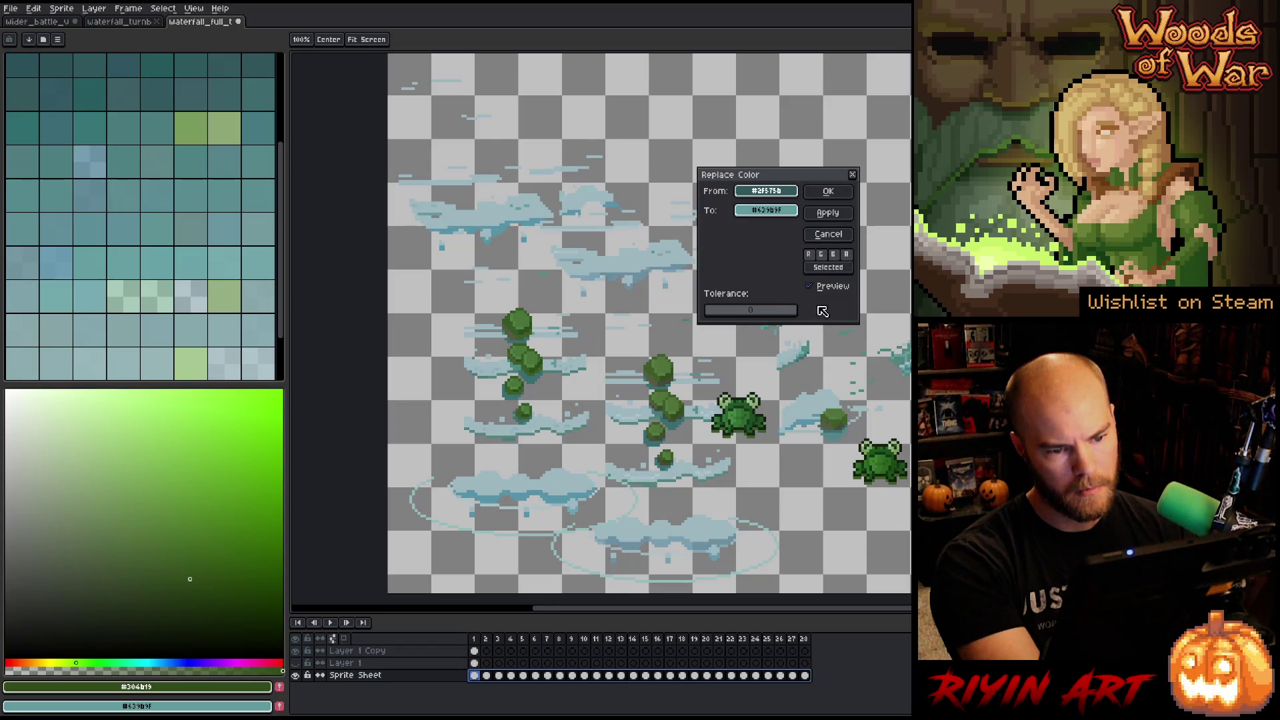
left_click_drag(719, 314, 721, 315)
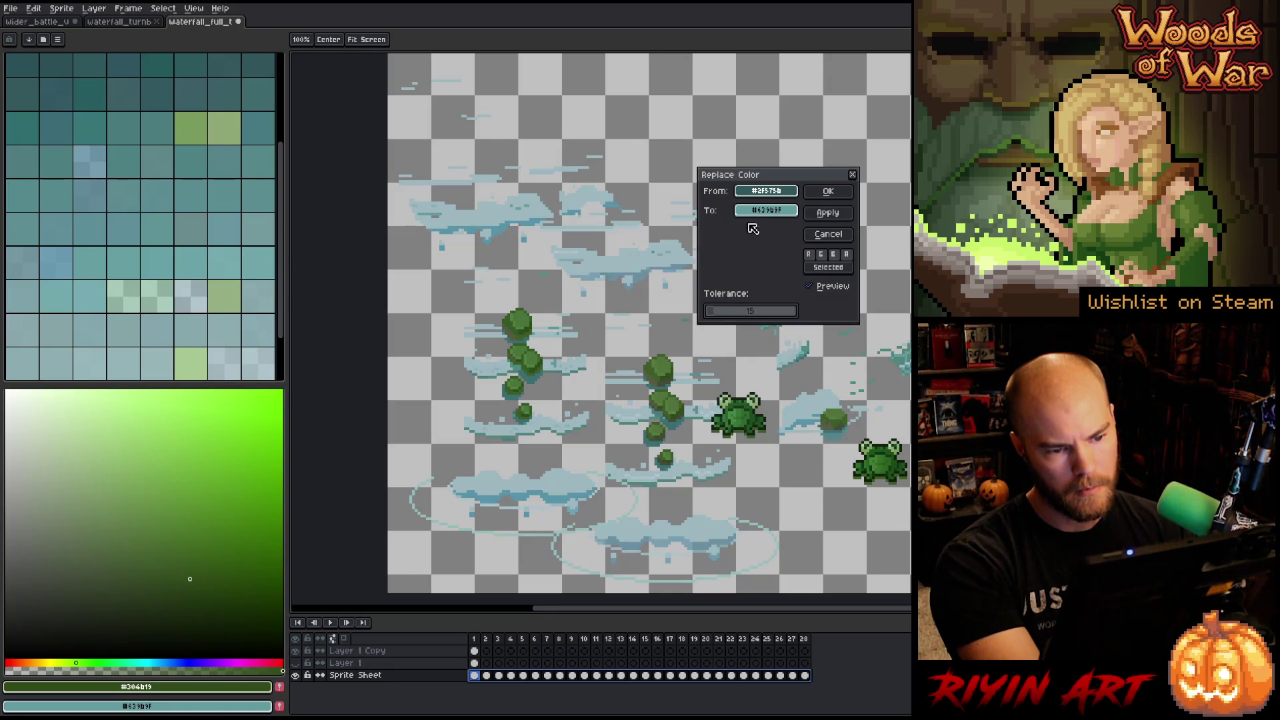
left_click_drag(766, 211, 660, 436)
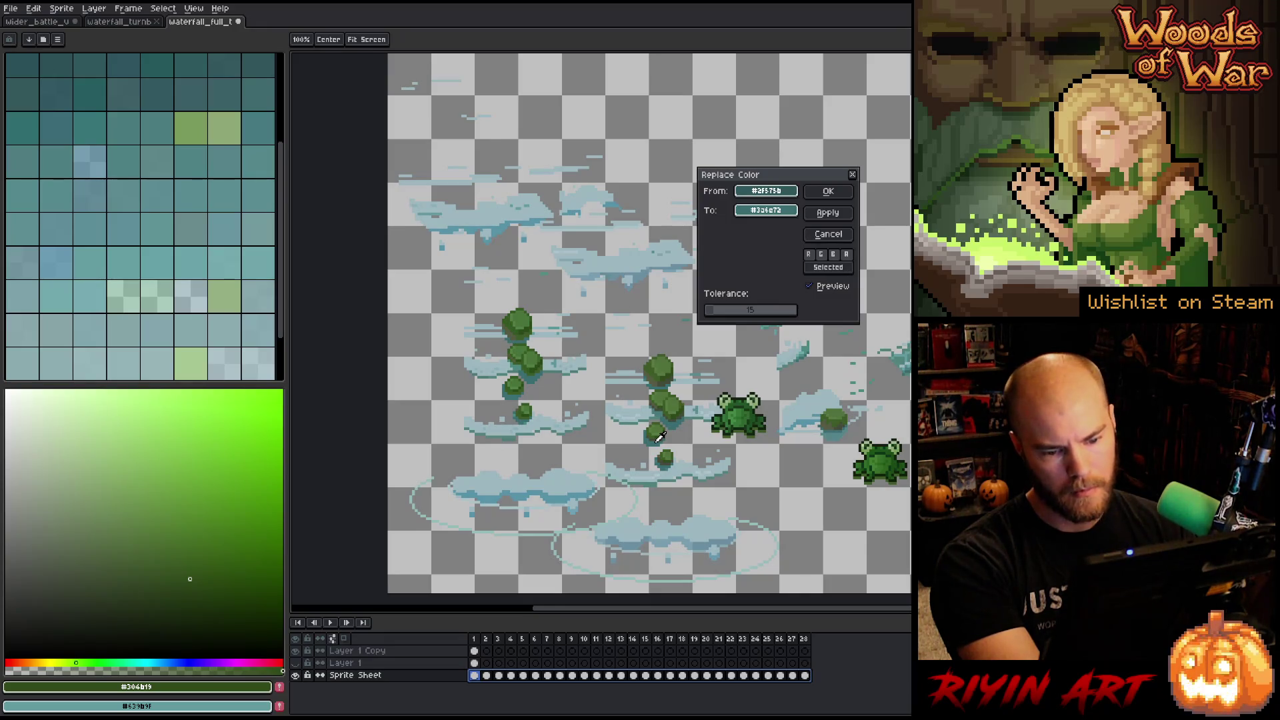
left_click(810, 287)
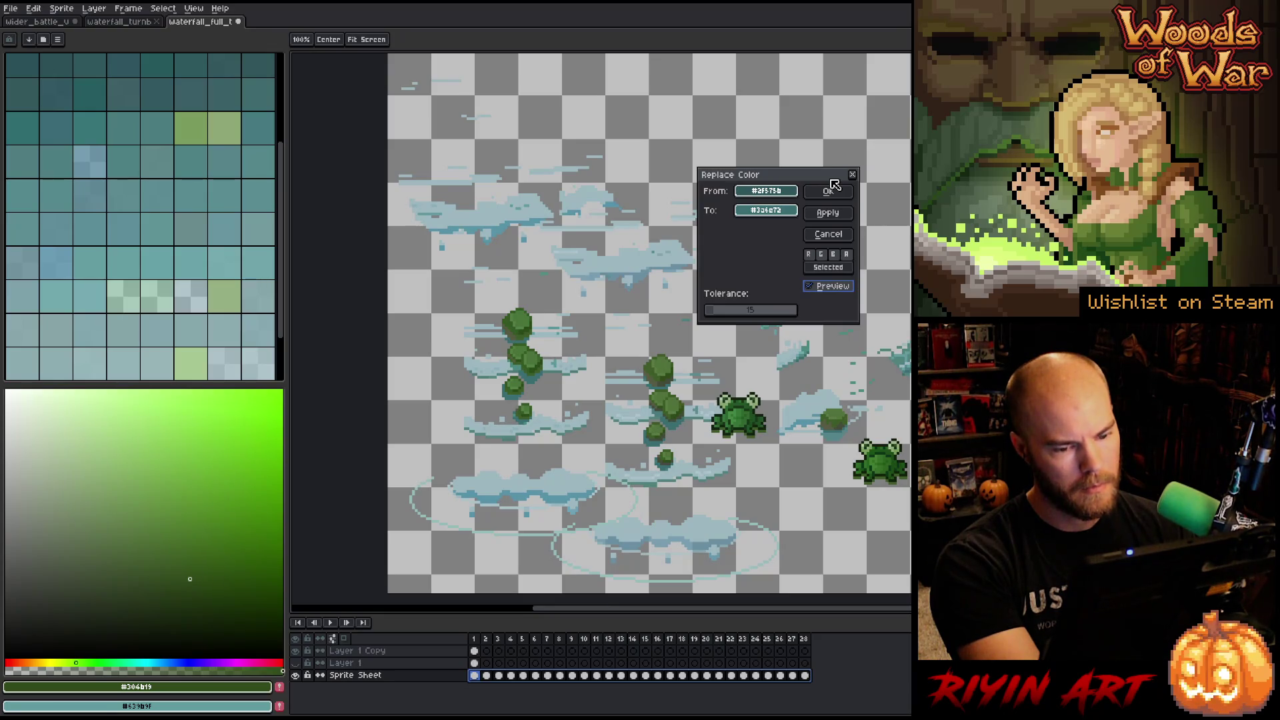
left_click(765, 210)
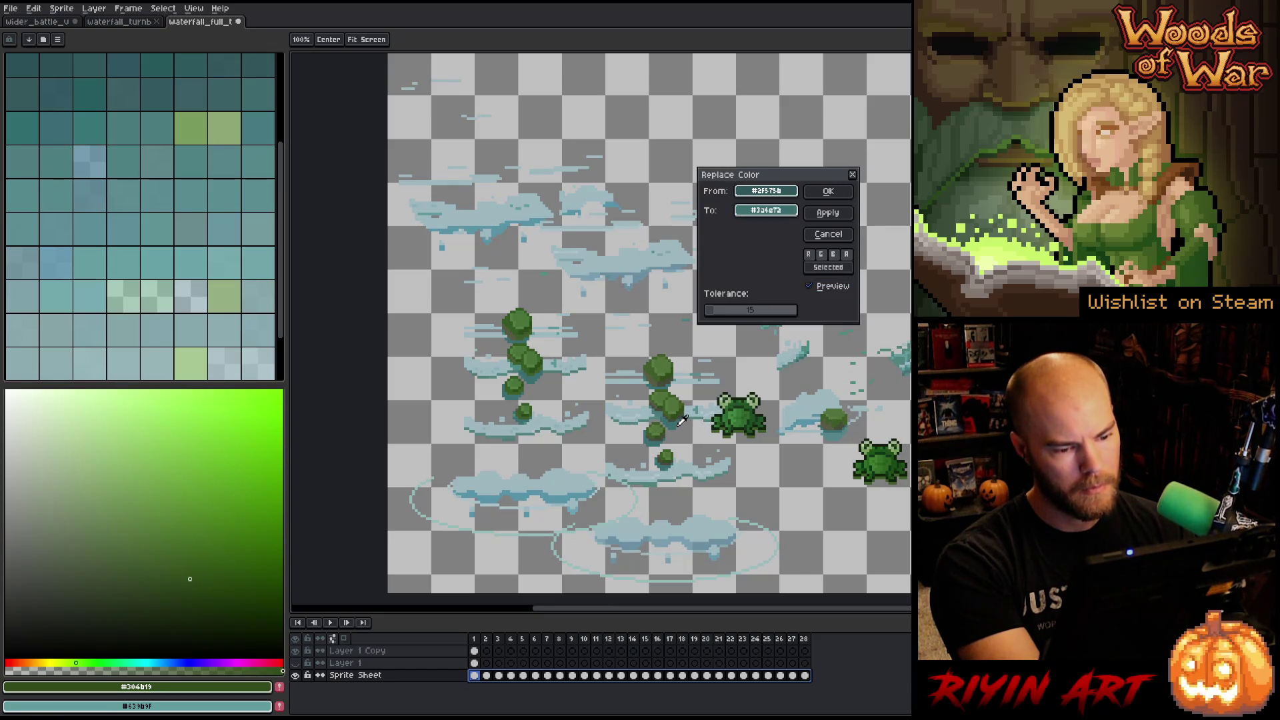
left_click(827, 192)
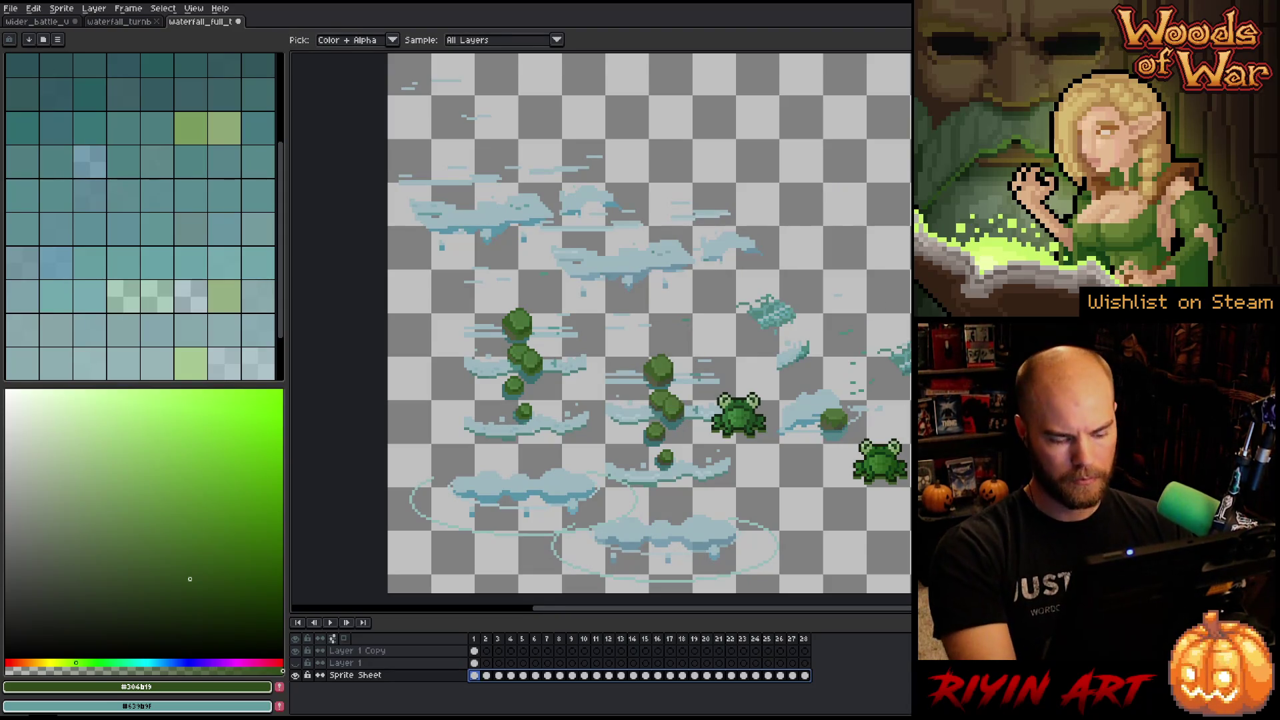
Replace dark teal #306e72 with lighter teal #548489 across the sprite sheet.
key("m")
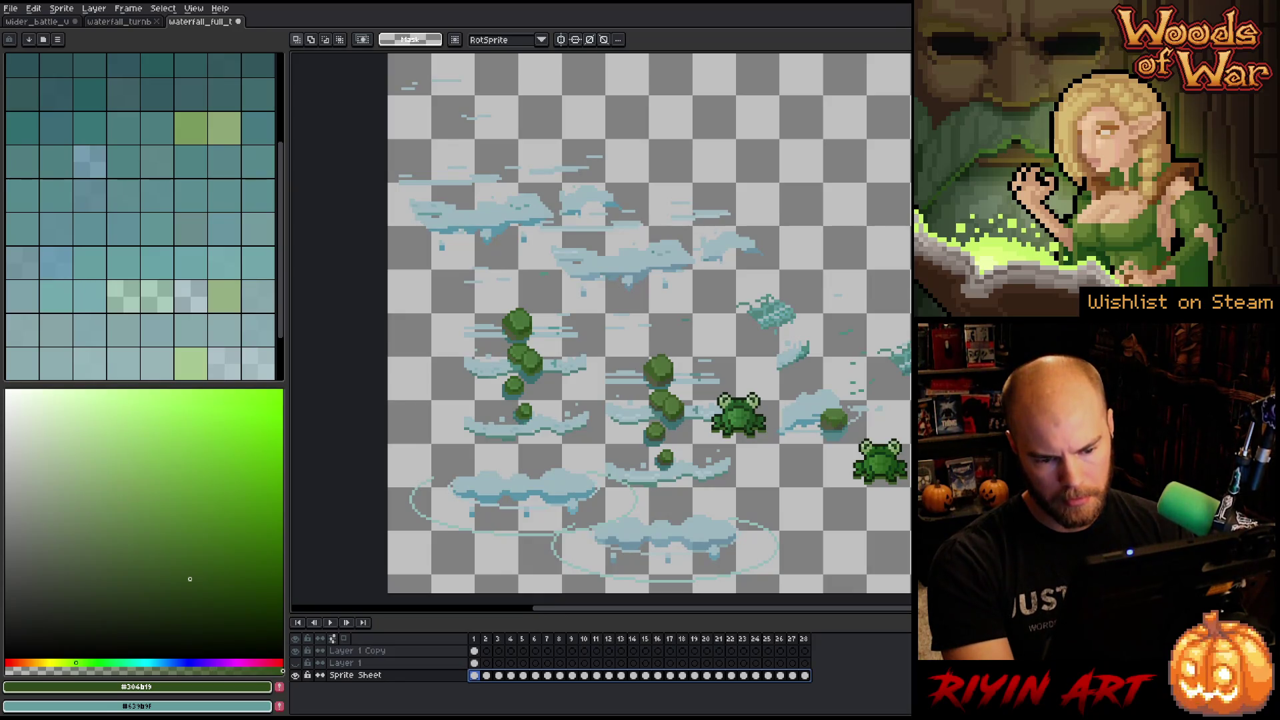
left_click_drag(719, 639, 804, 638)
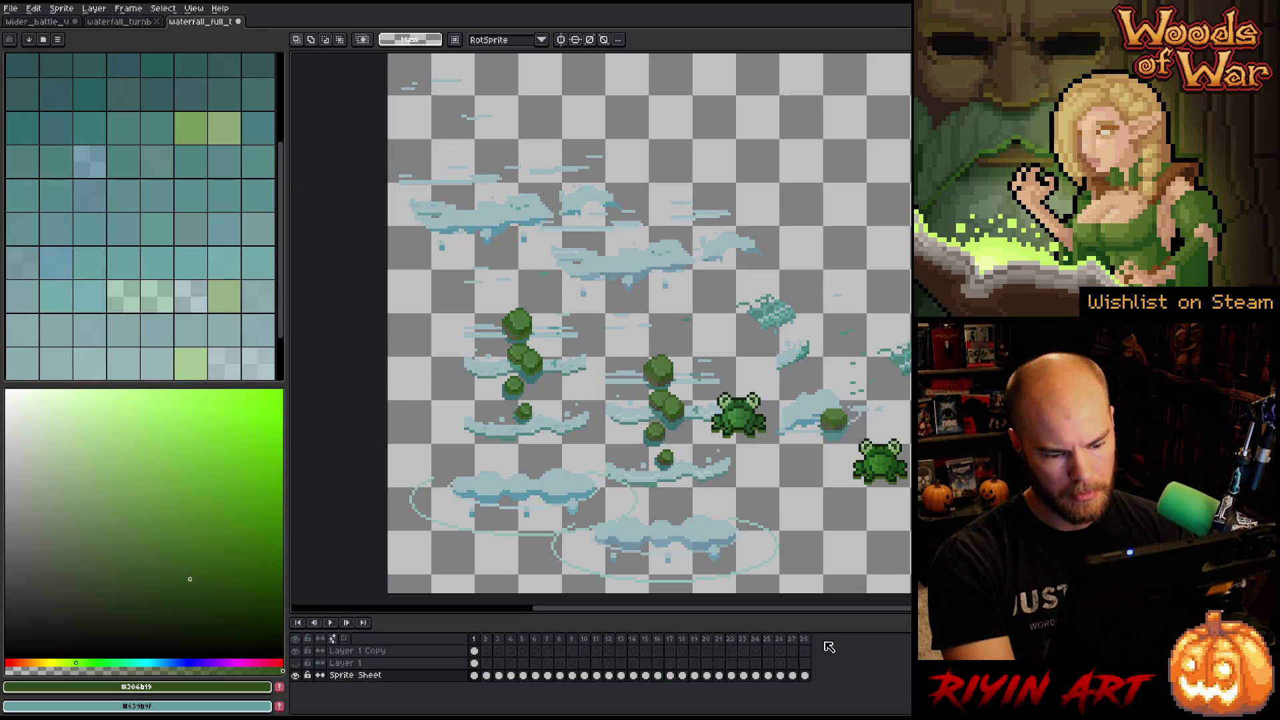
key("Home")
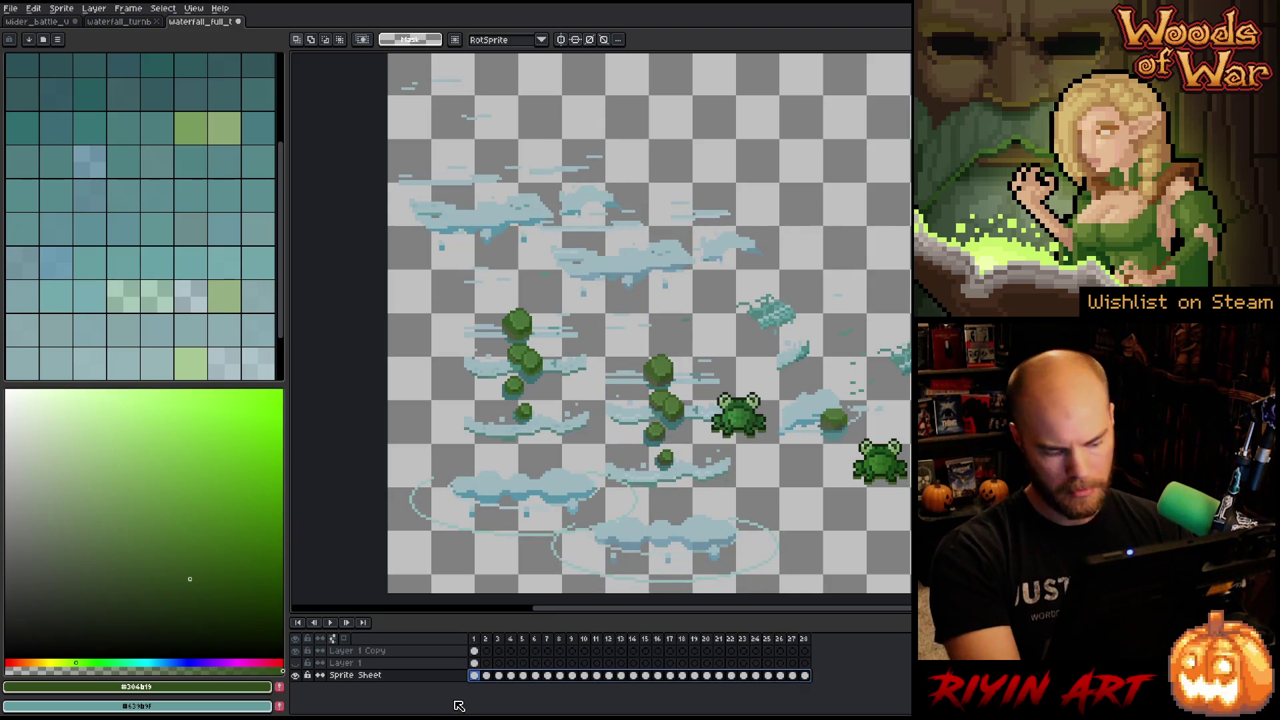
key("shift+r")
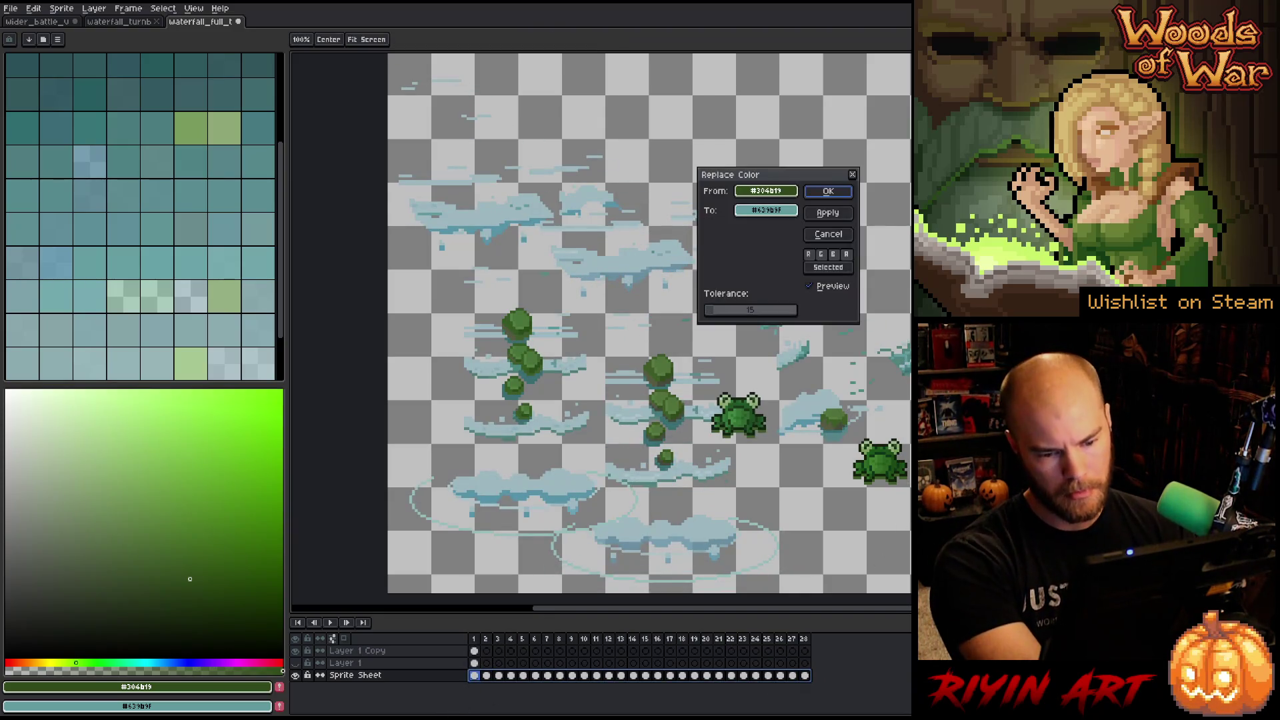
left_click(899, 357)
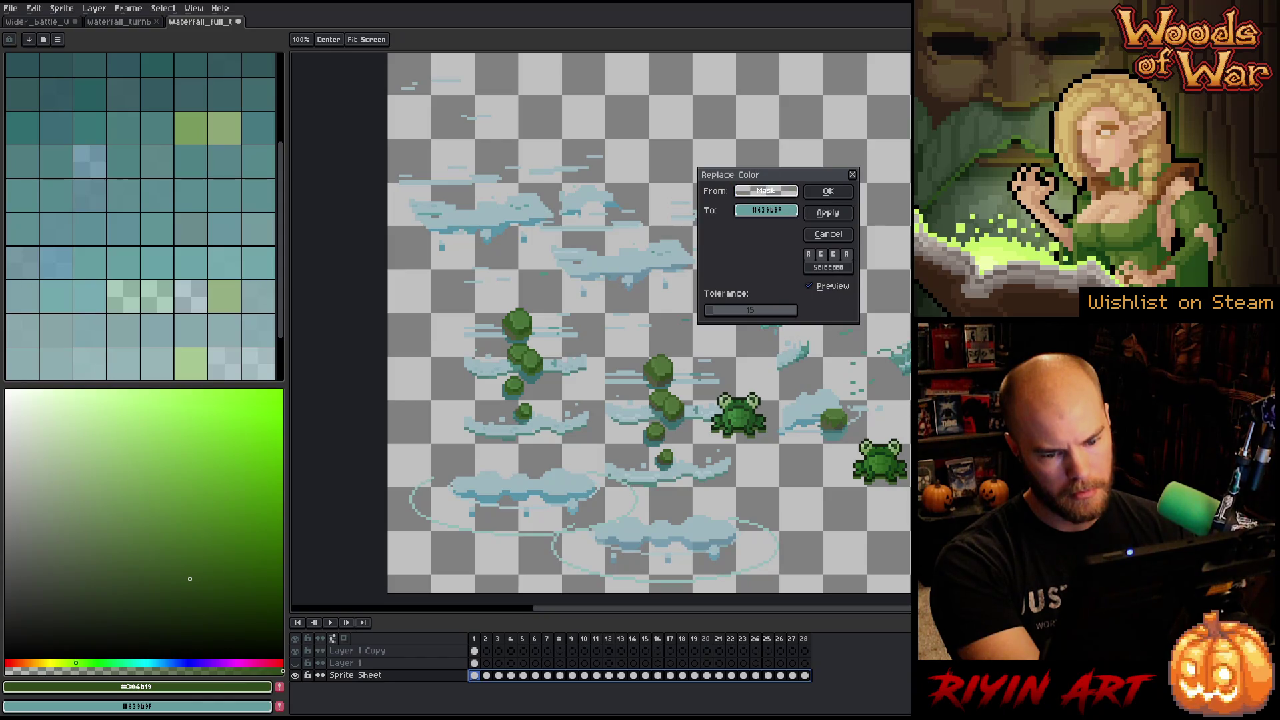
left_click_drag(727, 311, 609, 315)
left_click_drag(766, 211, 678, 422)
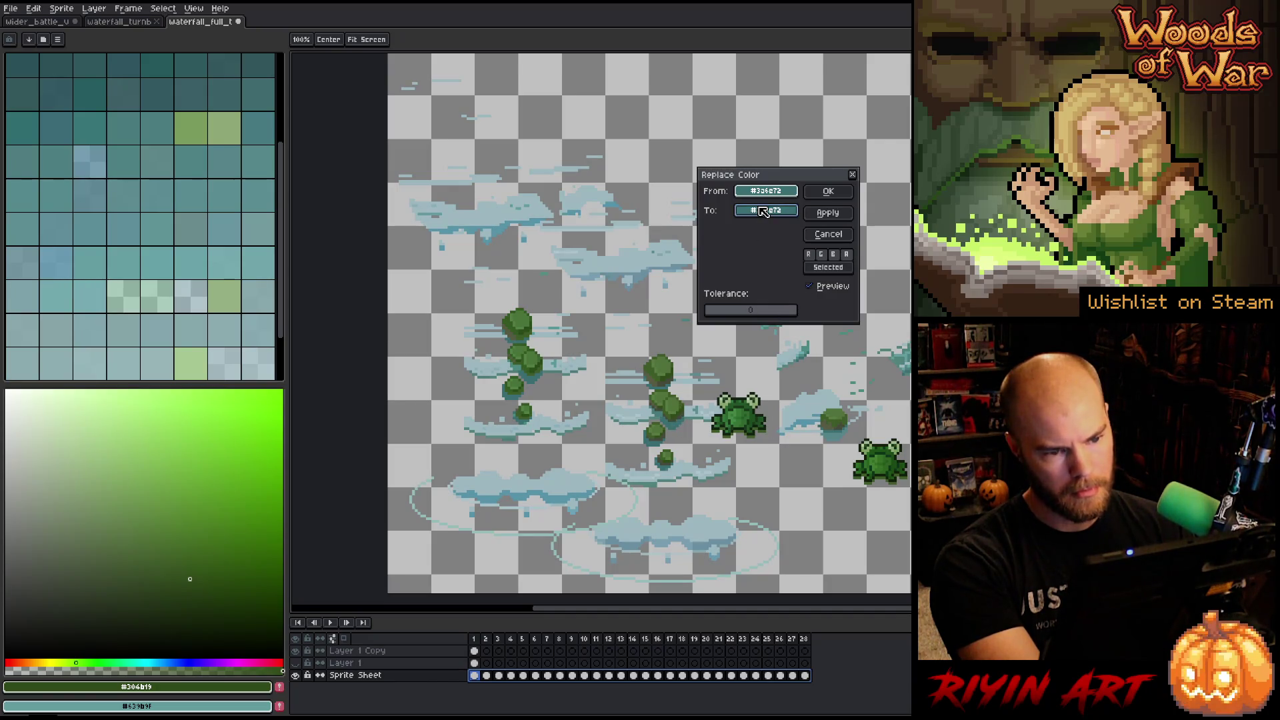
left_click_drag(763, 211, 813, 375)
left_click_drag(834, 435, 835, 433)
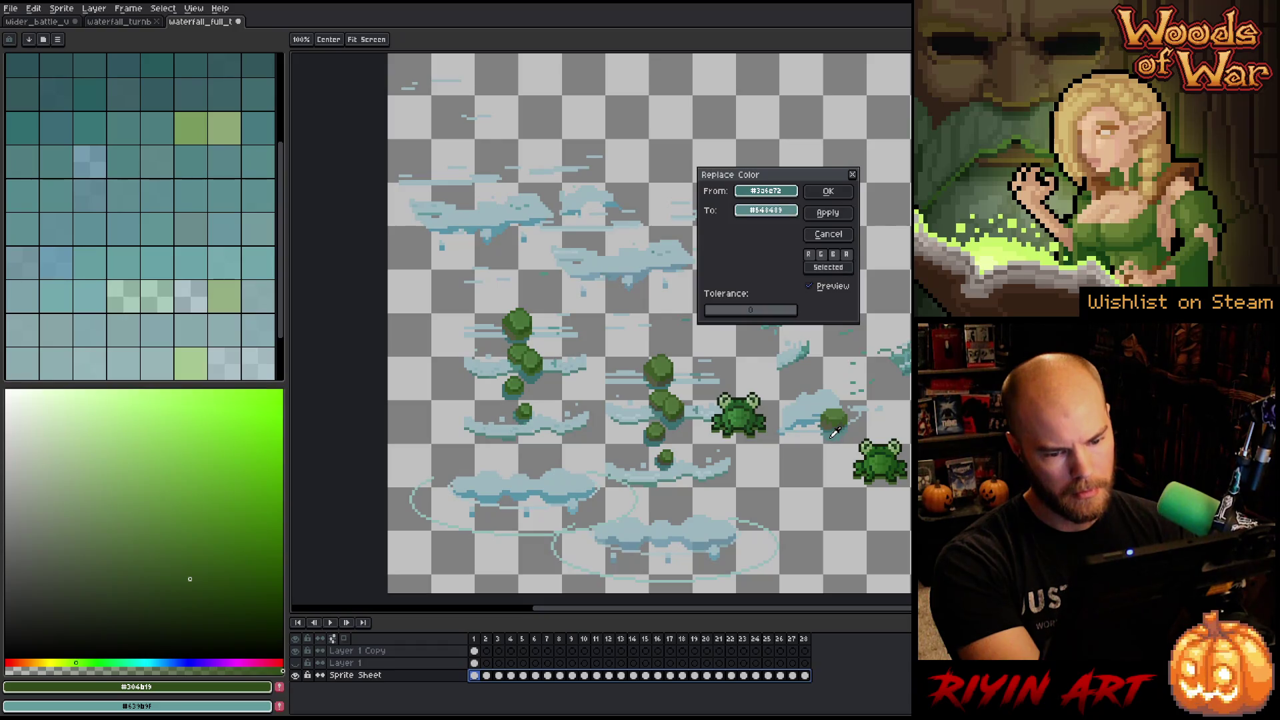
left_click(841, 192)
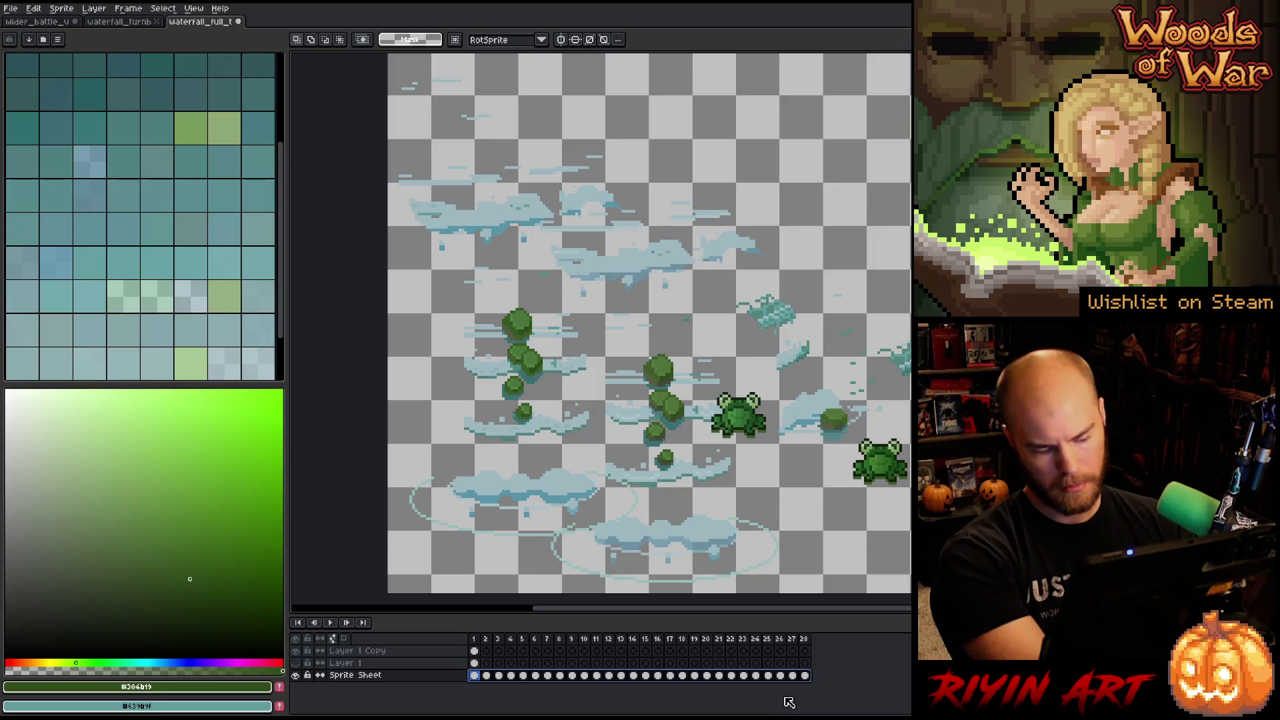
Cancel a second teal swap and hide the Layer 1 Copy layer.
key("shift+r")
left_click_drag(770, 193, 680, 420)
mouse_move(761, 210)
left_mouse_down()
mouse_move(672, 424)
mouse_move(839, 433)
left_mouse_up()
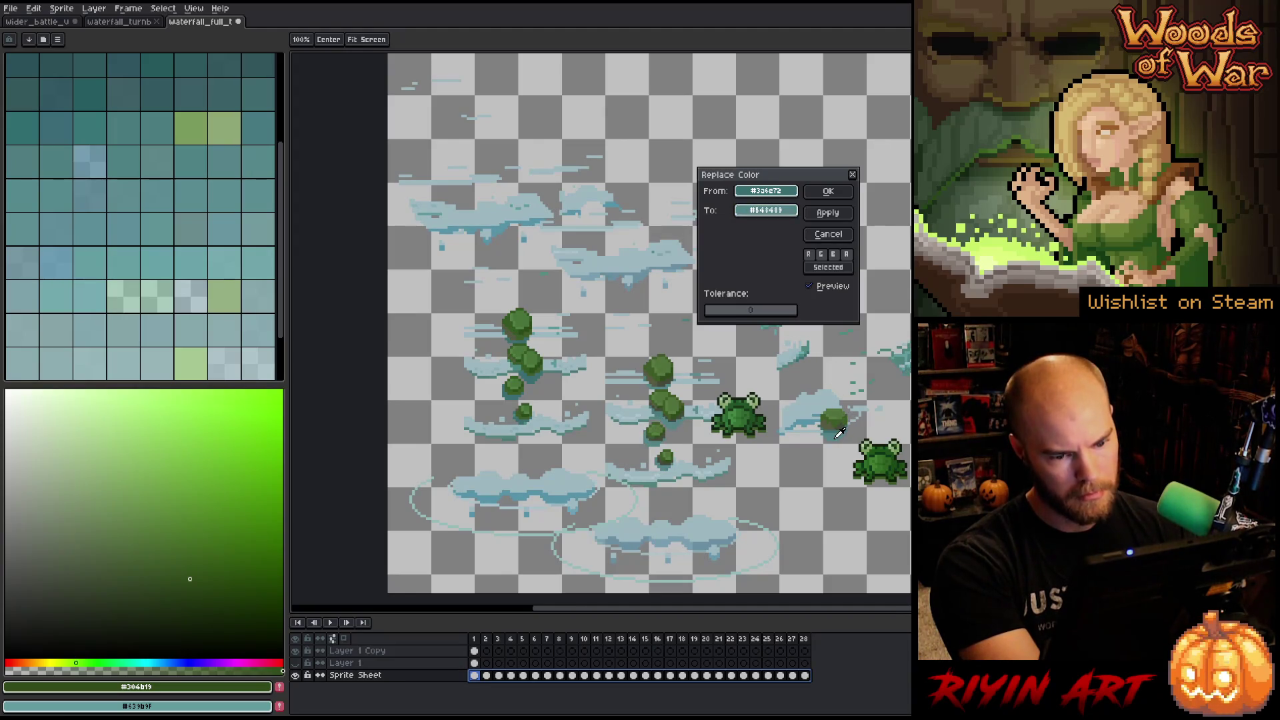
left_click(812, 233)
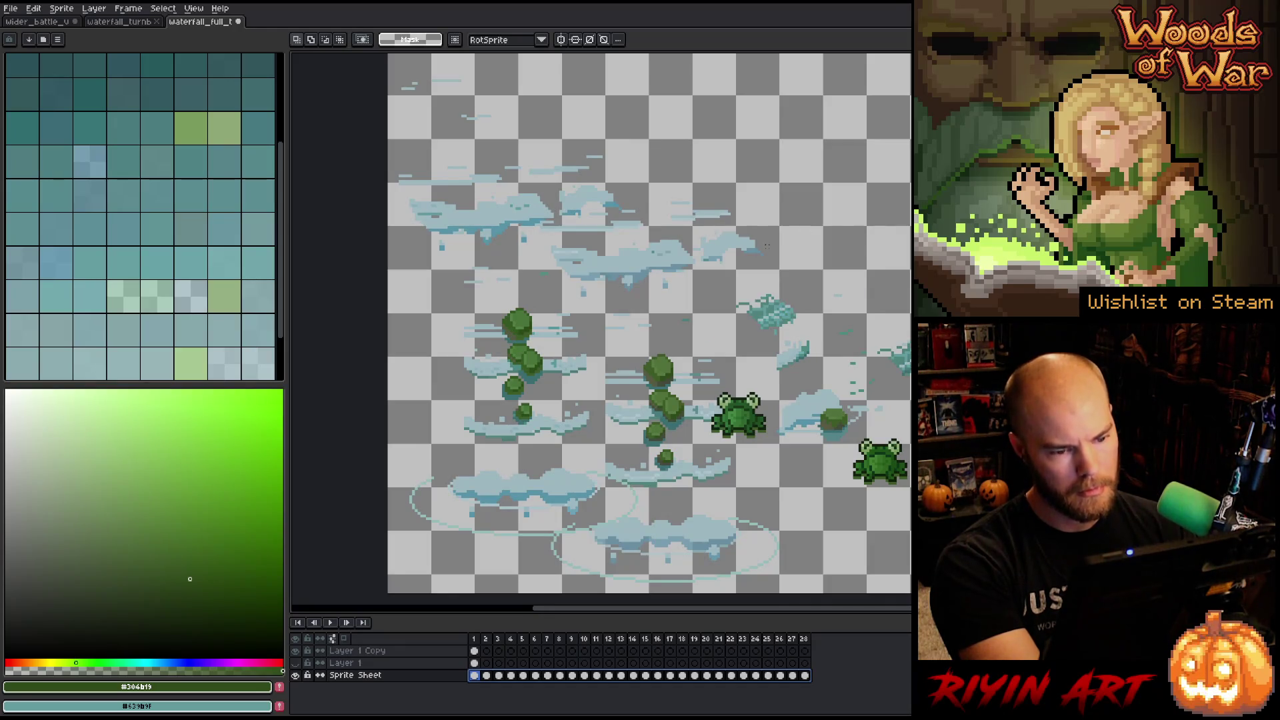
left_click(295, 651)
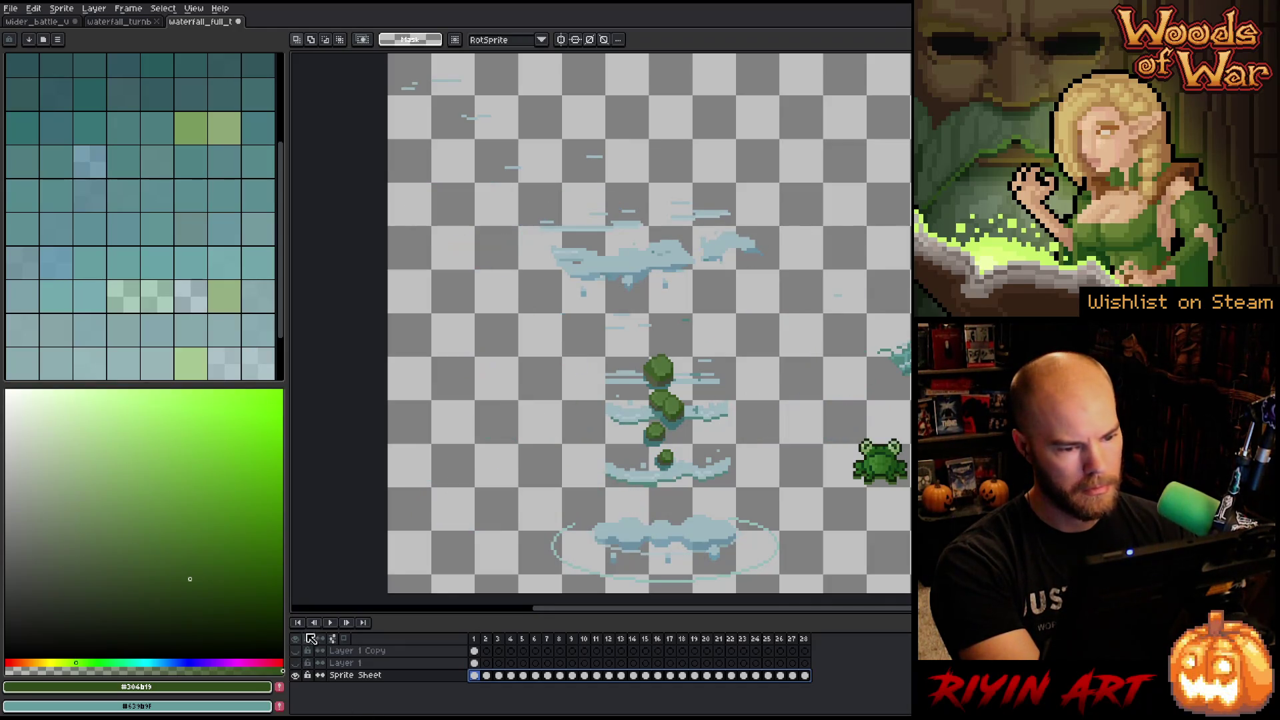
scroll(514, 456, "down", 1)
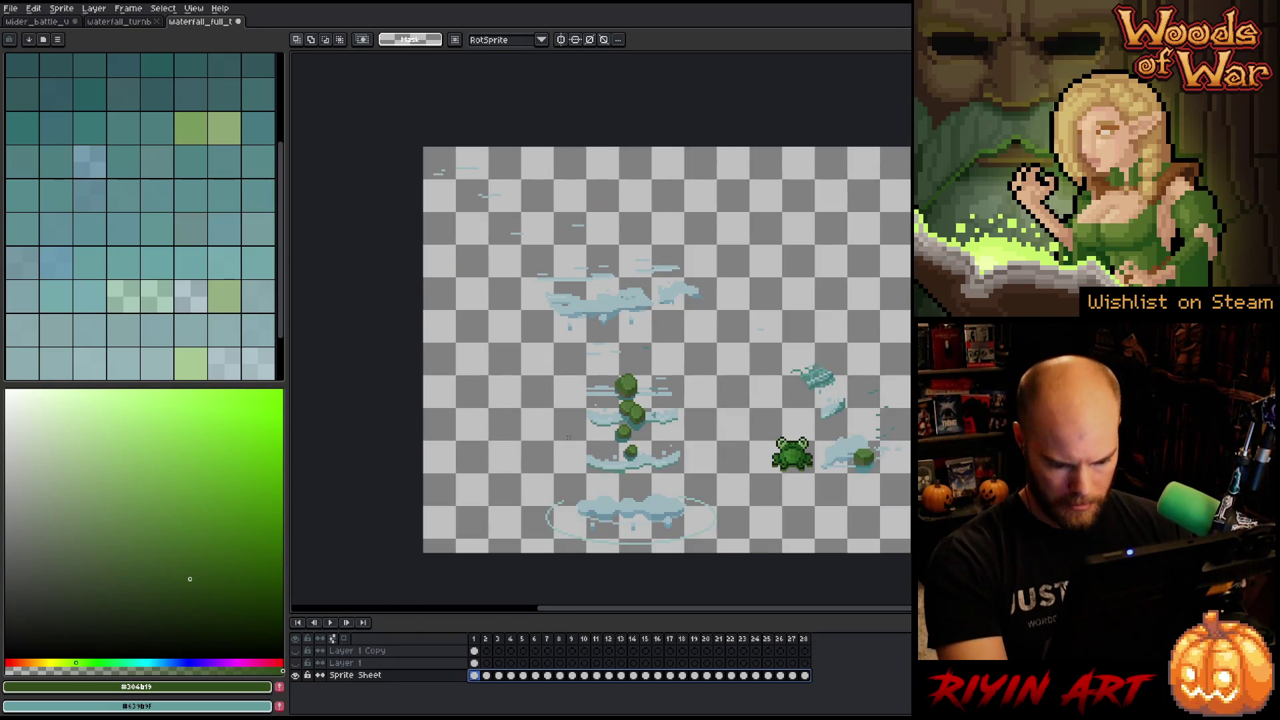
key("Return")
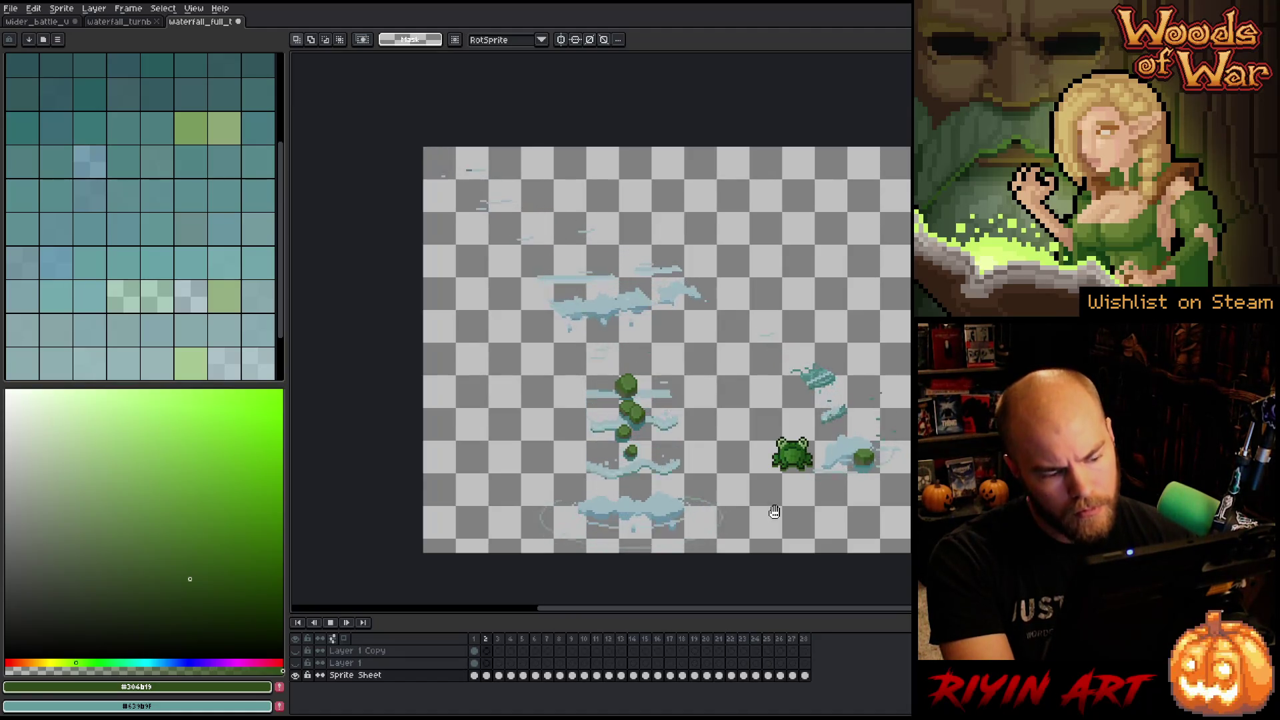
key("Return")
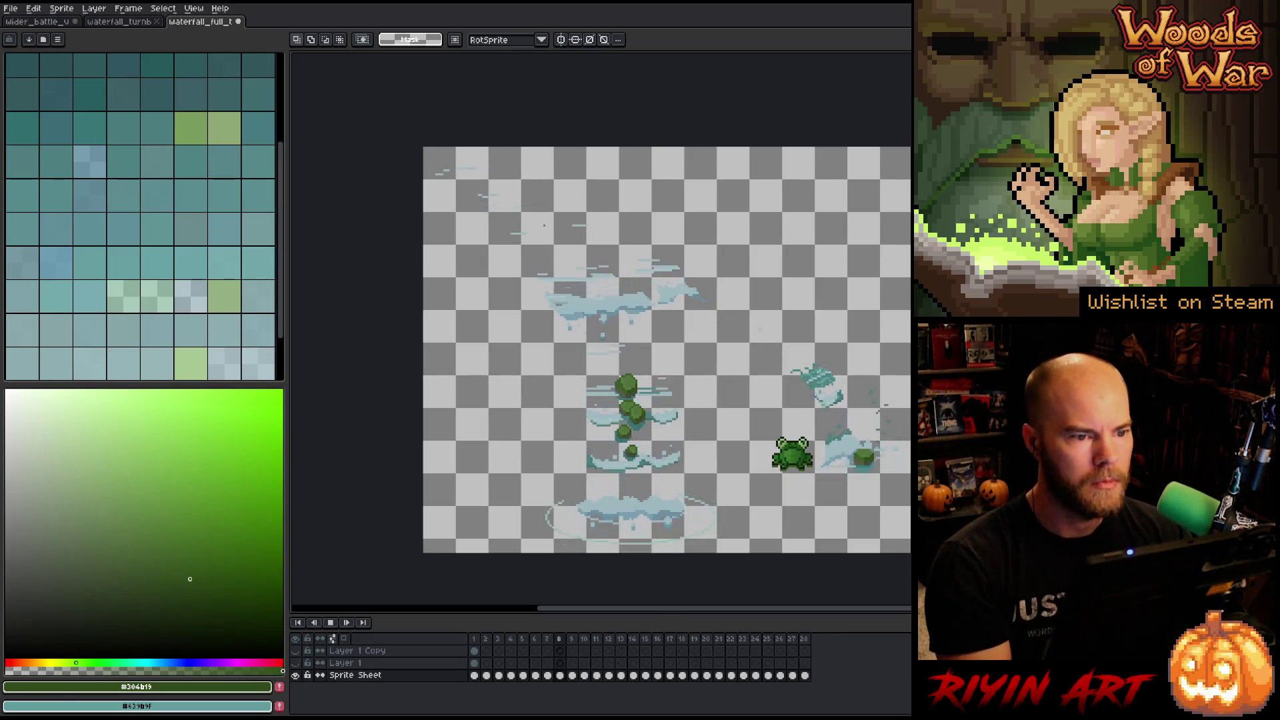
key("Return")
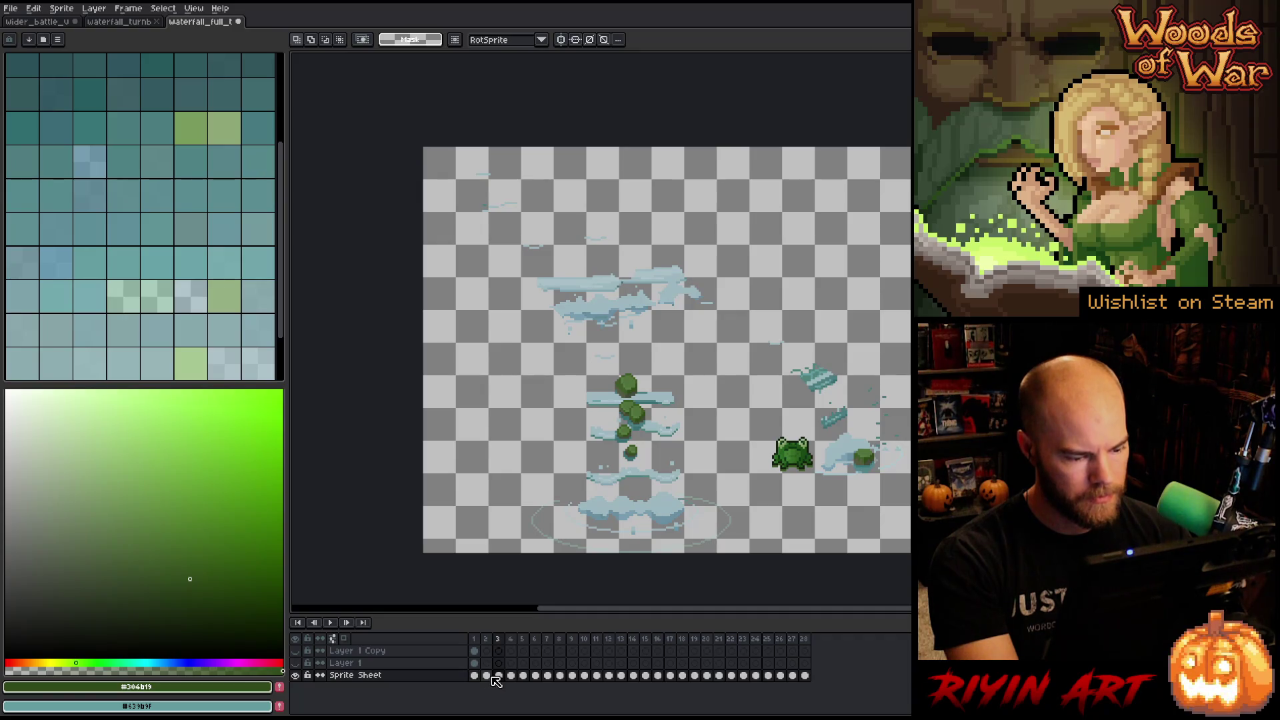
Add empty Layer 2 above Sprite Sheet, select its cels across frames, and unhide Layer 1 Copy.
left_click(442, 681)
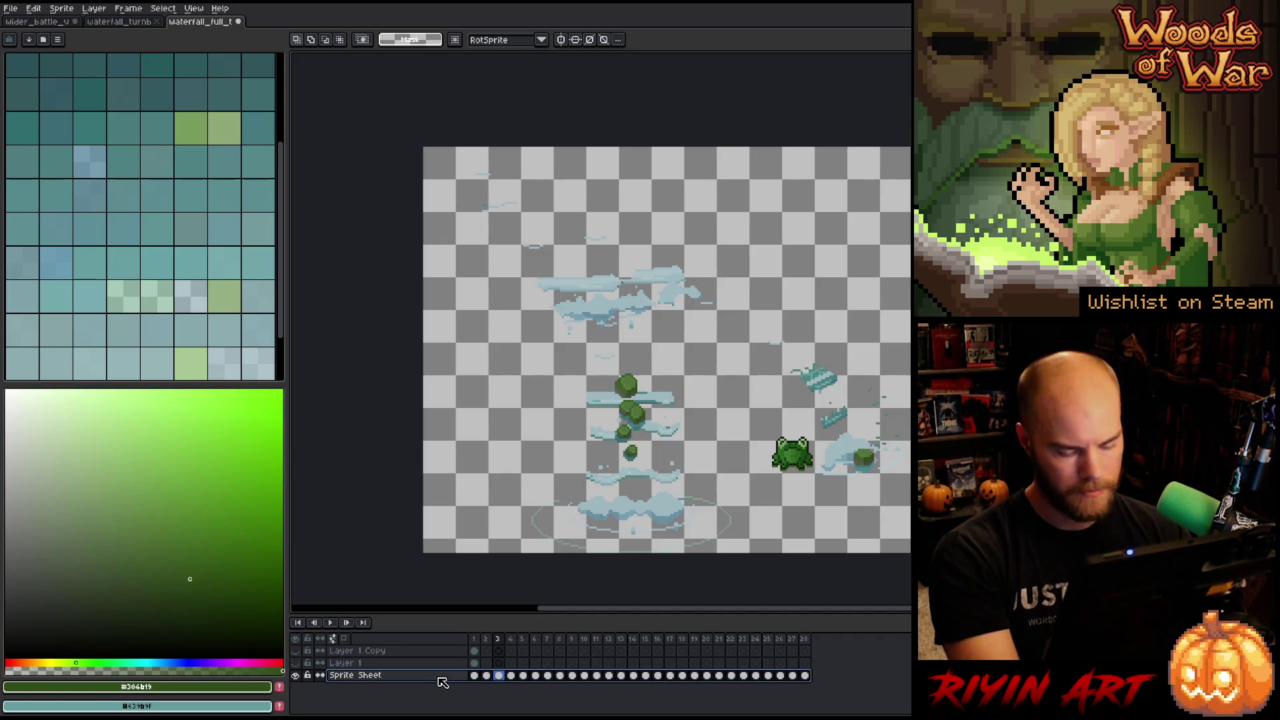
key("shift+n")
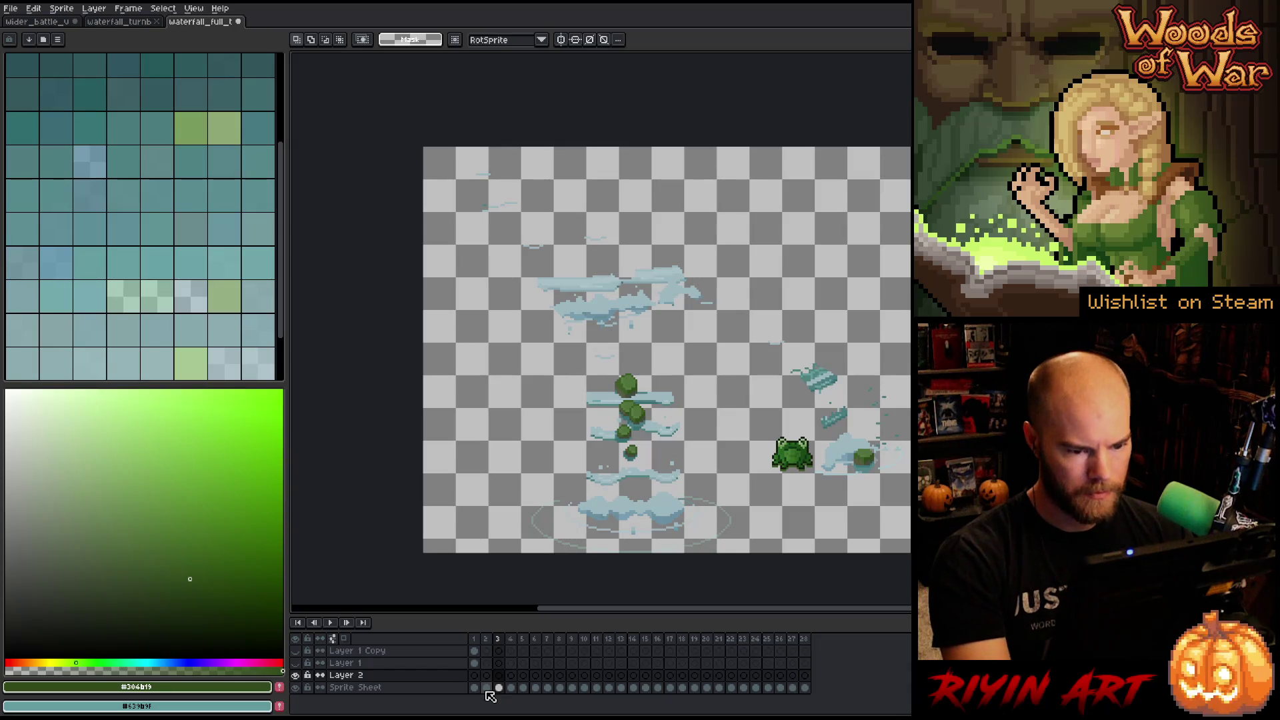
key("Return")
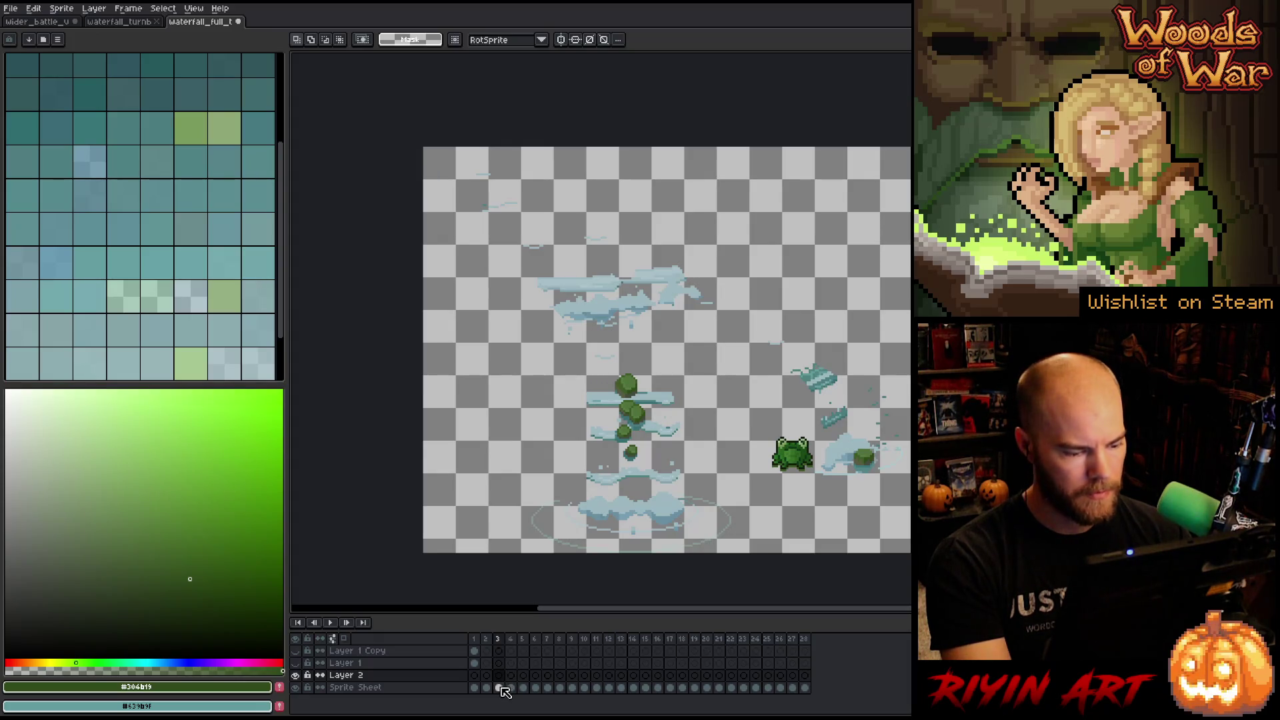
left_click(499, 687)
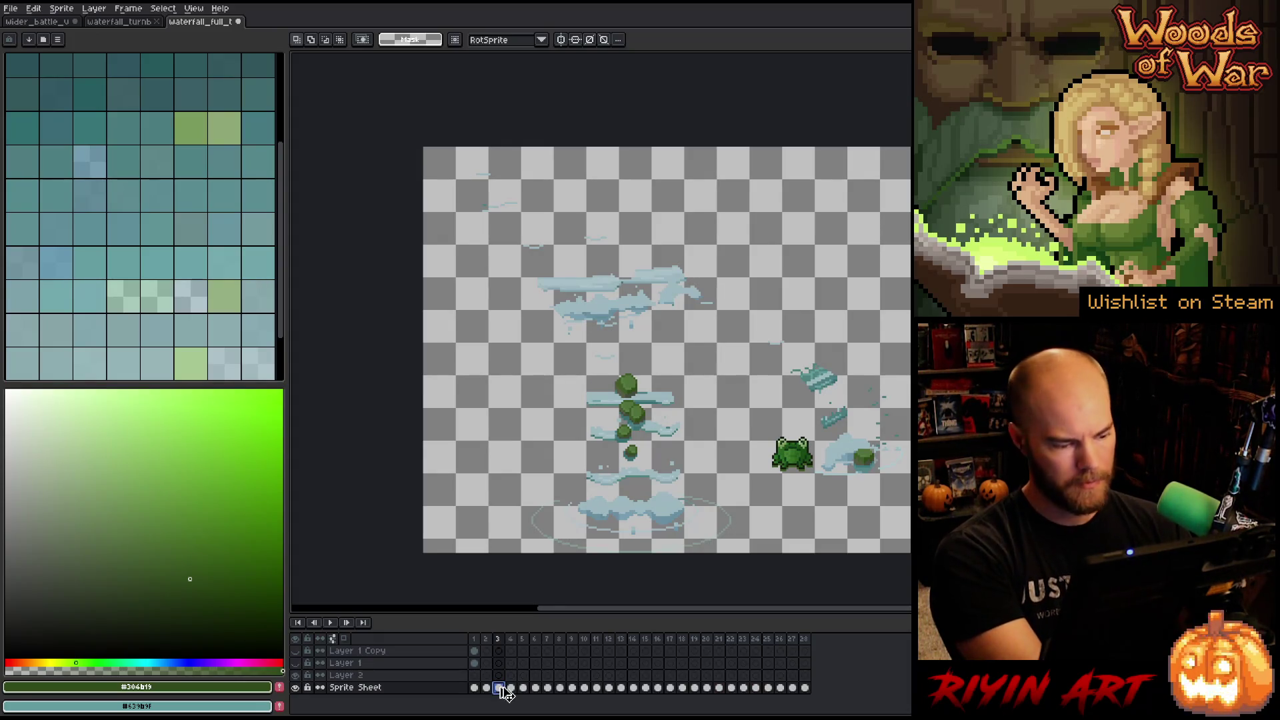
left_click(474, 675)
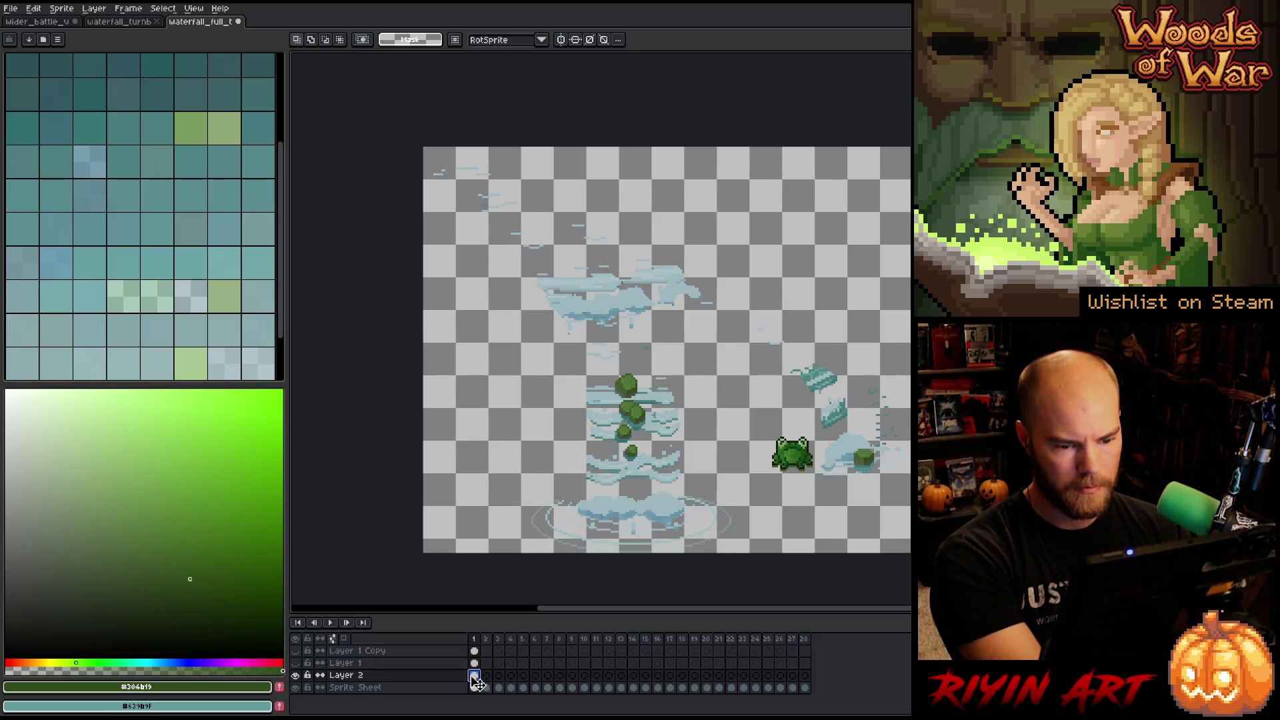
left_click_drag(805, 688, 446, 682)
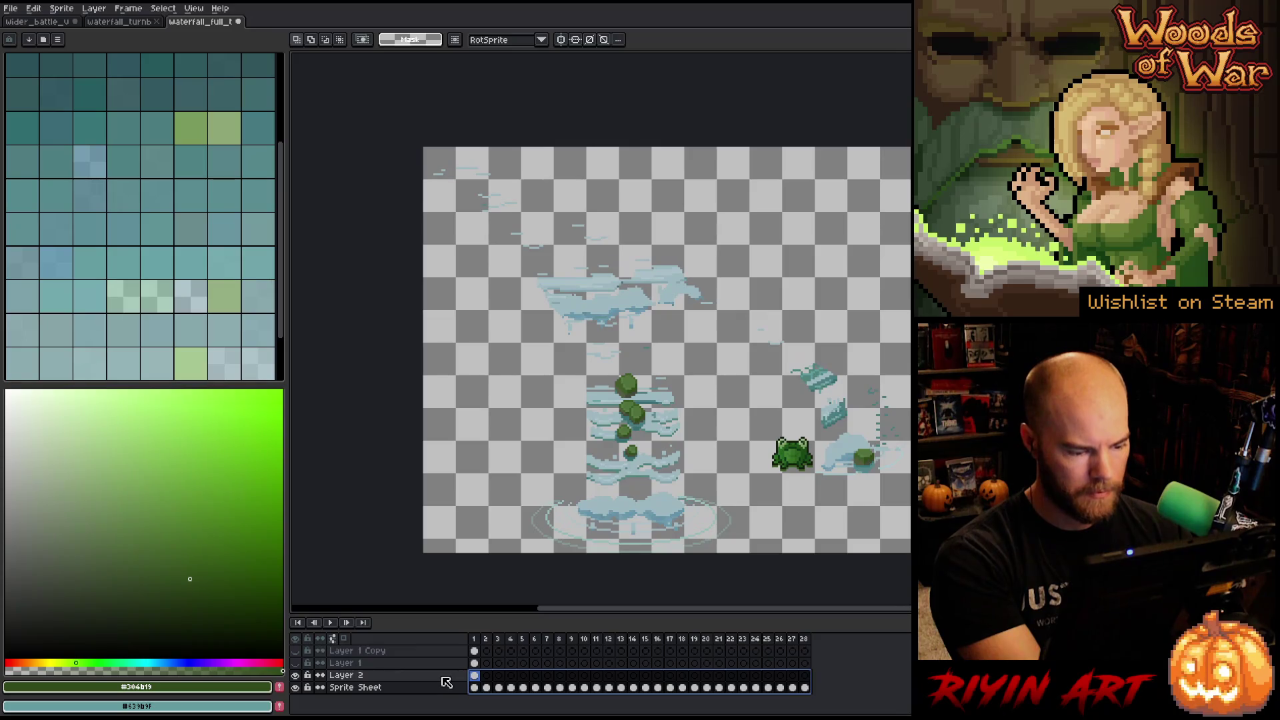
left_click(296, 651)
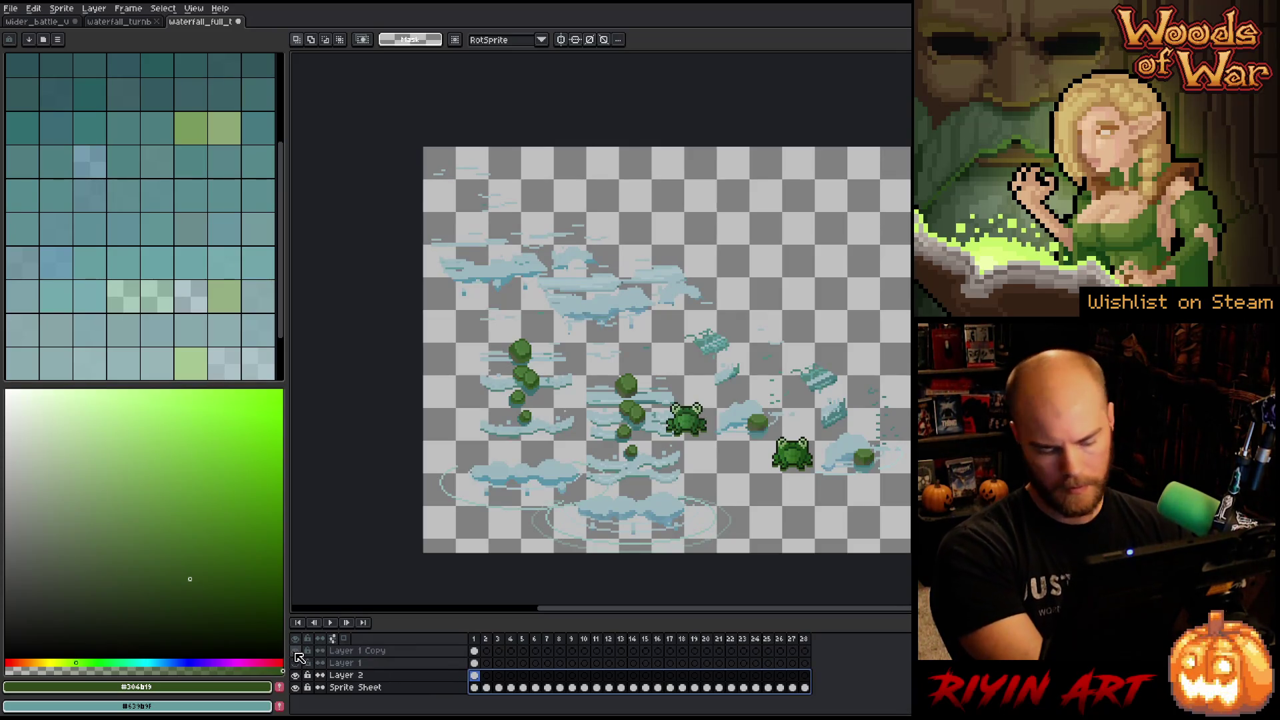
key("shift+r")
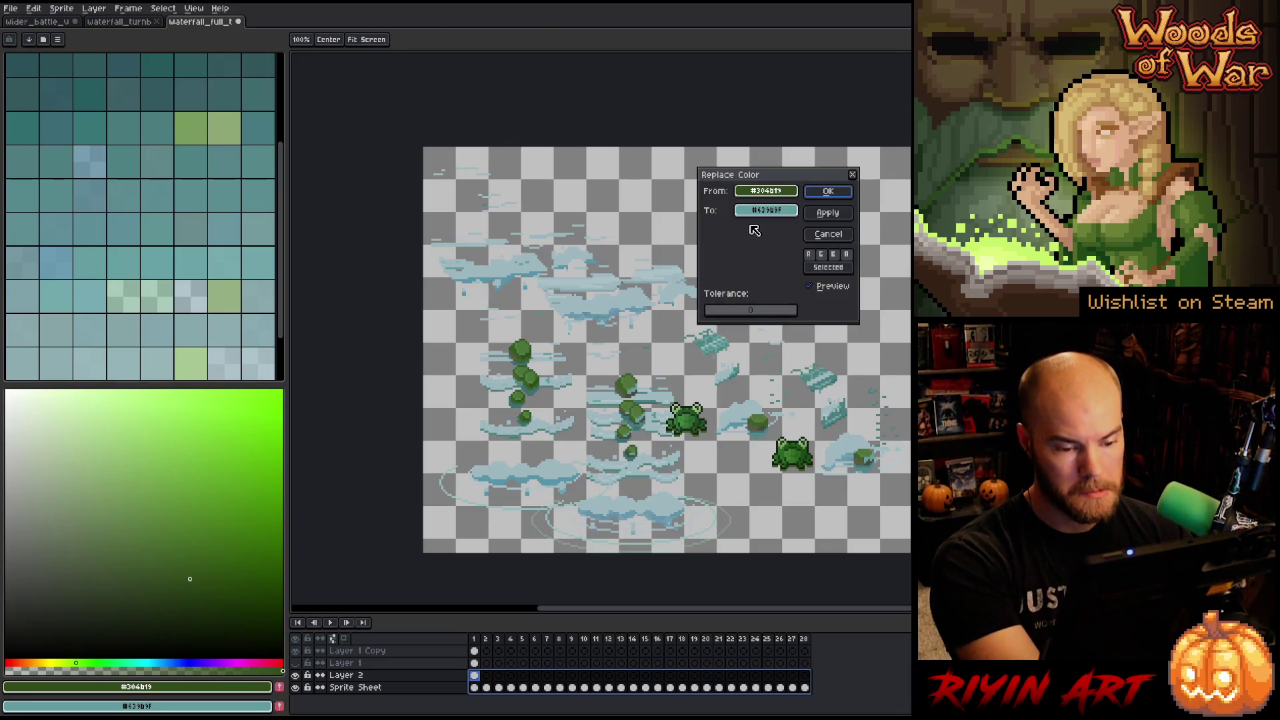
left_click(839, 360)
left_click(841, 371)
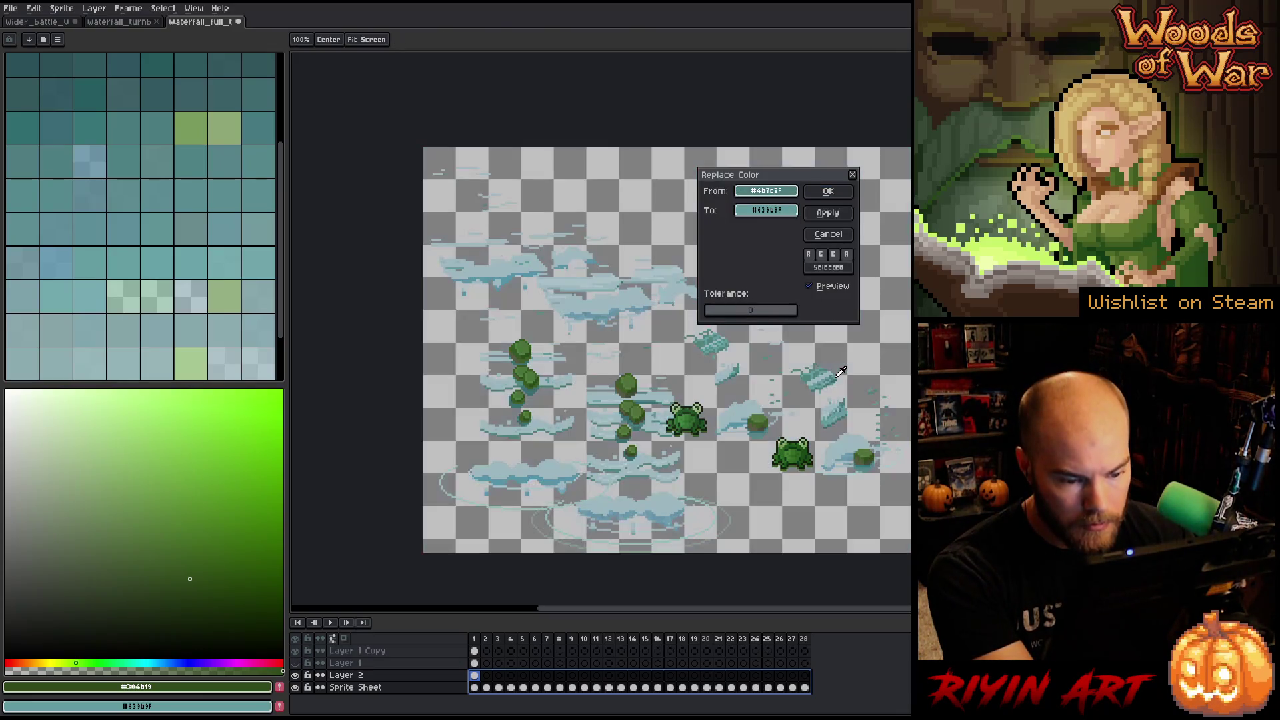
left_click(838, 375)
left_click(767, 210)
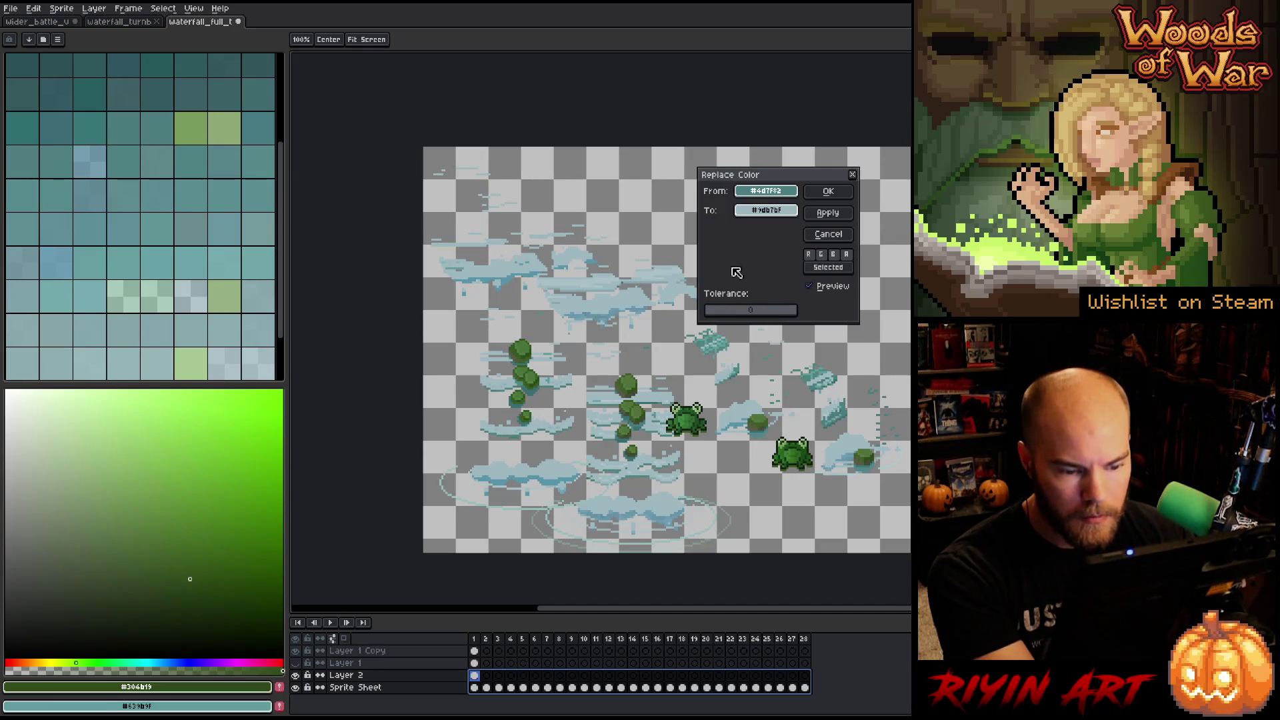
left_click_drag(718, 313, 716, 314)
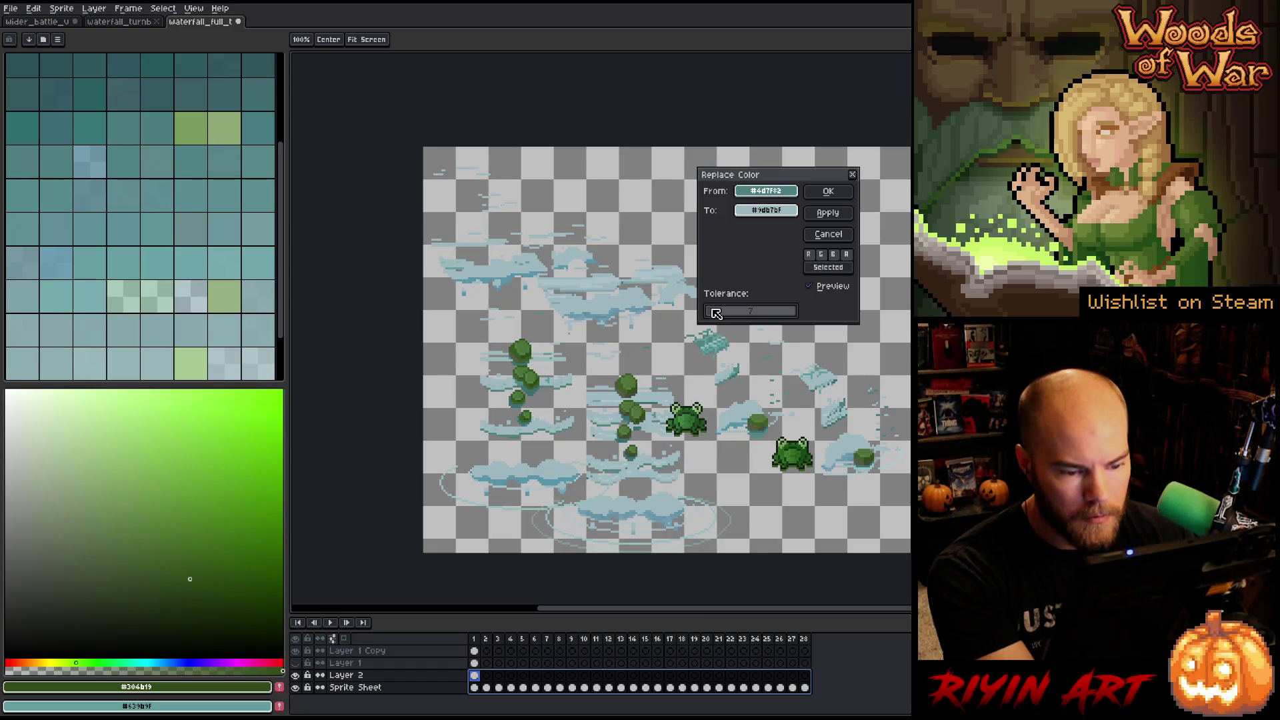
left_click_drag(715, 313, 717, 314)
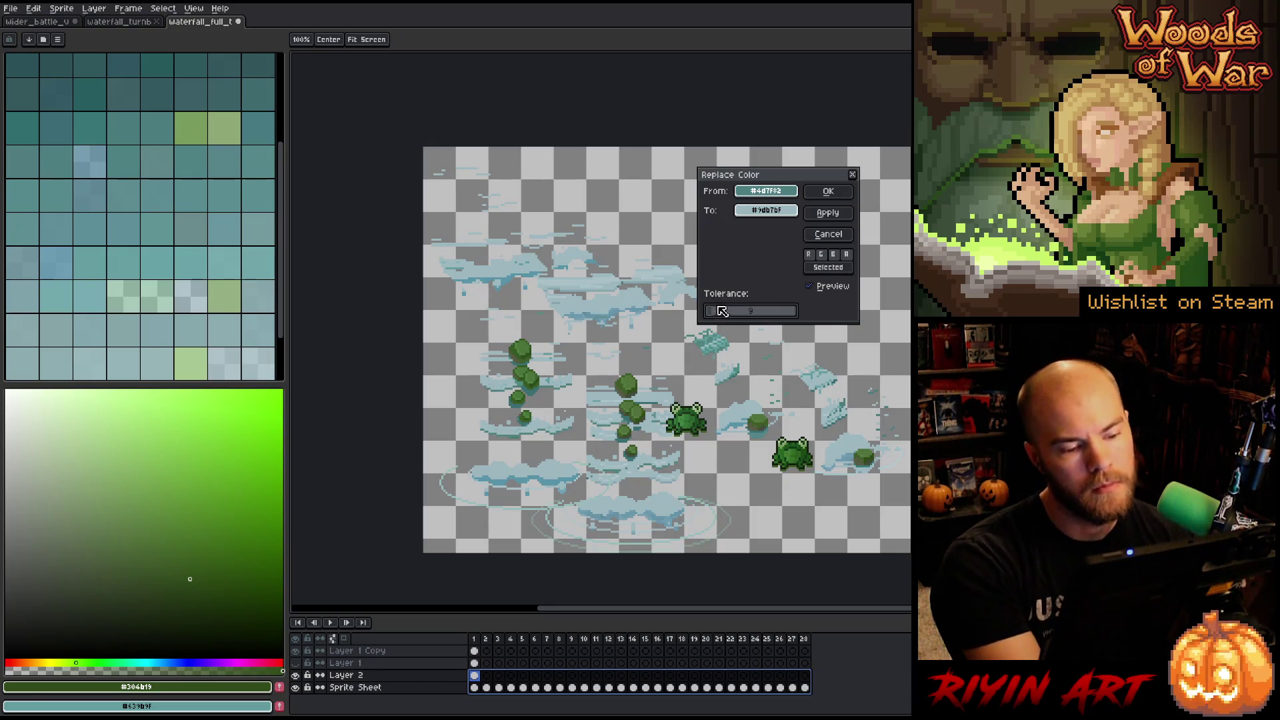
left_click_drag(721, 315, 699, 311)
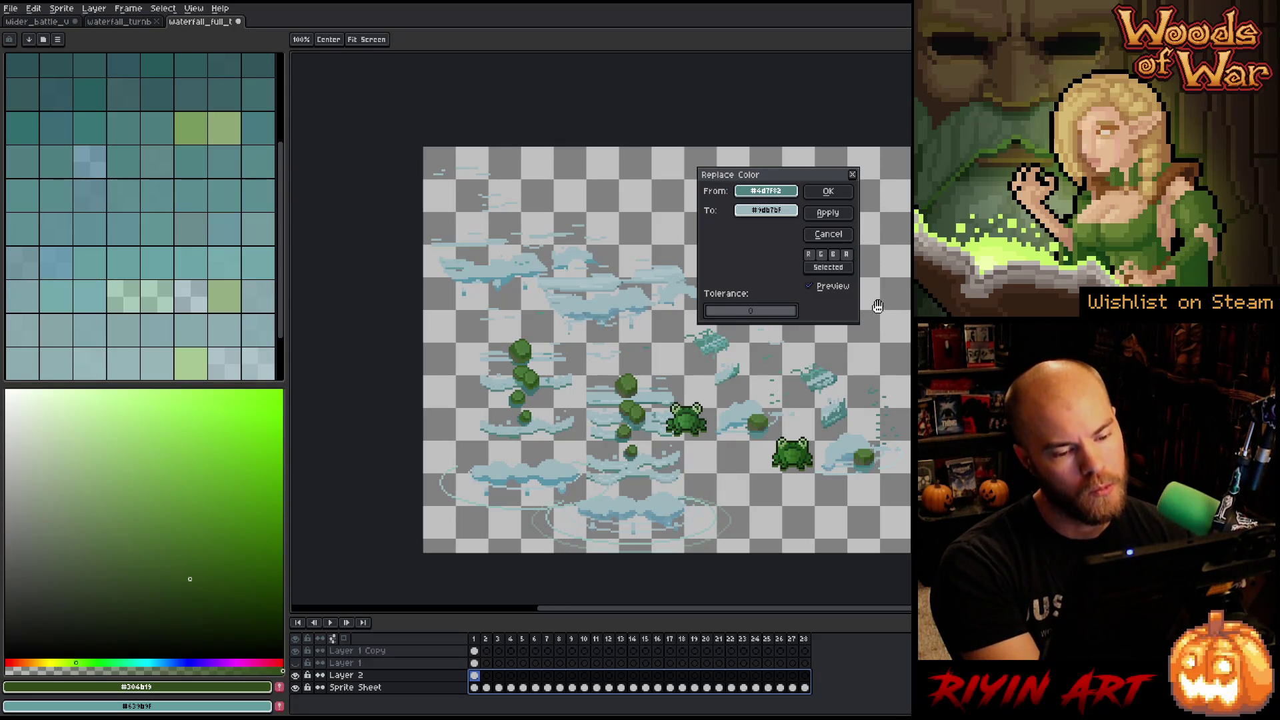
left_click(829, 235)
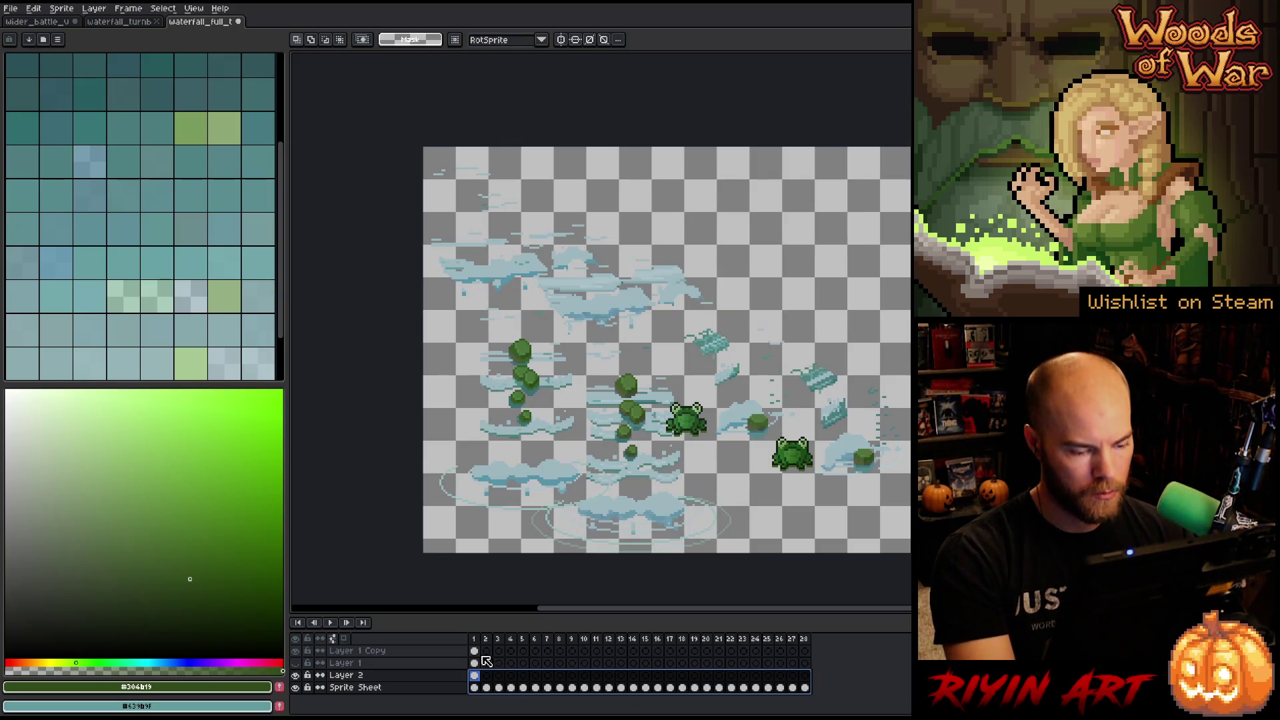
Lasso-select the splash and rocks to the right of the lower frog.
key("b")
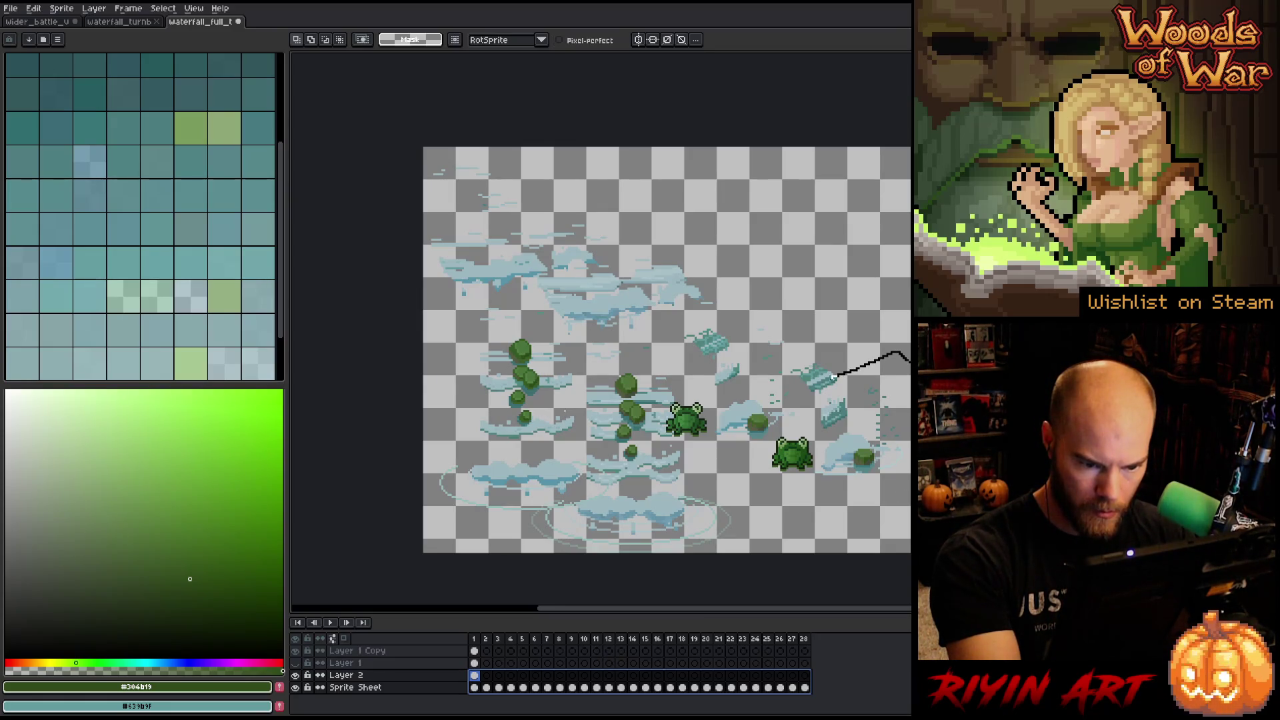
mouse_move(804, 417)
left_mouse_down()
mouse_move(860, 531)
mouse_move(887, 544)
left_mouse_up()
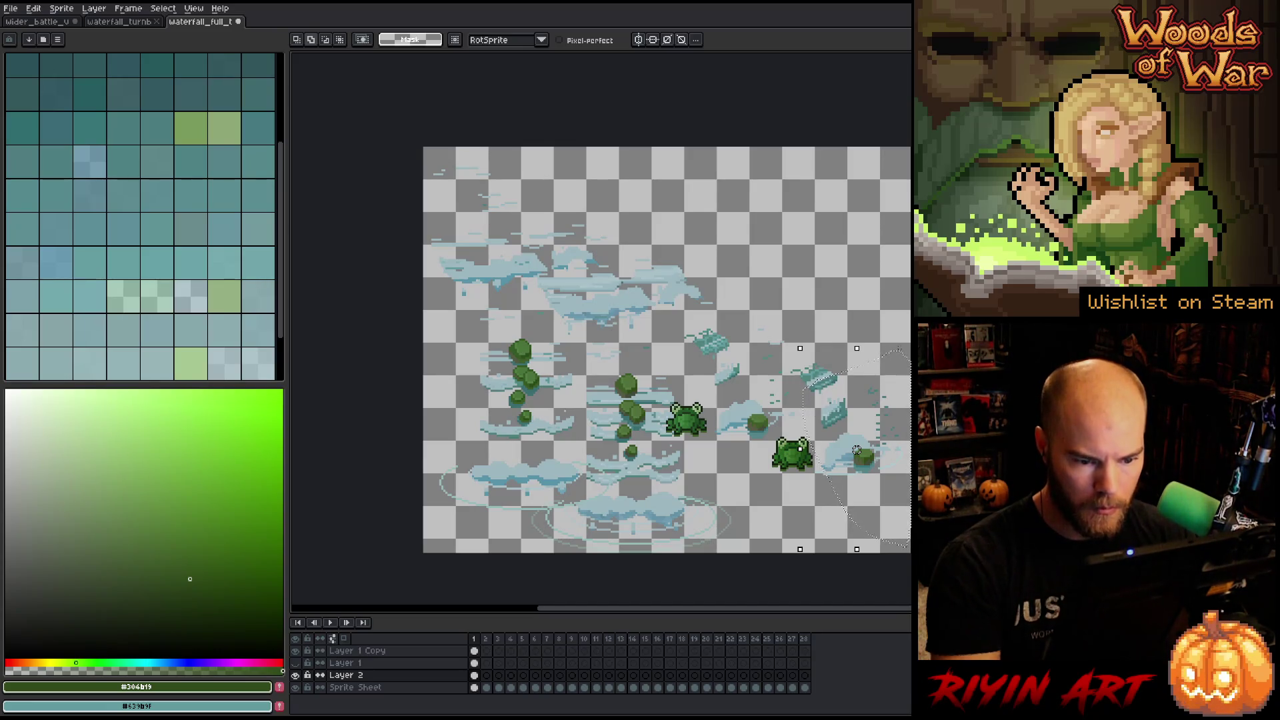
On frame 2, nudge the selected light ice pixels up-right by one pixel.
scroll(873, 400, "up", 4)
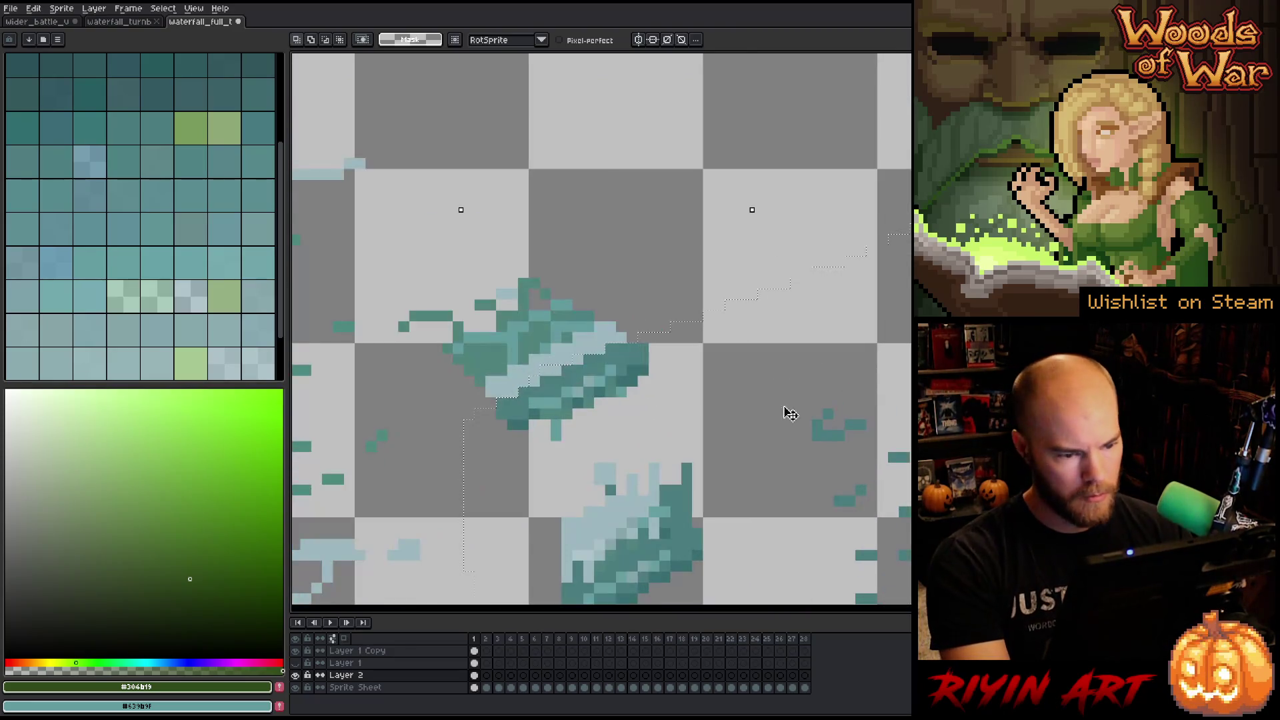
key("Right")
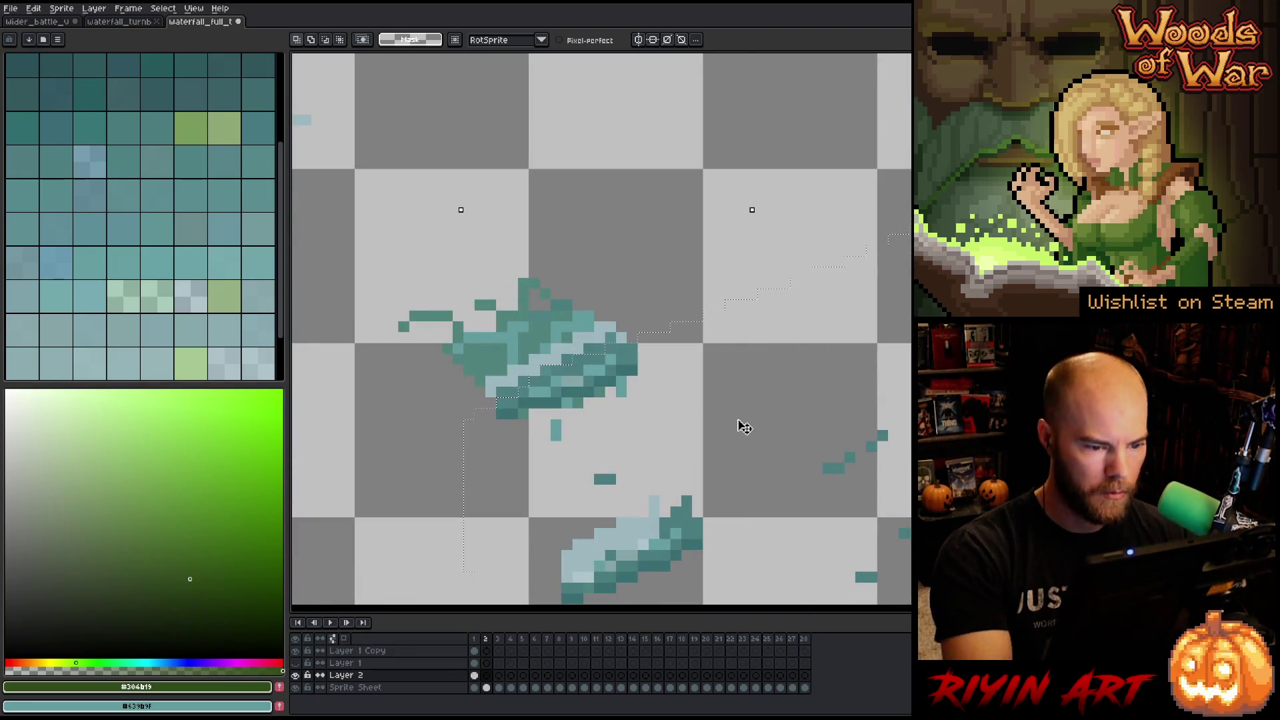
left_click_drag(610, 370, 635, 349)
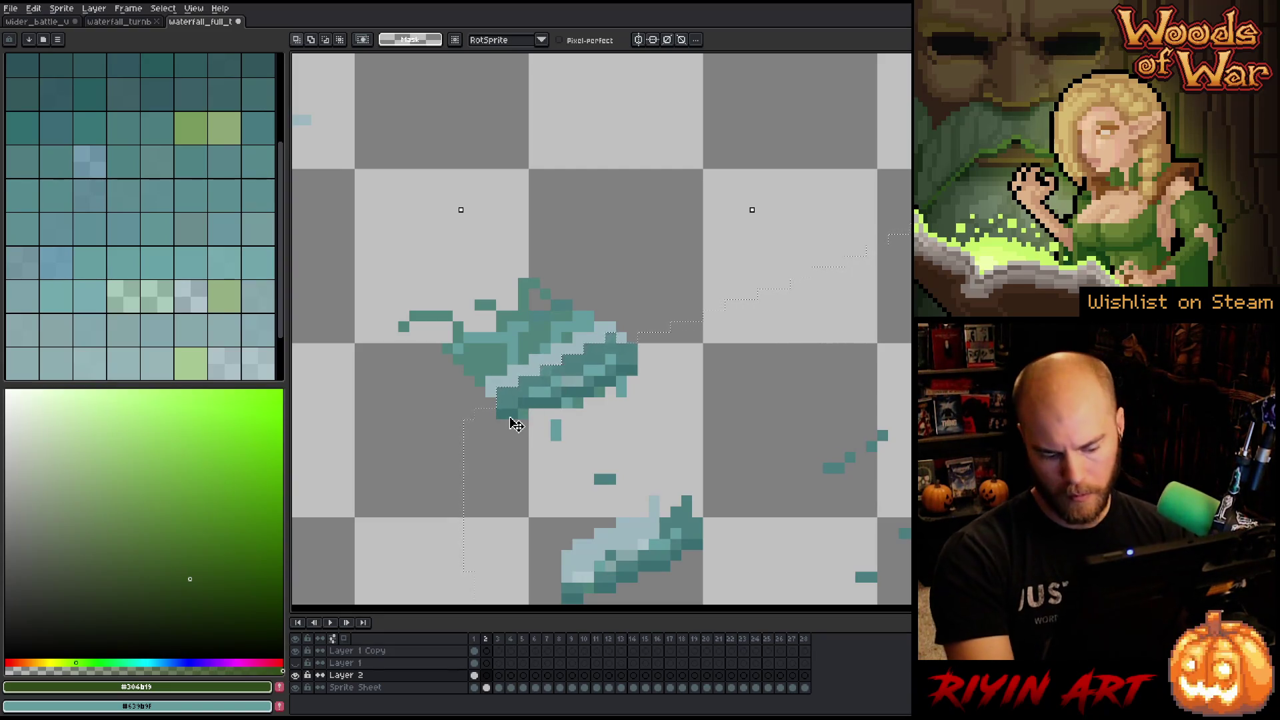
Step through the splash frames, play and stop the animation, then switch to the forest scene.
key("period")
key("period")
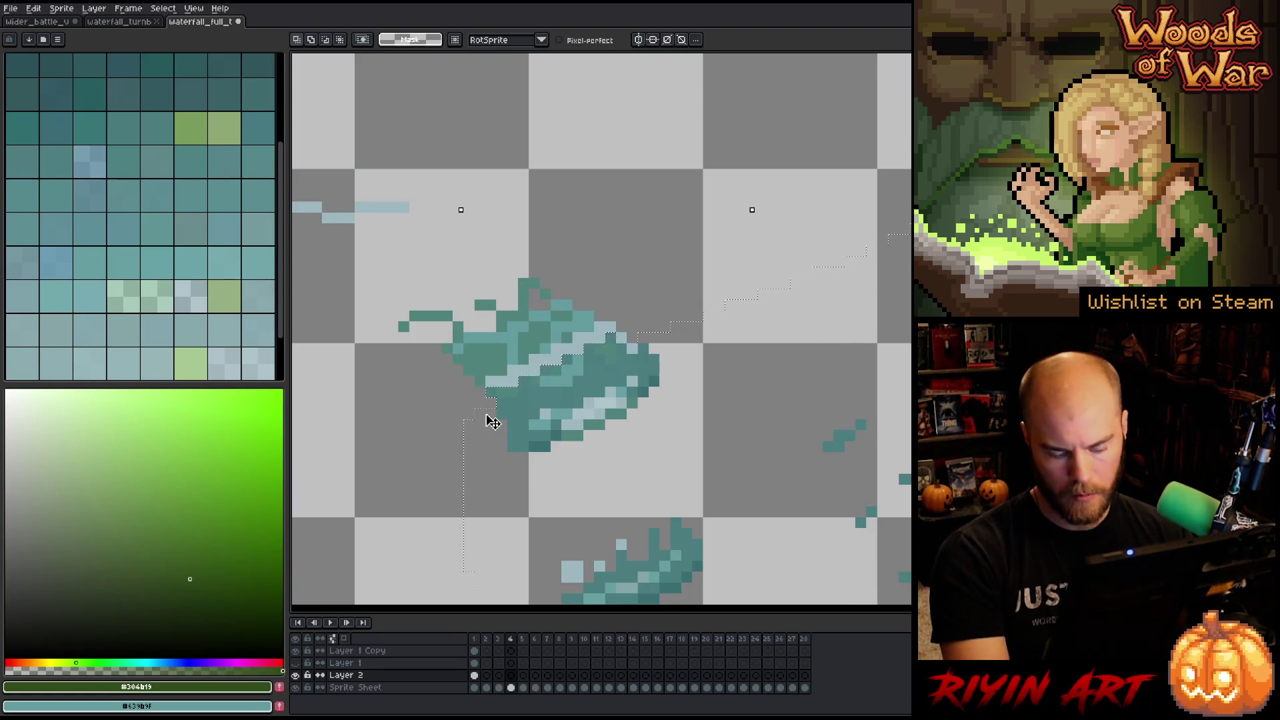
key("period")
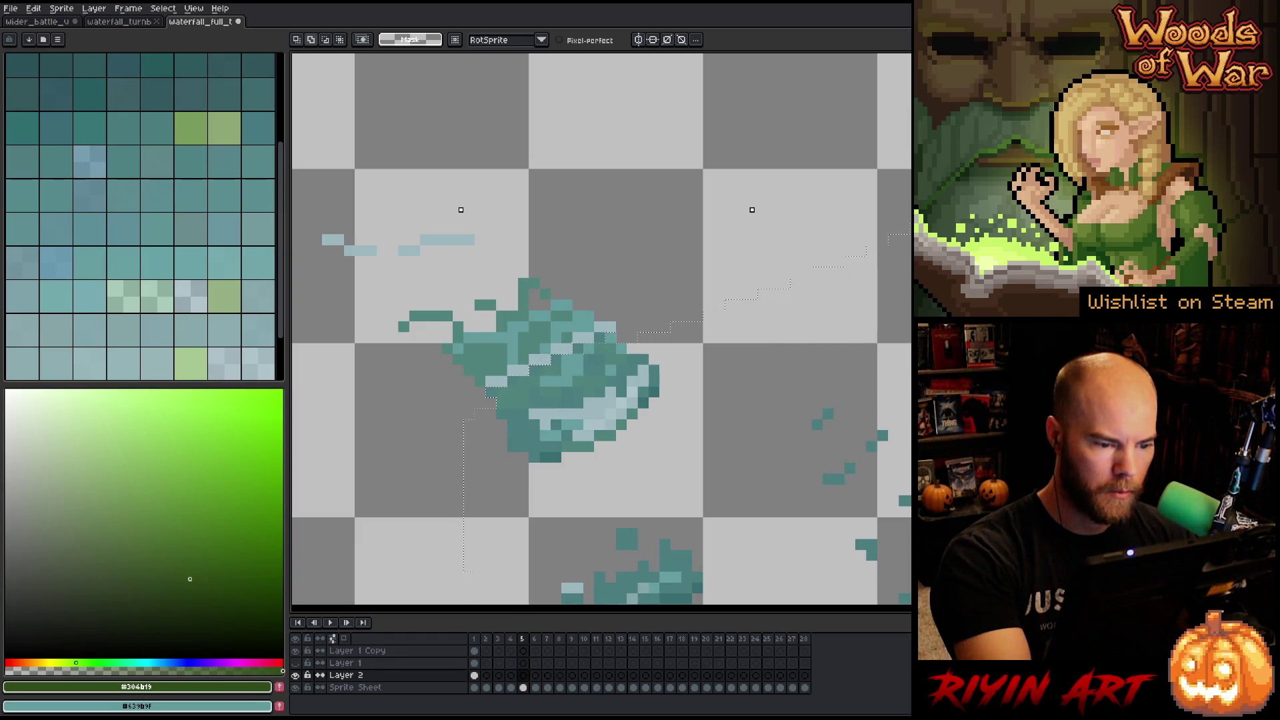
key("period")
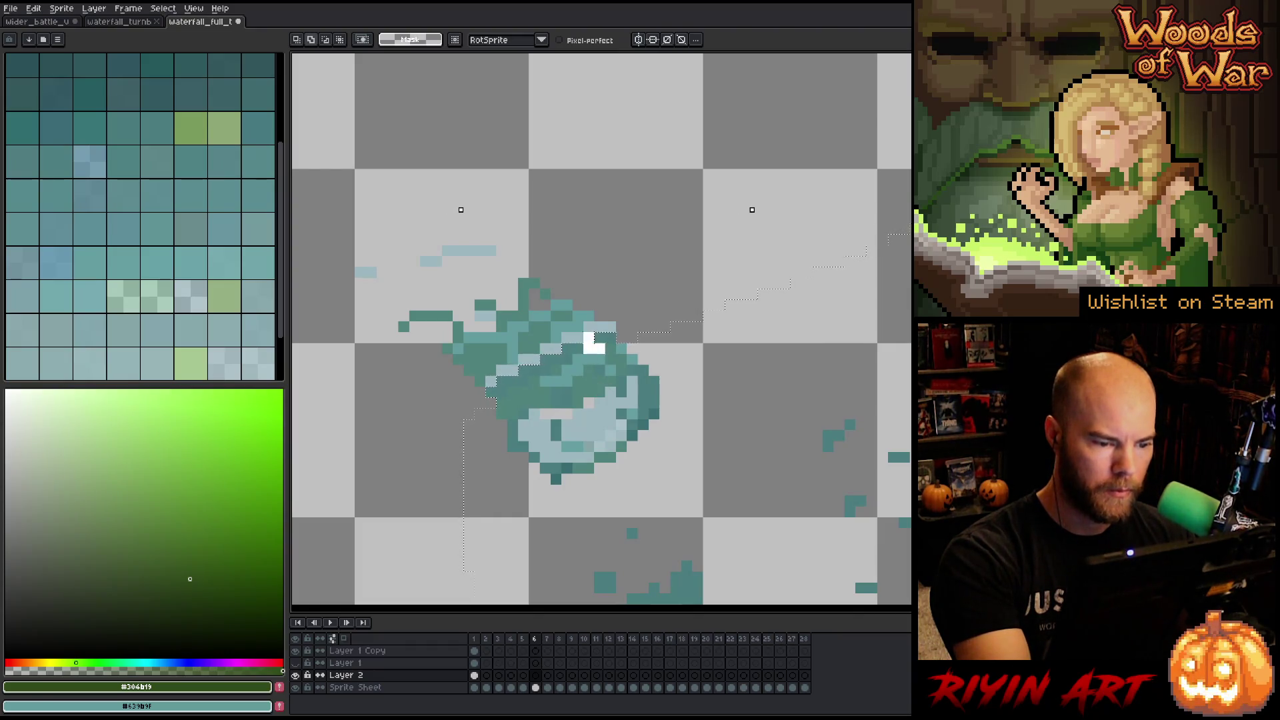
key("period")
key("period")
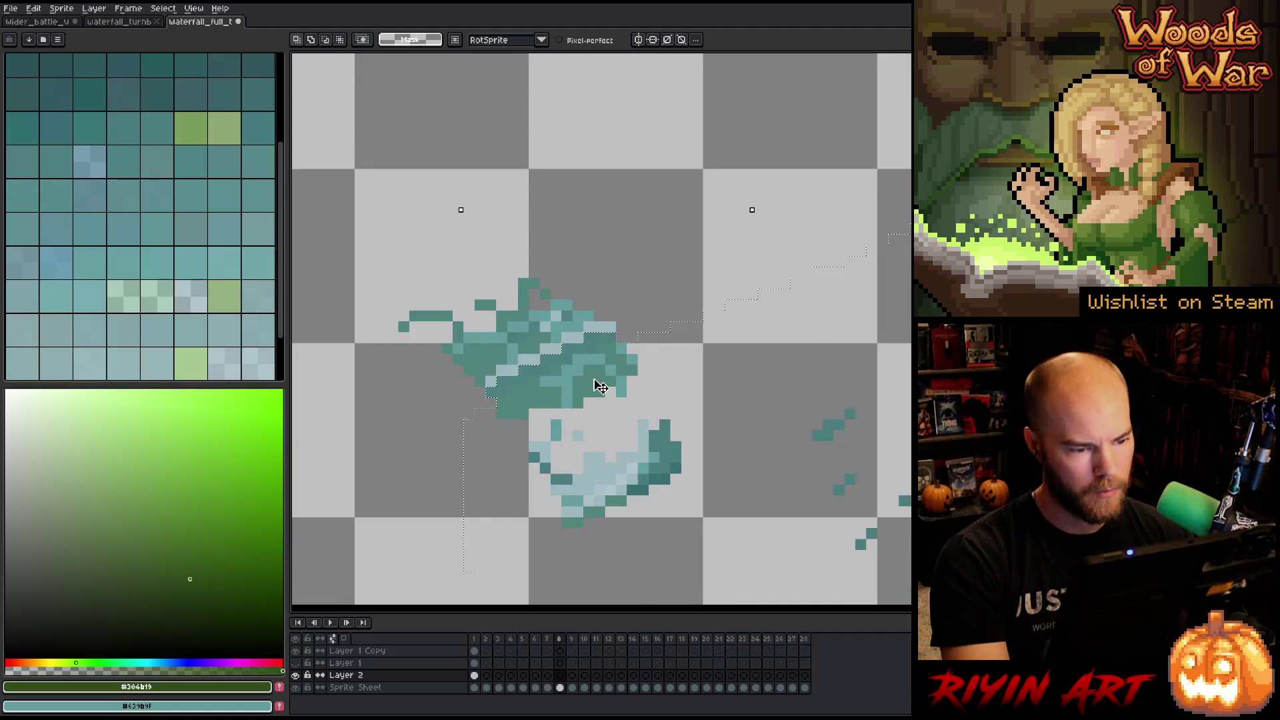
key("period")
key("period")
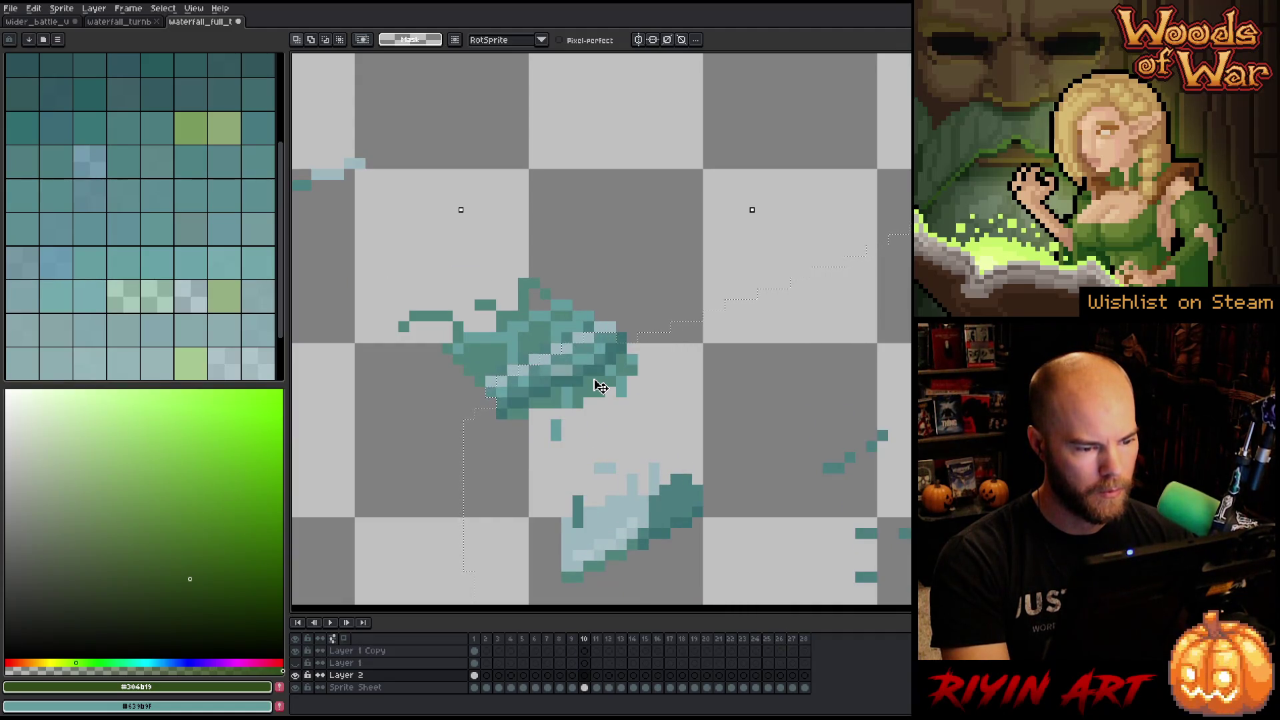
key("period")
key("period")
key("period")
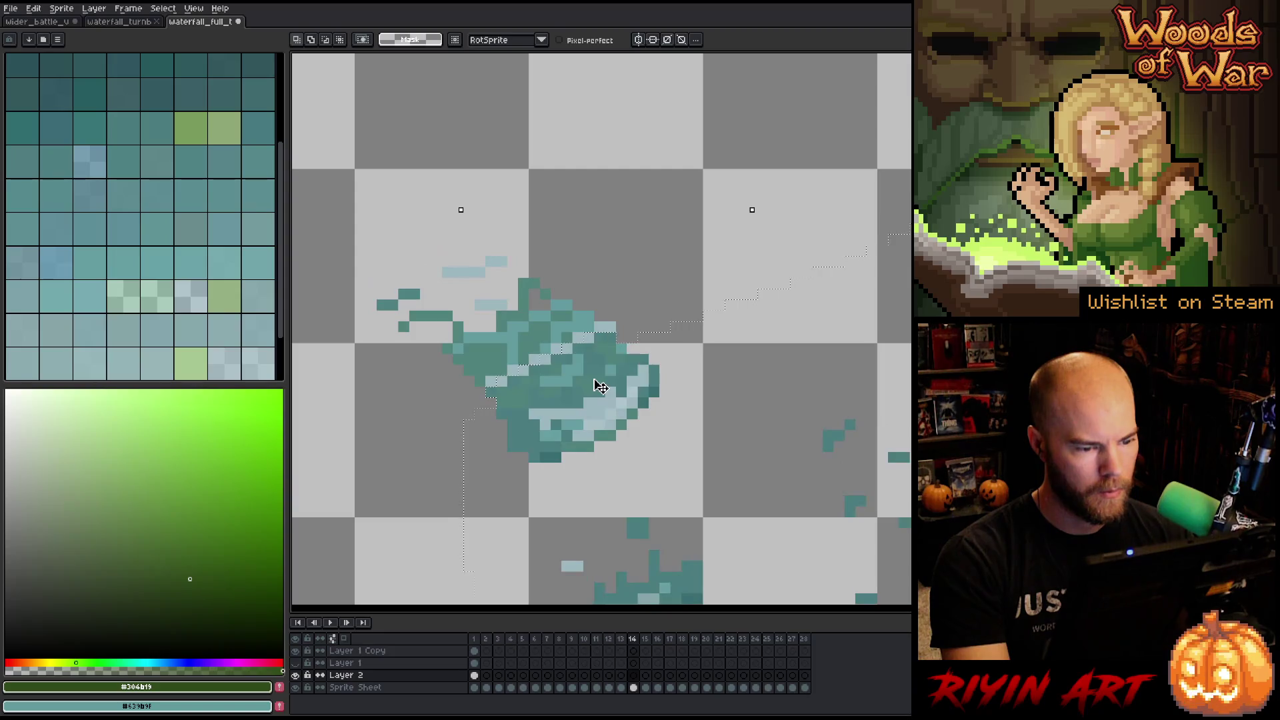
key("period")
key("period")
key("period")
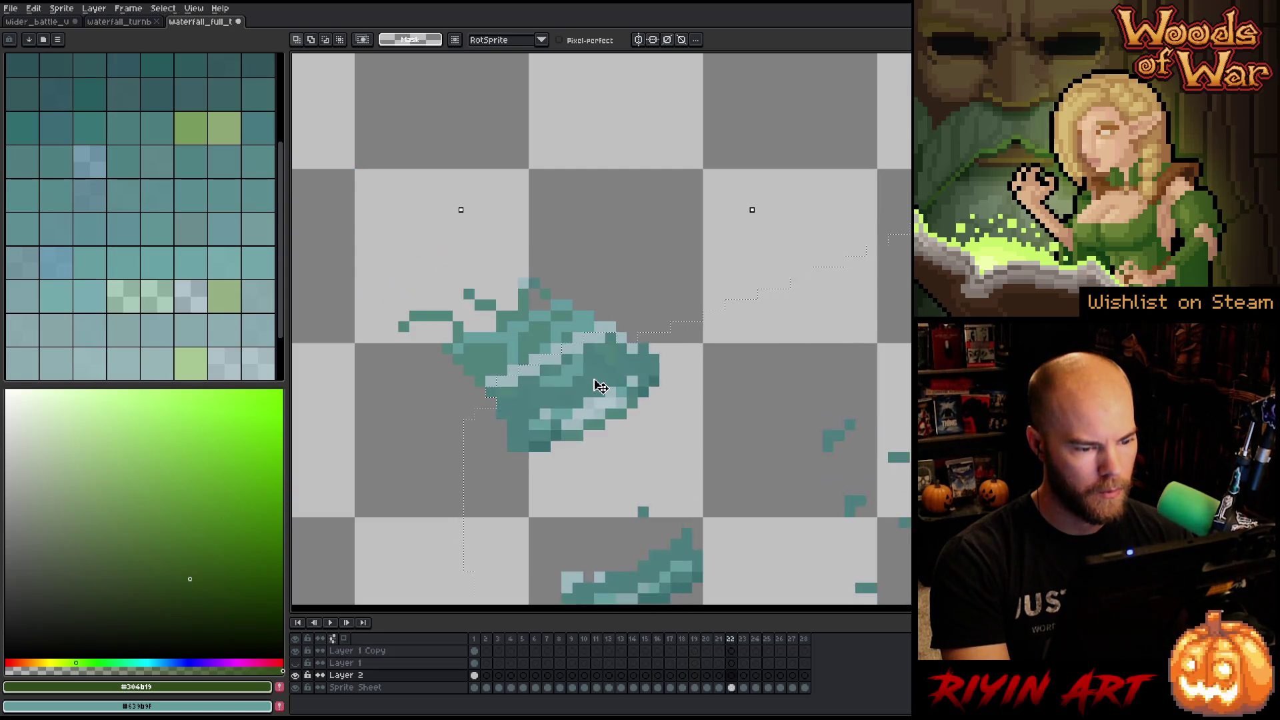
key("period")
key("period")
key("period")
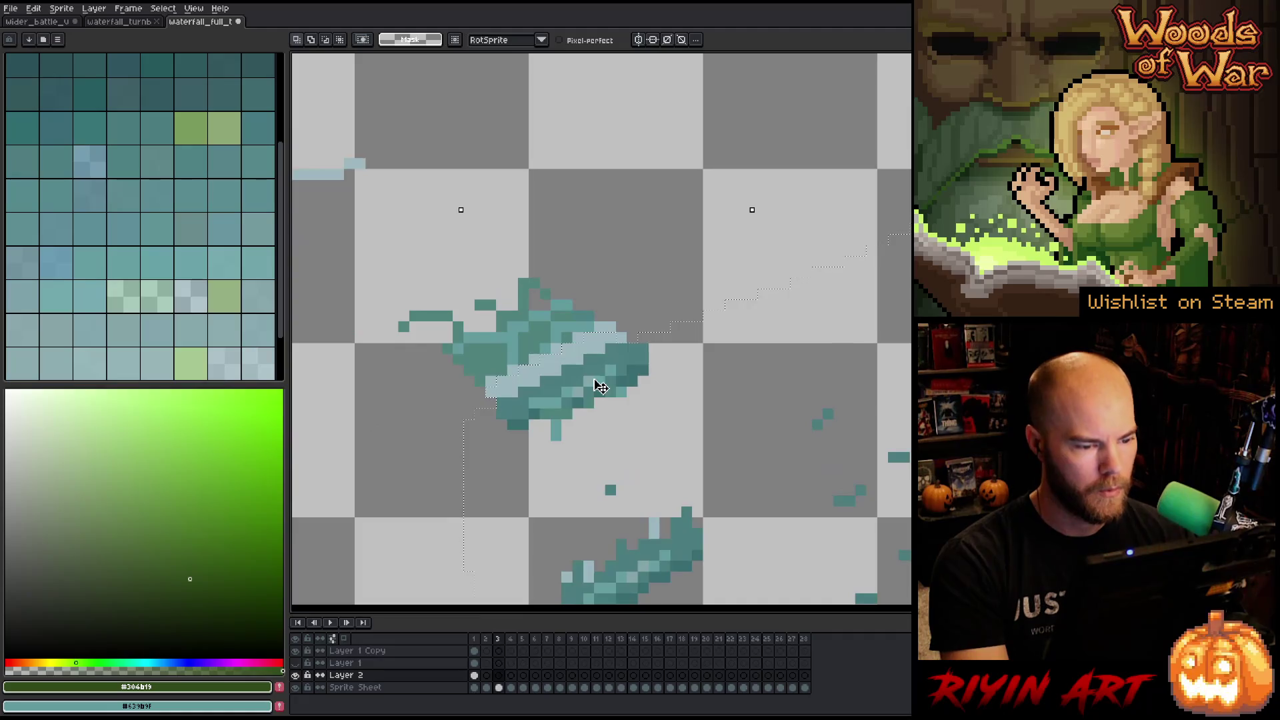
key("Return")
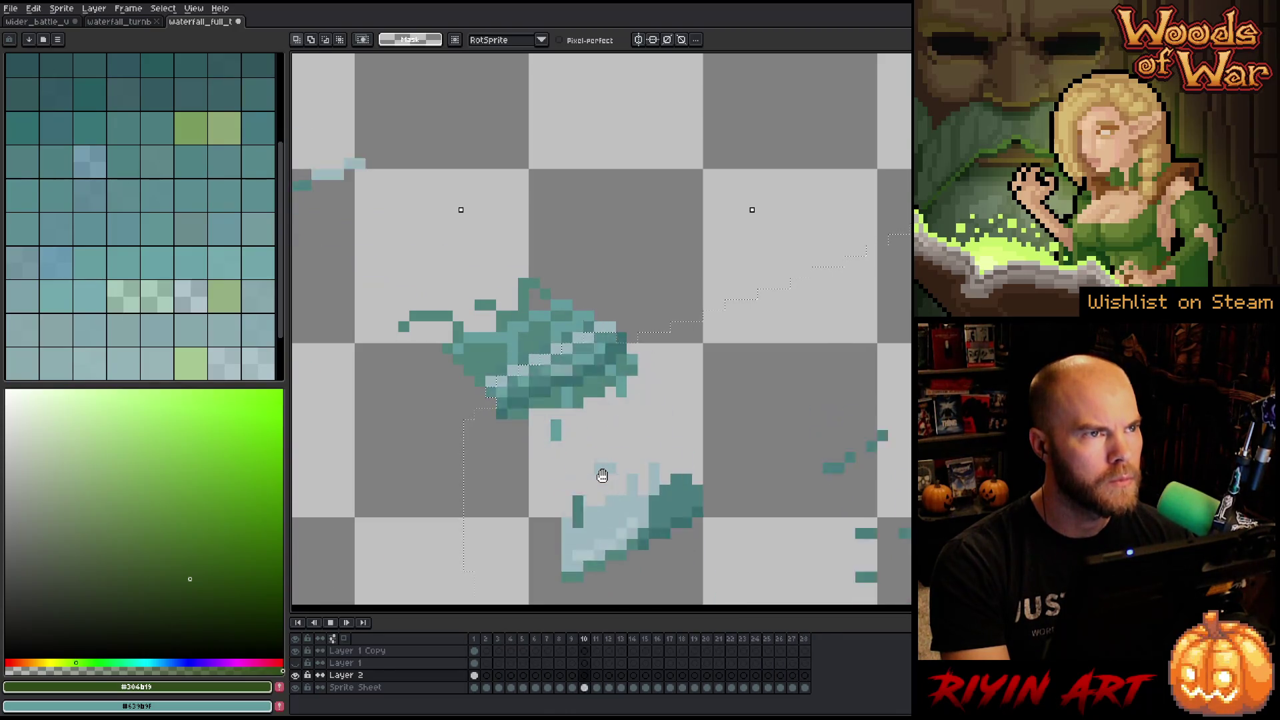
key("Return")
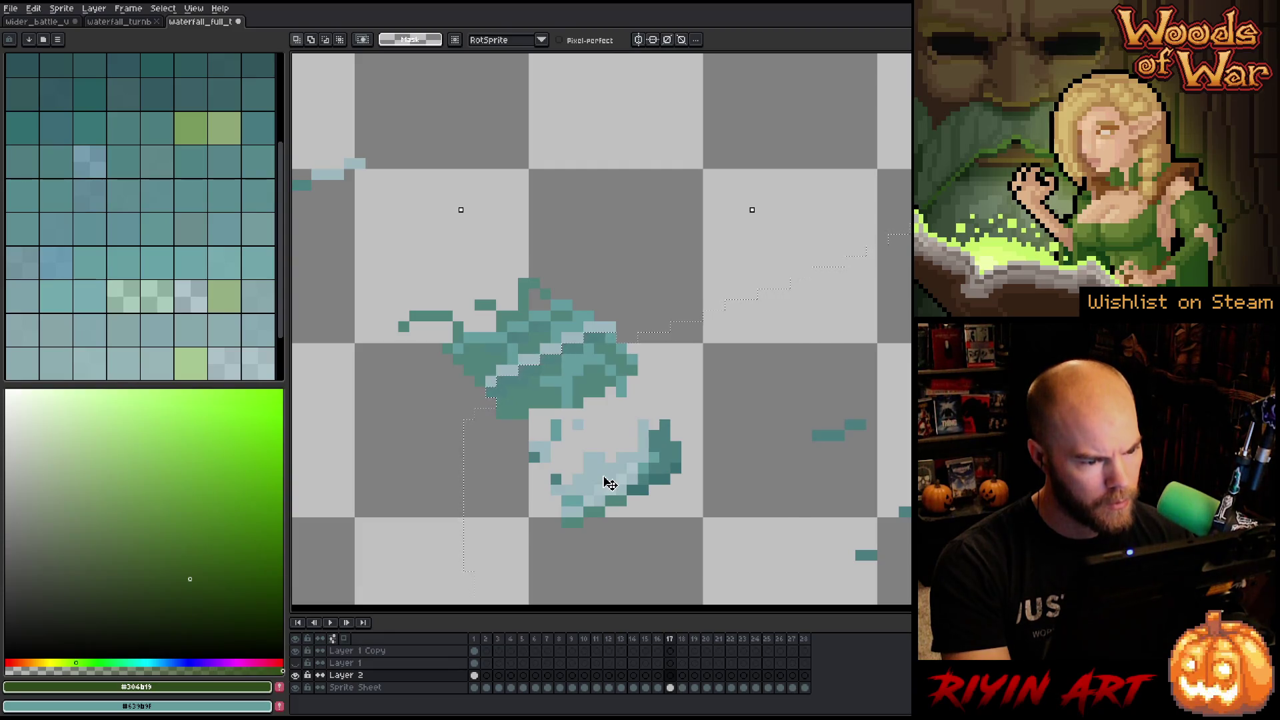
left_click(121, 22)
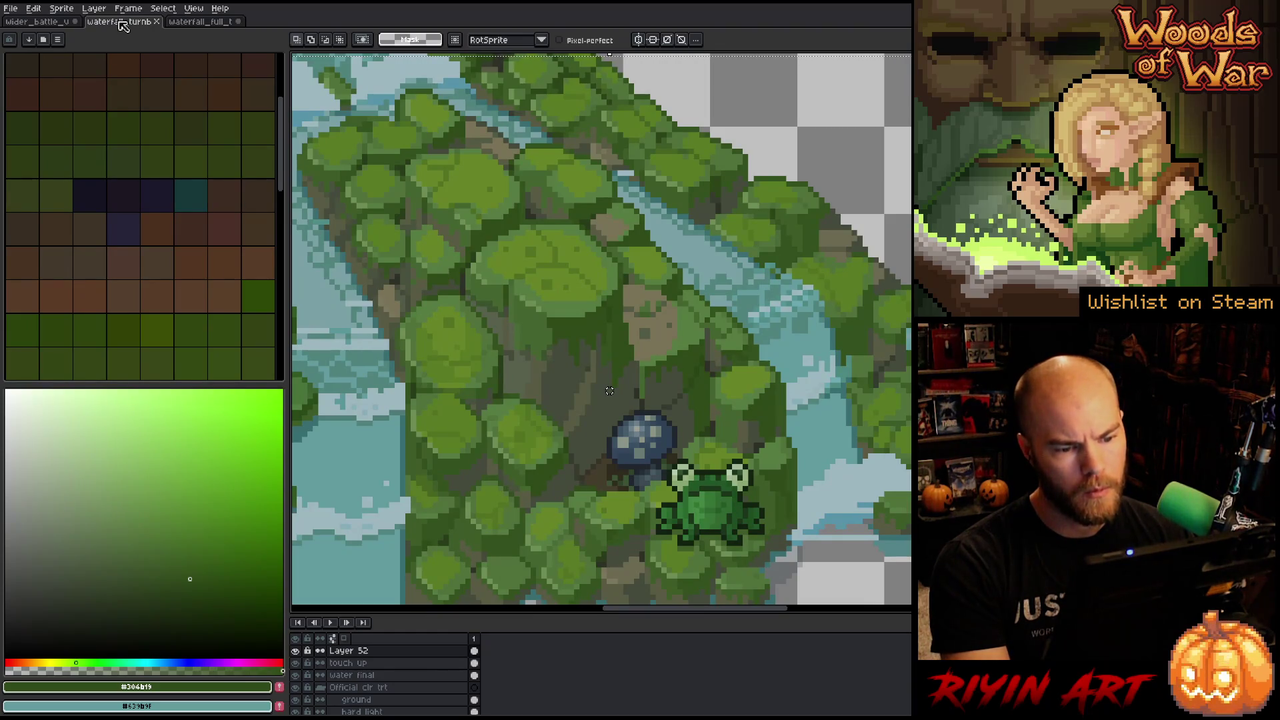
Hide Layer 52's frog and foam in the forest scene and return to the splash sprite sheet.
left_click(297, 651)
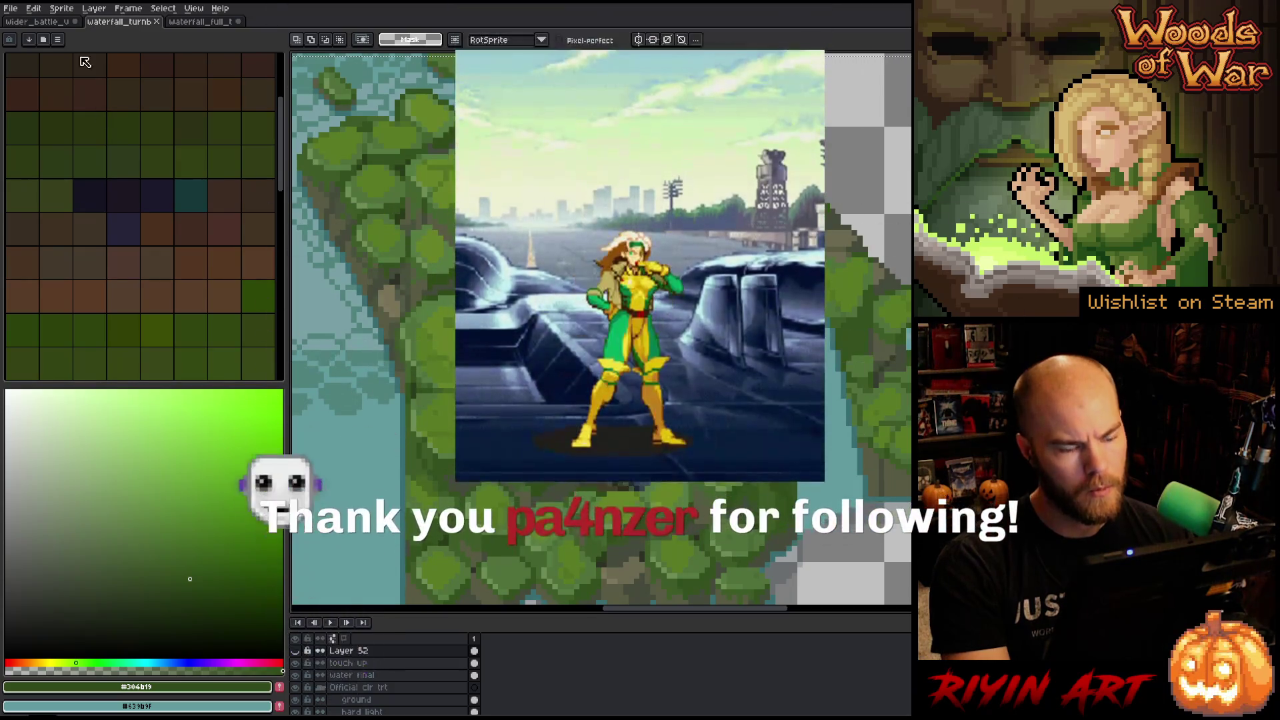
left_click(197, 22)
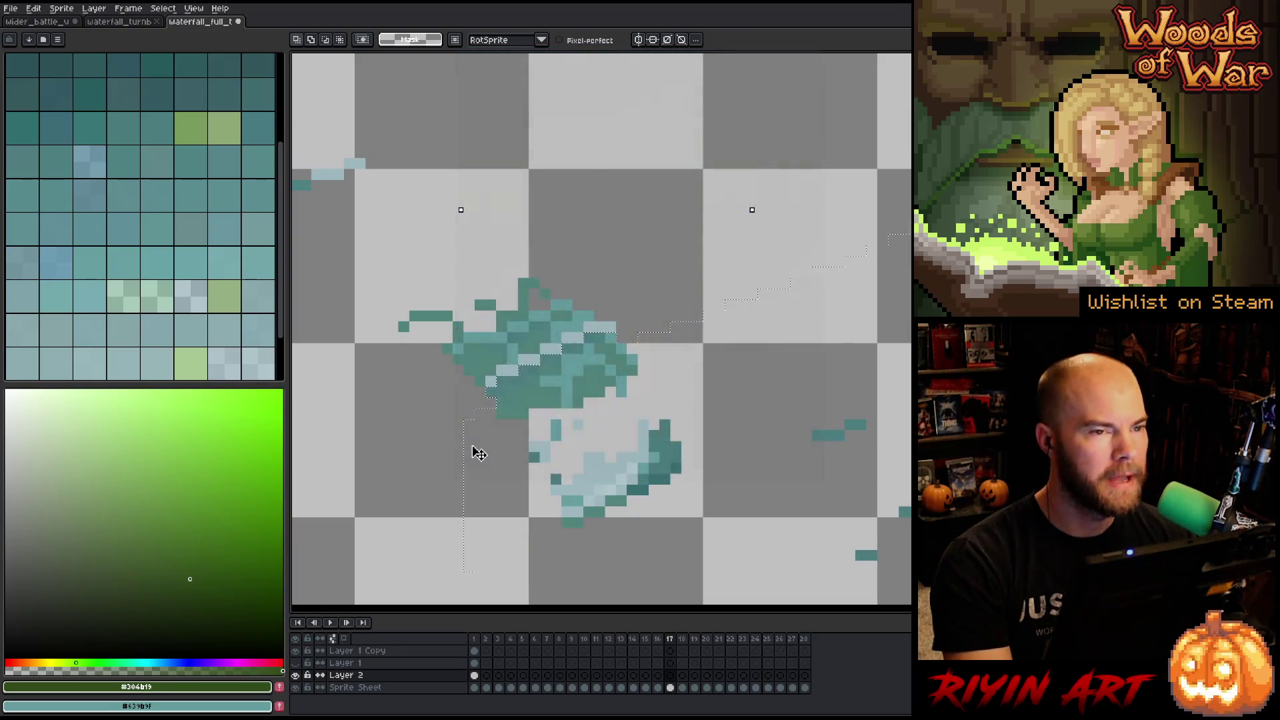
scroll(503, 430, "down", 3)
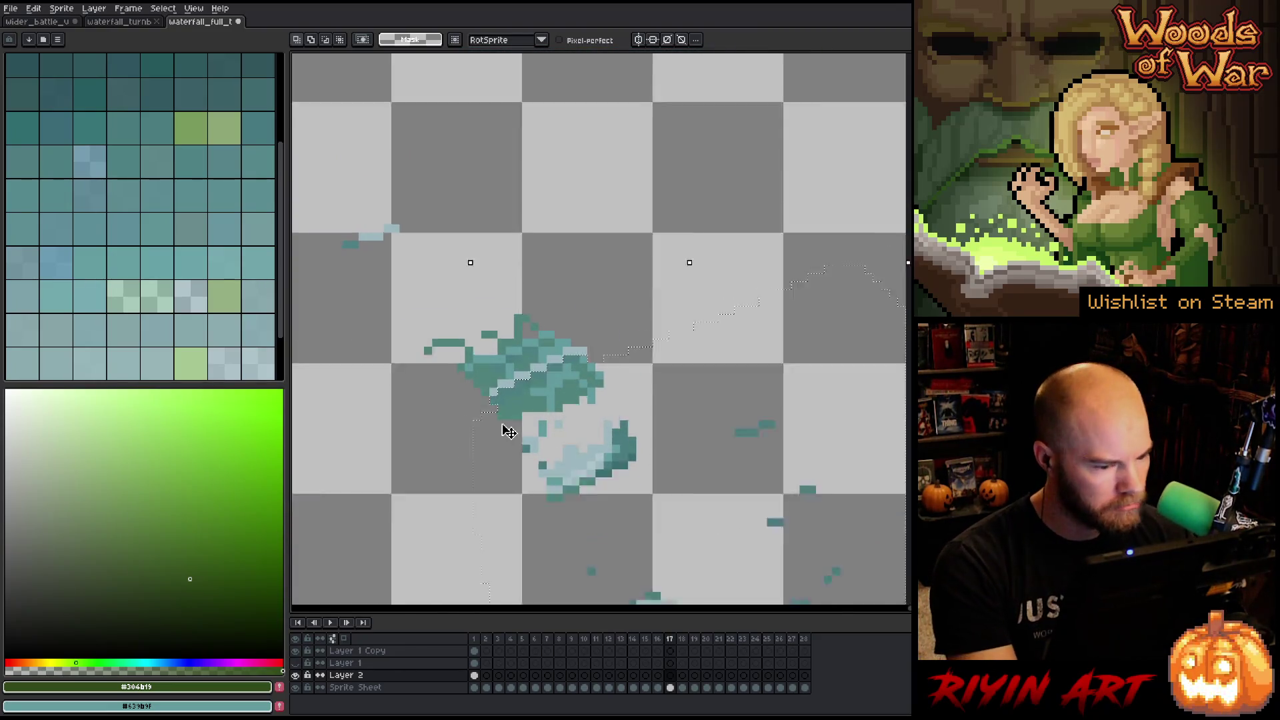
scroll(741, 515, "up", 1)
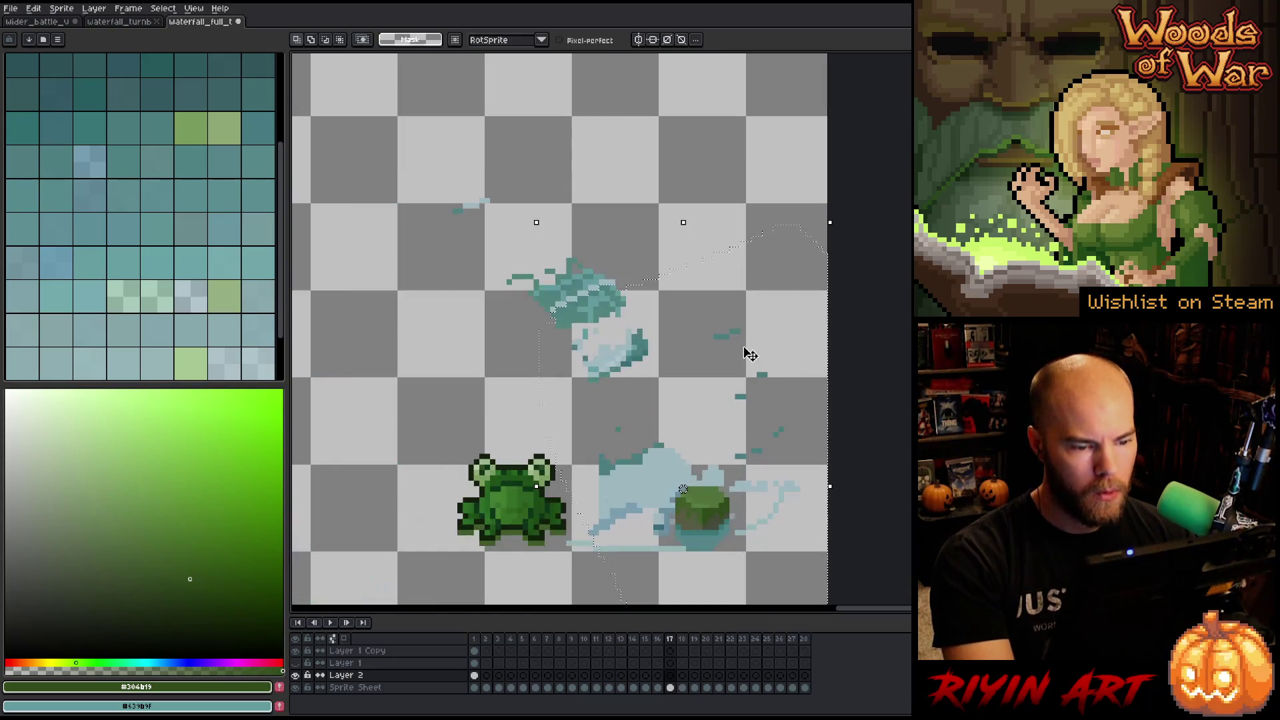
scroll(736, 347, "up", 1)
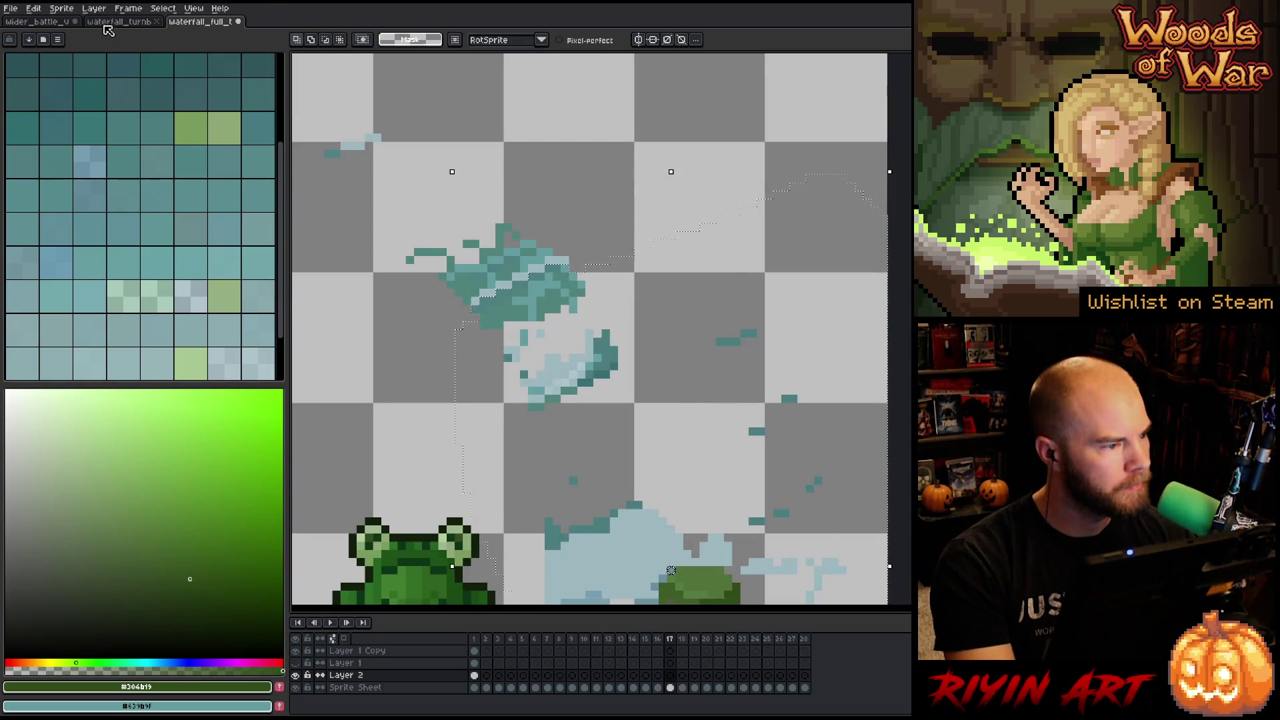
Switch repeatedly between the forest scene and the splash sprite sheet to compare them.
left_click(110, 22)
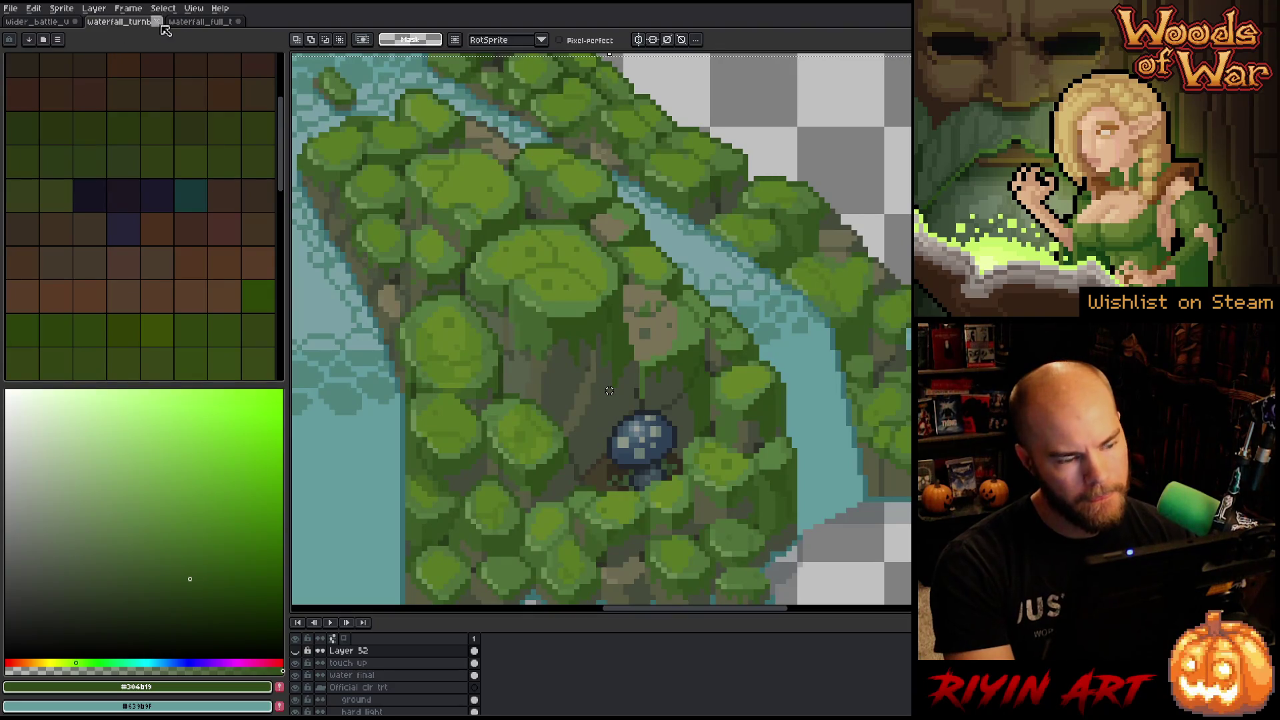
left_click(201, 24)
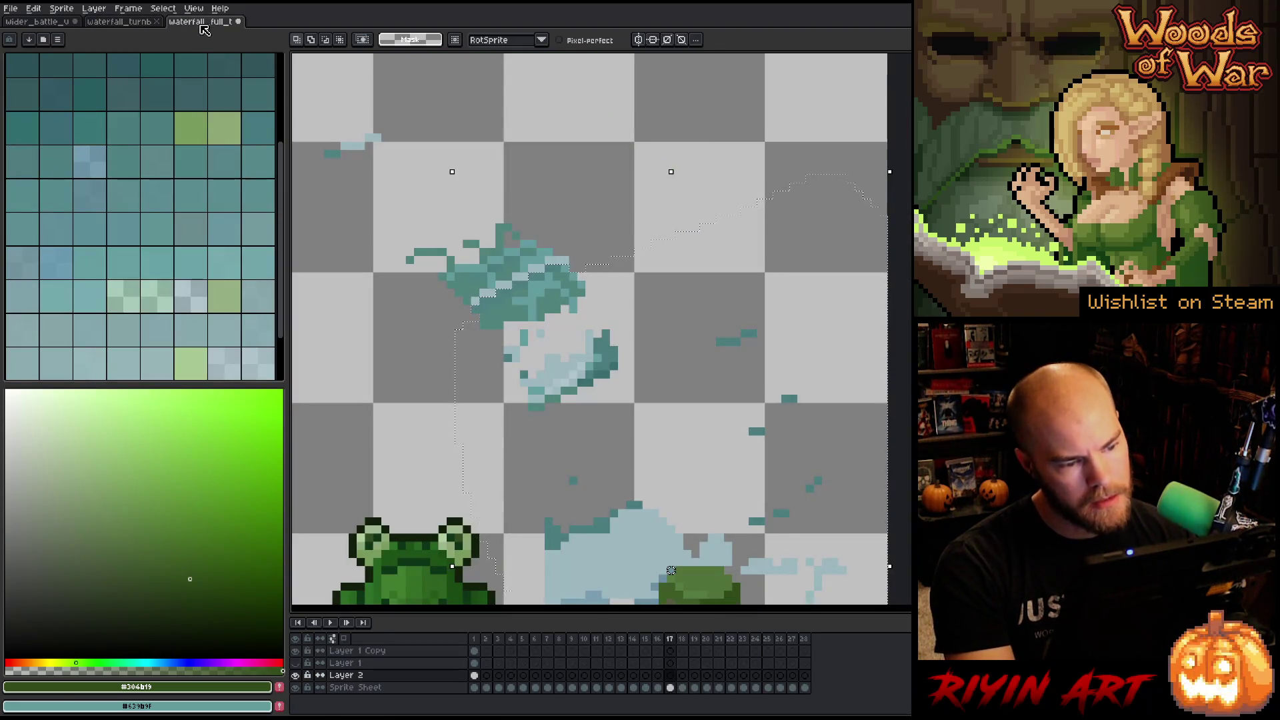
left_click(153, 24)
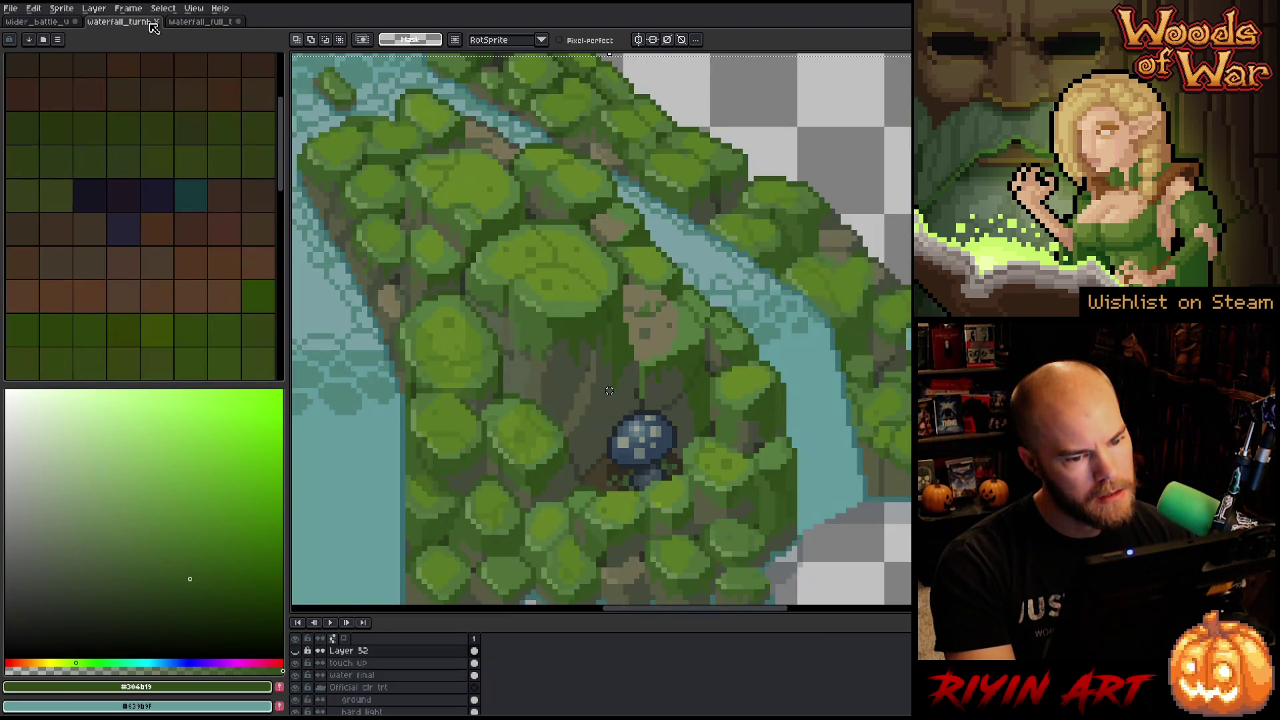
left_click(211, 26)
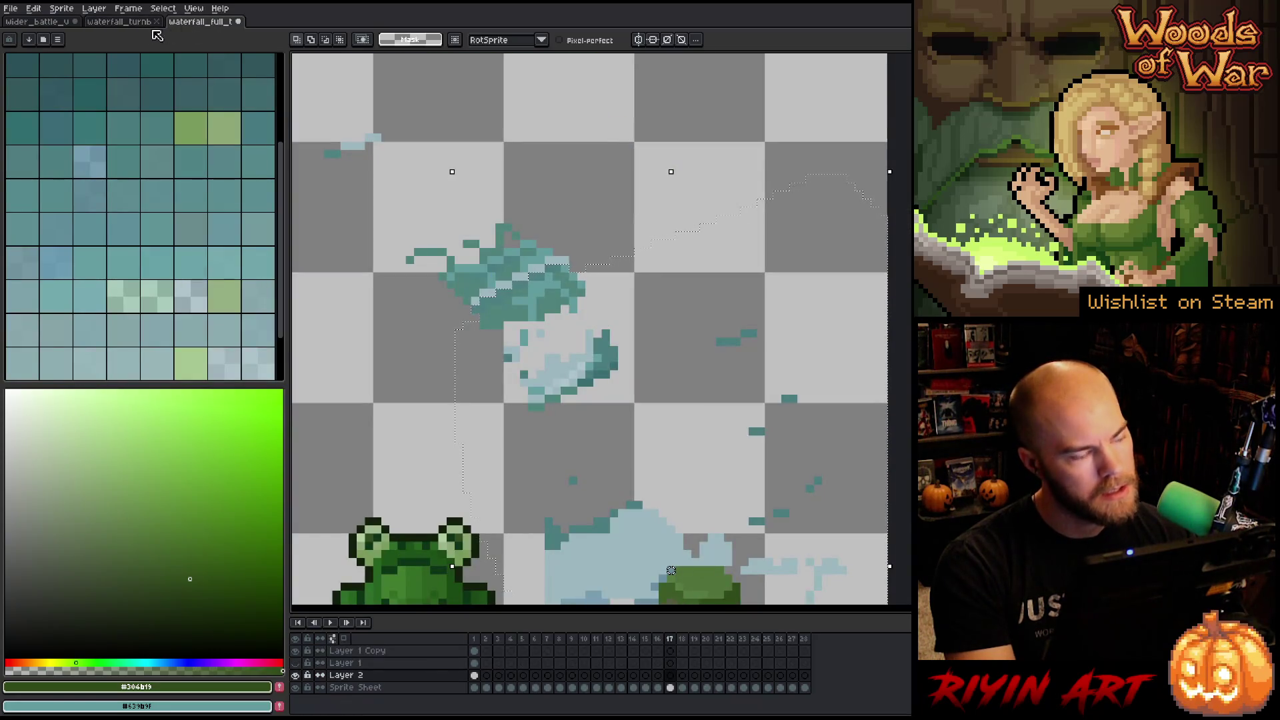
left_click(127, 26)
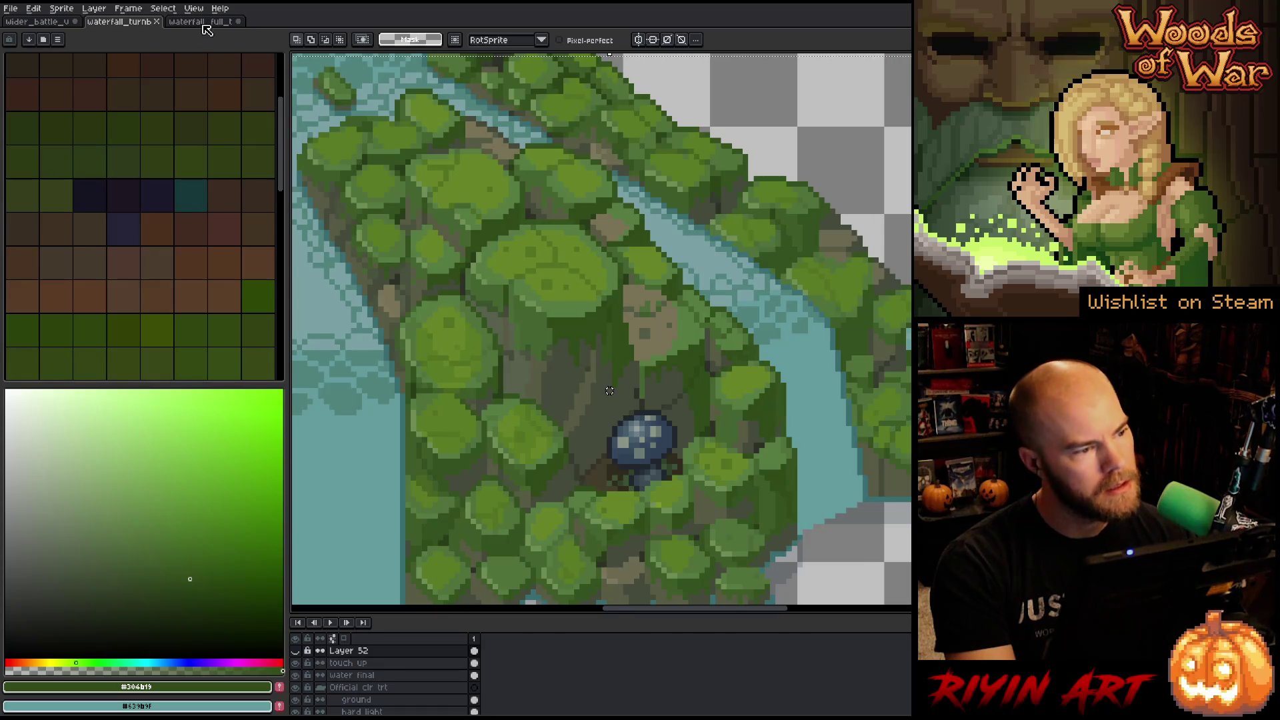
left_click(207, 26)
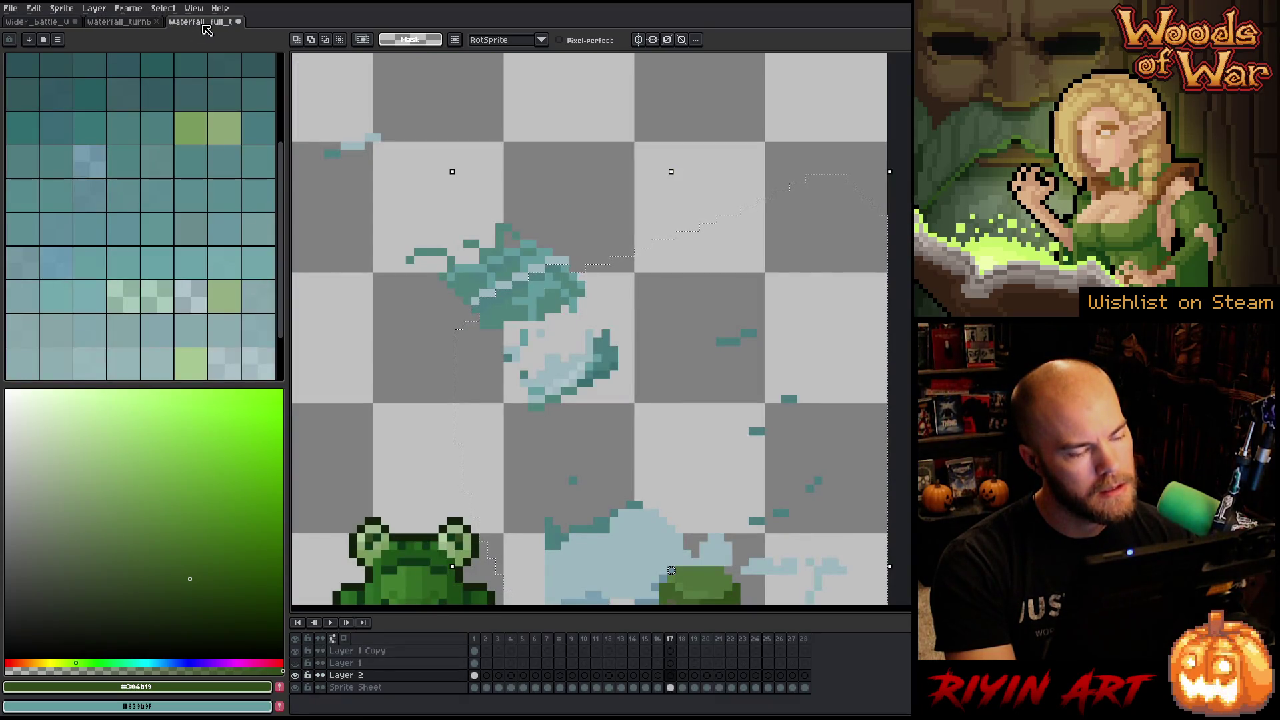
scroll(593, 390, "down", 1)
scroll(592, 390, "up", 2)
scroll(593, 390, "down", 2)
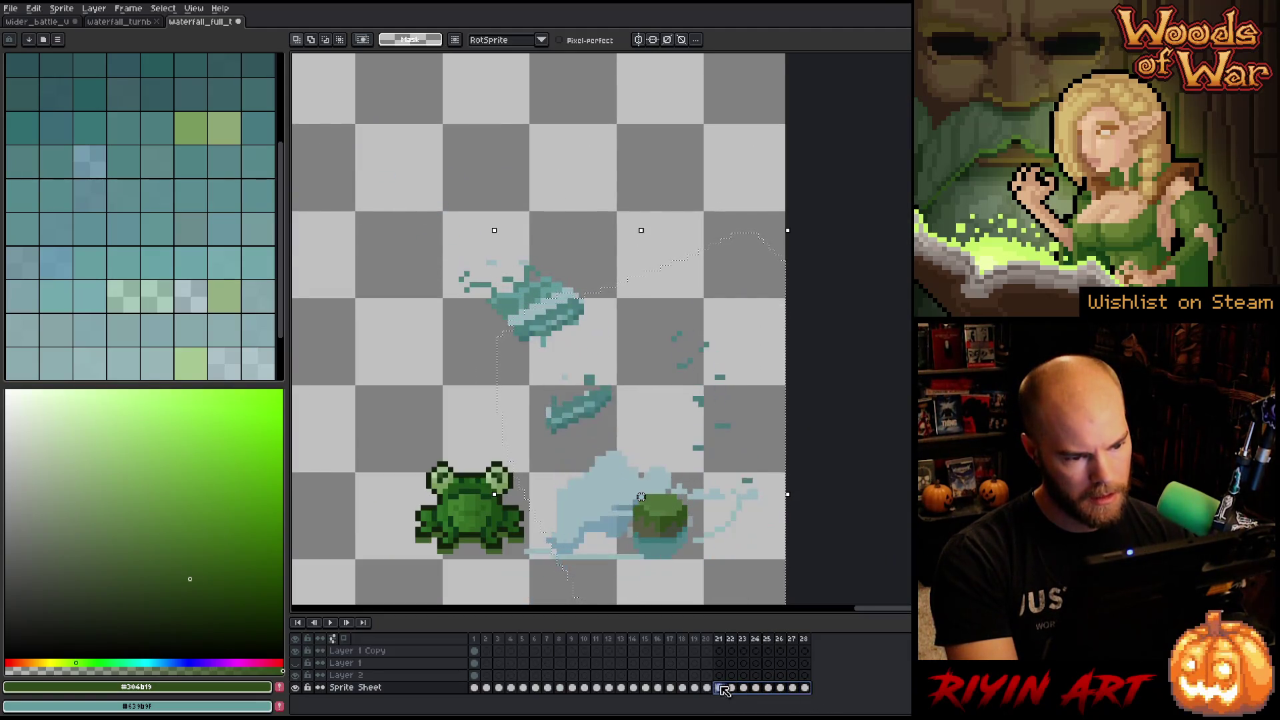
Select frames 1–28 of the Sprite Sheet layer in the timeline.
left_click(487, 678, "shift")
left_click(473, 652, "shift")
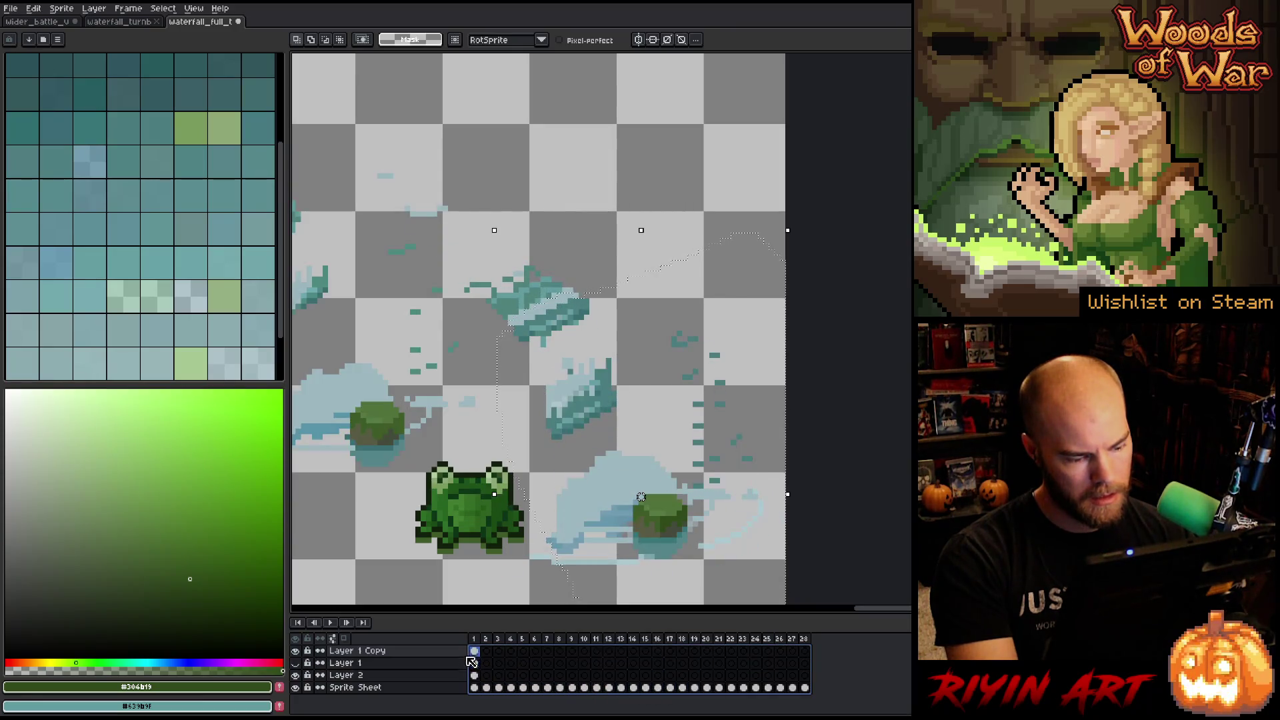
left_click(486, 687)
left_click(804, 688)
left_click(474, 687, "shift")
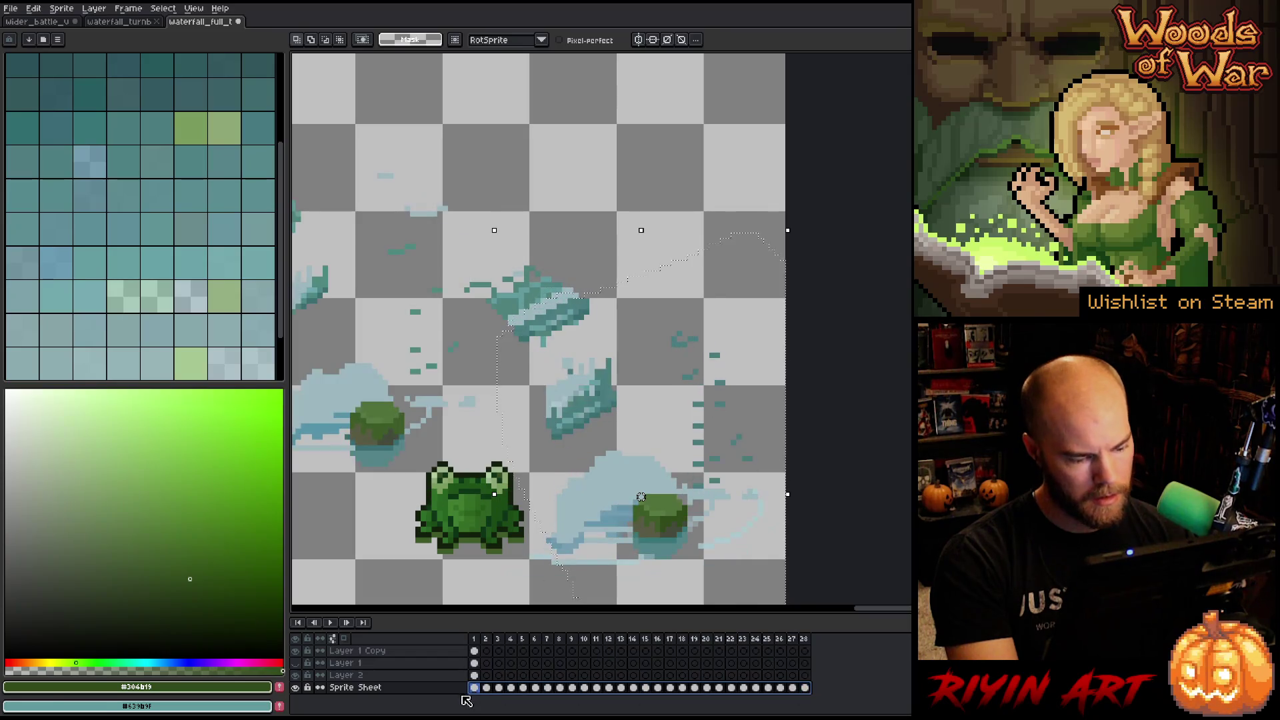
Hide Layer 2 and the left-side water layer so only the Sprite Sheet splash shows.
left_click(300, 676)
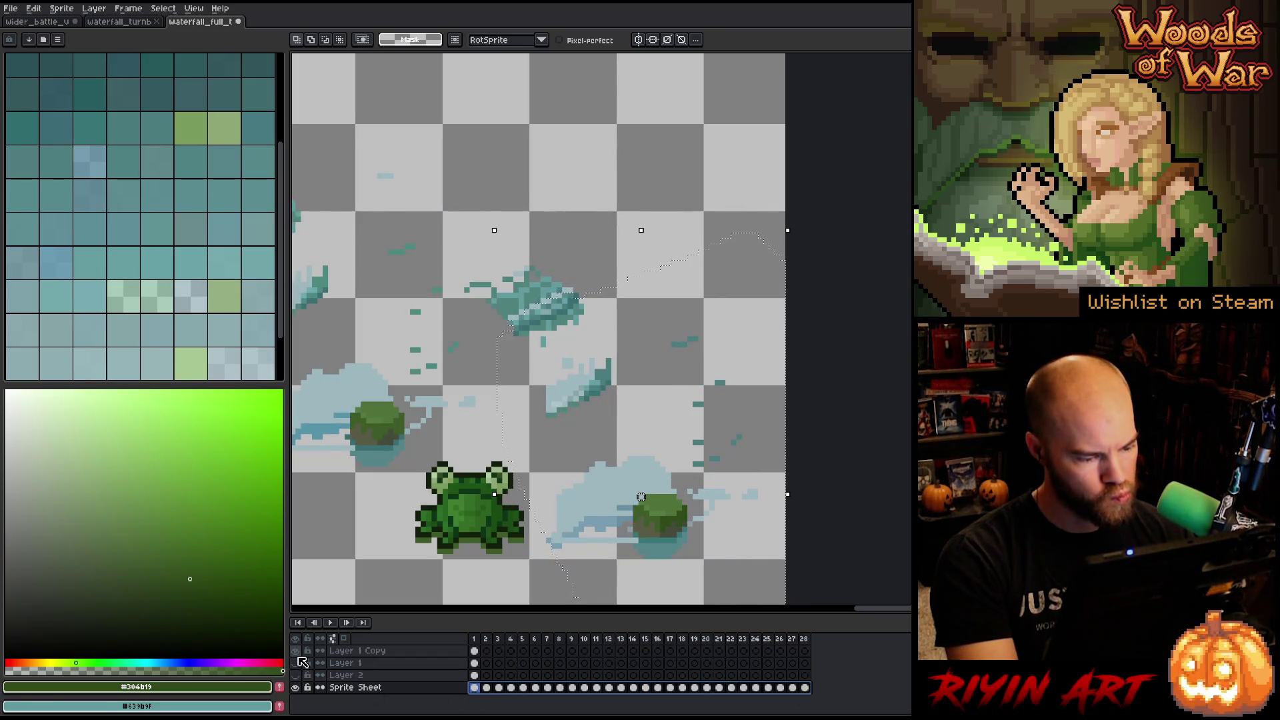
left_click(299, 656)
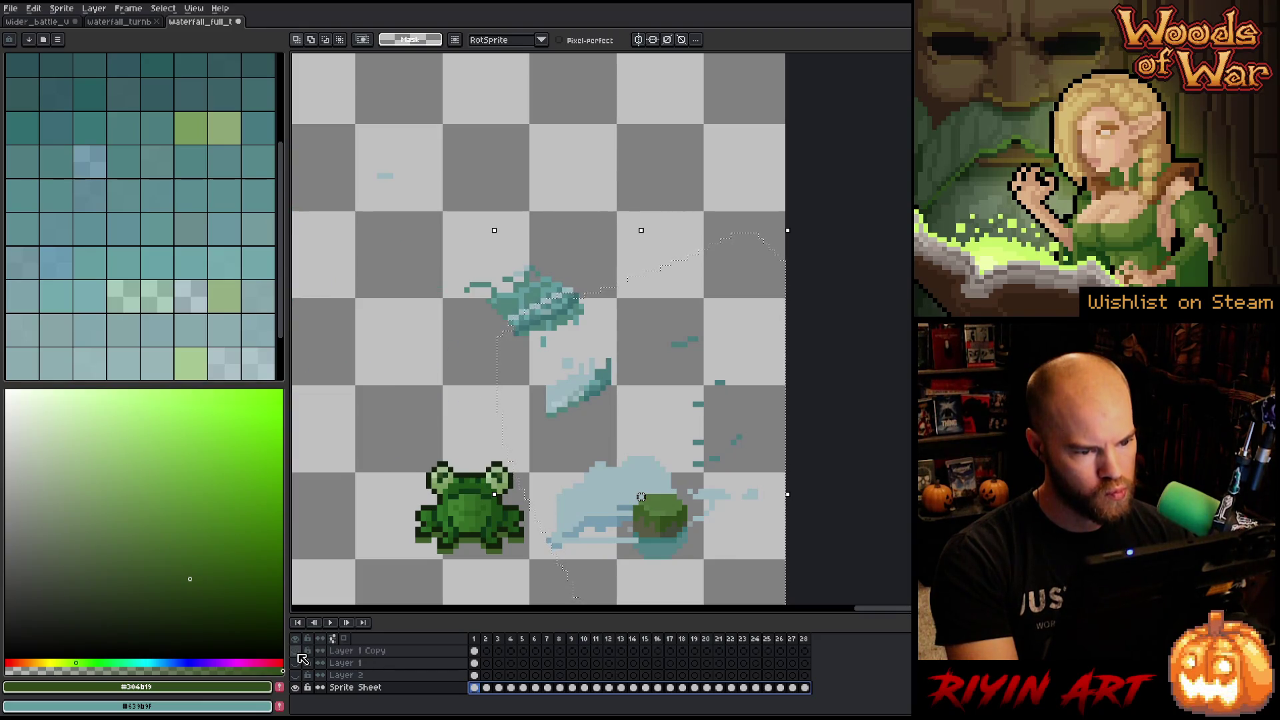
scroll(740, 384, "down", 3)
scroll(472, 289, "up", 2)
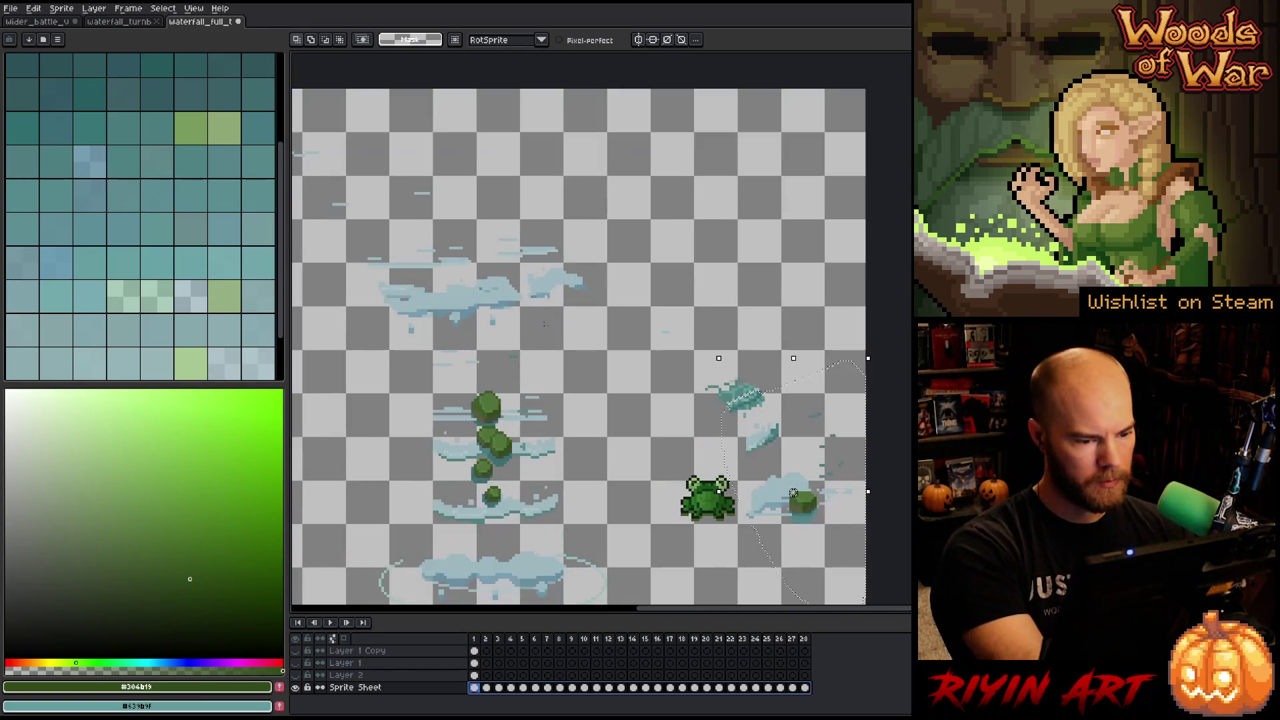
key("shift+r")
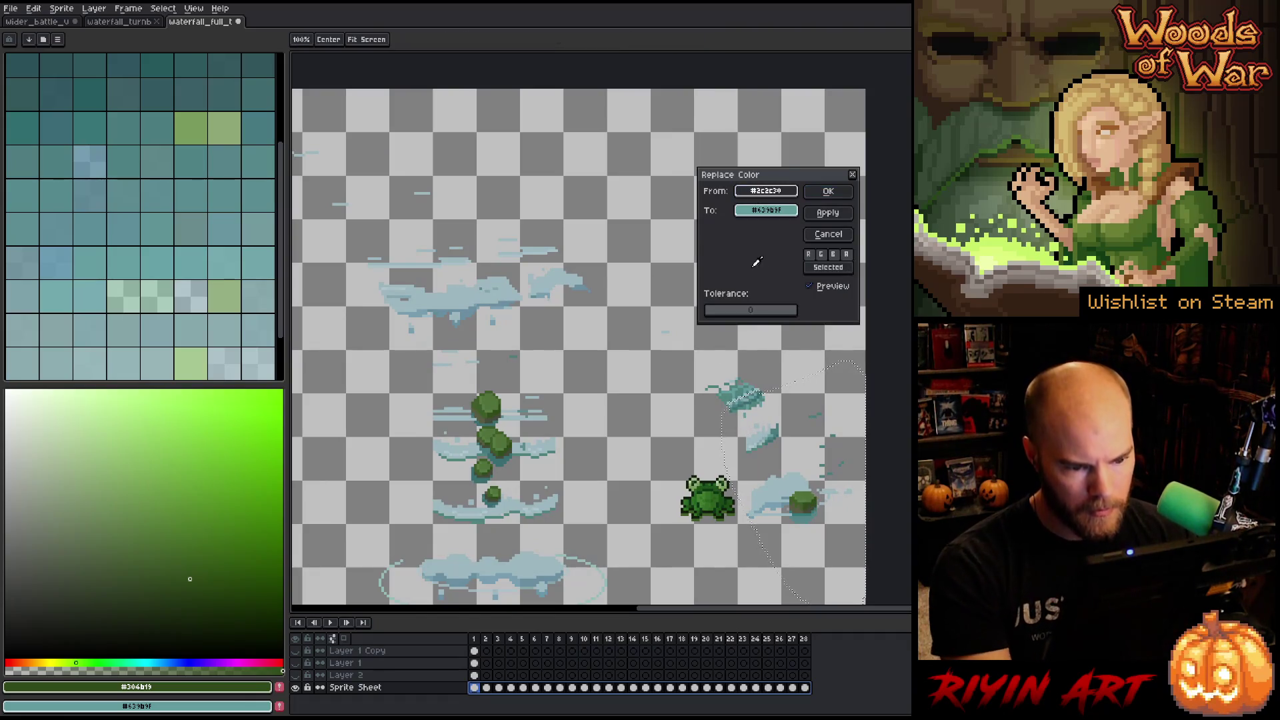
Cancel a first darker-teal replacement, then fill a new Layer 3 green and hide it.
left_click(745, 379)
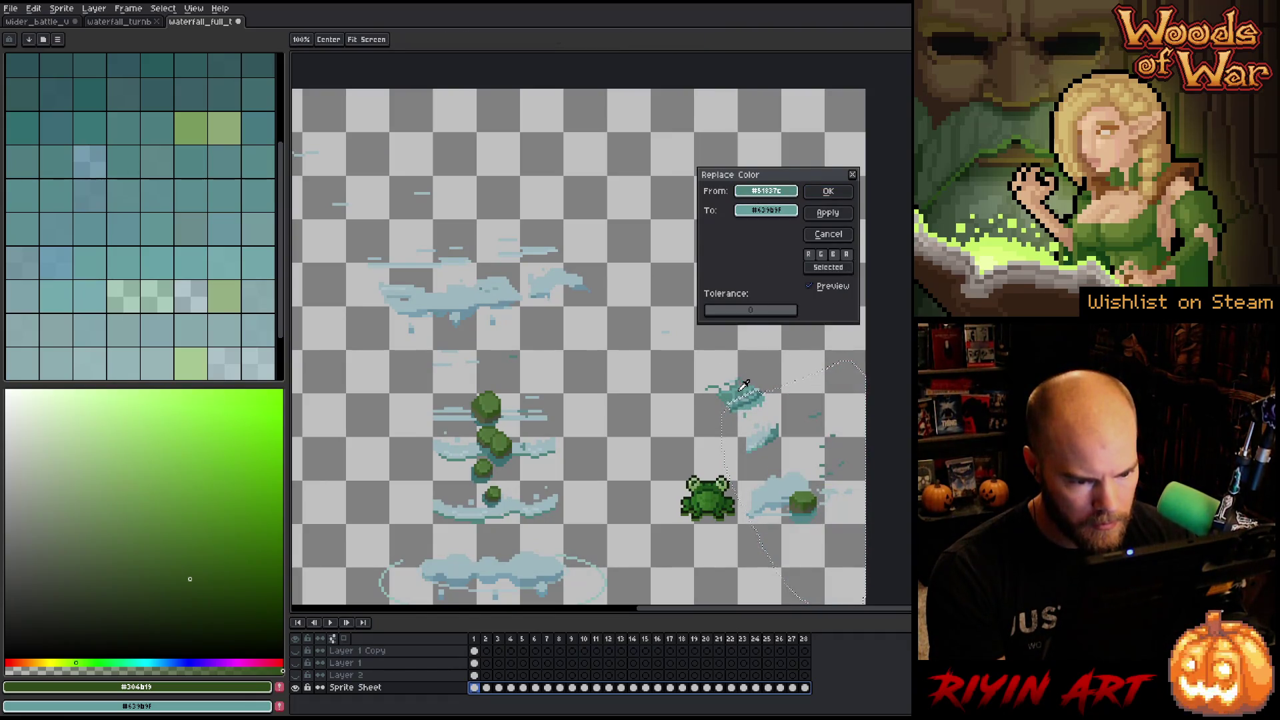
left_click(828, 234)
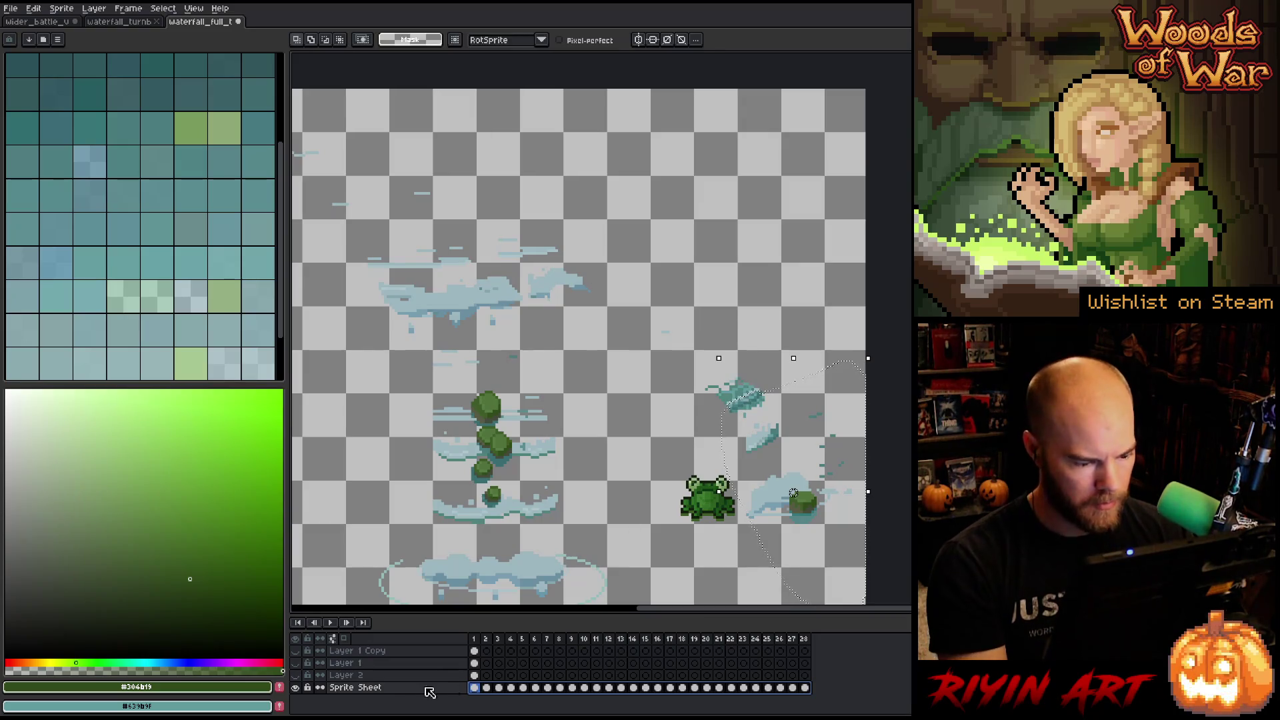
key("shift+n")
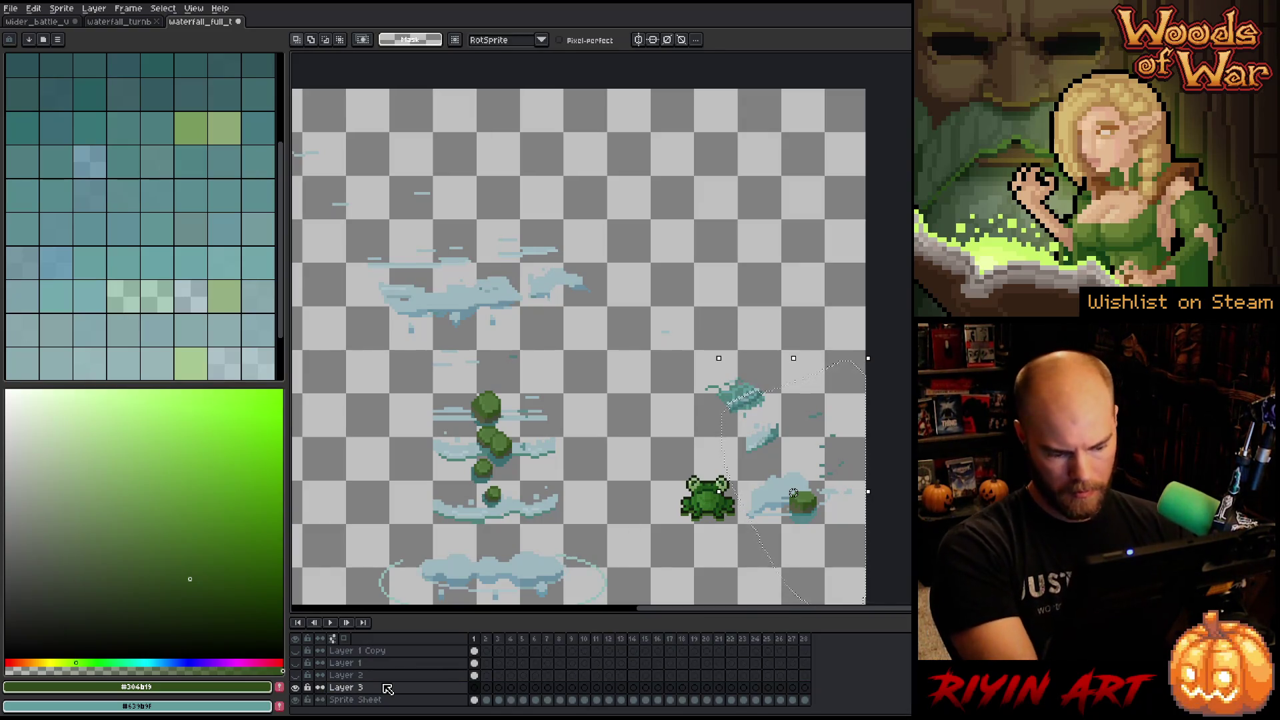
key("f")
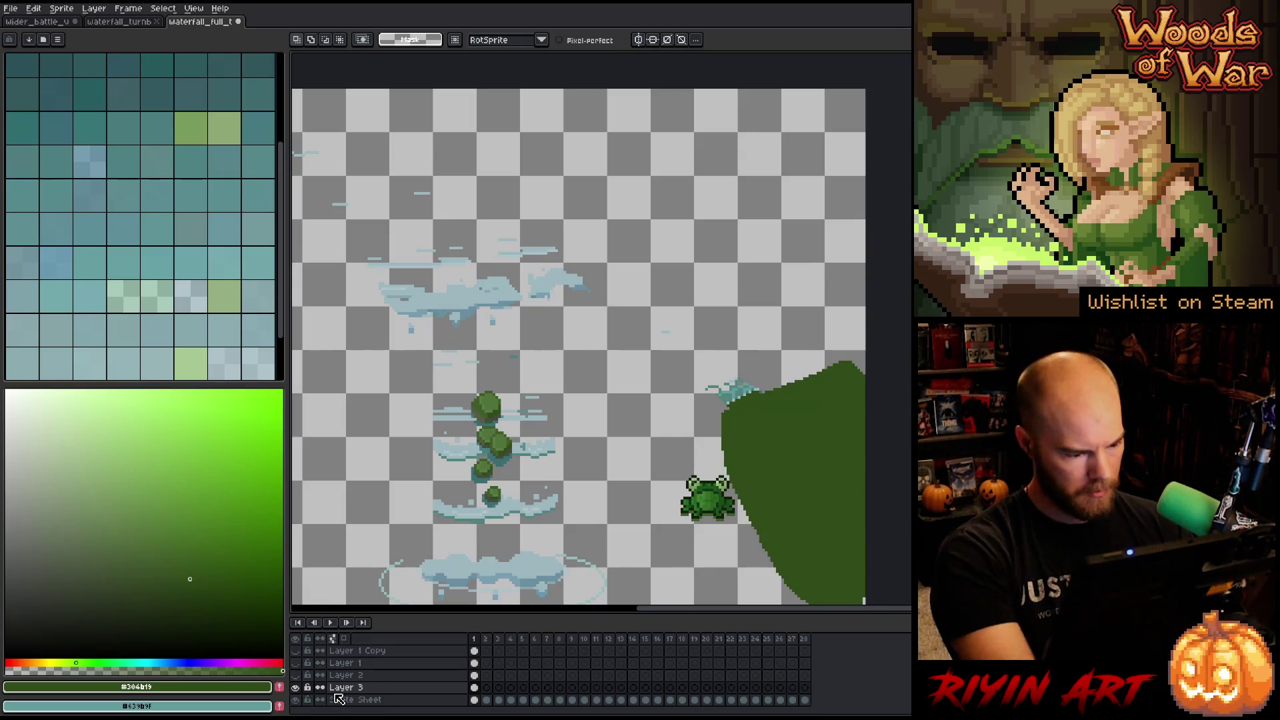
left_click(295, 688)
Try replacing the splash teal with a lower-opacity colour across all Sprite Sheet frames, then cancel.
left_click_drag(806, 700, 474, 701)
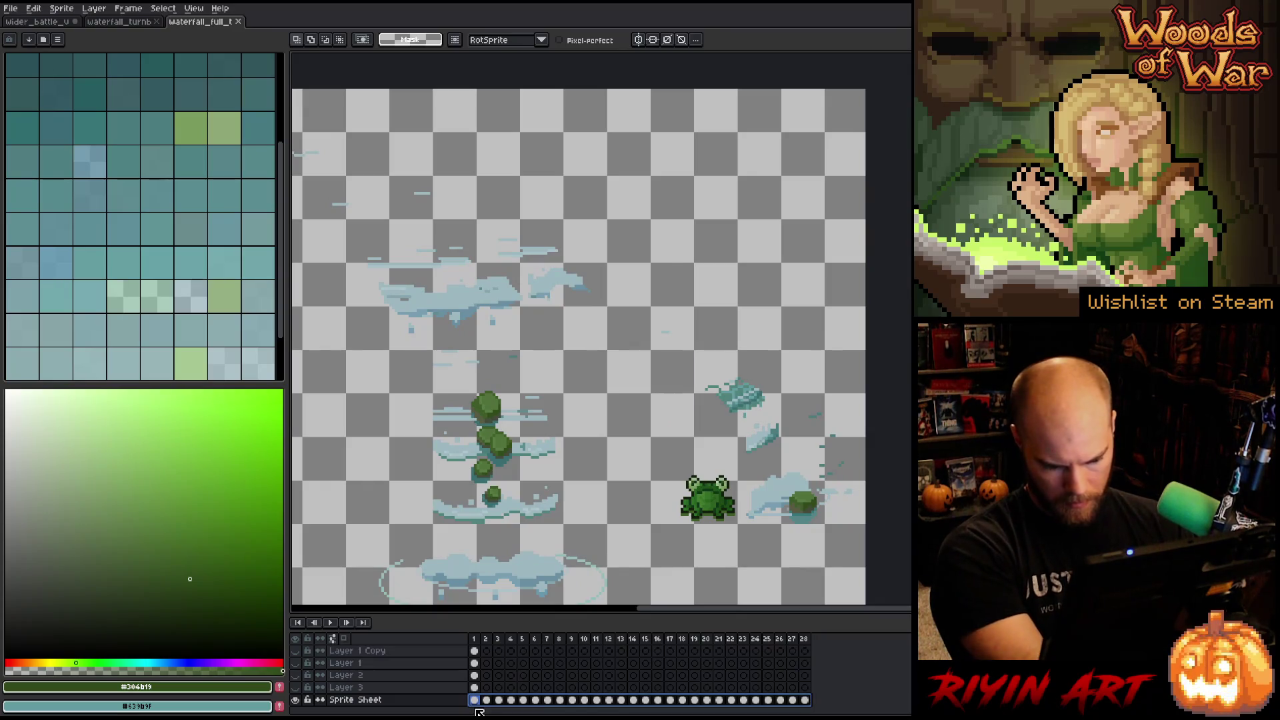
key("shift+r")
left_click(747, 388)
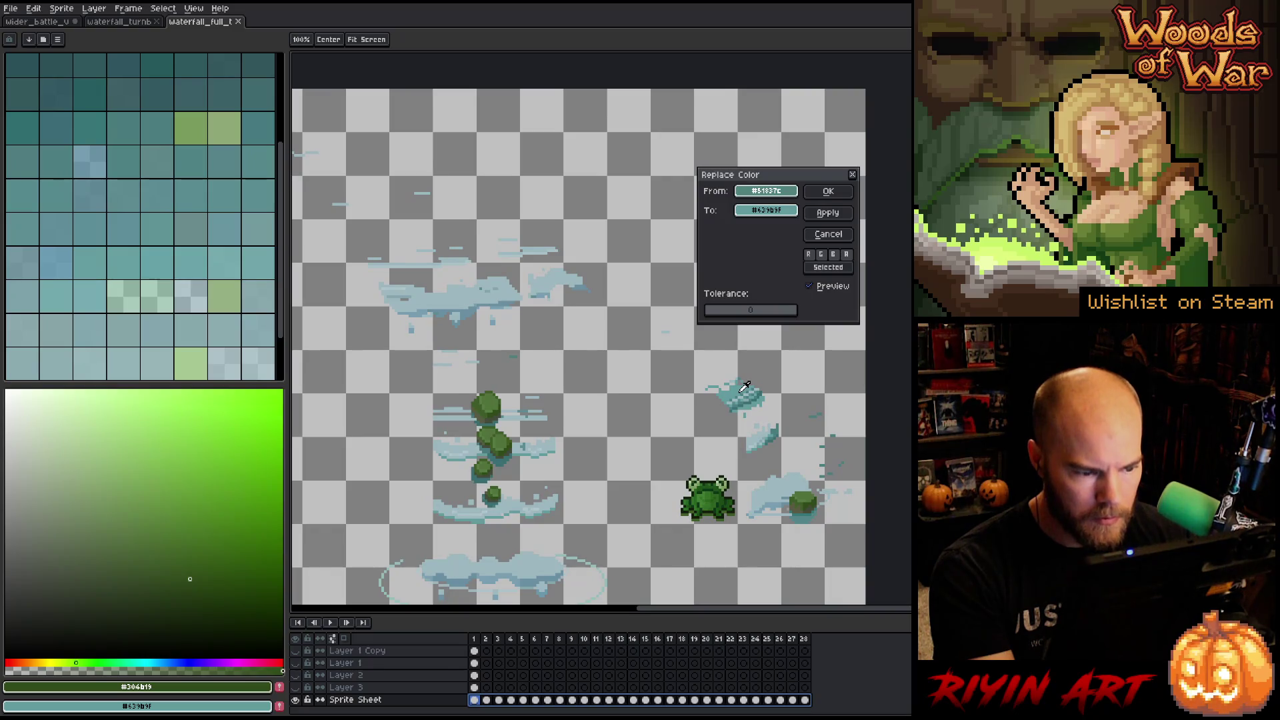
left_click(773, 213)
left_click(771, 301)
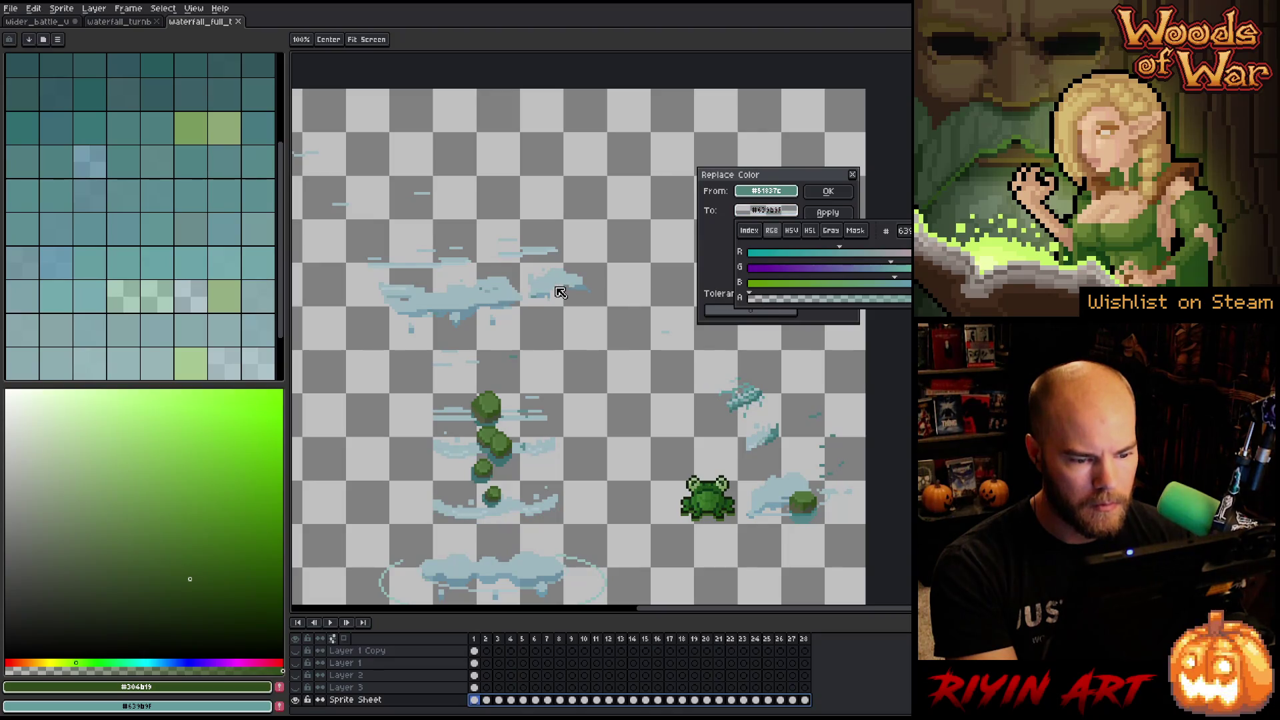
left_click(629, 203)
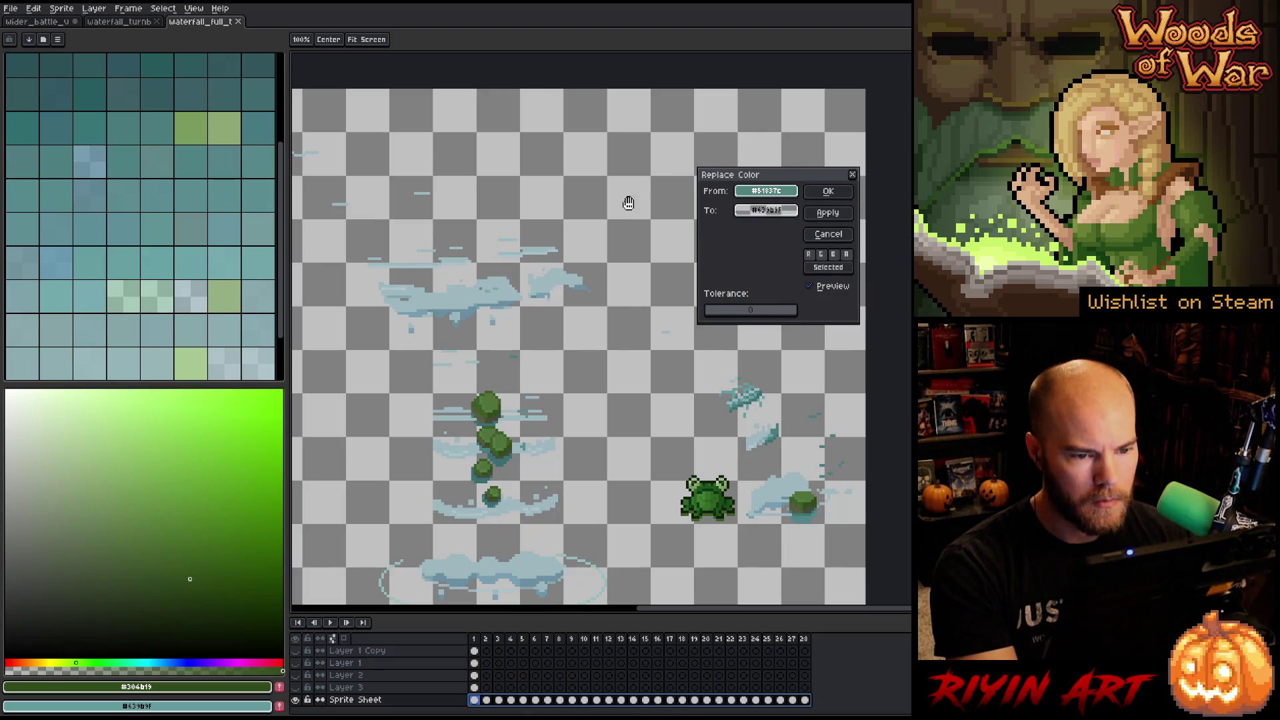
left_click(827, 234)
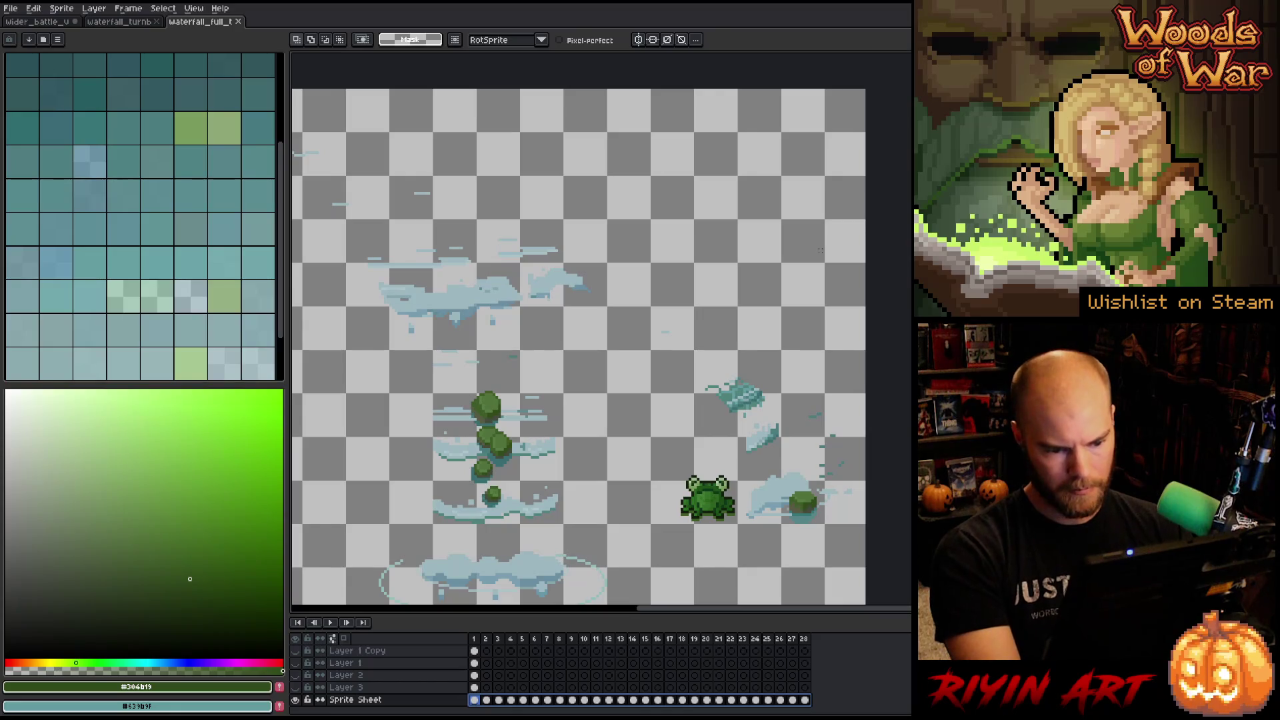
Replace light teal #639b9f with a translucent version across all Sprite Sheet frames around the frog.
mouse_move(867, 303)
left_mouse_down()
mouse_move(709, 530)
mouse_move(672, 535)
mouse_move(674, 571)
left_mouse_up()
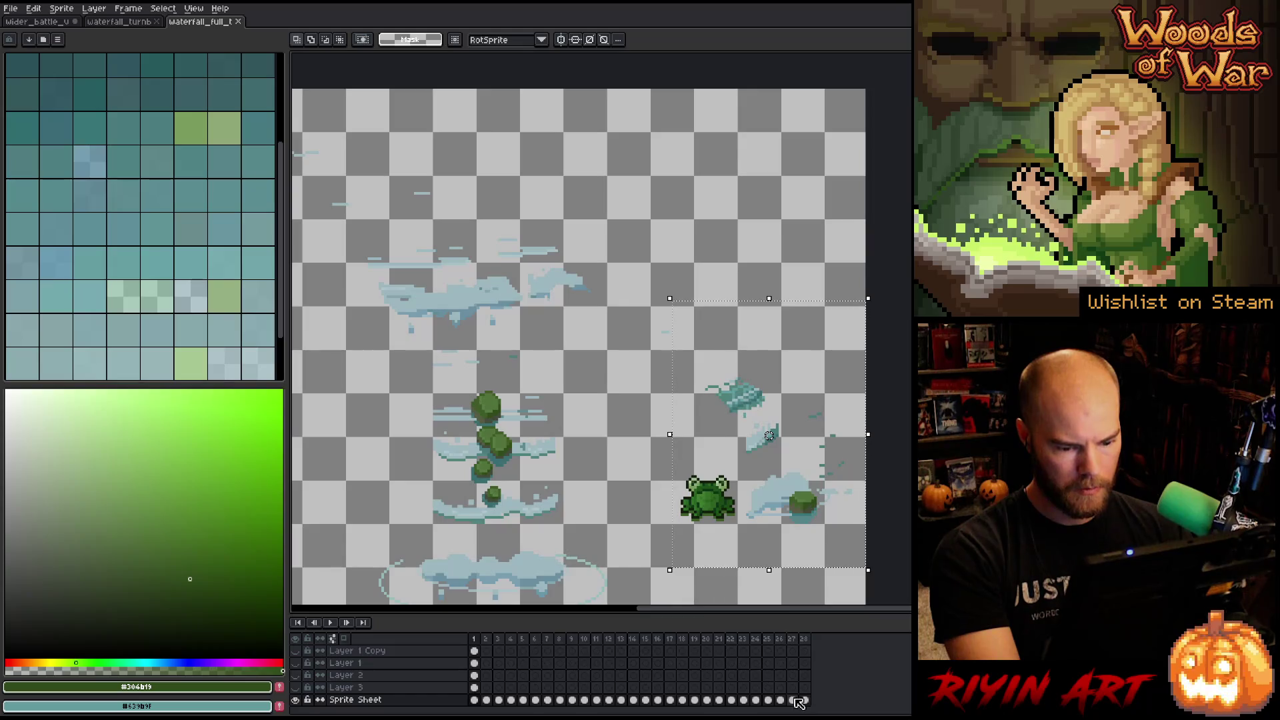
left_click_drag(805, 701, 474, 700)
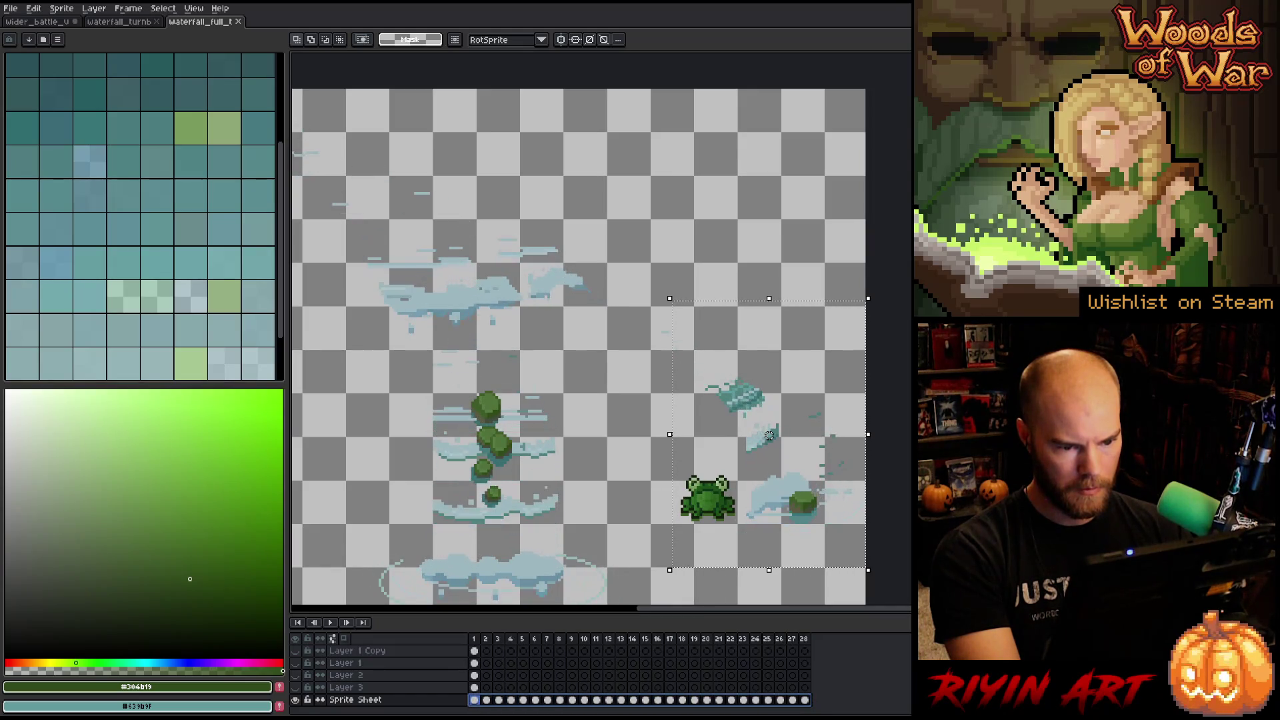
key("shift+r")
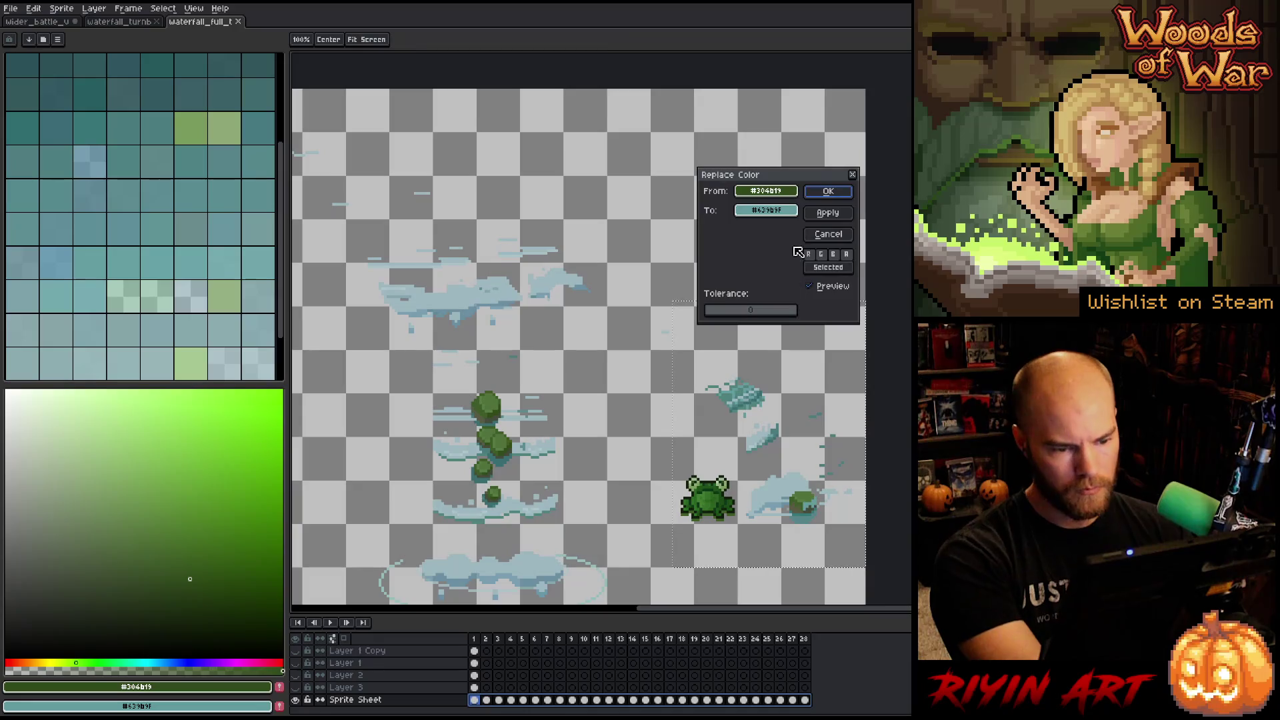
left_click_drag(765, 195, 747, 387)
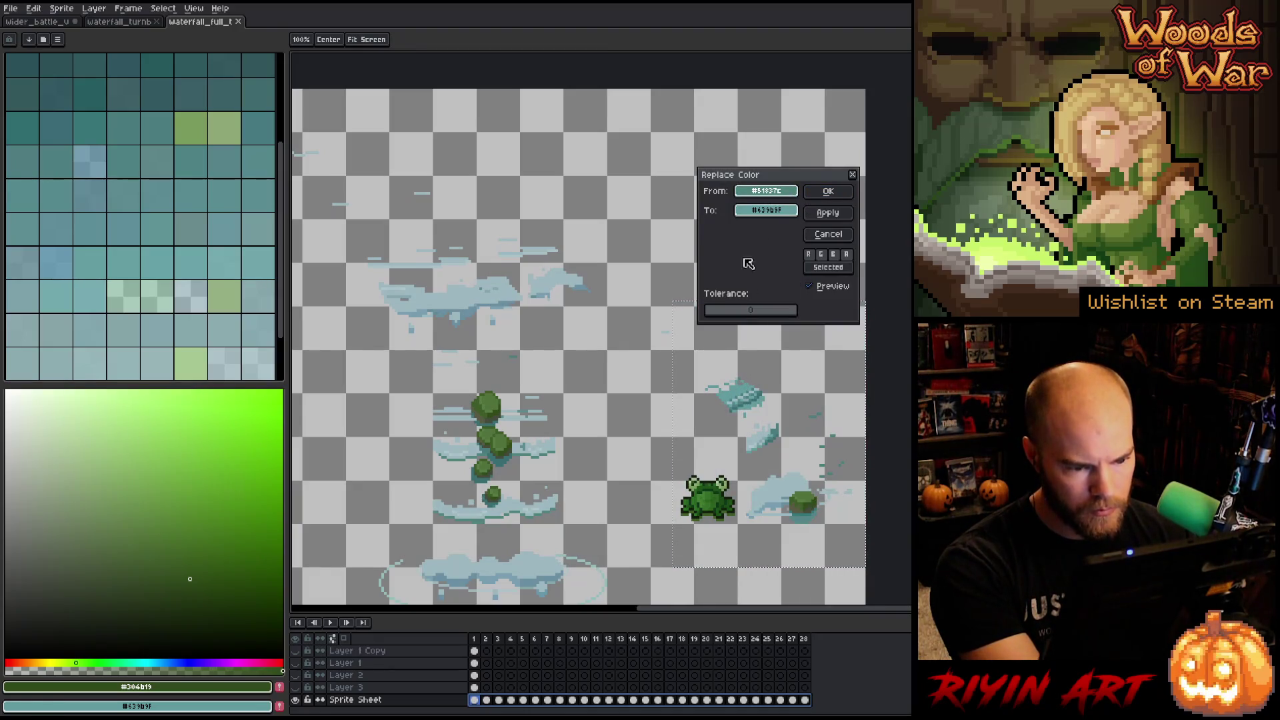
left_click(766, 210)
left_click(771, 300)
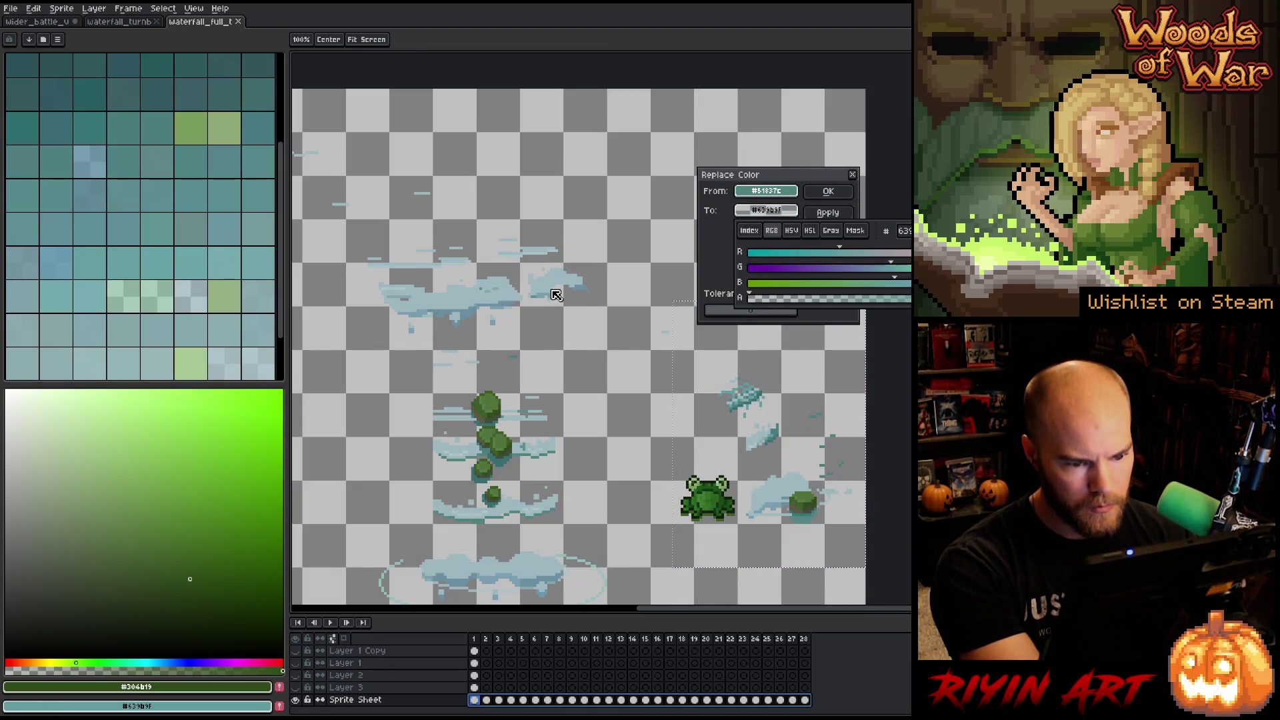
key("Escape")
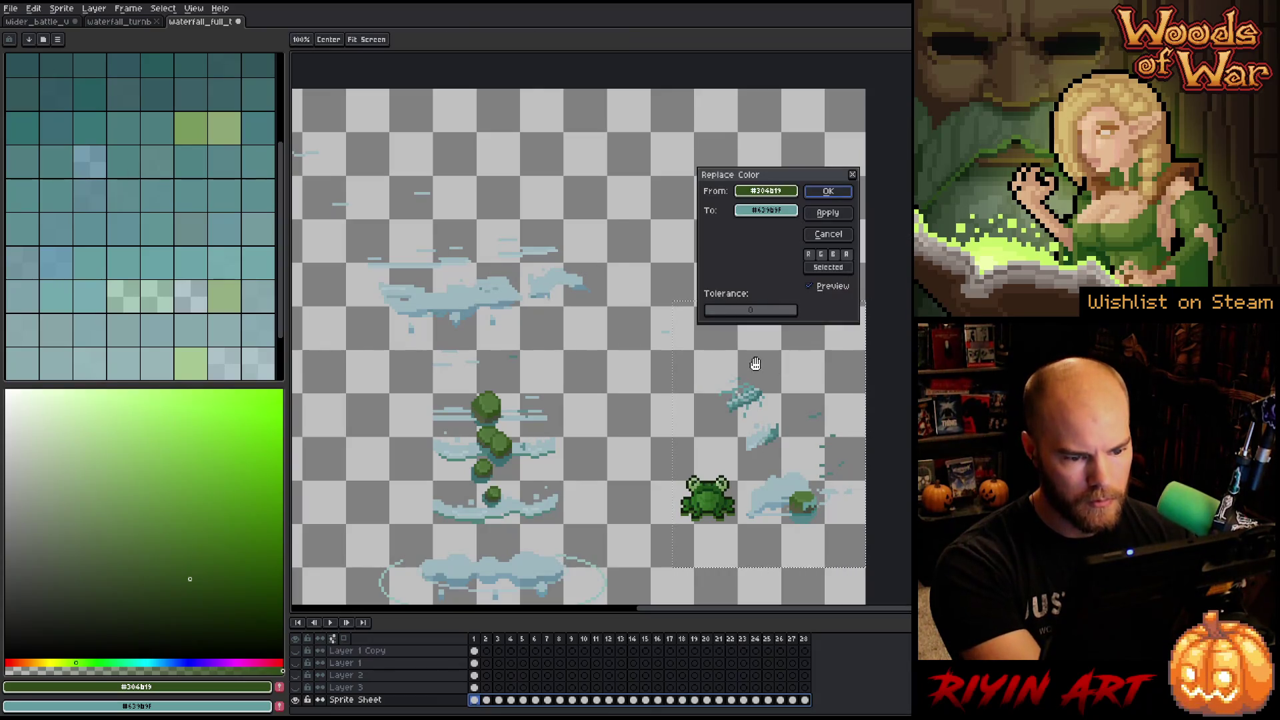
left_click(750, 354)
left_click(747, 381)
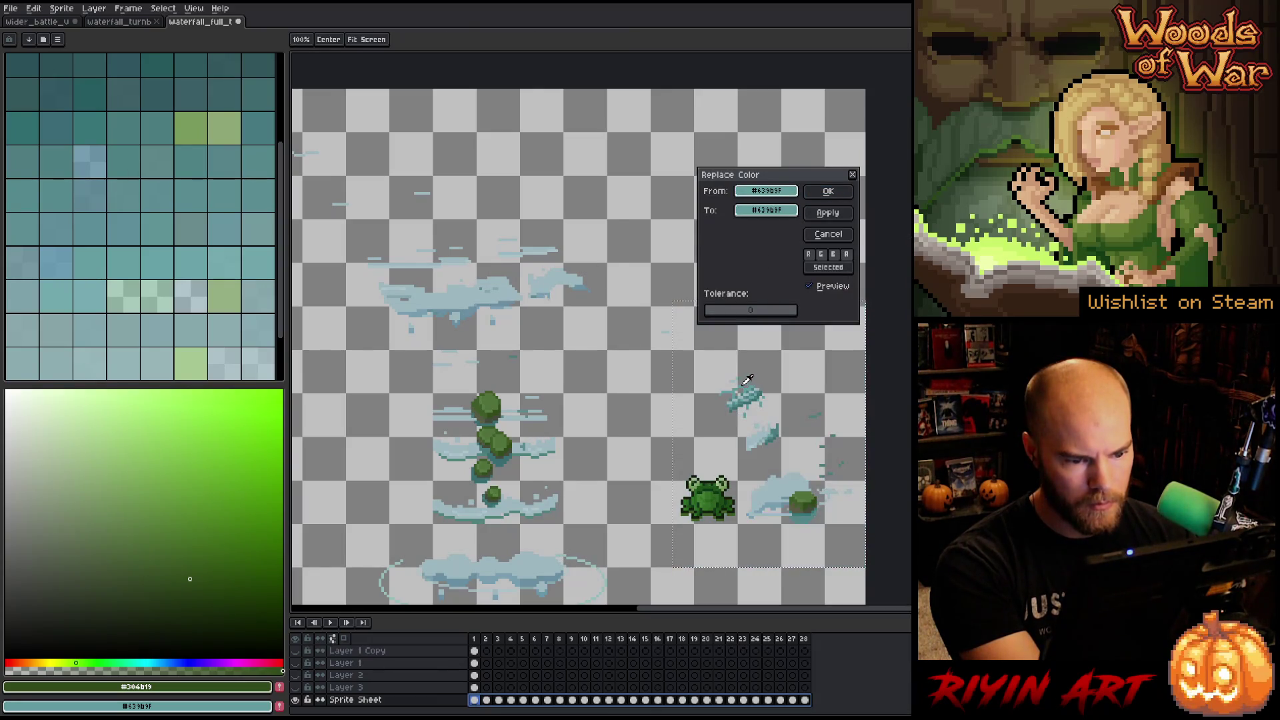
left_click(766, 210)
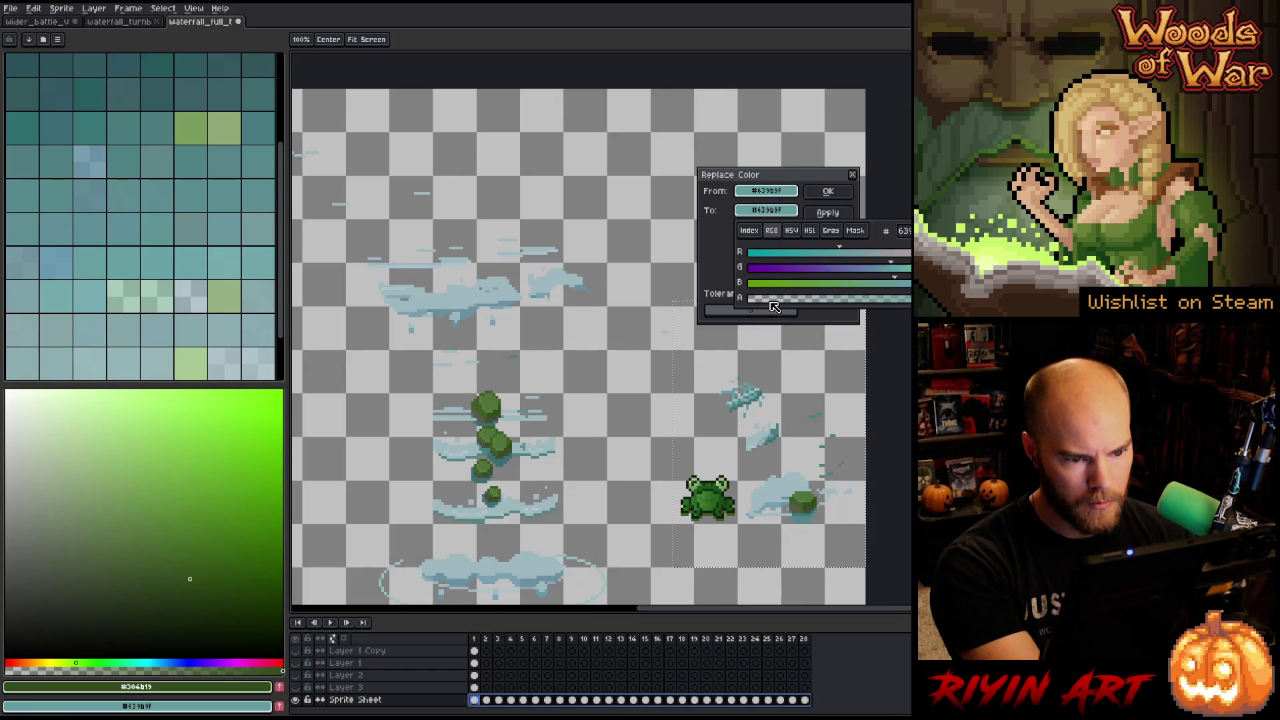
left_click(828, 192)
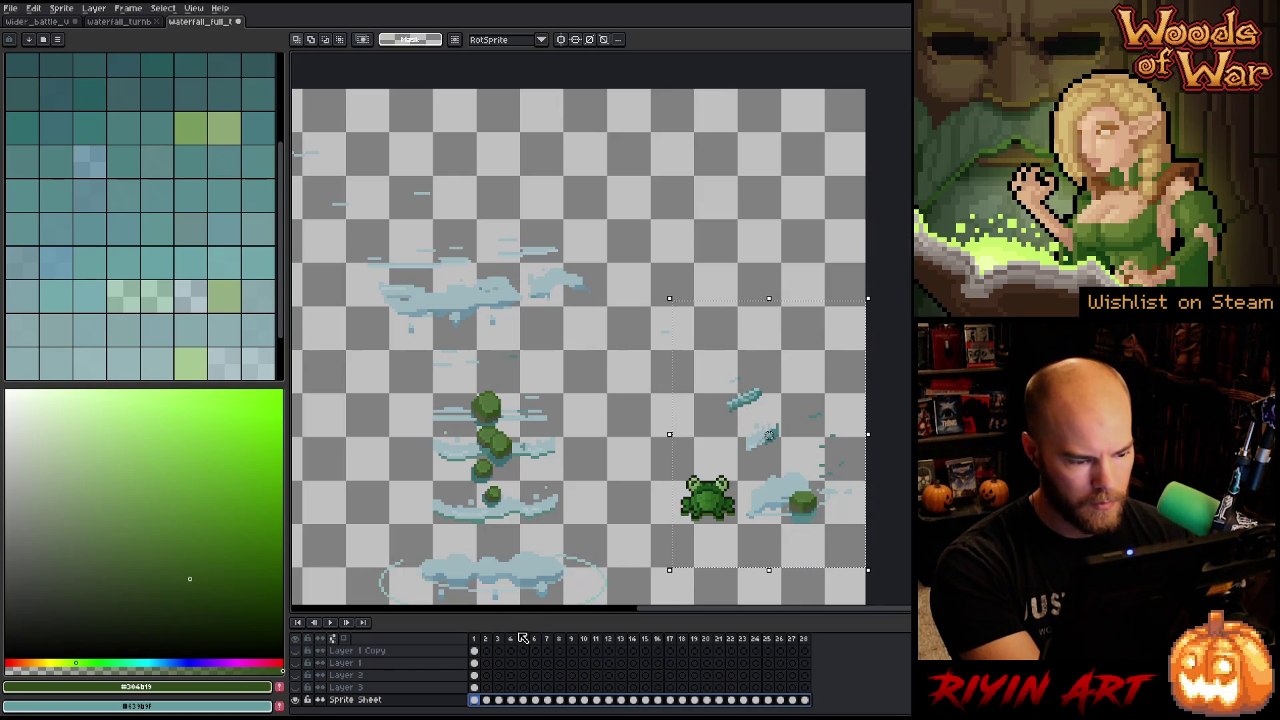
left_click_drag(485, 642, 777, 625)
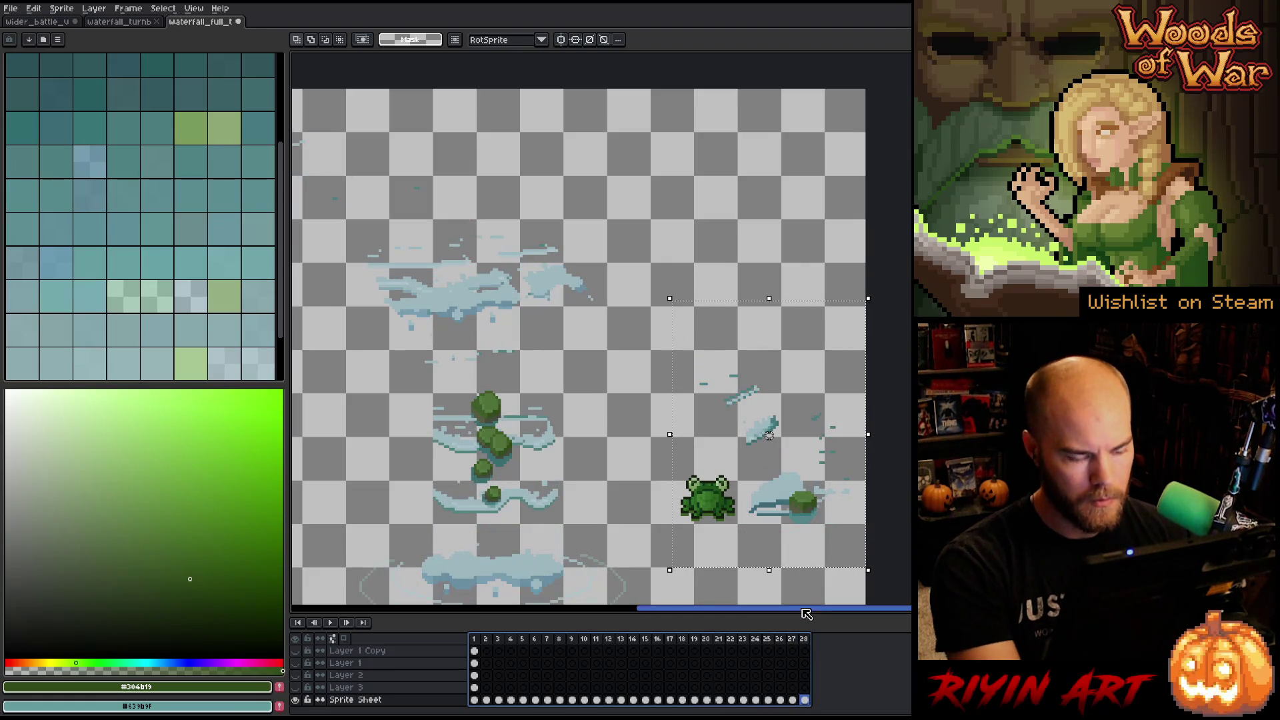
key("Return")
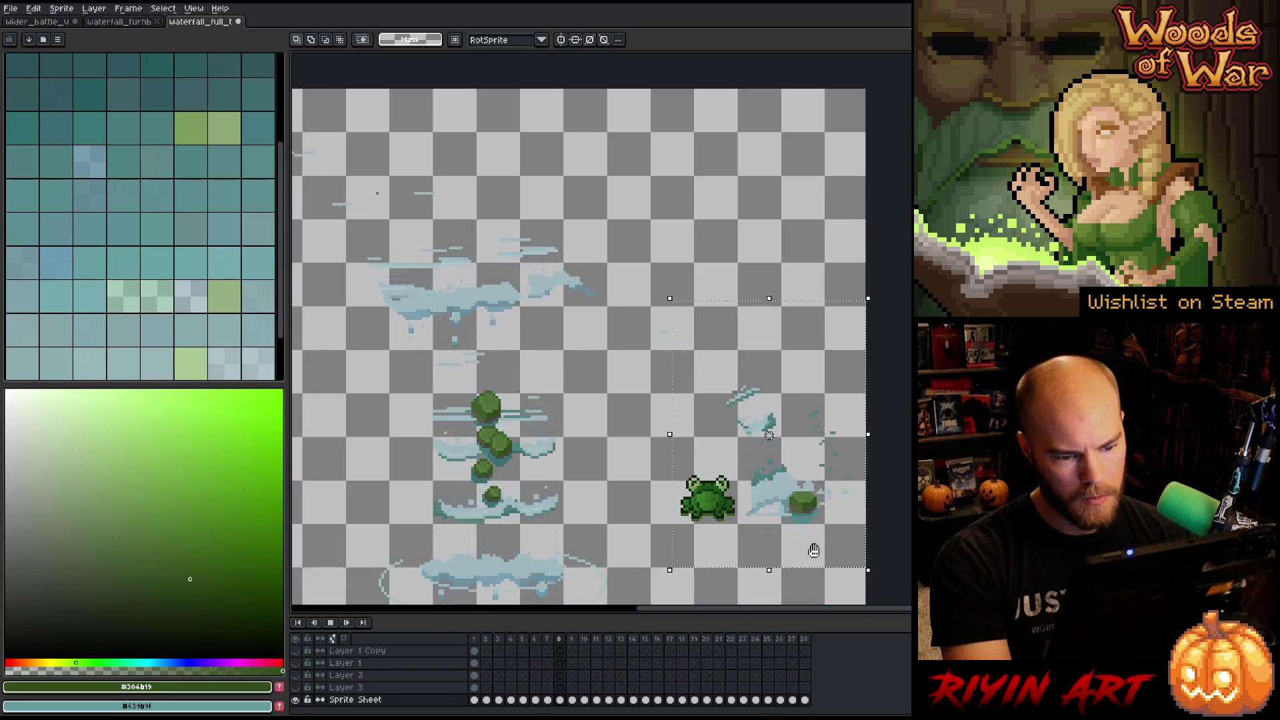
scroll(842, 502, "up", 3)
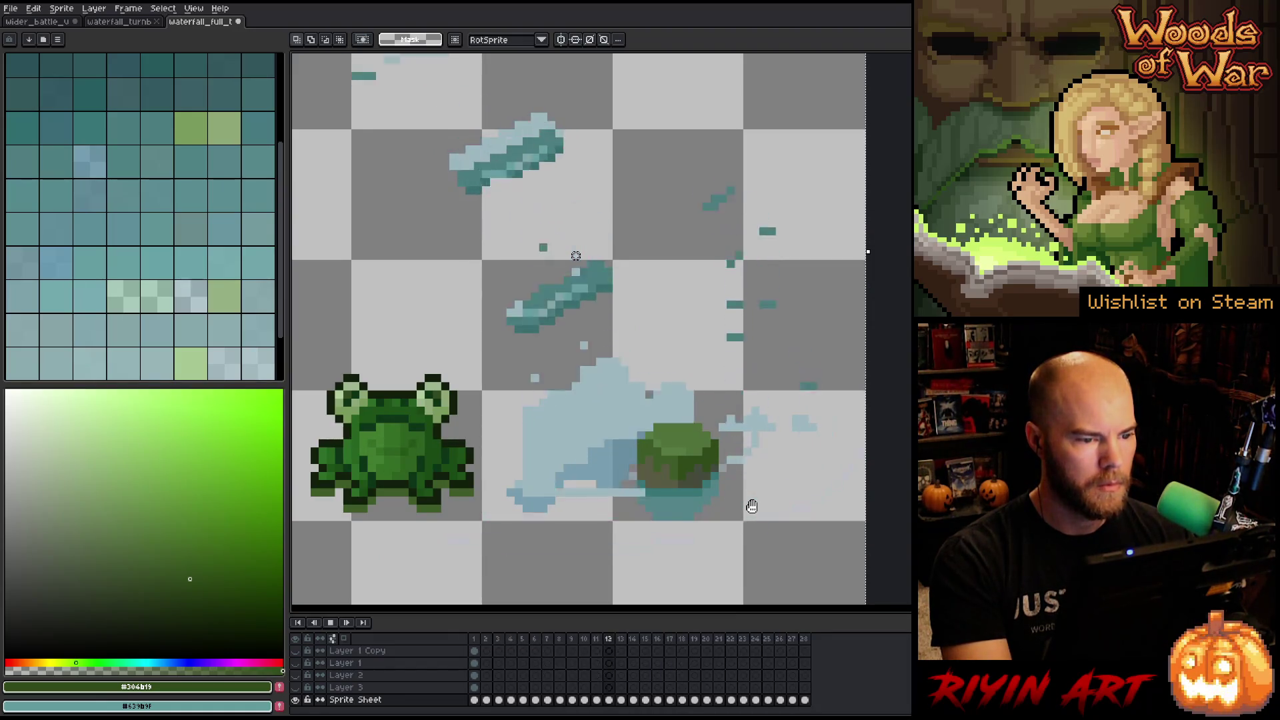
scroll(732, 459, "down", 2)
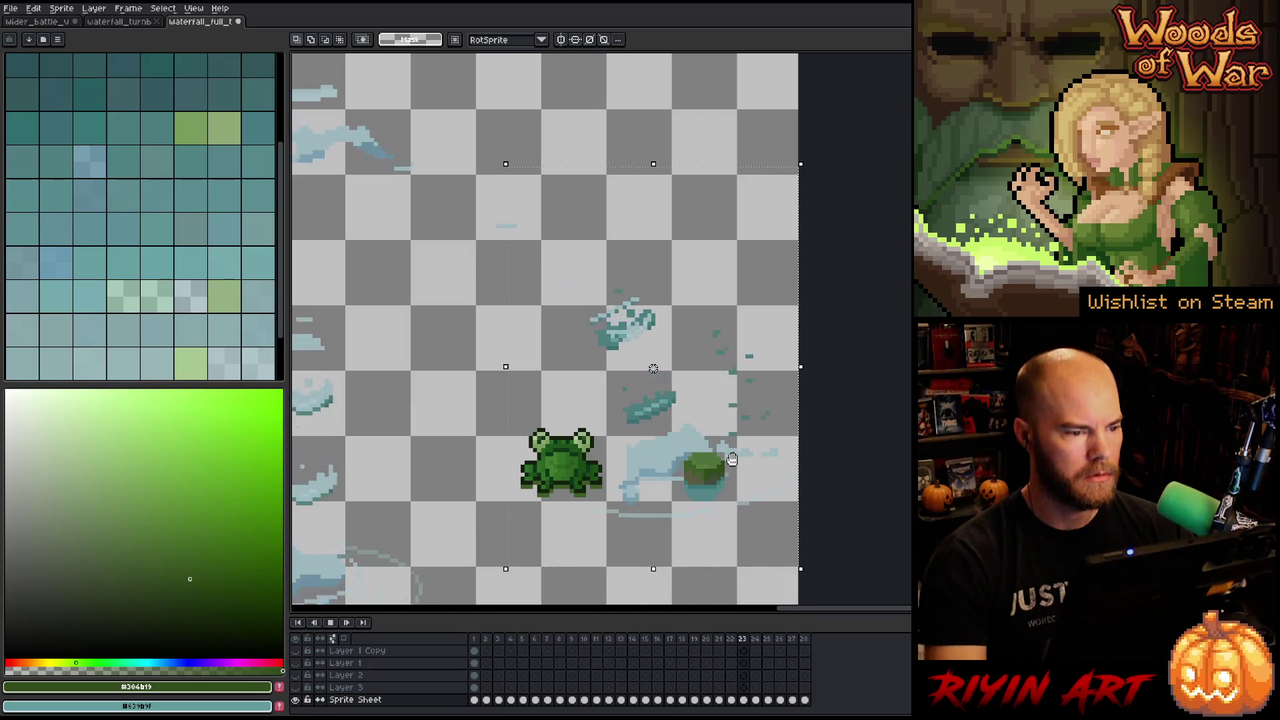
key("Return")
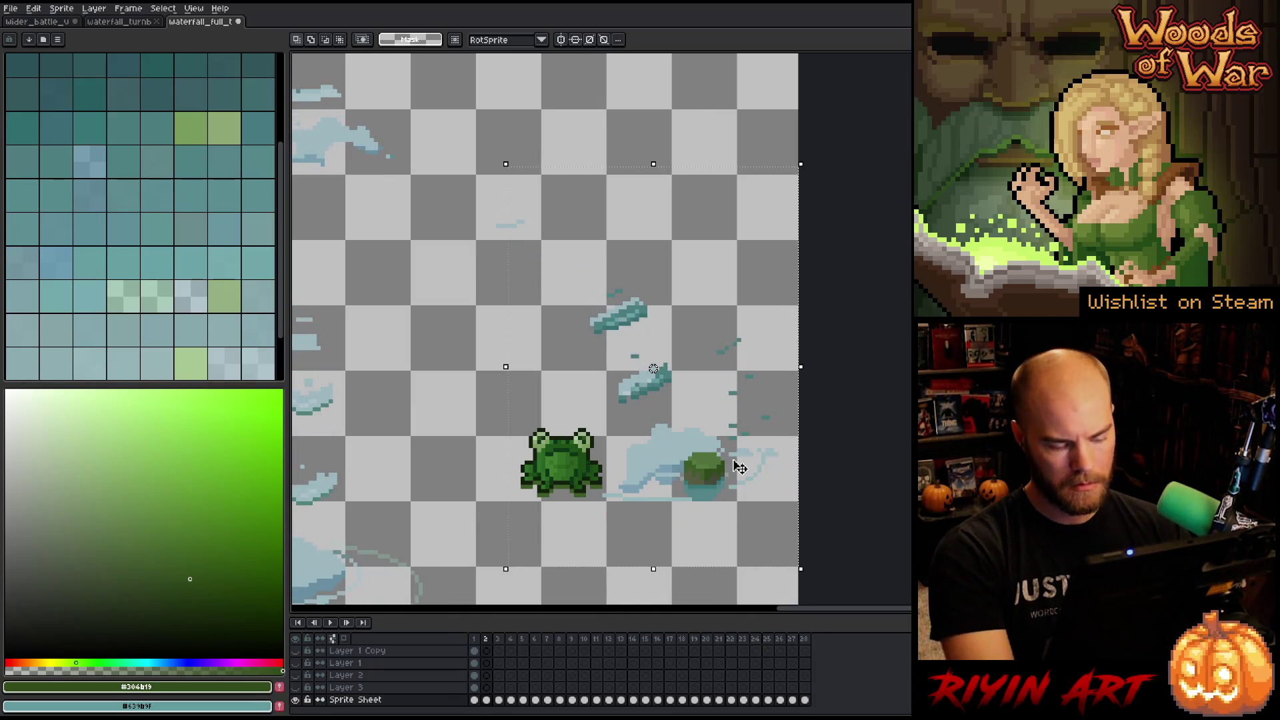
left_click_drag(804, 700, 463, 711)
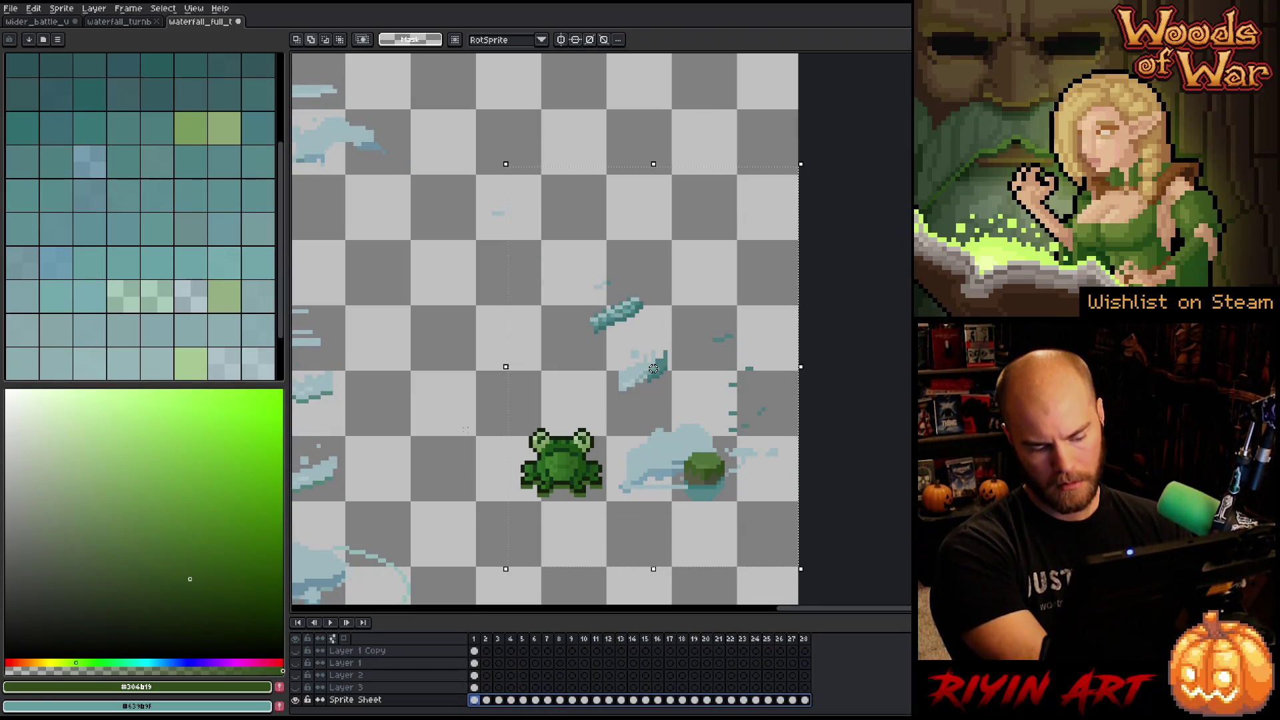
key("shift+r")
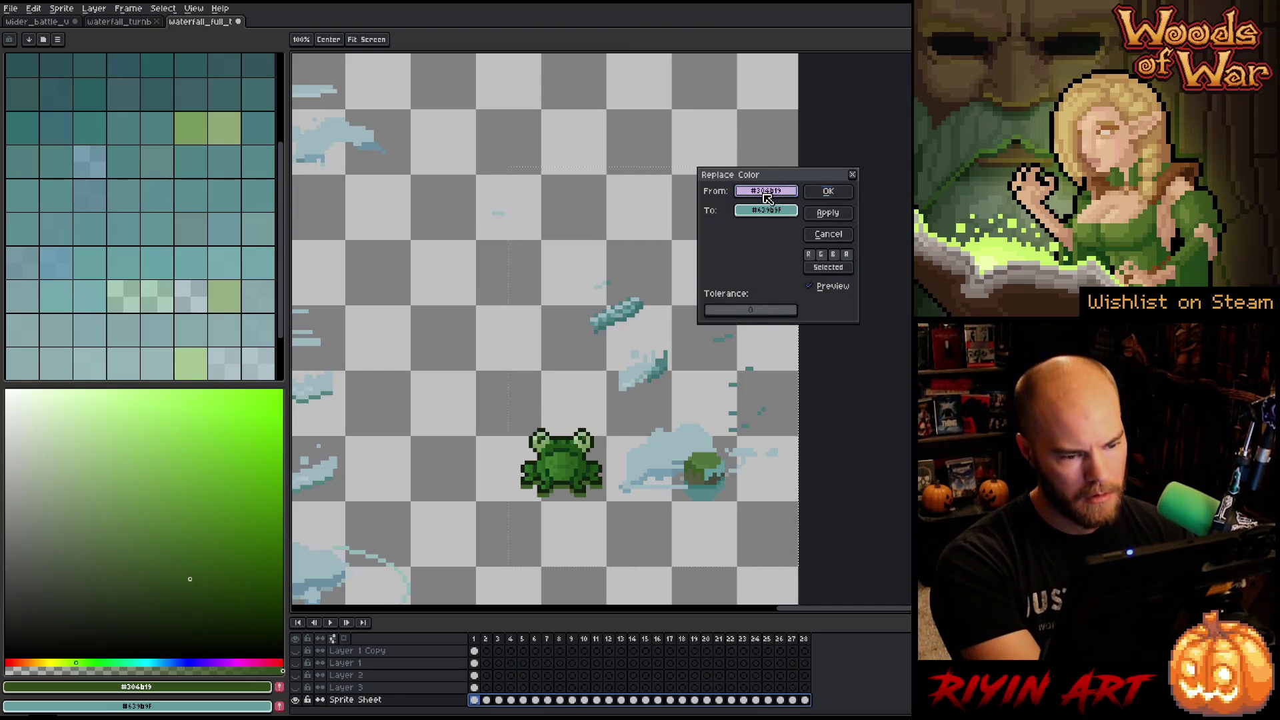
Replace the darker teal with pale blue #9db7bf.
left_click(667, 356)
left_click(750, 212)
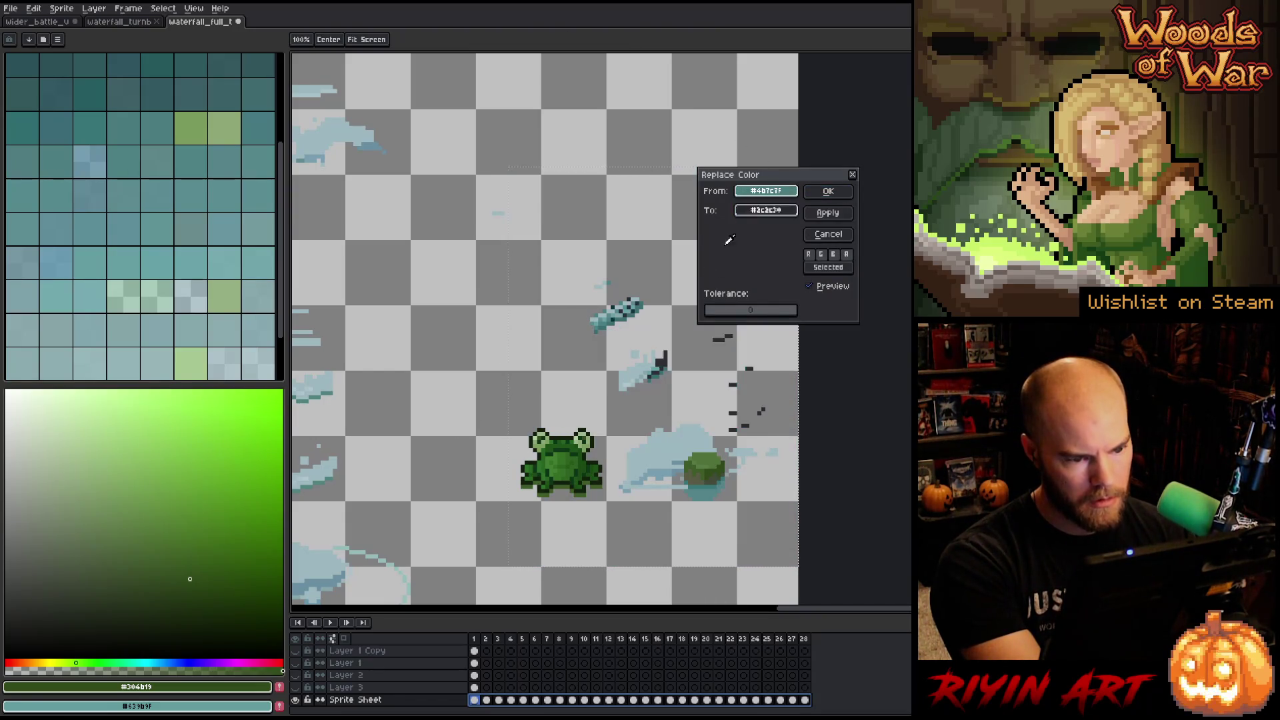
left_click(640, 367)
left_click(822, 187)
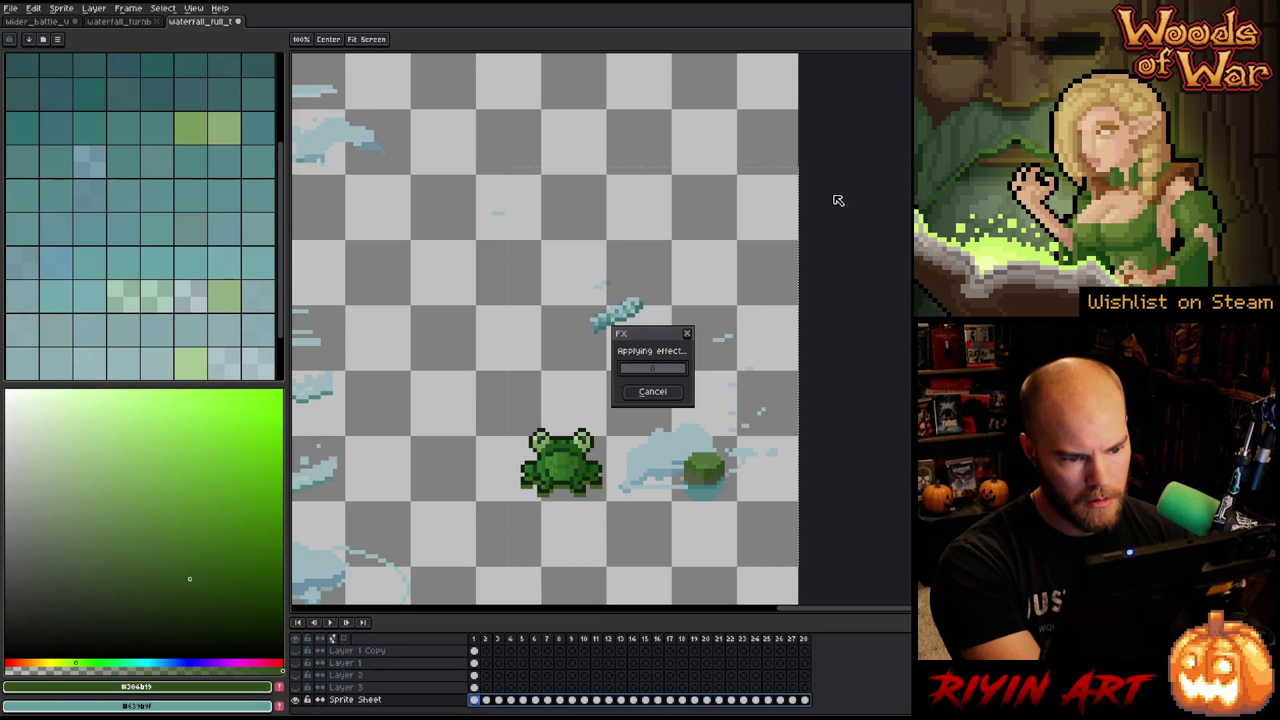
scroll(685, 349, "down", 3)
scroll(835, 387, "up", 3)
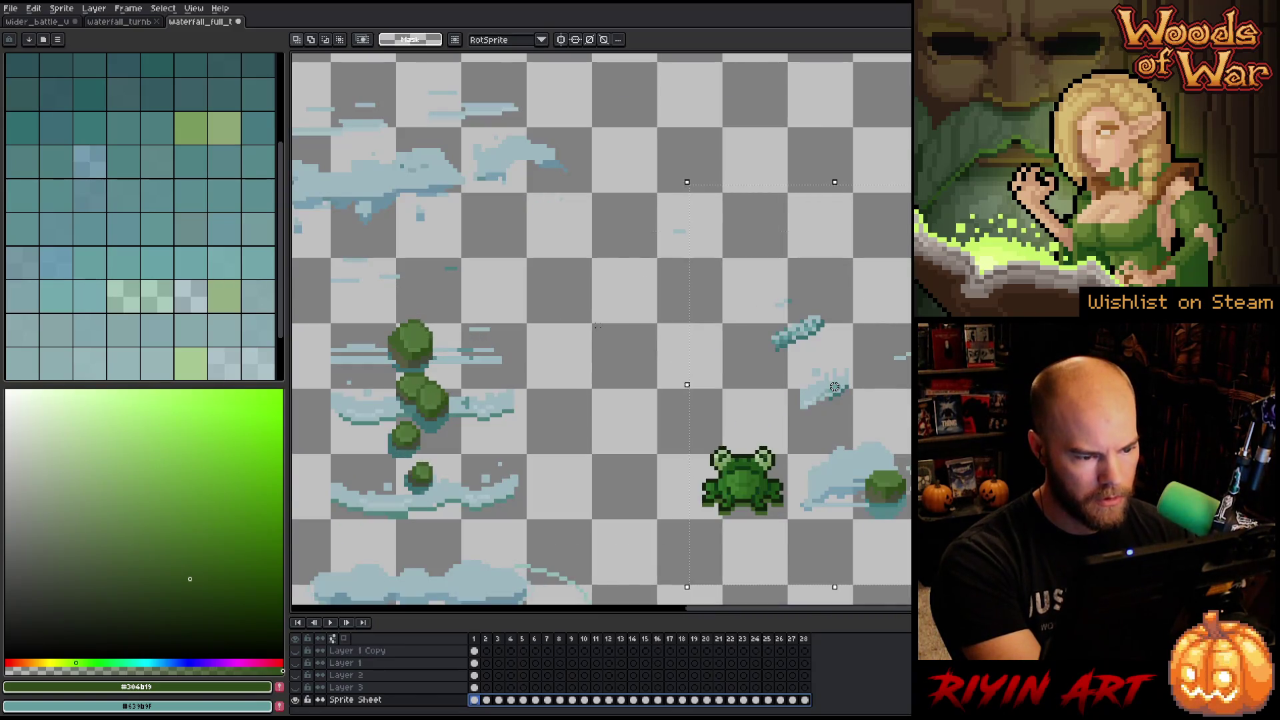
Try turning teal #669ca2 transparent, then cancel the replacement.
key("shift+r")
left_click(838, 386)
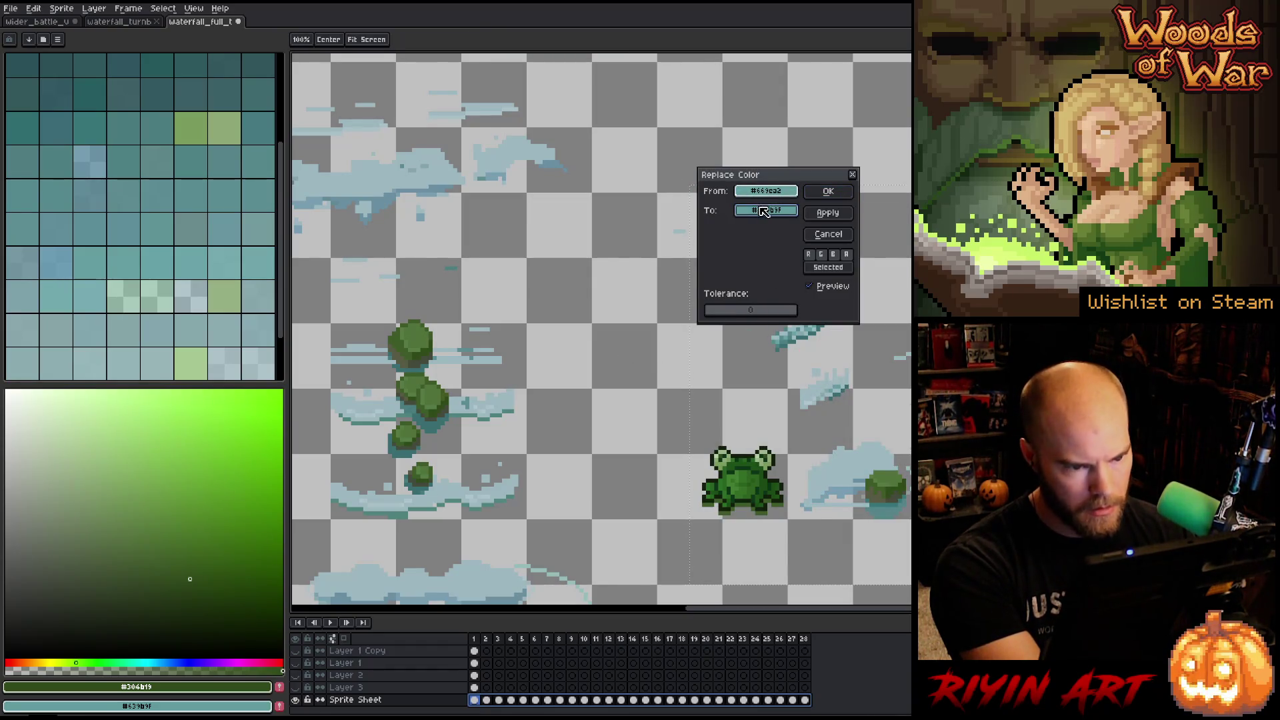
left_click_drag(764, 211, 612, 417)
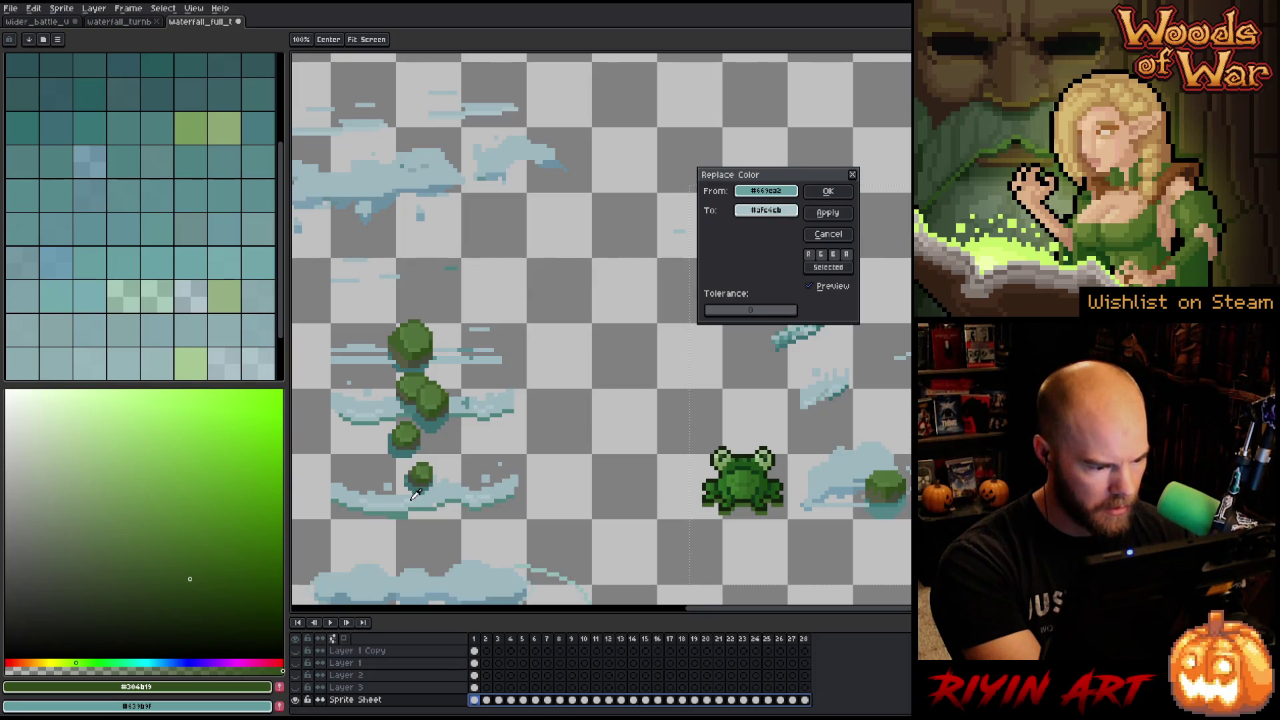
left_click(852, 174)
Replace the cloud colour with a slightly lighter cloud blue picked from the canvas.
key("shift+r")
left_click_drag(766, 191, 834, 386)
mouse_move(765, 210)
left_mouse_down()
mouse_move(823, 395)
mouse_move(489, 485)
left_mouse_up()
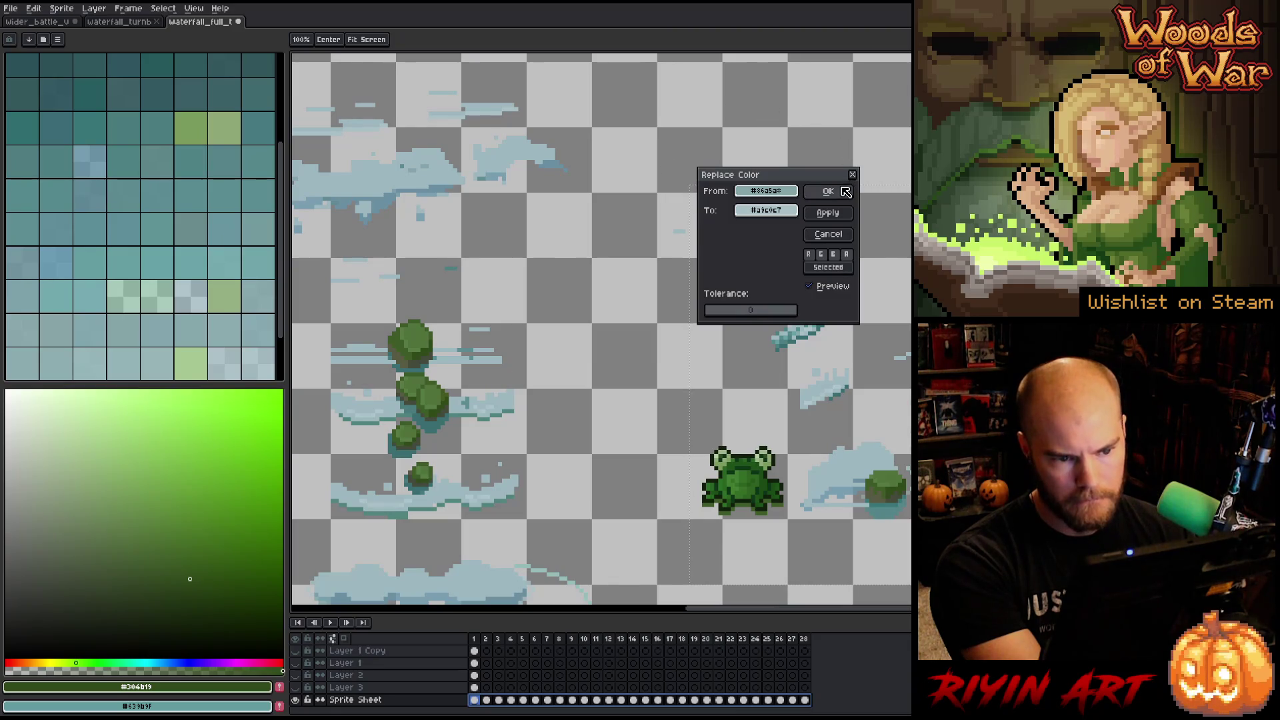
left_click_drag(766, 210, 491, 491)
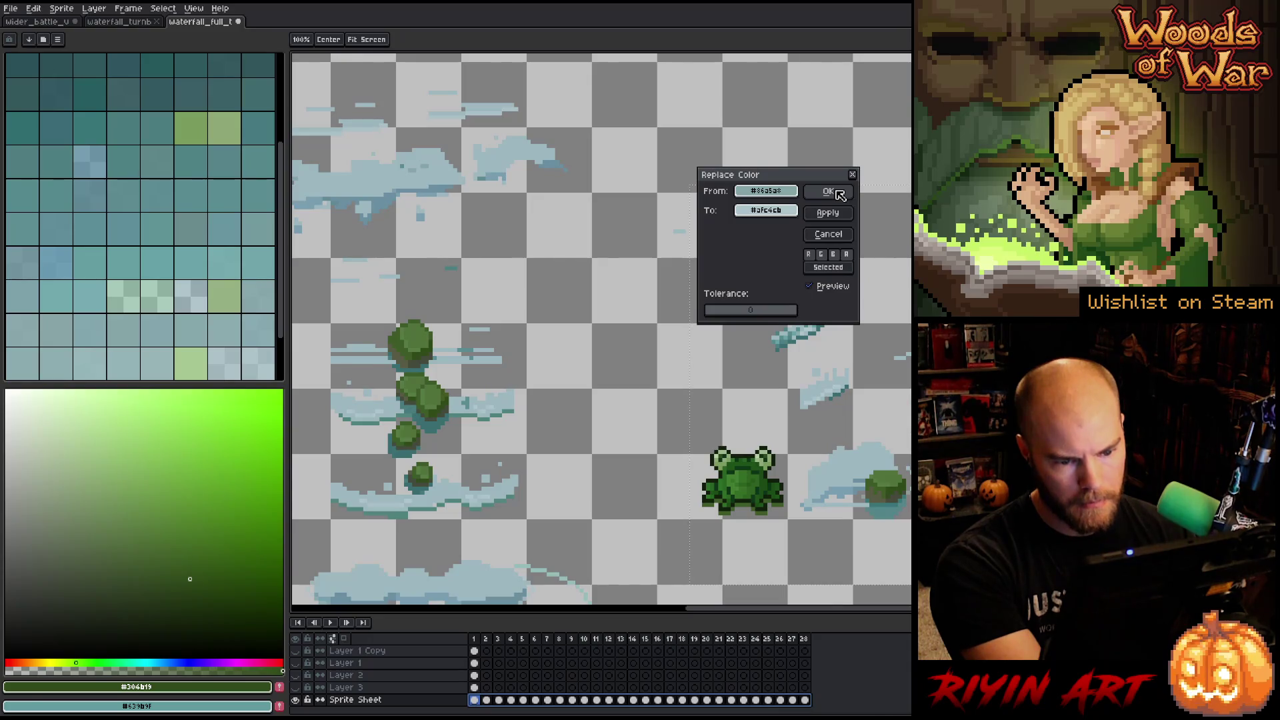
left_click(840, 194)
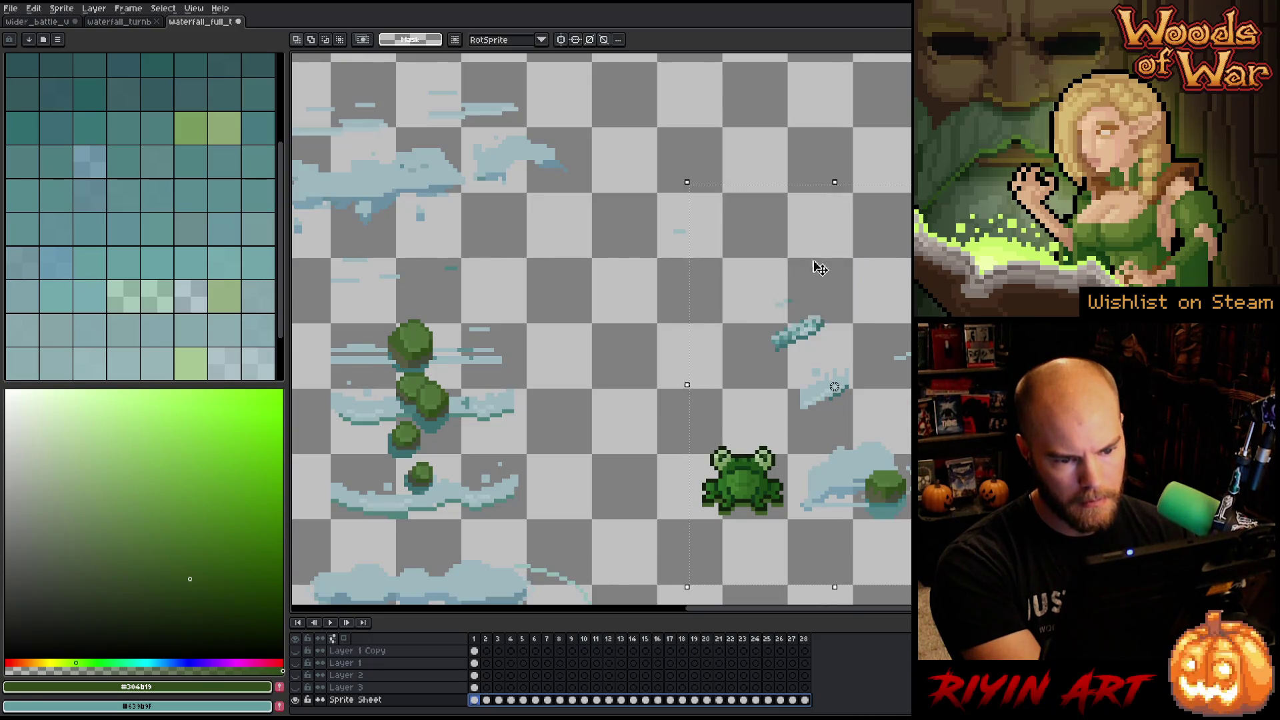
key("shift+r")
Recolour two more cloud shades, including a teal one, to lighter blues.
left_click_drag(766, 191, 803, 326)
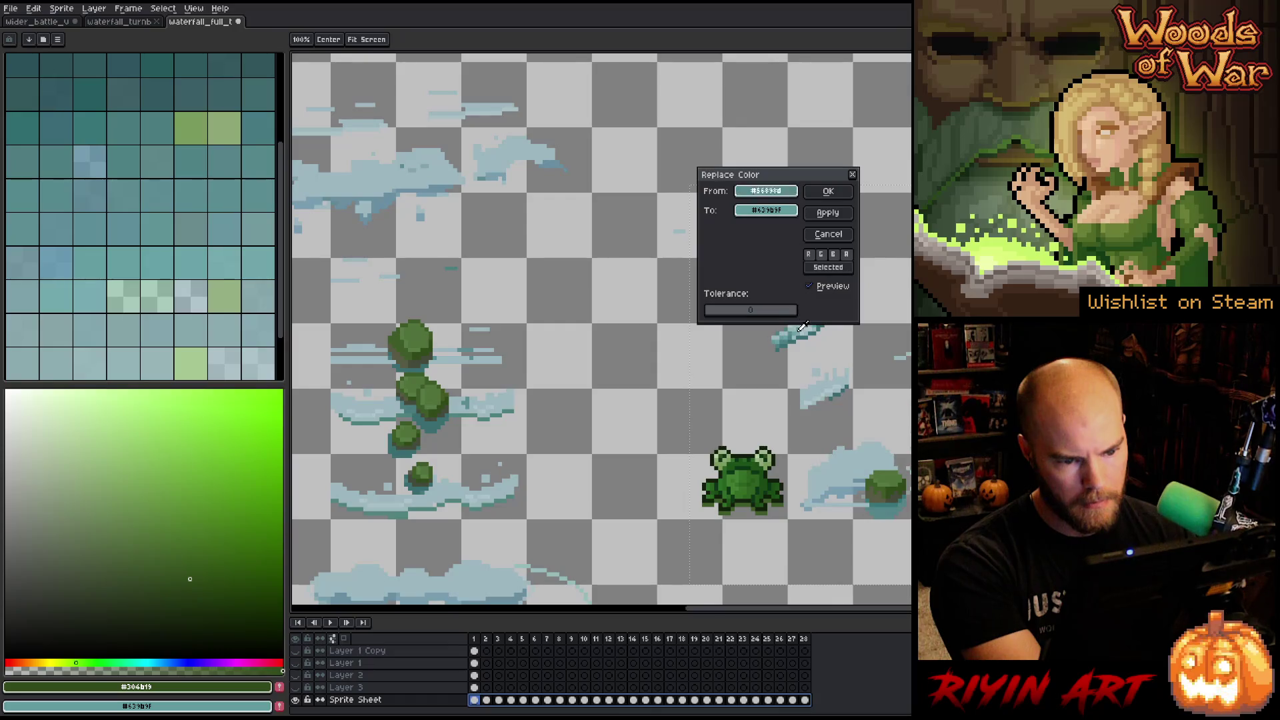
left_click_drag(766, 210, 518, 481)
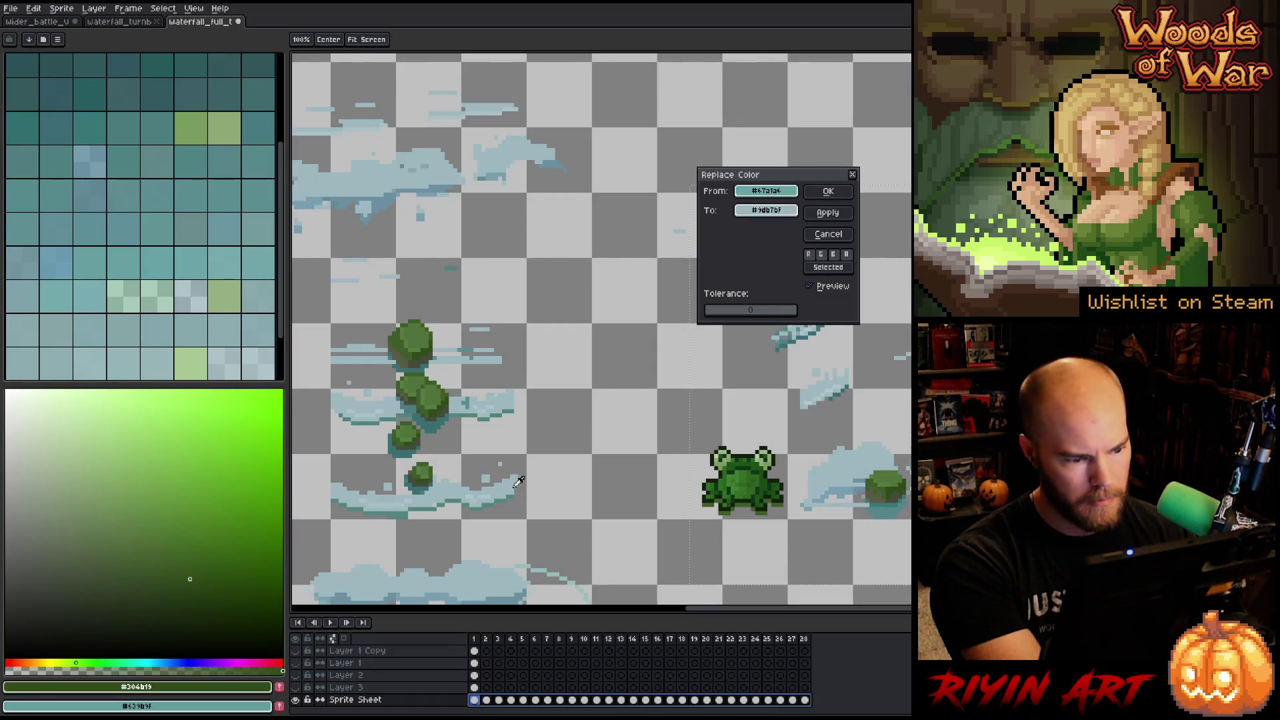
left_click(830, 195)
key("shift+r")
left_click_drag(794, 314, 797, 329)
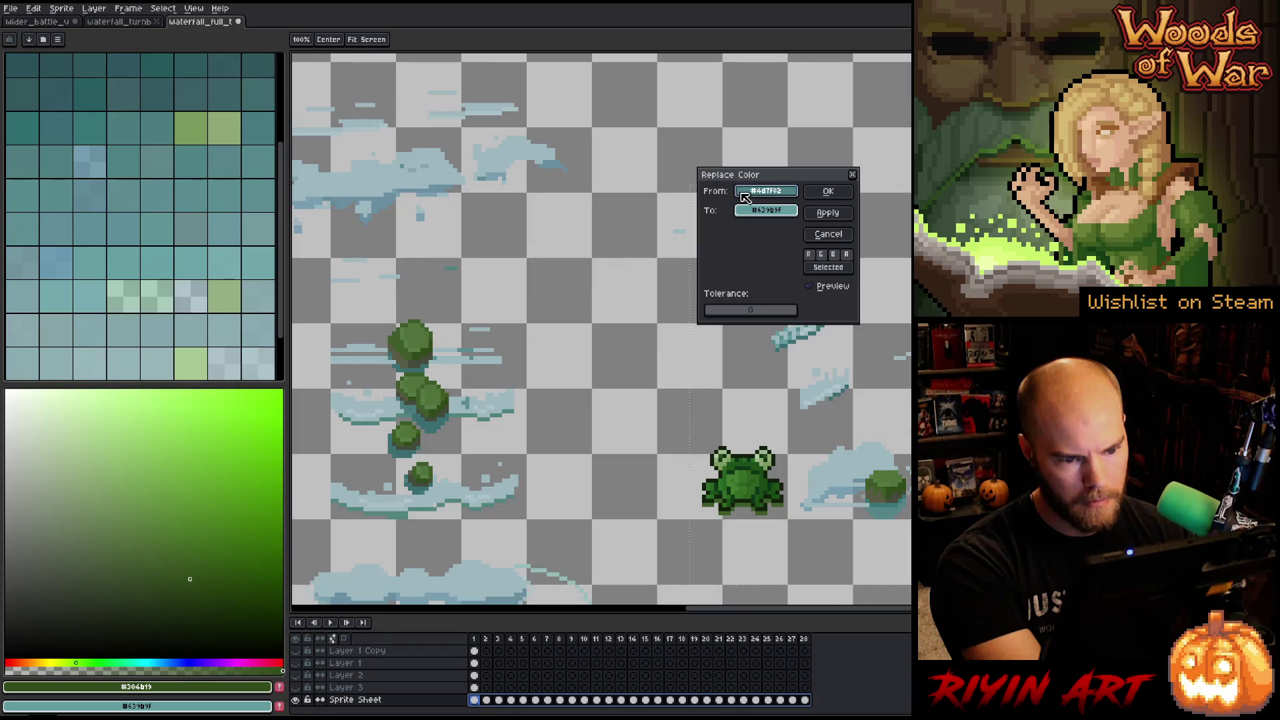
left_click_drag(761, 211, 485, 492)
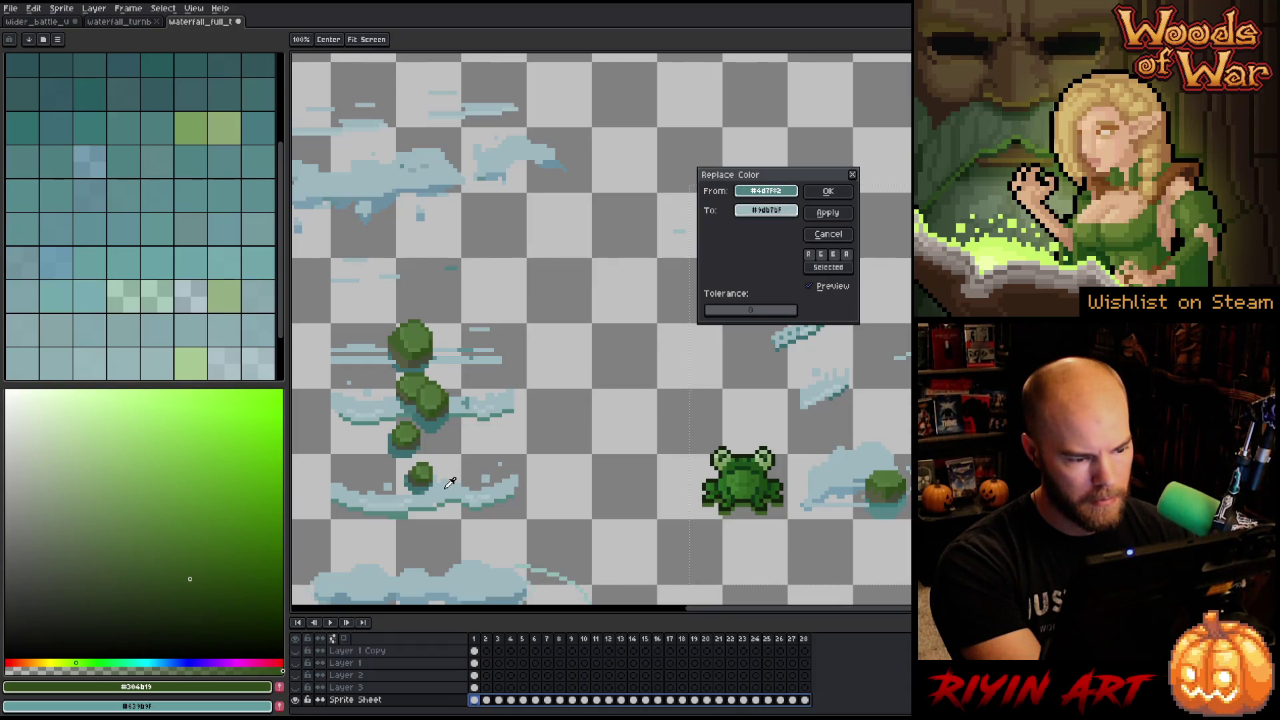
left_click(827, 191)
Swap the light cloud colour for a canvas-picked shade and erase one teal shade to transparency.
key("shift+r")
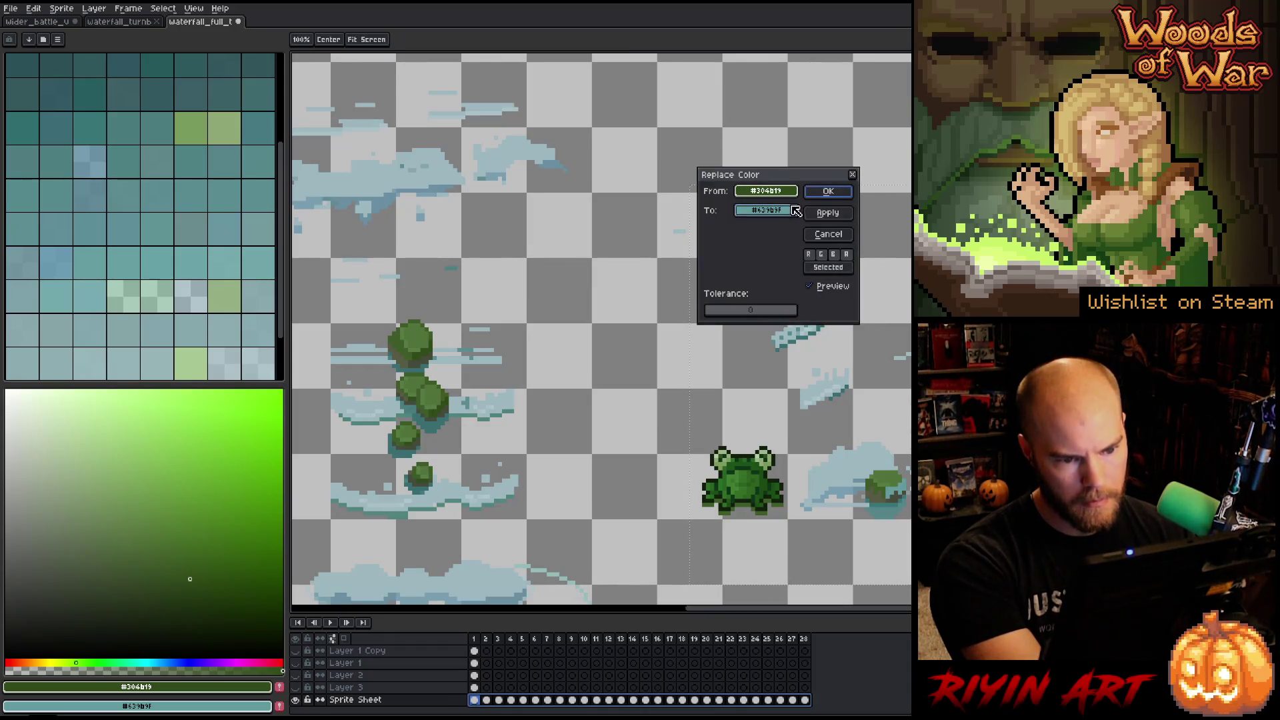
left_click_drag(766, 192, 796, 326)
left_click_drag(767, 211, 450, 485)
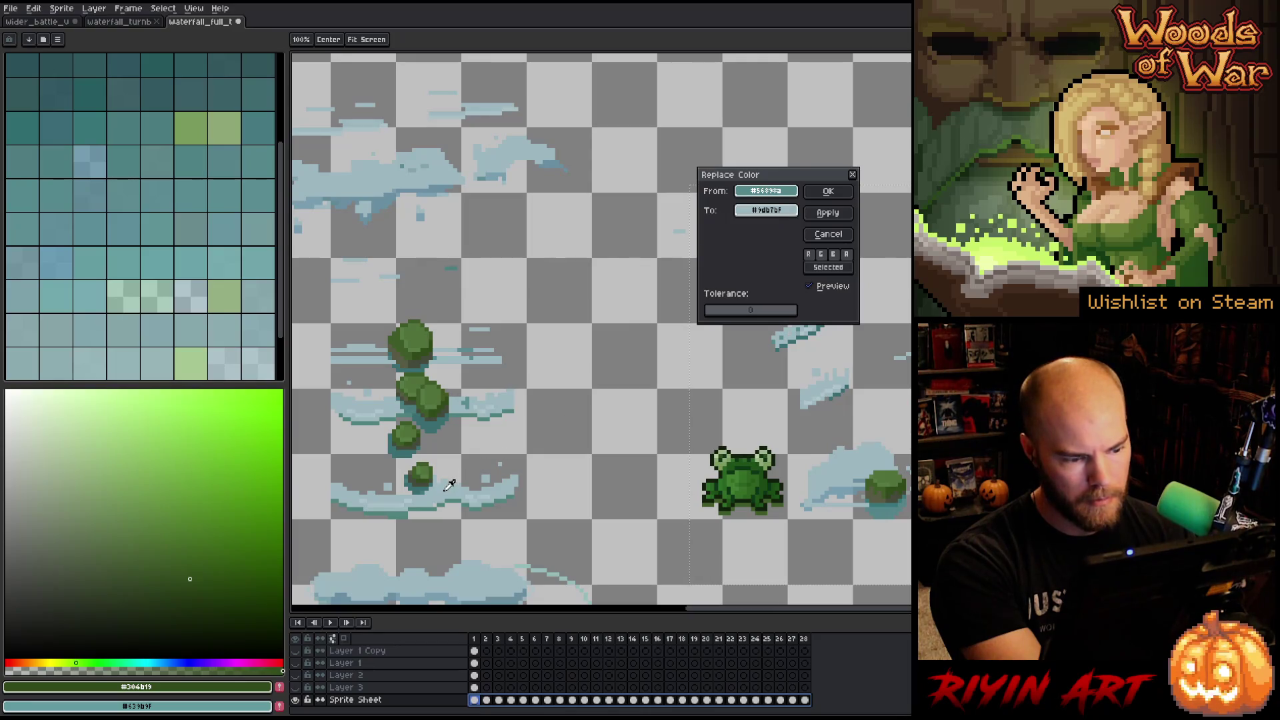
left_click(829, 194)
key("shift+r")
mouse_move(751, 193)
left_mouse_down()
mouse_move(778, 295)
mouse_move(806, 326)
left_mouse_up()
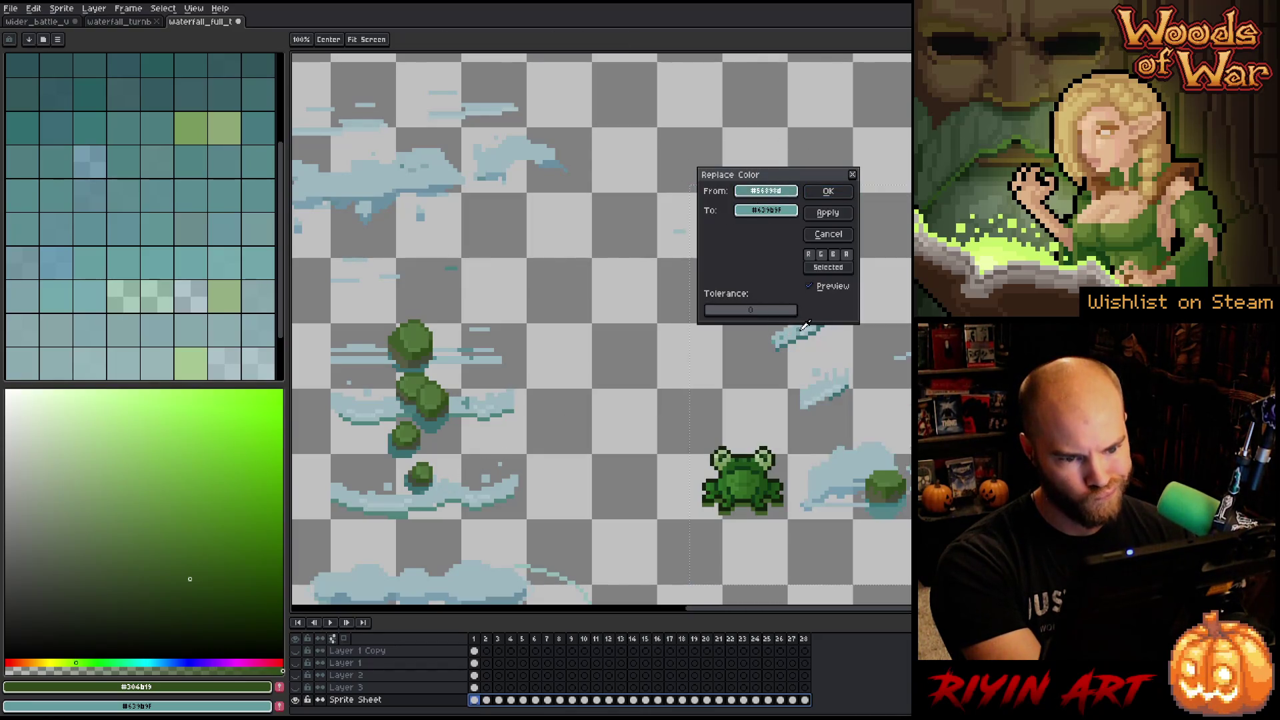
left_click_drag(767, 211, 522, 482)
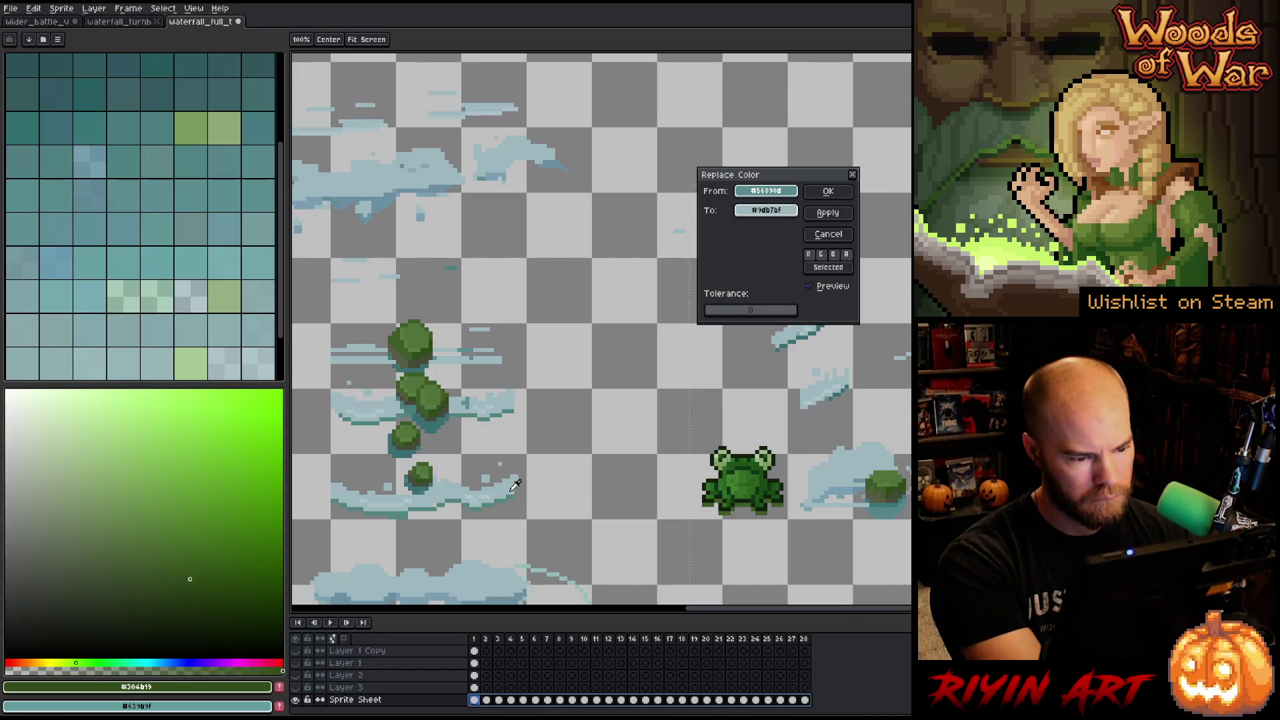
left_click(825, 192)
Fill transparent pixels inside the selected area with a muted teal.
key("shift+r")
mouse_move(748, 234)
left_mouse_down()
mouse_move(802, 96)
mouse_move(822, 329)
mouse_move(804, 327)
left_mouse_up()
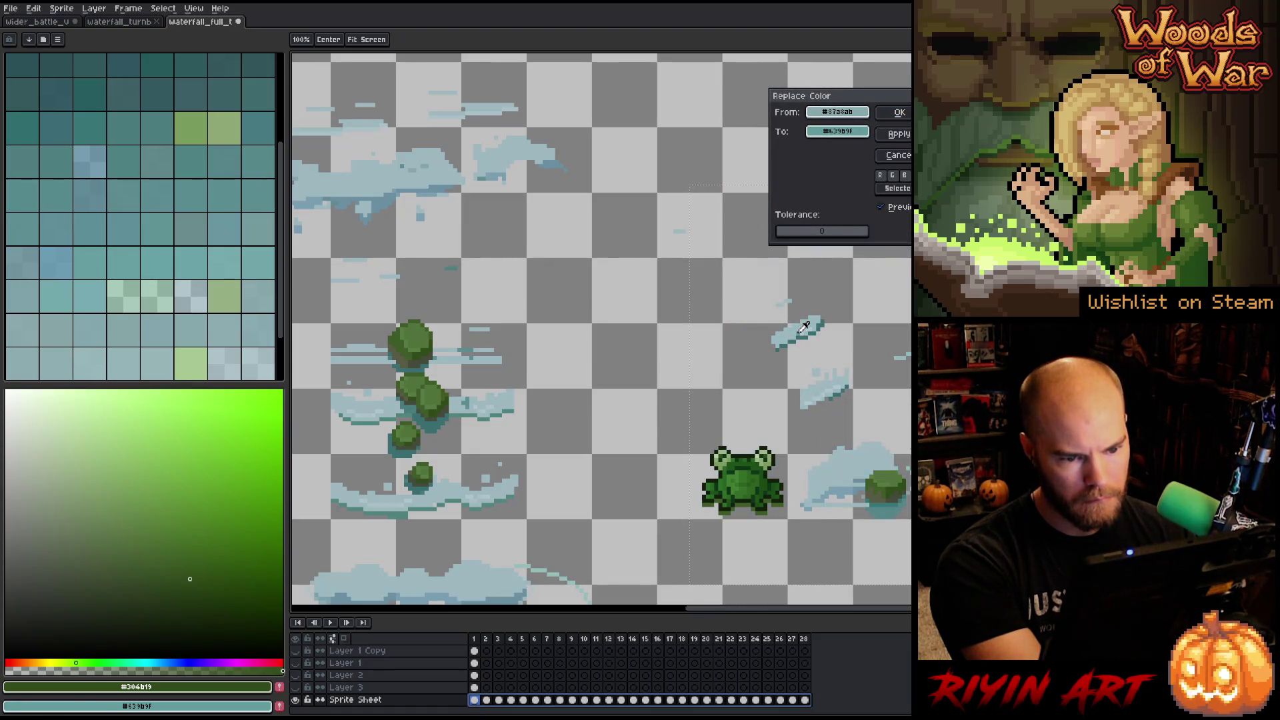
left_click_drag(837, 131, 829, 290)
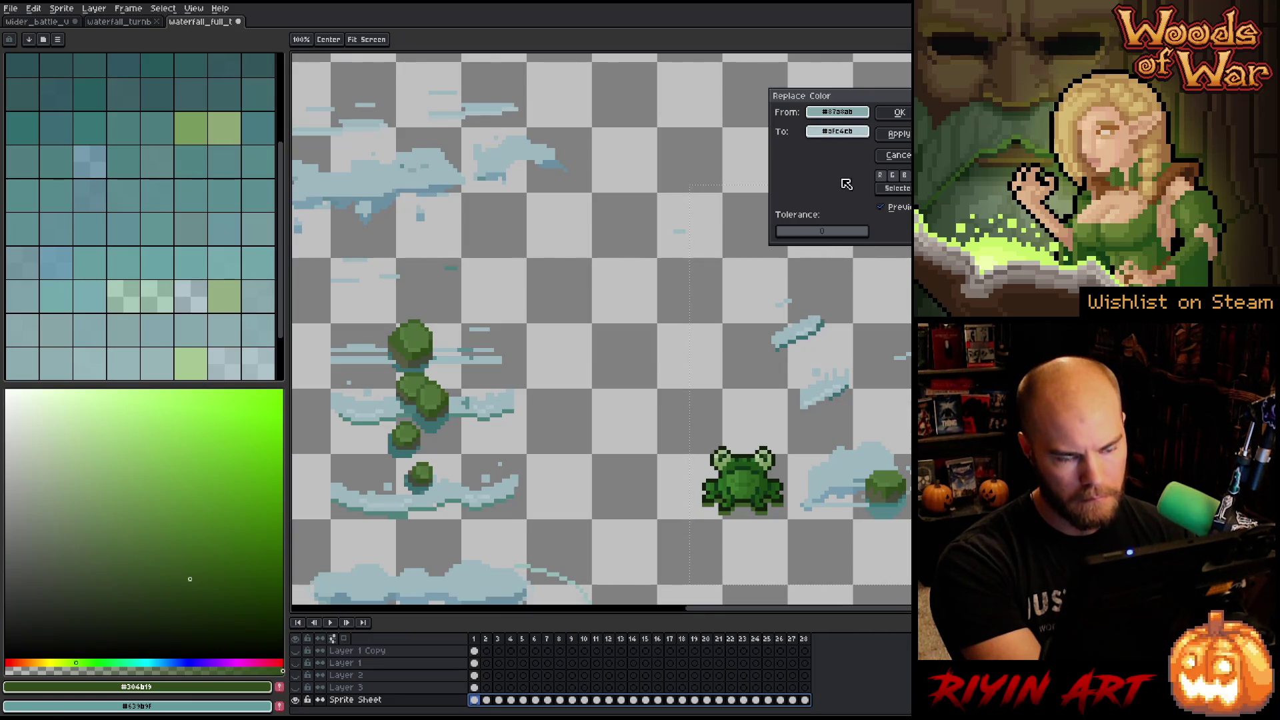
left_click_drag(853, 122, 829, 323)
mouse_move(837, 131)
left_mouse_down()
mouse_move(837, 395)
mouse_move(807, 334)
mouse_move(499, 408)
left_mouse_up()
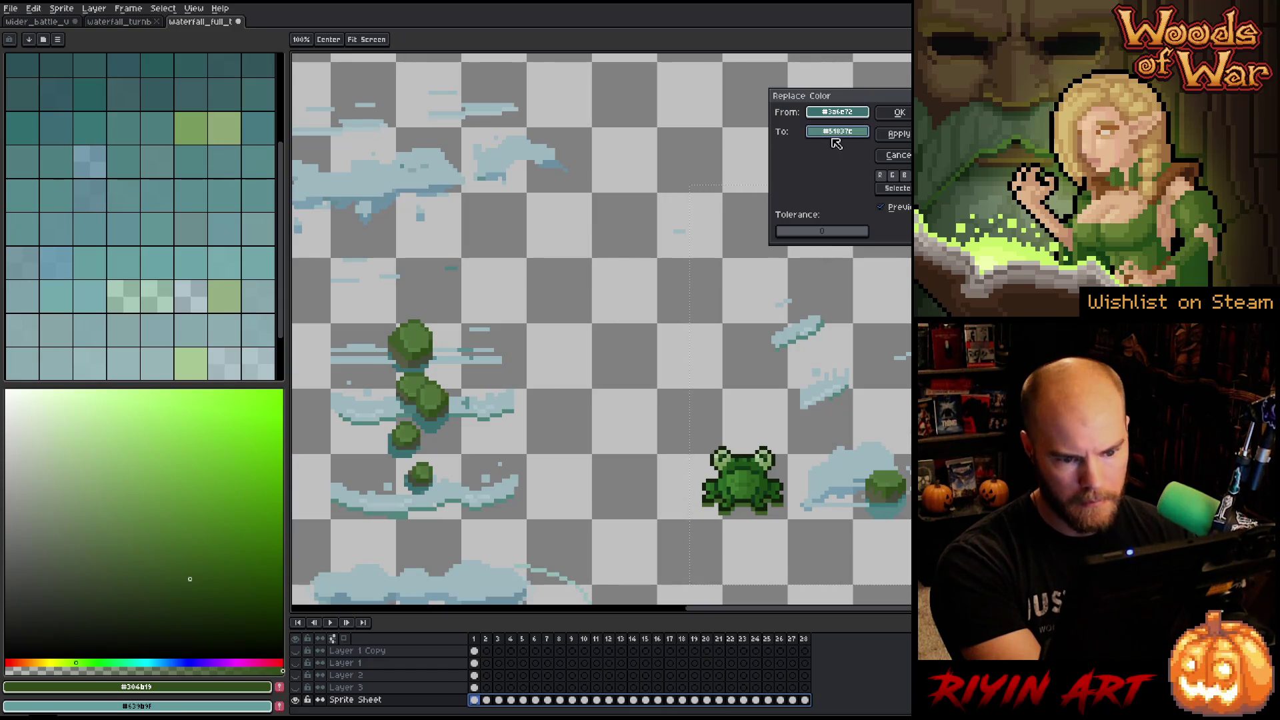
left_click(898, 114)
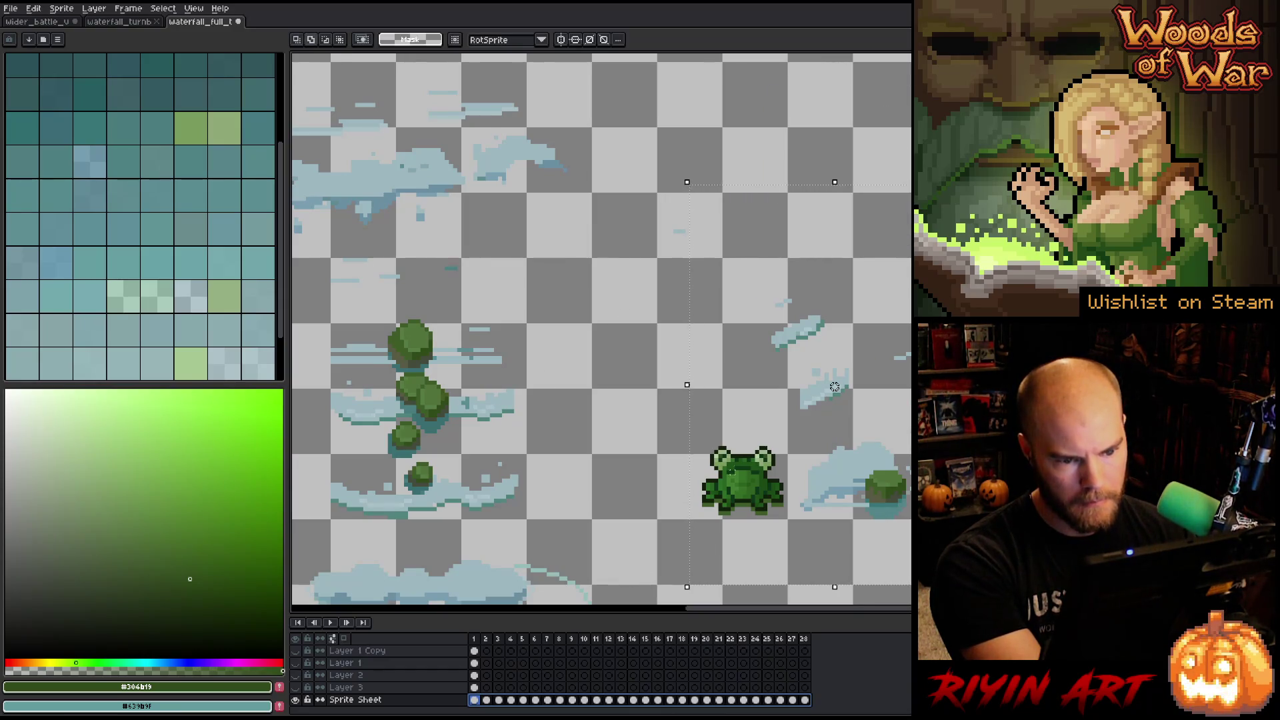
Remove the light streak colour from the selected area.
key("shift+r")
left_click(806, 330)
left_click_drag(825, 127, 818, 332)
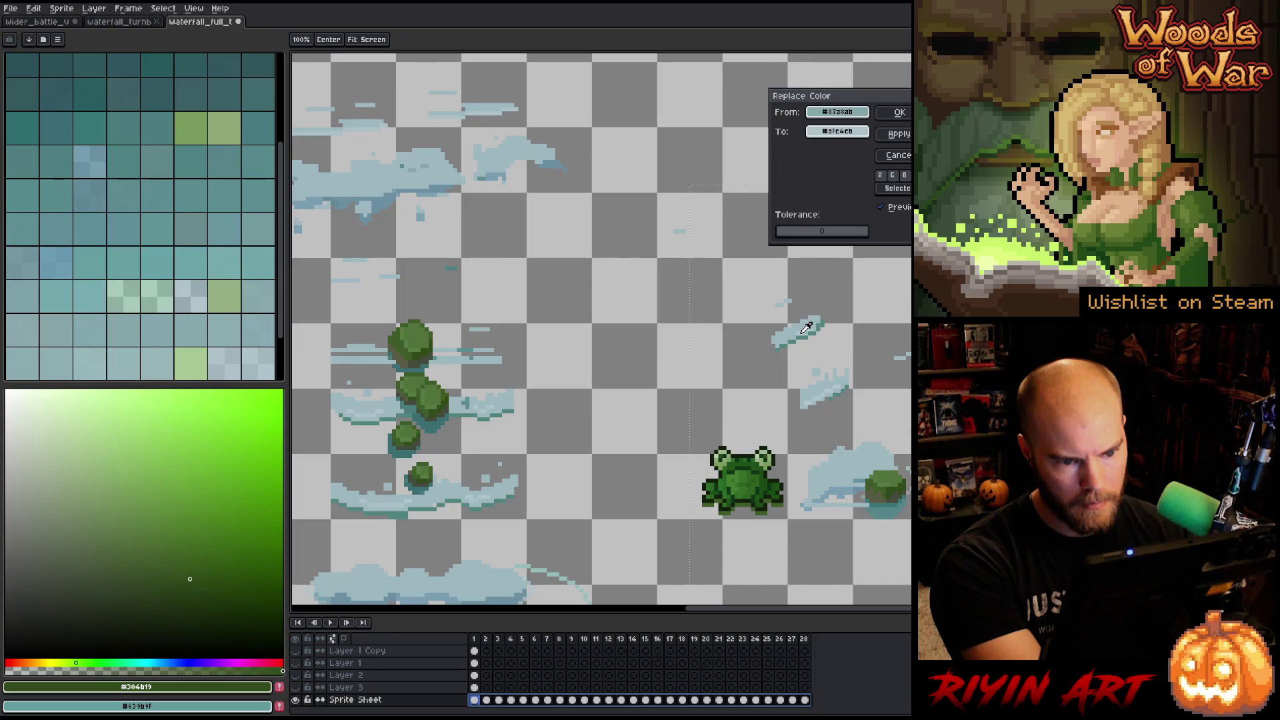
left_click(900, 112)
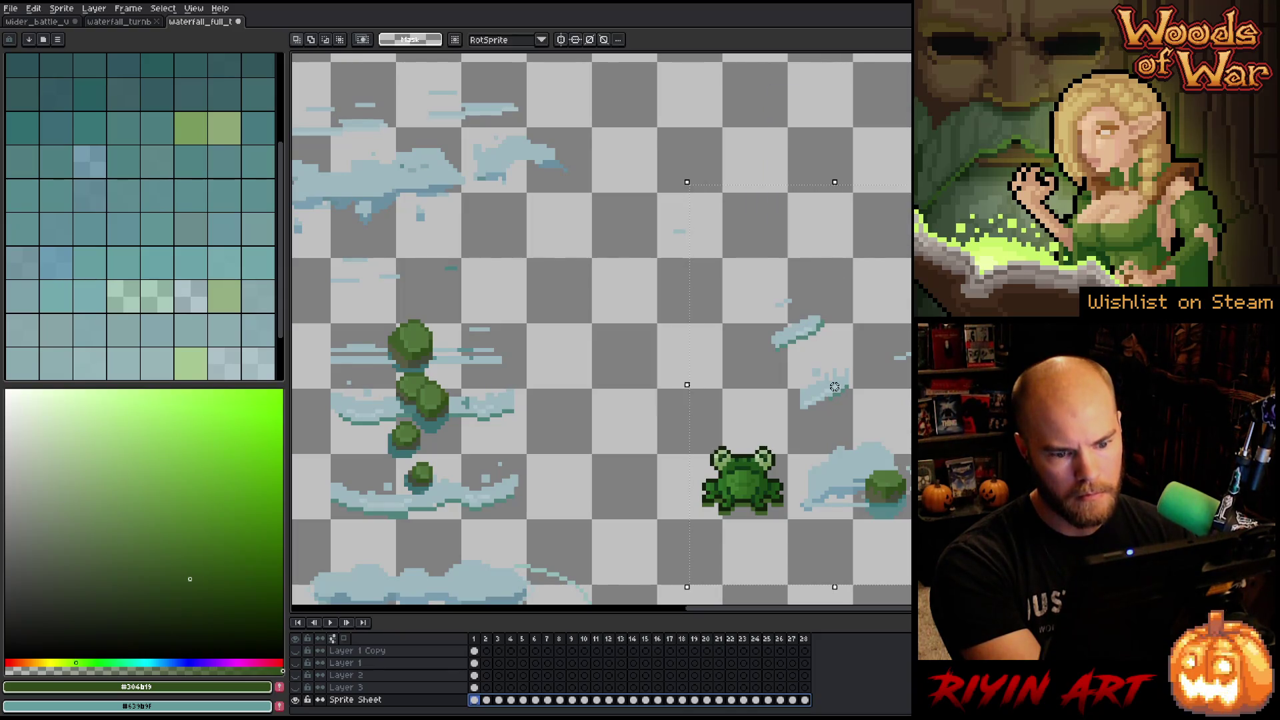
Clear another colour to transparency after adjusting the frame selection.
mouse_move(479, 641)
left_mouse_down()
mouse_move(609, 632)
mouse_move(593, 633)
left_mouse_up()
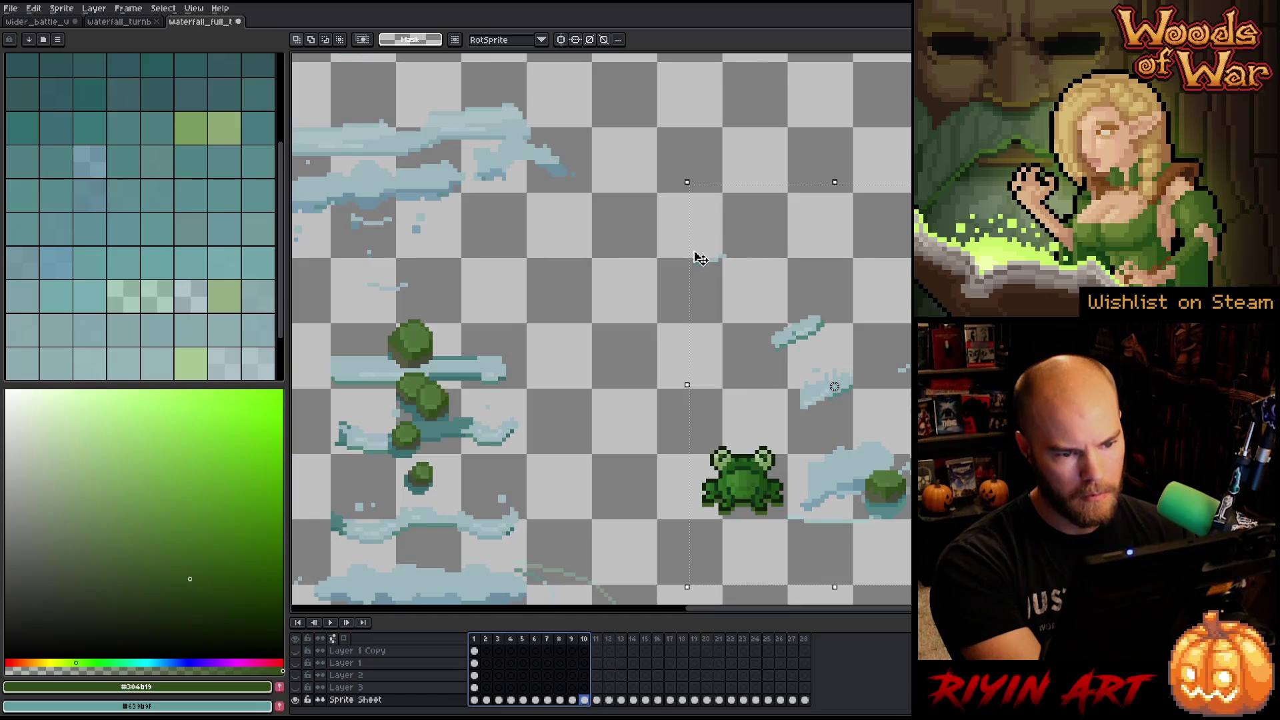
key("i")
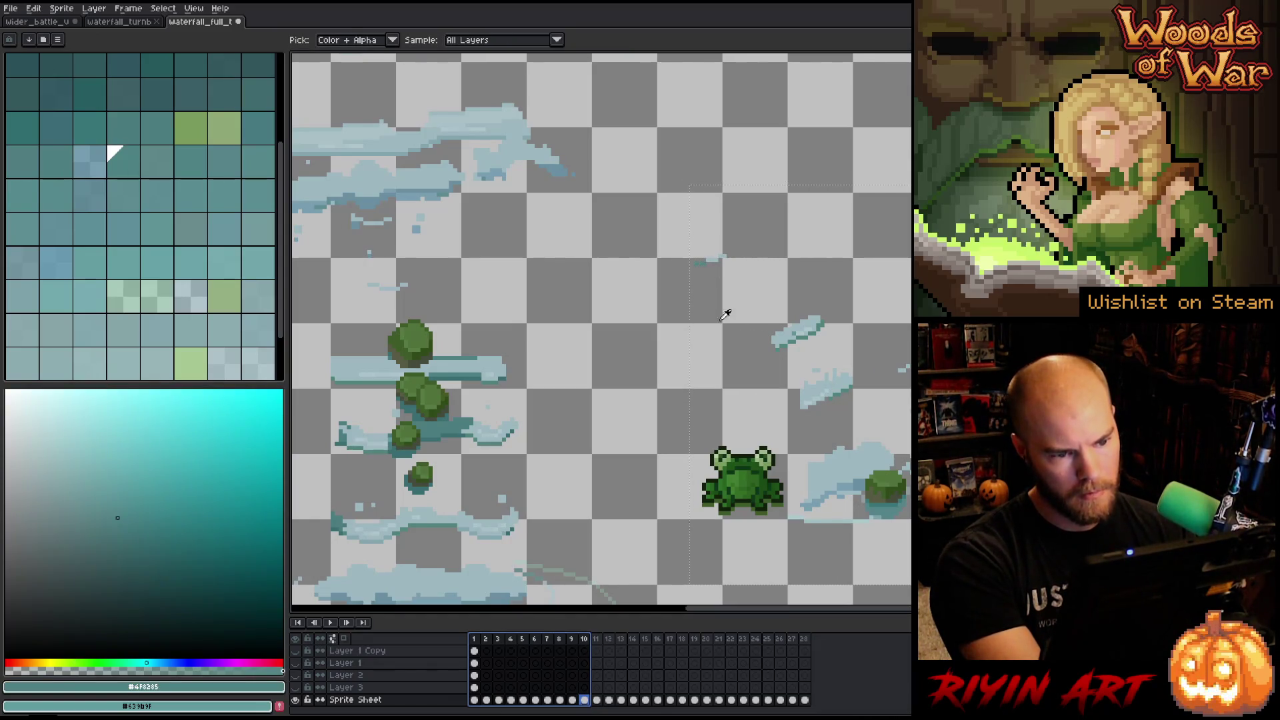
key("Return")
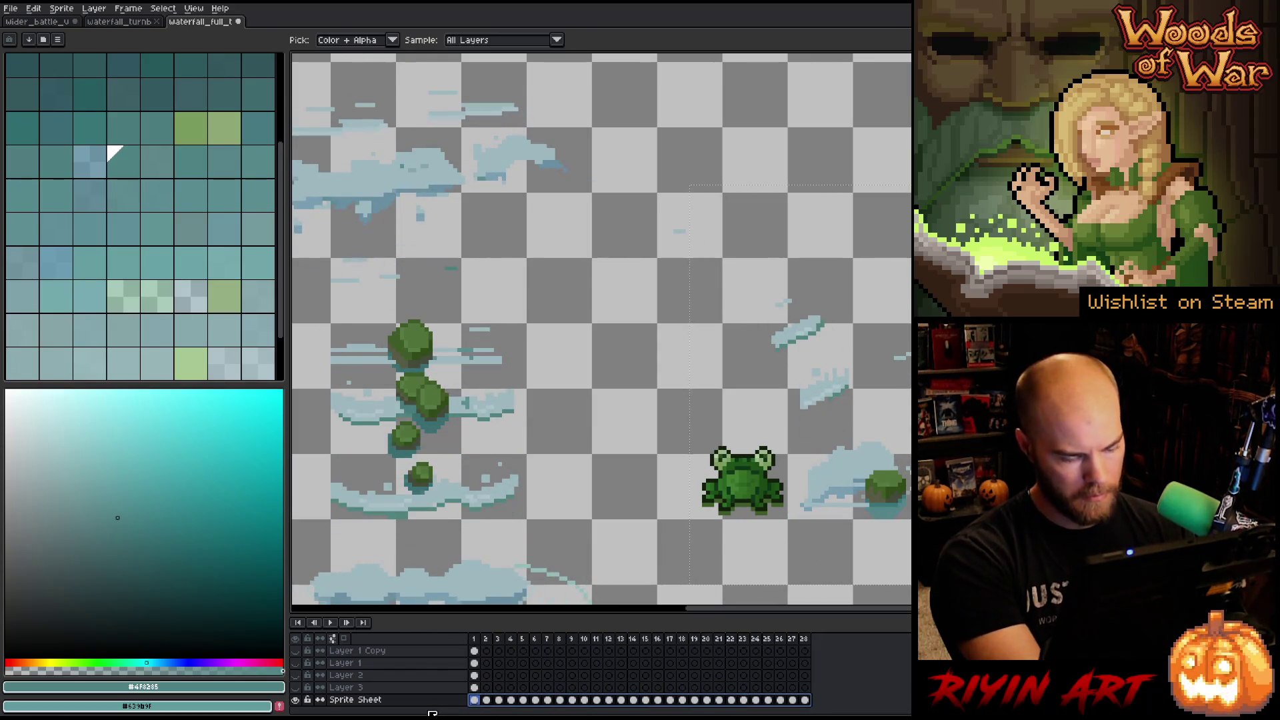
key("shift+r")
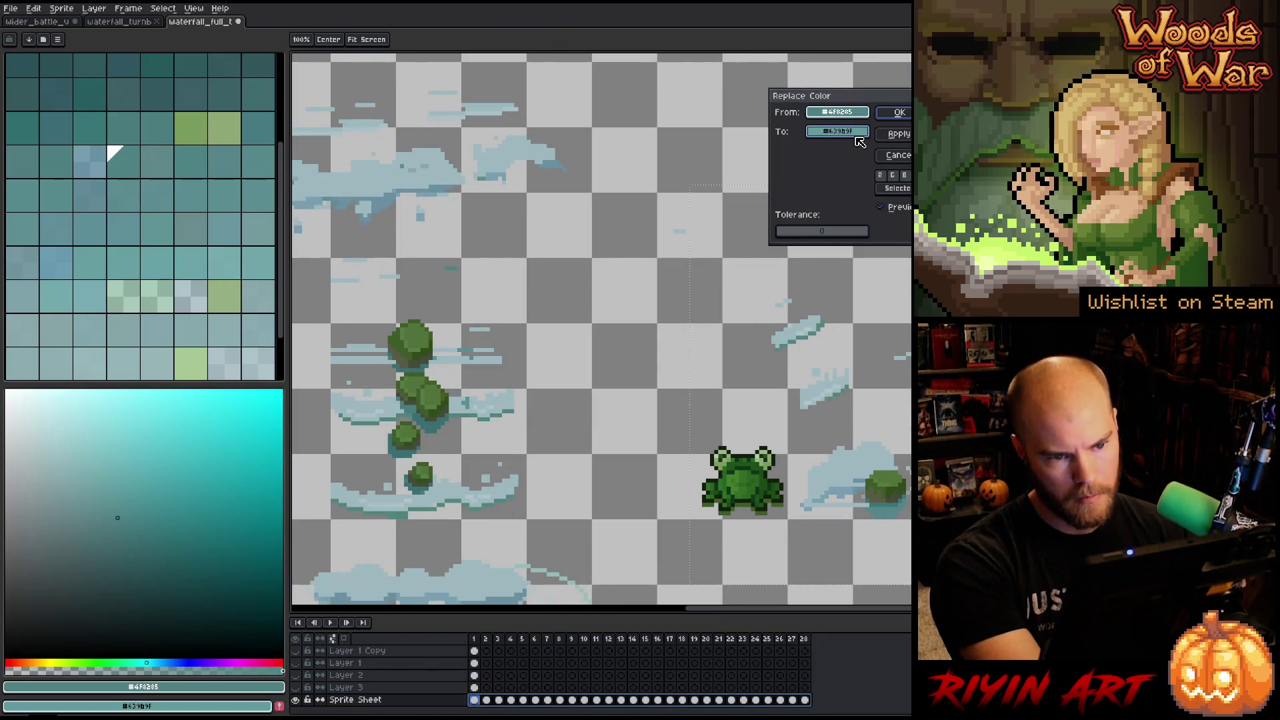
left_click_drag(859, 141, 815, 297)
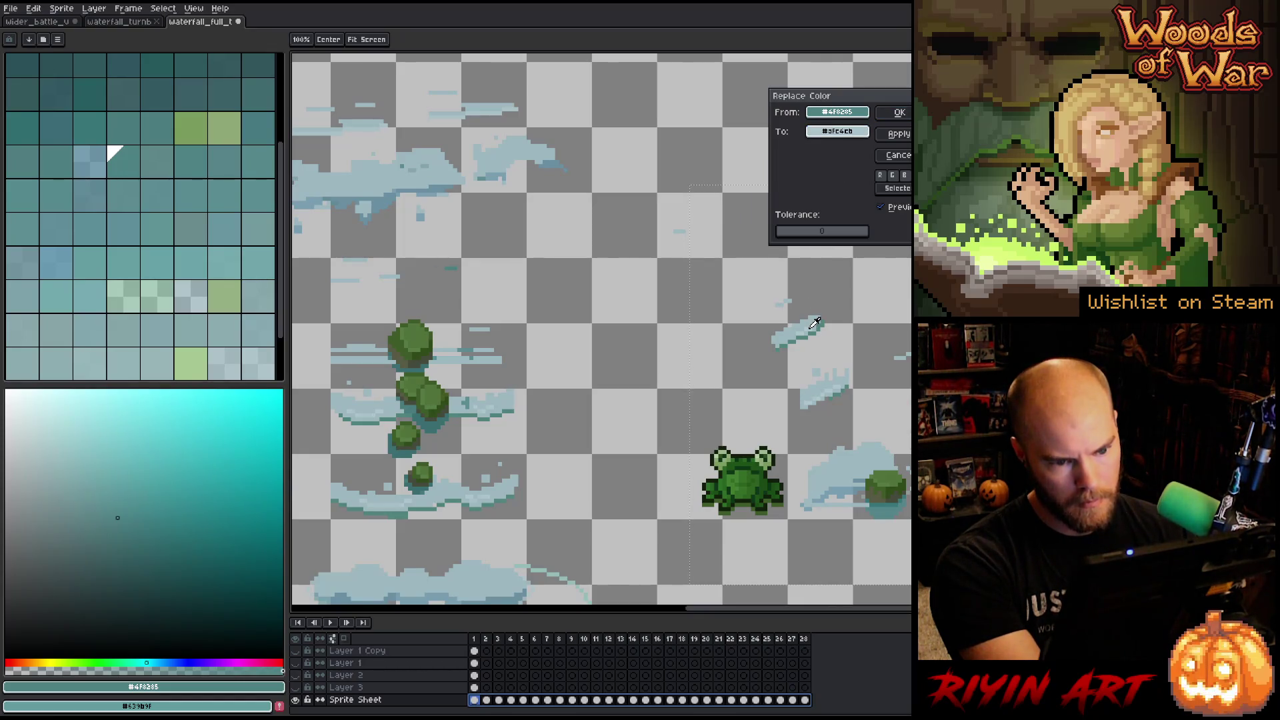
left_click(898, 116)
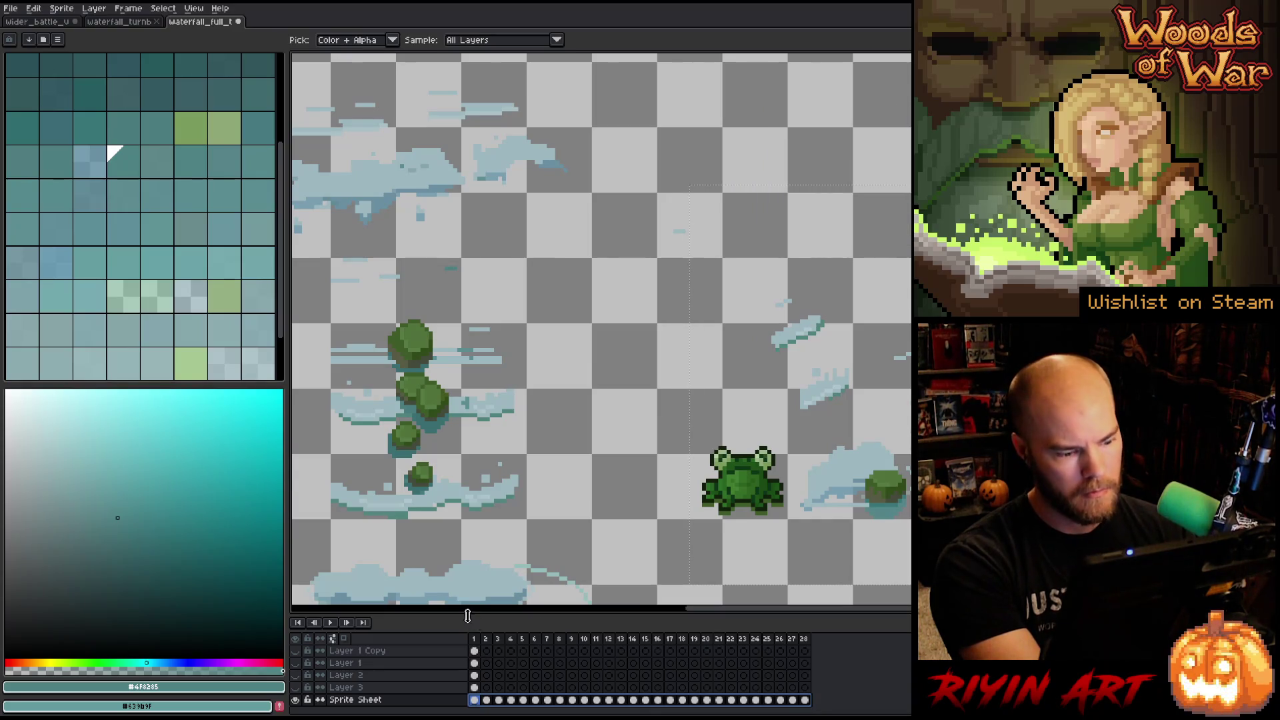
Play frames 1–12 of the splash animation and step through them to review.
left_click_drag(480, 641, 808, 639)
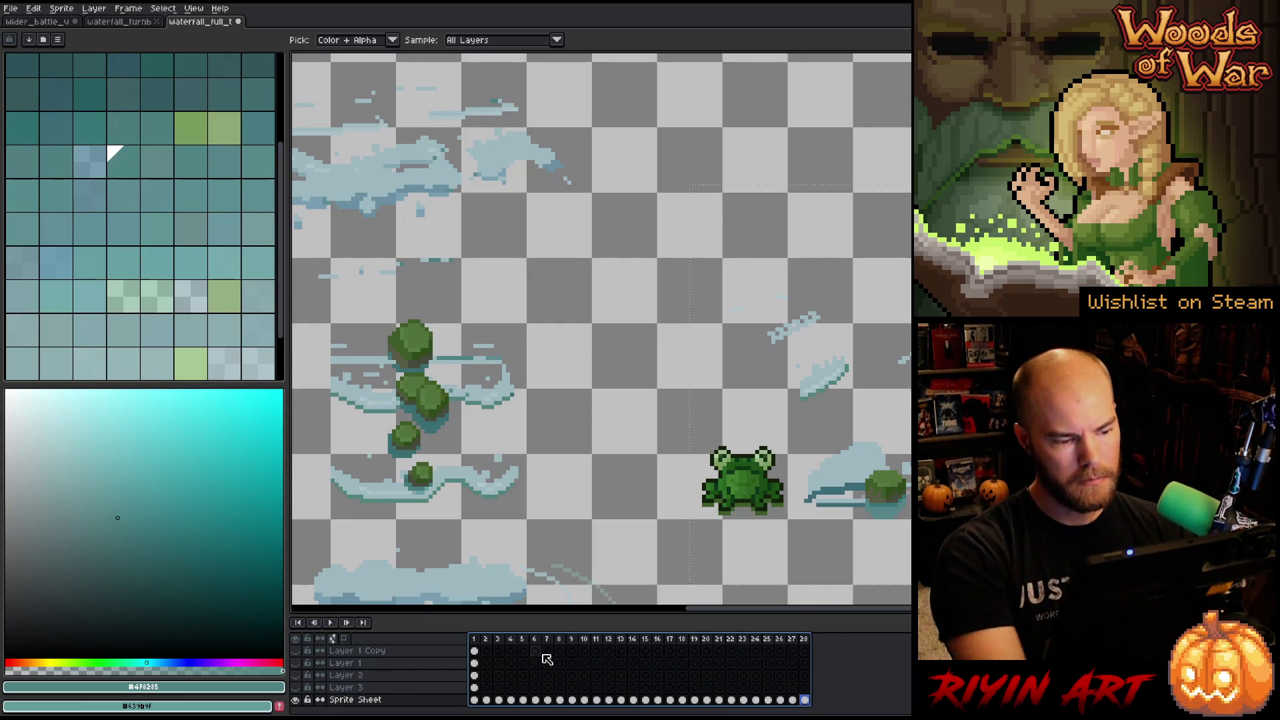
key("Return")
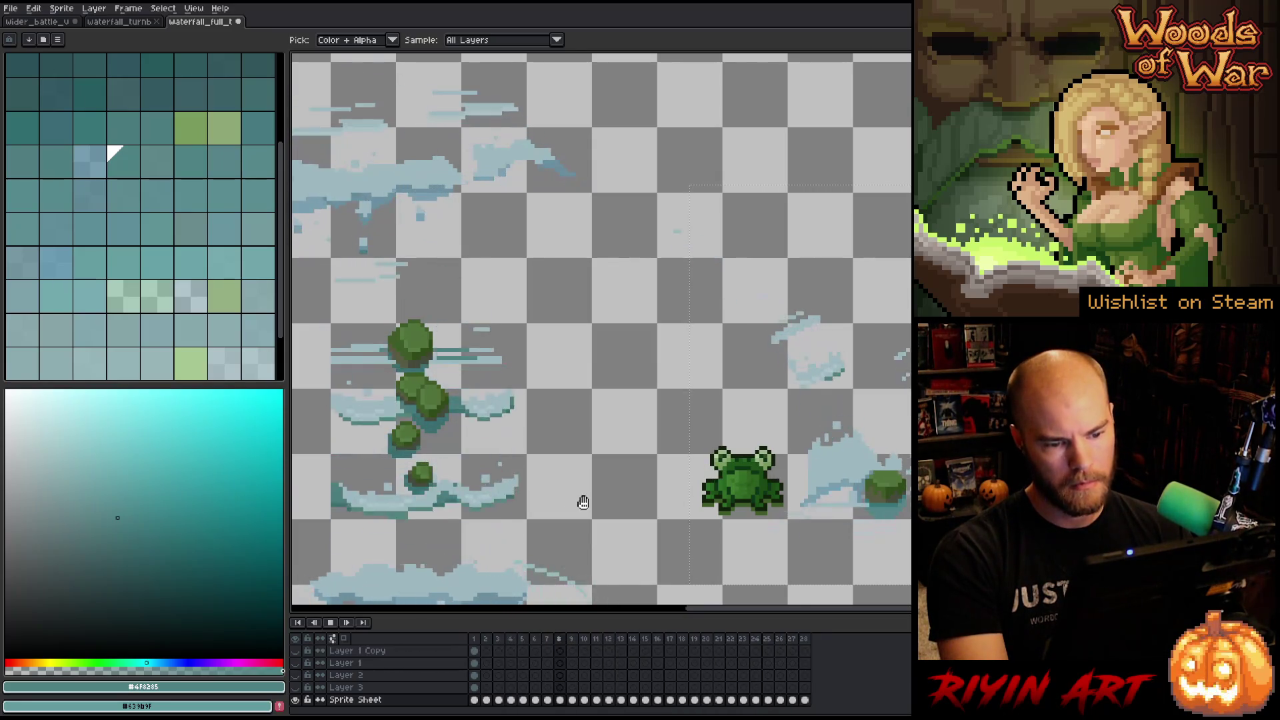
key("Return")
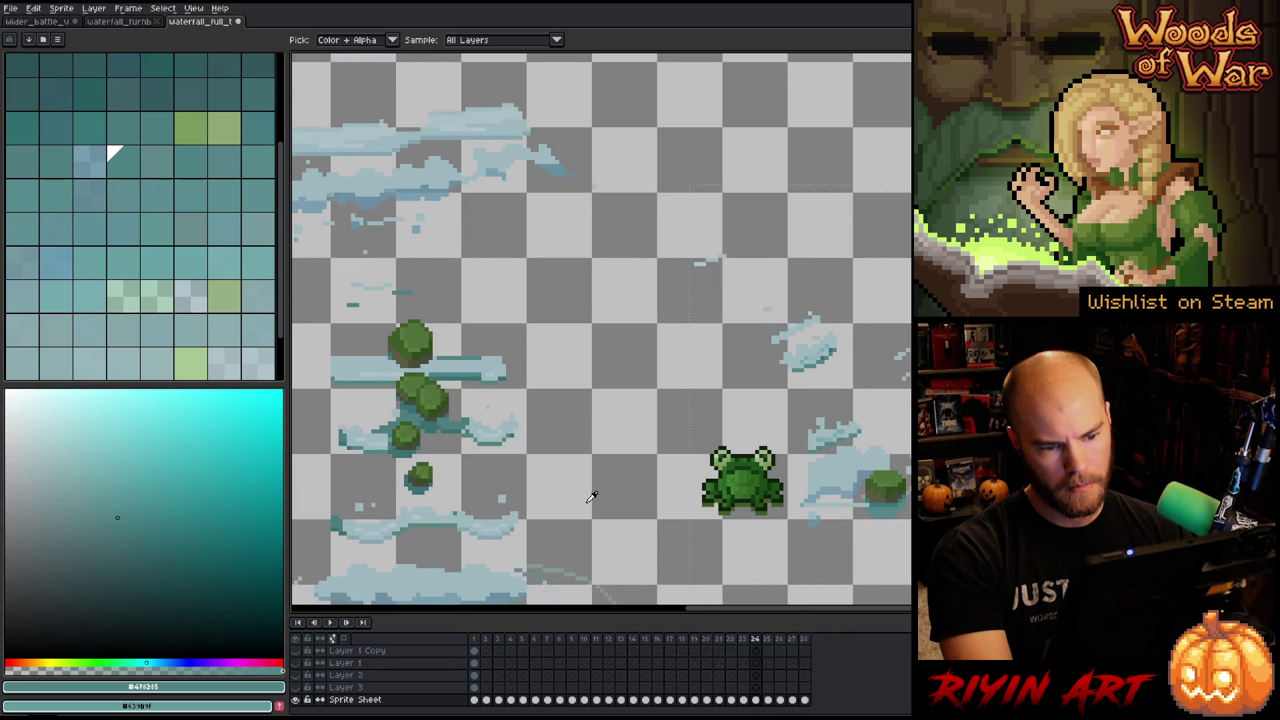
key("Left")
key("Left")
key("Left")
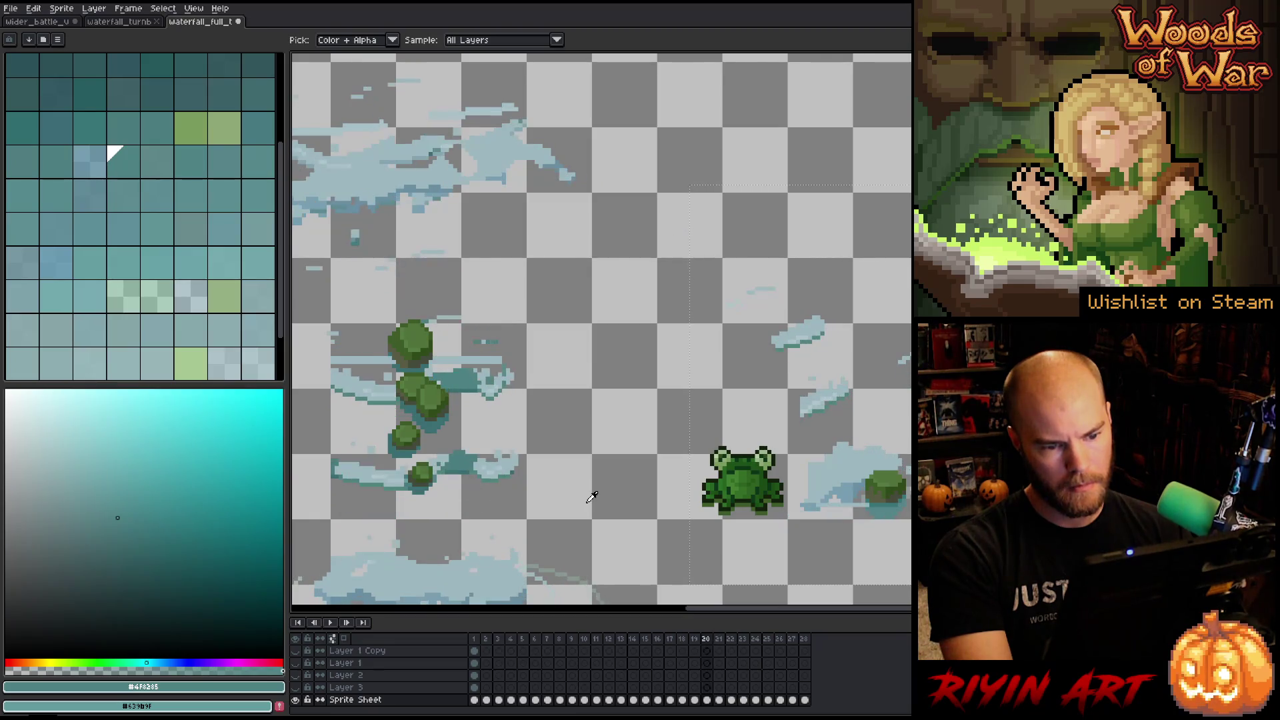
key("Right")
key("Right")
key("Right")
key("Return")
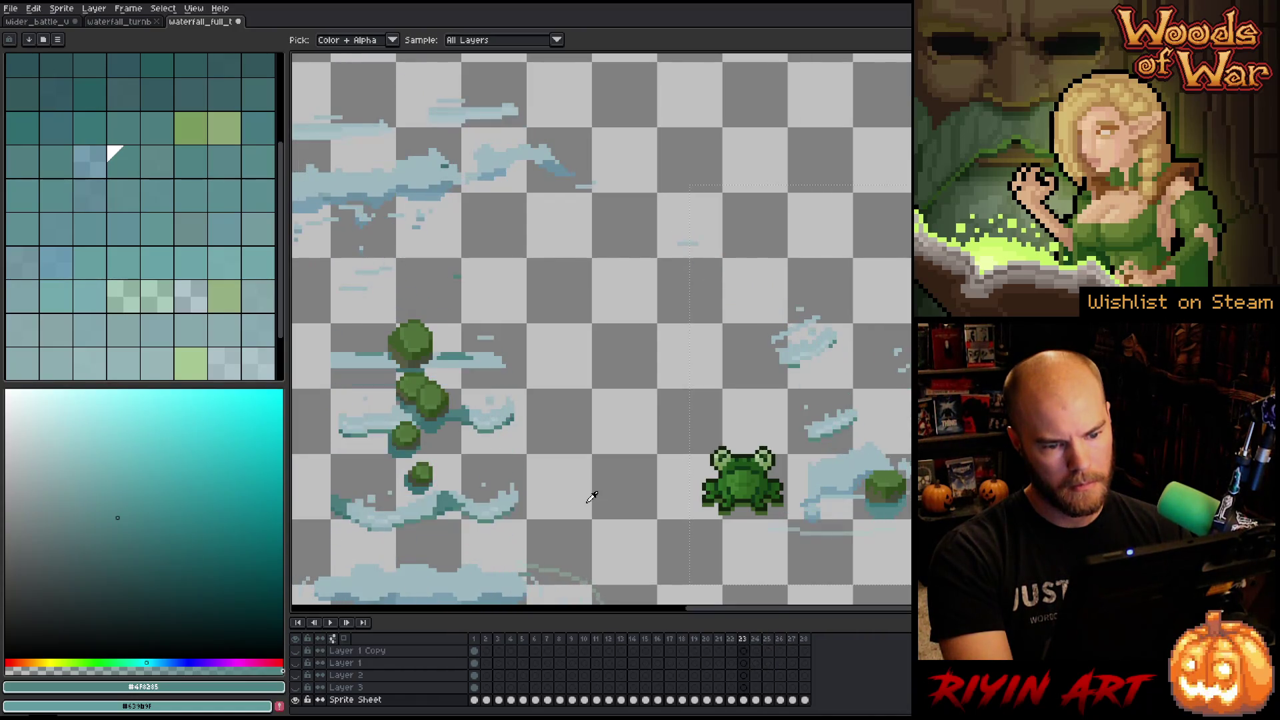
Sample the light blue and dark teal splash colours and paint dark teal along frame 23's lower edge.
scroll(829, 371, "up", 3)
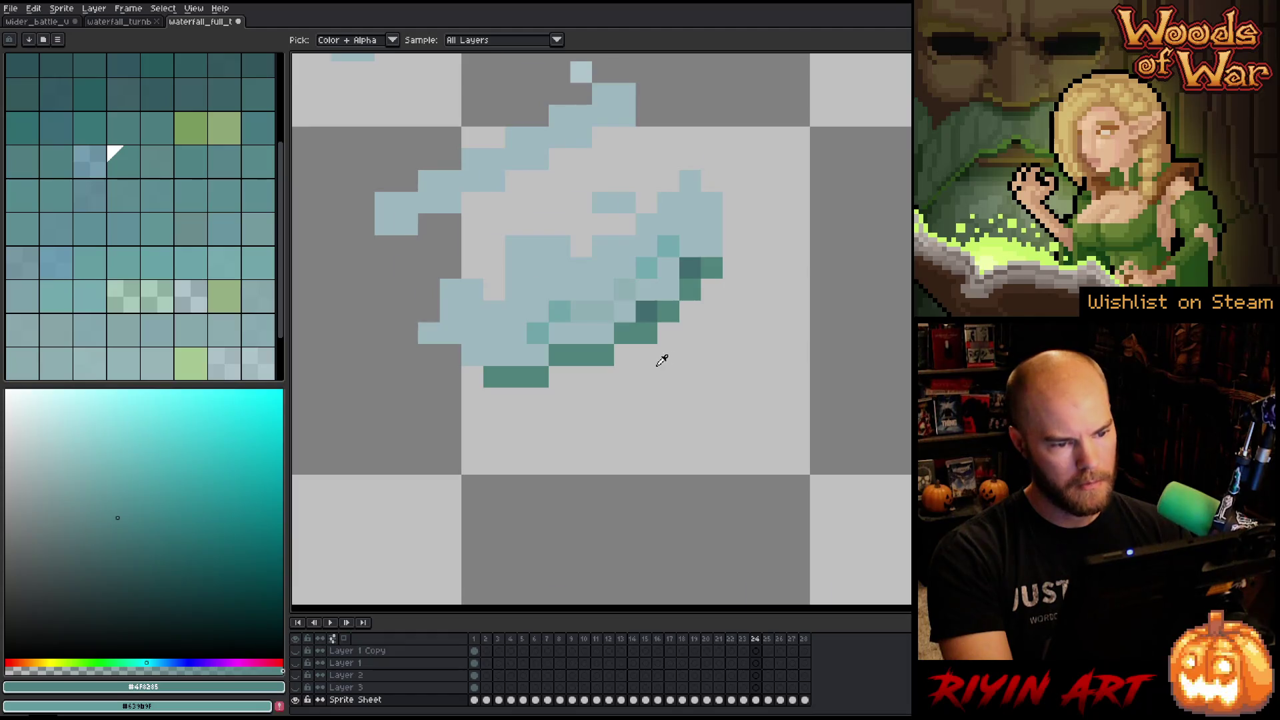
left_click(599, 285)
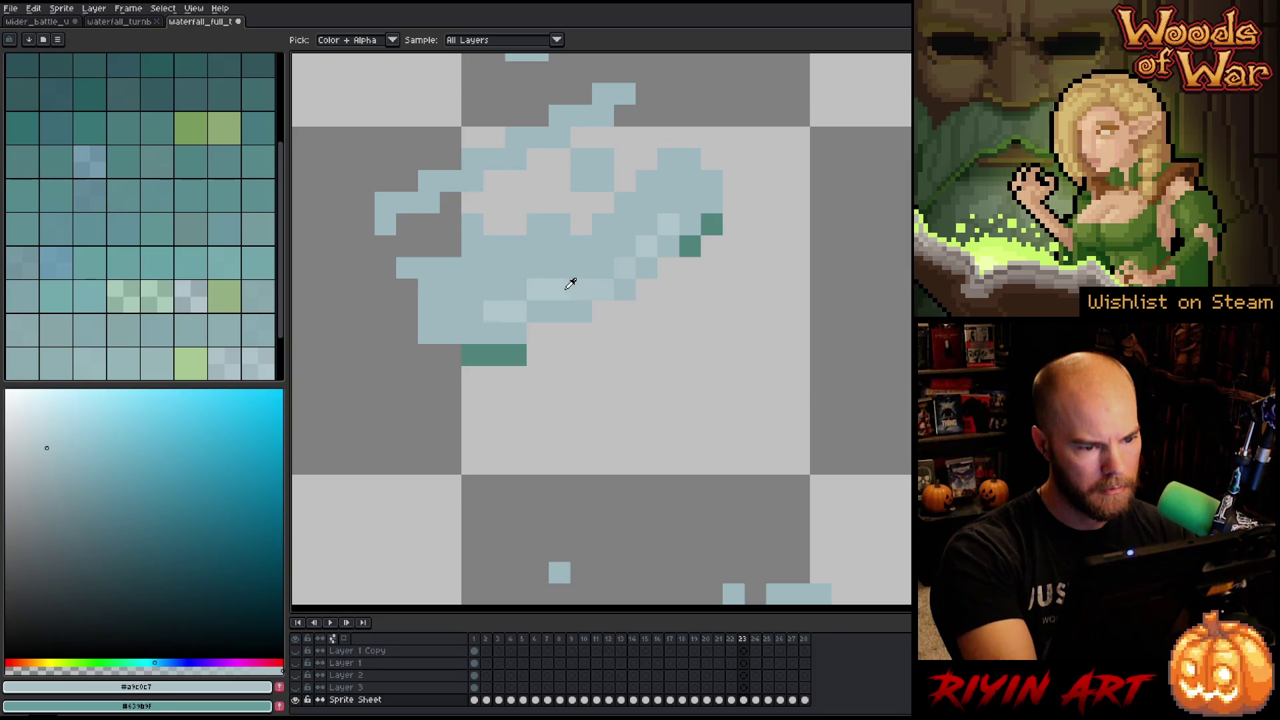
key("b")
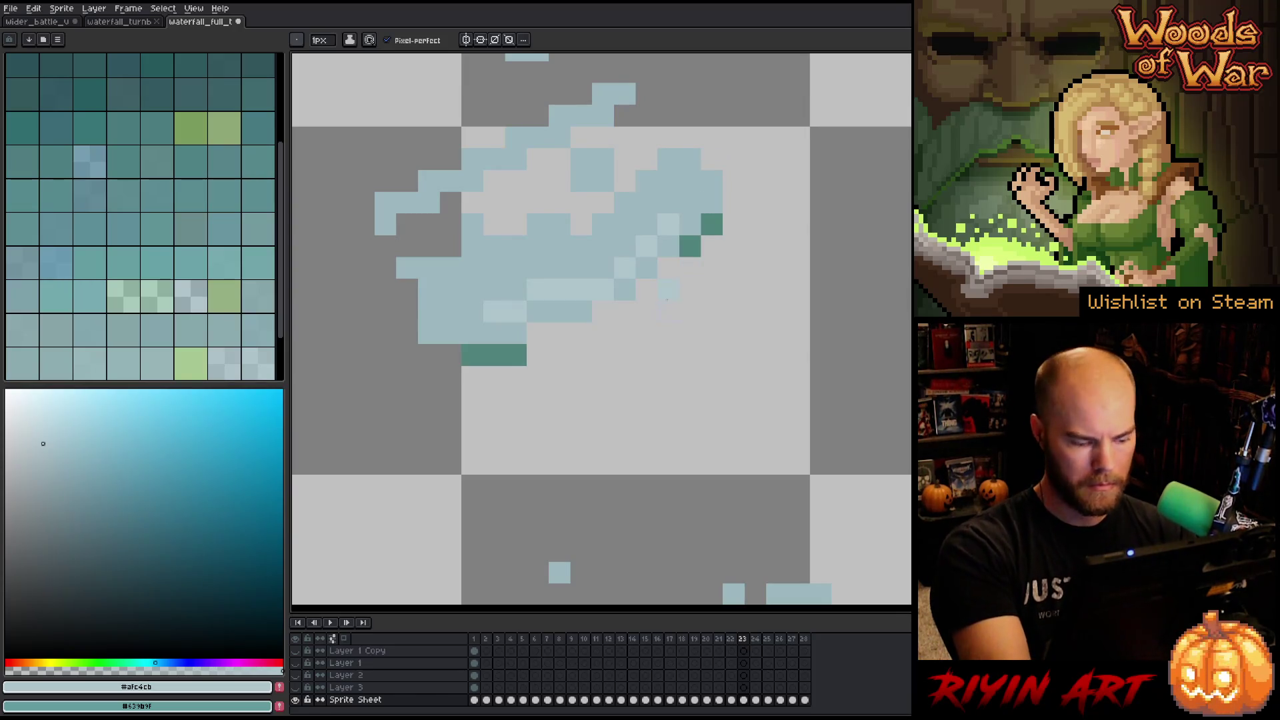
key("x")
left_click(690, 245, "alt")
mouse_move(668, 290)
left_mouse_down()
mouse_move(669, 267)
mouse_move(581, 333)
mouse_move(538, 334)
left_mouse_up()
left_click(586, 306, "alt")
left_click(614, 314, "alt")
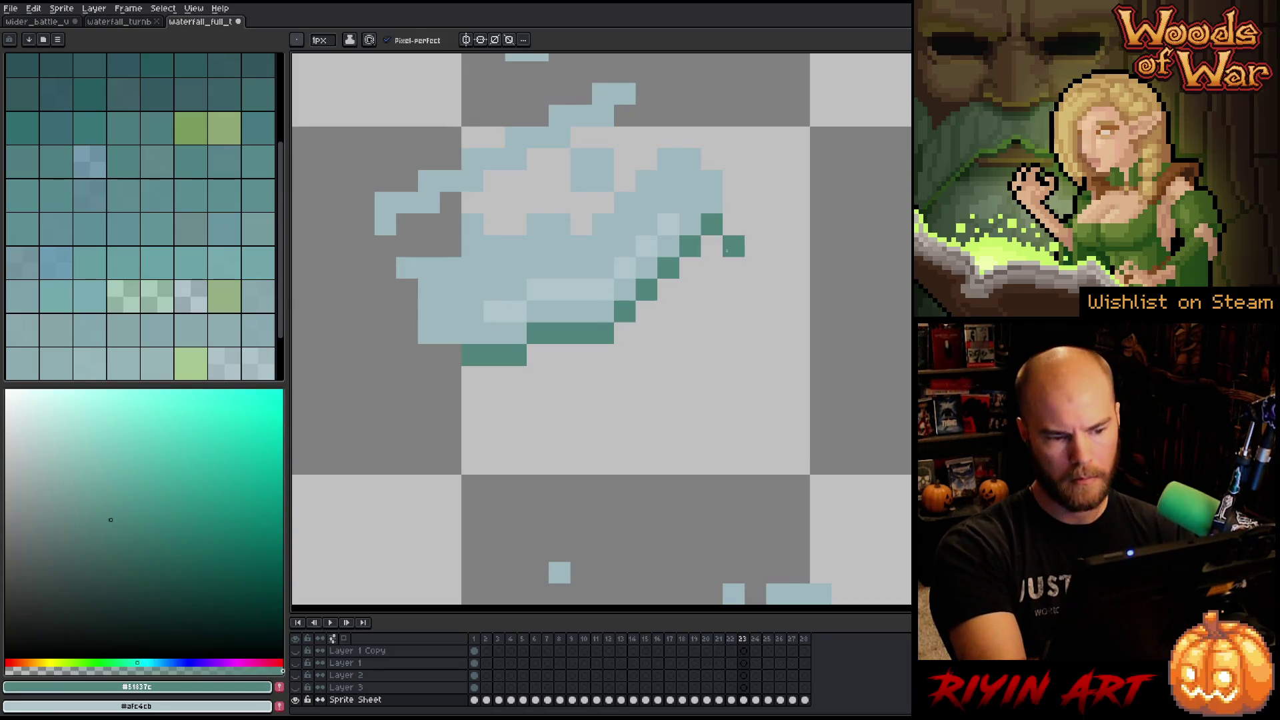
key("Right")
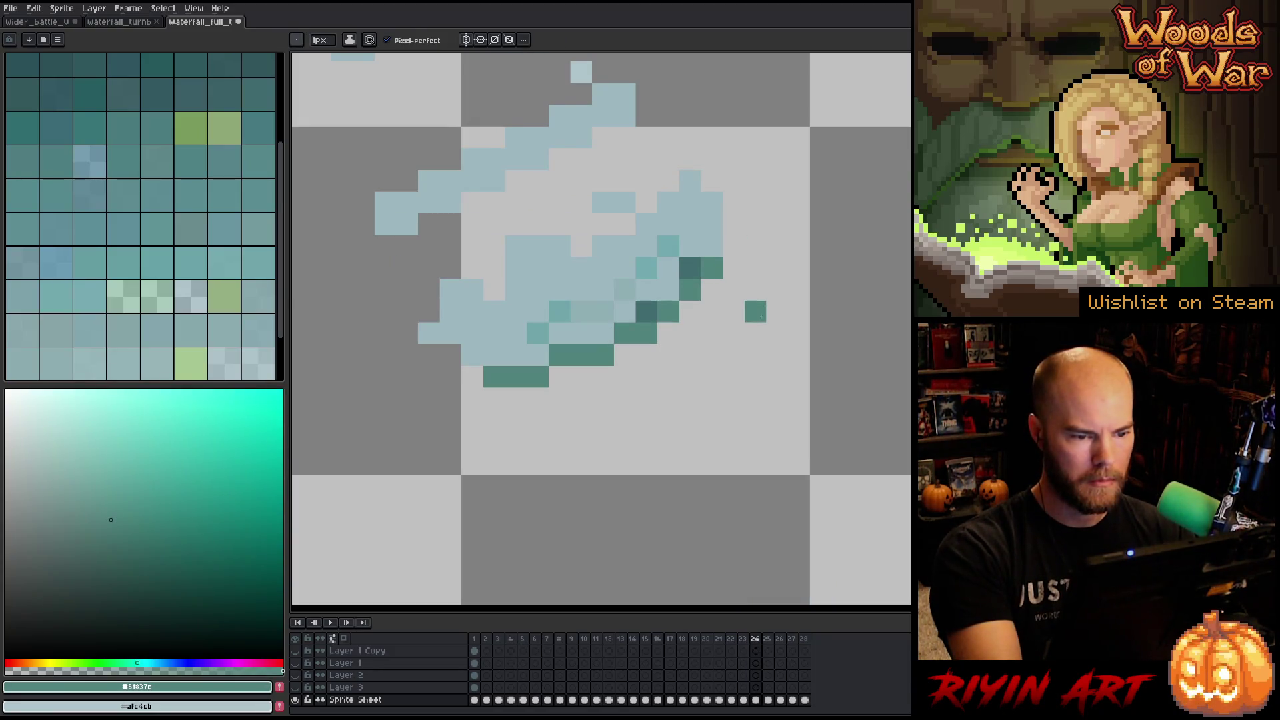
left_click(689, 269, "alt")
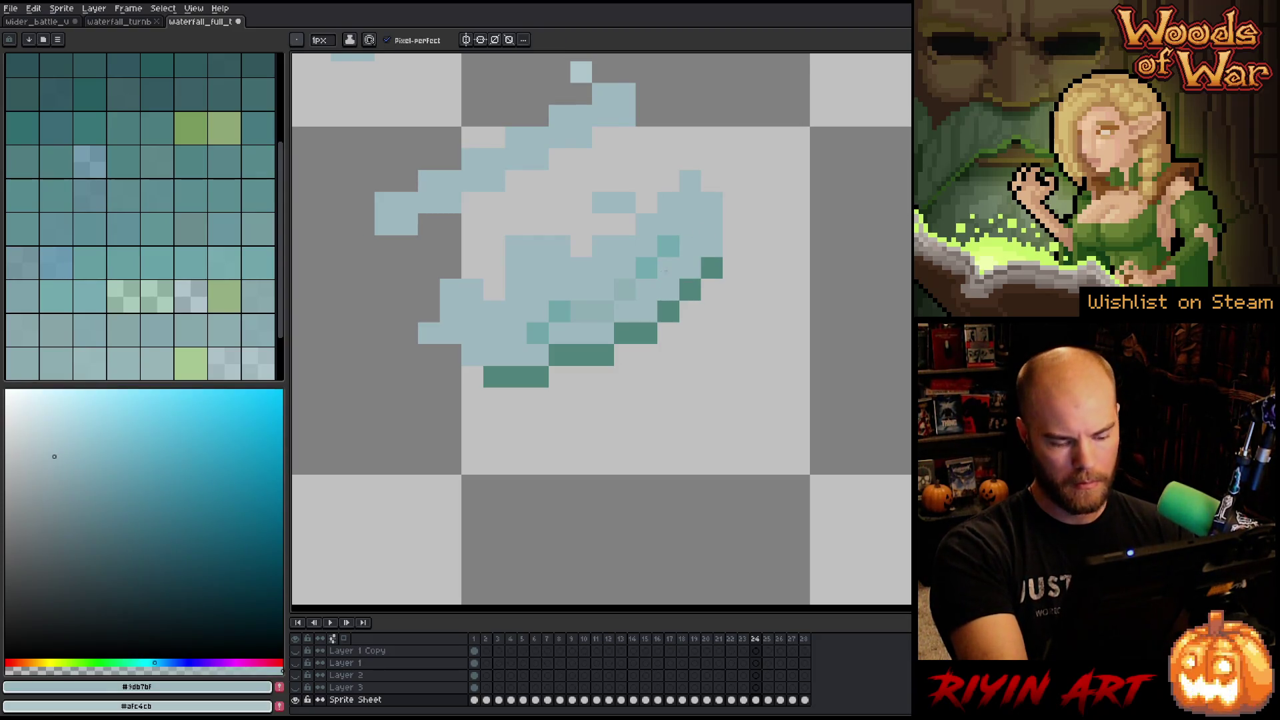
key("Left")
left_click(600, 283, "alt")
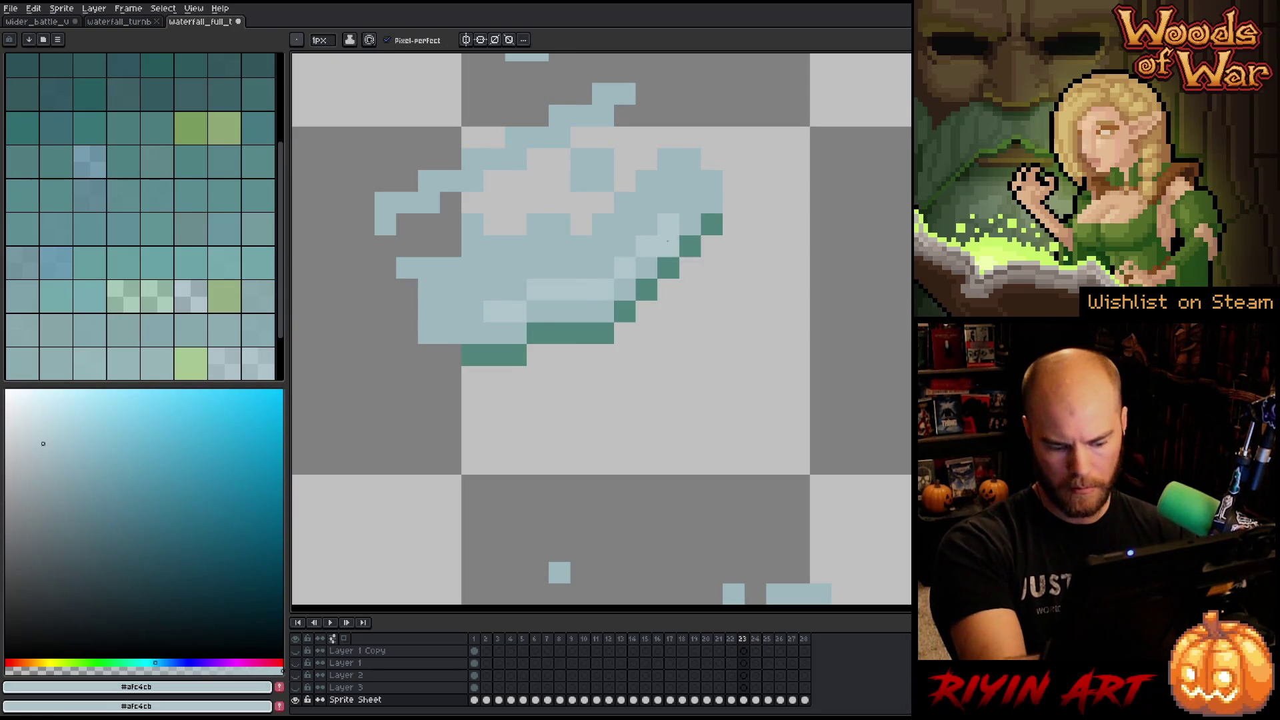
key("Right")
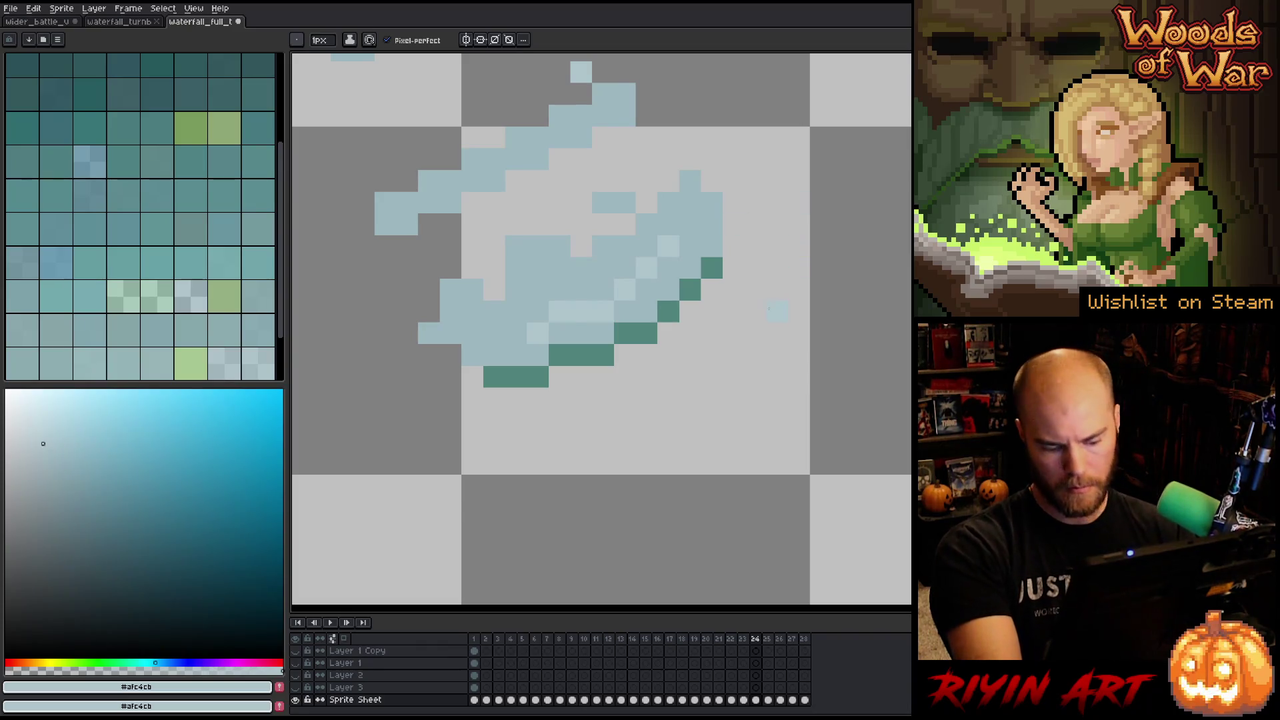
Paint a dark teal strip along the splash bottom on frame 25, comparing it with frame 24.
key("Right")
left_click(661, 344, "alt")
left_click(628, 352, "alt")
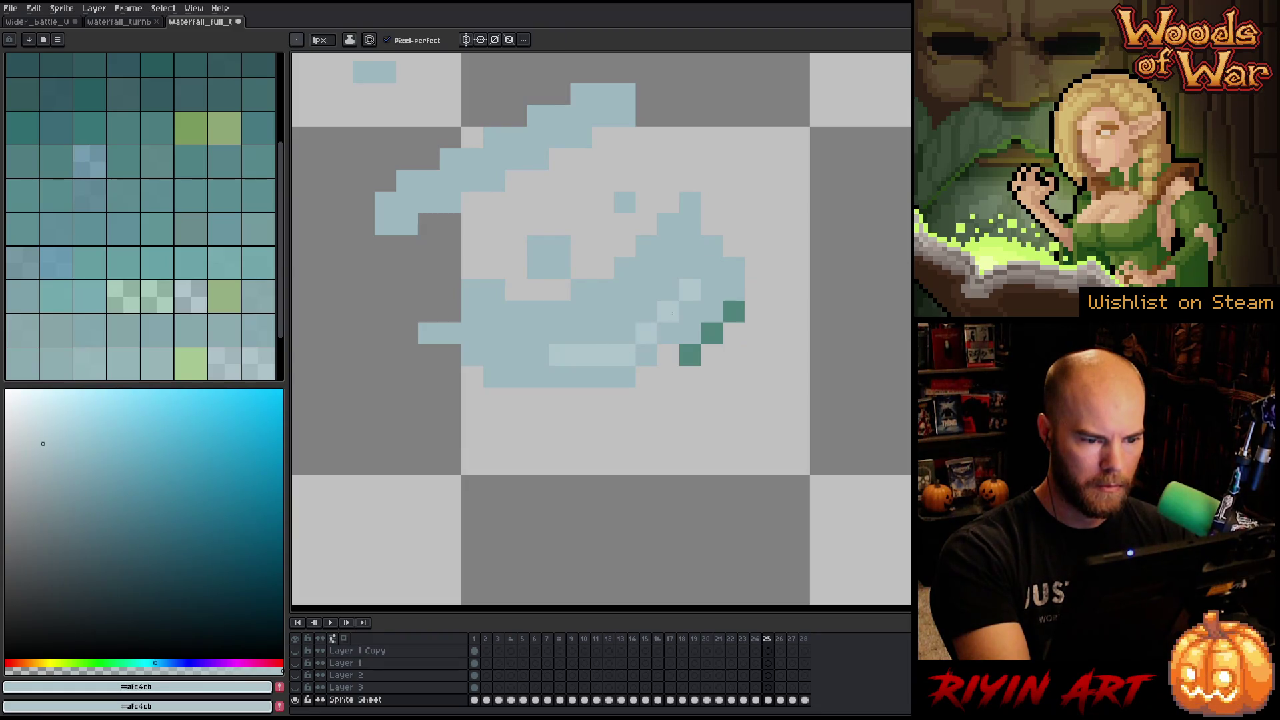
left_click(690, 355, "alt")
left_click(667, 354)
left_click_drag(633, 384, 539, 377)
key("Left")
key("Right")
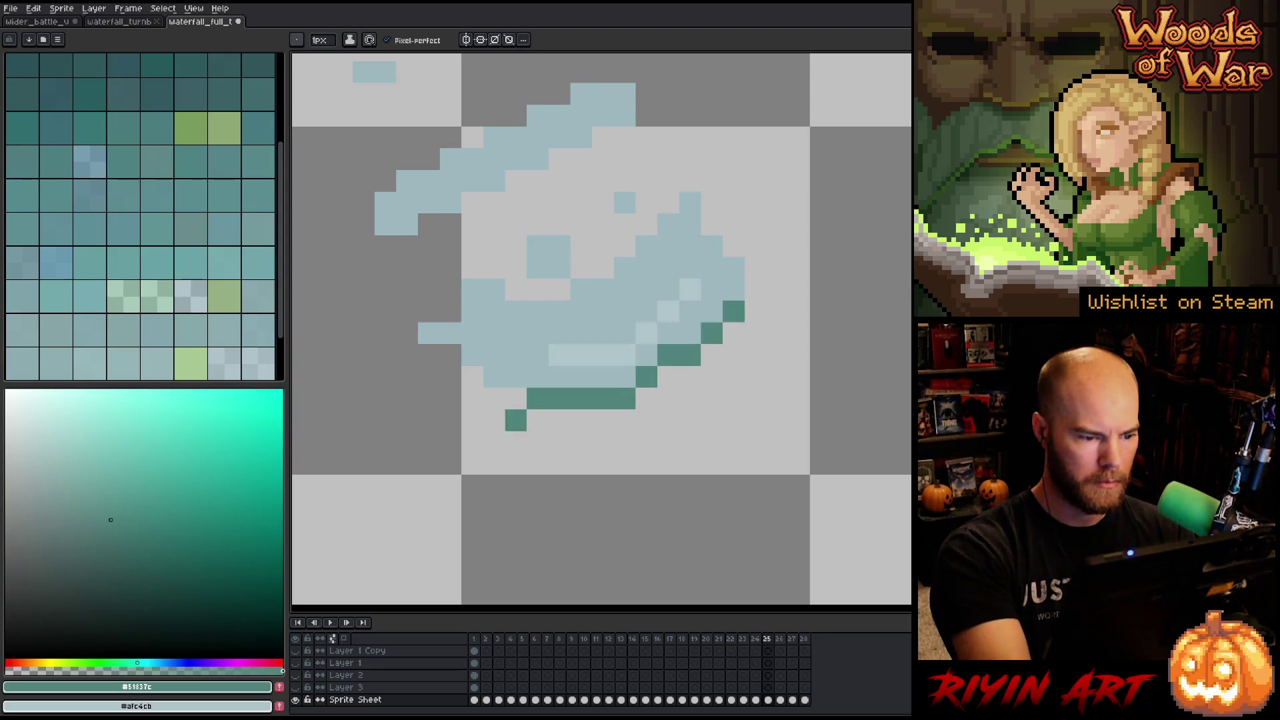
key("Left")
key("Right")
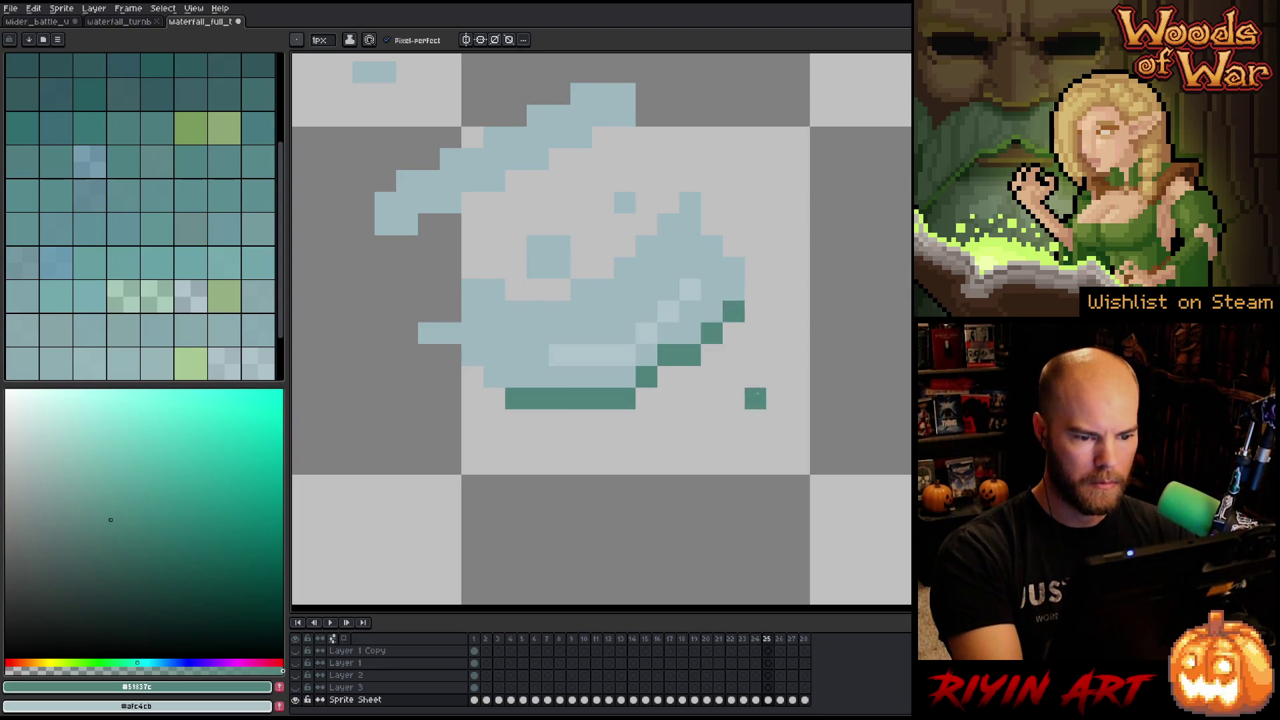
Touch up frames 26 and 27 with light blue and dark teal pixels on the splash edges.
key("Right")
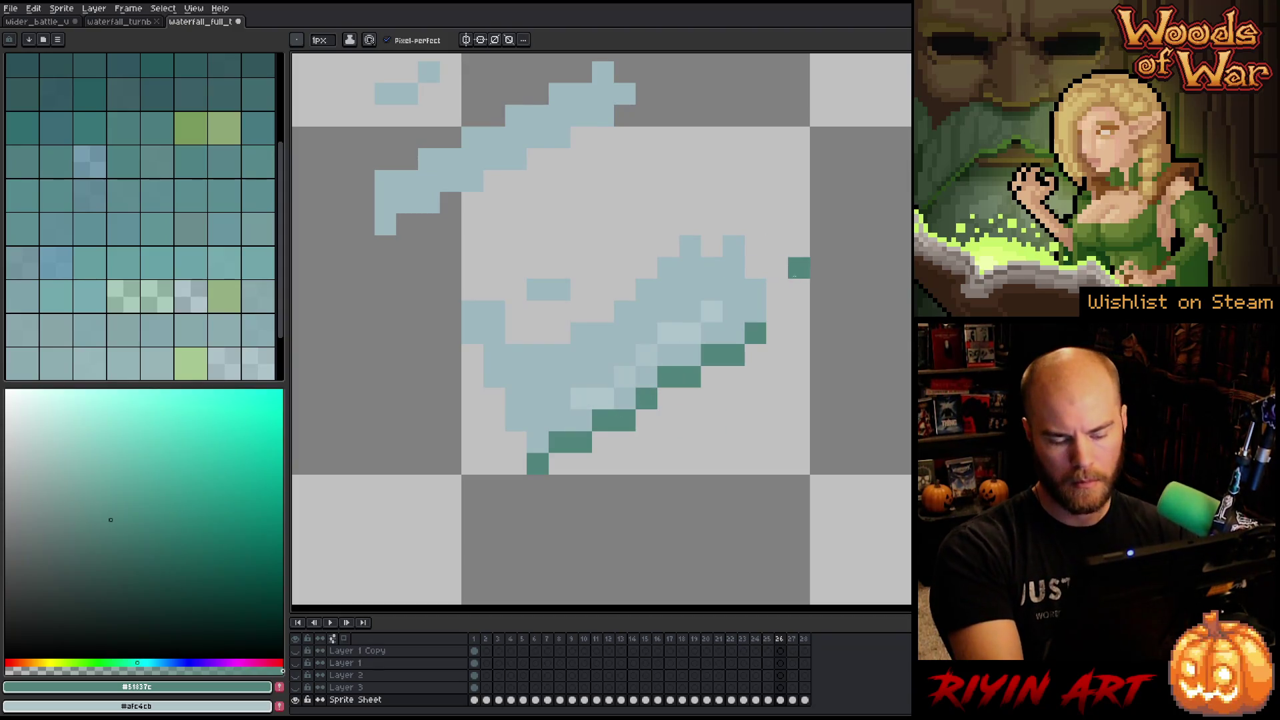
left_click(600, 394, "alt")
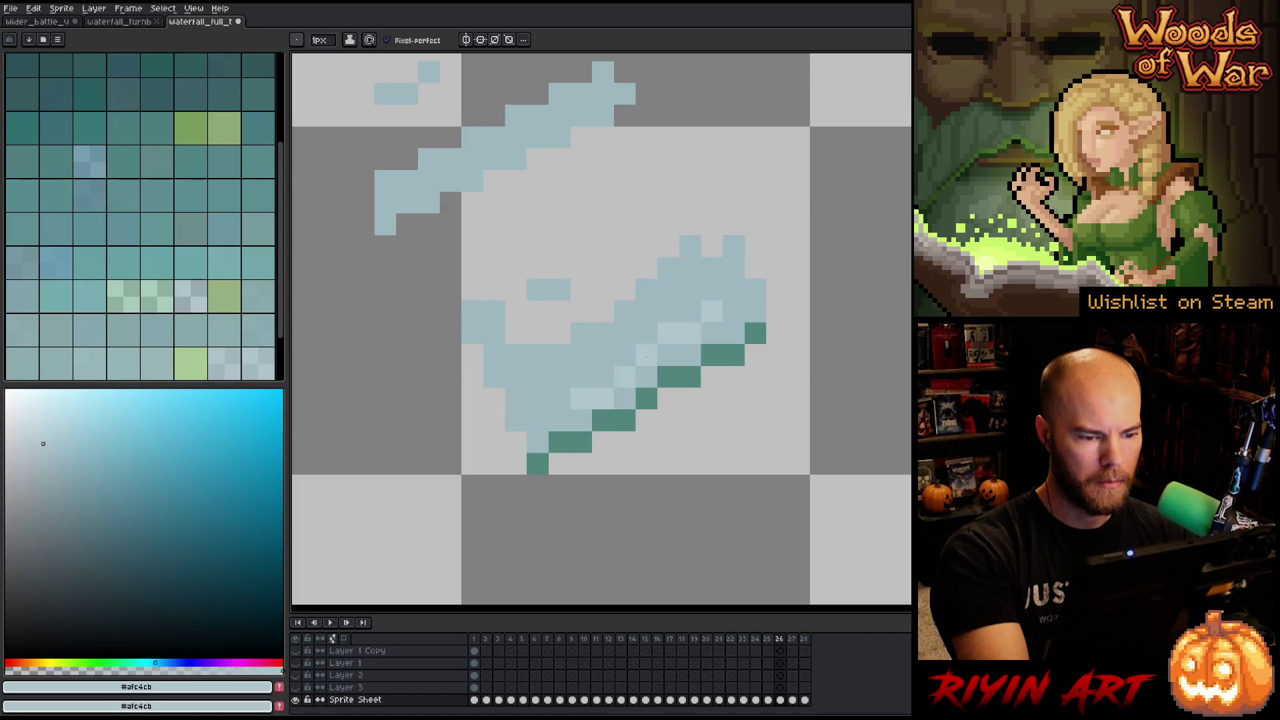
key("Right")
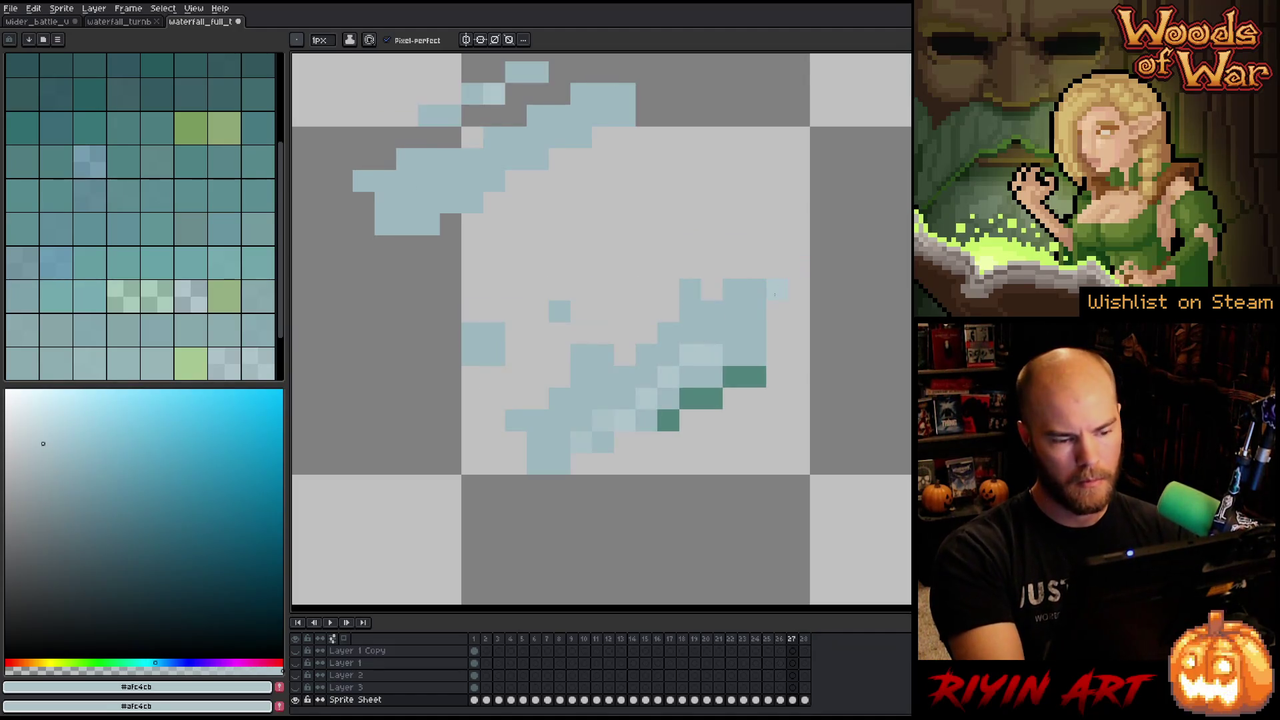
left_click(624, 443)
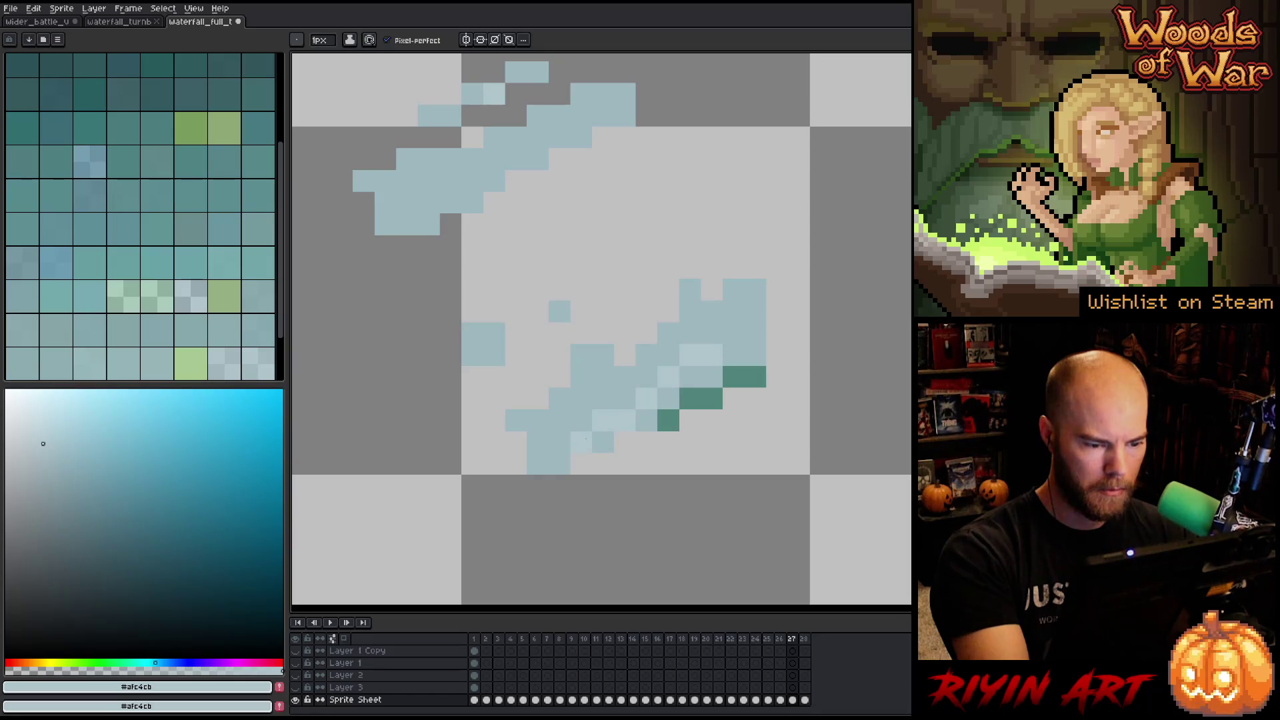
left_click(608, 447, "alt")
left_click(660, 422, "alt")
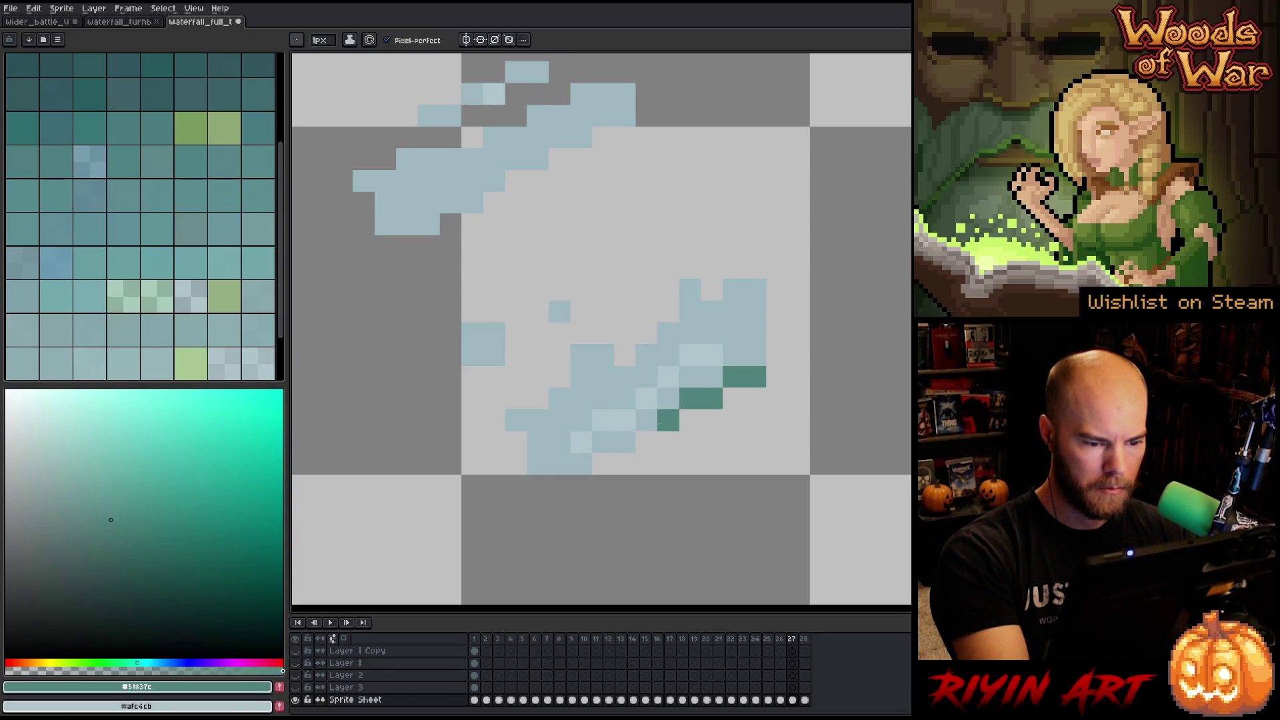
right_click(565, 460)
left_click(669, 376)
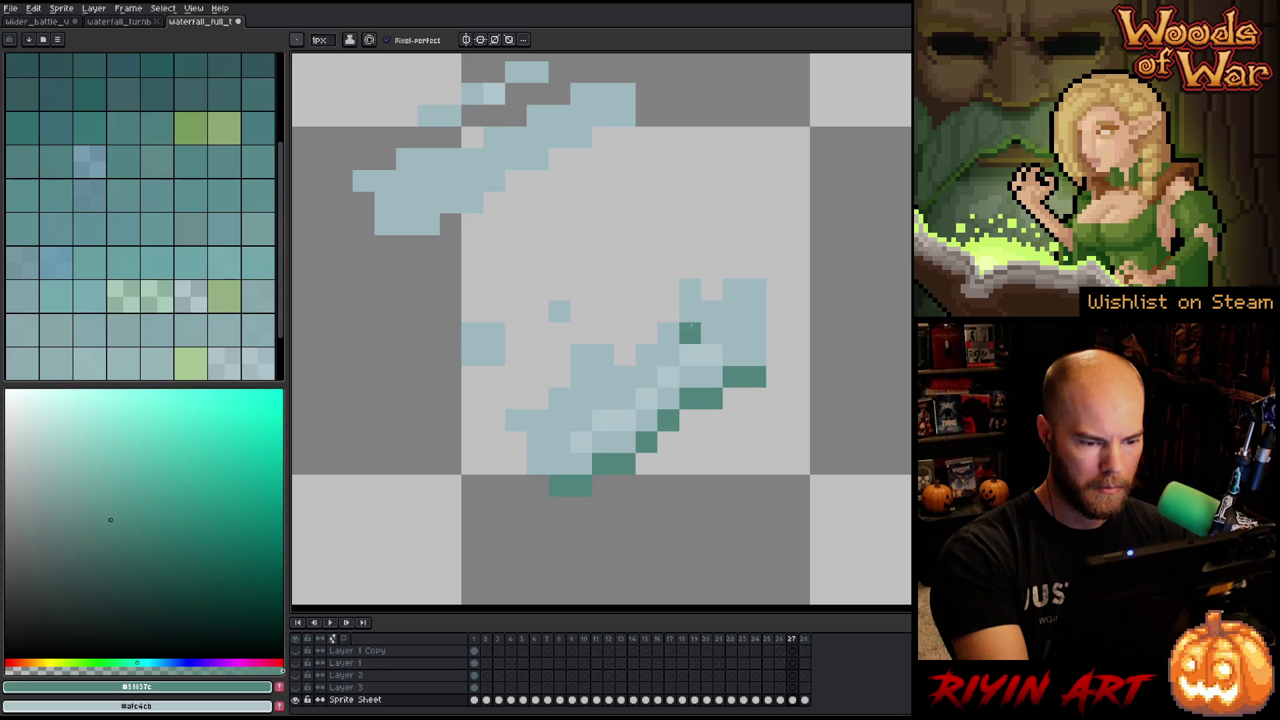
key("Left")
key("Right")
Add dark teal pixels near the splash bottom on frame 28, checking neighbouring frames.
left_click(625, 399)
key("Left")
key("Right")
left_click(735, 442)
key("Right")
left_click(663, 511)
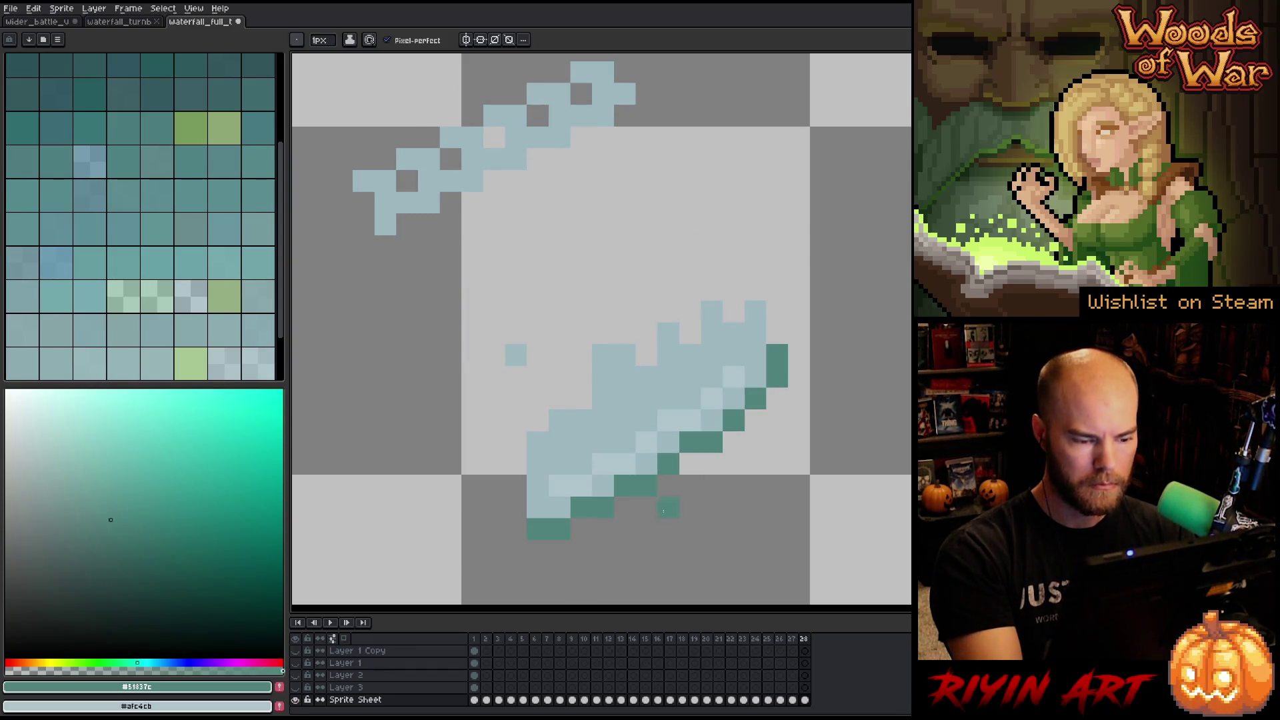
key("Left")
key("Right")
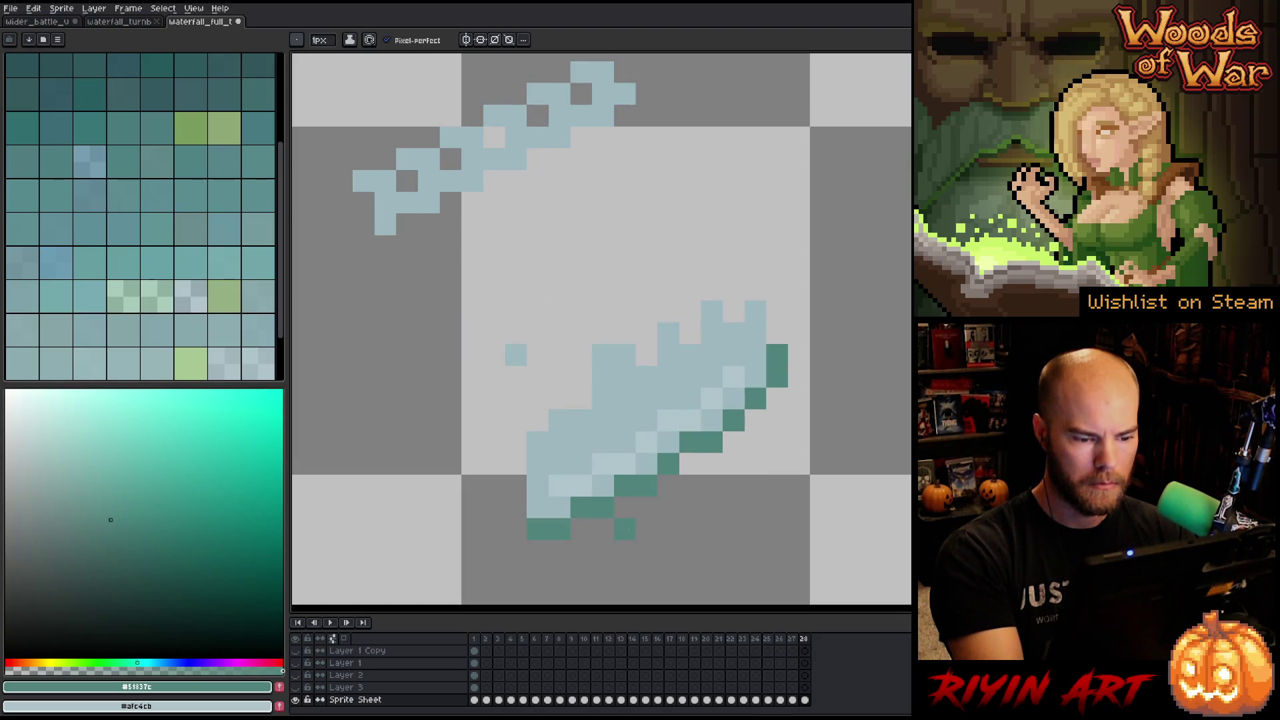
key("Right")
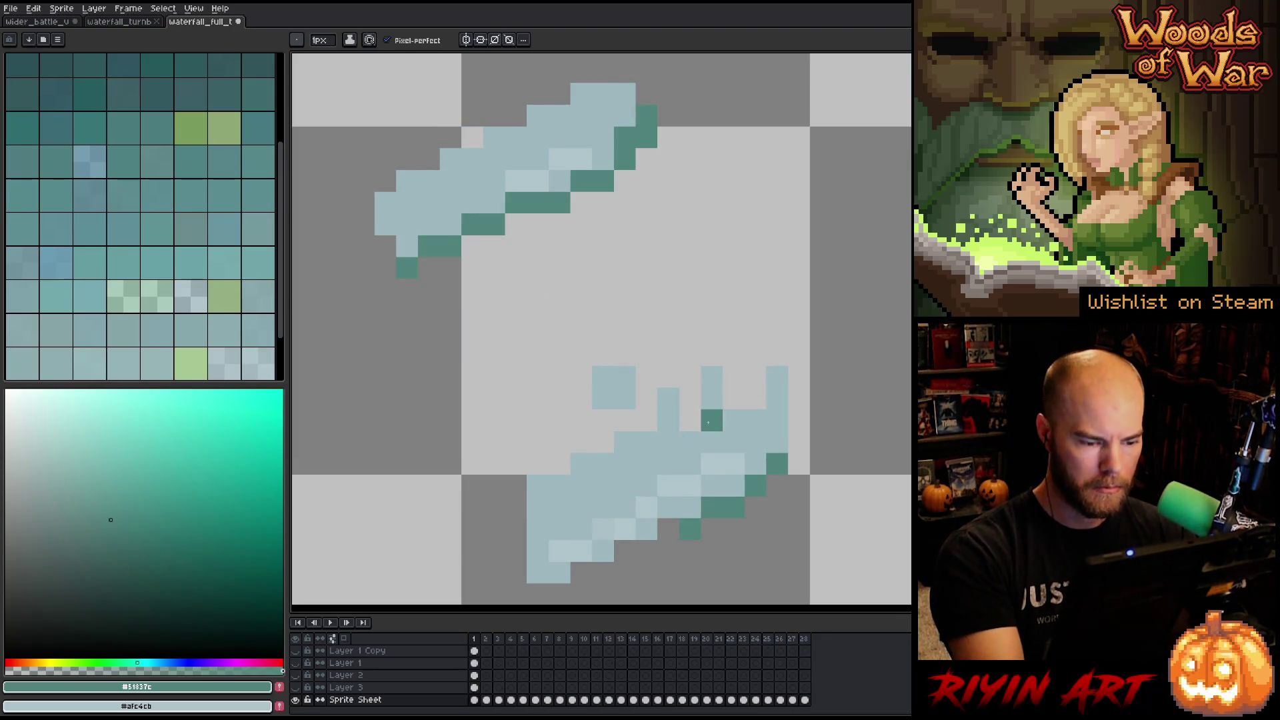
Paint extra teal pixels along the lower splash edge on frame 1.
left_click_drag(712, 420, 765, 273)
left_click(677, 404)
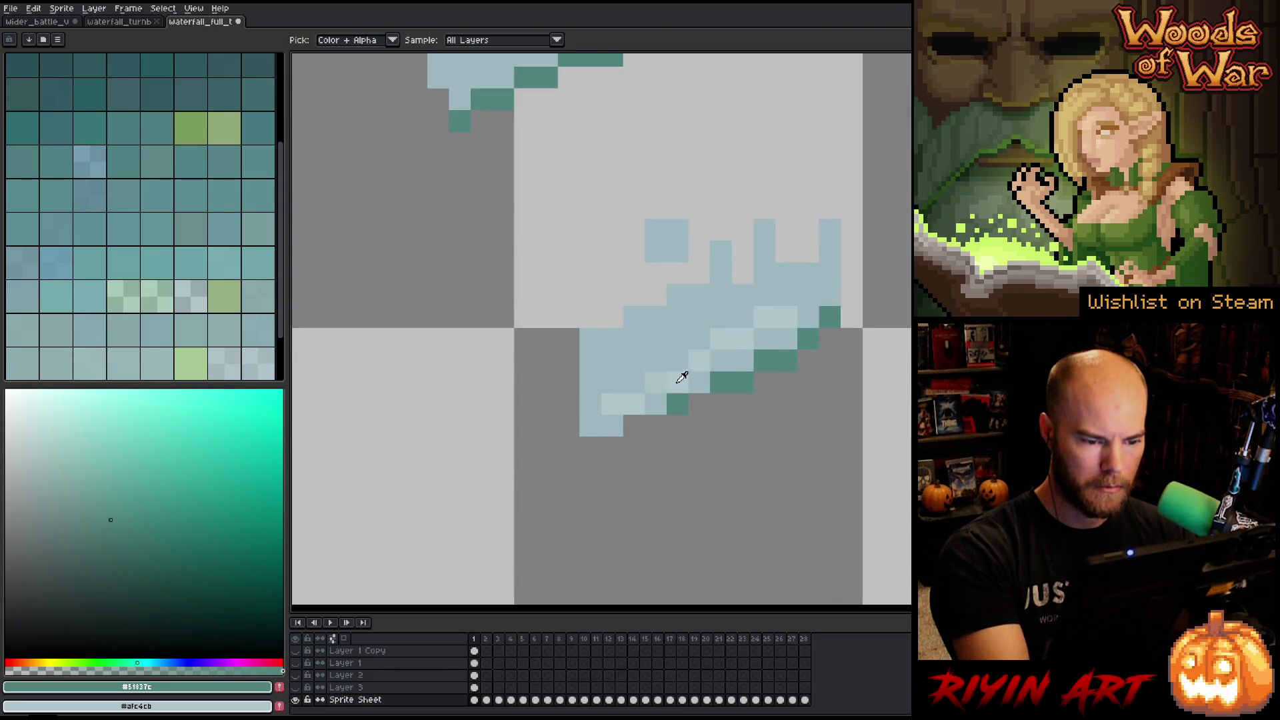
left_click_drag(655, 425, 637, 430)
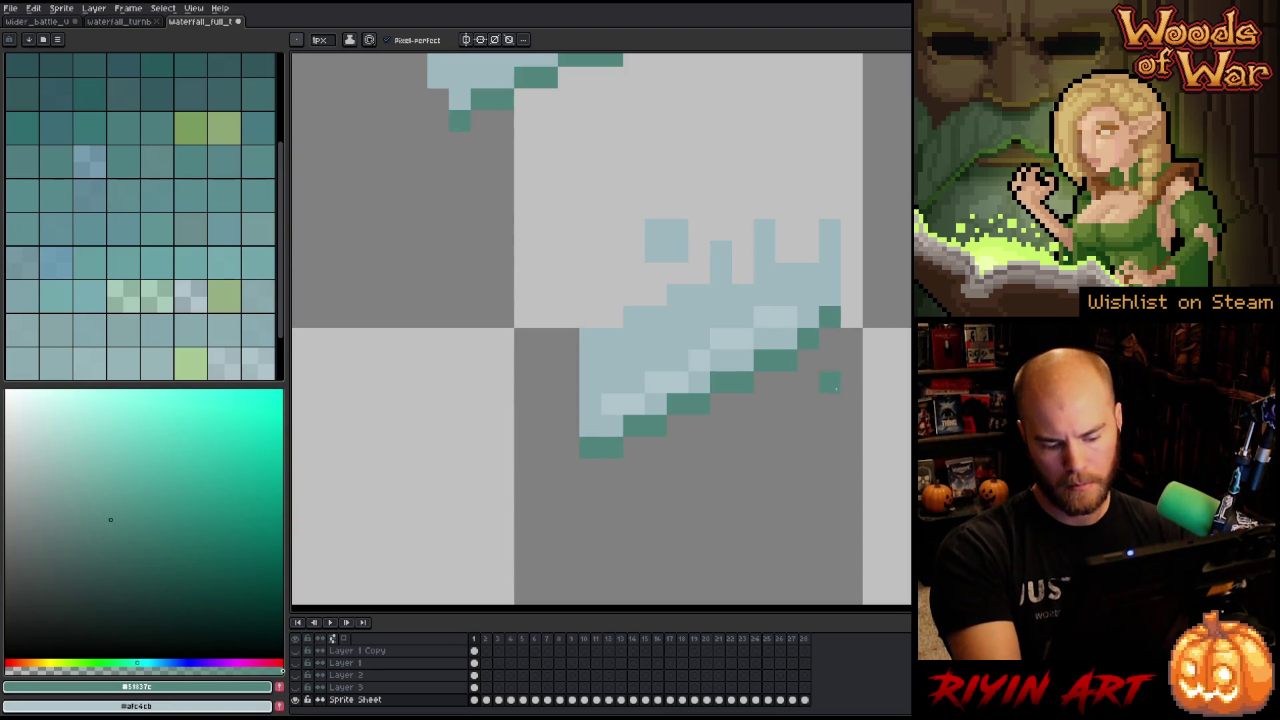
Step through frames 2 to 8 to check the shaded splash animation, then zoom out.
key("Right")
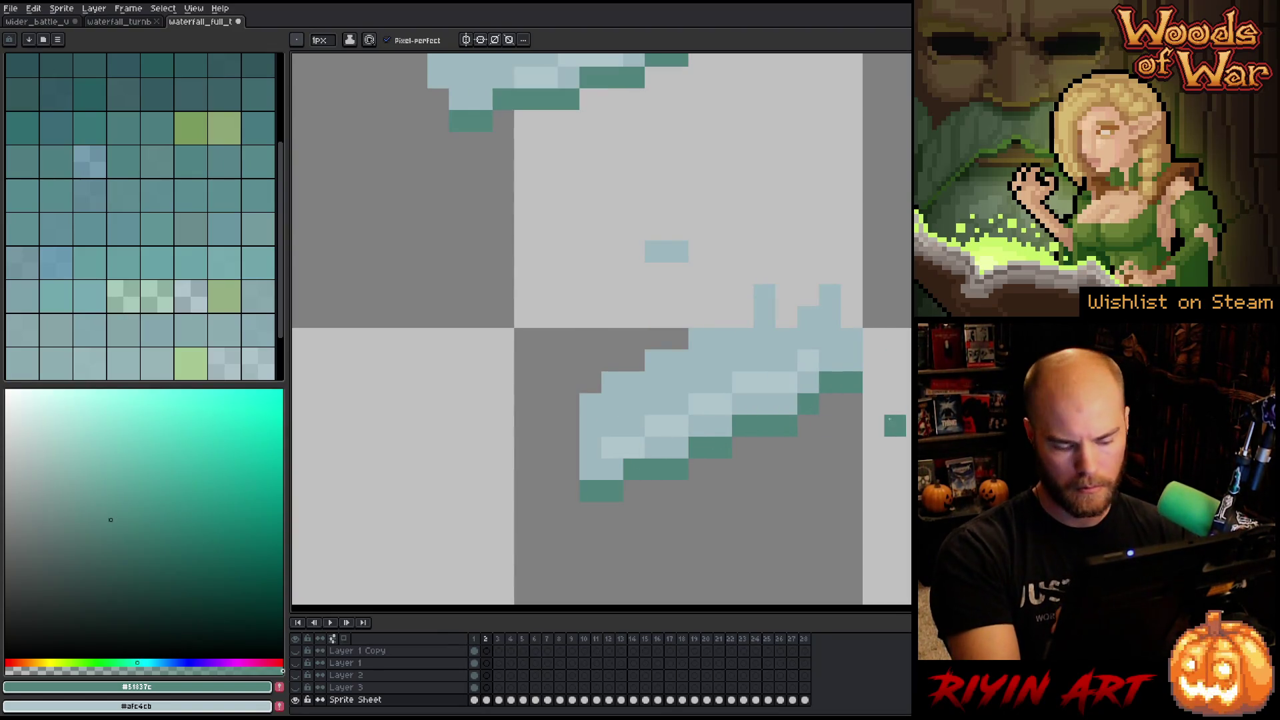
key("Right")
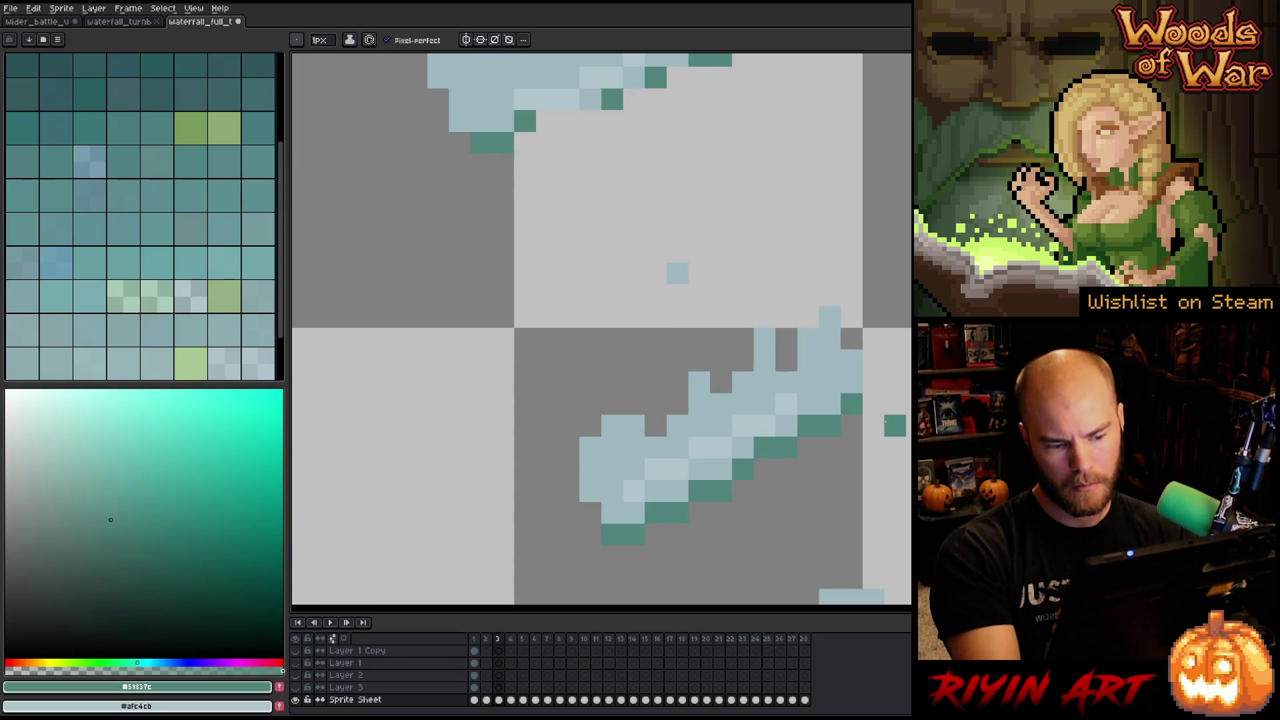
key("Left")
key("Right")
key("Right")
key("Left")
key("Left")
key("Right")
key("Right")
key("Left")
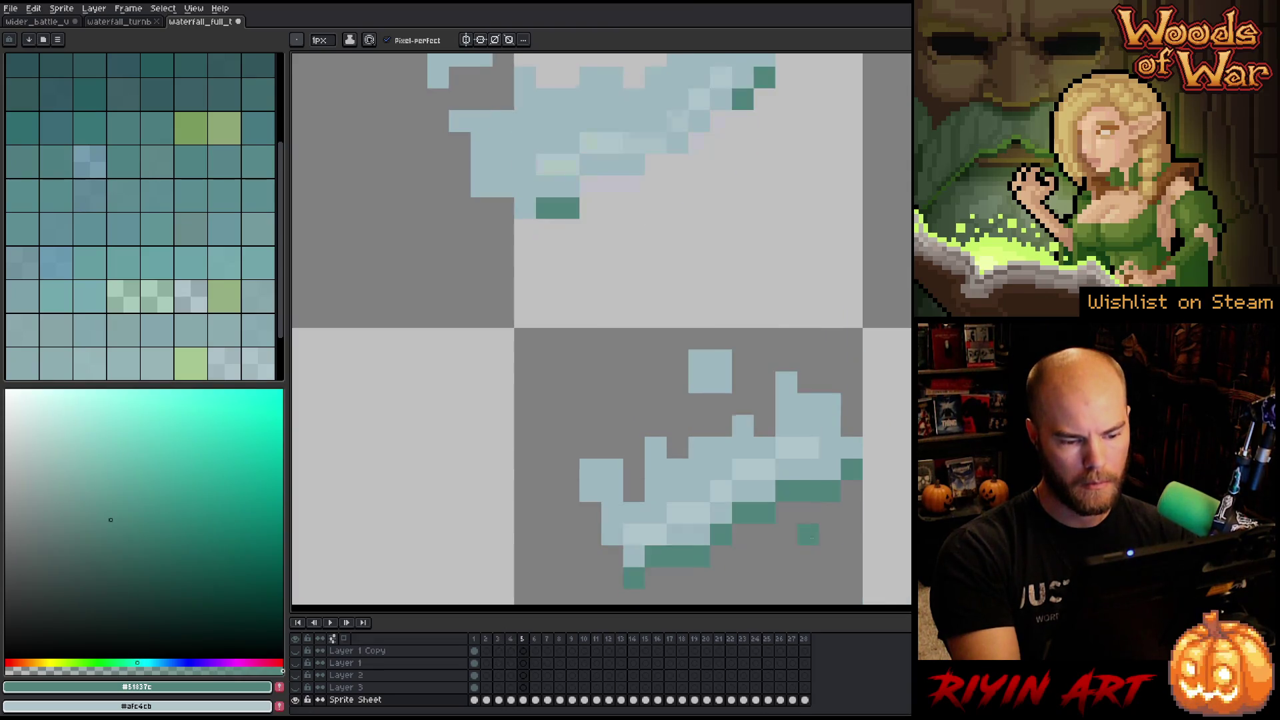
key("Right")
key("Right")
key("Right")
key("Right")
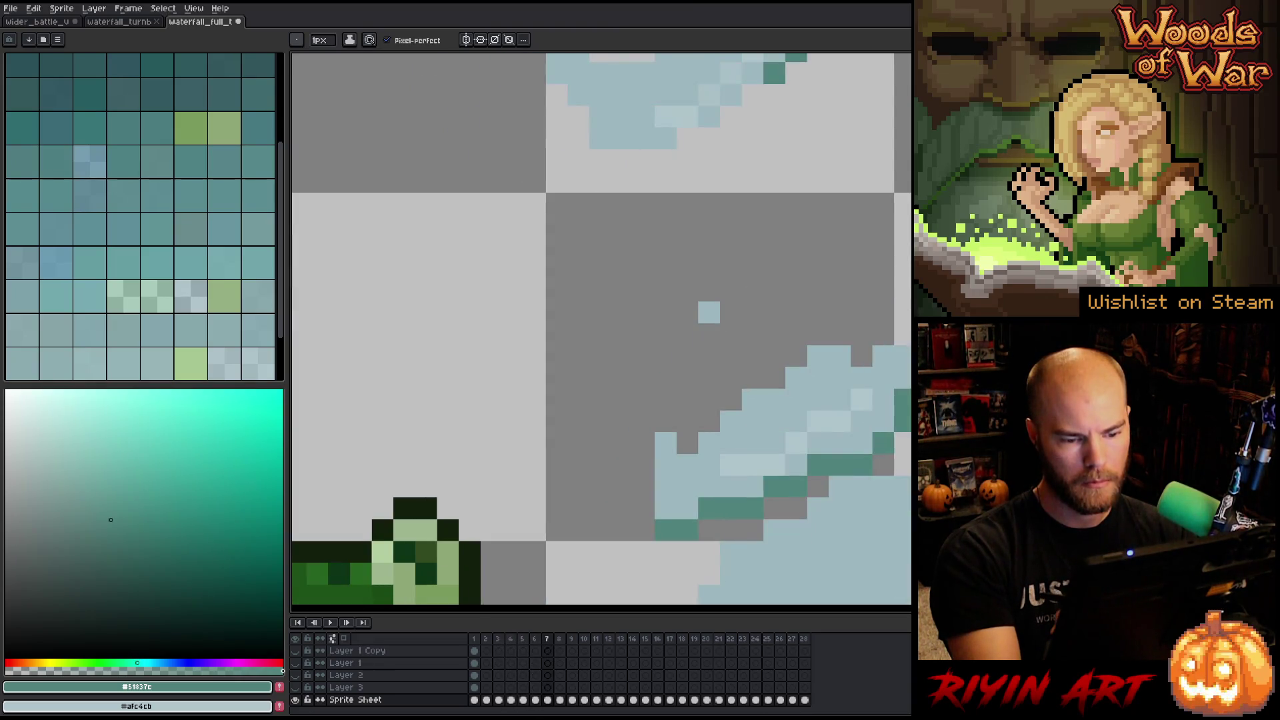
key("Right")
key("Left")
key("Right")
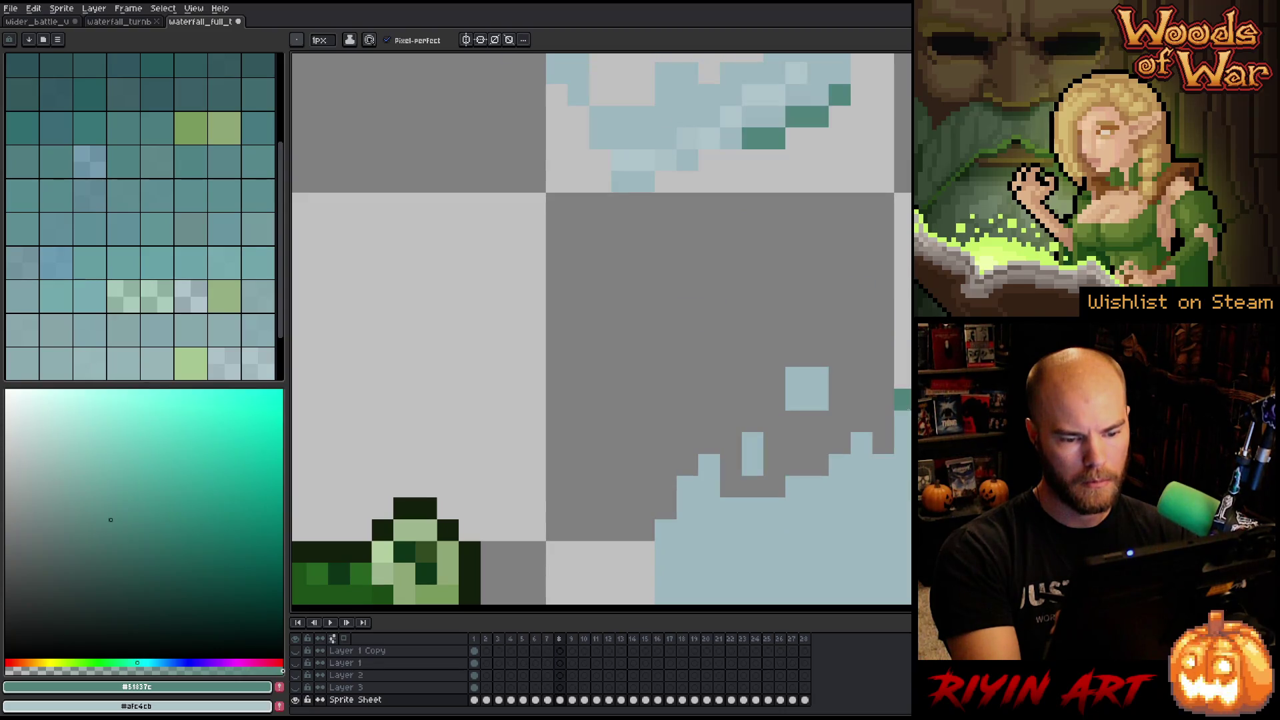
key("Left")
key("Left")
key("Left")
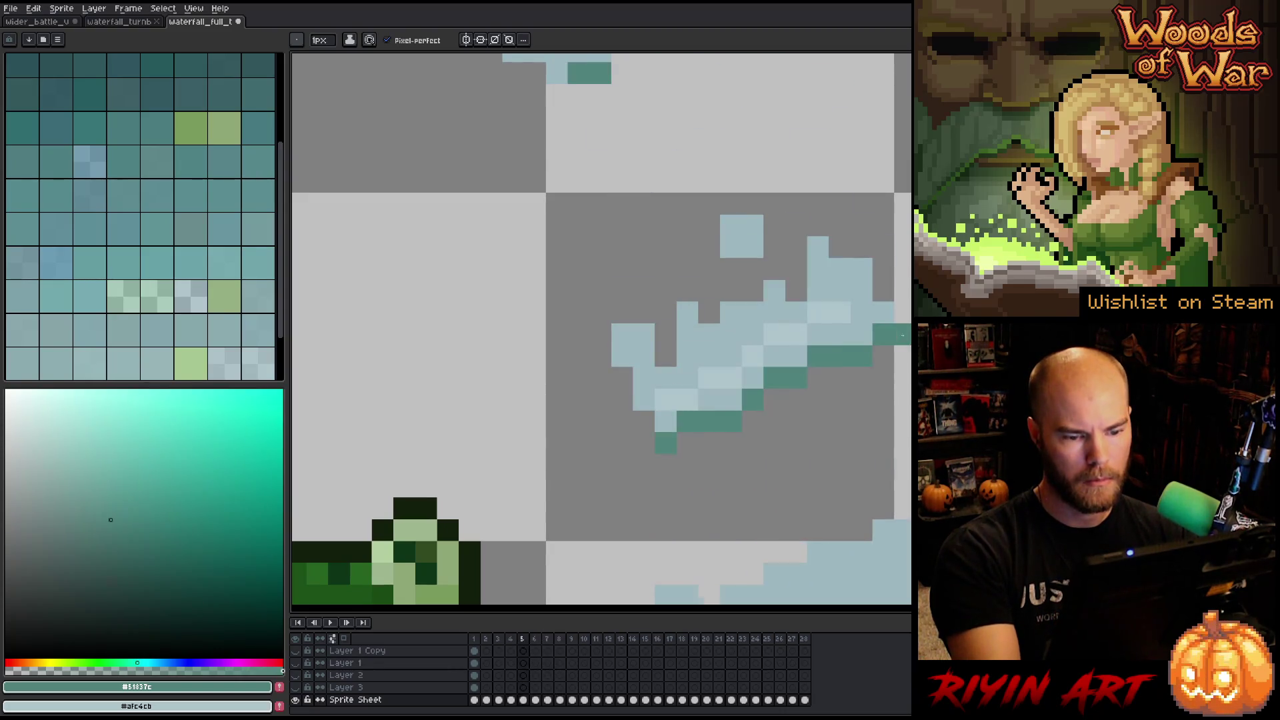
scroll(689, 397, "down", 3)
key("Left")
key("Left")
key("Left")
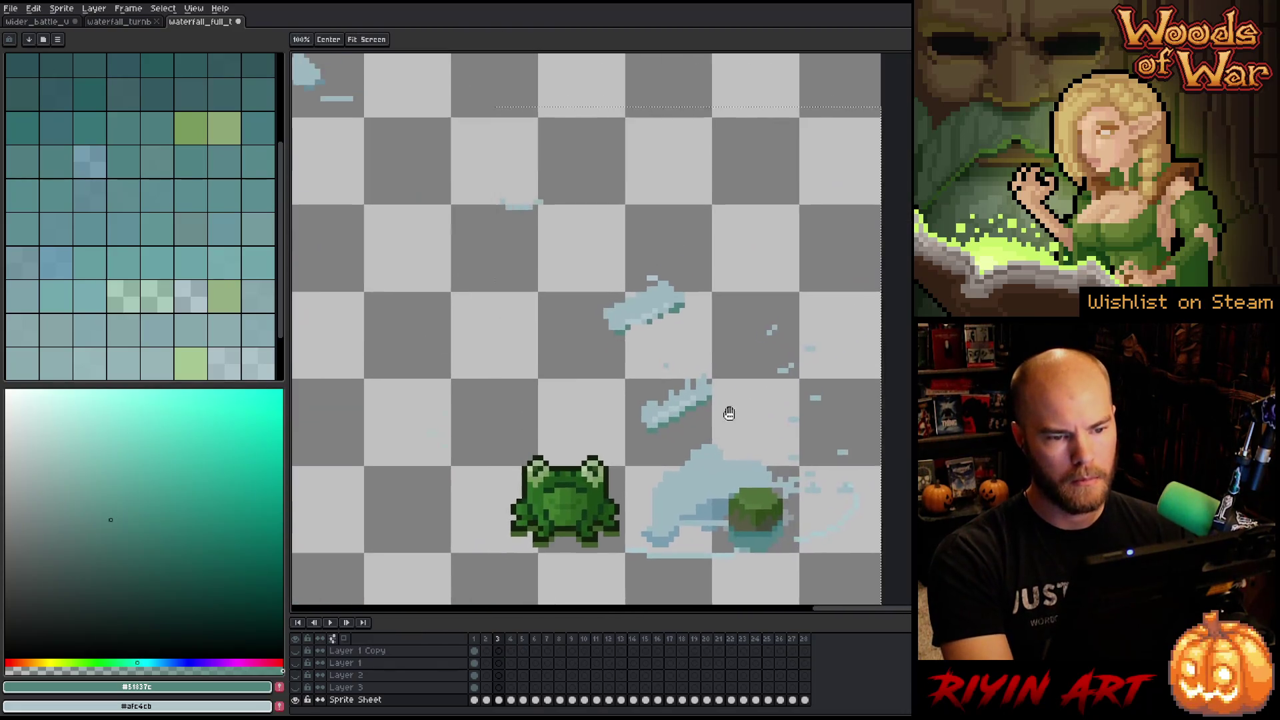
Flip around frame 23, play the splash animation, and zoom in on the frog and splash.
key("Left")
key("Left")
key("Left")
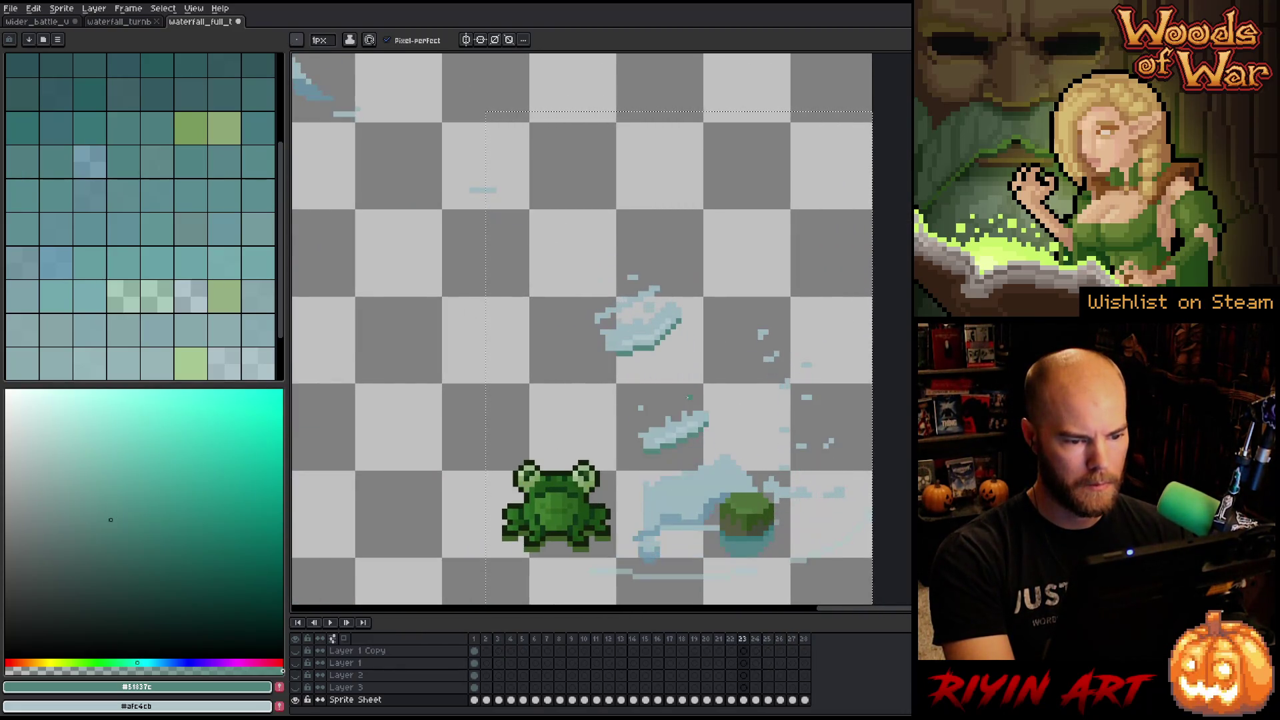
key("Left")
key("Right")
key("Left")
key("Right")
key("Left")
key("Right")
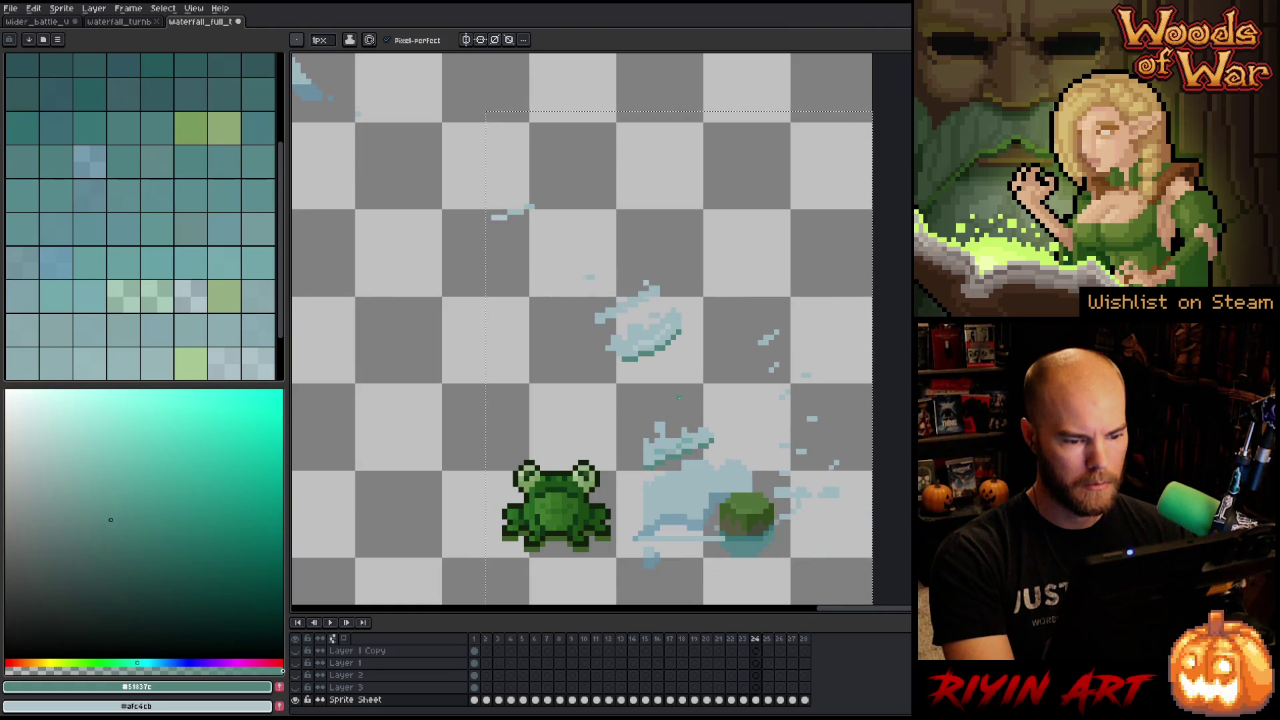
key("Right")
key("Right")
key("Right")
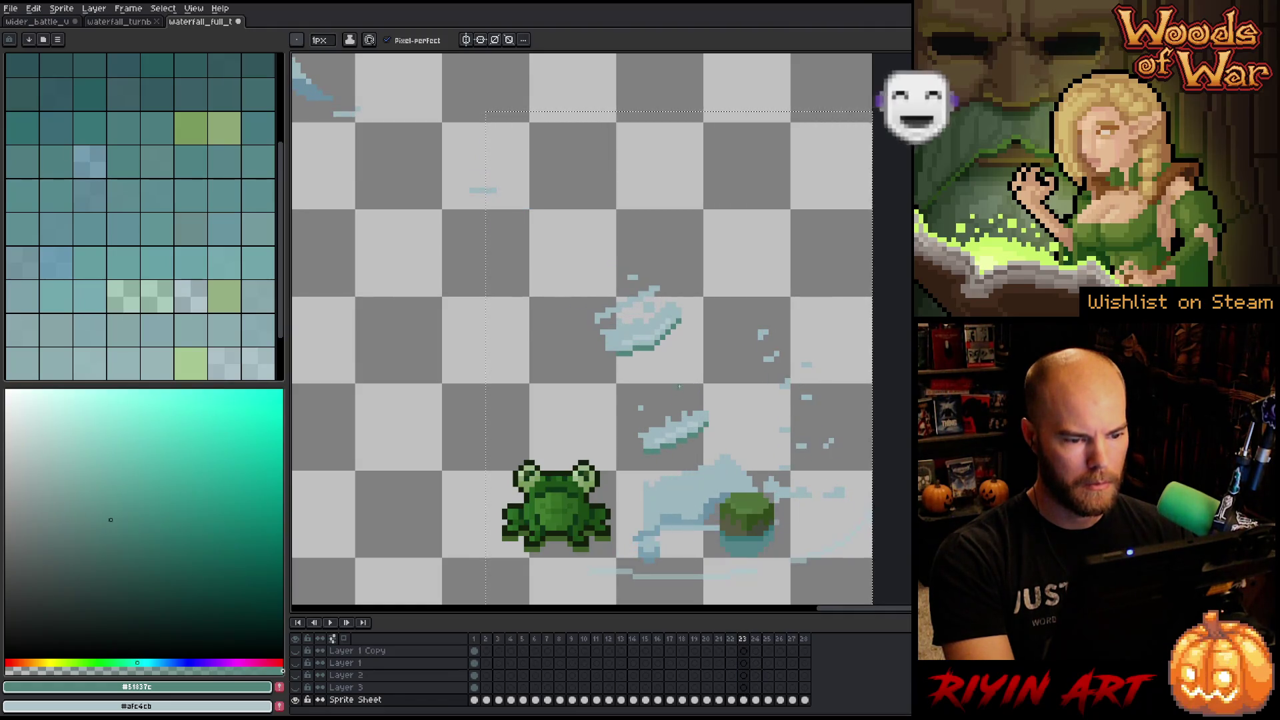
key("Return")
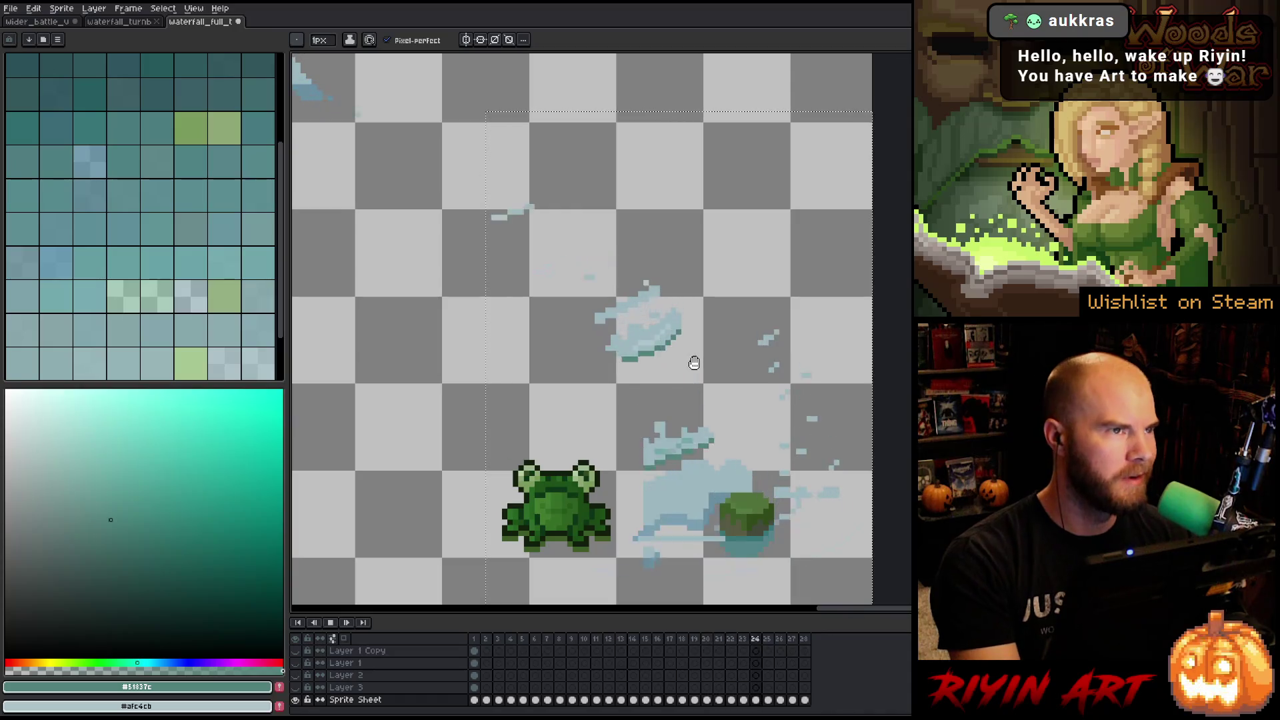
scroll(693, 364, "up", 1)
mouse_move(696, 363)
left_mouse_down()
mouse_move(635, 306)
mouse_move(578, 294)
left_mouse_up()
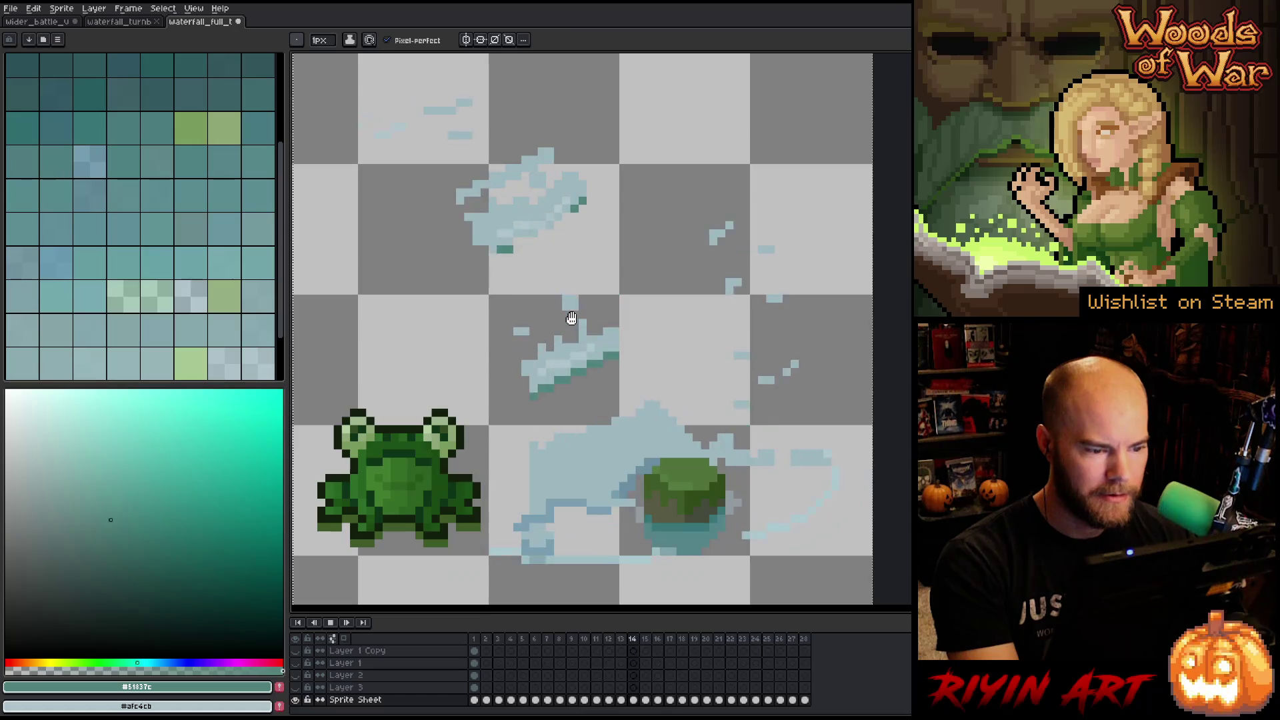
scroll(569, 319, "down", 4)
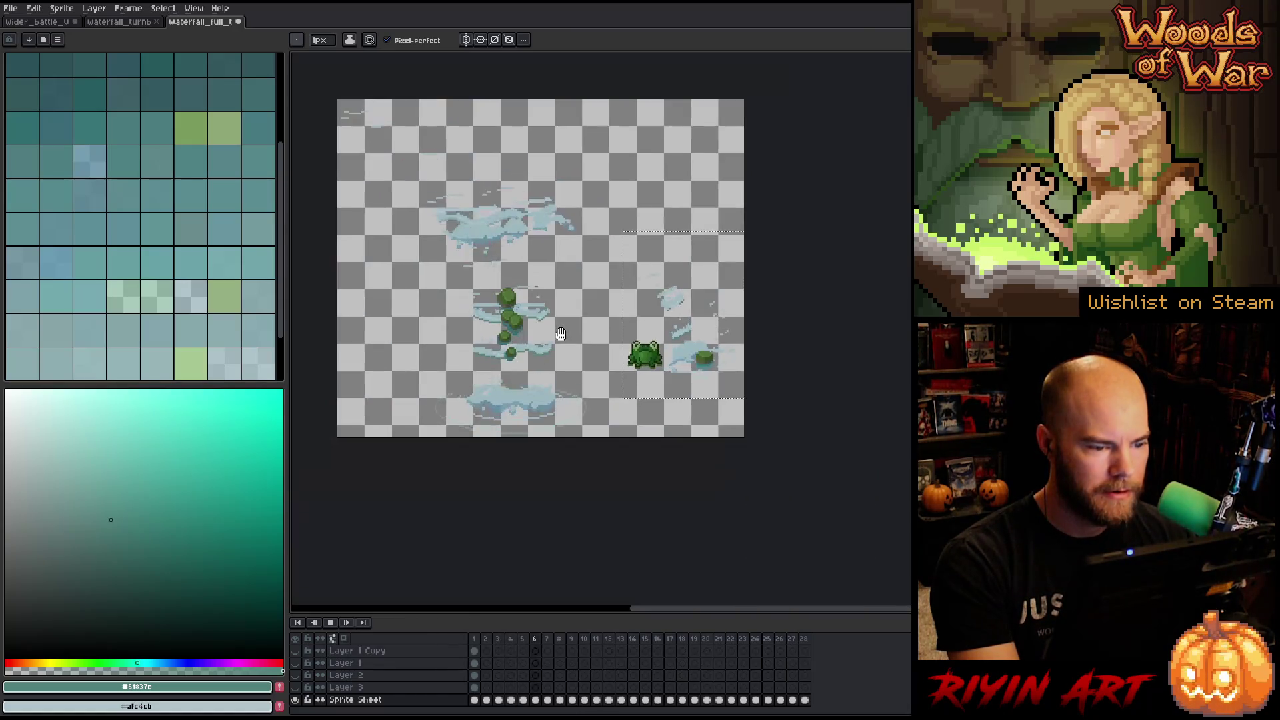
scroll(626, 303, "up", 1)
scroll(632, 304, "up", 1)
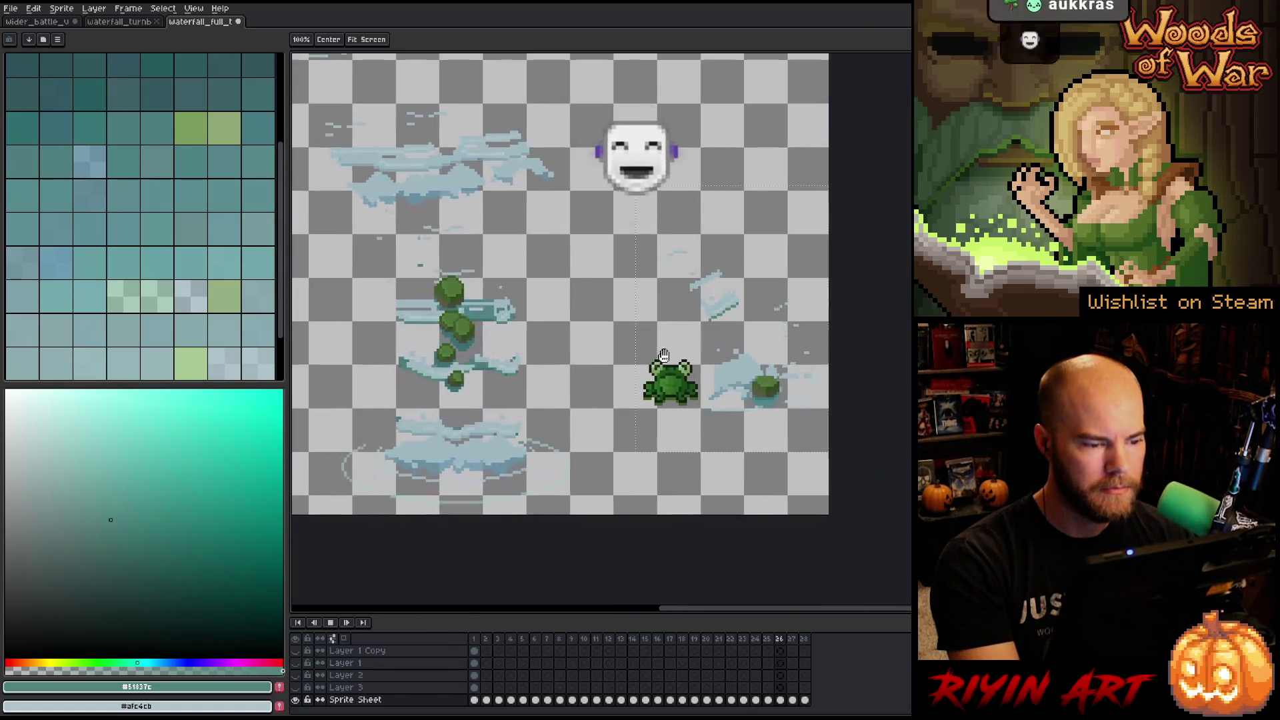
left_click_drag(637, 312, 593, 317)
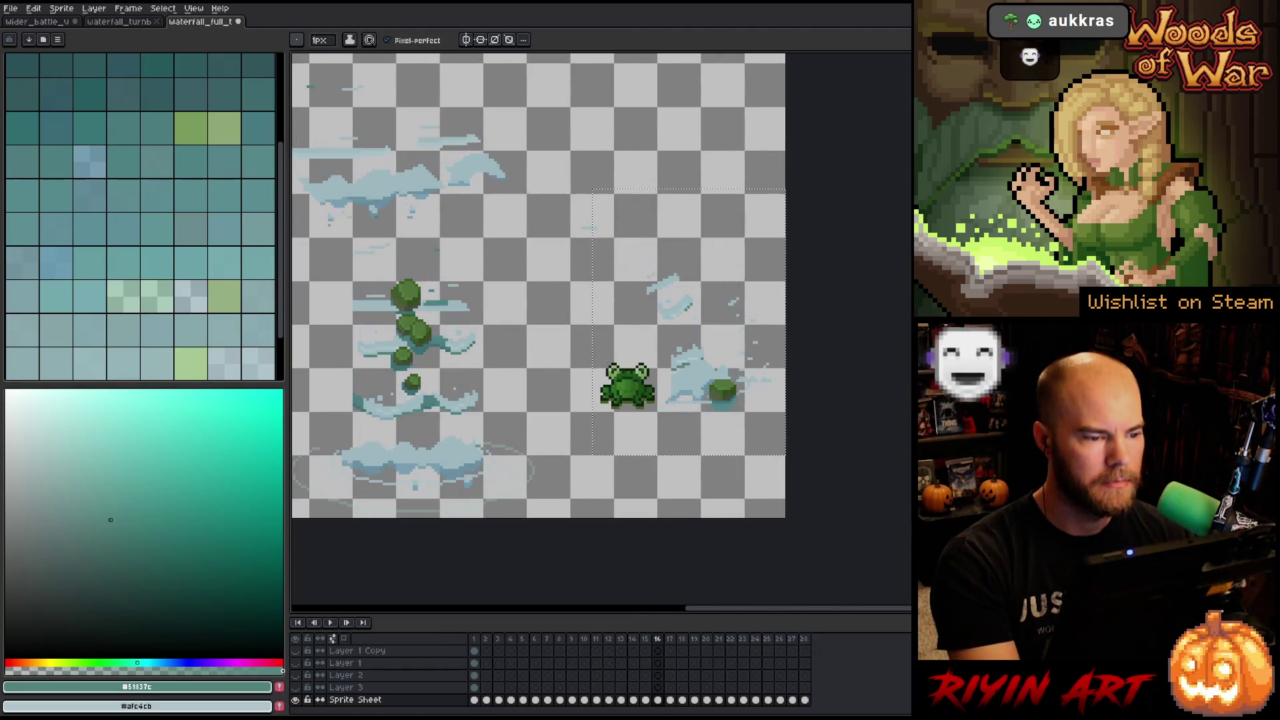
key("v")
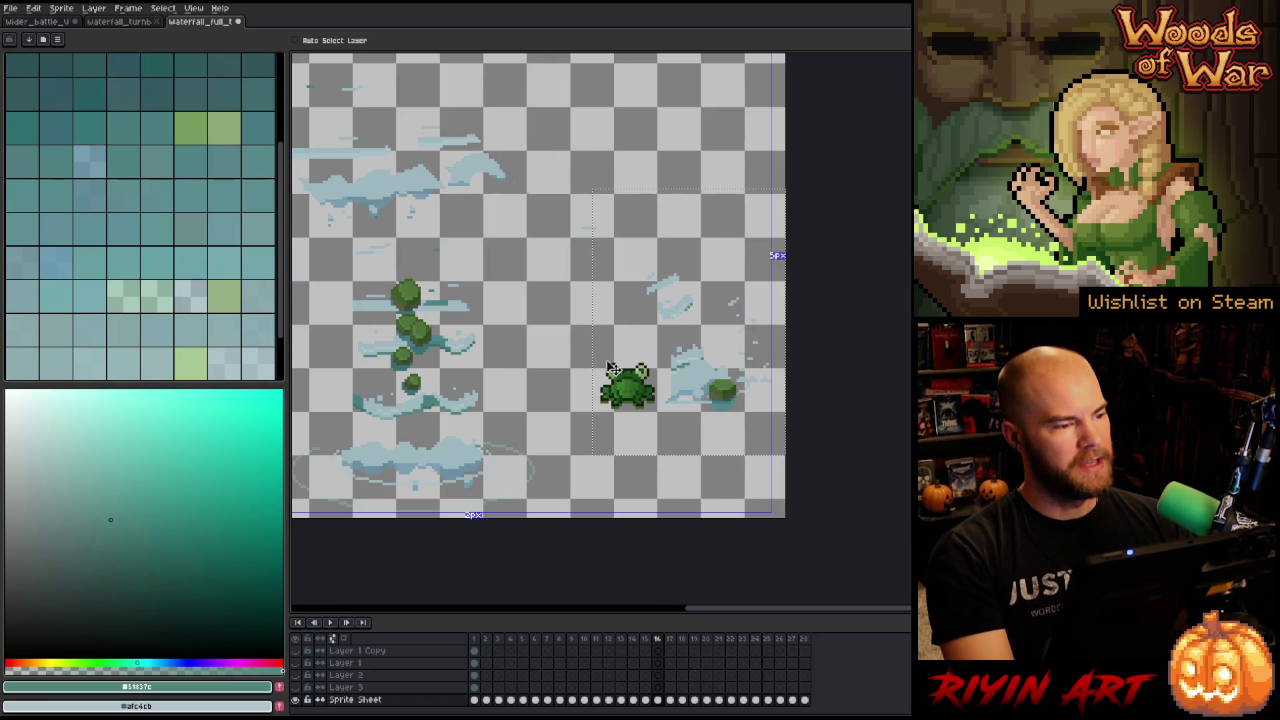
key("b")
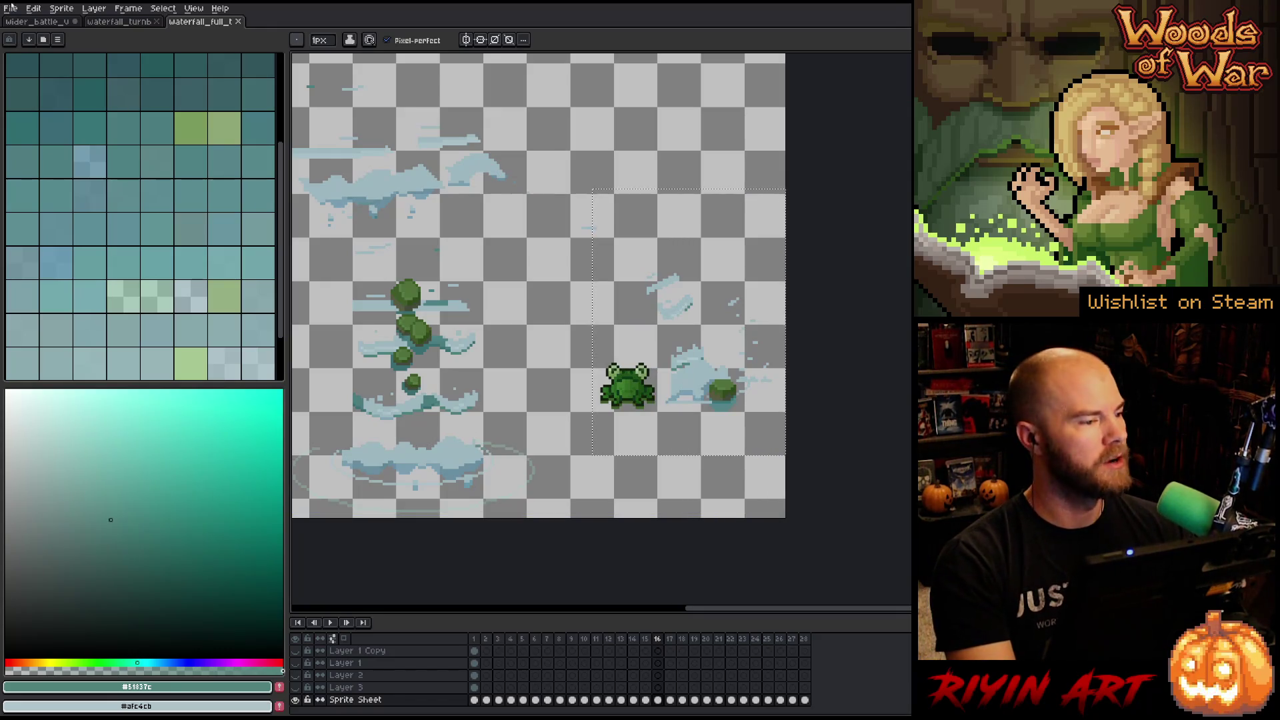
left_click(10, 8)
Bring up the Open dialog with the TreeRevenge folder as location and browse its file list.
left_click(23, 32)
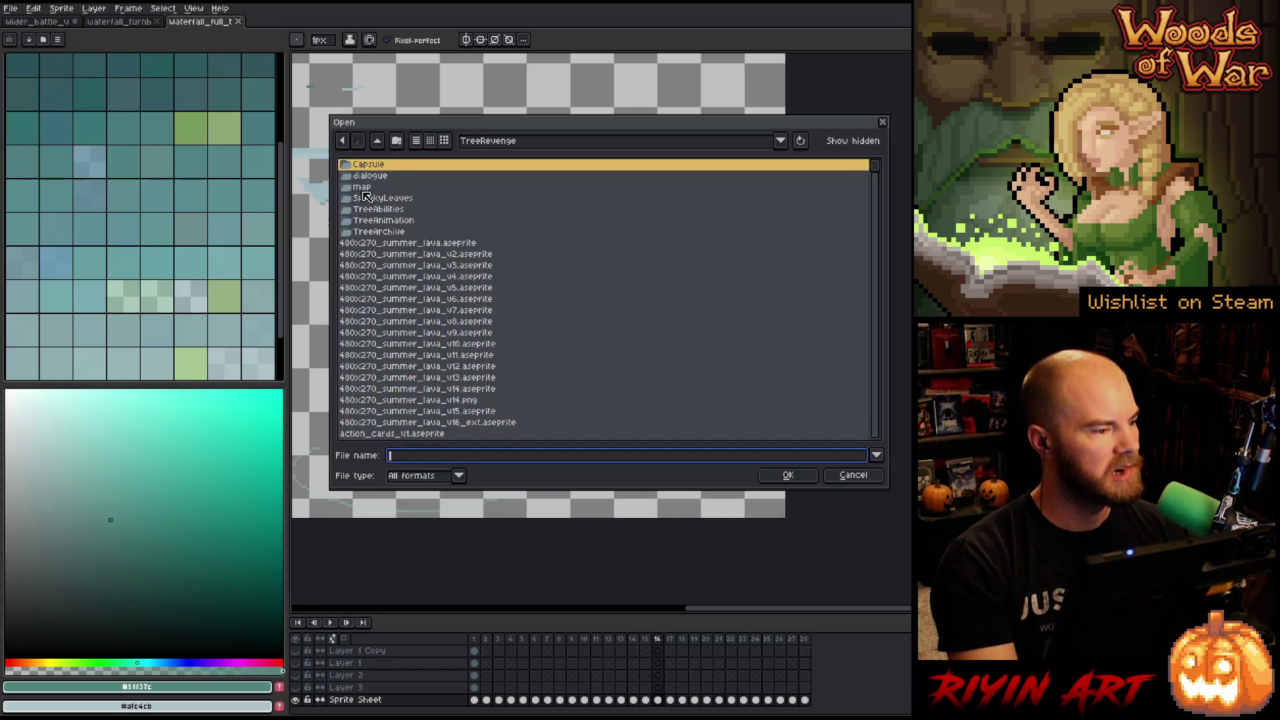
left_click(542, 142)
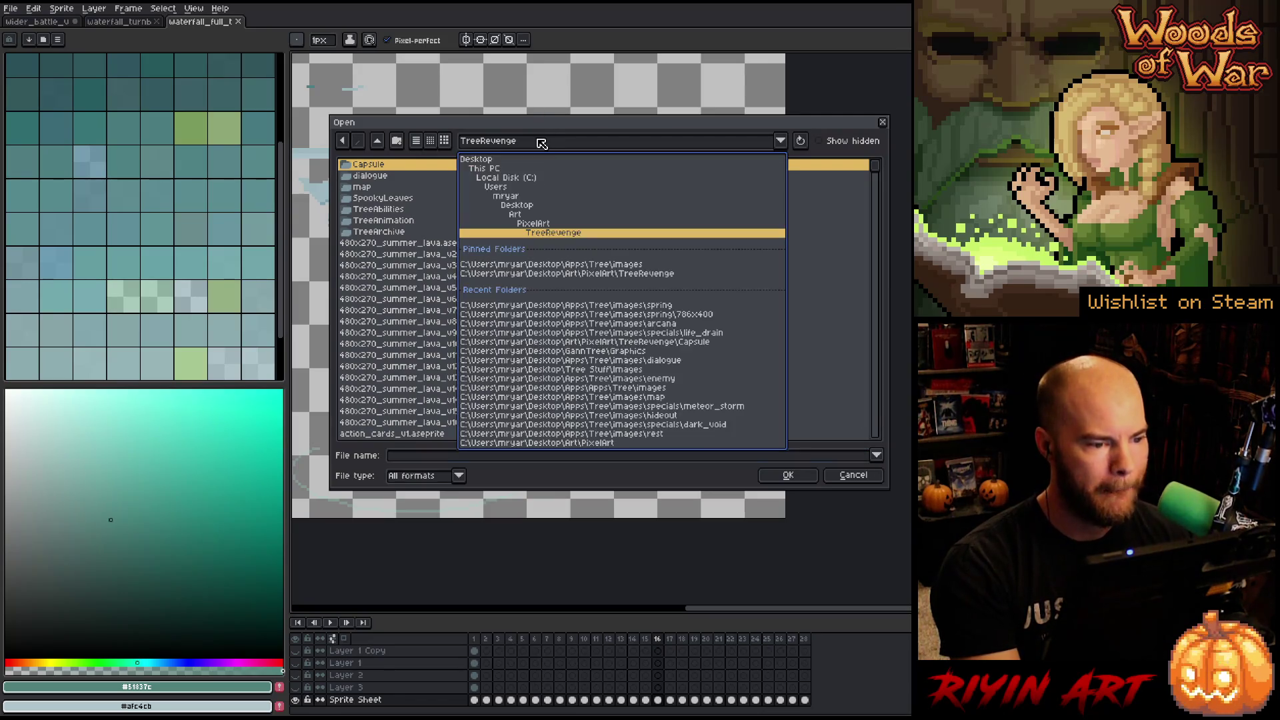
left_click(541, 144)
scroll(615, 423, "down", 10)
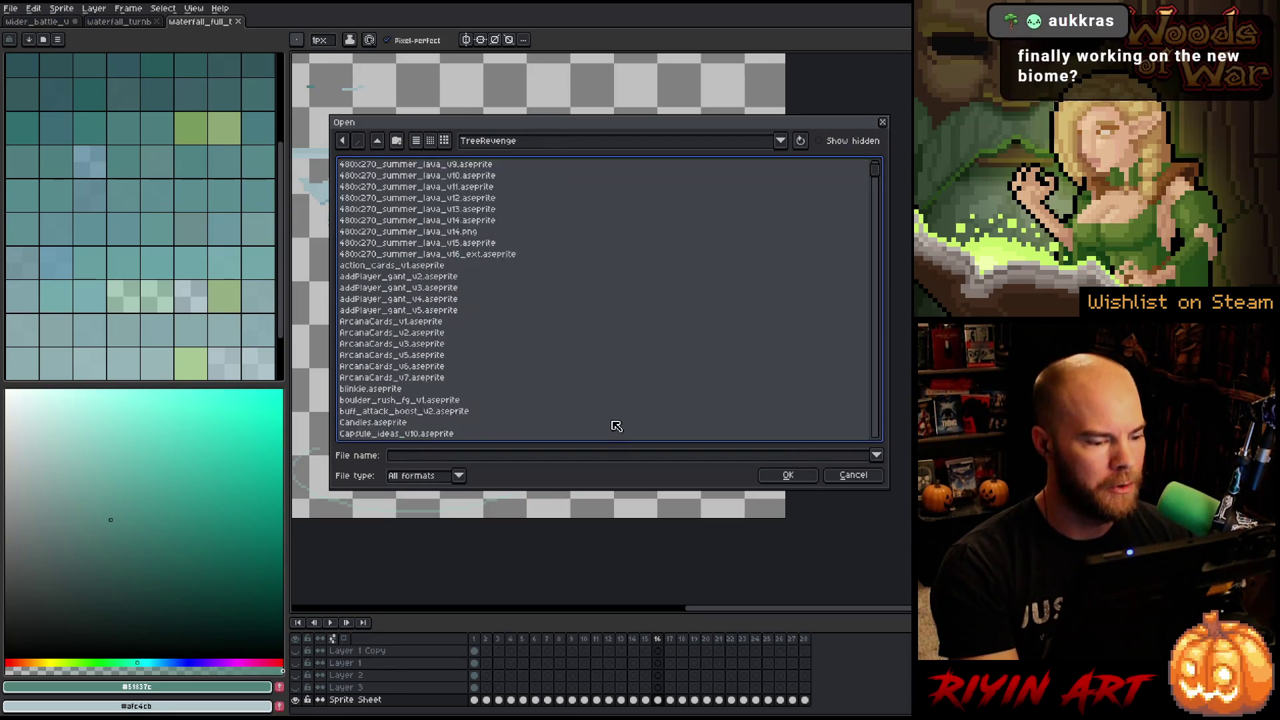
scroll(879, 182, "up", 4)
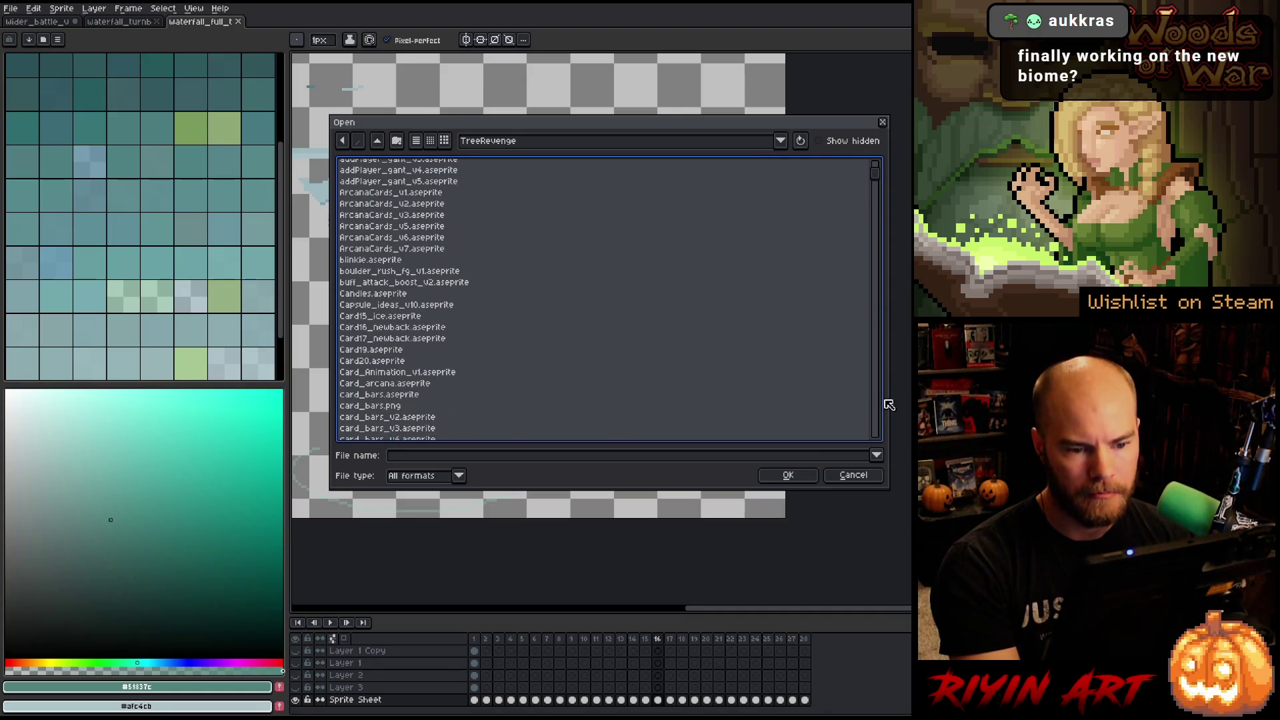
left_click_drag(879, 178, 887, 448)
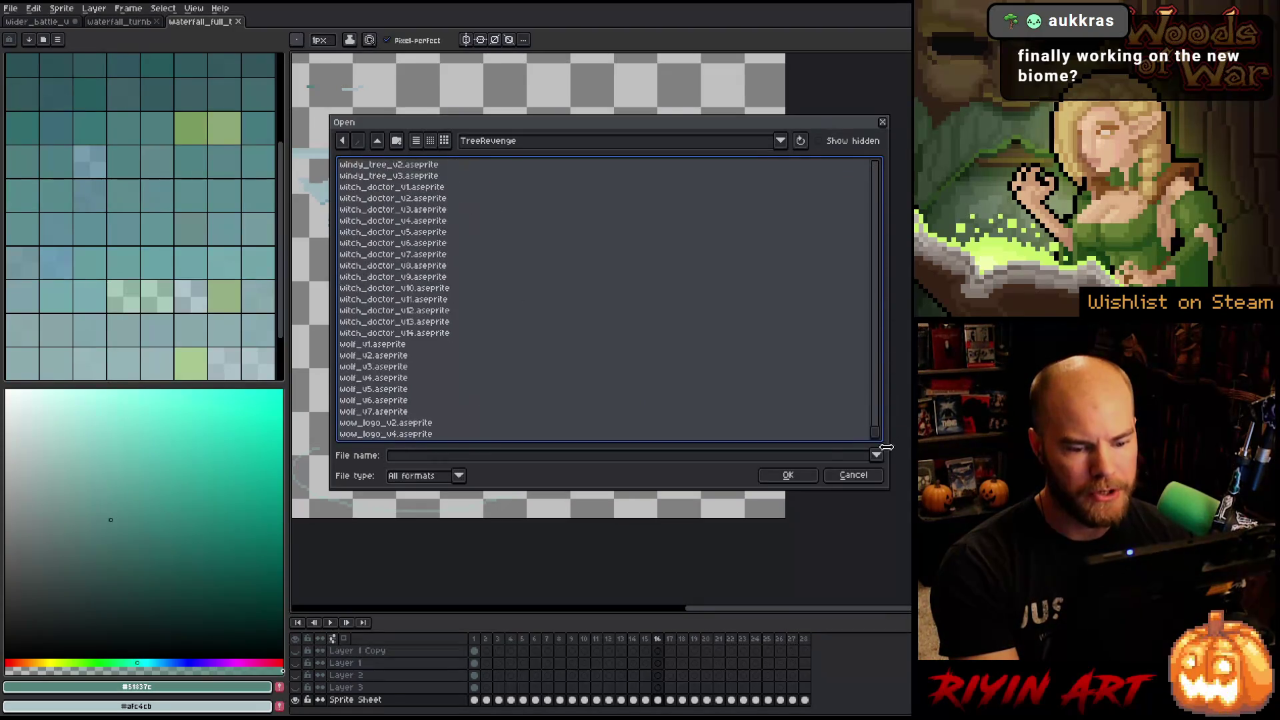
scroll(412, 400, "up", 7)
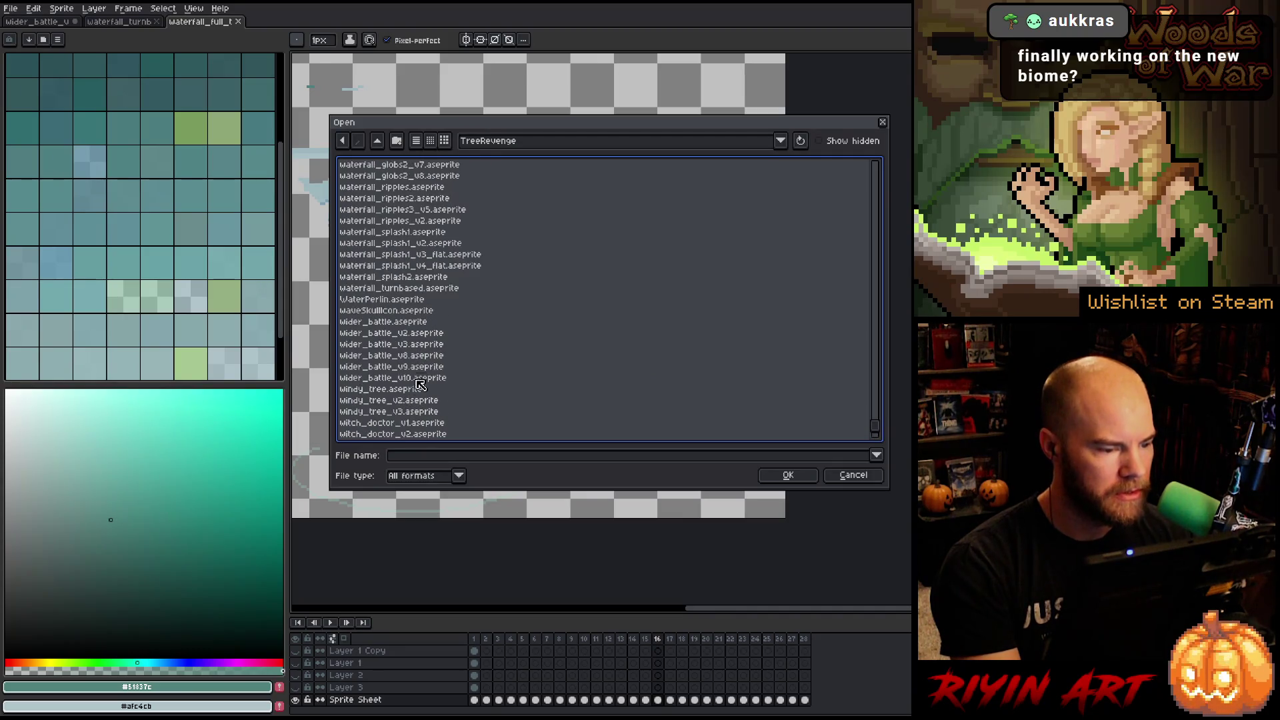
scroll(407, 304, "up", 1)
Preview waterfall_splash2, waterfall_globs2_v8 and waterfall_full_turnbased, then open waterfall_bottom_v5.aseprite.
left_click(415, 312)
key("Up")
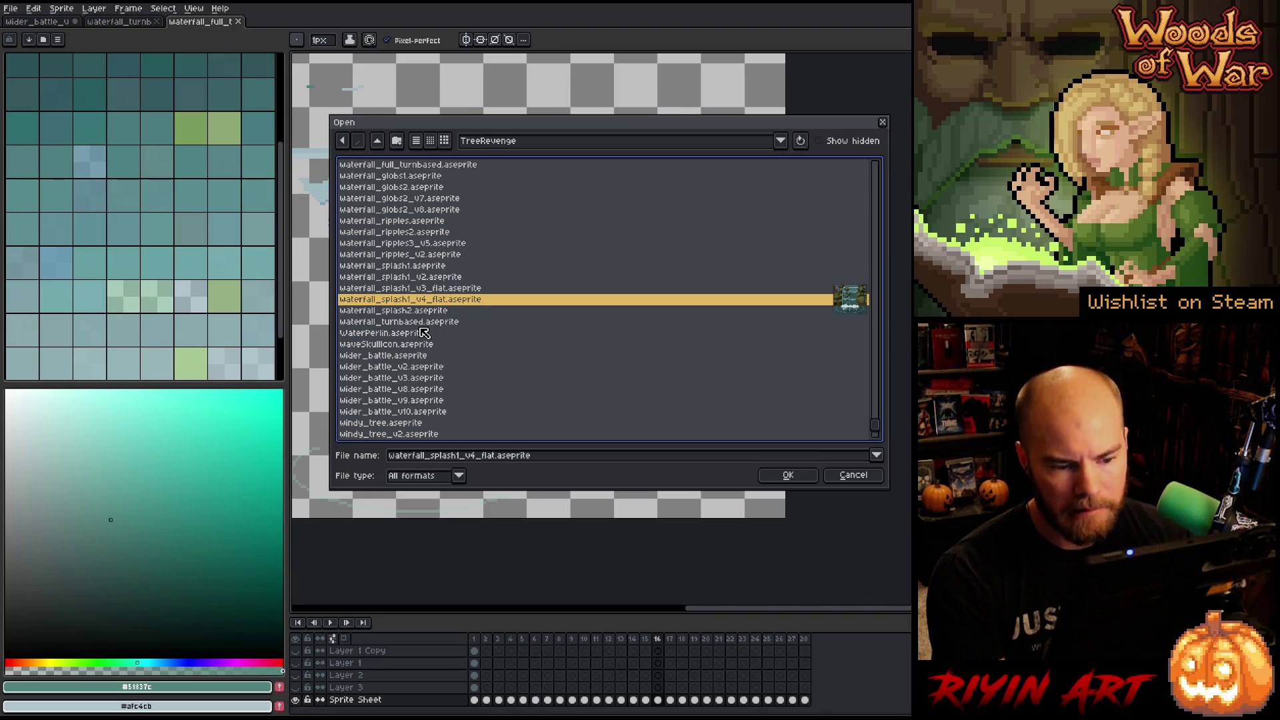
key("Down")
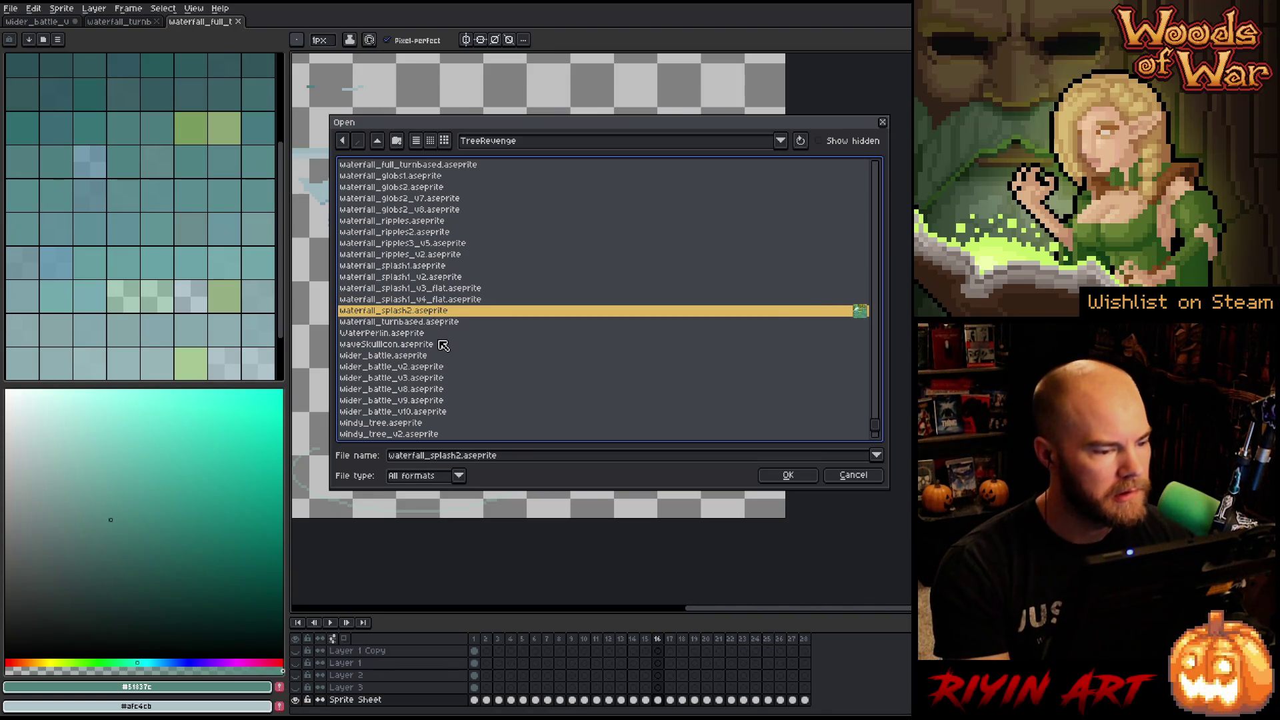
key("Up")
key("Up")
key("Up")
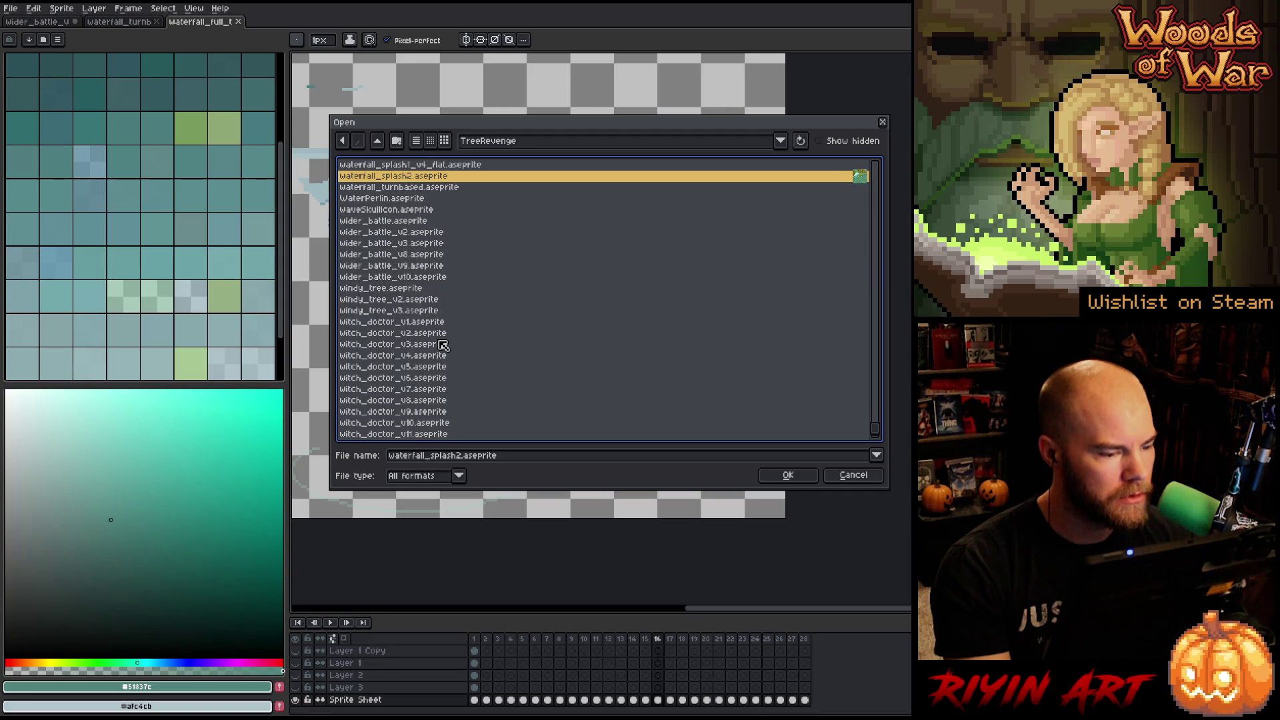
key("Down")
key("Down")
key("Down")
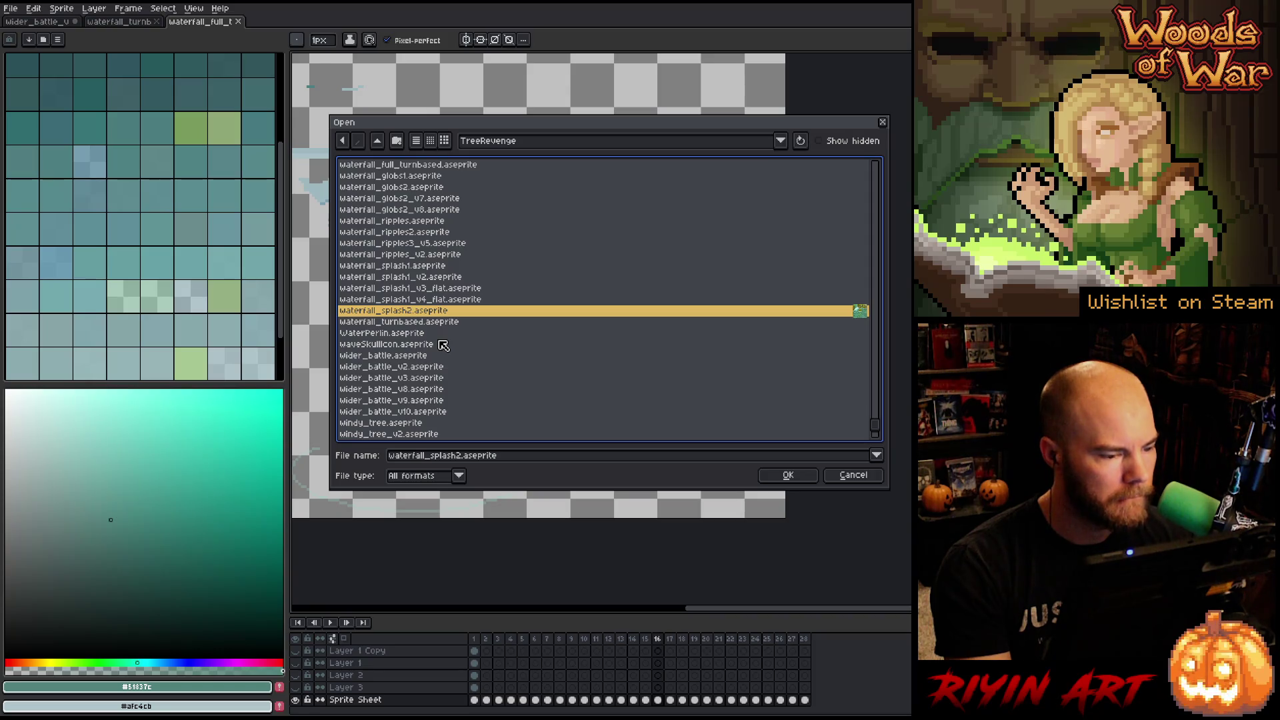
scroll(443, 345, "up", 2)
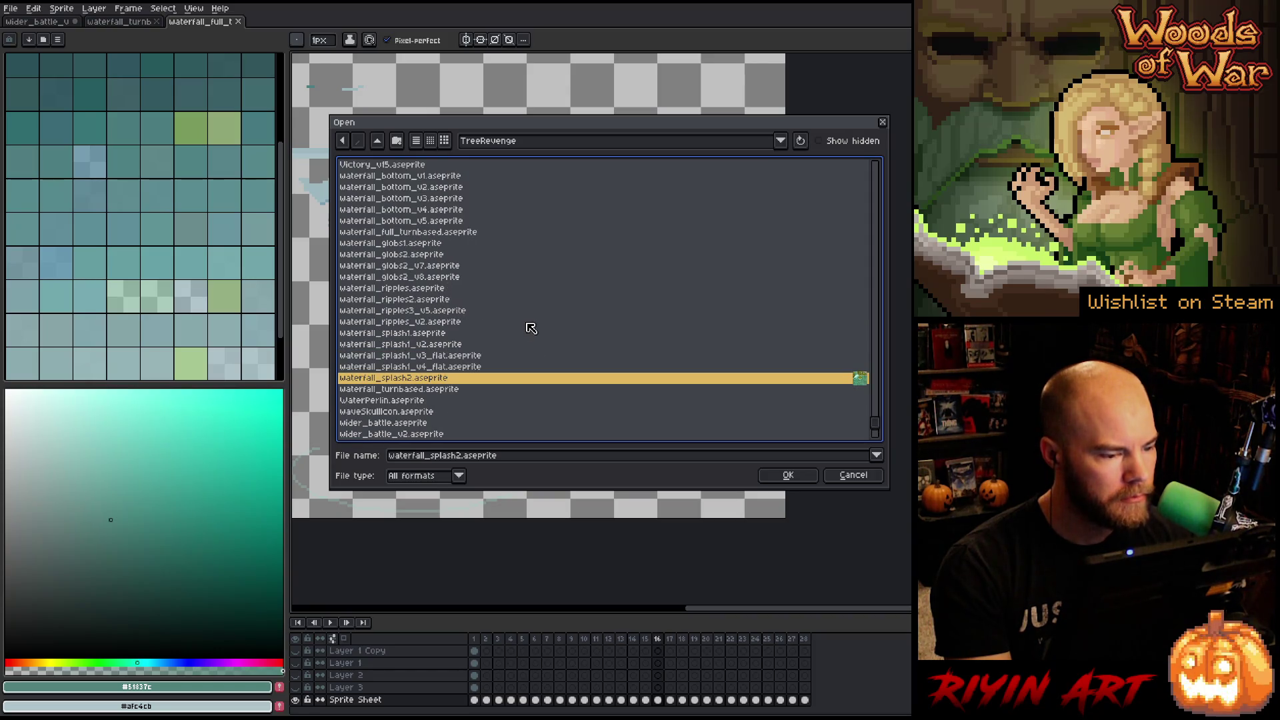
left_click(453, 280)
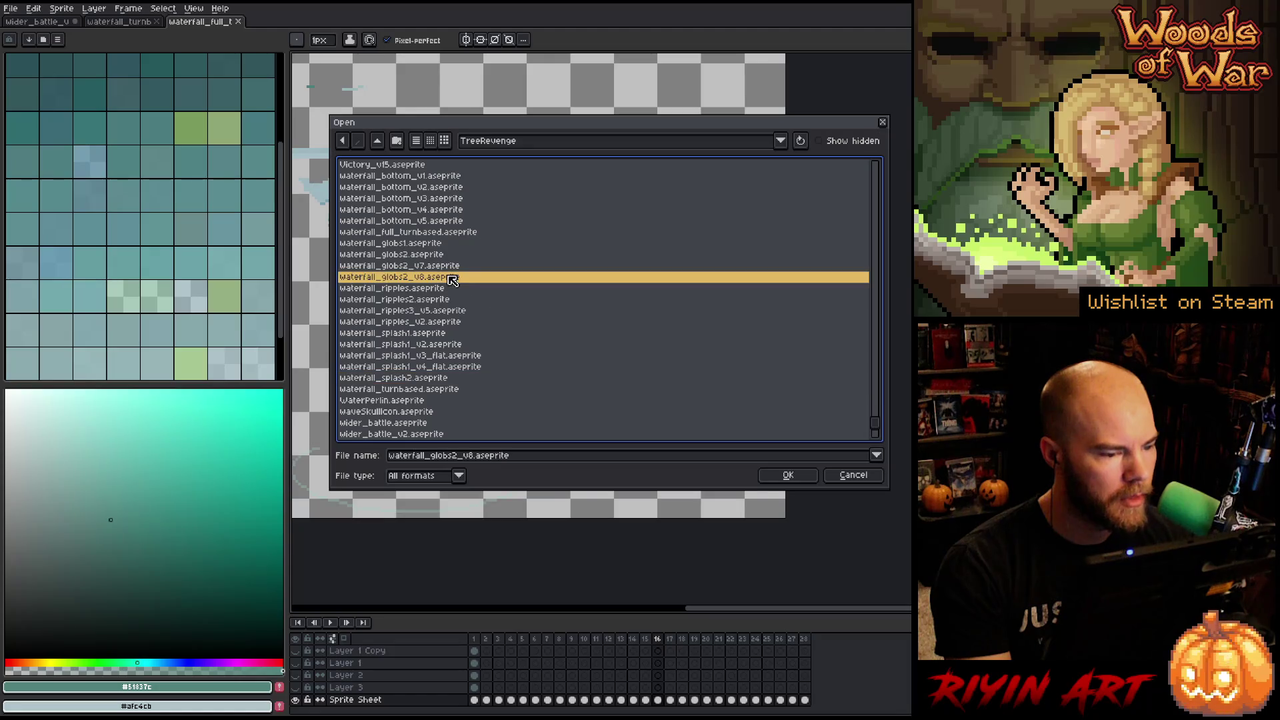
scroll(456, 290, "up", 2)
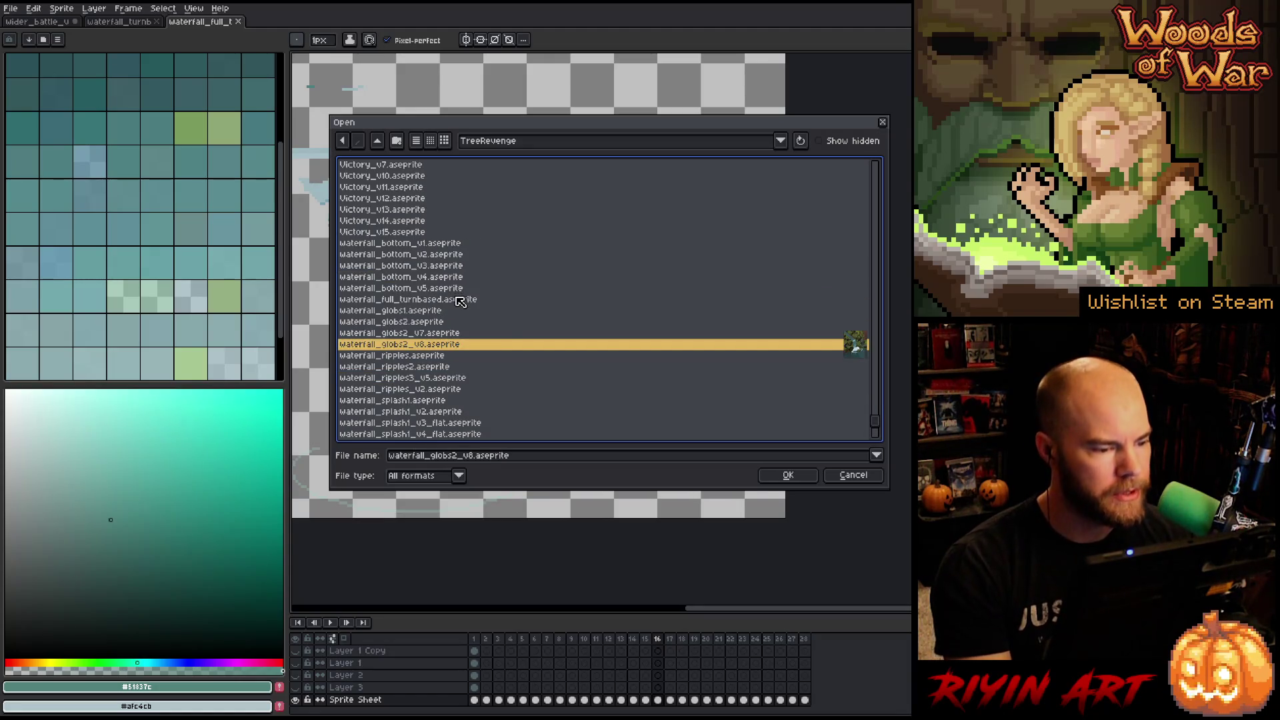
left_click(453, 300)
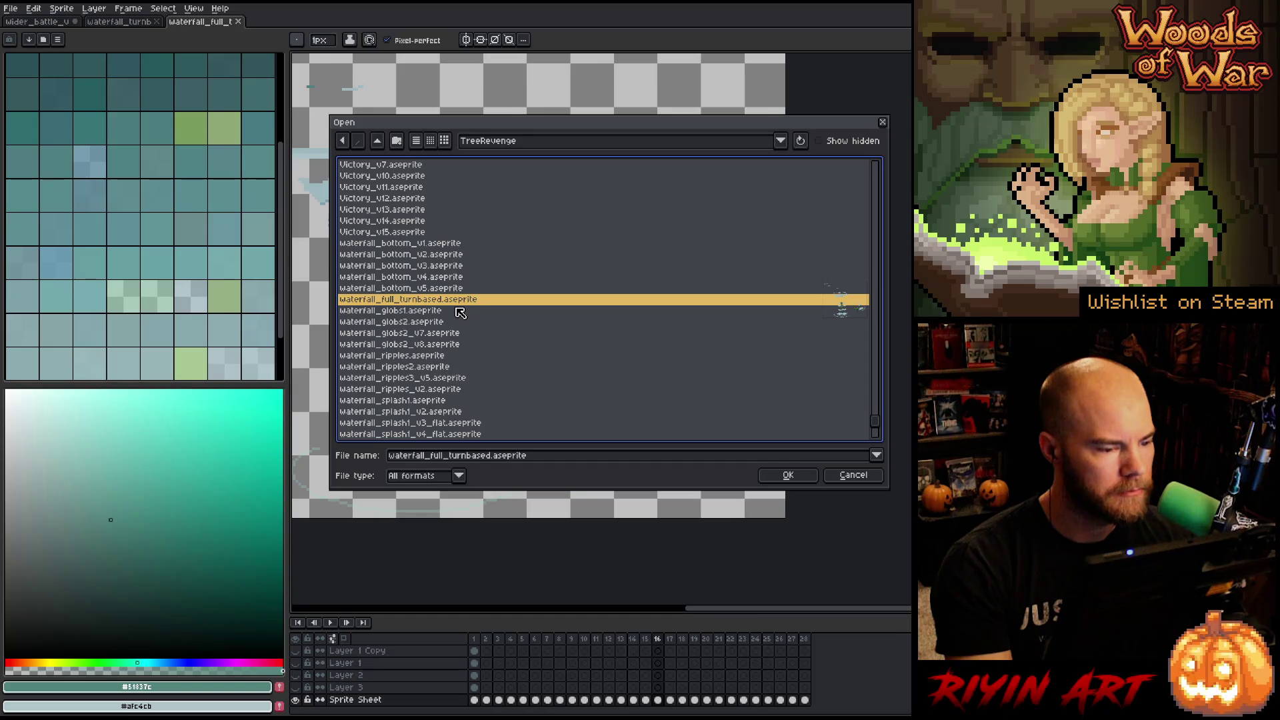
left_click(448, 289)
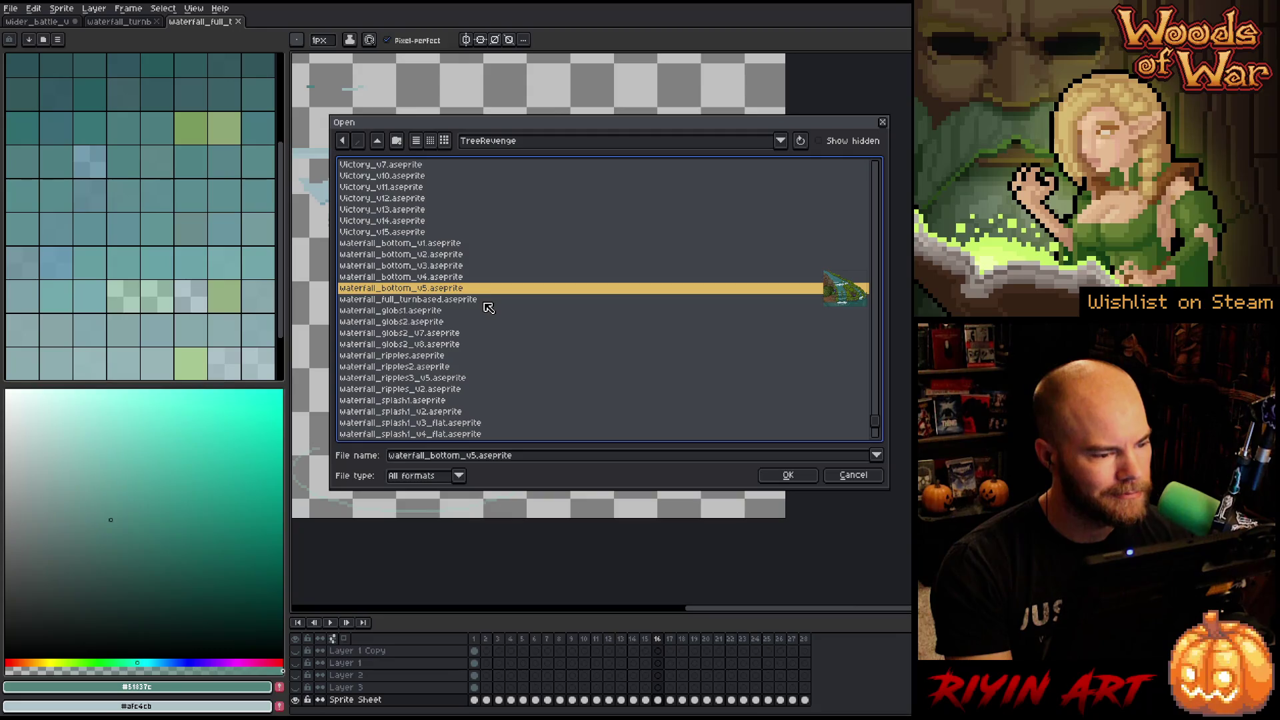
key("Return")
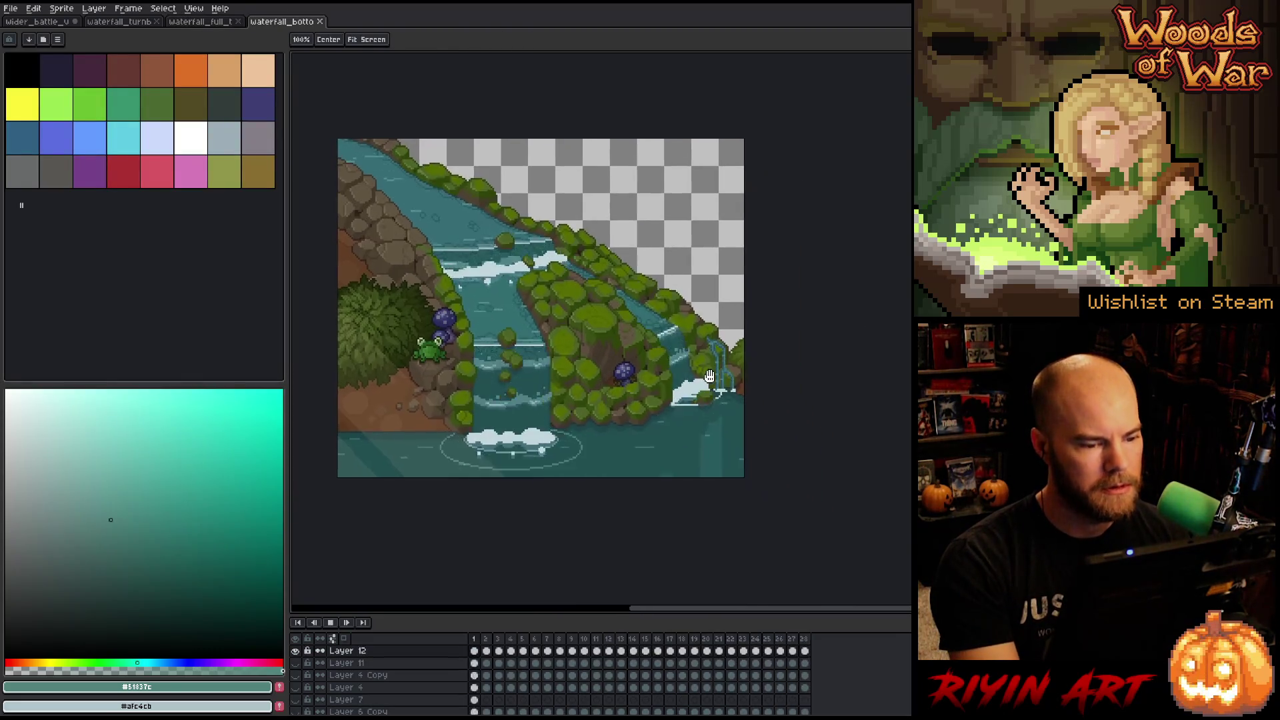
Zoom to the waterfall, stop playback on frame 9, and enlarge the timeline to show all layers.
scroll(667, 400, "up", 3)
left_click_drag(552, 378, 577, 370)
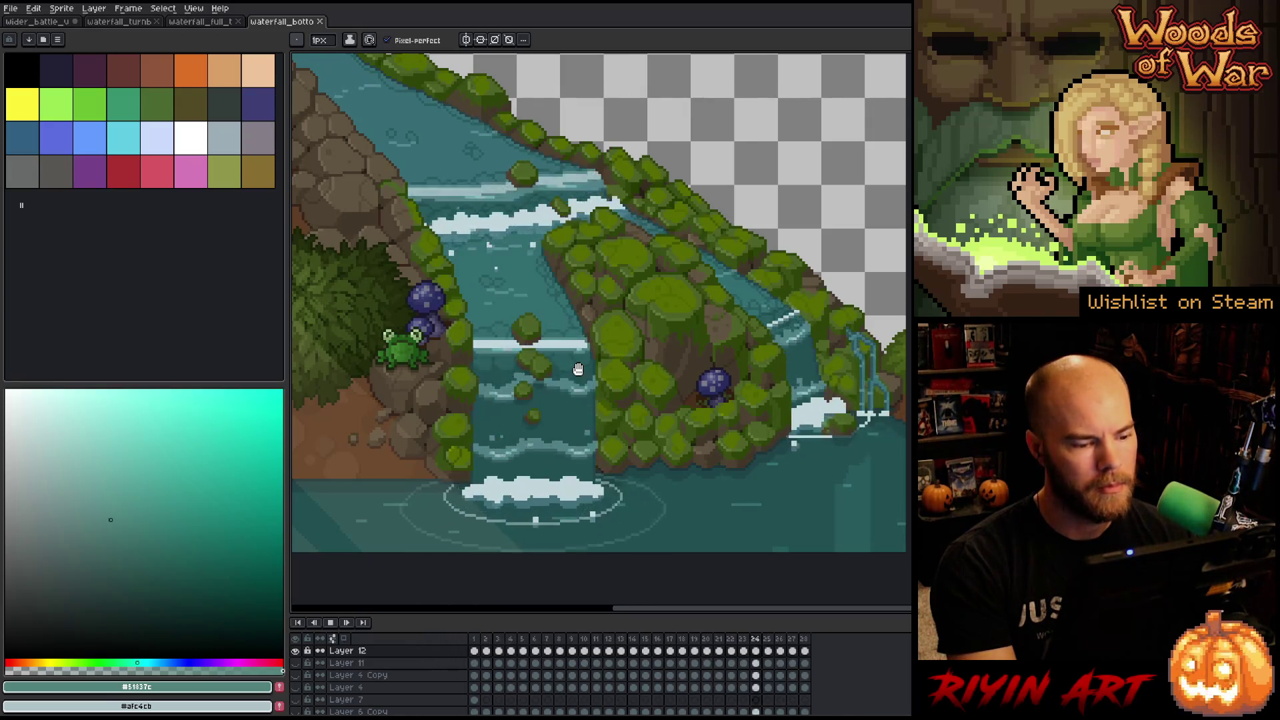
key("Return")
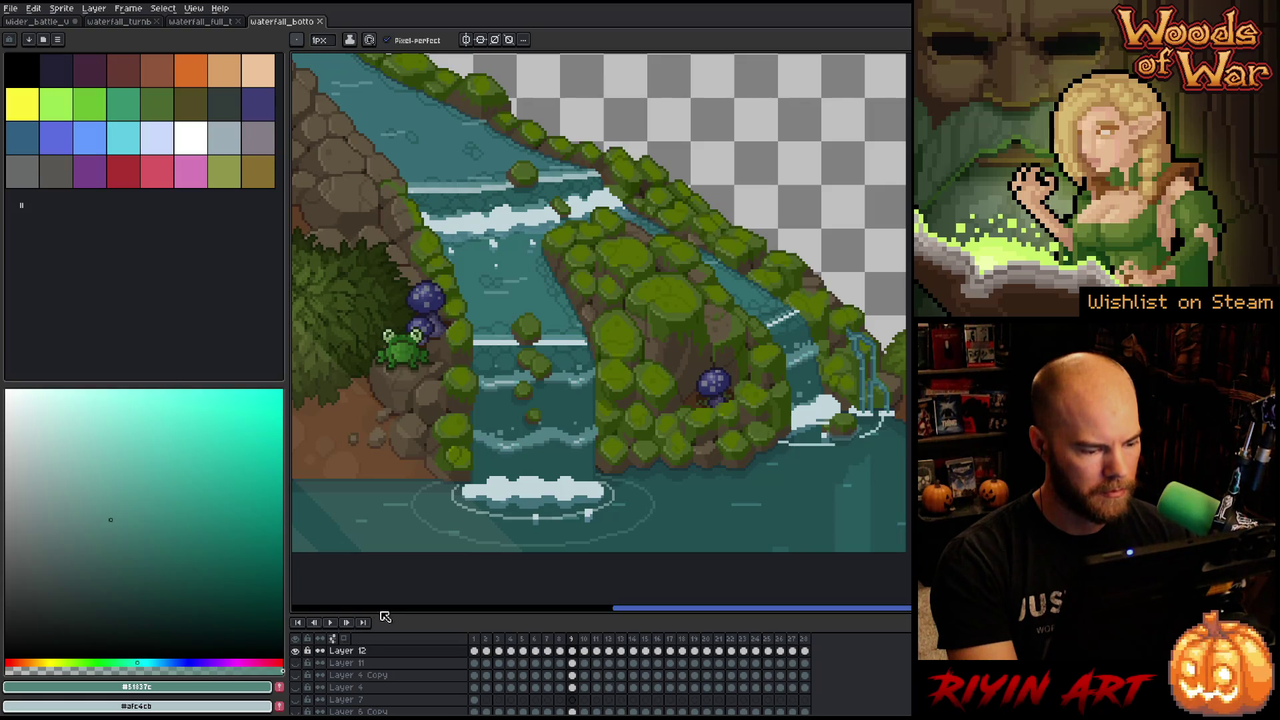
left_click_drag(381, 608, 382, 488)
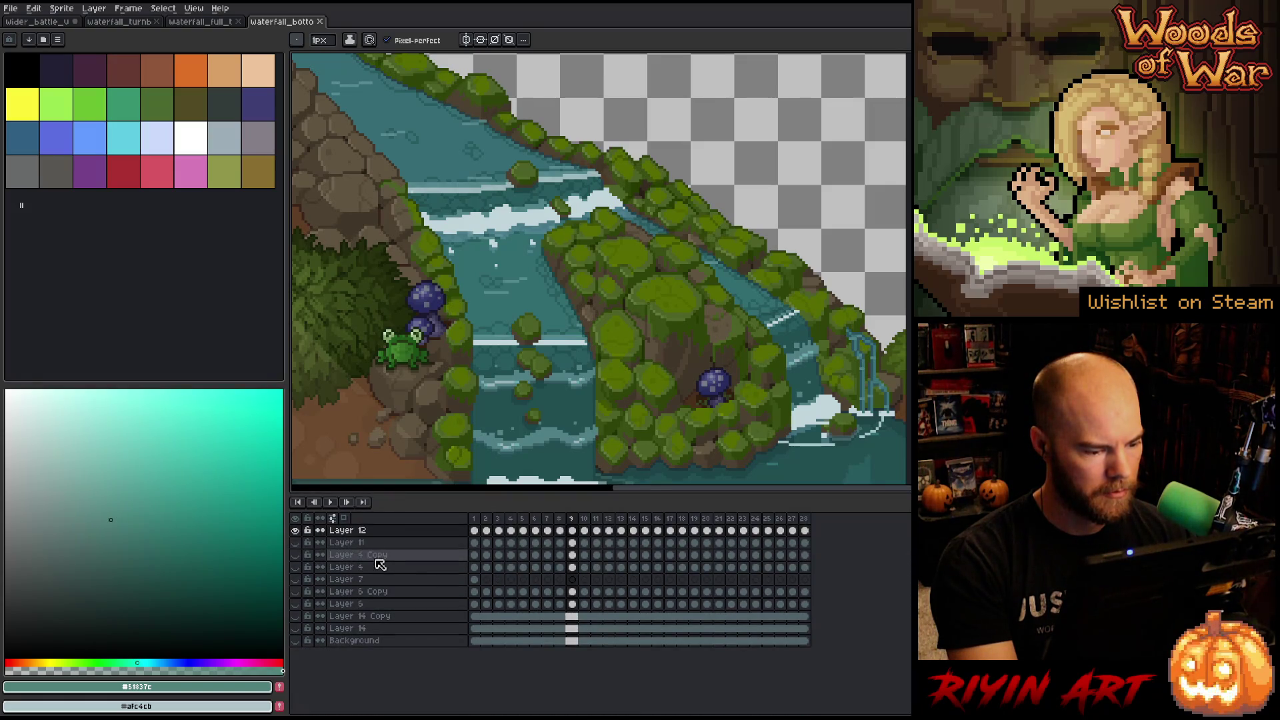
Toggle Layer 12 repeatedly to compare, then hide it and the Layer 4 Copy splash particles.
left_click(295, 530)
left_click(295, 531)
left_click(295, 531)
left_click(296, 530)
left_click(296, 531)
left_click(295, 531)
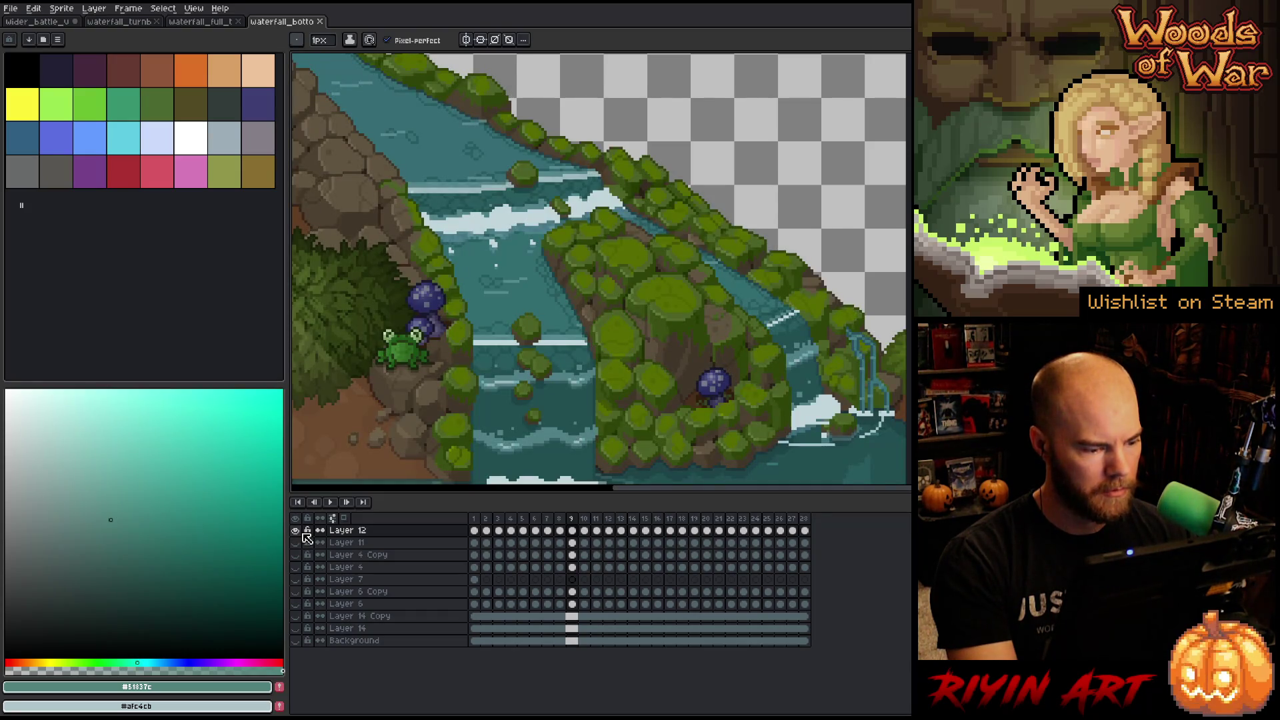
left_click(296, 531)
left_click(296, 543)
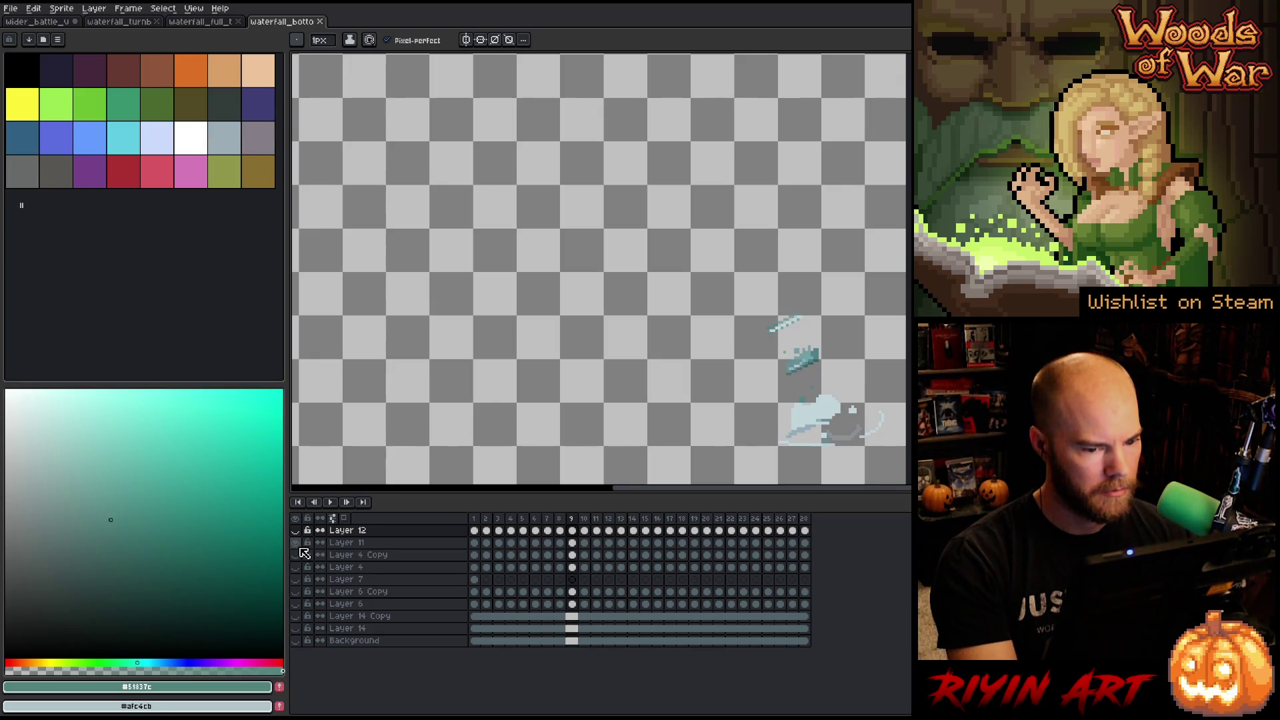
left_click(296, 554)
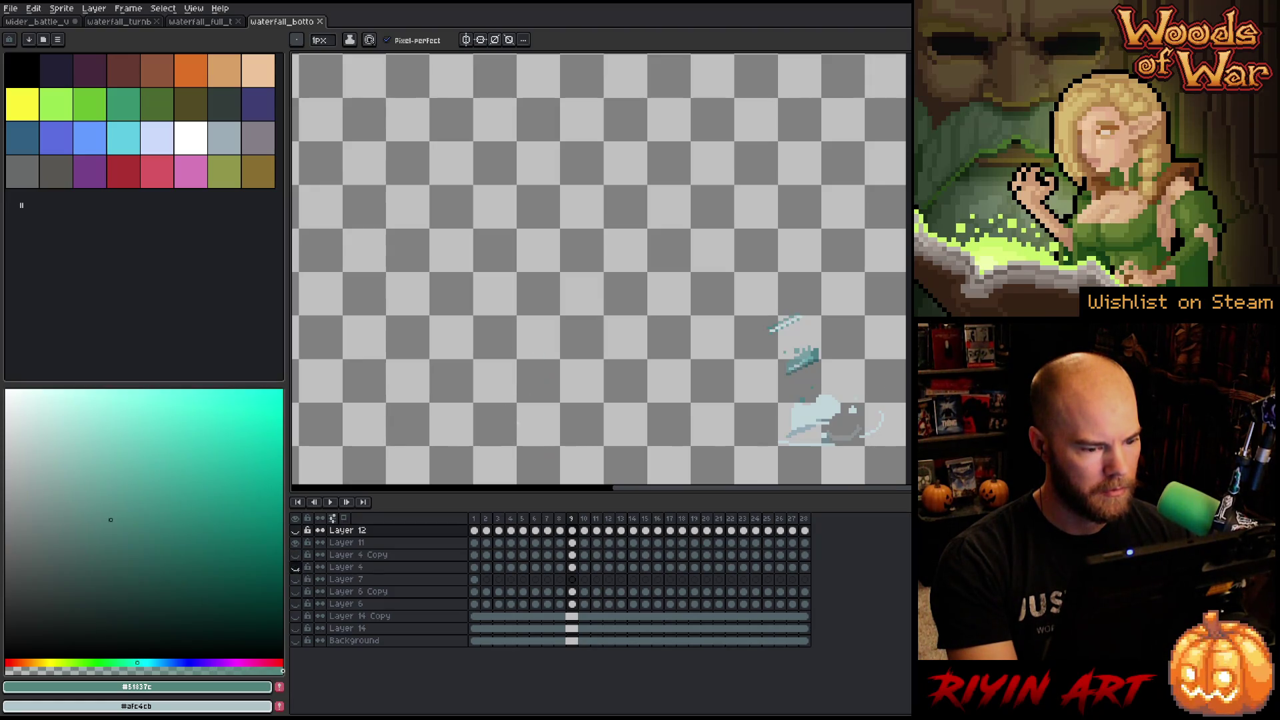
Preview and re-hide Layer 6 Copy's teal waterfall shapes and Layer 14's green splatter.
left_click(300, 592)
left_click(299, 592)
left_click(300, 604)
left_click(299, 604)
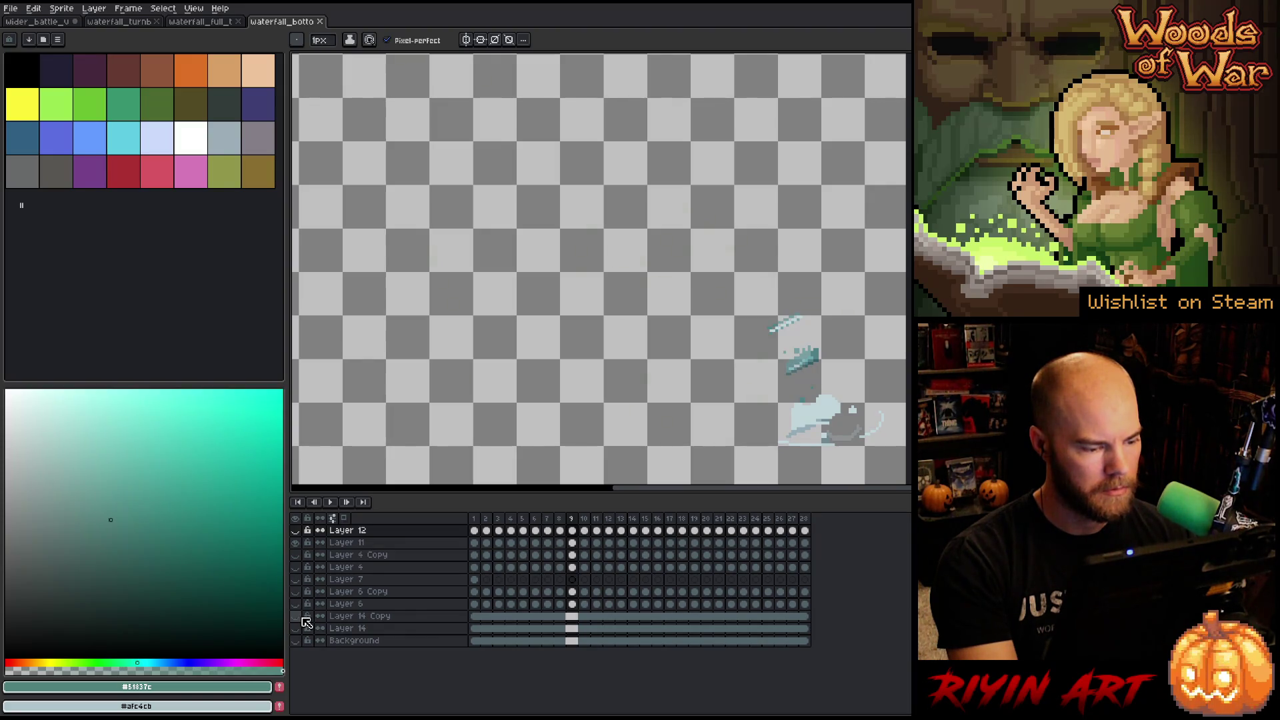
left_click(296, 628)
left_click(298, 629)
Show the Background layer, briefly preview the wavy water layer and Layer 12, then hide them.
left_click(297, 641)
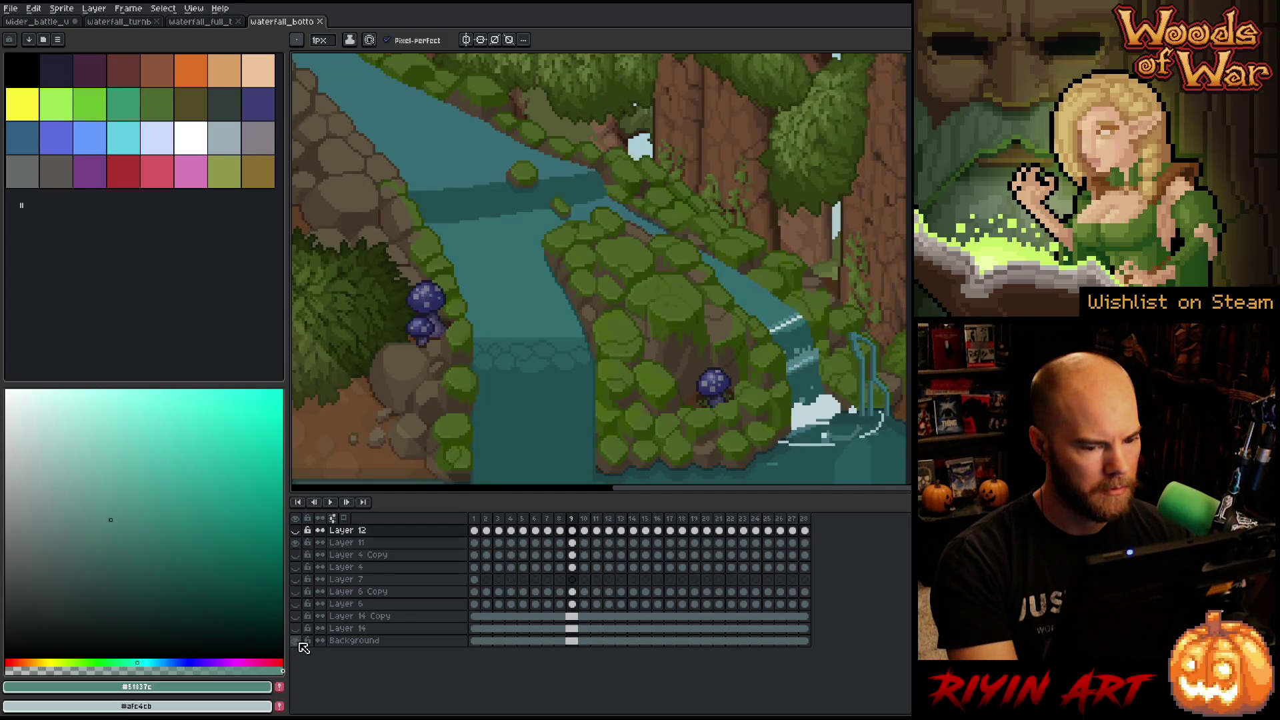
left_click(297, 603)
left_click(298, 600)
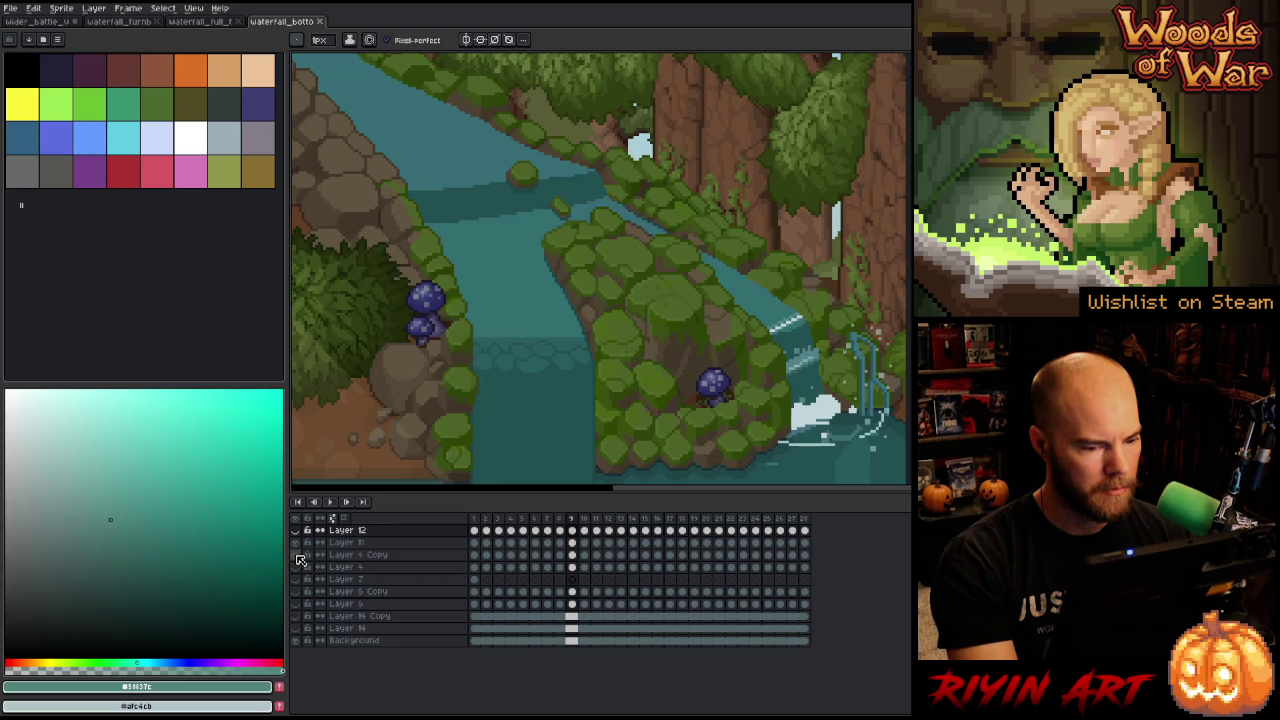
left_click(297, 530)
left_click(297, 530)
left_click(297, 530)
left_click(297, 531)
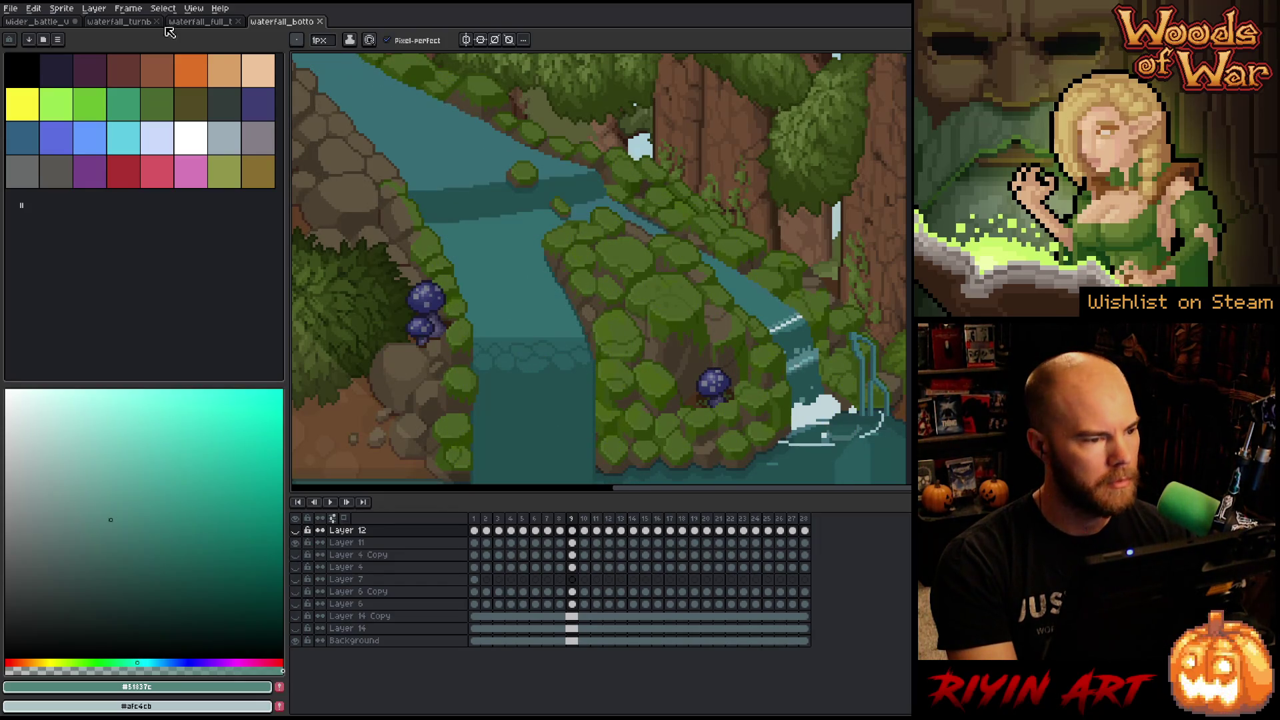
left_click(11, 8)
Preview waterfall_ripples2, the waterfall_globs2 versions and waterfall_splash2 in the file browser.
left_click(26, 31)
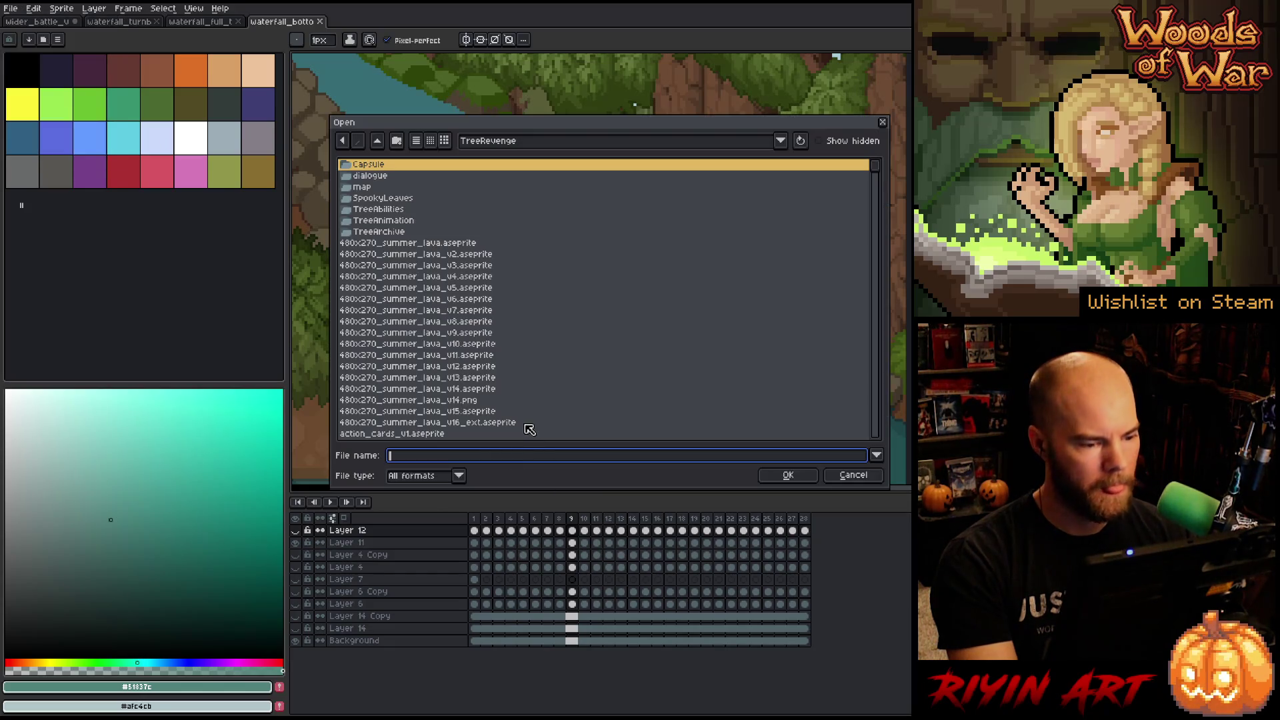
scroll(500, 428, "down", 4)
left_click_drag(873, 174, 891, 455)
scroll(437, 380, "up", 5)
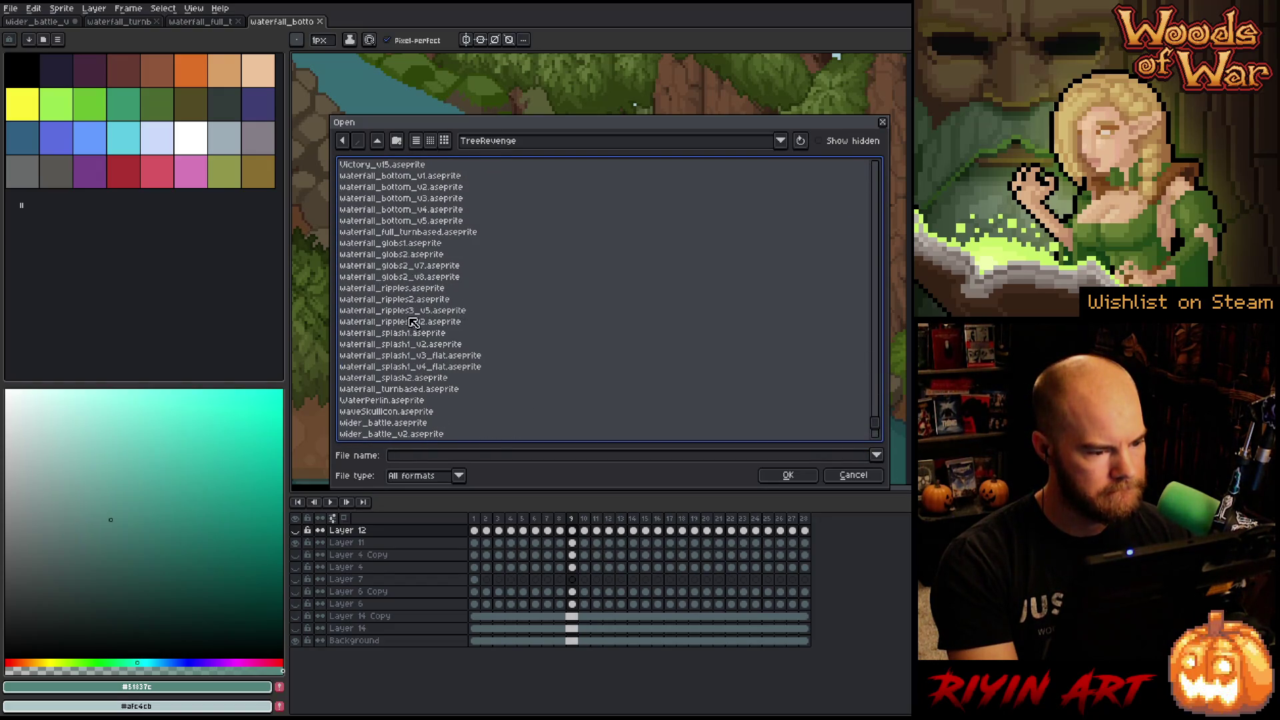
left_click(409, 301)
left_click(413, 279)
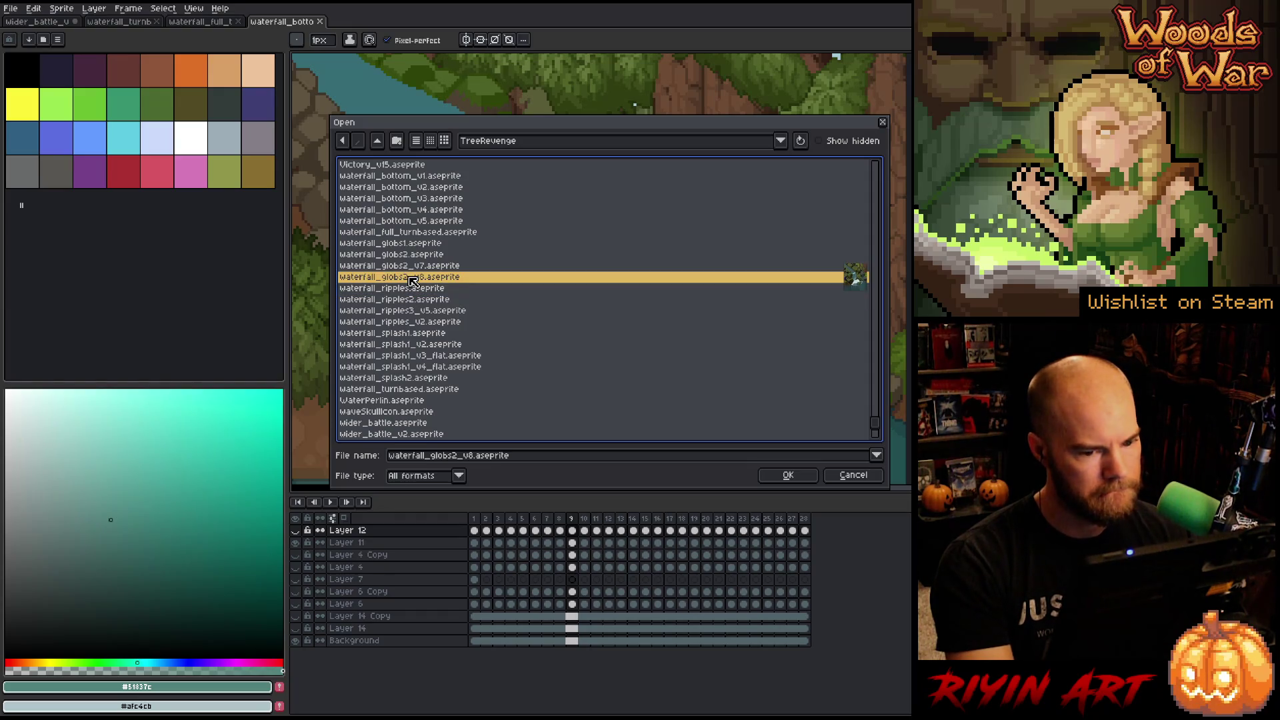
key("Up")
key("Up")
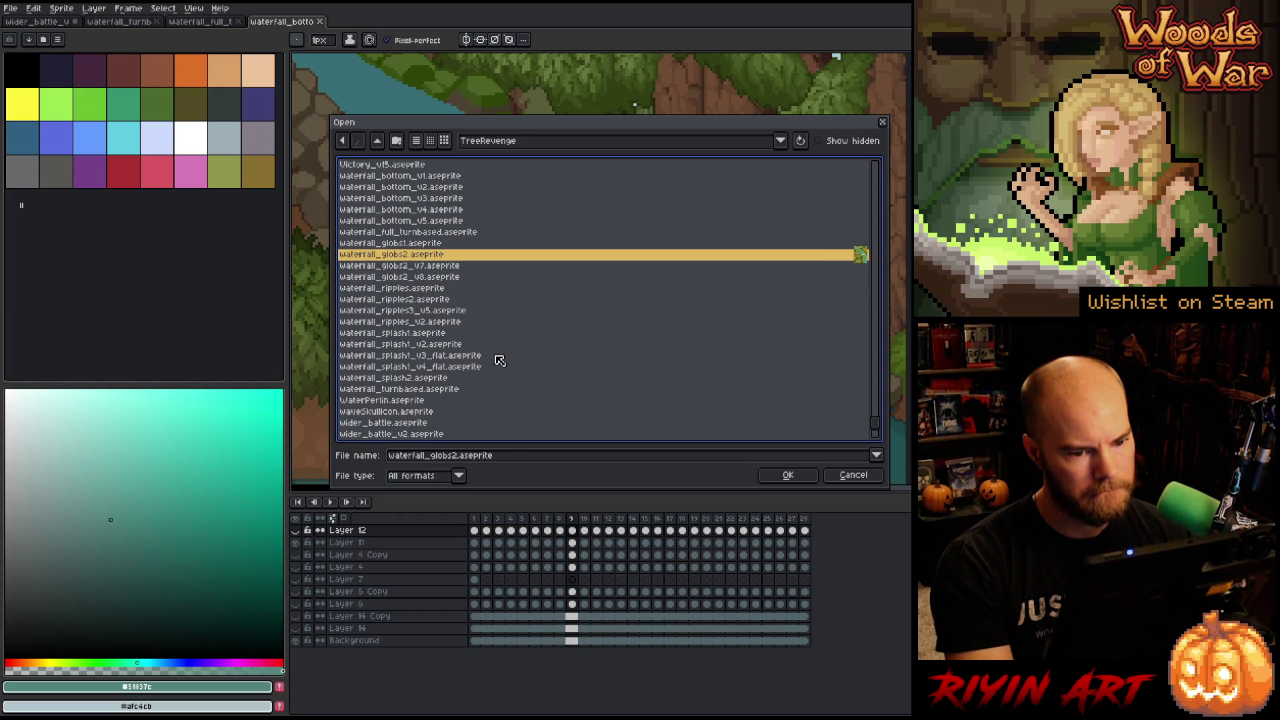
key("Up")
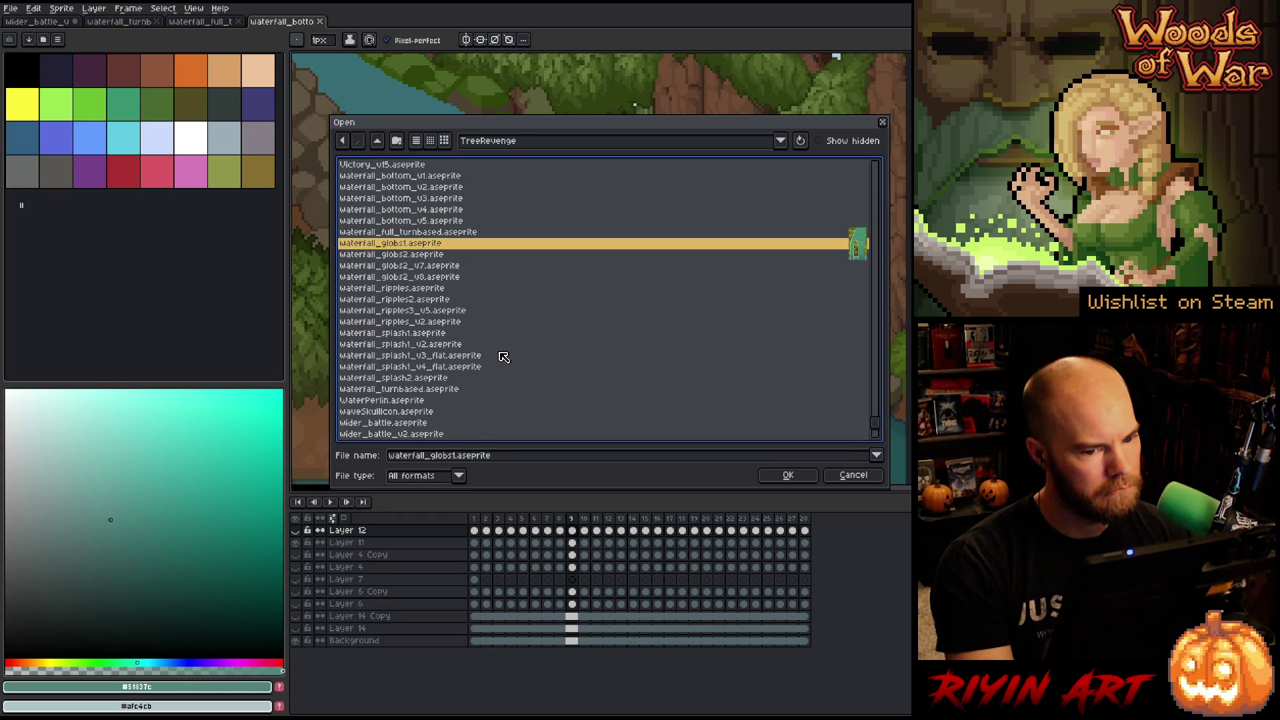
left_click(437, 380)
key("Up")
key("Up")
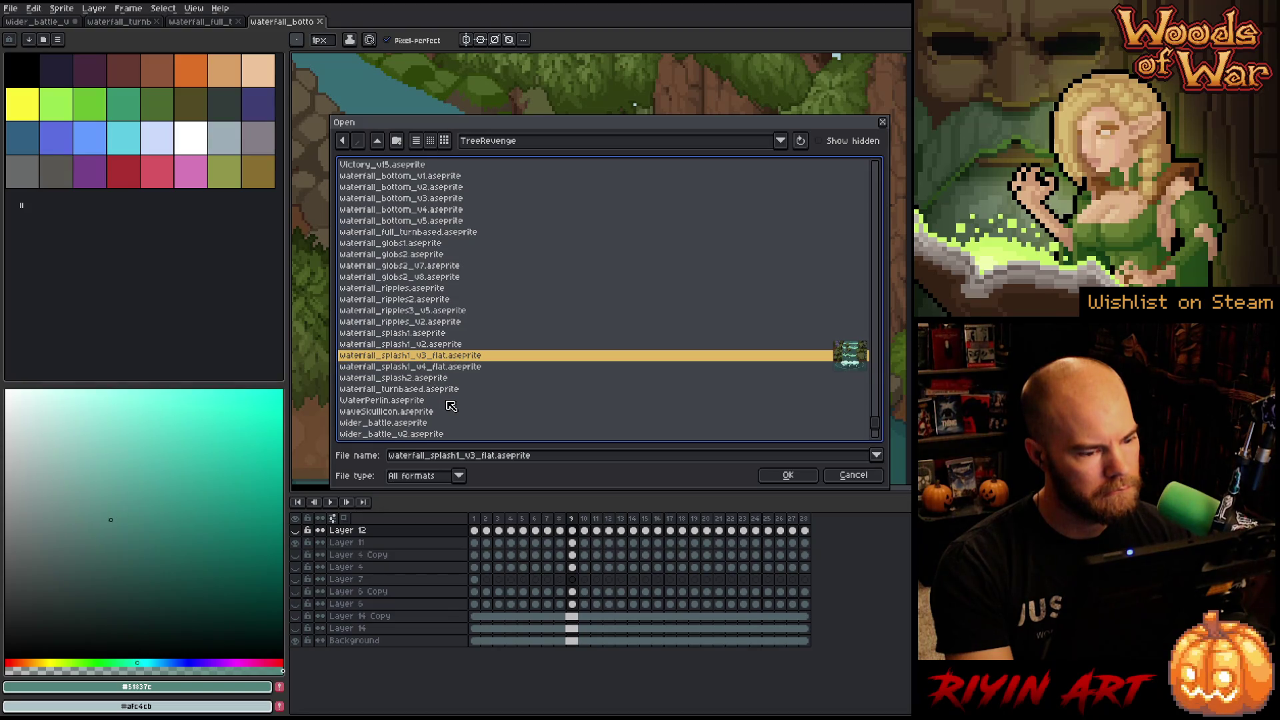
key("Down")
key("Down")
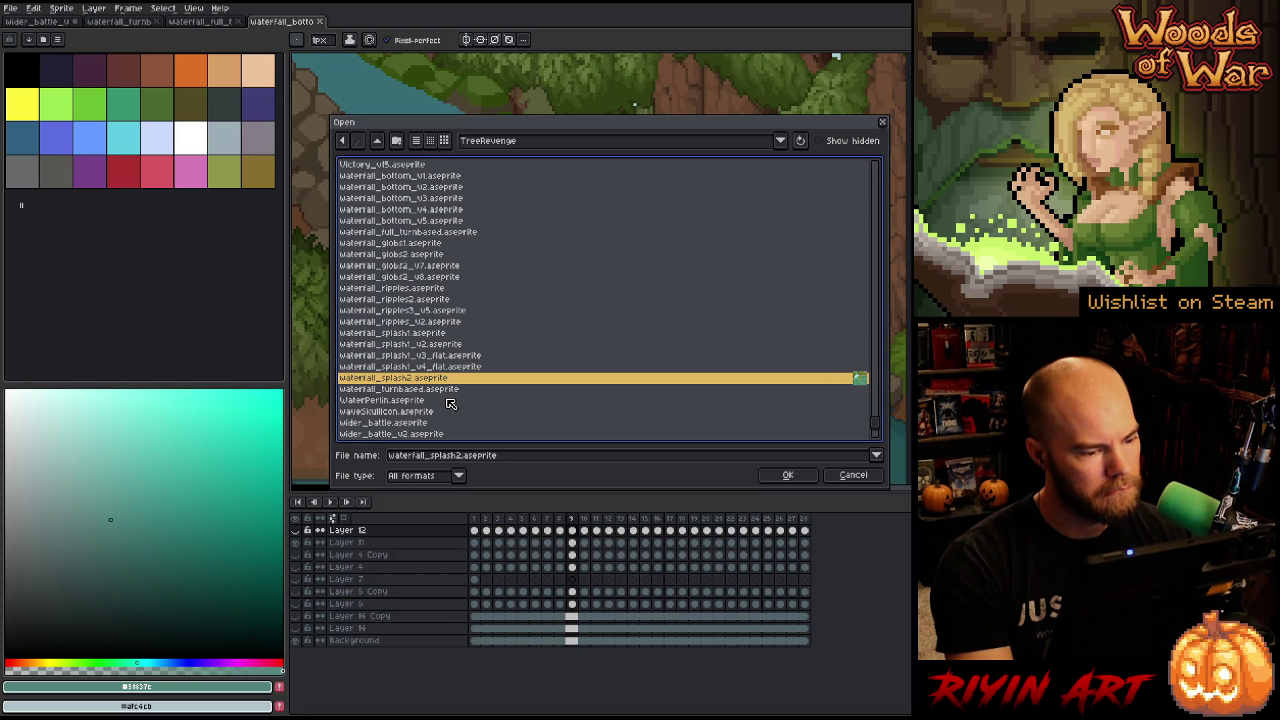
key("Up")
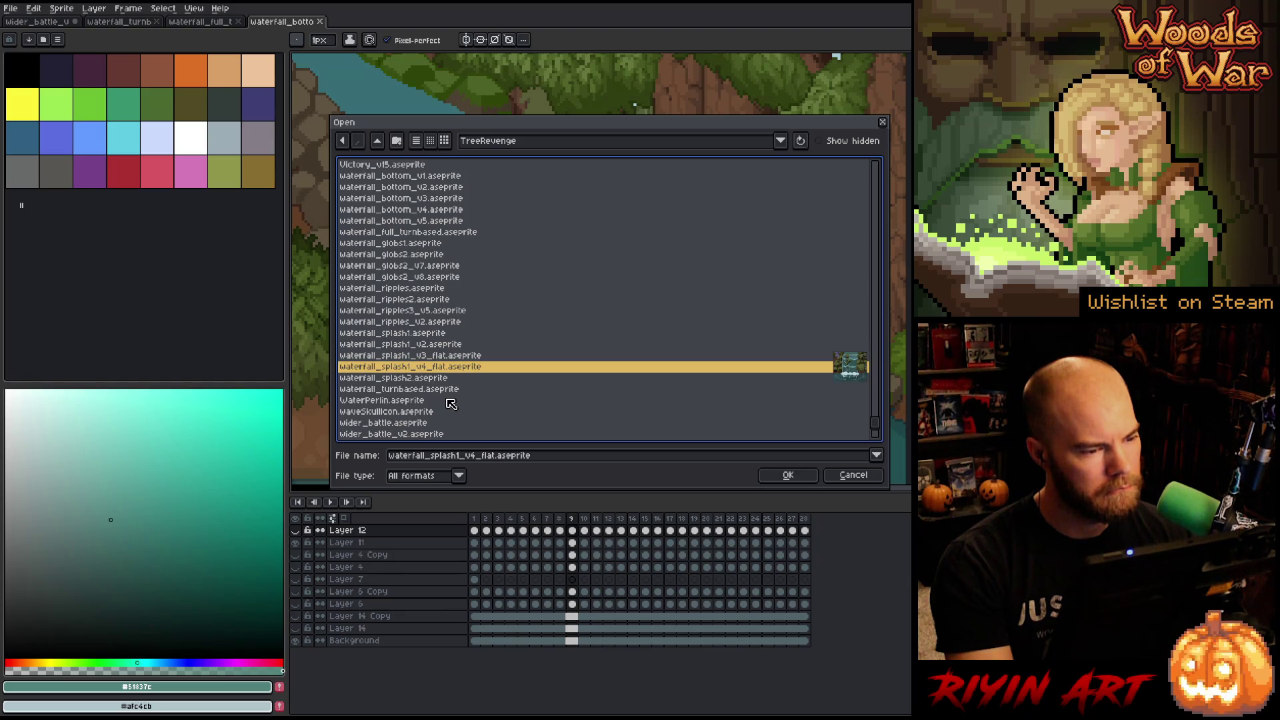
Open waterfall_bottom_v4.aseprite, reposition its view, then switch to the wider_battle document.
left_click(400, 223)
key("Up")
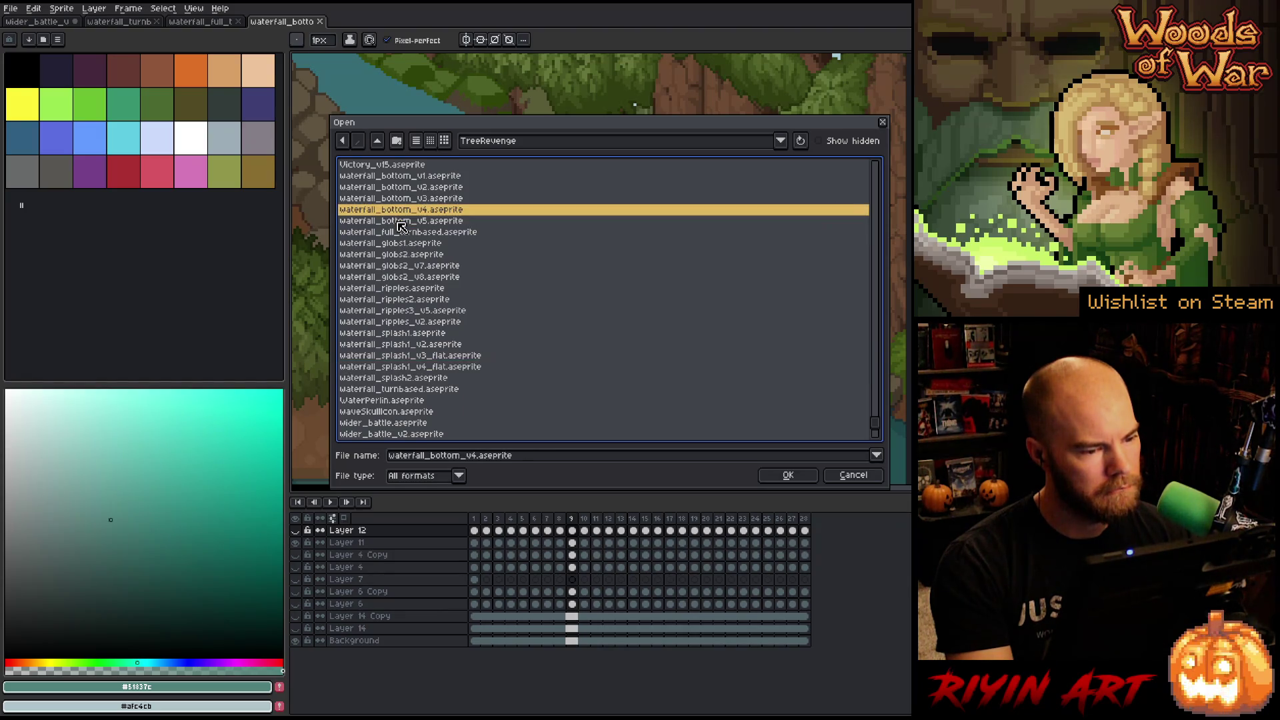
key("Up")
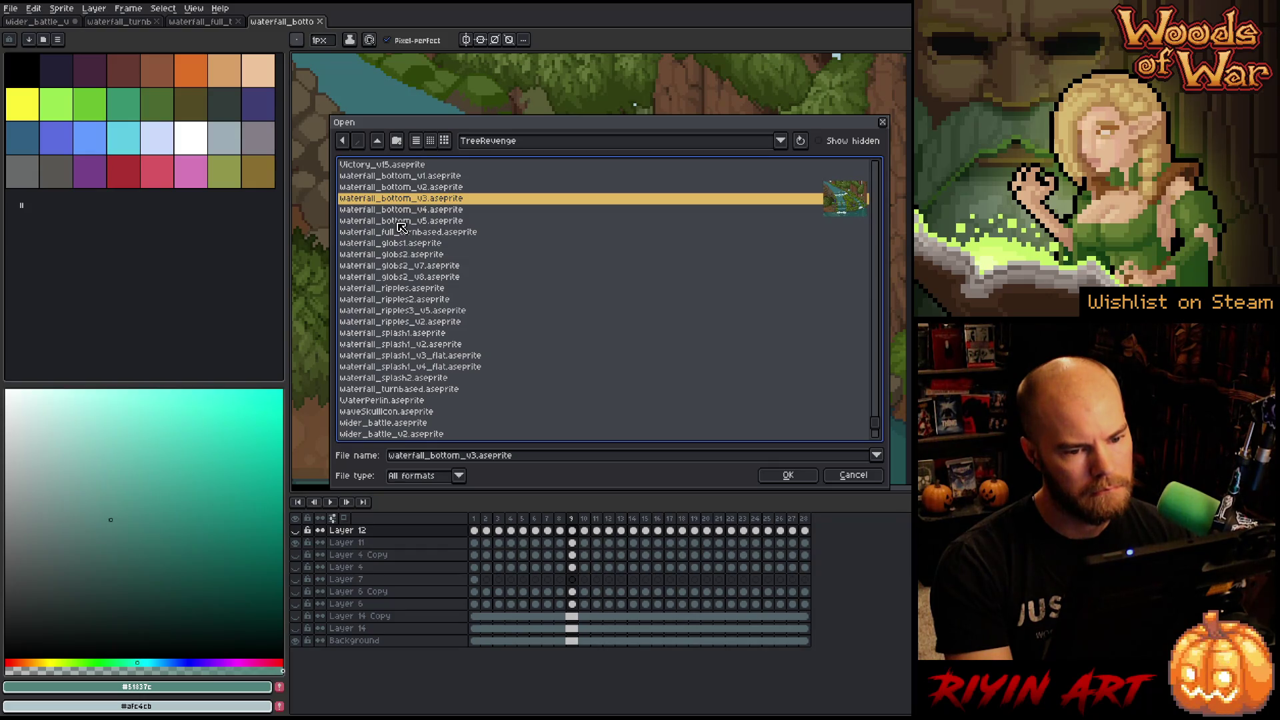
key("Down")
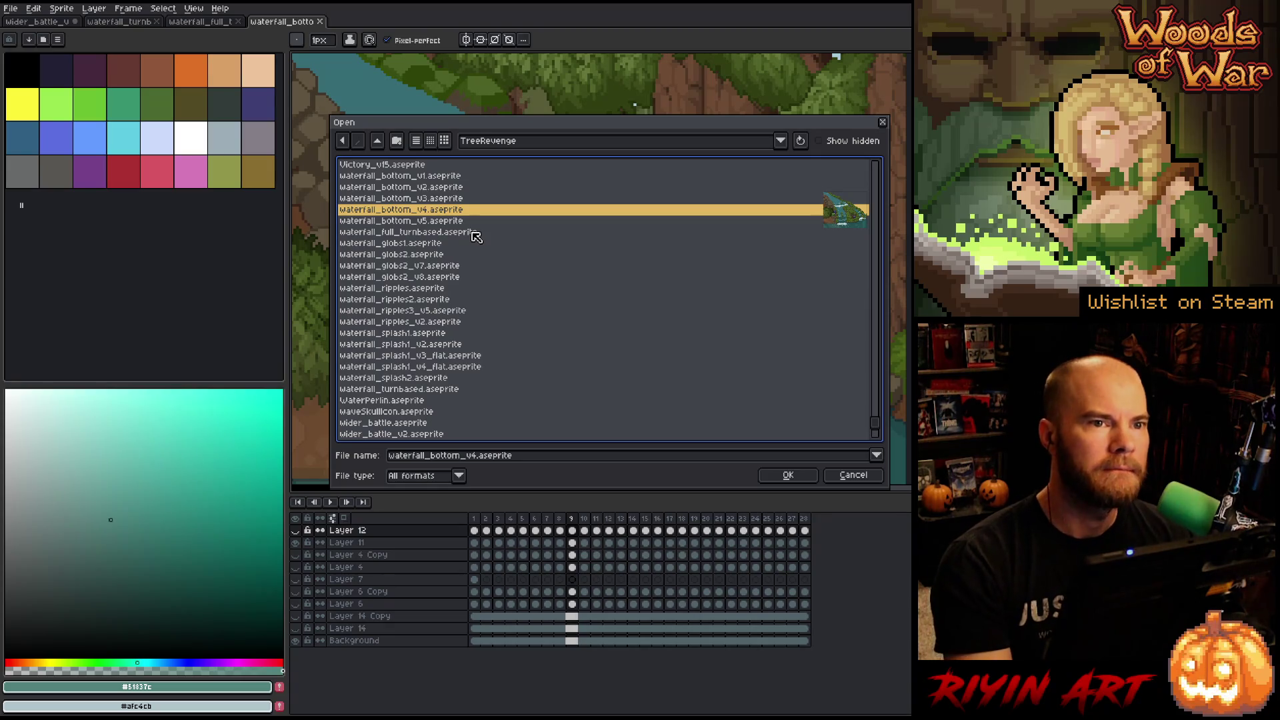
key("Return")
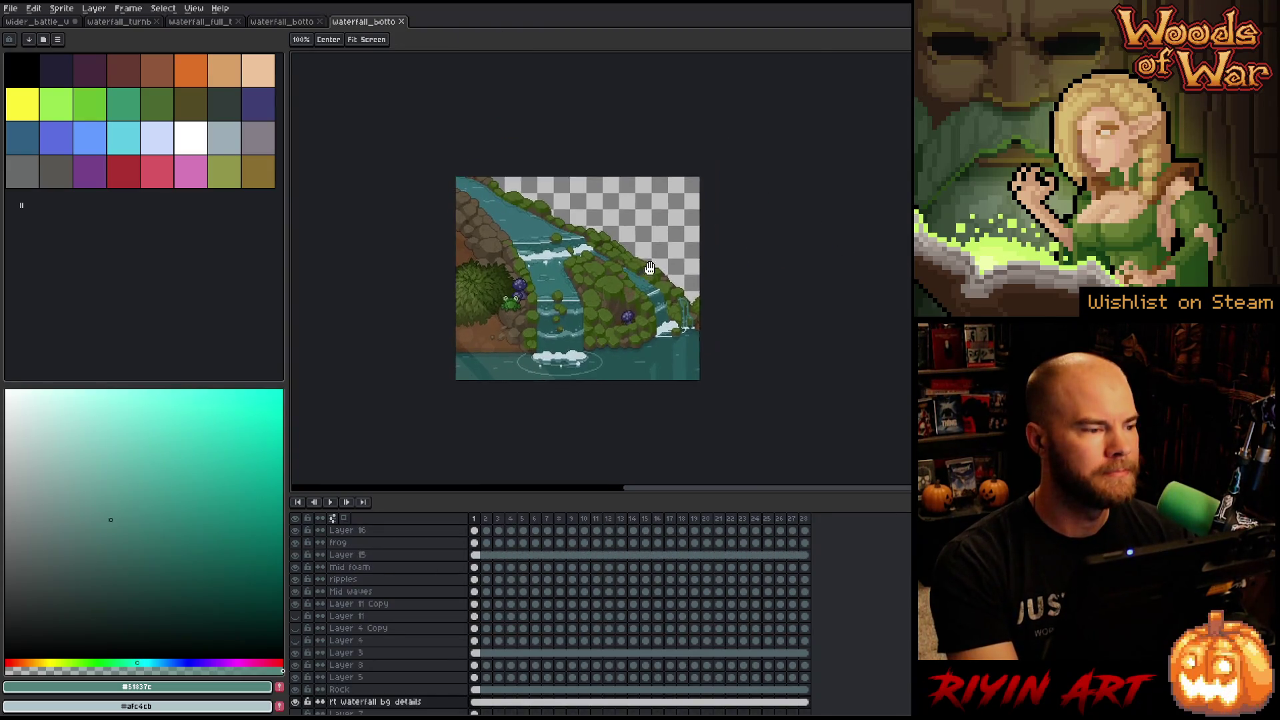
left_click_drag(650, 268, 632, 293)
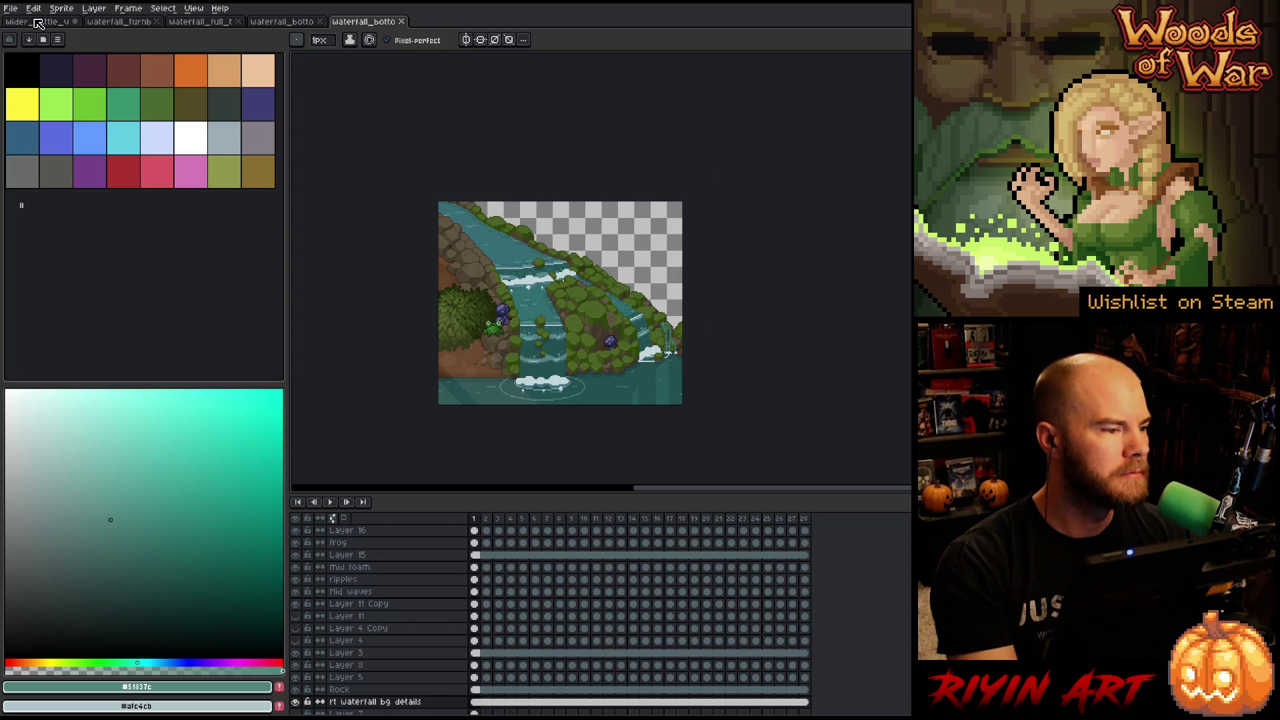
left_click(38, 23)
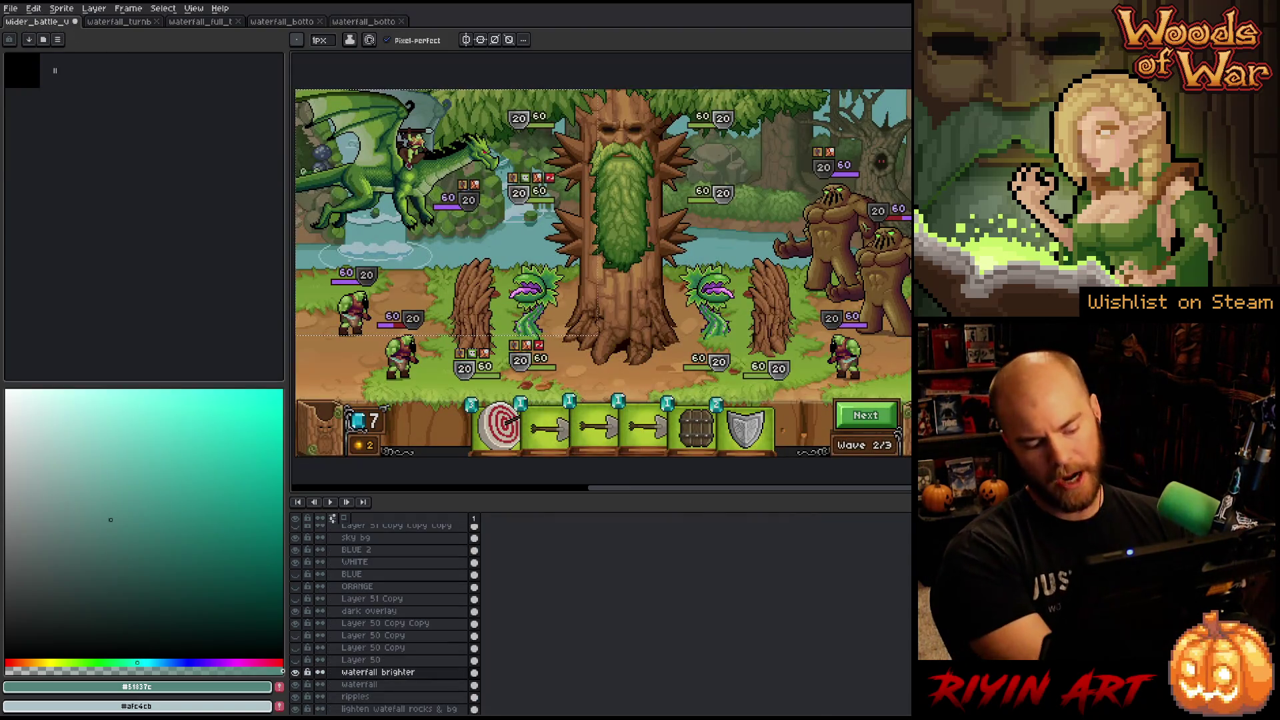
key("Tab")
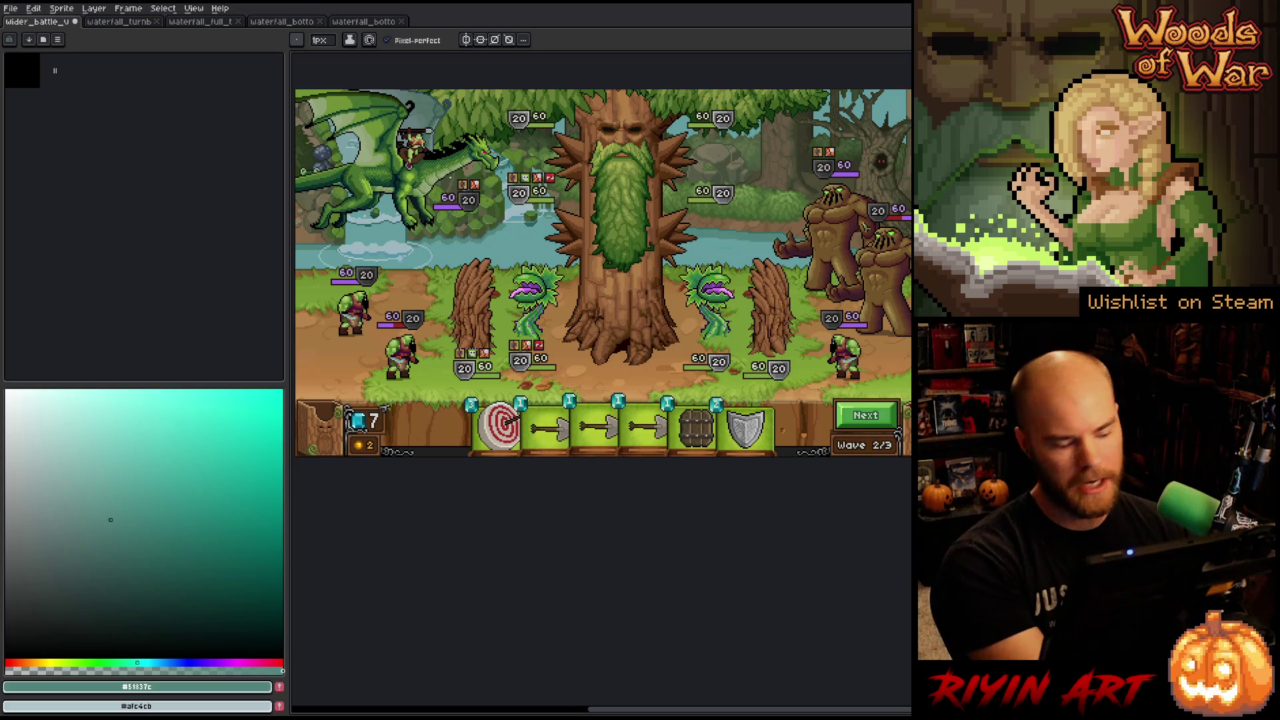
key("ctrl+f")
scroll(537, 288, "up", 2)
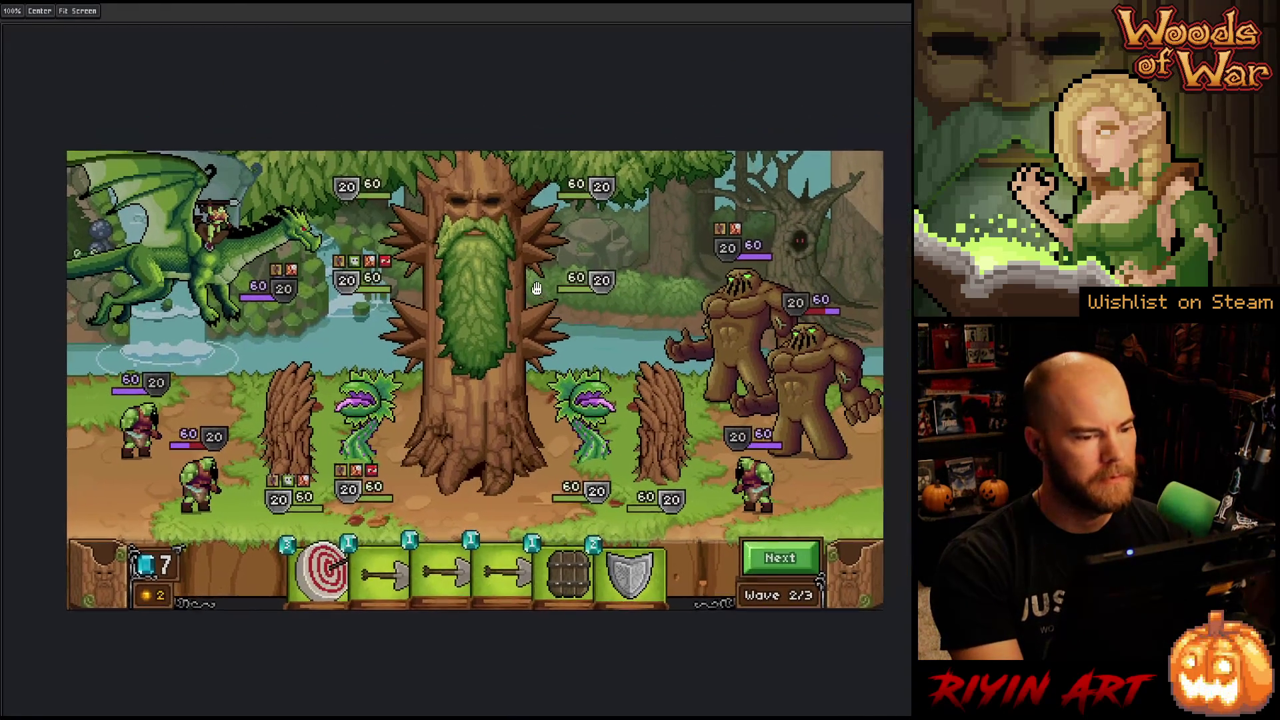
scroll(537, 288, "up", 1)
scroll(537, 288, "up", 1)
scroll(537, 288, "down", 1)
mouse_move(537, 288)
left_mouse_down()
mouse_move(408, 333)
mouse_move(514, 272)
left_mouse_up()
key("b")
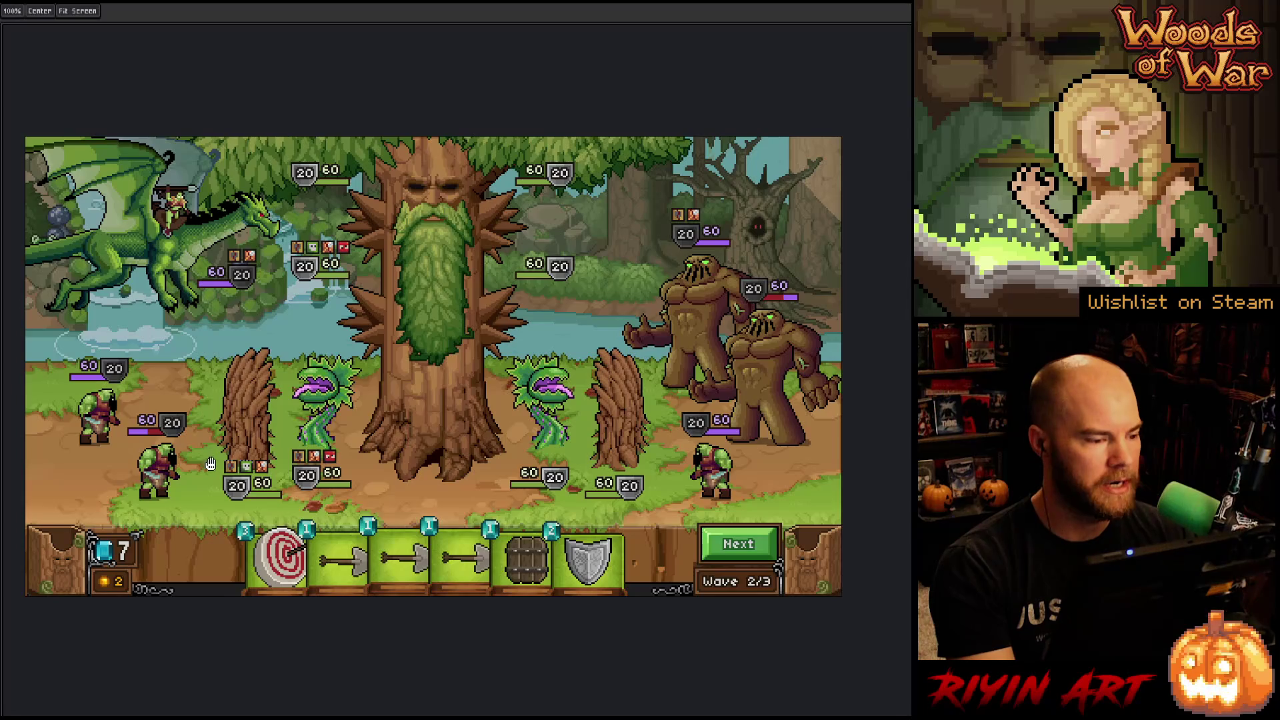
scroll(269, 403, "down", 1)
left_click_drag(269, 403, 297, 409)
key("b")
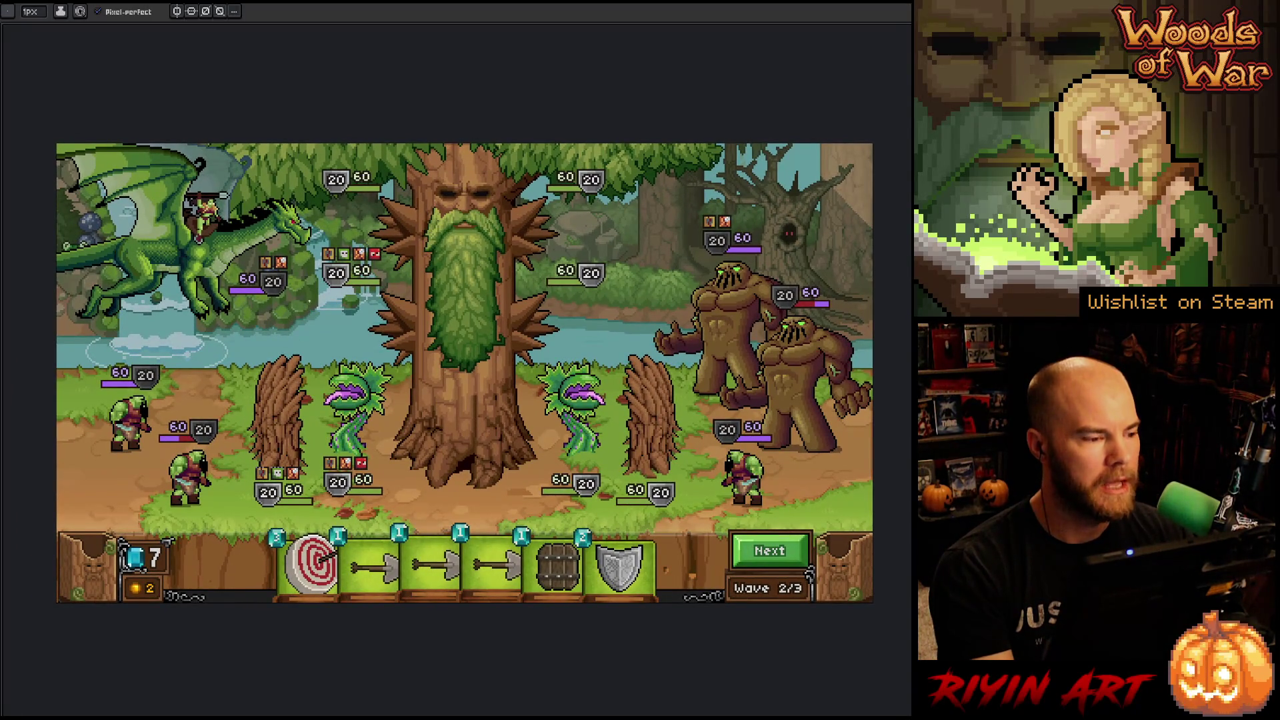
key("v")
key("Tab")
Return to waterfall_bottom_v4, bring back the timeline and play the waterfall animation.
key("b")
left_click(366, 22)
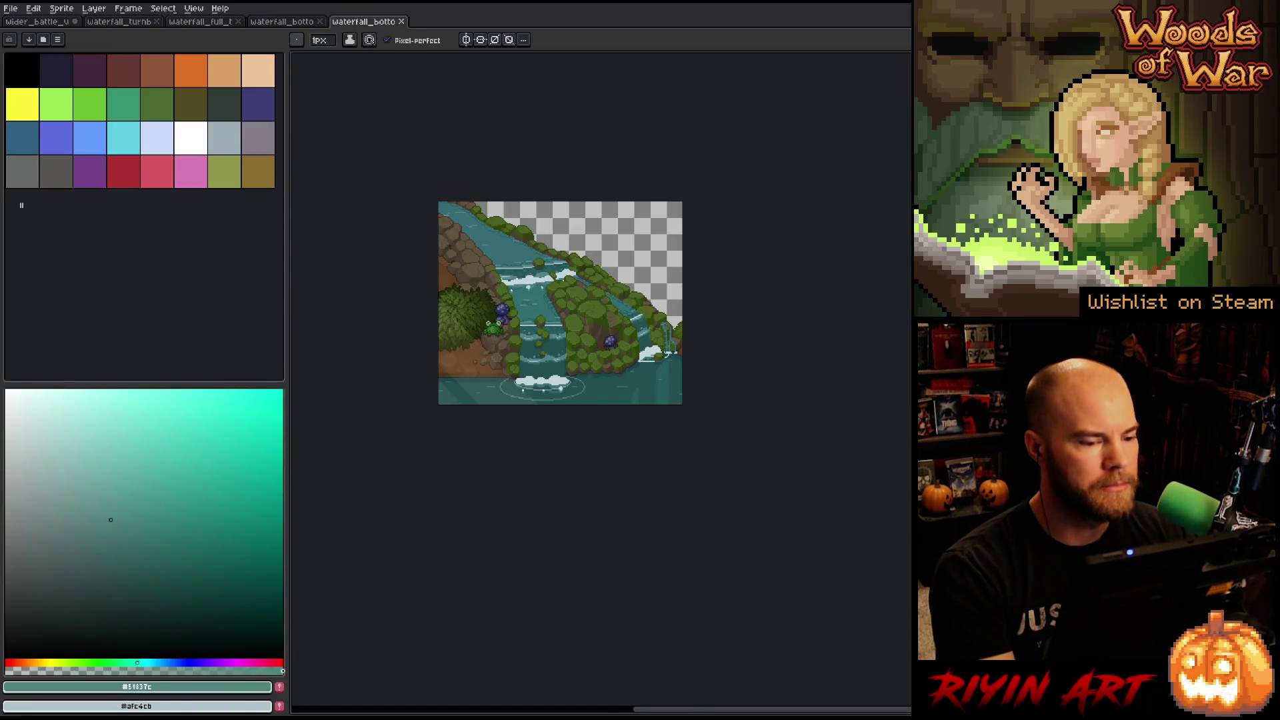
scroll(543, 304, "up", 3)
key("Tab")
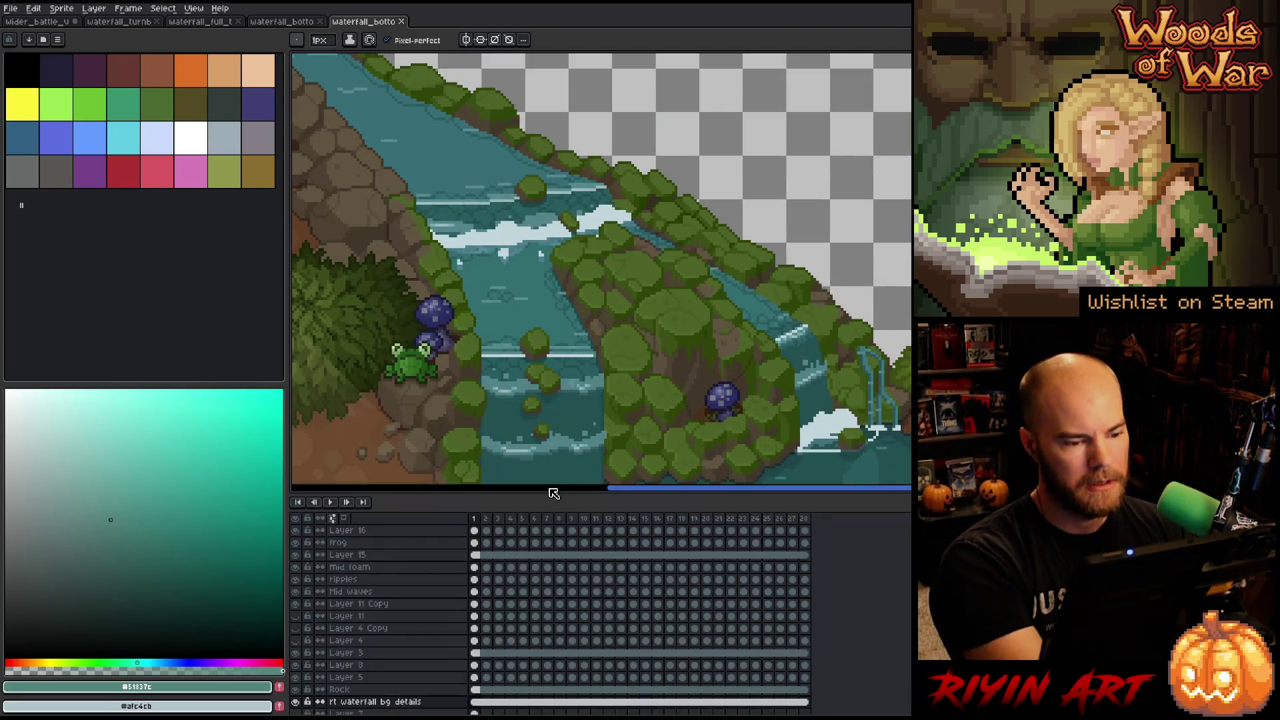
scroll(895, 421, "down", 3)
scroll(534, 287, "up", 2)
key("Return")
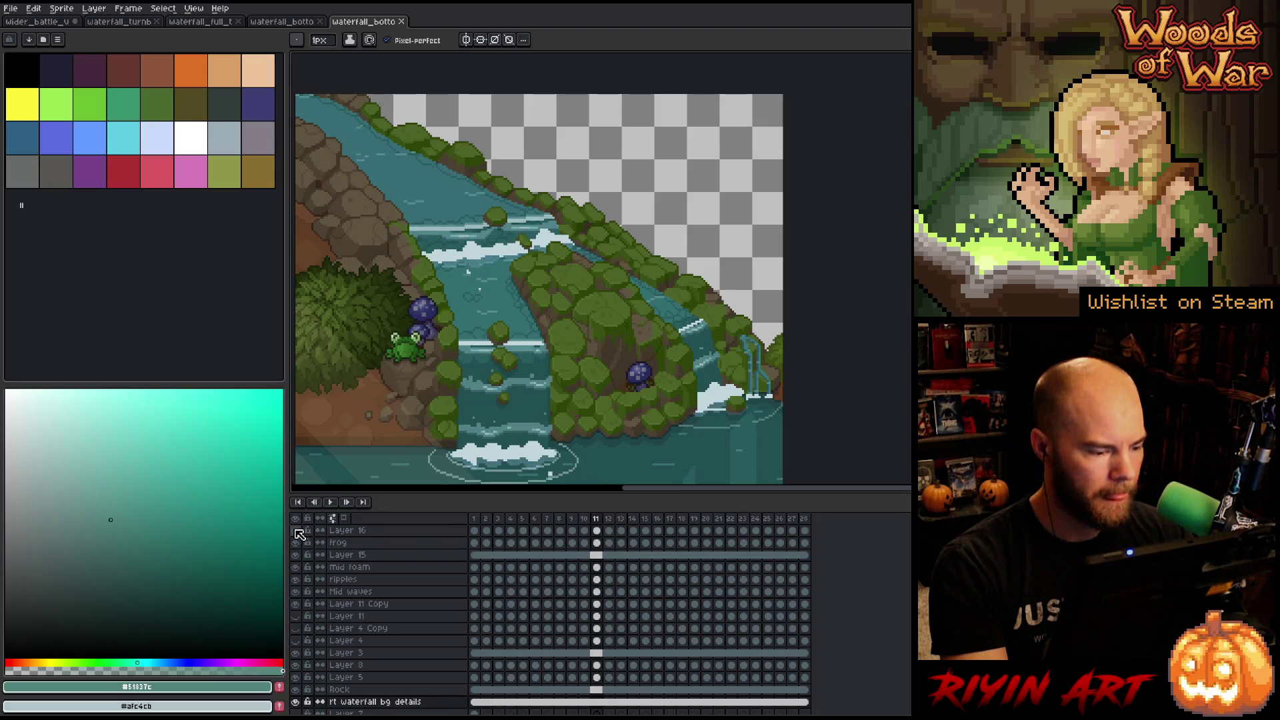
Hide the Background layer and replay the animation to see only the foam, rocks and frog.
scroll(337, 621, "down", 5)
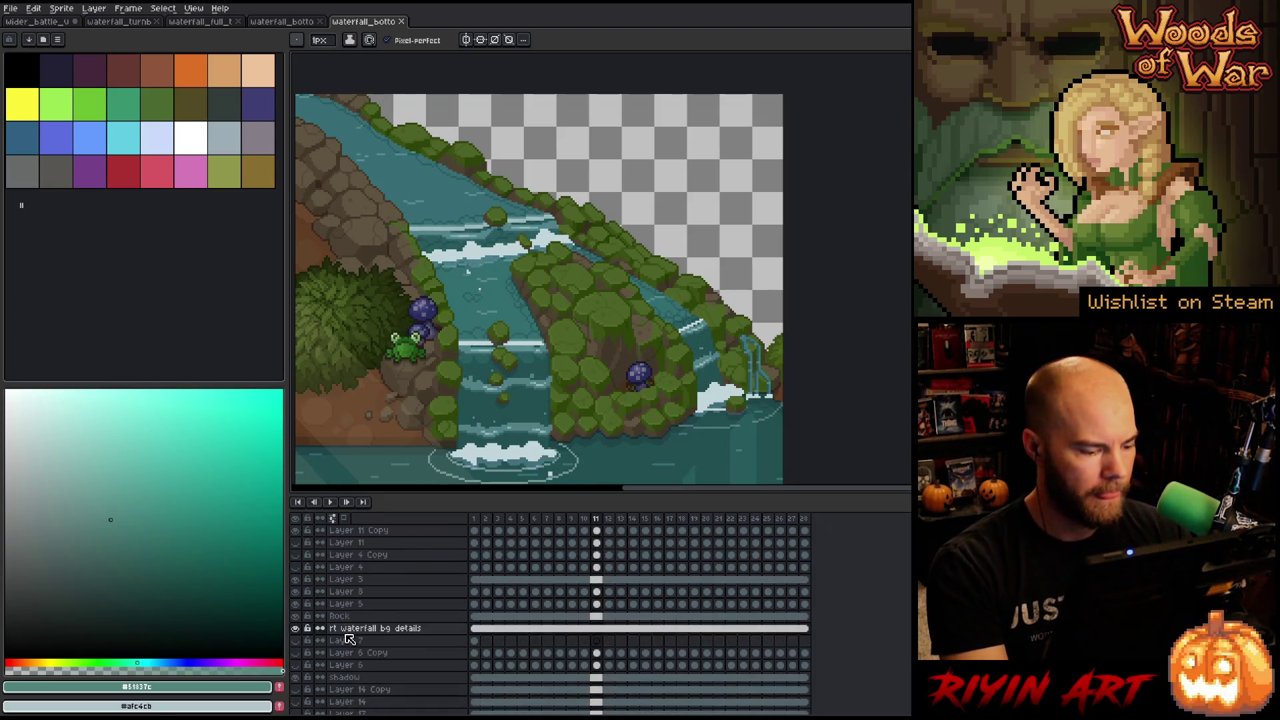
scroll(348, 630, "up", 4)
scroll(349, 638, "down", 5)
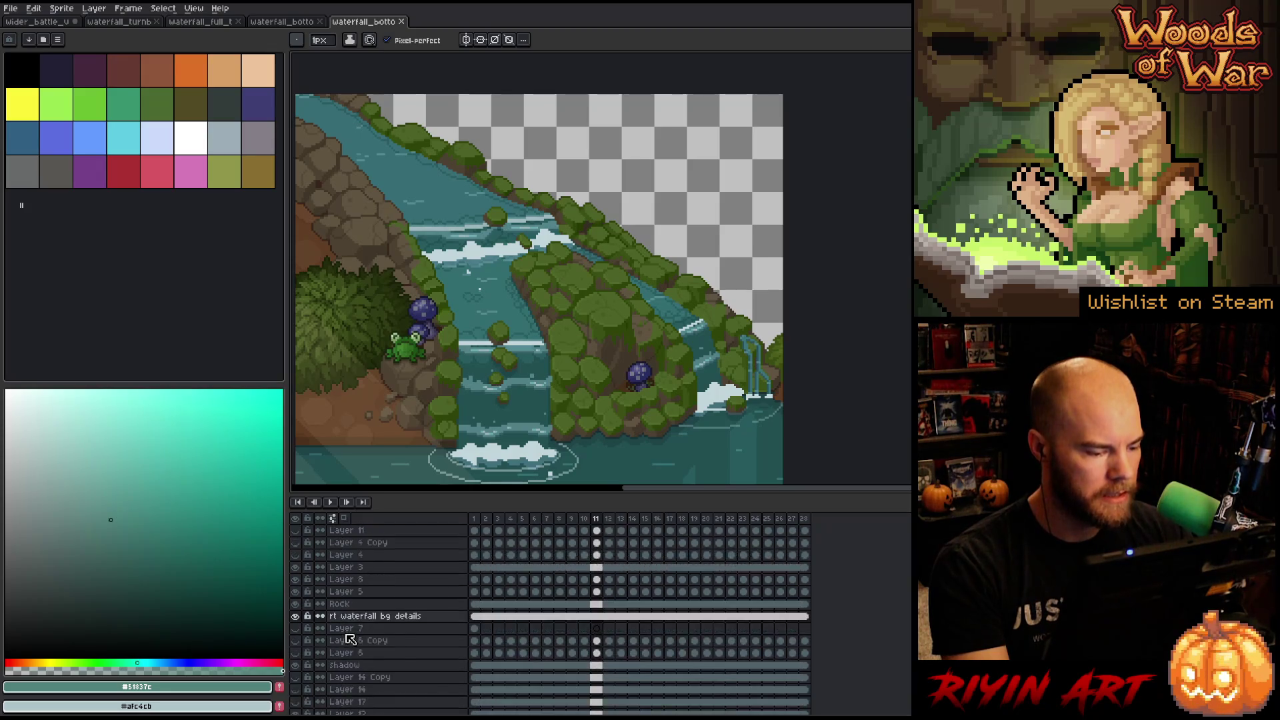
left_click(296, 696)
key("Return")
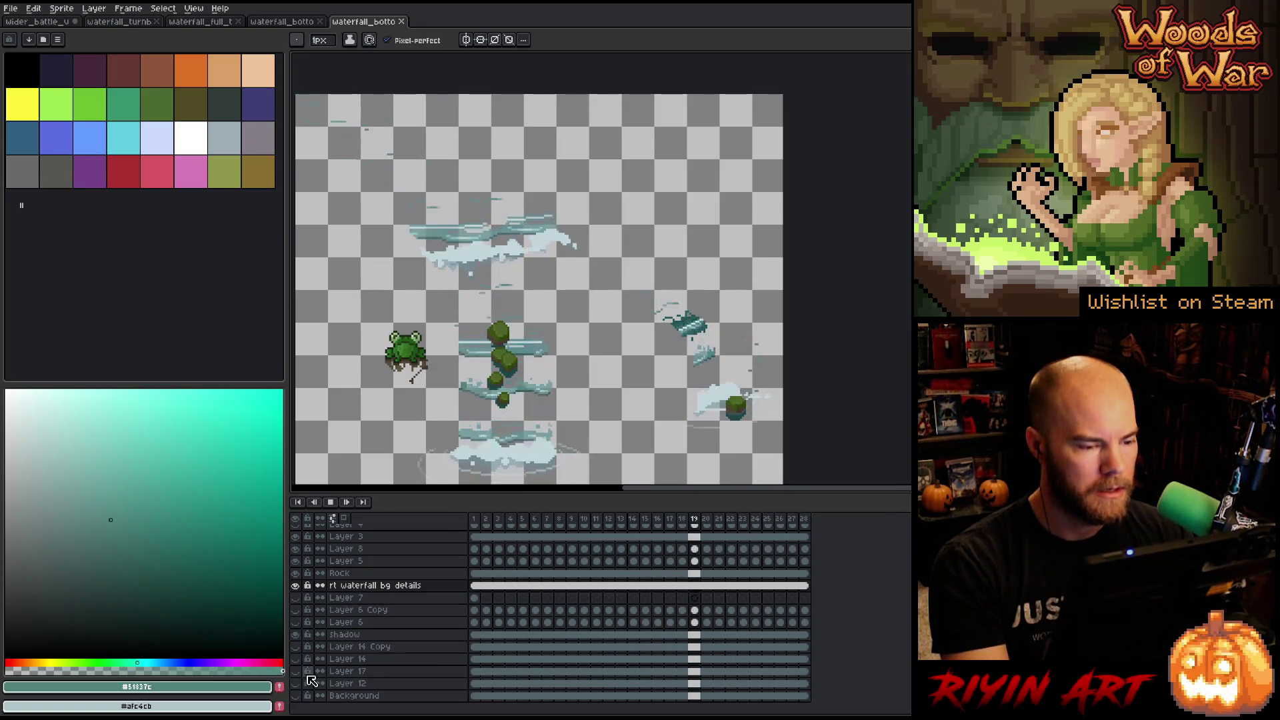
key("Return")
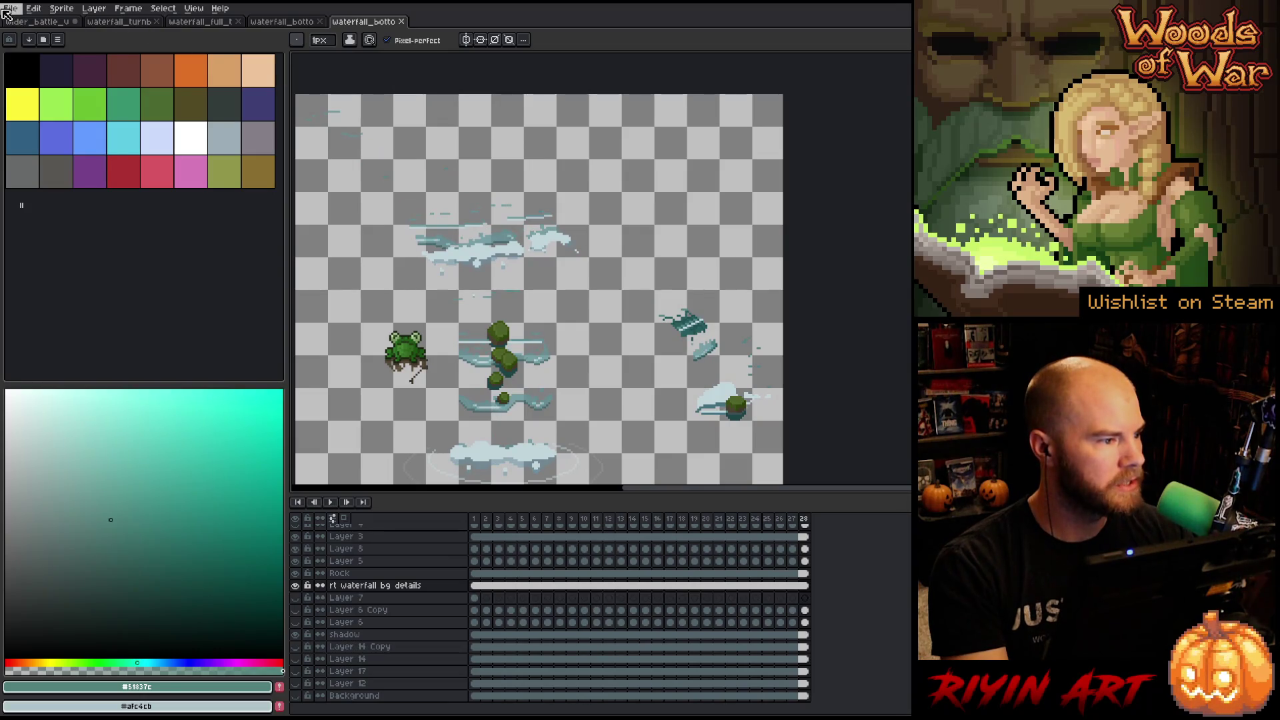
left_click(11, 8)
mouse_move(40, 45)
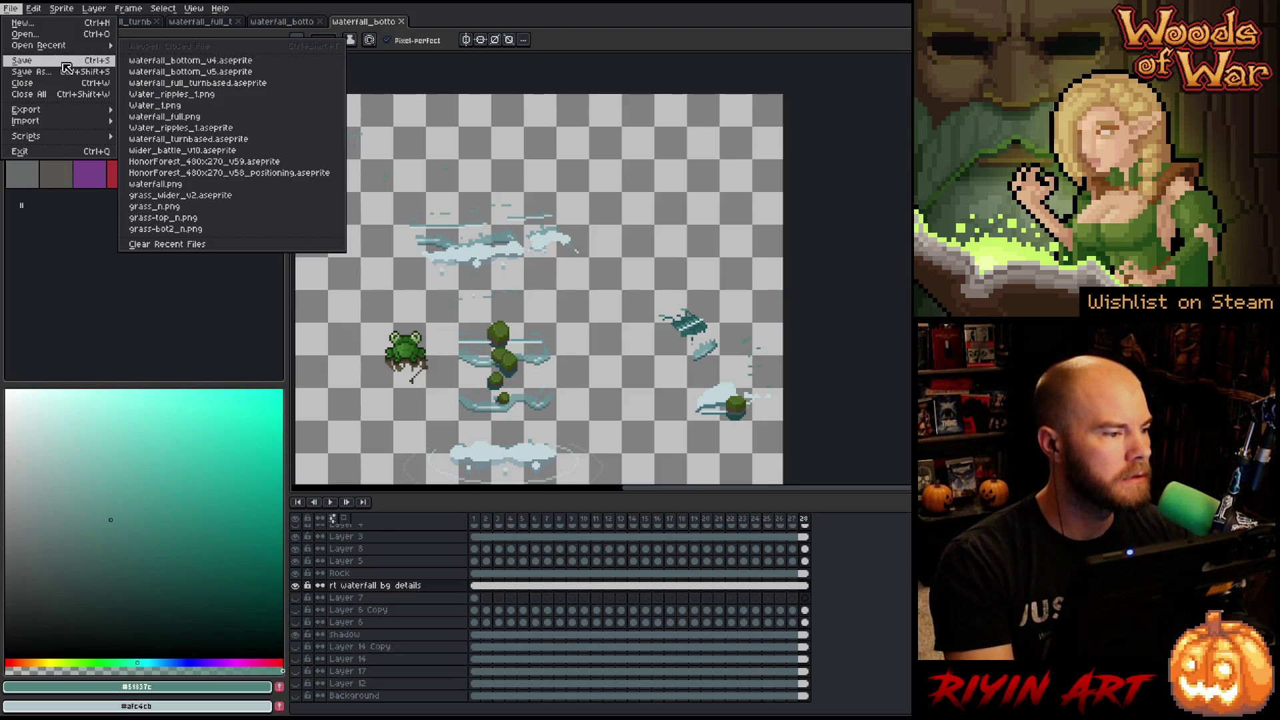
Save the waterfall scene as waterfall_bottom_v6.aseprite by changing the version number to 6.
left_click(67, 72)
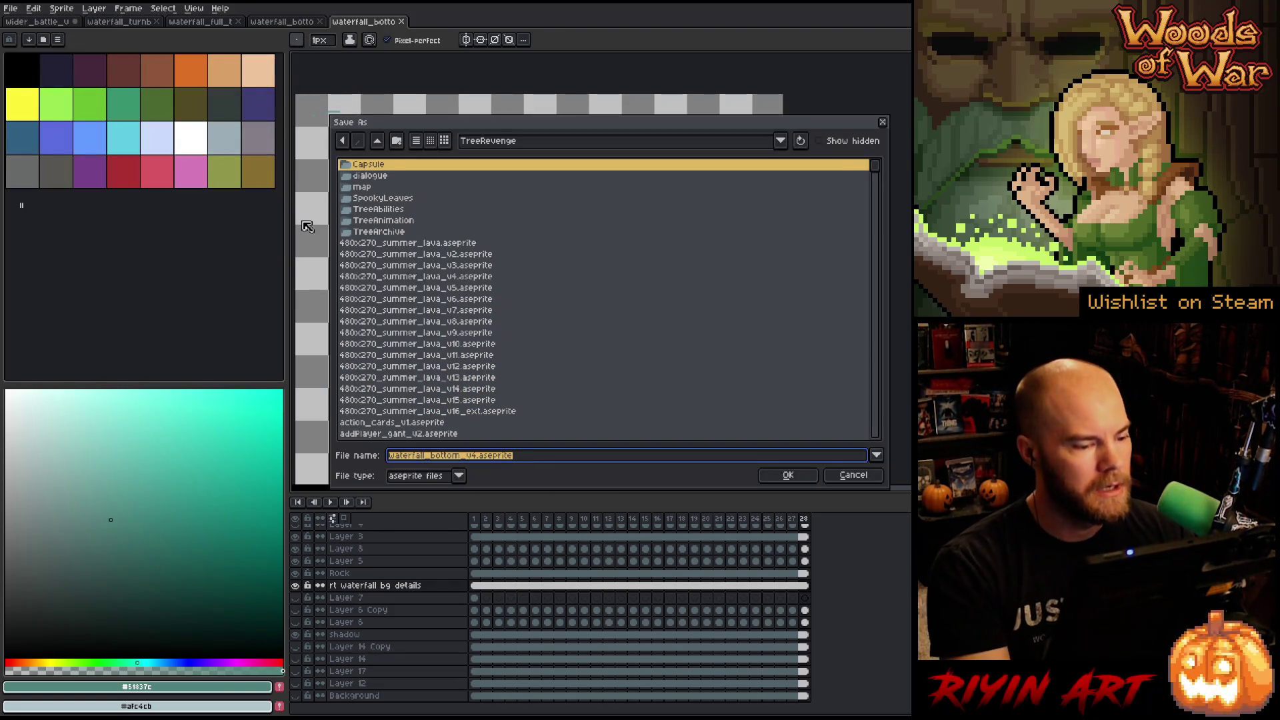
left_click(488, 459)
scroll(520, 395, "down", 5)
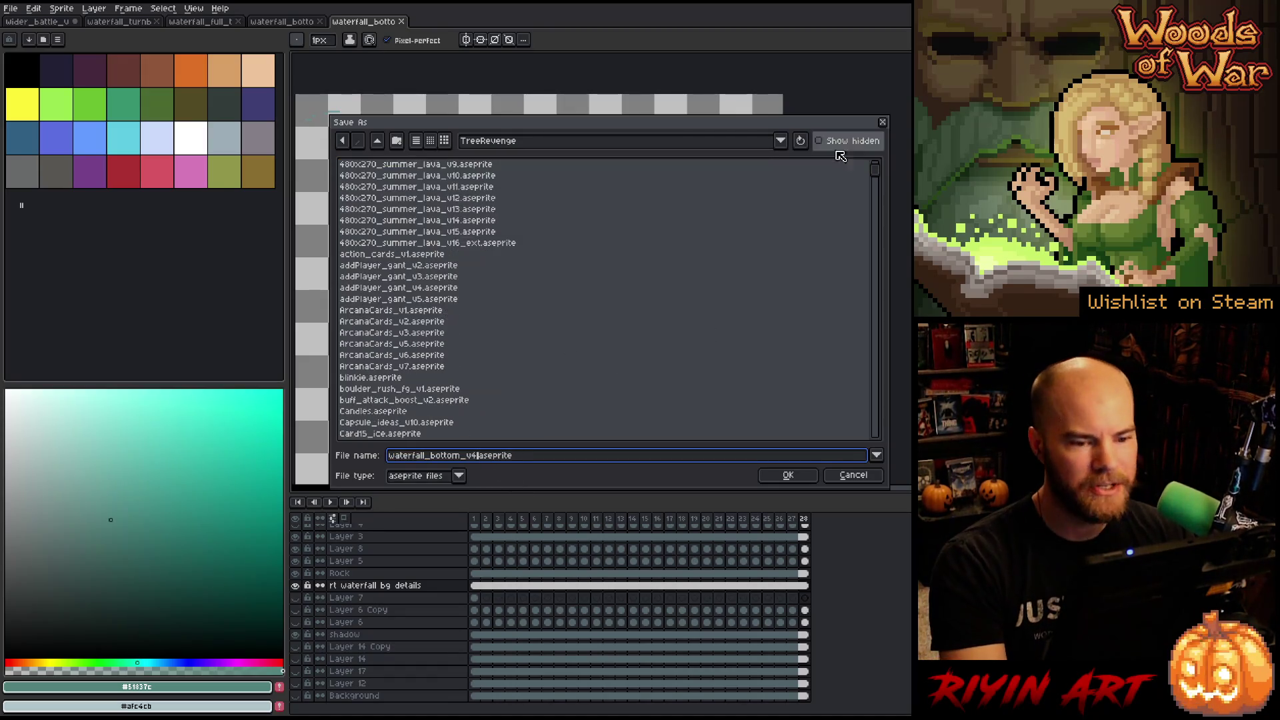
left_click_drag(878, 164, 871, 430)
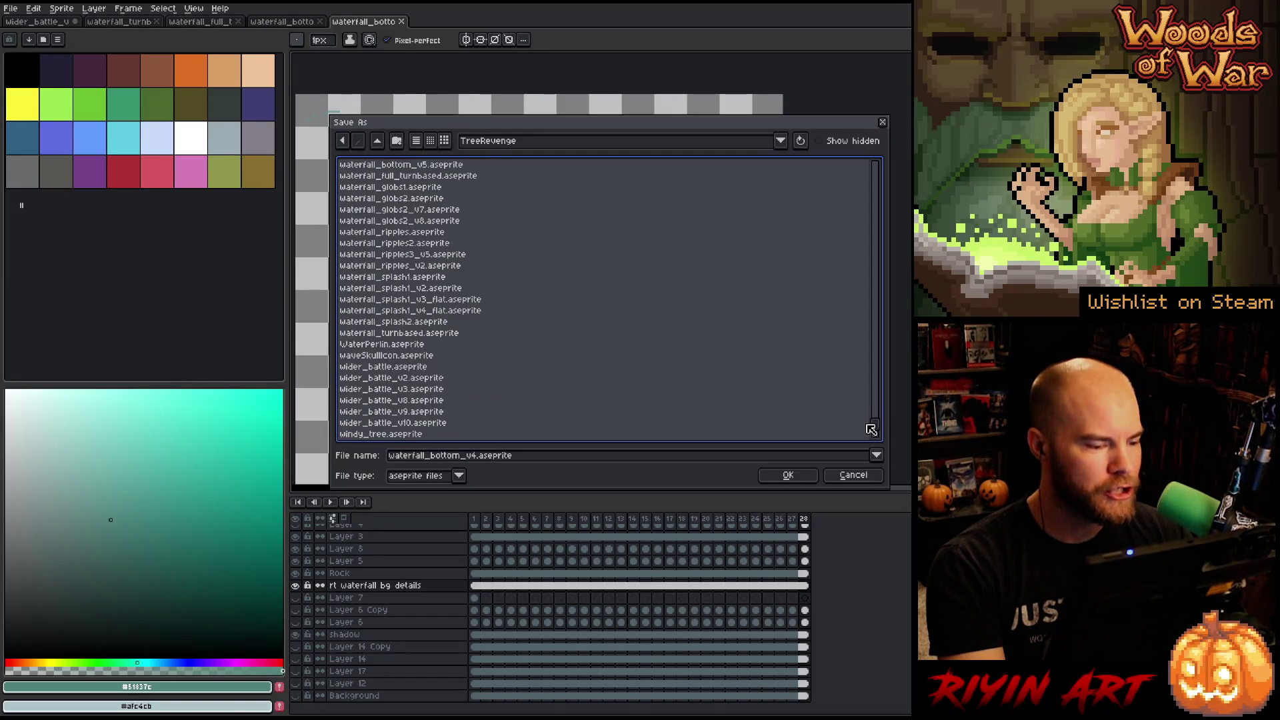
scroll(693, 378, "up", 3)
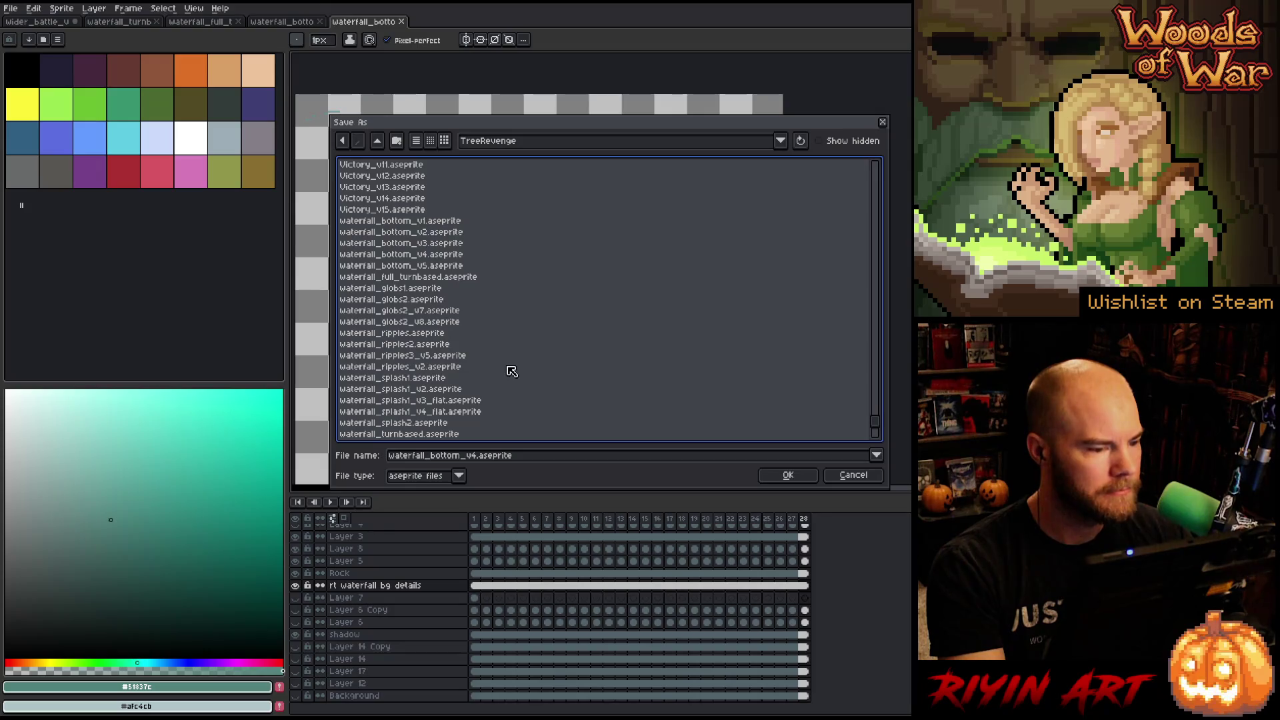
left_click(476, 458)
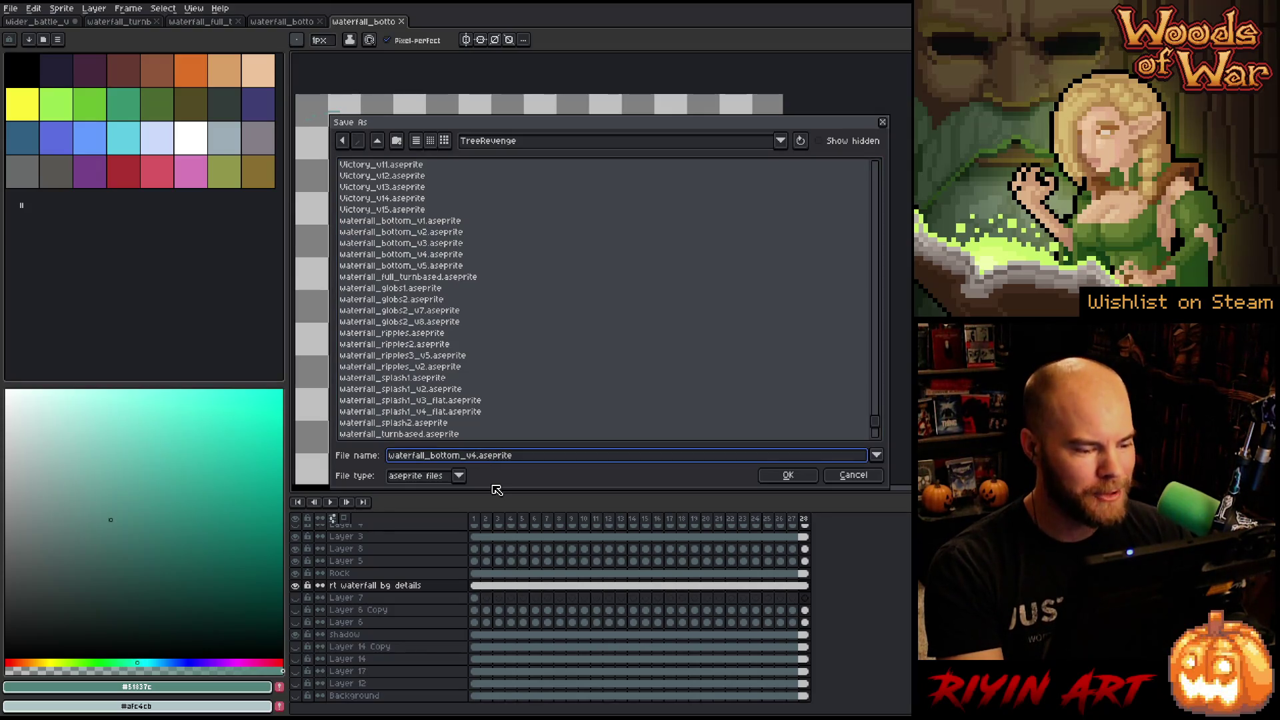
key("BackSpace")
type("5")
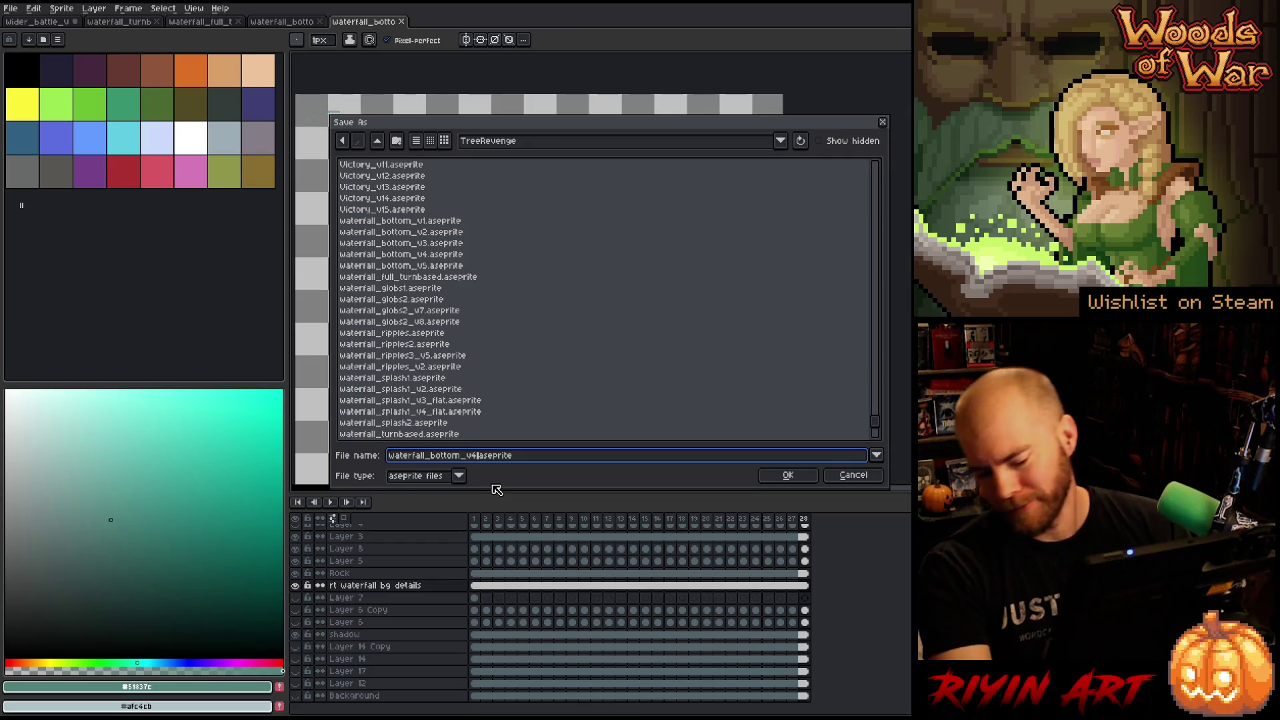
key("BackSpace")
type("6")
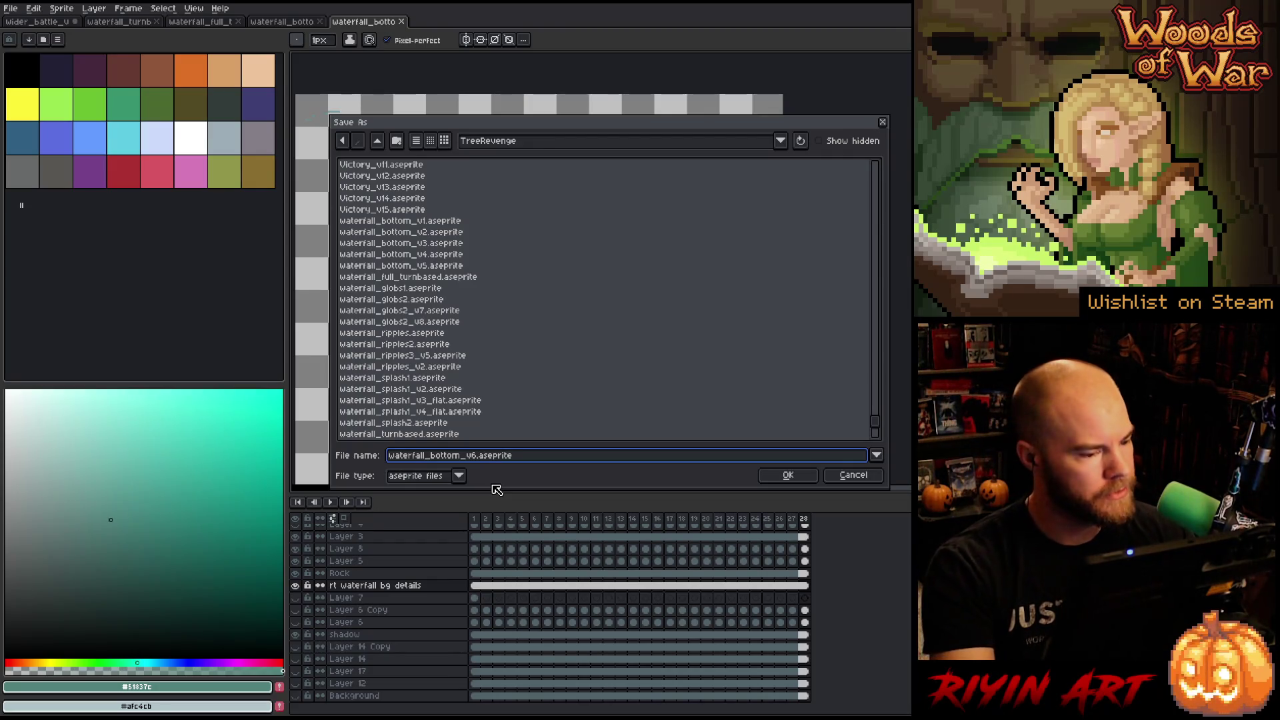
left_click(788, 474)
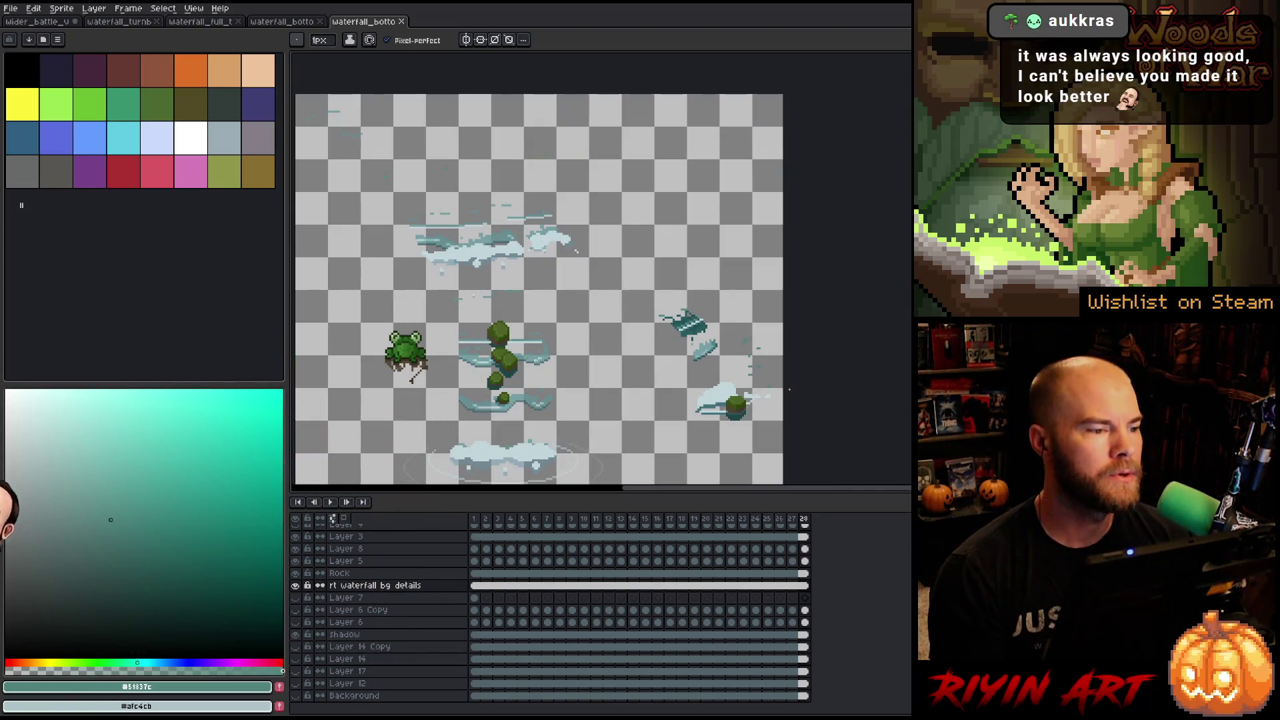
Switch to the wider_battle scene, zoom in on the dragon, then fit the whole scene in view.
left_click(41, 23)
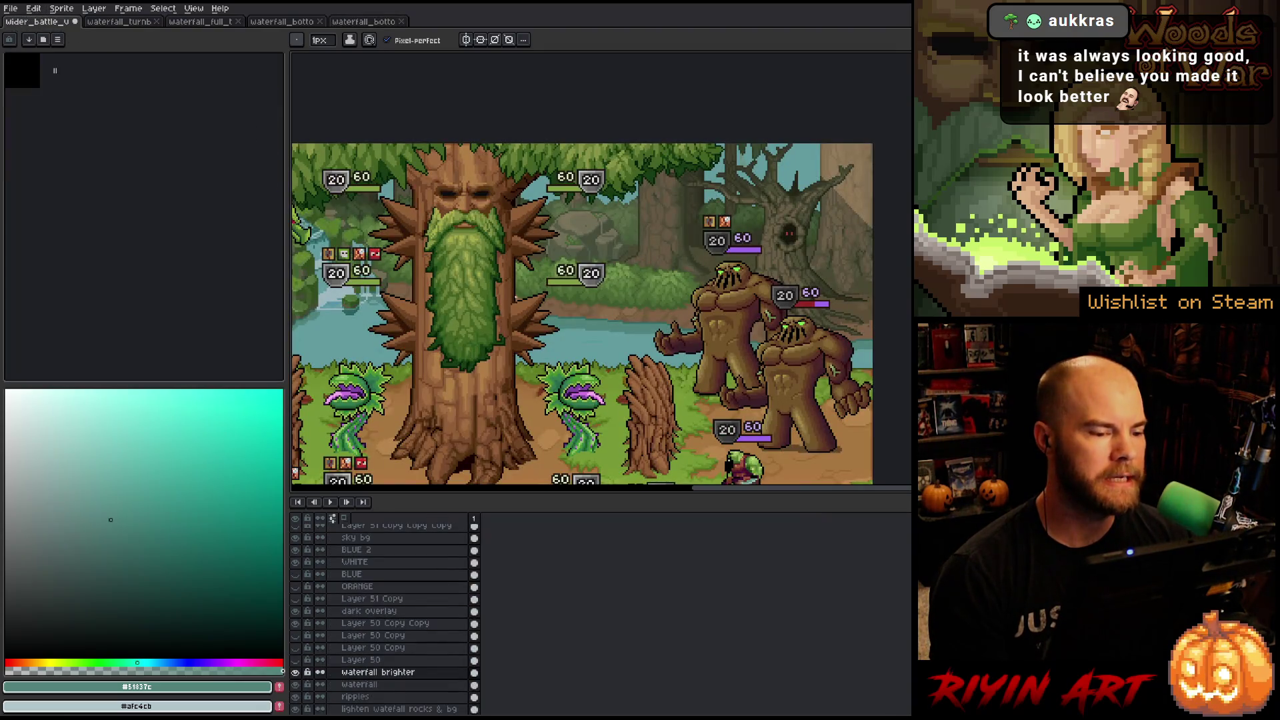
scroll(516, 298, "down", 2)
scroll(516, 298, "up", 3)
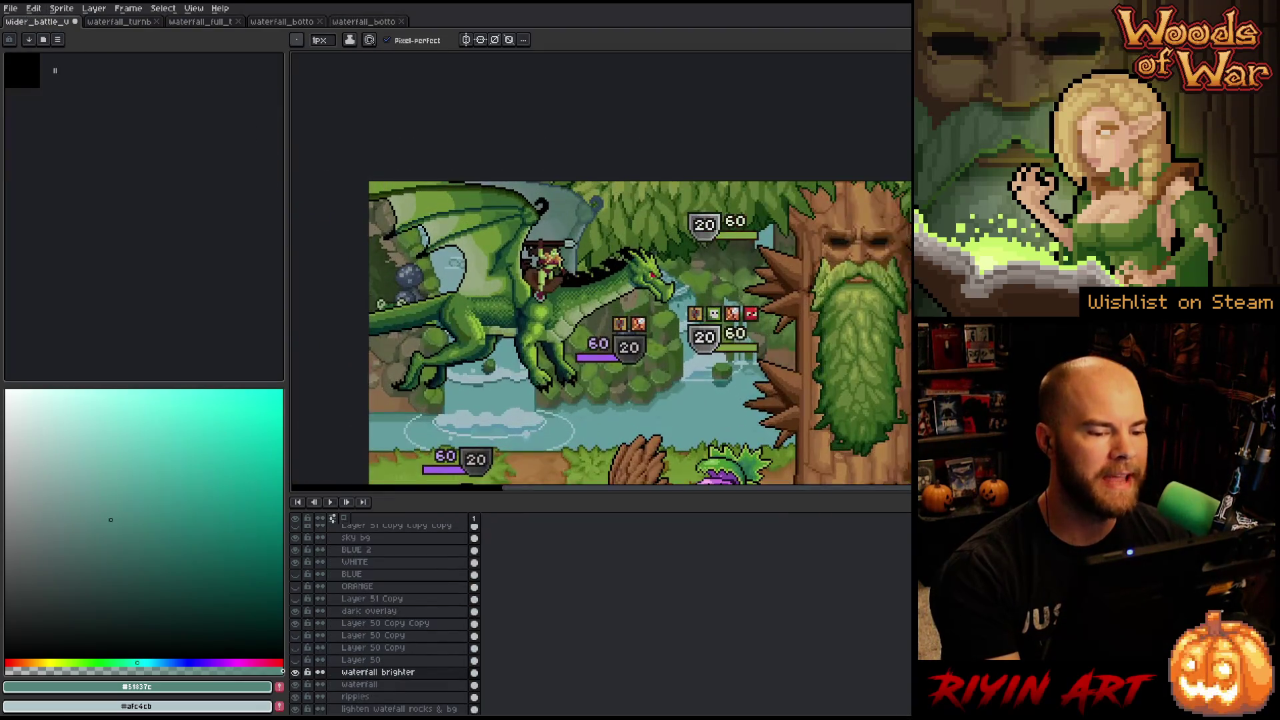
scroll(516, 329, "up", 2)
scroll(517, 328, "down", 2)
scroll(534, 294, "up", 2)
scroll(553, 277, "down", 2)
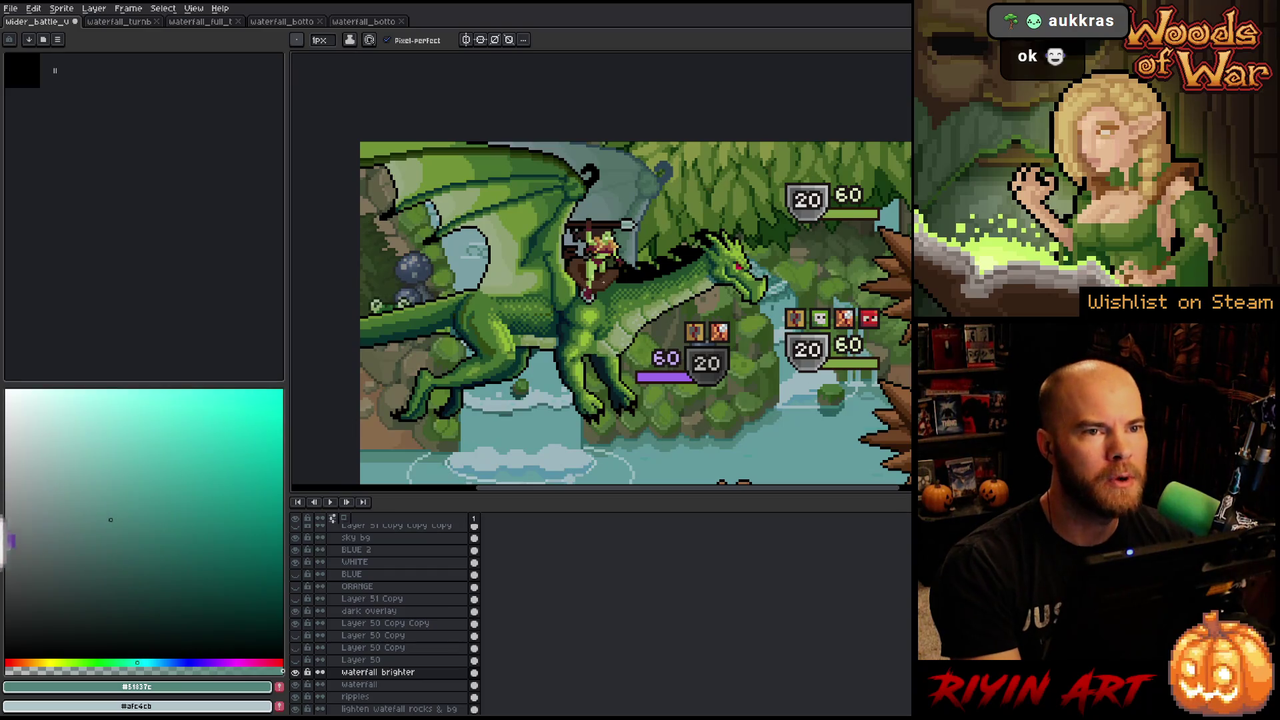
scroll(815, 345, "down", 1)
key("ctrl+0")
scroll(740, 253, "down", 1)
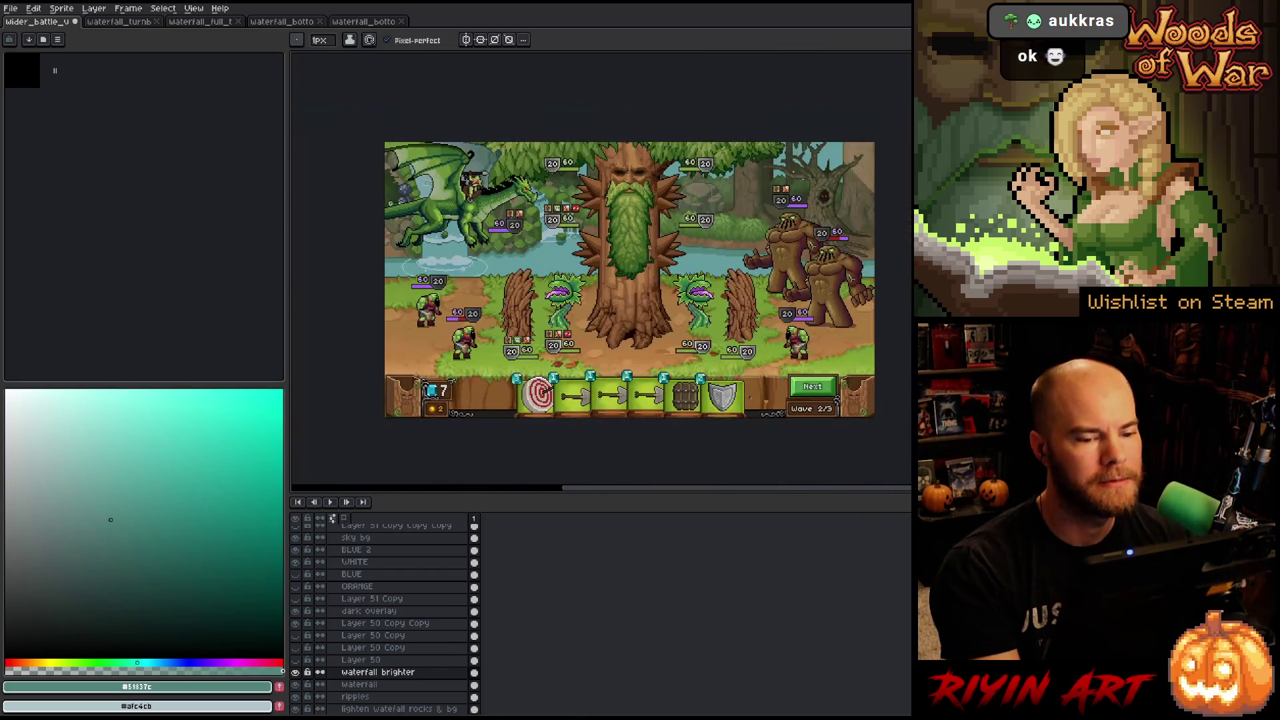
scroll(699, 267, "up", 1)
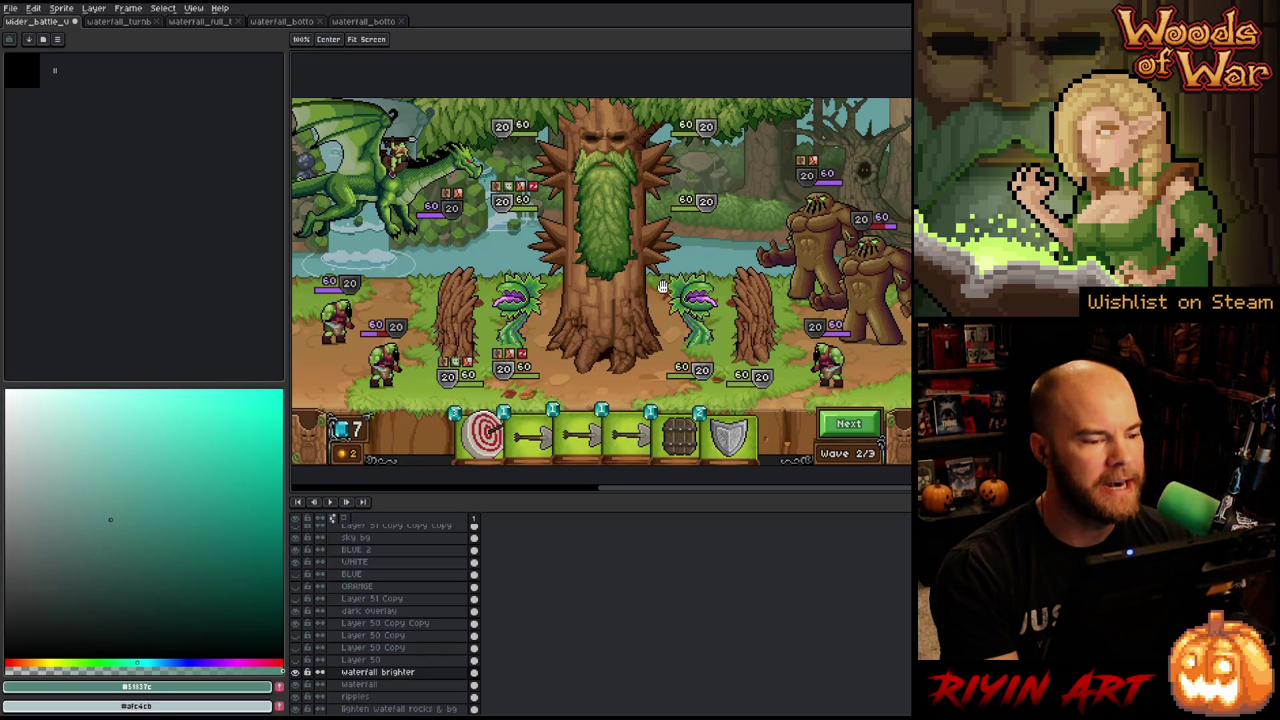
left_click_drag(663, 283, 675, 298)
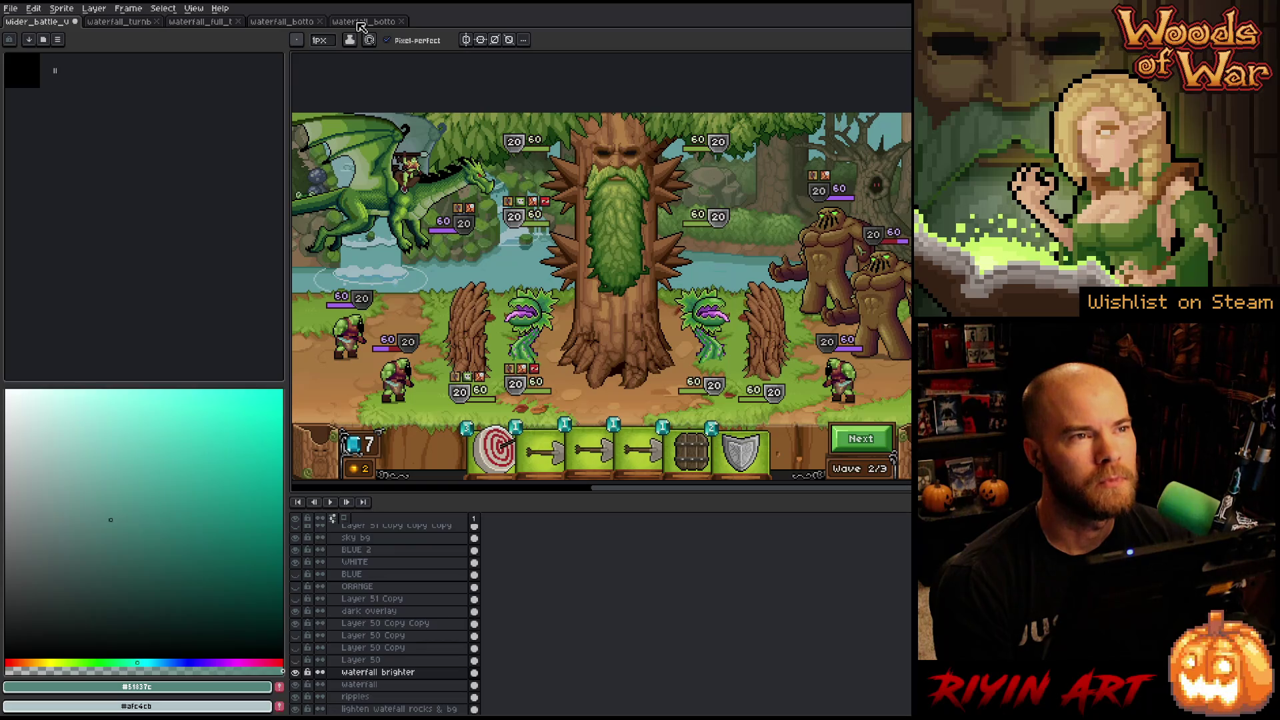
Switch back to the waterfall bottom scene and go to frame 1, clearing the frame selection.
left_click(360, 23)
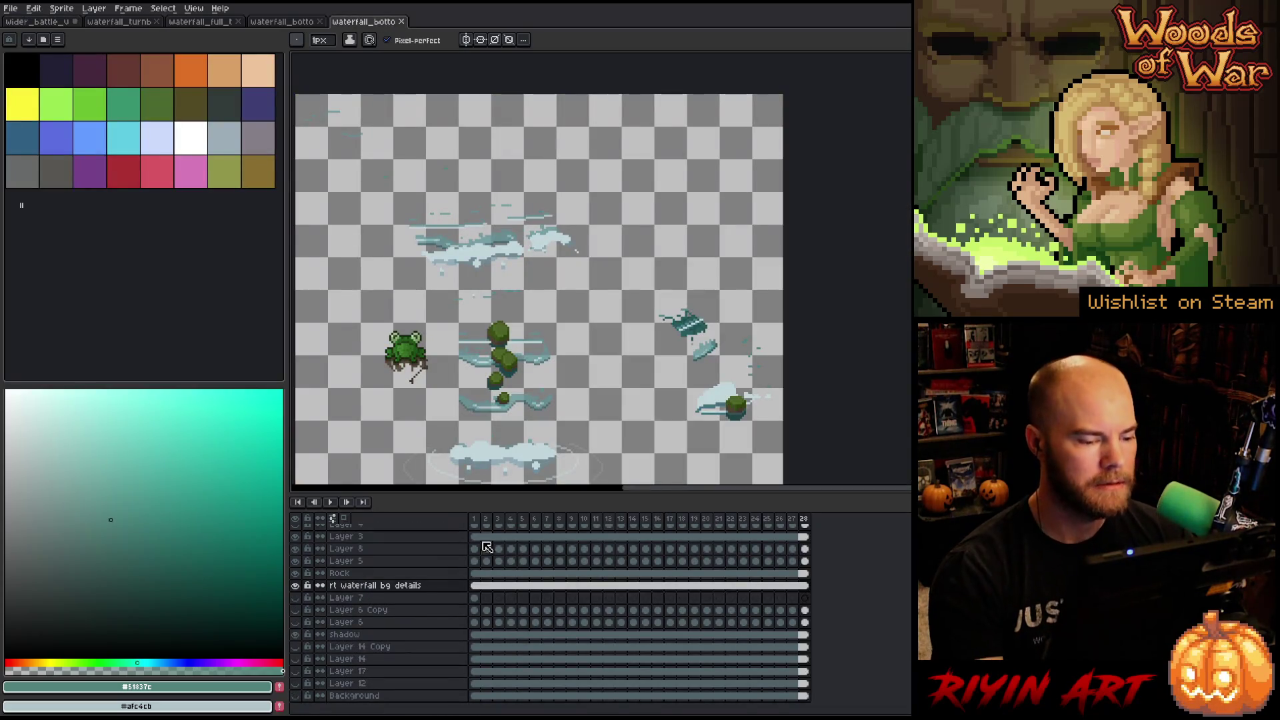
mouse_move(474, 518)
left_mouse_down()
mouse_move(560, 518)
mouse_move(516, 511)
left_mouse_up()
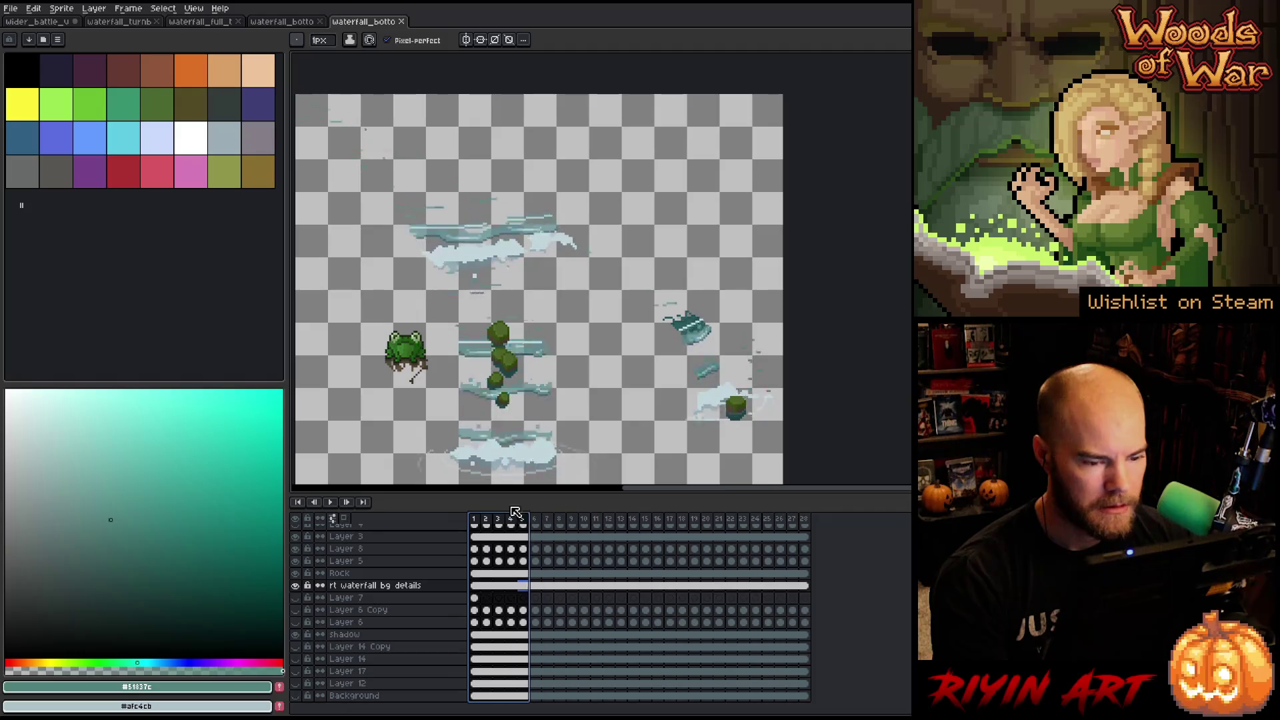
left_click(475, 518)
key("v")
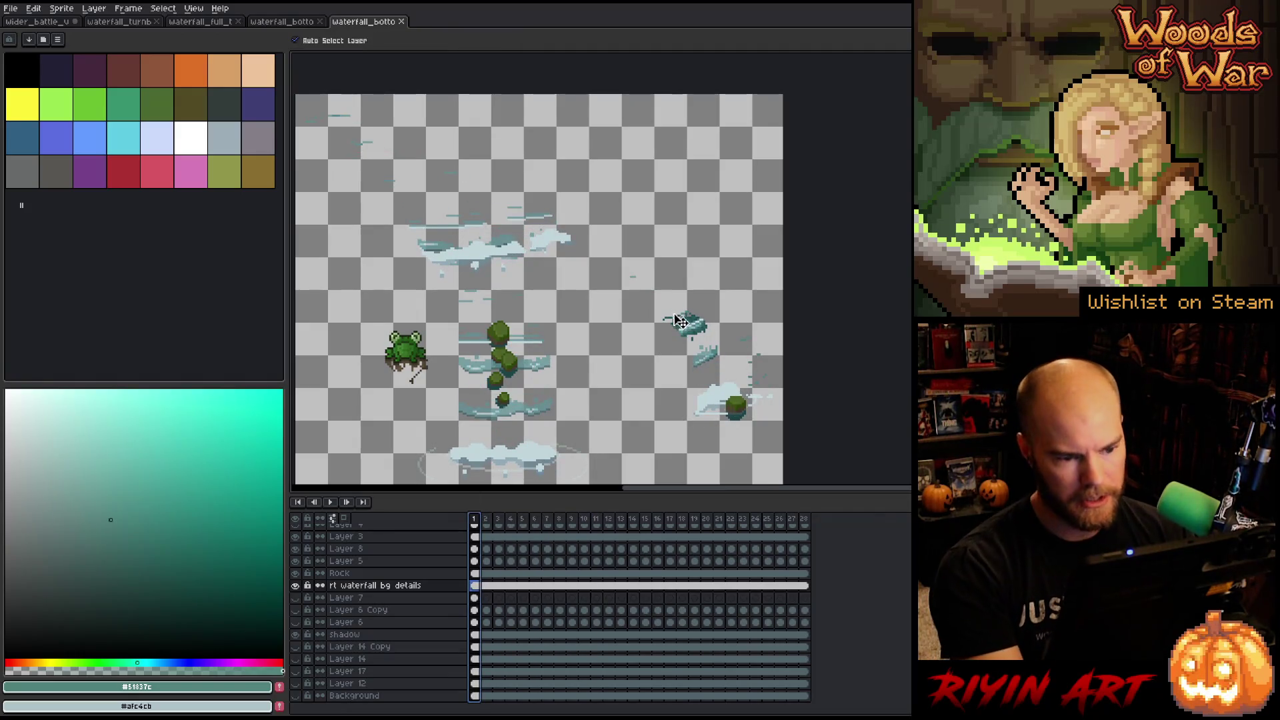
left_click(681, 321)
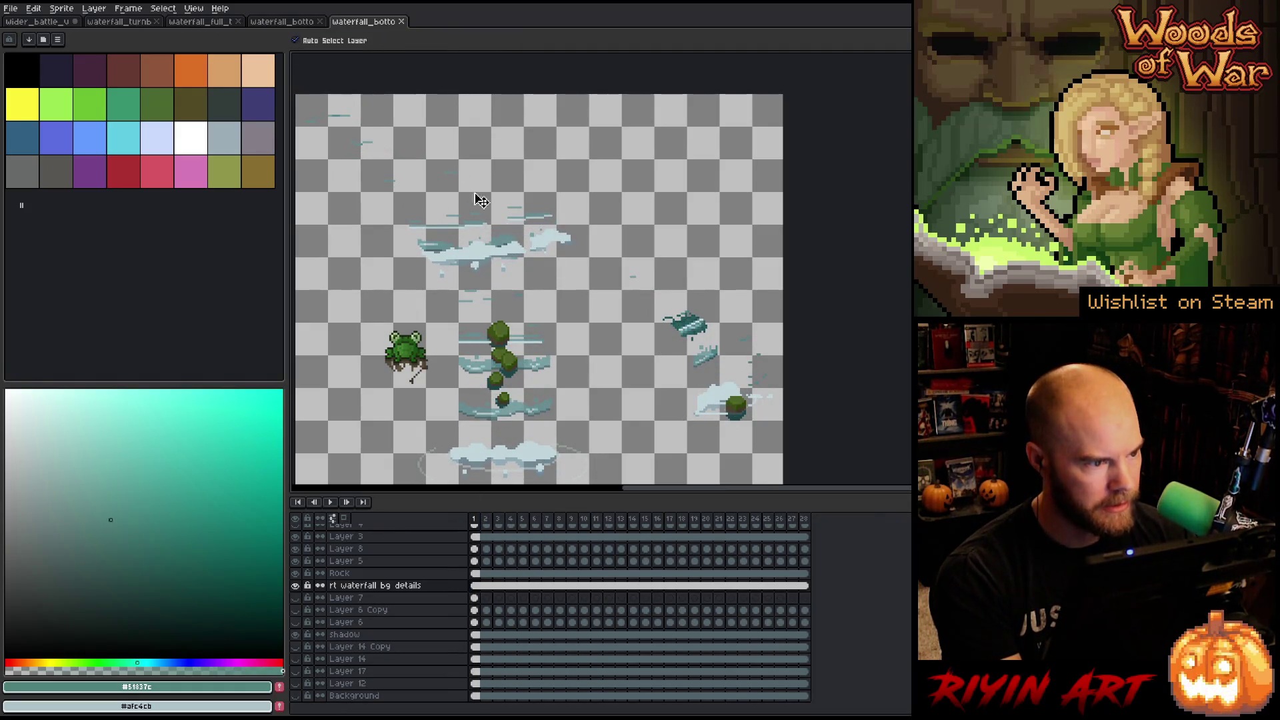
Toggle the rt waterfall bg details layer on and off to compare, leaving it visible.
left_click(297, 585)
left_click(296, 586)
left_click(297, 586)
left_click(296, 585)
left_click(296, 586)
left_click(297, 586)
left_click(296, 586)
left_click(297, 585)
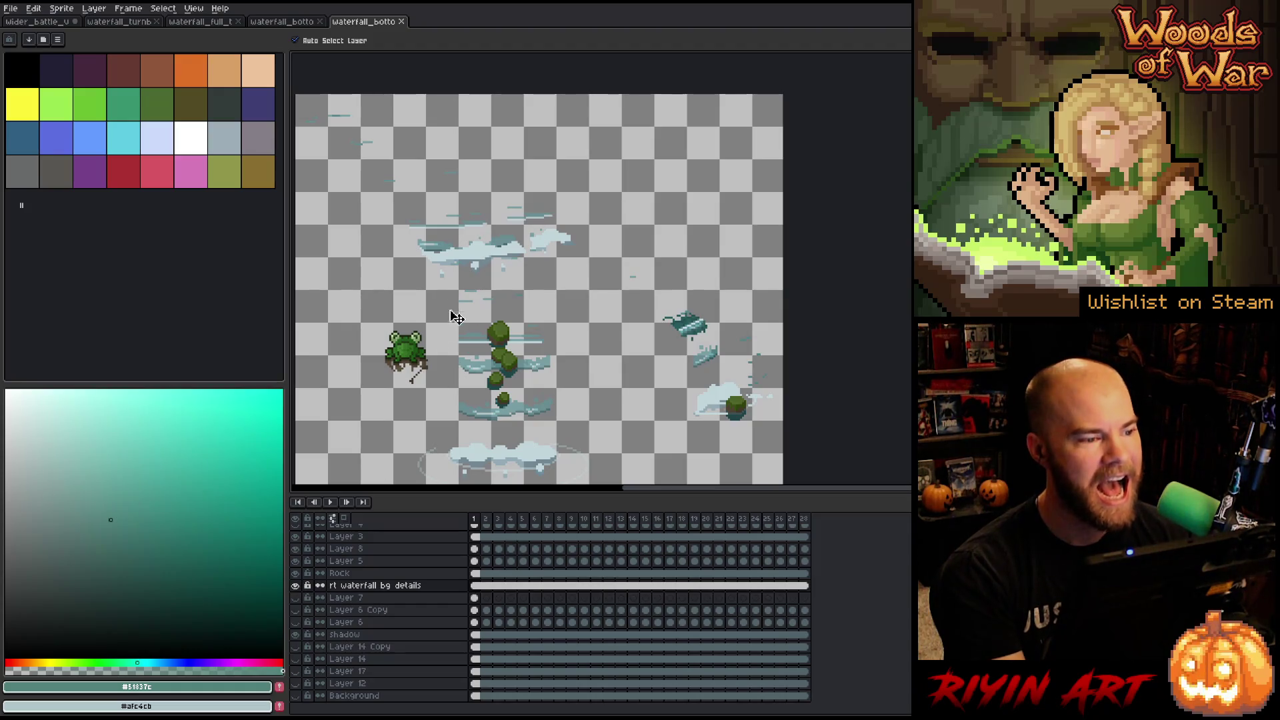
Close the forest waterfall artwork document.
left_click(279, 24)
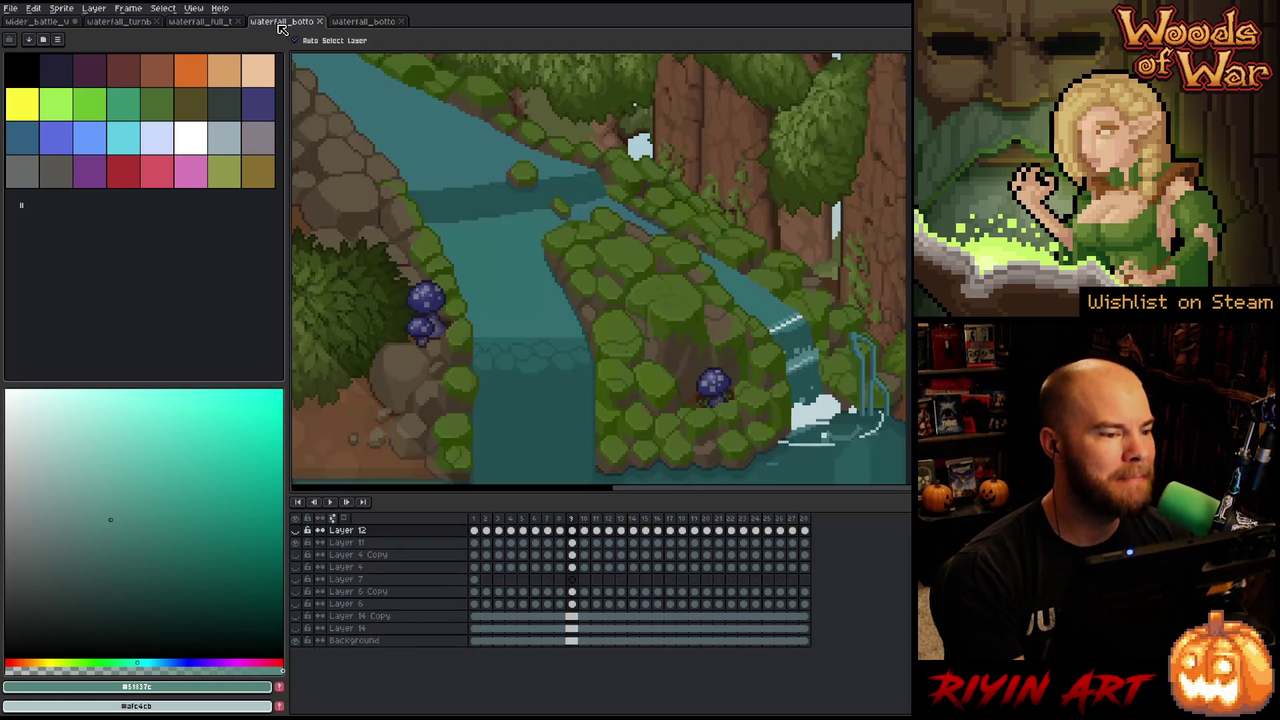
left_click(321, 22)
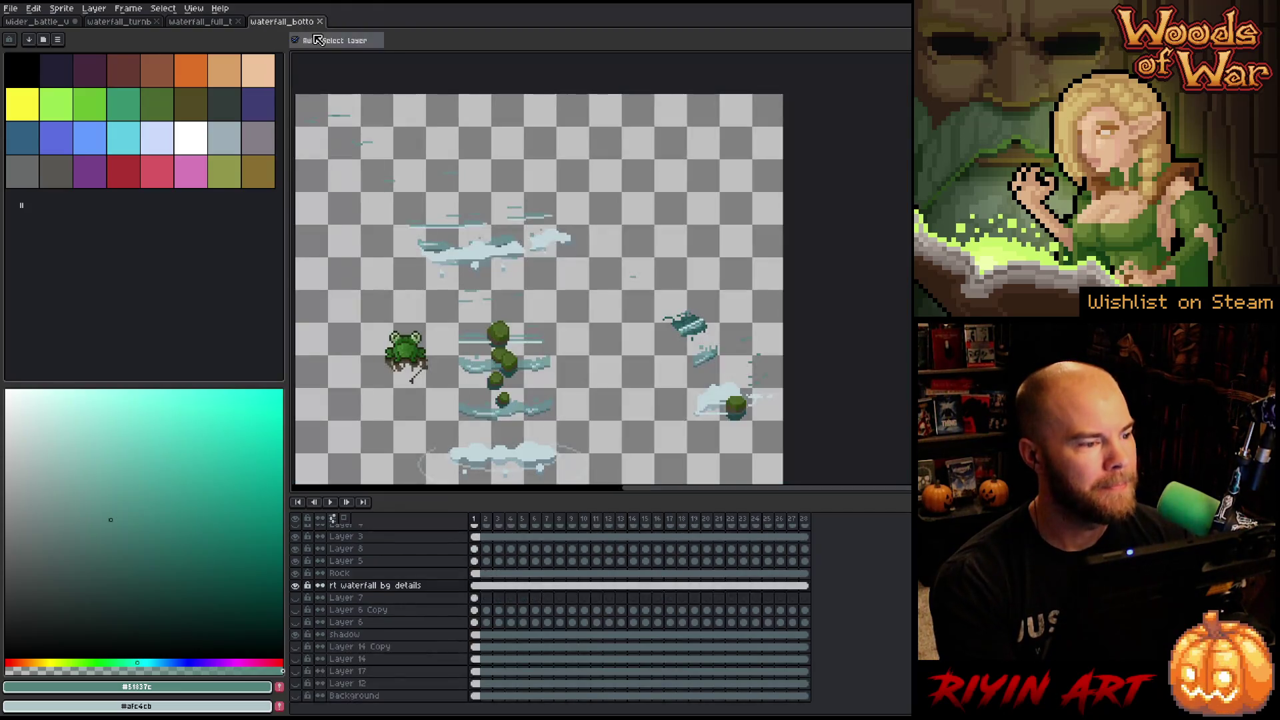
left_click(198, 24)
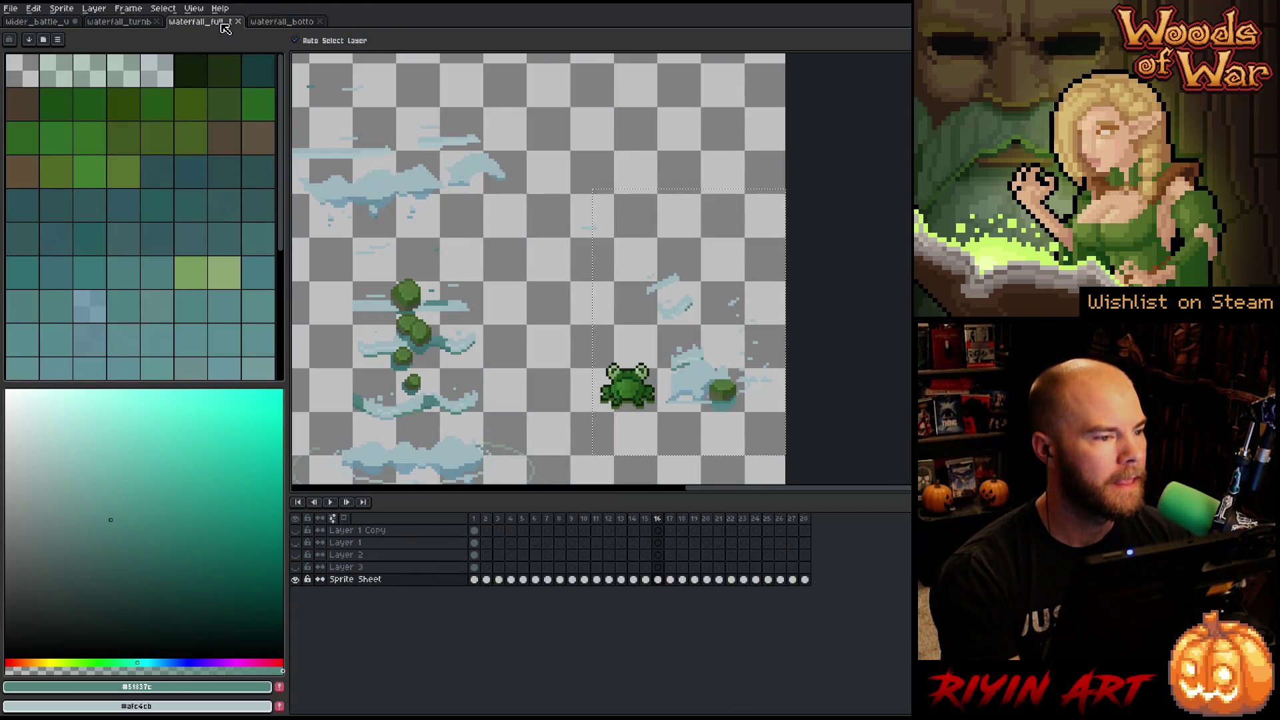
Show Layer 1 Copy, go to frame 1 and make every layer visible.
left_click(295, 531)
left_click(476, 520)
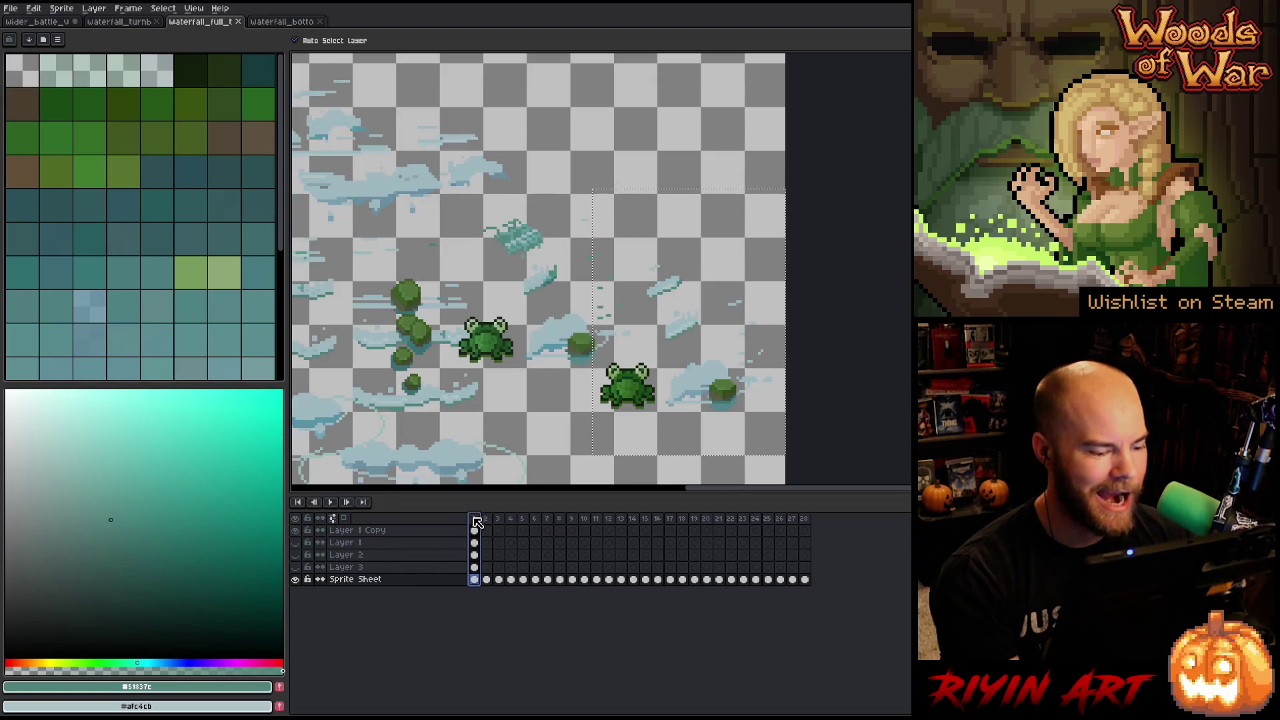
double_click(297, 520)
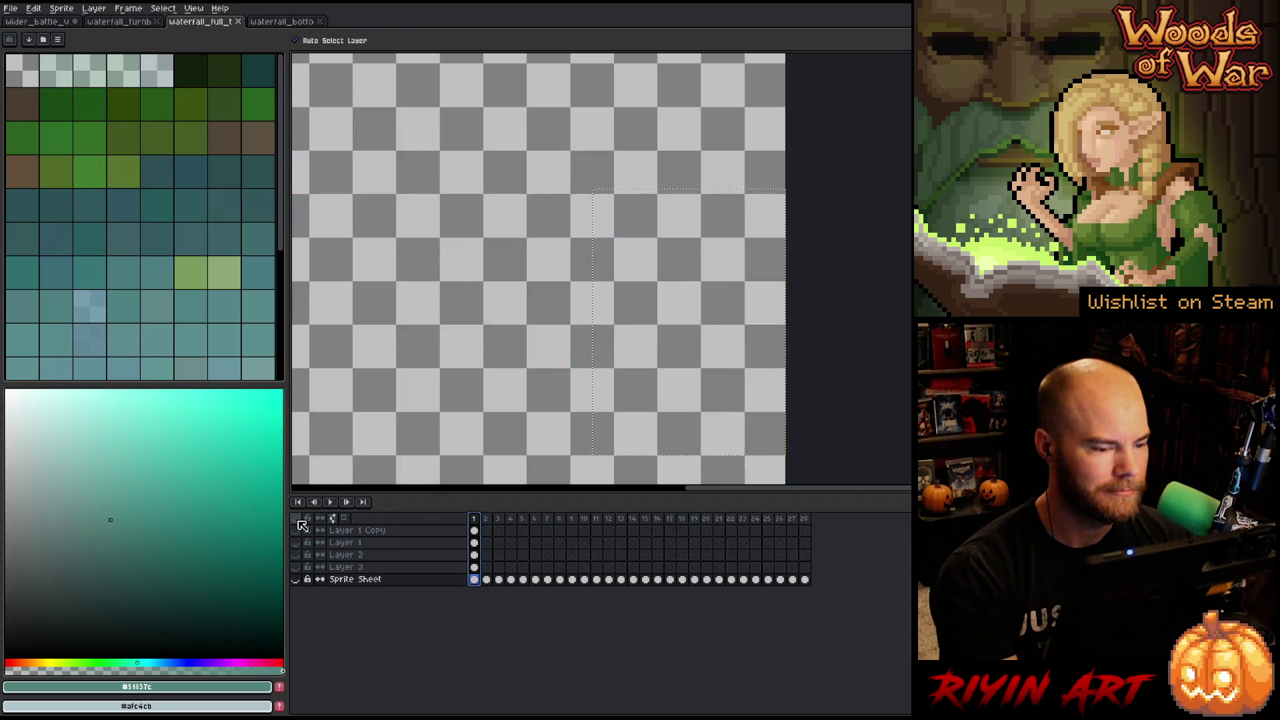
left_click(296, 520)
Hide Layers 1, 2 and 3 and zoom out on the sprite sheet.
left_click(296, 542)
left_click(295, 542)
left_click(295, 542)
left_click(295, 555)
left_click(296, 567)
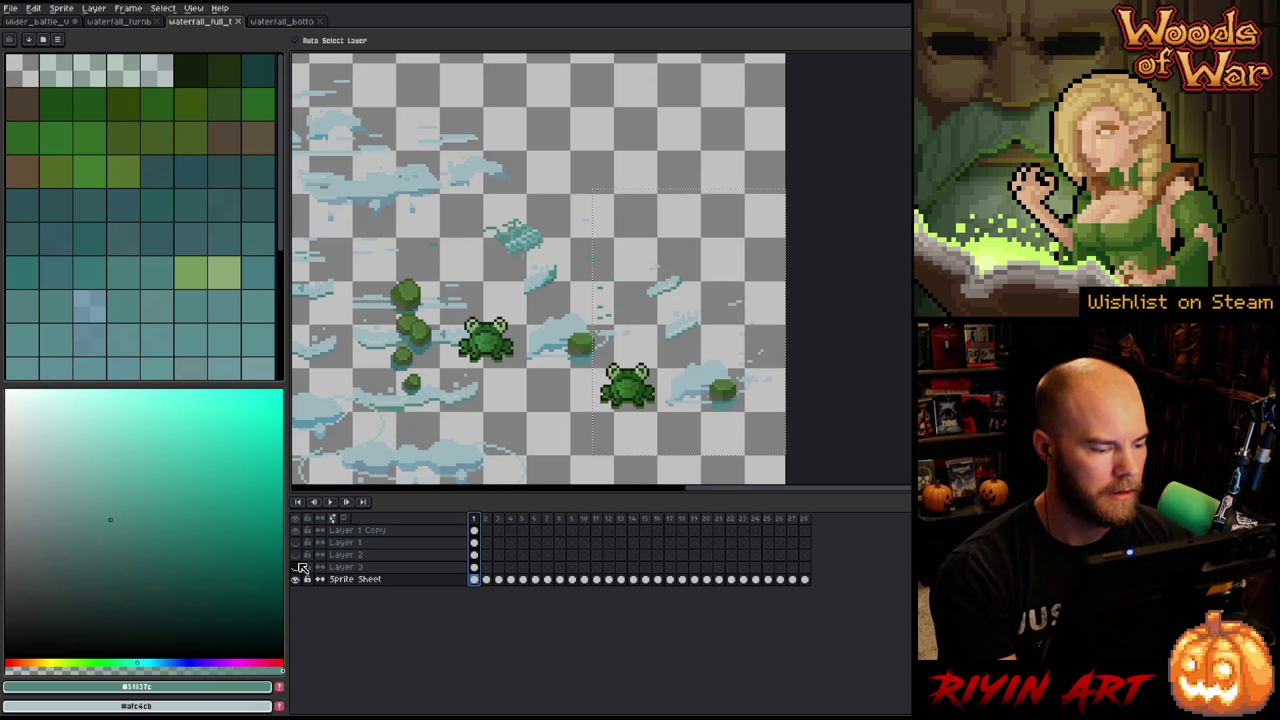
scroll(580, 296, "down", 2)
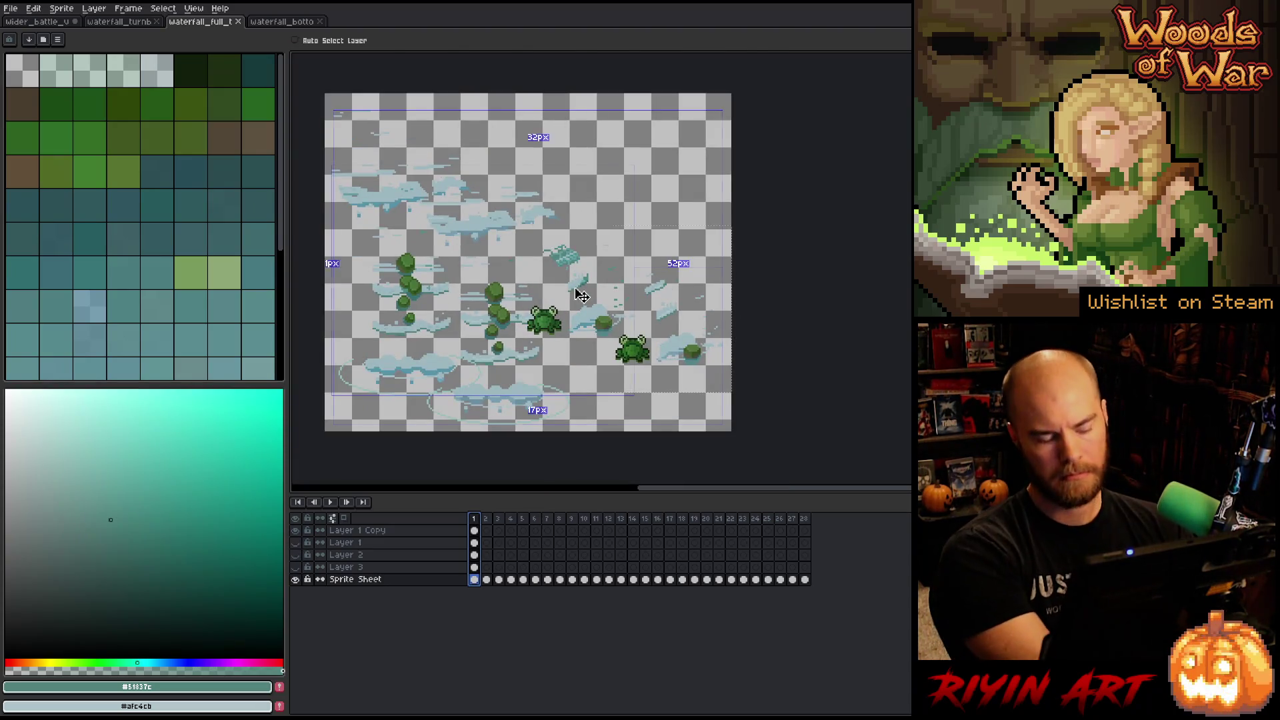
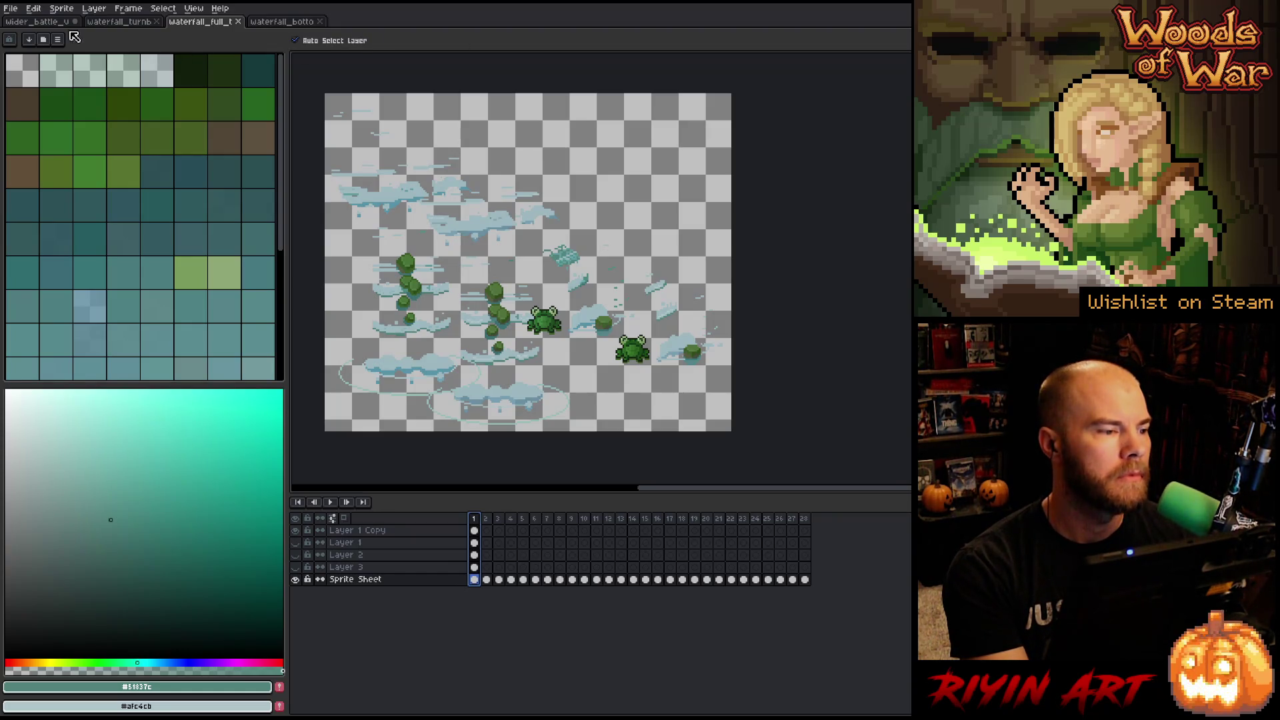
Switch to the wider_battle document and bring up File > Open Recent.
left_click(51, 22)
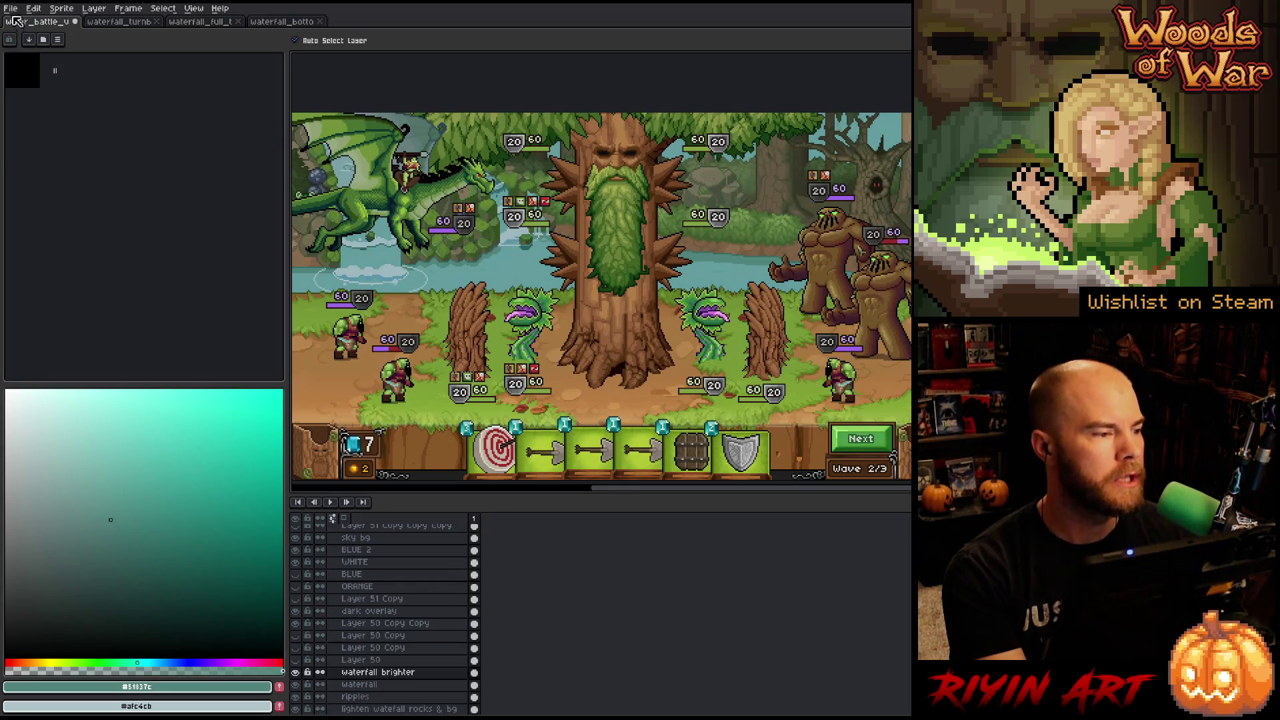
left_click(11, 9)
mouse_move(25, 46)
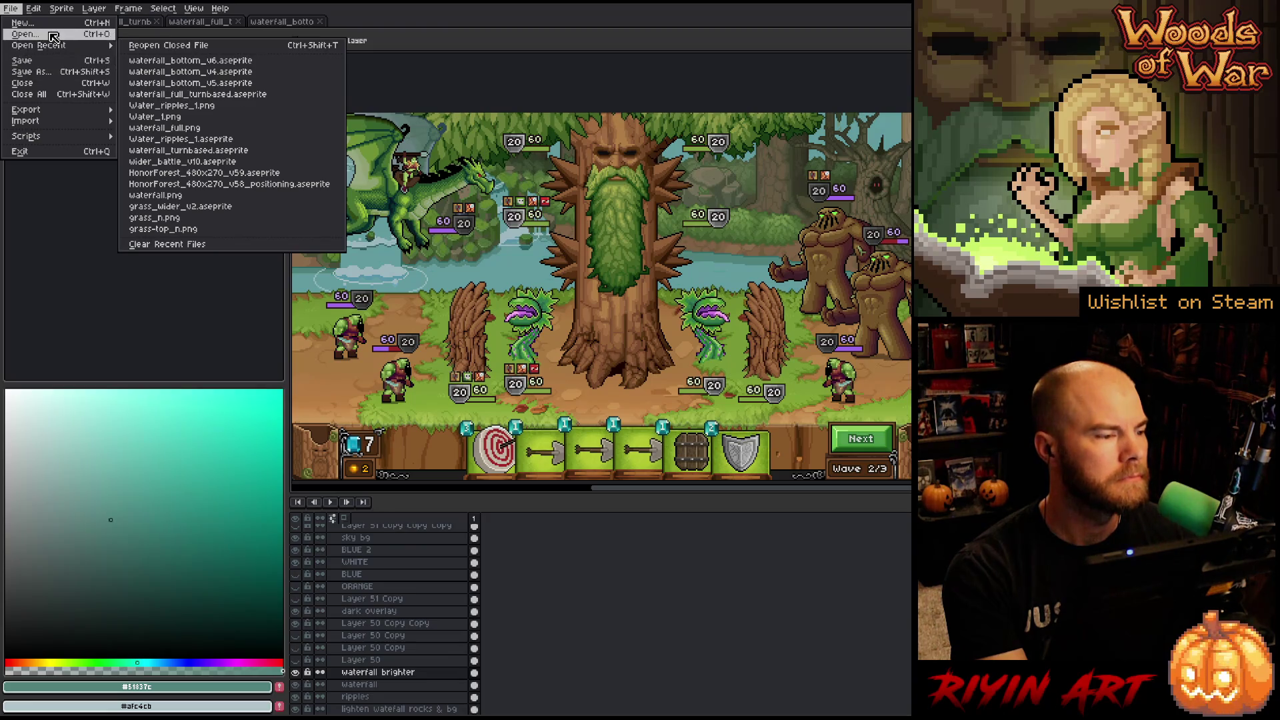
Open wider_battle_v3.aseprite from the TreeRevenge folder in a new tab.
left_click(55, 35)
scroll(551, 371, "down", 20)
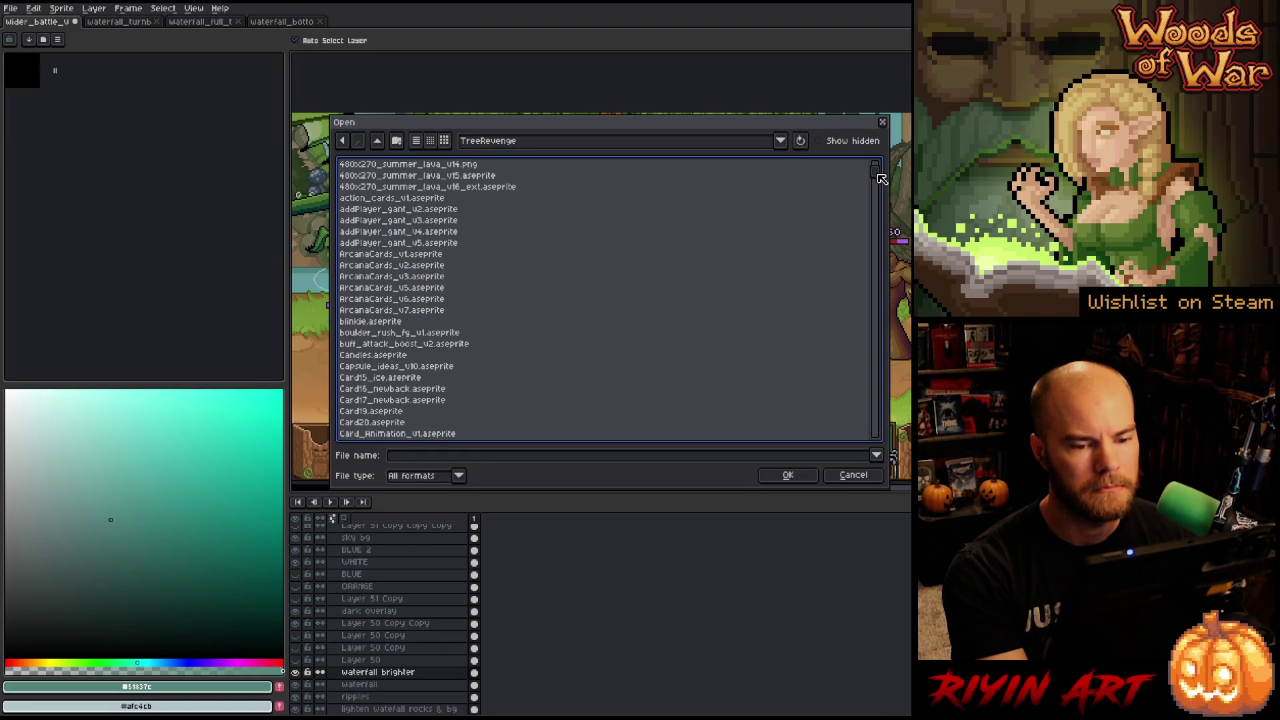
scroll(506, 398, "up", 6)
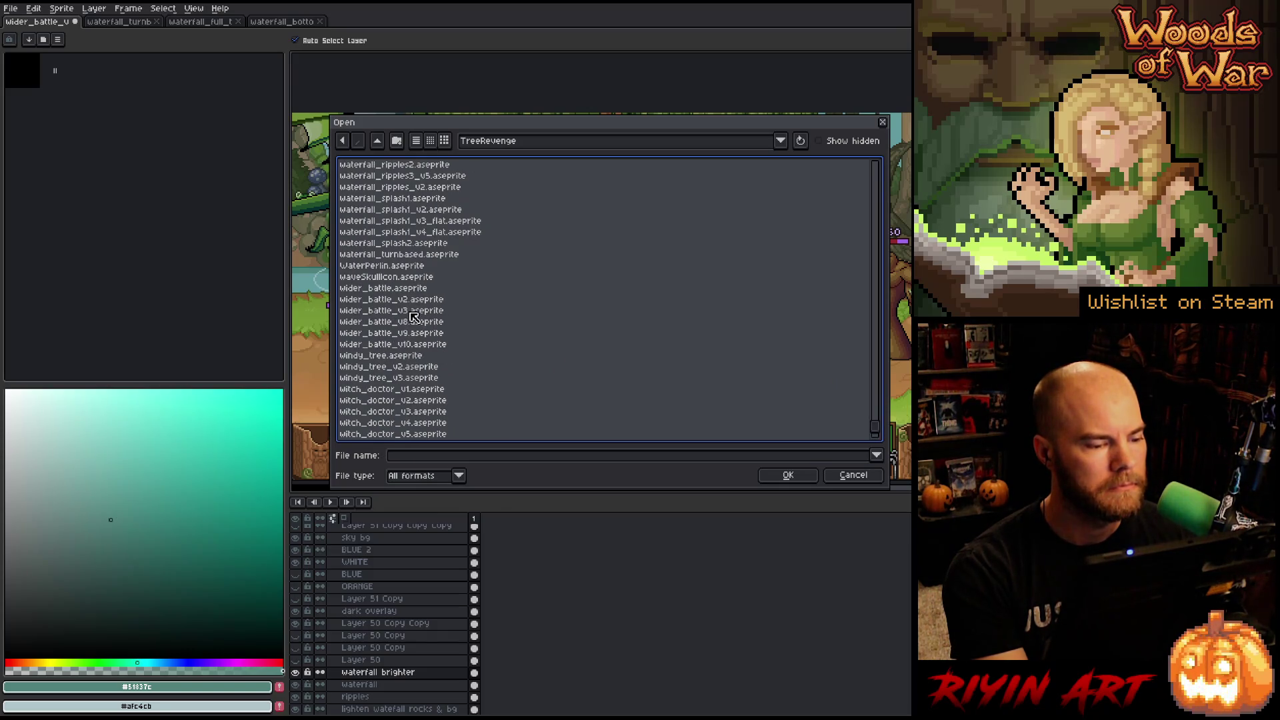
left_click(414, 311)
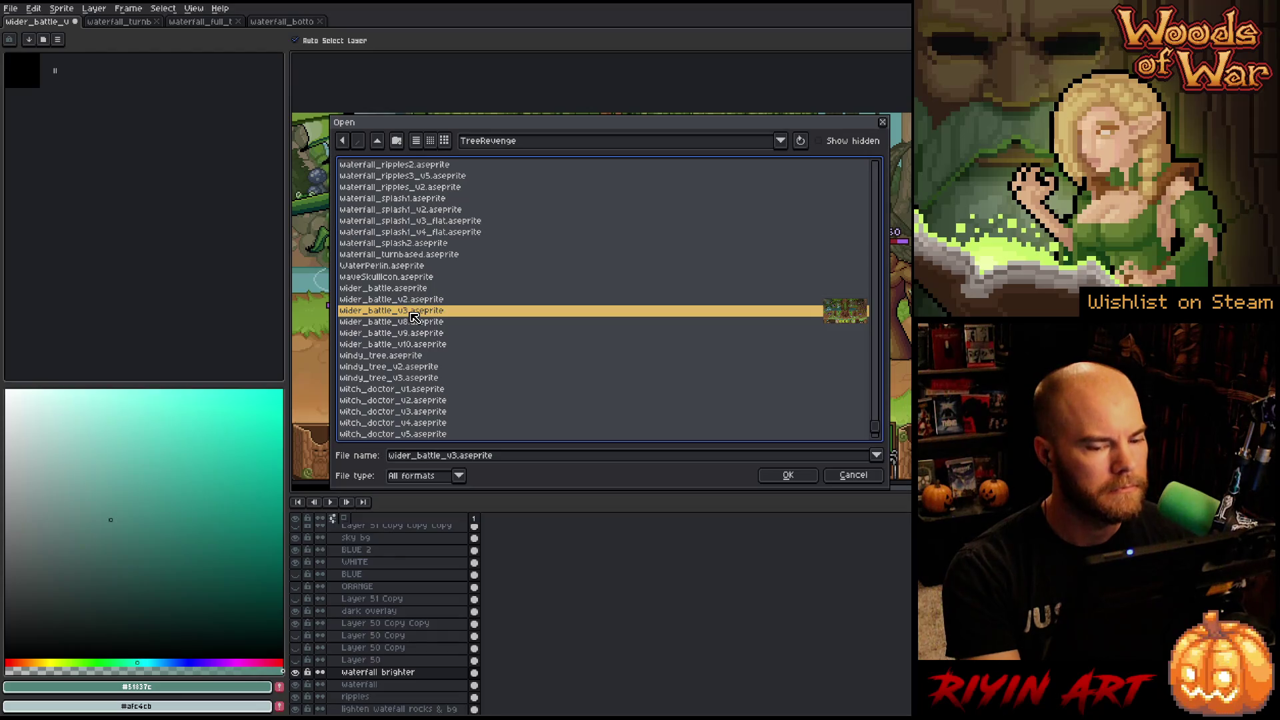
double_click(413, 315)
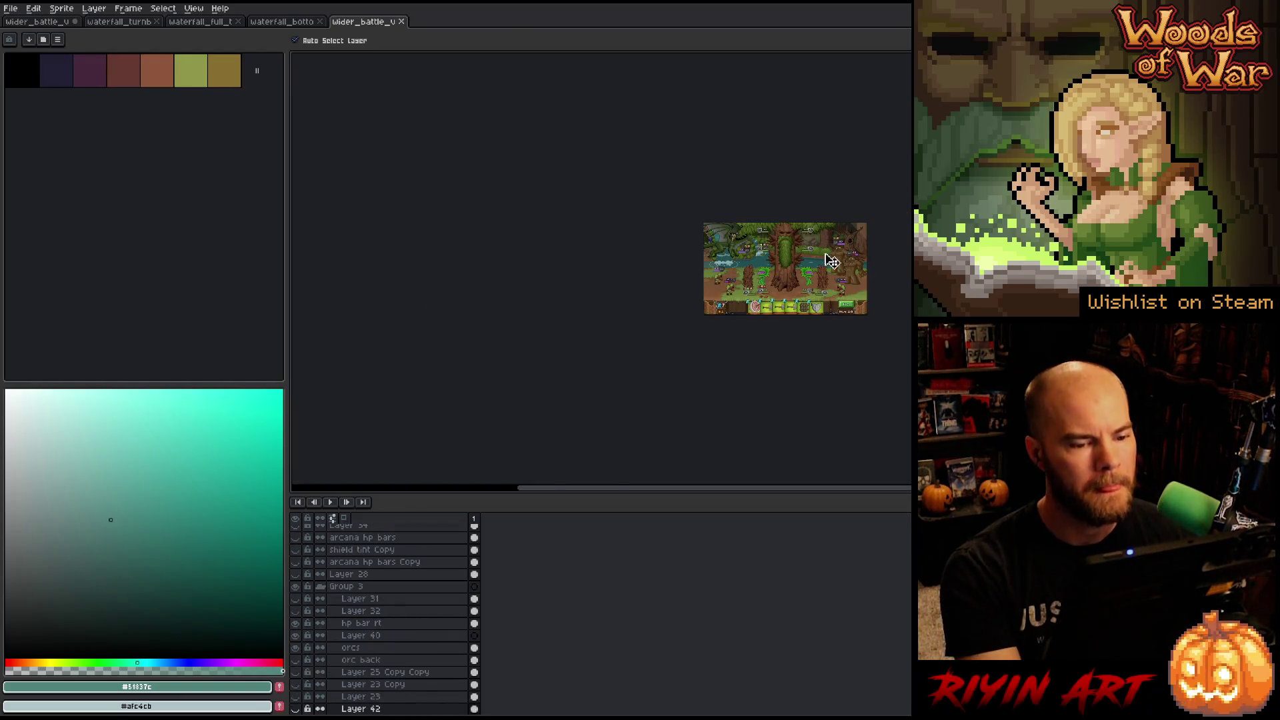
Zoom into the v3 battle scene and hide the timeline to enlarge the canvas.
scroll(832, 262, "up", 3)
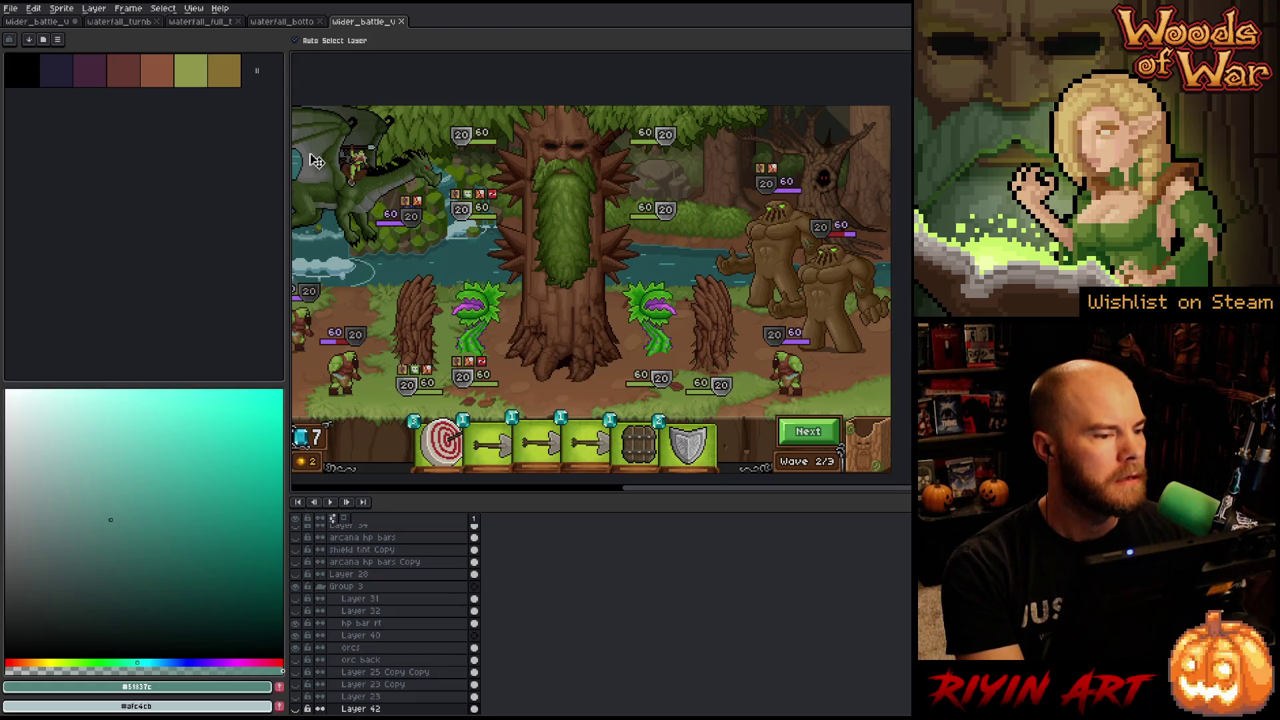
key("ctrl+f")
mouse_move(342, 210)
left_mouse_down()
mouse_move(319, 218)
mouse_move(326, 237)
left_mouse_up()
key("ctrl")
key("Tab")
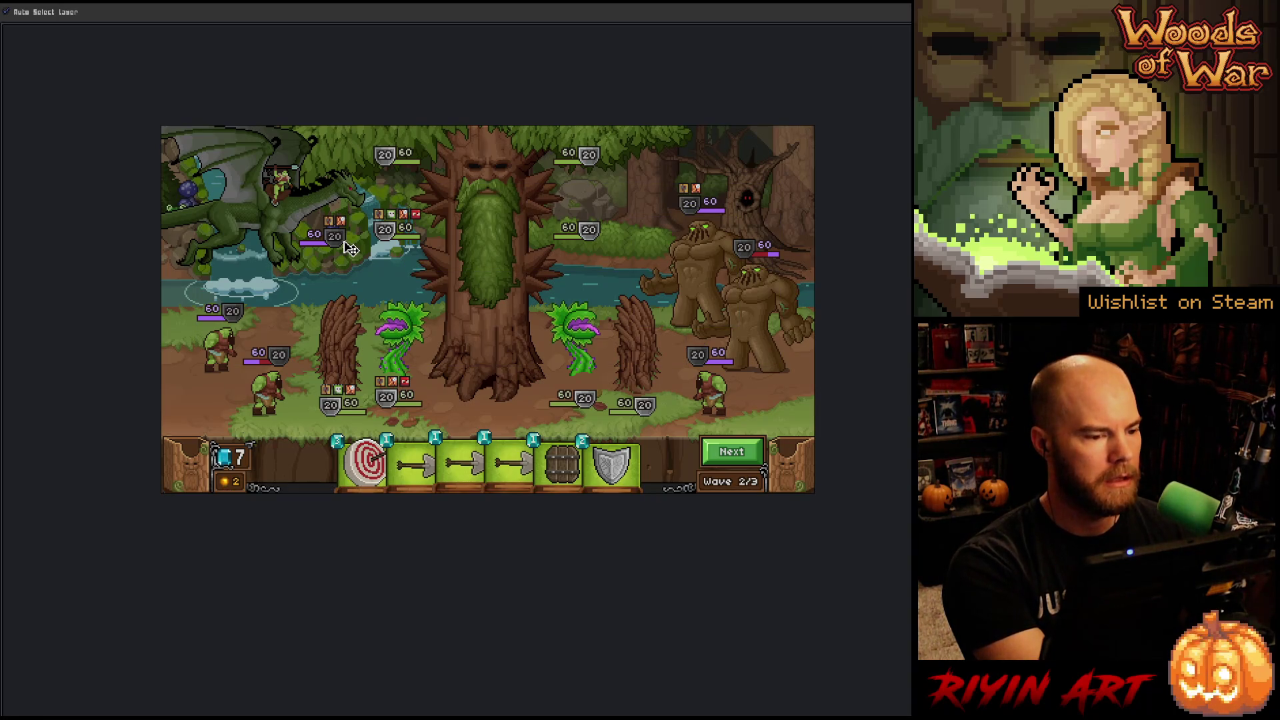
key("ctrl+f")
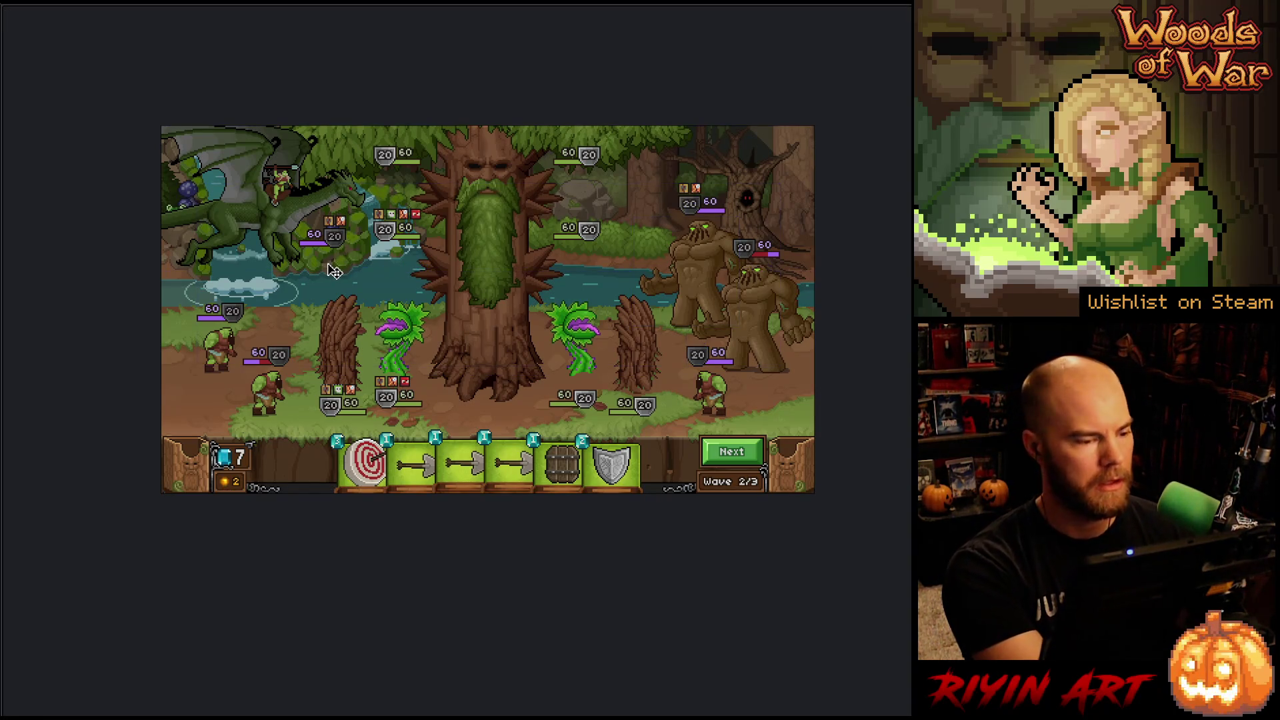
key("ctrl+f")
Narrow the palette panel and move the v3 tab into second position.
left_click_drag(292, 293, 87, 287)
left_click_drag(363, 25, 123, 23)
scroll(405, 155, "up", 1)
mouse_move(408, 199)
left_mouse_down()
mouse_move(420, 212)
mouse_move(408, 220)
left_mouse_up()
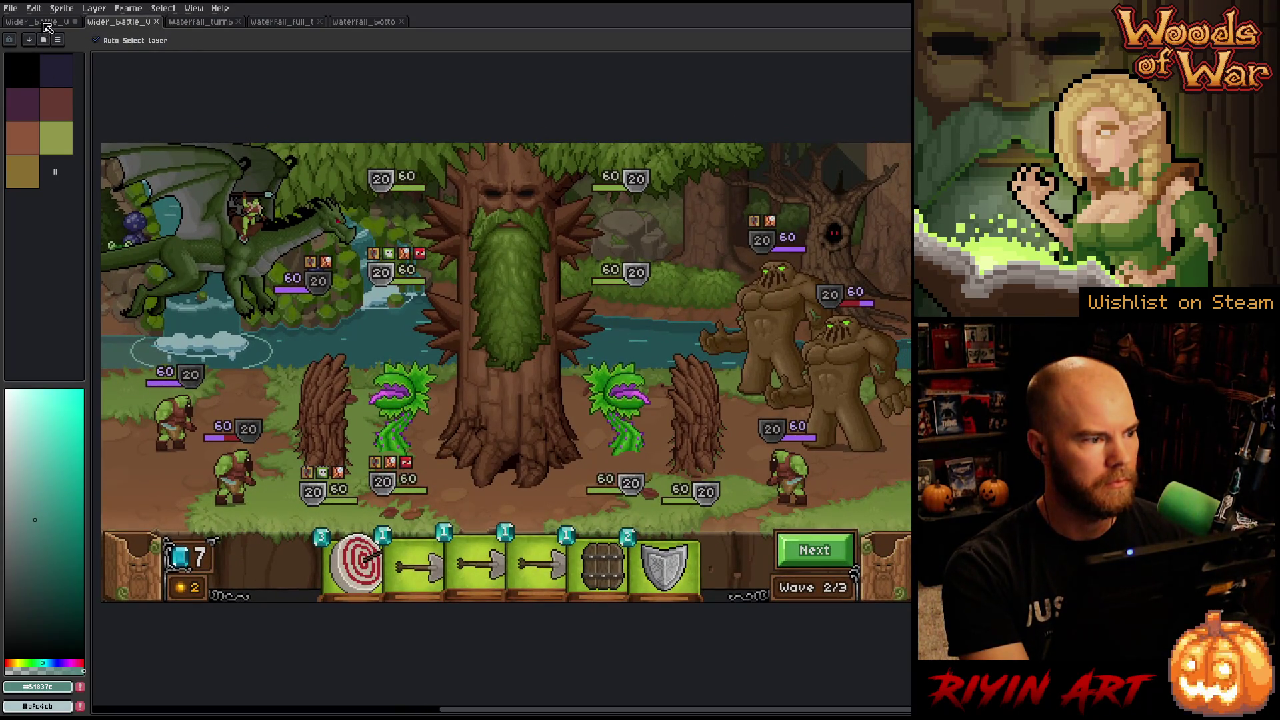
Flip from the older battle scene to v3 and pick the Hand tool.
left_click(43, 21)
scroll(413, 340, "up", 2)
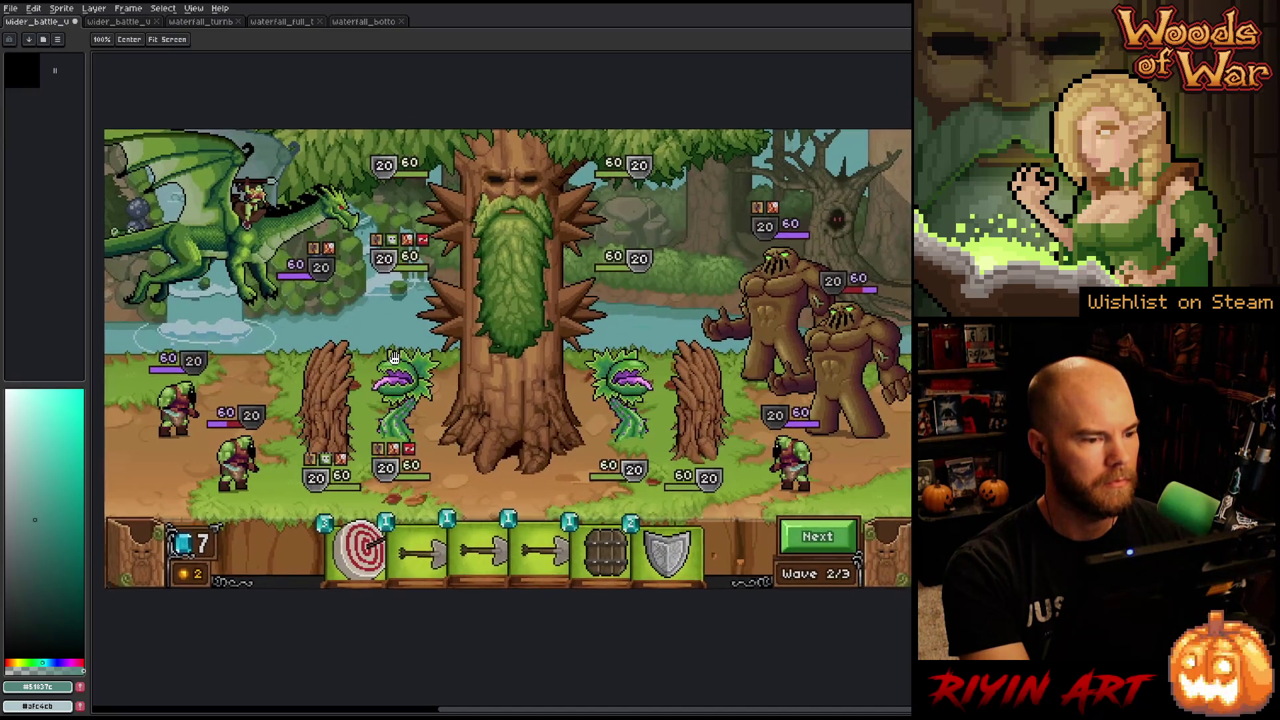
left_click(120, 22)
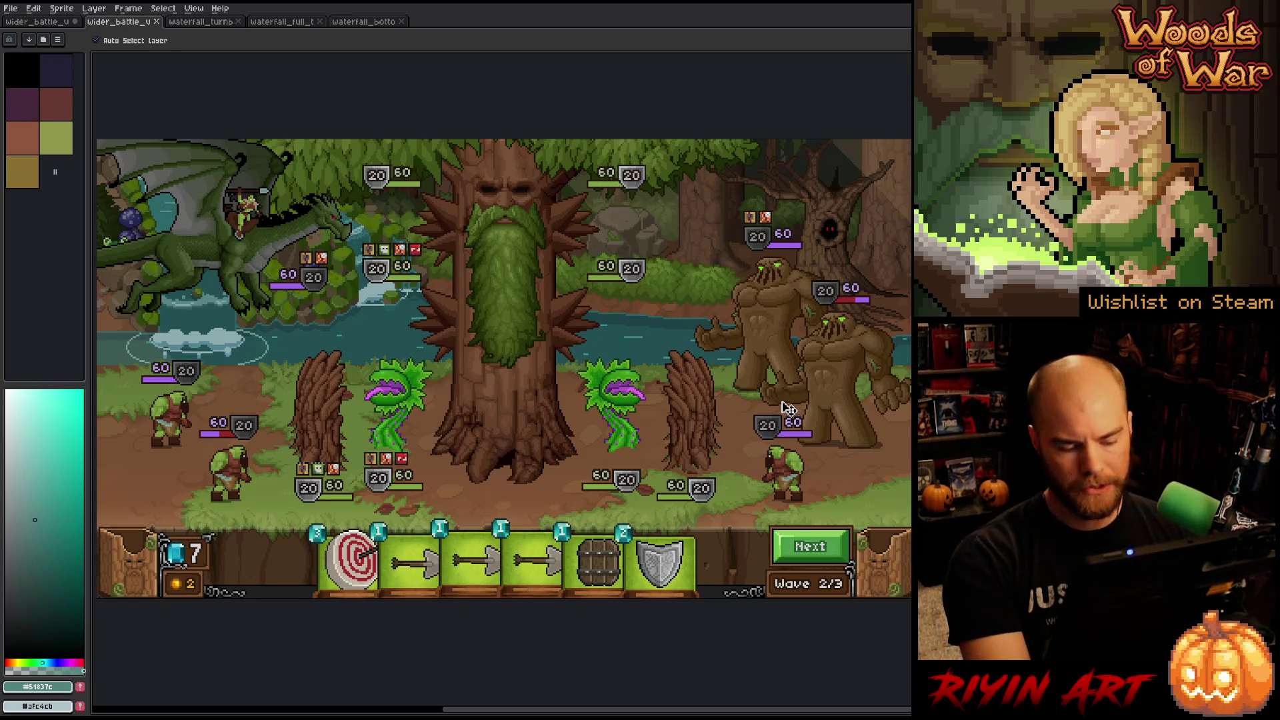
key("h")
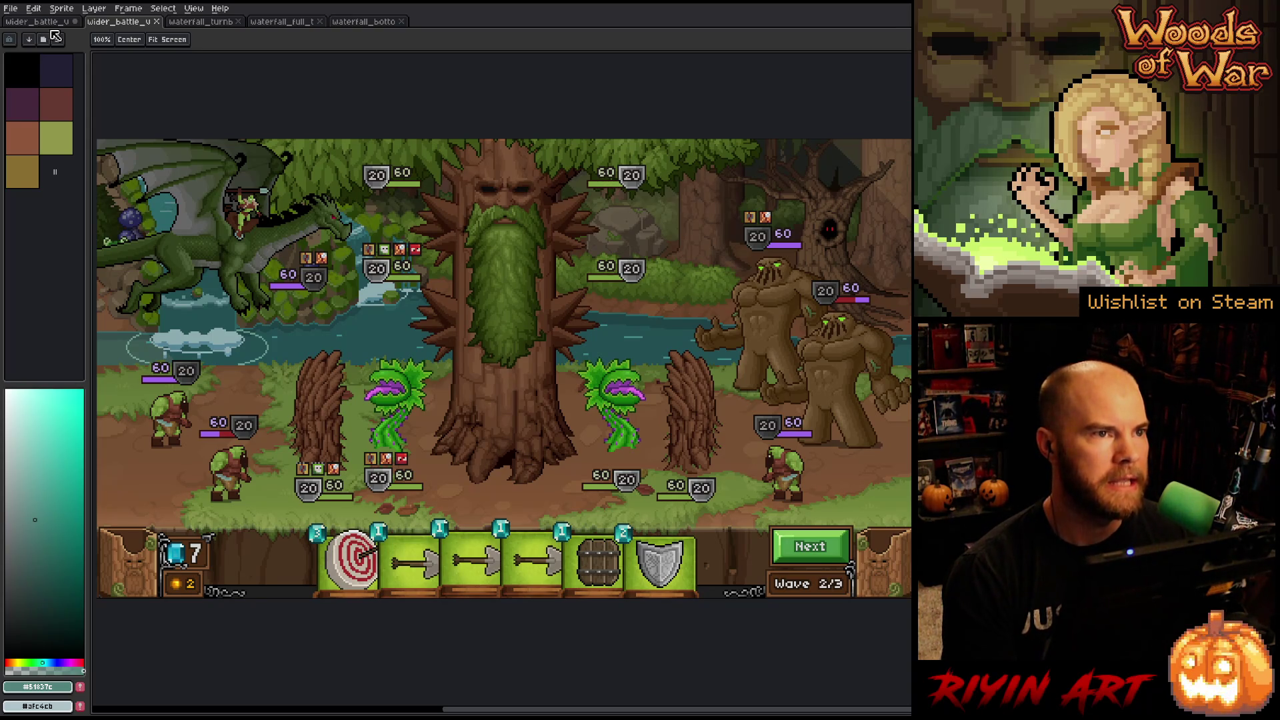
Compare the older battle scene with v3 once more, then close the v3 document.
left_click(38, 26)
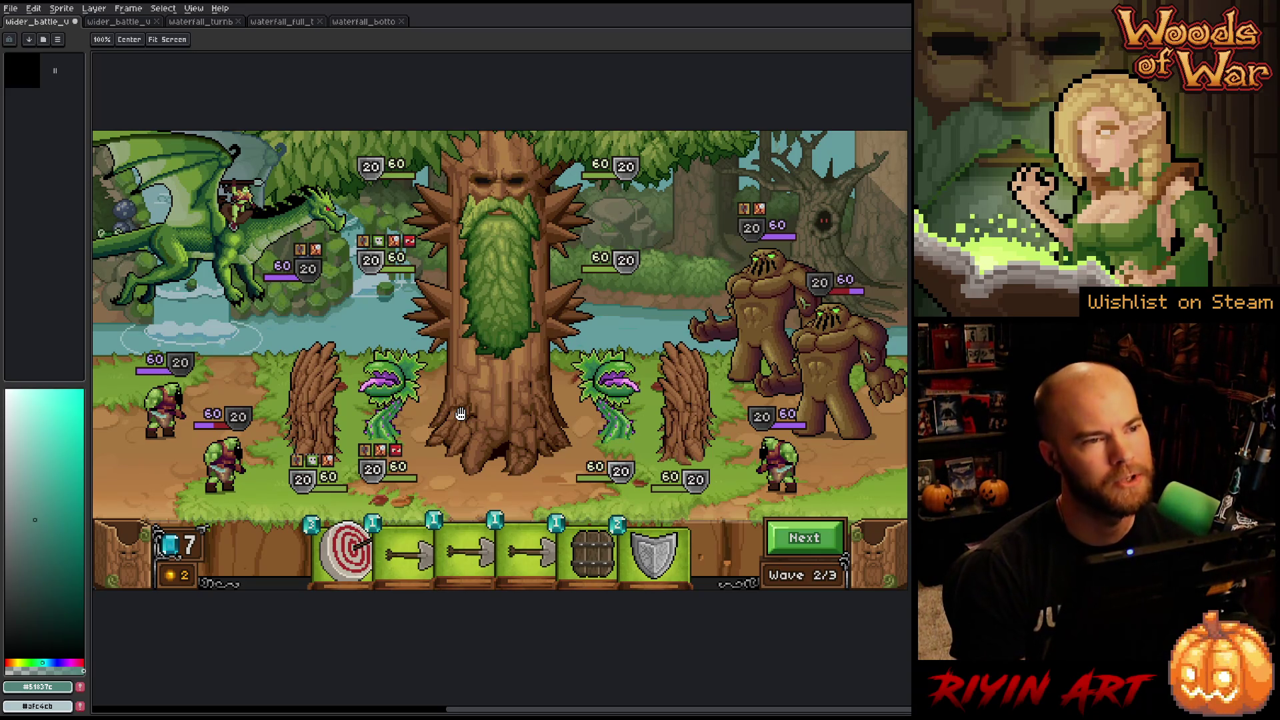
left_click(124, 22)
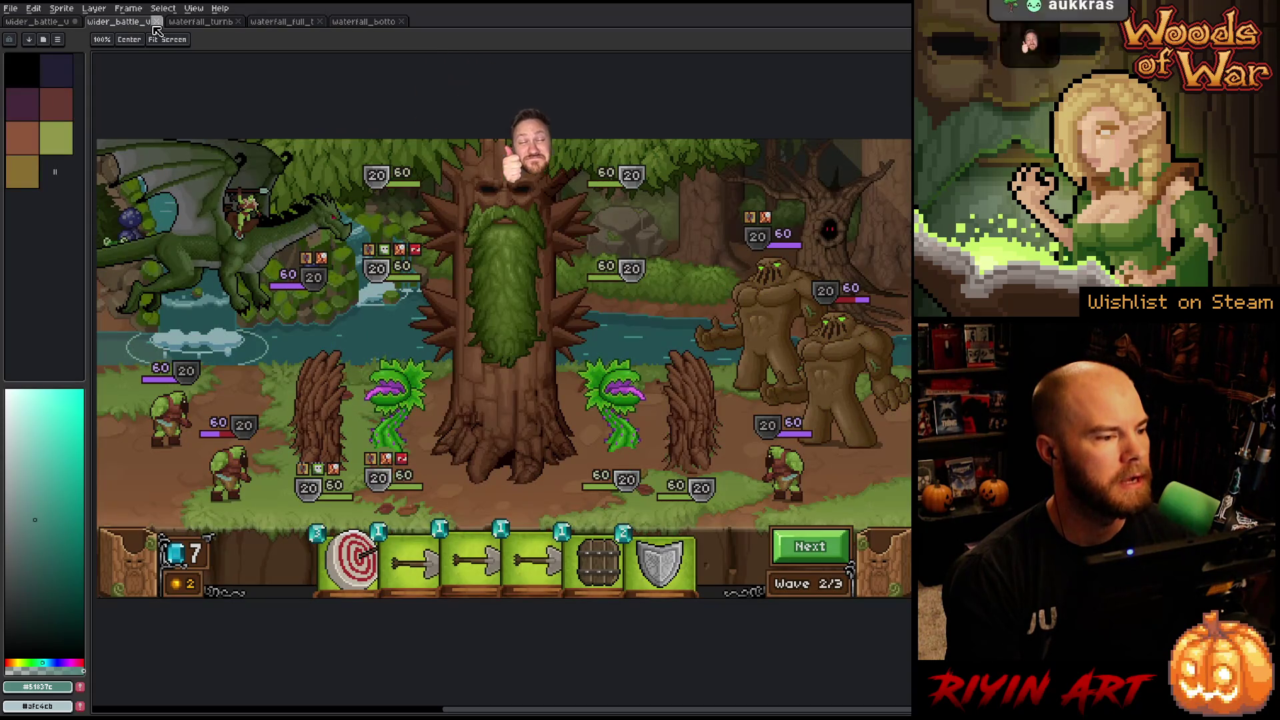
left_click(156, 22)
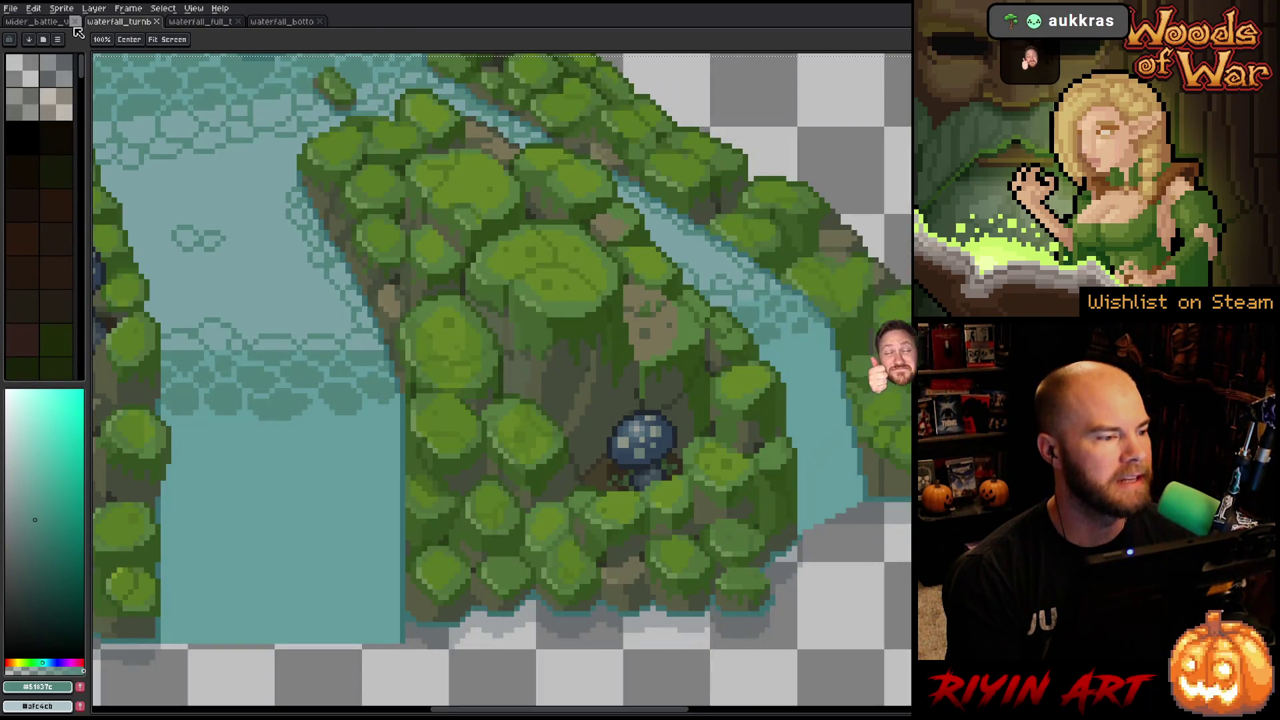
Return to the original wider_battle document tab.
left_click(70, 22)
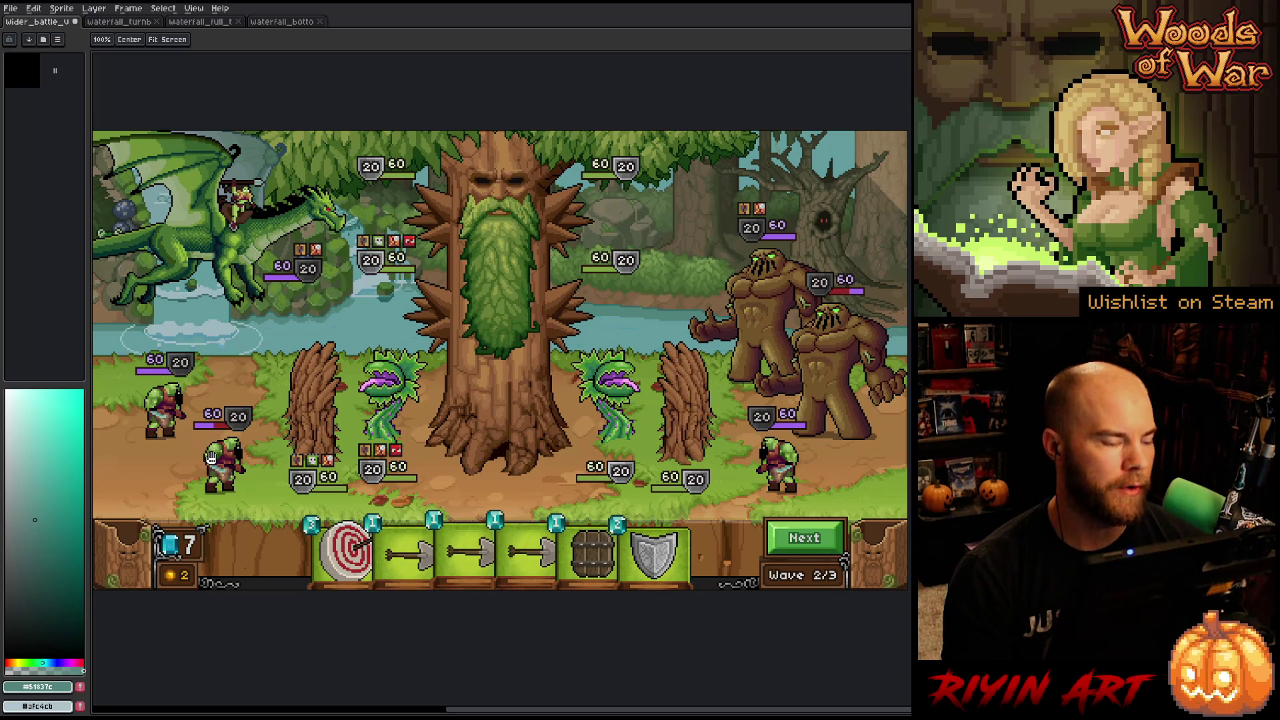
Zoom around the piranha plants, choose Move, and show the timeline to locate piranhas NEW COLOR.
scroll(216, 489, "up", 2)
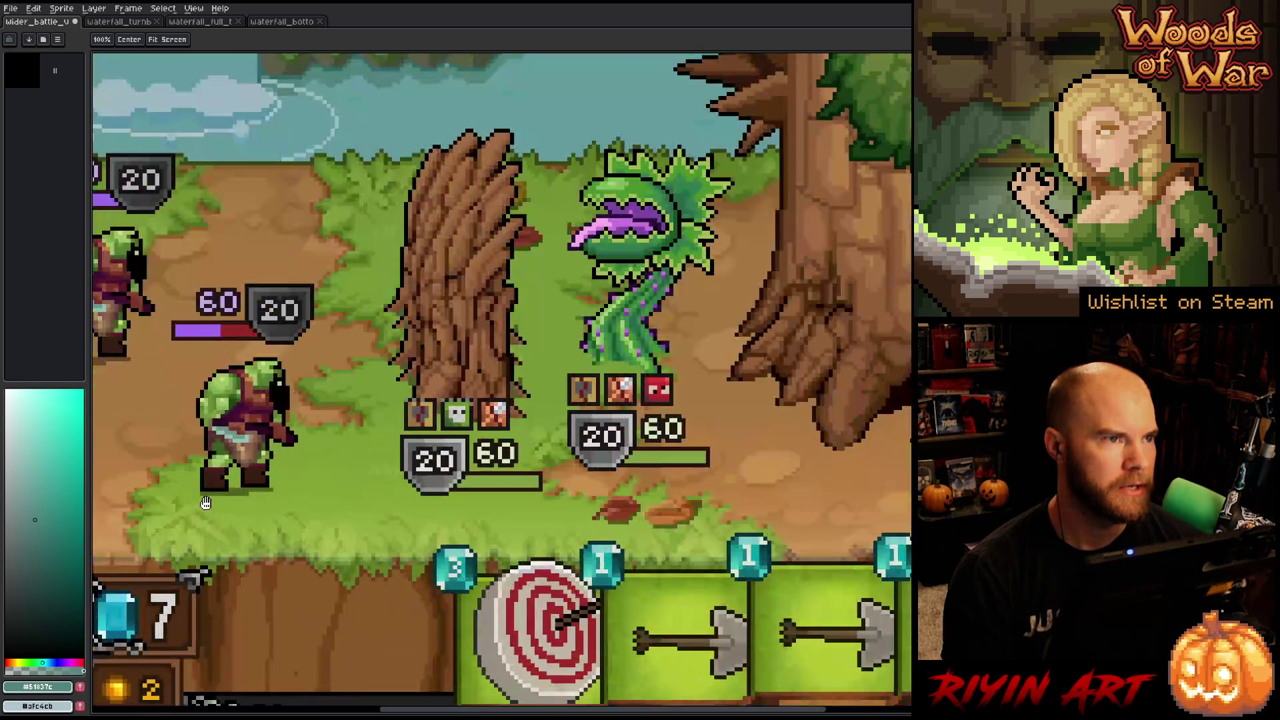
scroll(229, 476, "down", 3)
scroll(272, 432, "up", 1)
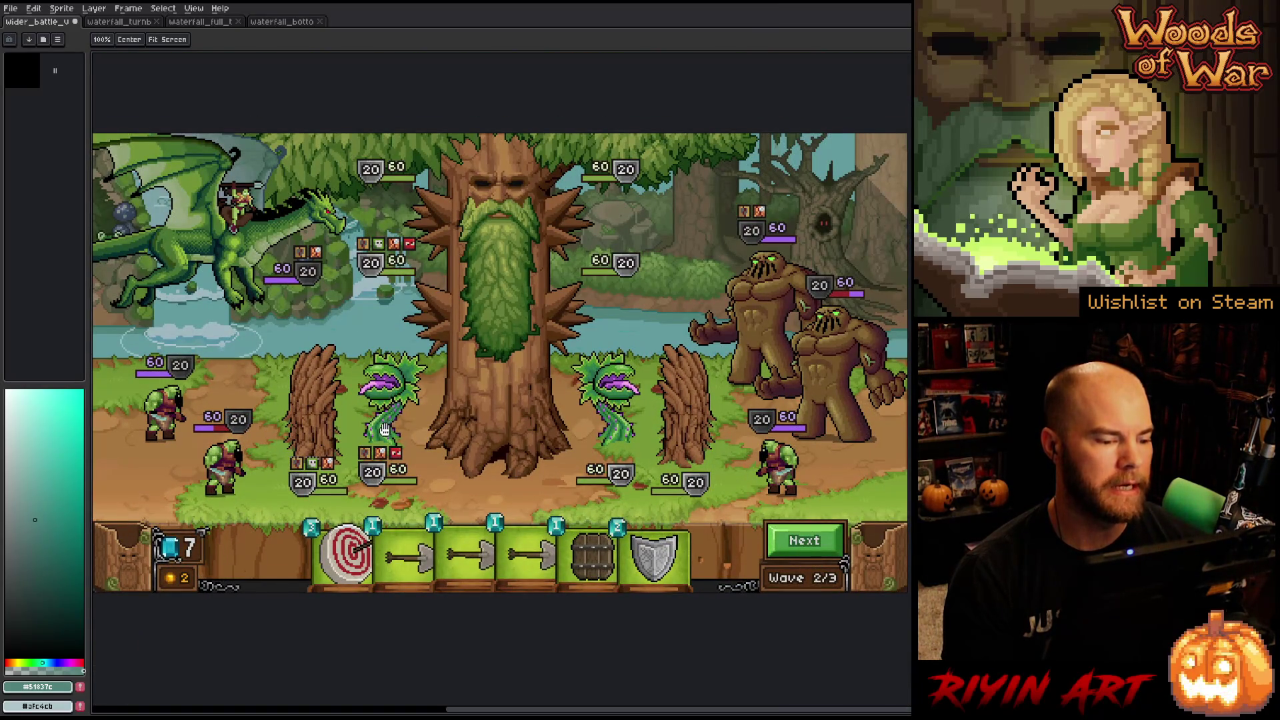
scroll(384, 379, "up", 2)
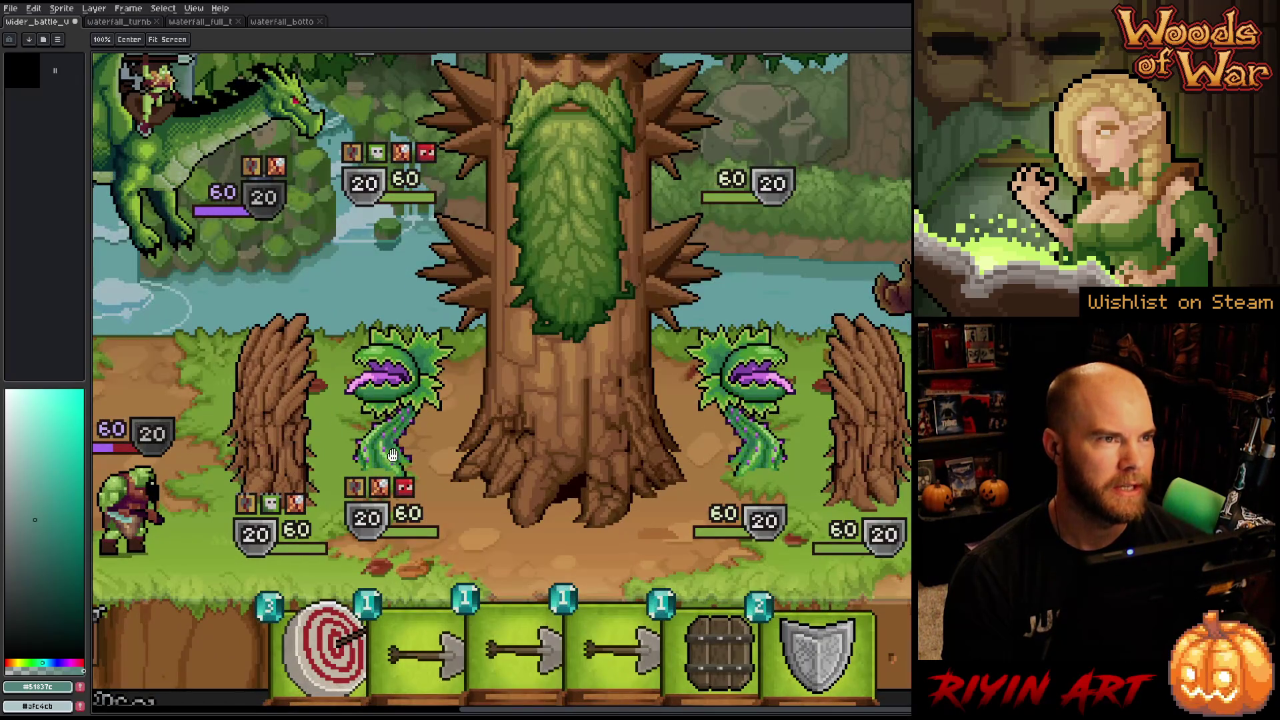
key("v")
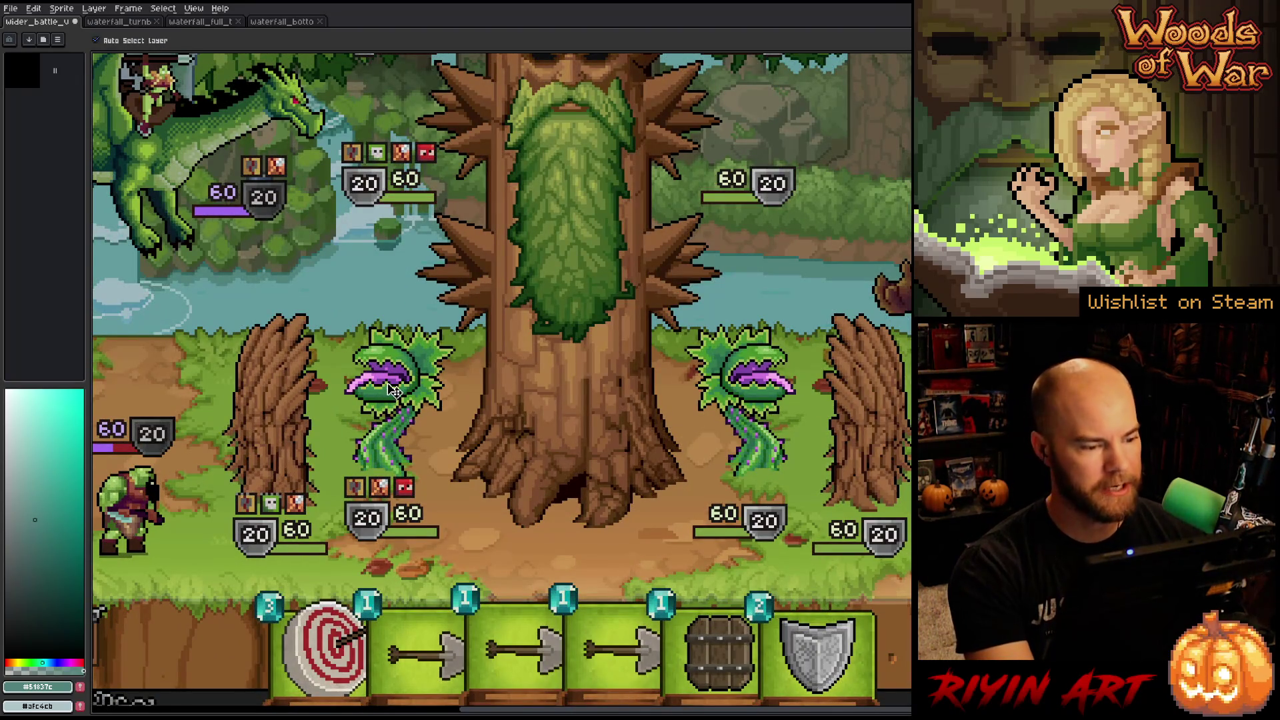
key("Tab")
scroll(395, 390, "down", 3)
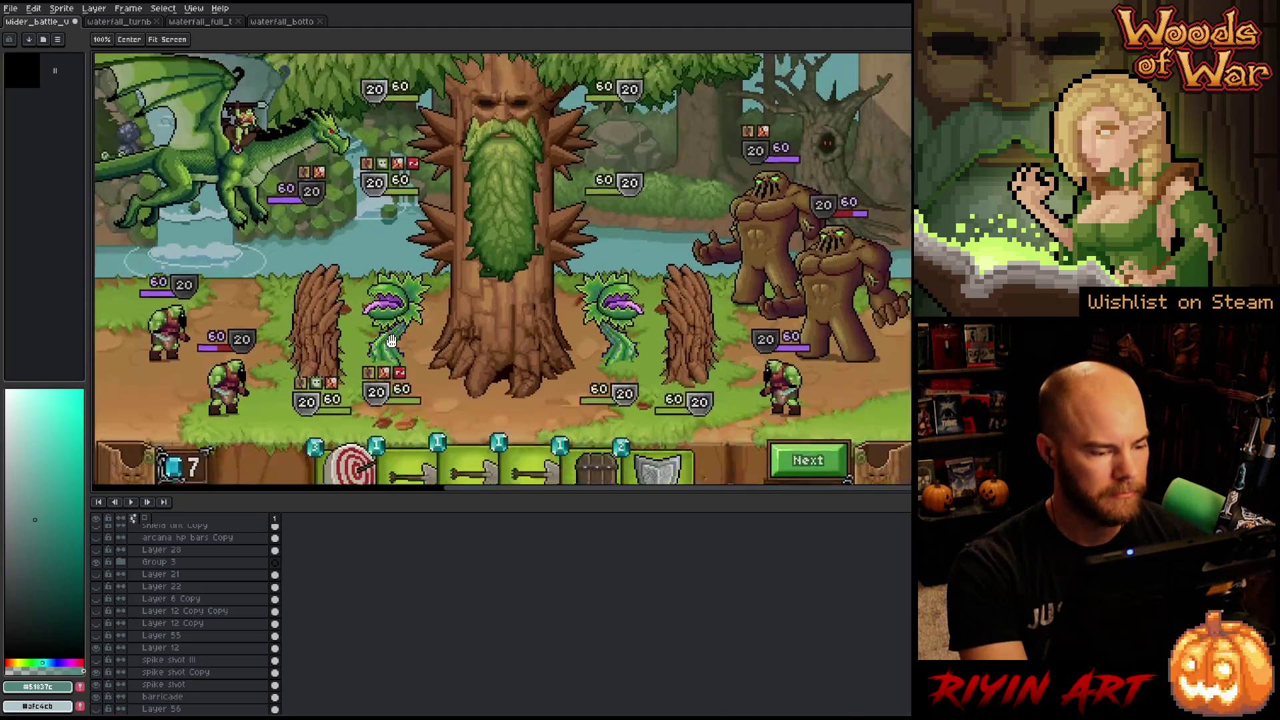
scroll(373, 414, "up", 1)
scroll(200, 587, "down", 3)
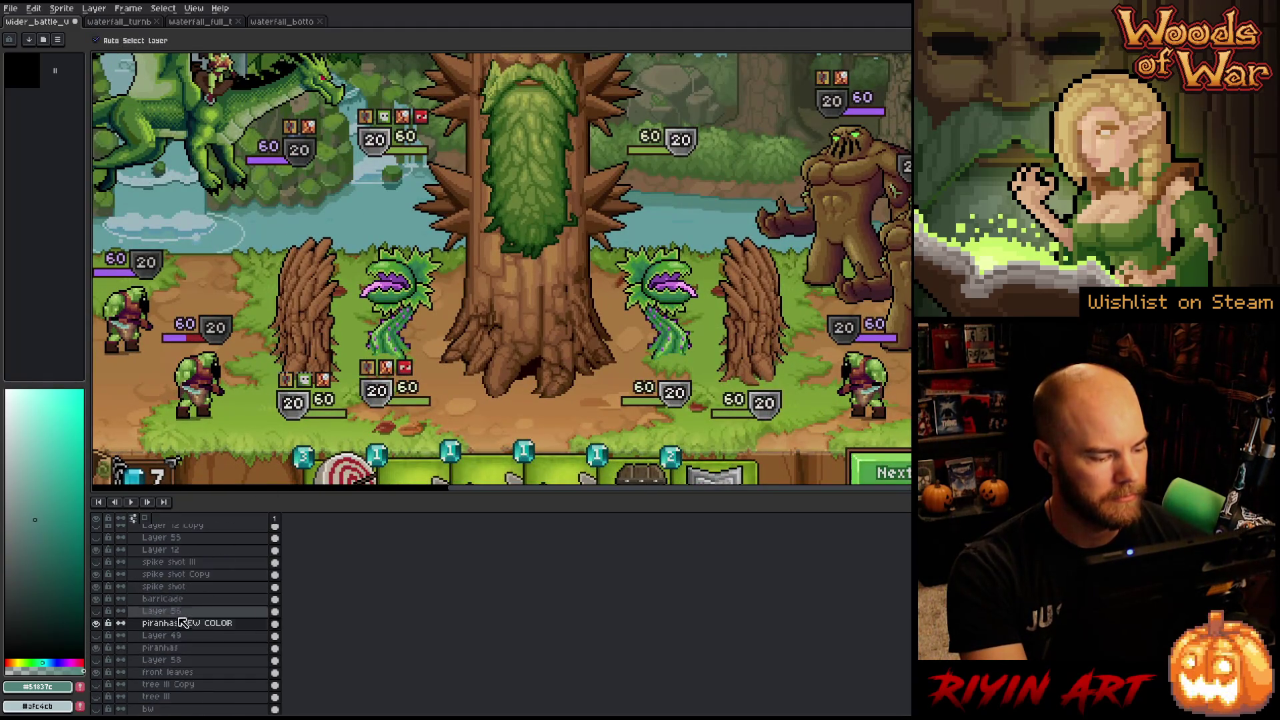
left_click(99, 623)
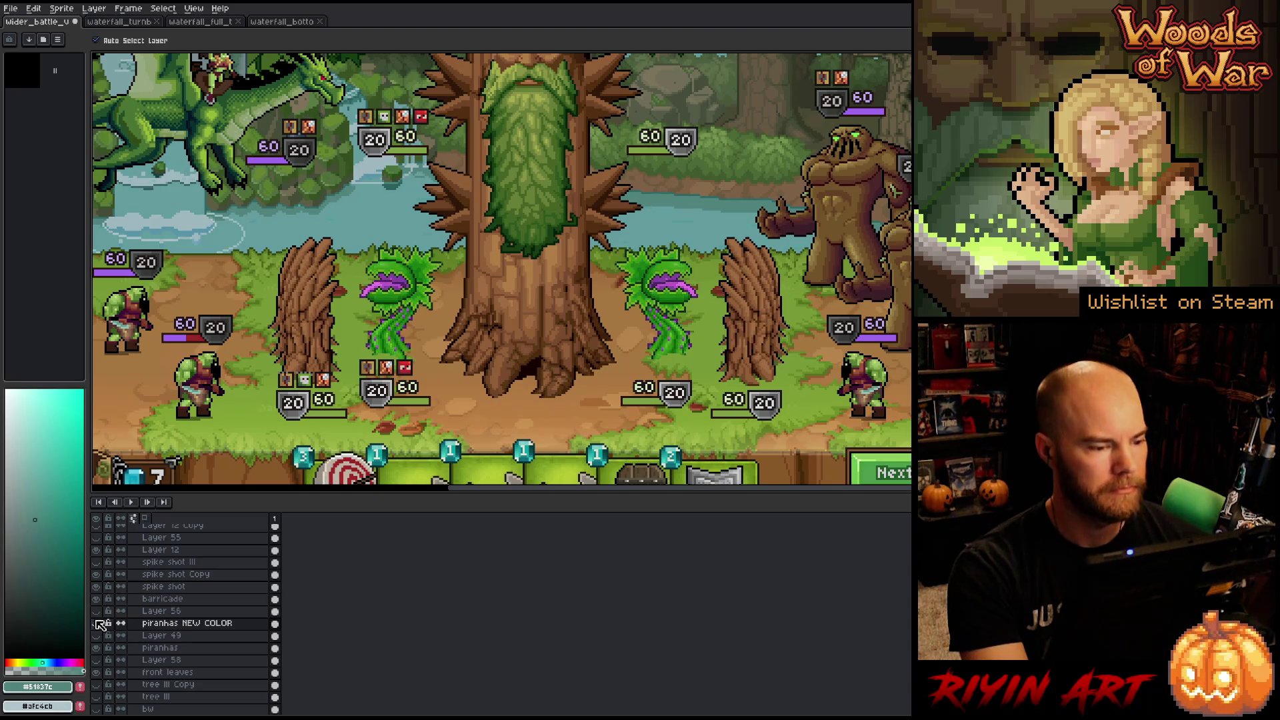
left_click(99, 624)
left_click(99, 624)
left_click(98, 623)
left_click(99, 624)
left_click(99, 624)
left_click(99, 623)
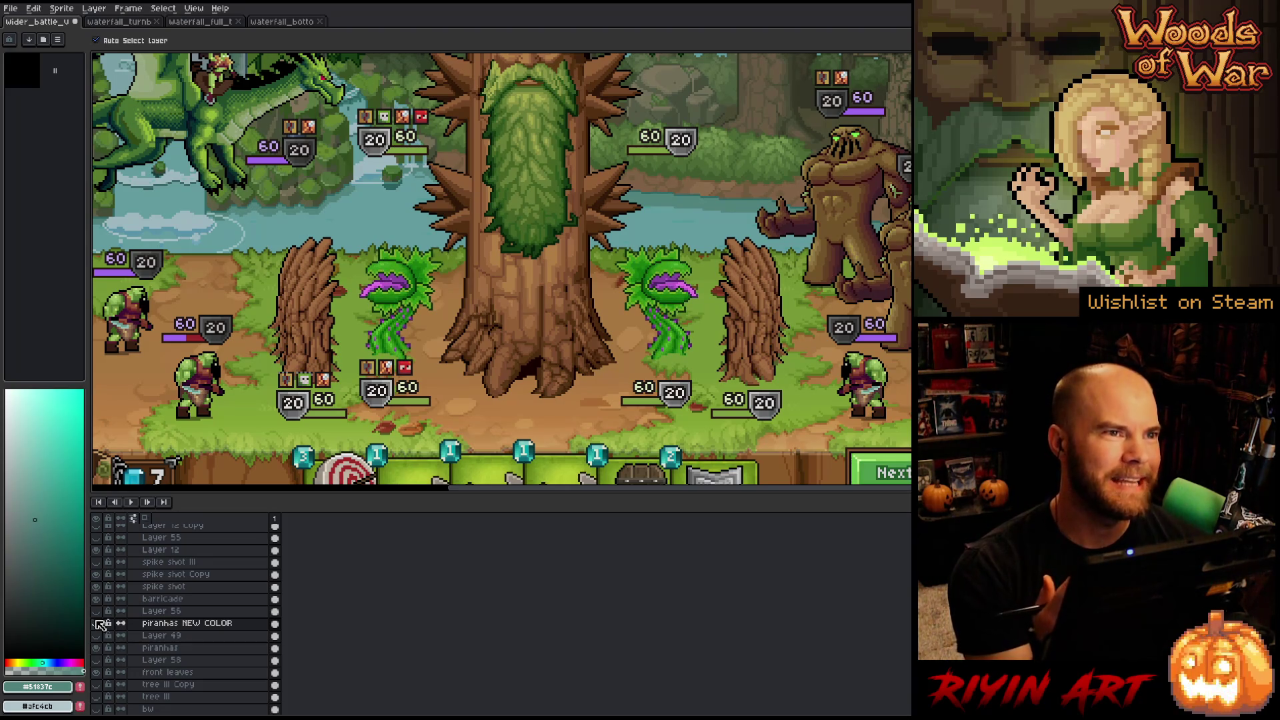
left_click(98, 623)
left_click(99, 624)
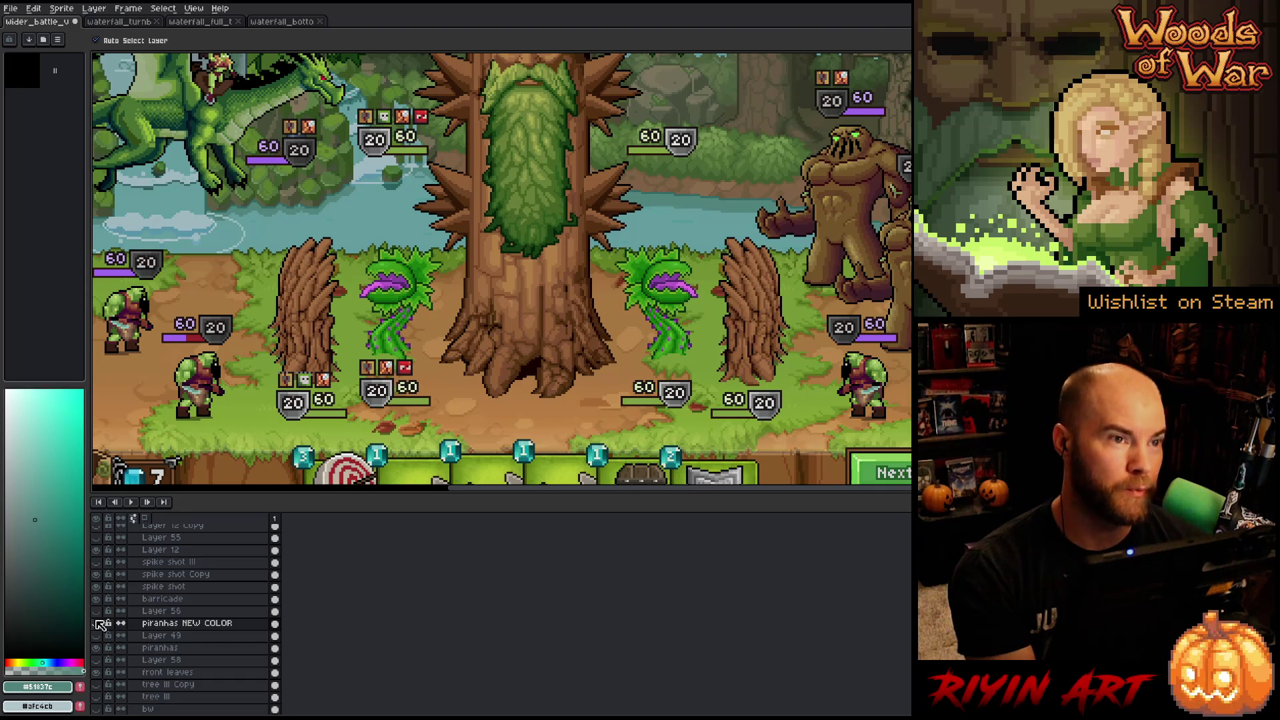
left_click(98, 624)
left_click(99, 624)
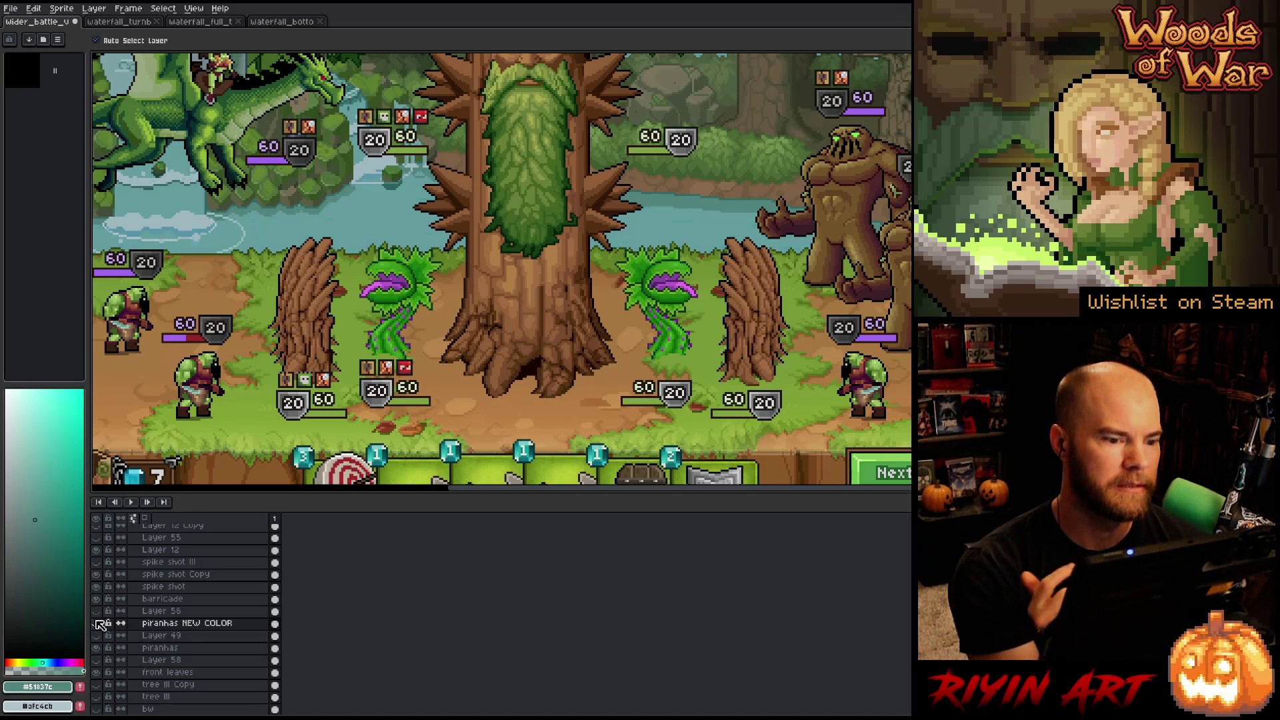
left_click(99, 624)
left_click(99, 624)
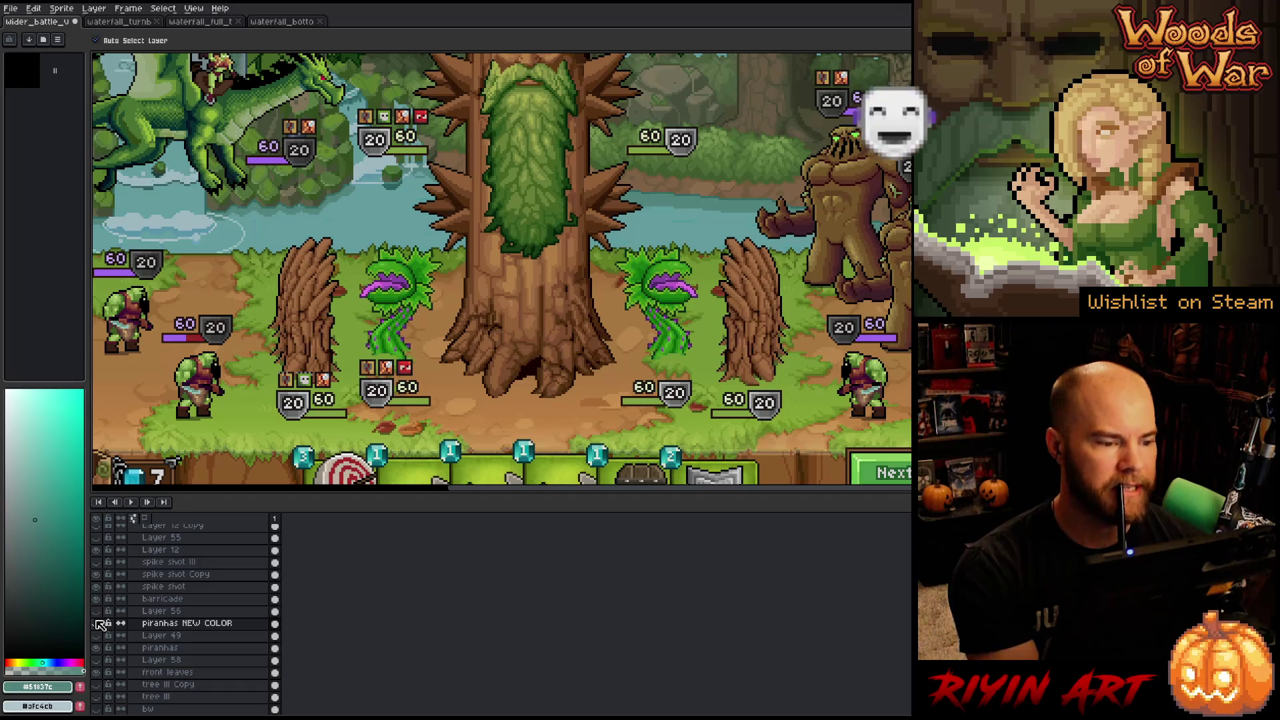
left_click(99, 623)
left_click(99, 623)
left_click(99, 623)
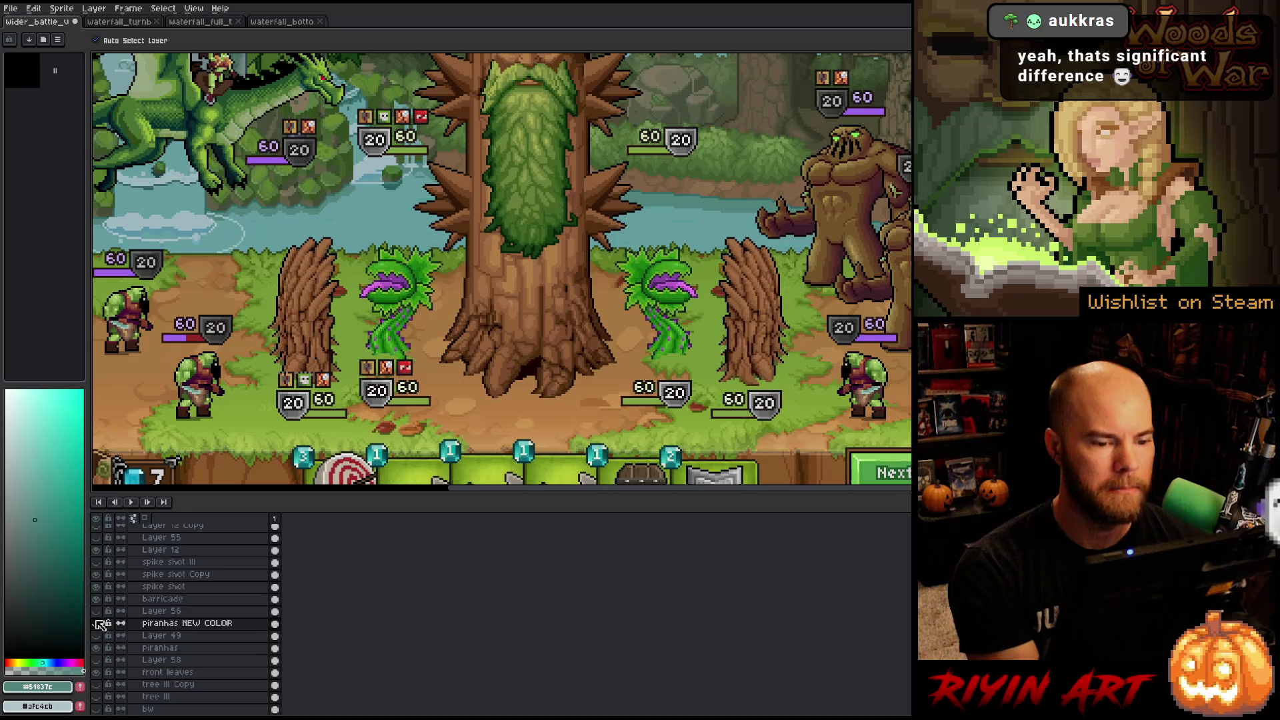
left_click(99, 623)
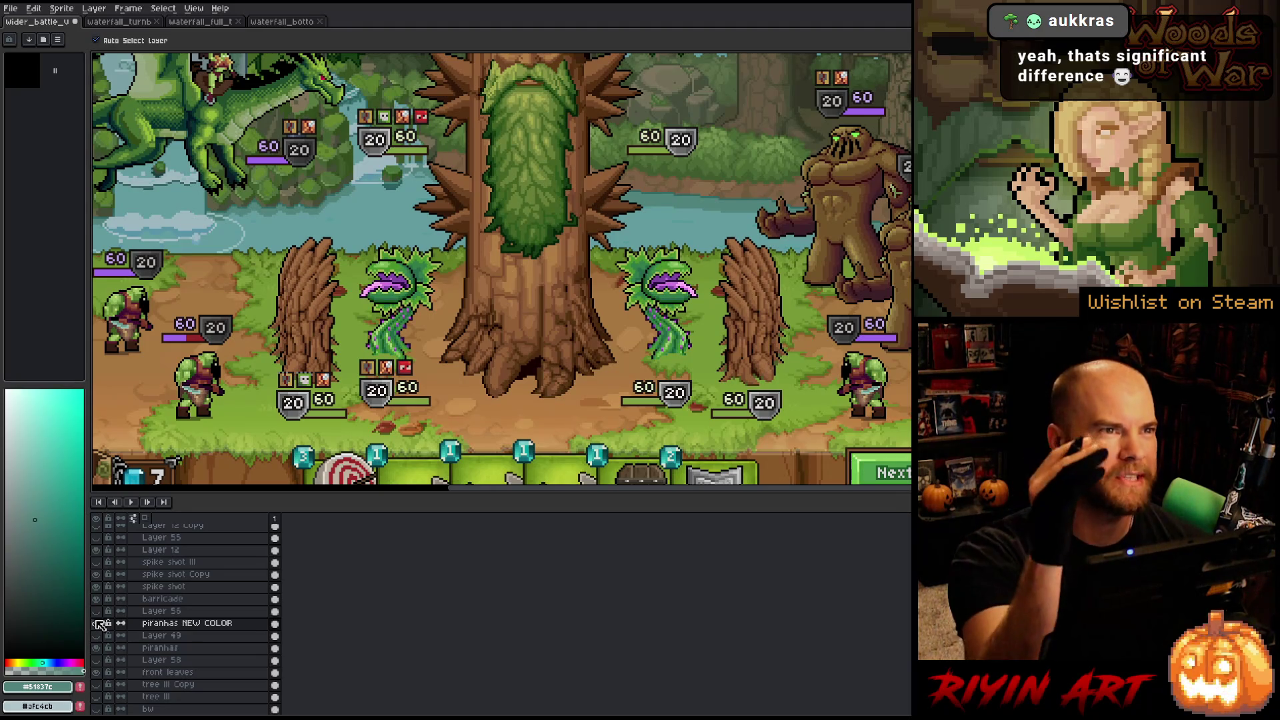
left_click(99, 624)
left_click(98, 624)
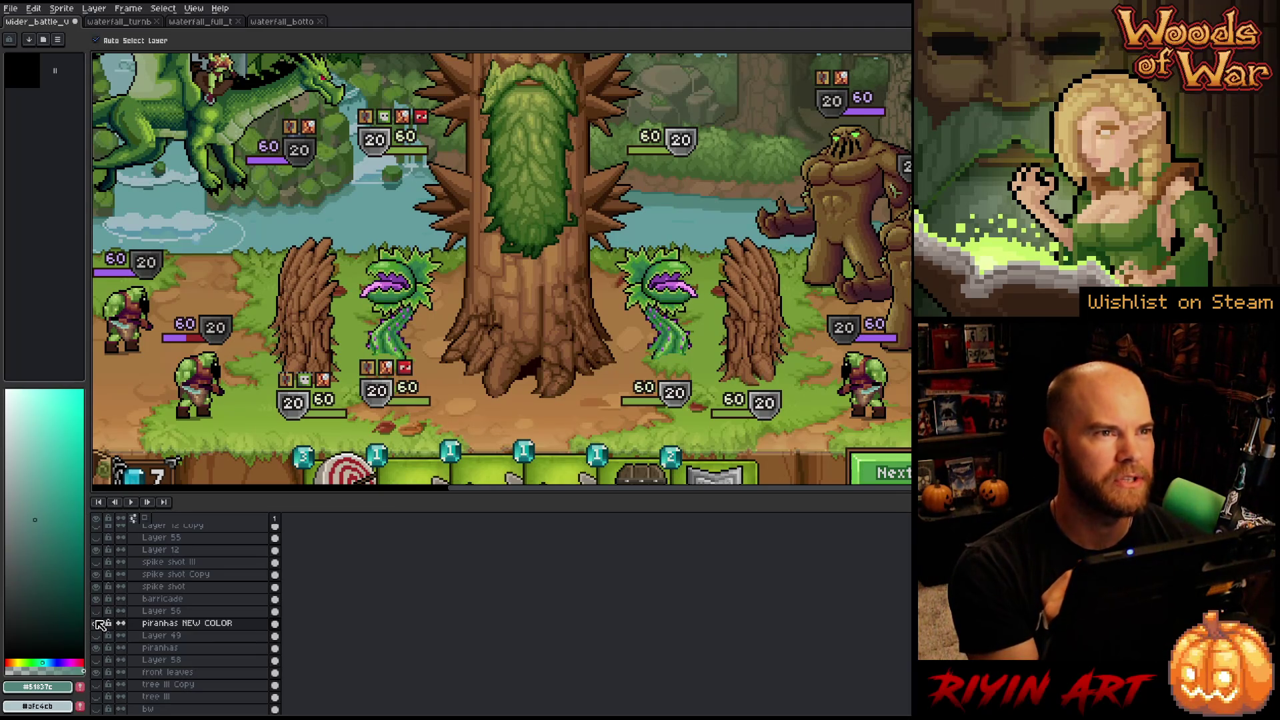
left_click(98, 623)
left_click(99, 624)
left_click(99, 624)
left_click(99, 623)
left_click(99, 624)
left_click(99, 624)
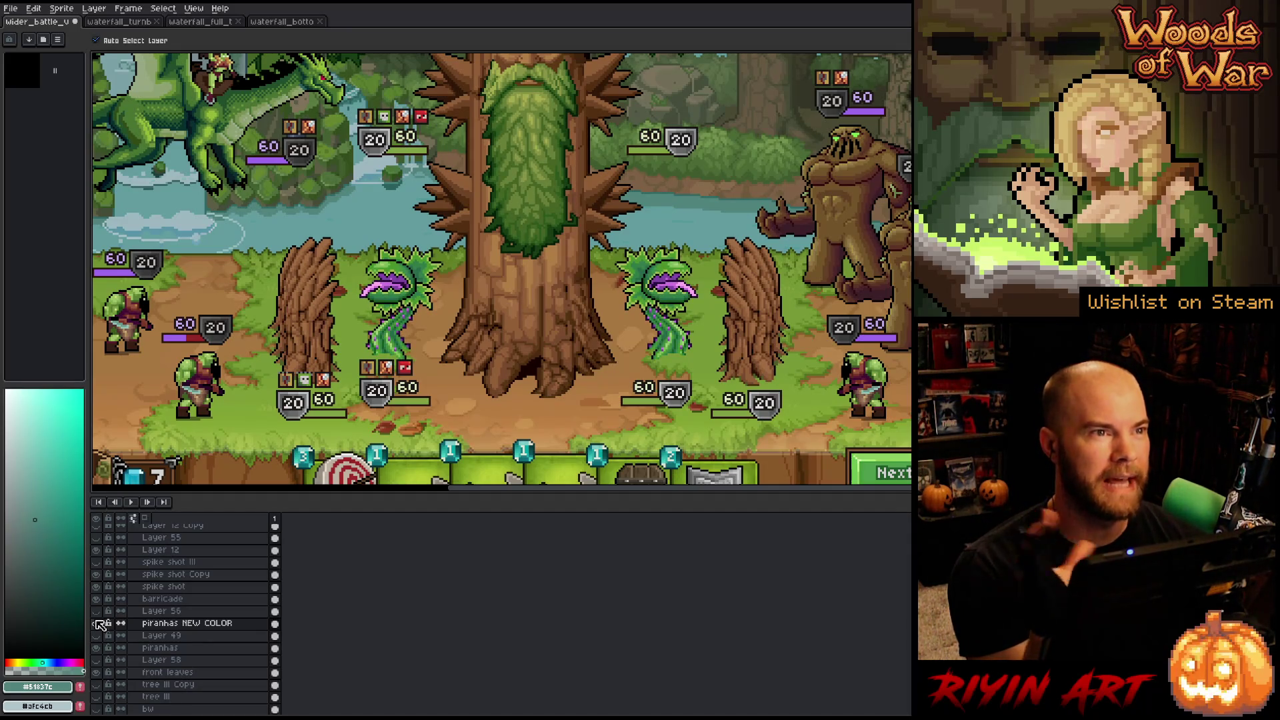
left_click(98, 623)
left_click(99, 624)
left_click(98, 624)
left_click(99, 624)
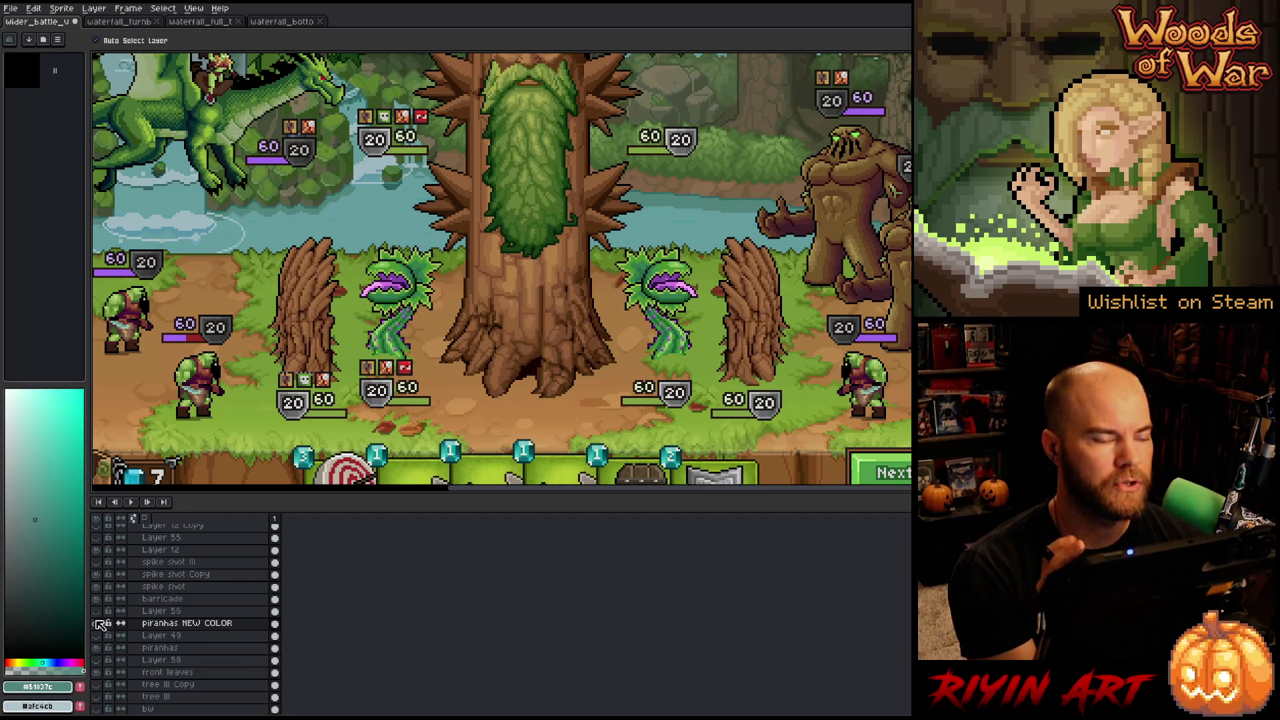
left_click(98, 624)
left_click(99, 624)
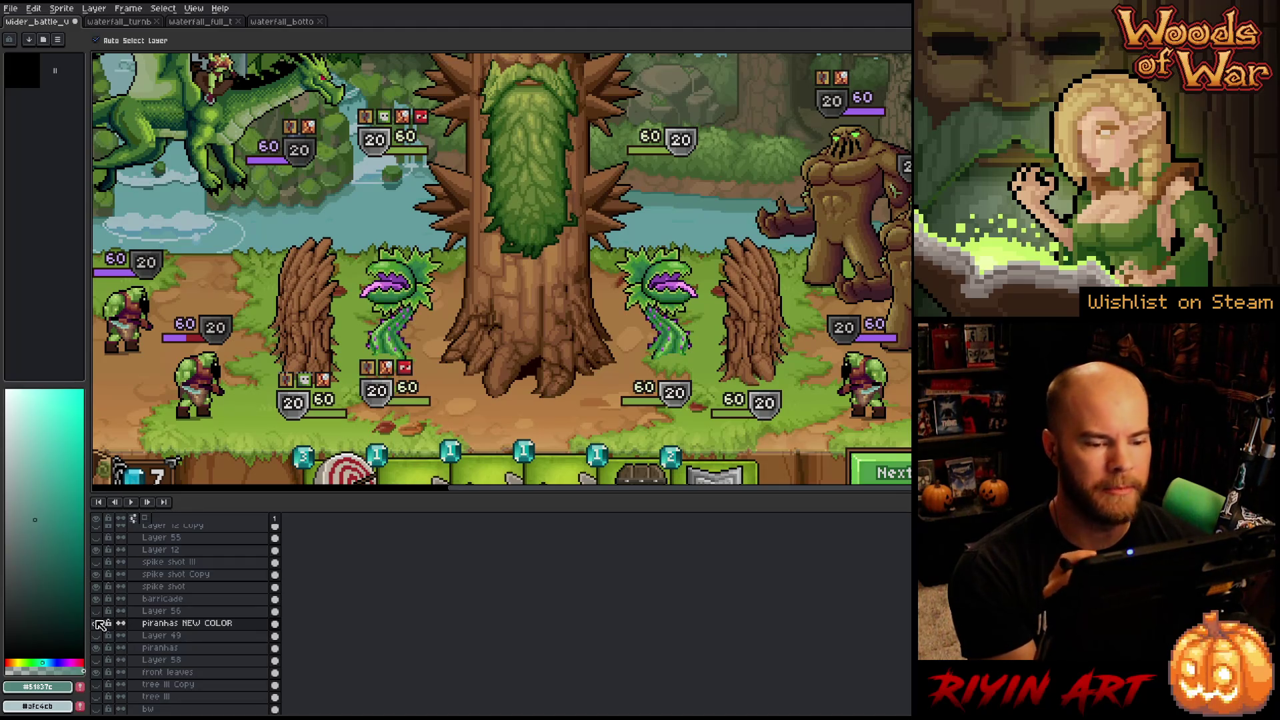
scroll(737, 346, "down", 2)
scroll(737, 346, "up", 3)
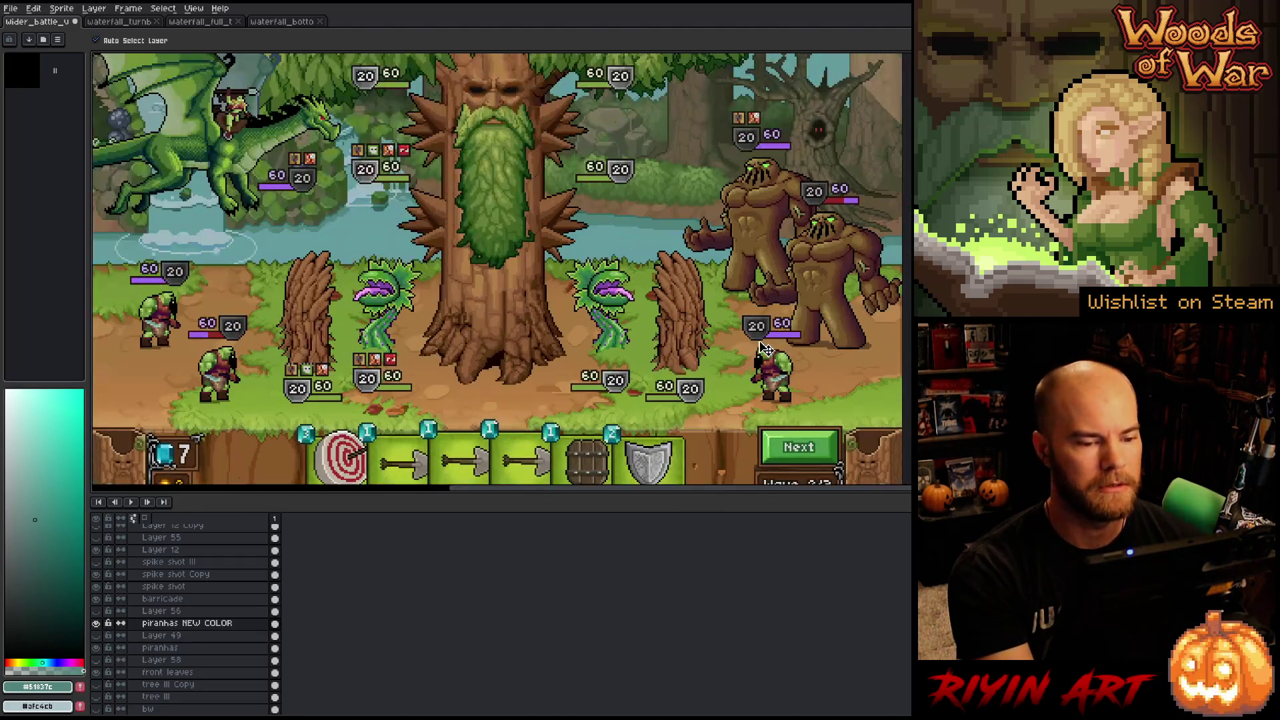
left_click_drag(587, 354, 658, 365)
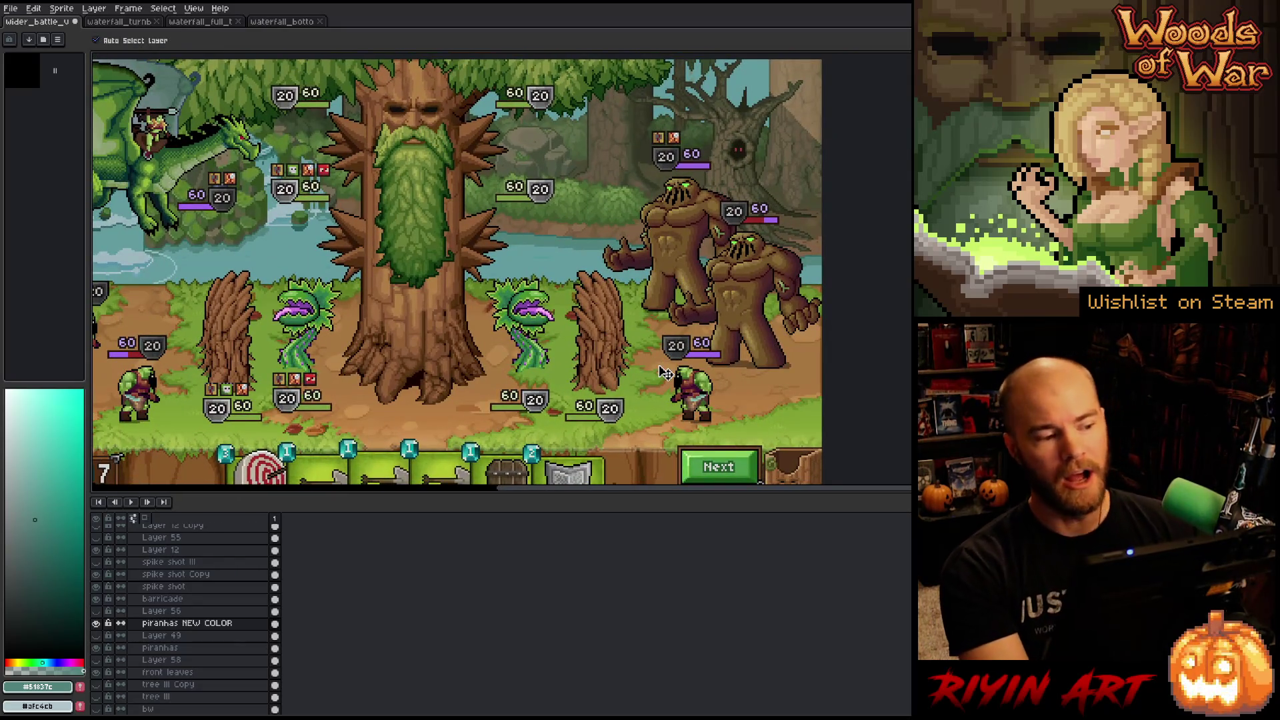
scroll(642, 349, "down", 1)
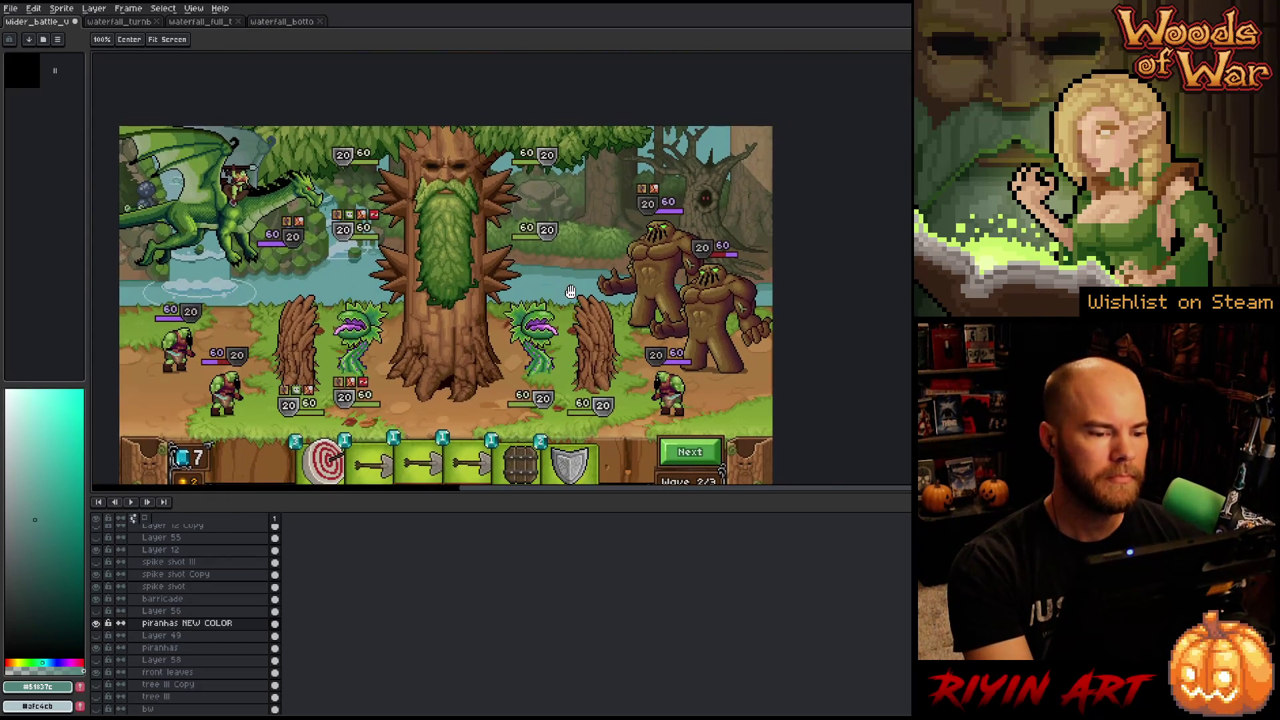
scroll(587, 213, "up", 3)
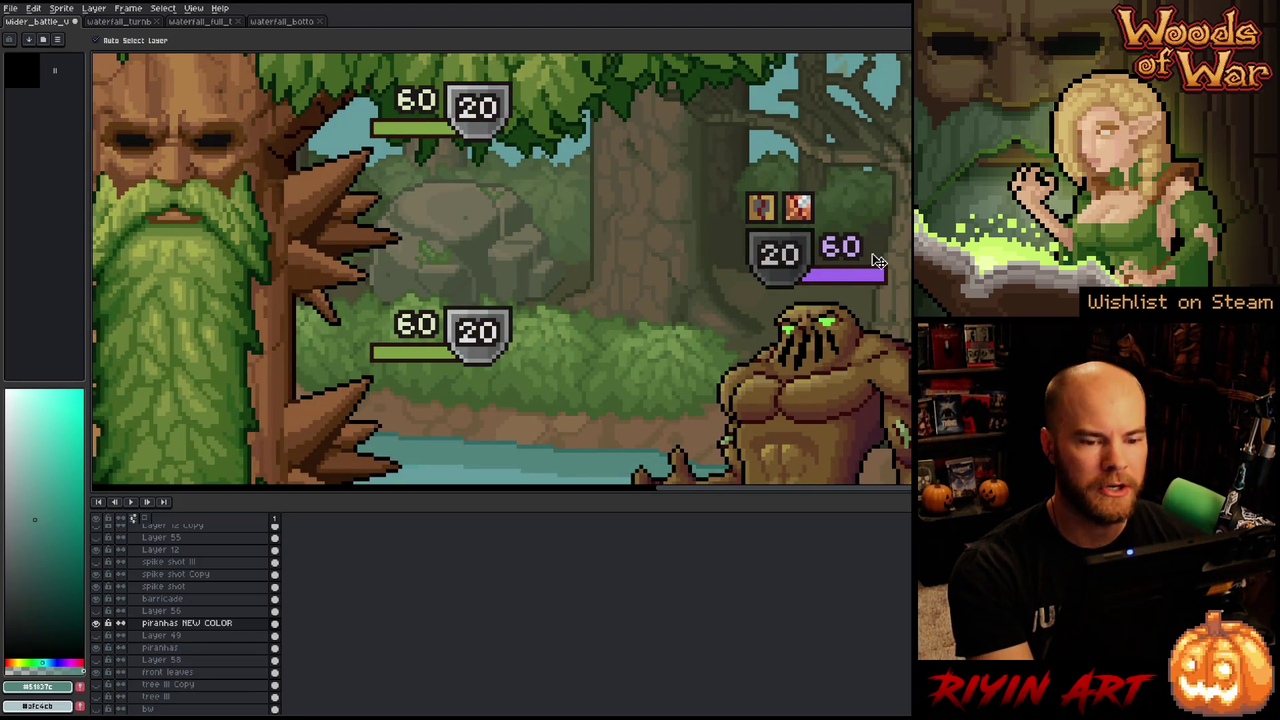
scroll(572, 285, "down", 3)
scroll(576, 267, "up", 3)
scroll(576, 262, "down", 1)
scroll(578, 267, "up", 2)
scroll(633, 286, "down", 1)
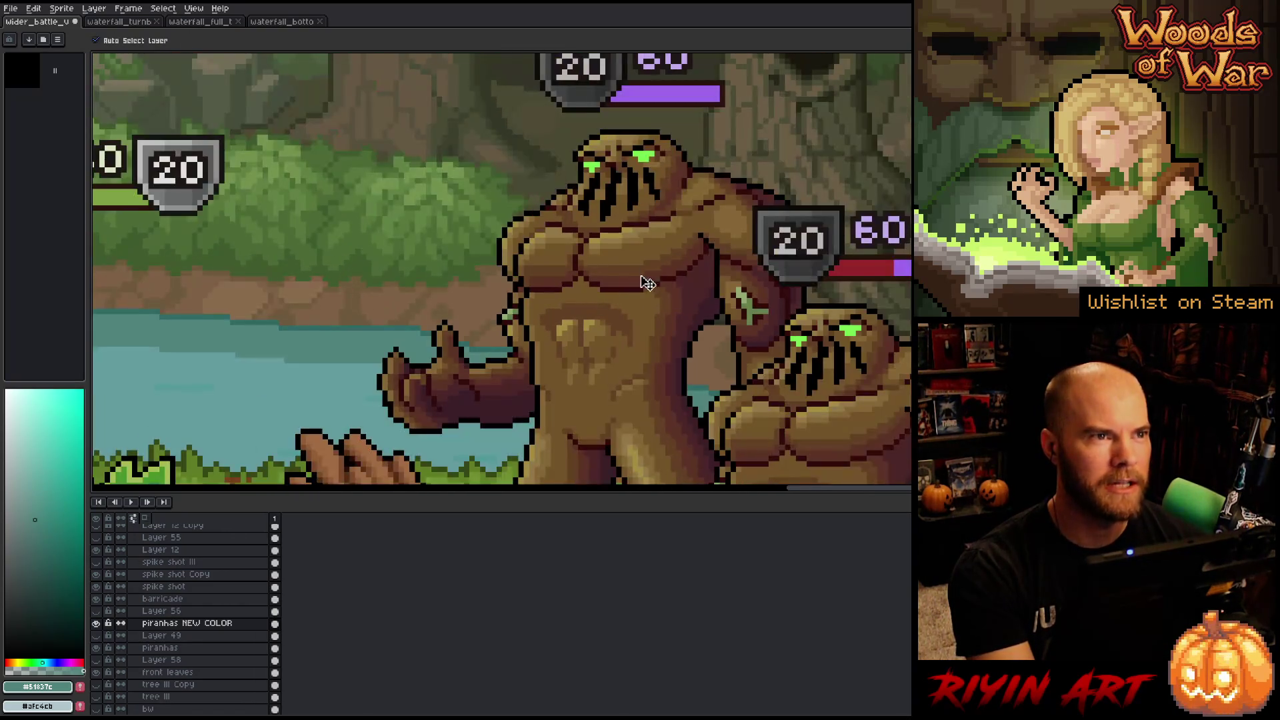
scroll(617, 220, "down", 1)
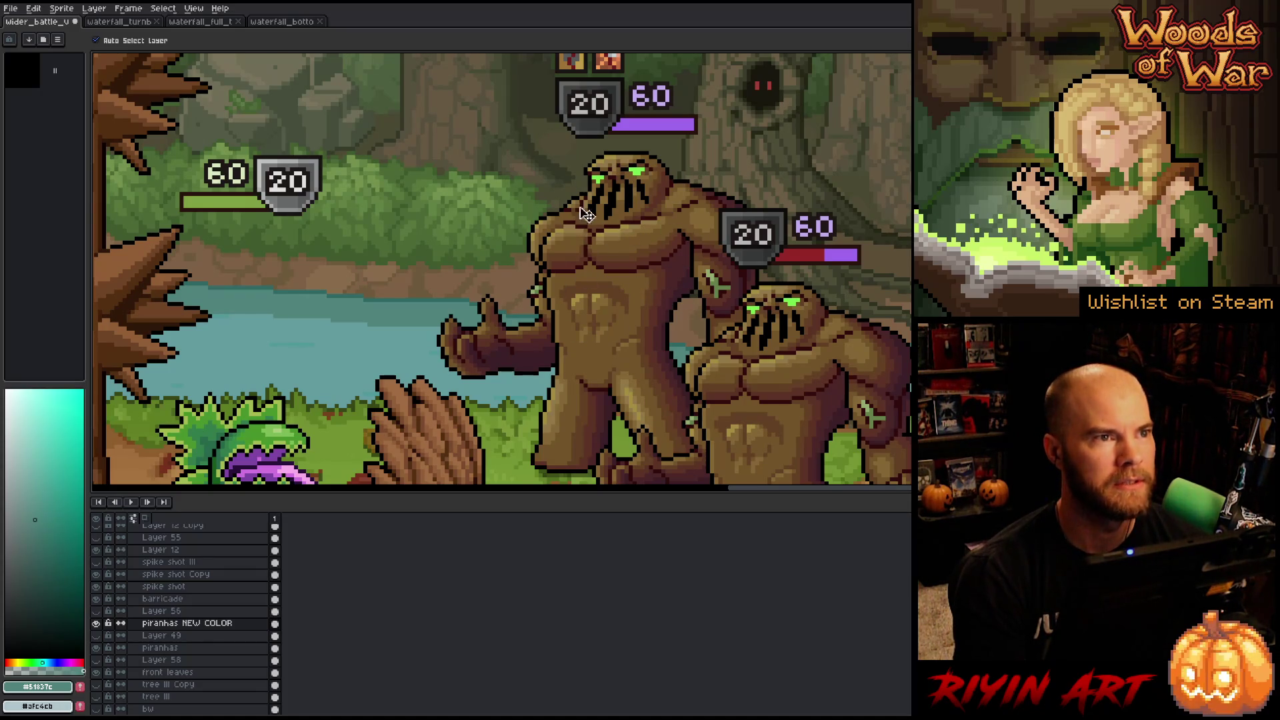
scroll(574, 206, "down", 2)
scroll(526, 214, "down", 1)
scroll(587, 220, "up", 2)
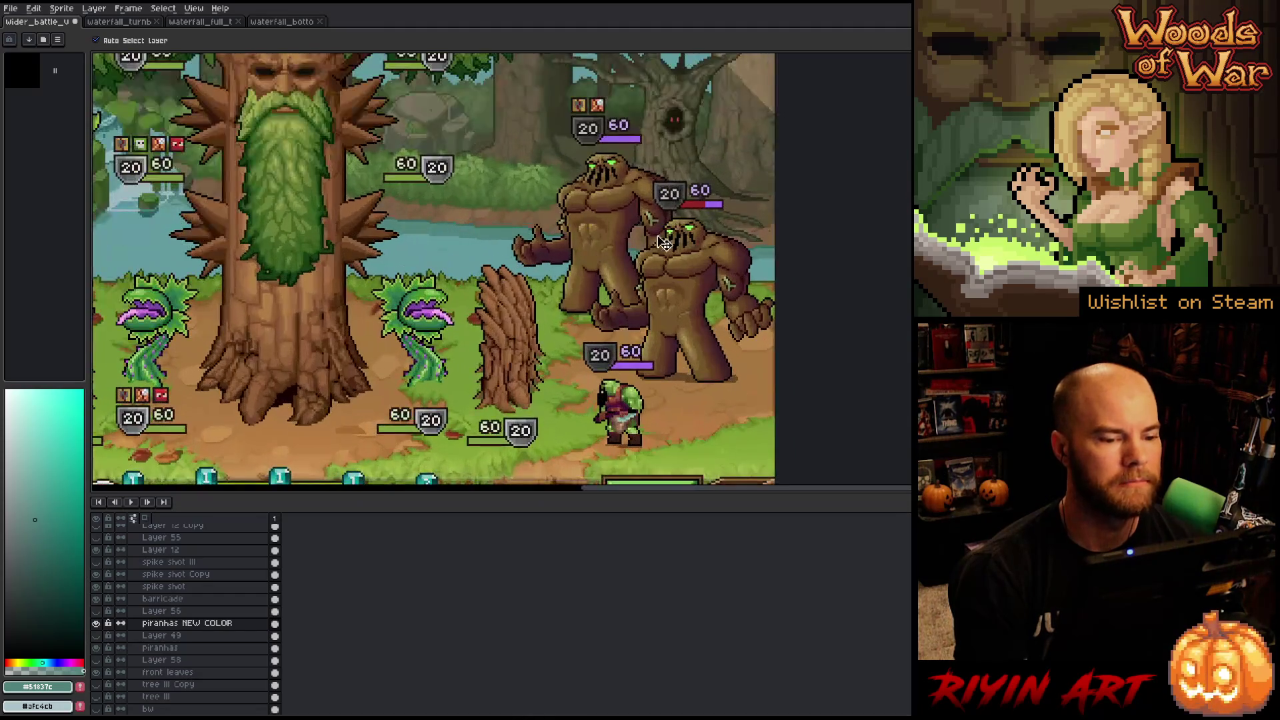
scroll(374, 247, "down", 1)
scroll(353, 252, "up", 1)
mouse_move(354, 253)
left_mouse_down()
mouse_move(436, 236)
mouse_move(411, 249)
left_mouse_up()
key("v")
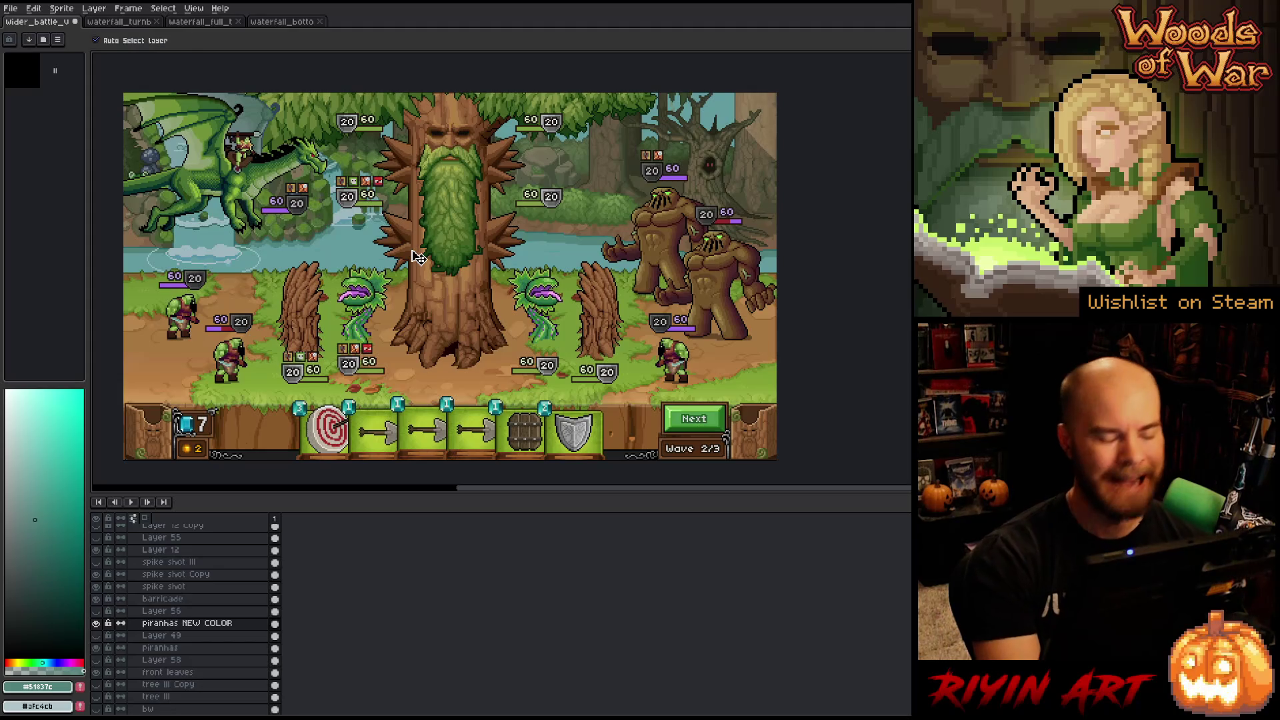
Save the battle scene as wider_battle_v11 via Save As.
key("ctrl")
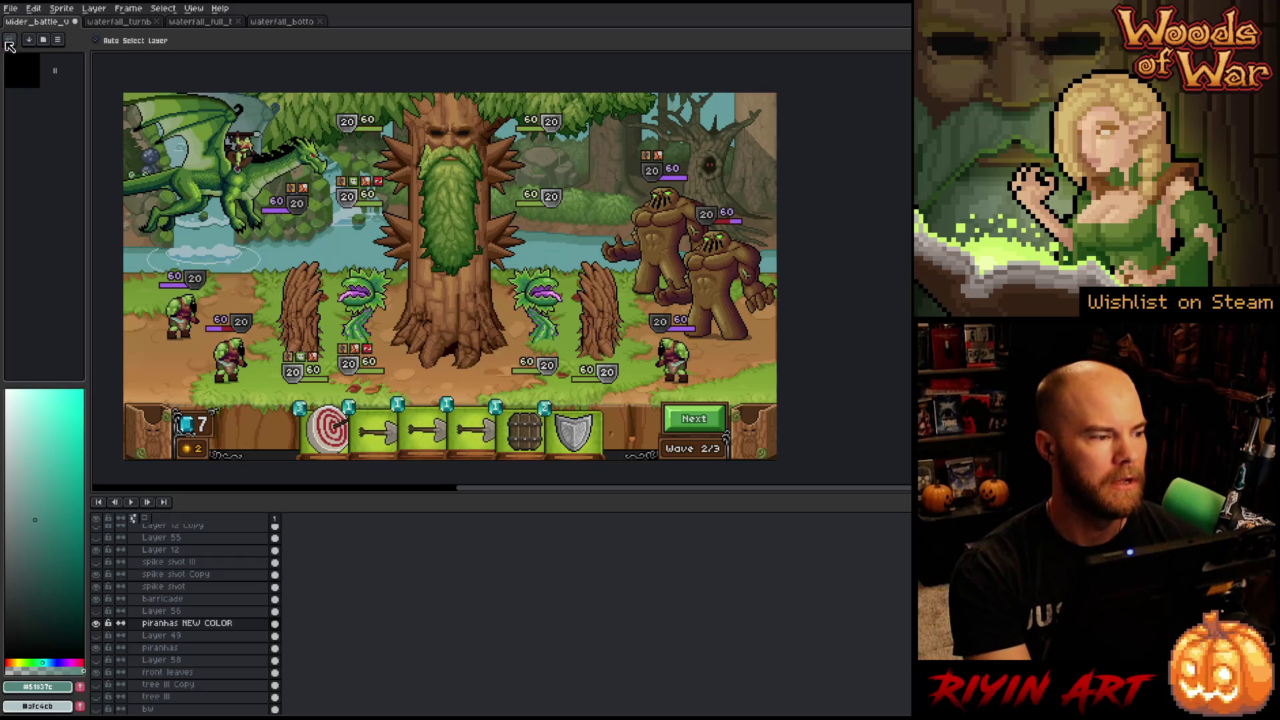
left_click(15, 10)
left_click(30, 71)
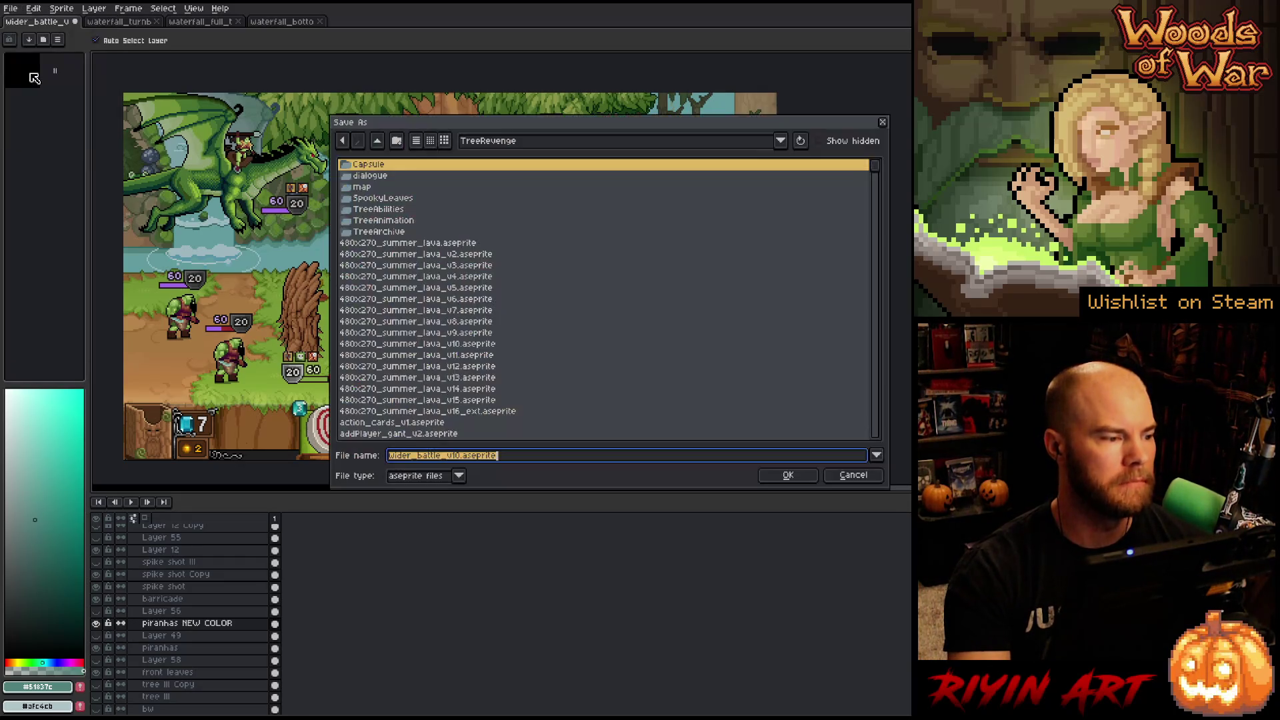
left_click(465, 457)
key("BackSpace")
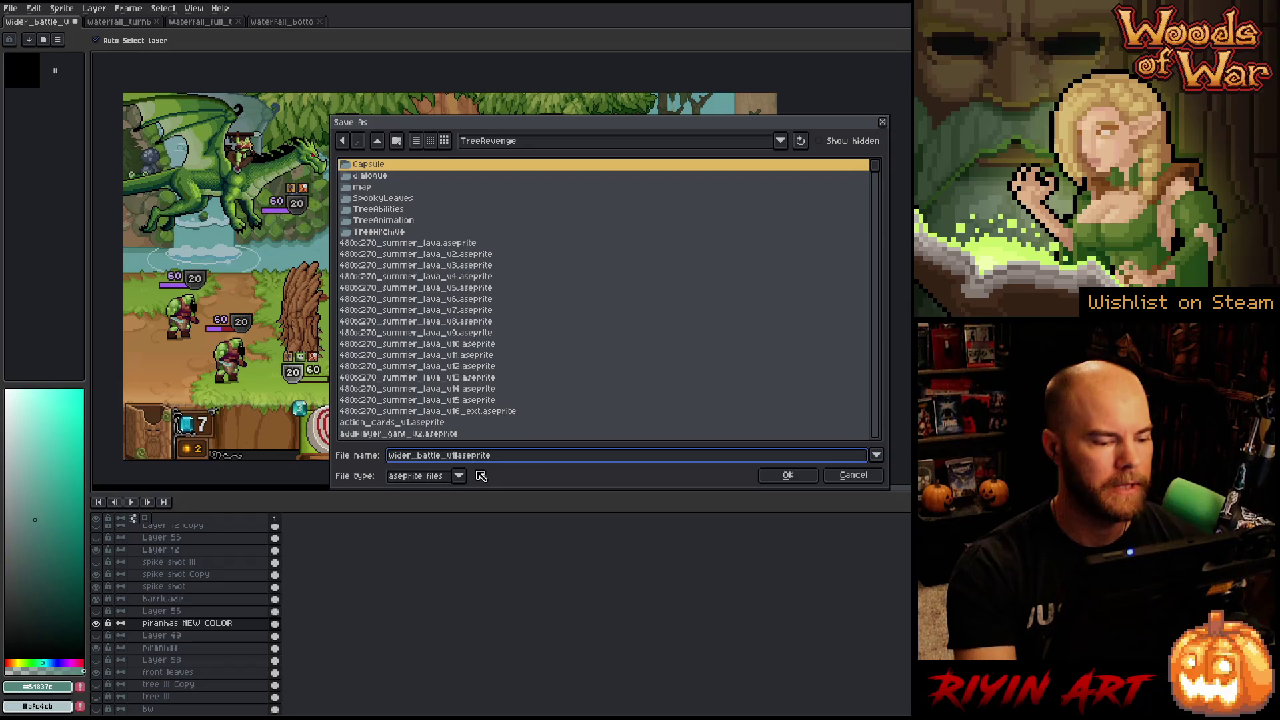
type("1")
key("Return")
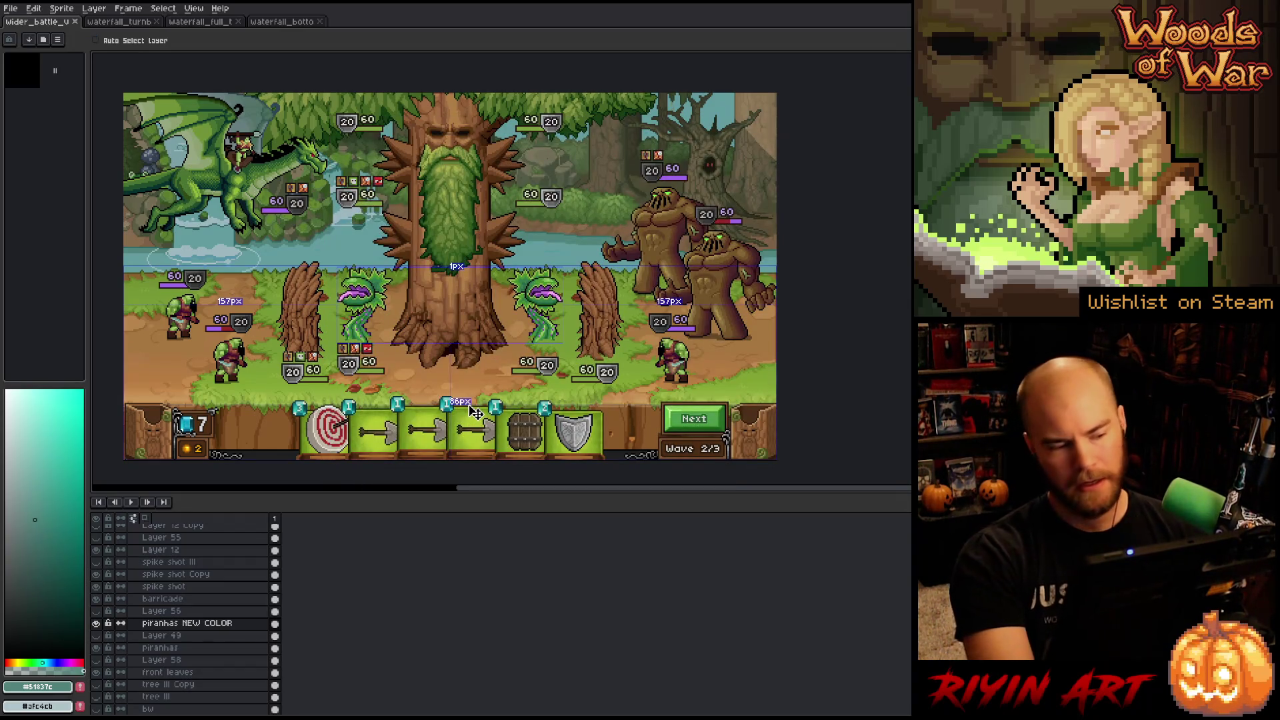
Open the original wider_battle.aseprite and move its tab to the front.
key("ctrl+o")
scroll(434, 340, "down", 20)
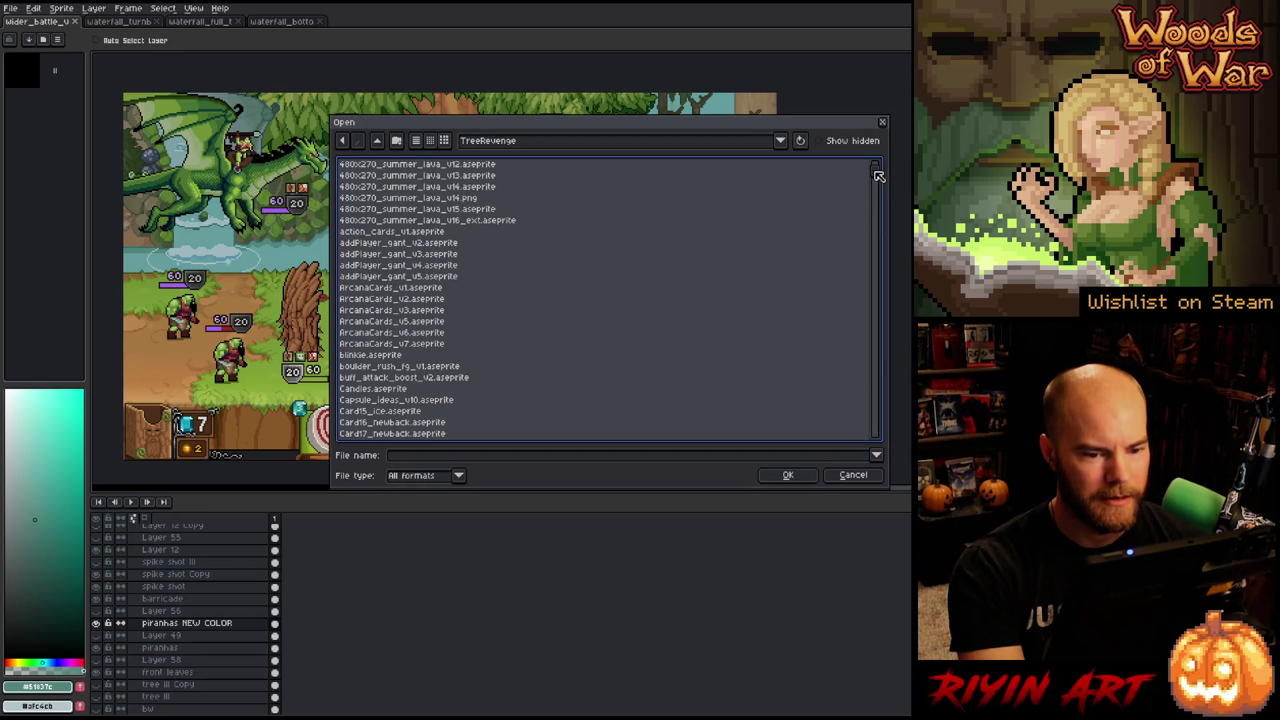
scroll(411, 350, "up", 8)
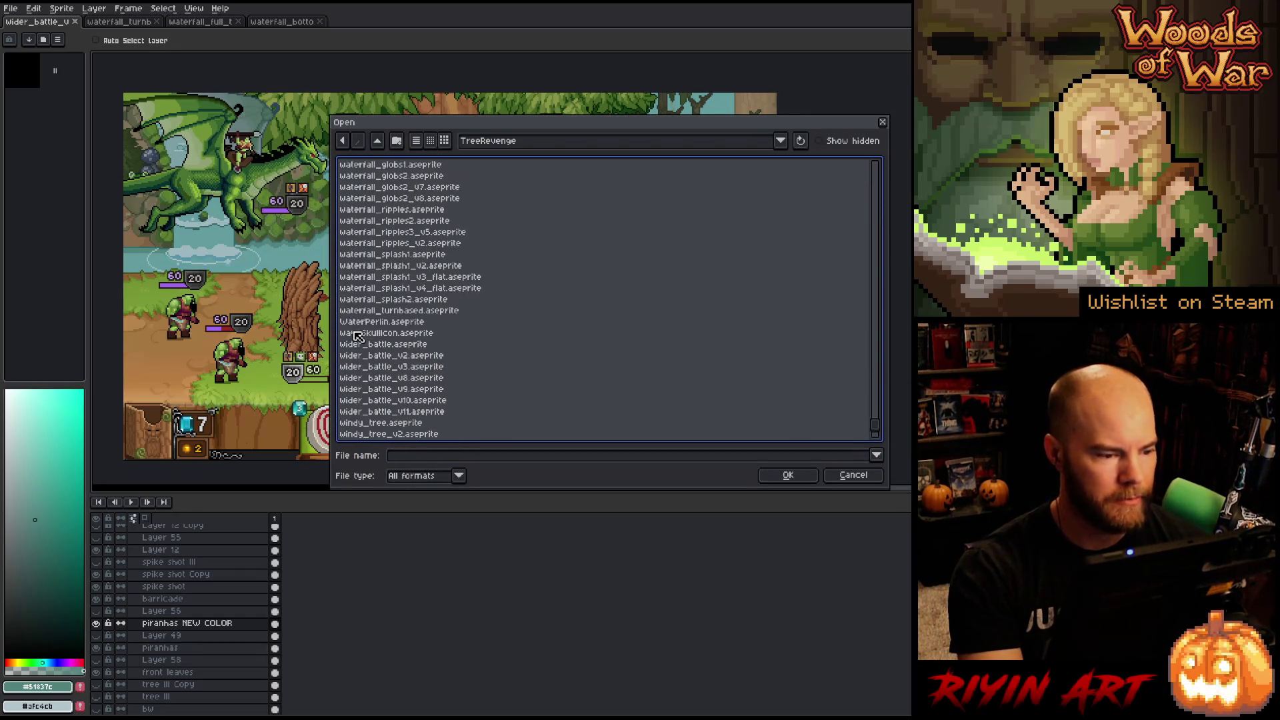
left_click(400, 357)
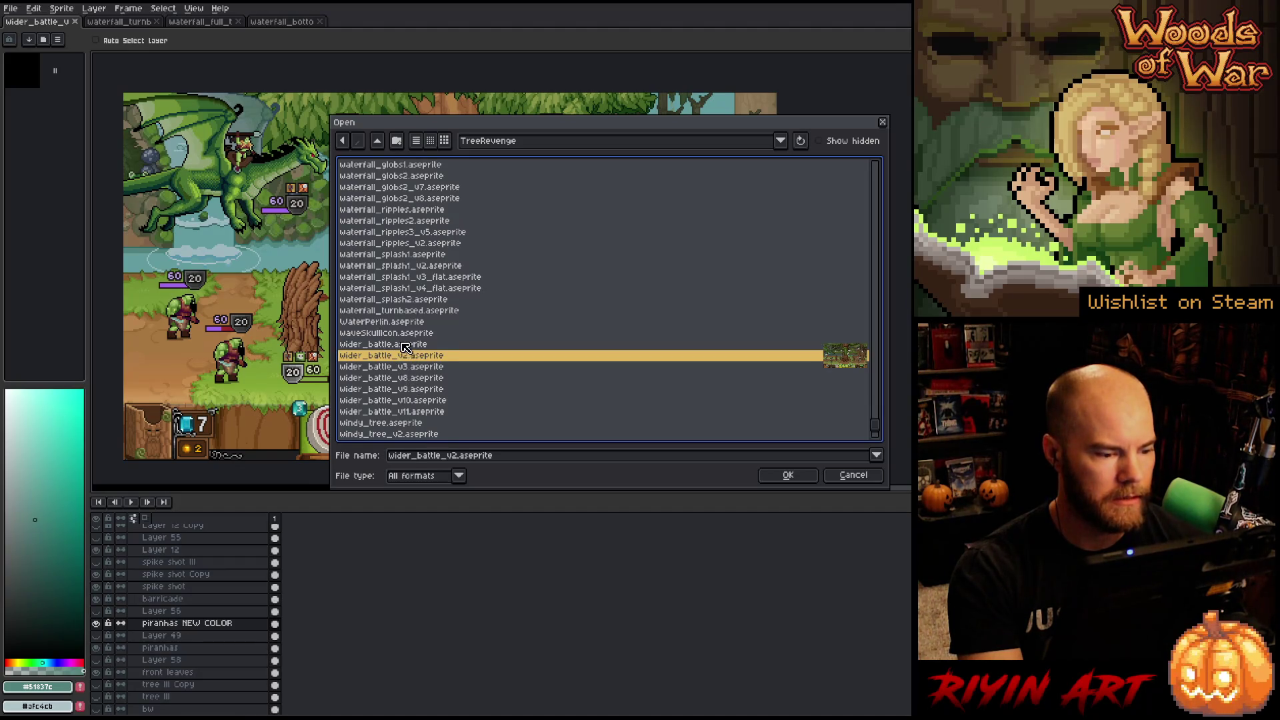
left_click(405, 345)
double_click(406, 345)
left_click_drag(369, 22, 47, 23)
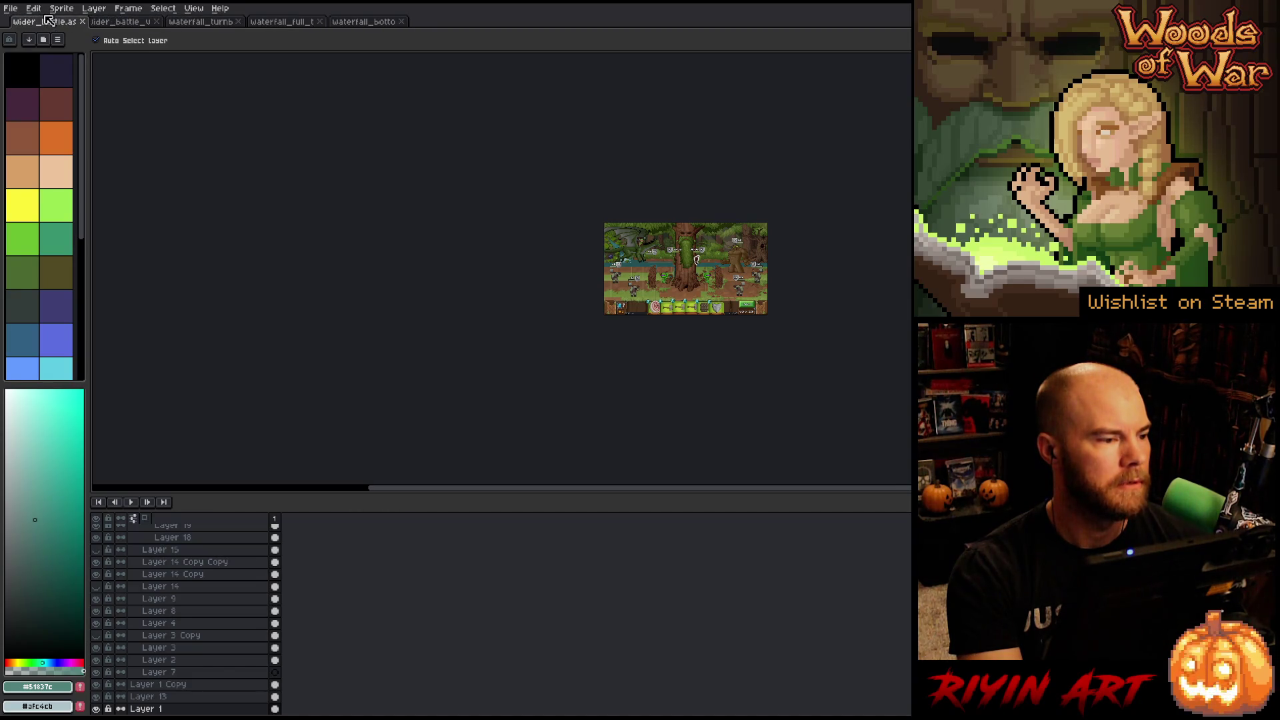
Hide the timeline and line up the older and updated battle scenes in view.
key("ctrl+Tab")
key("ctrl+Tab")
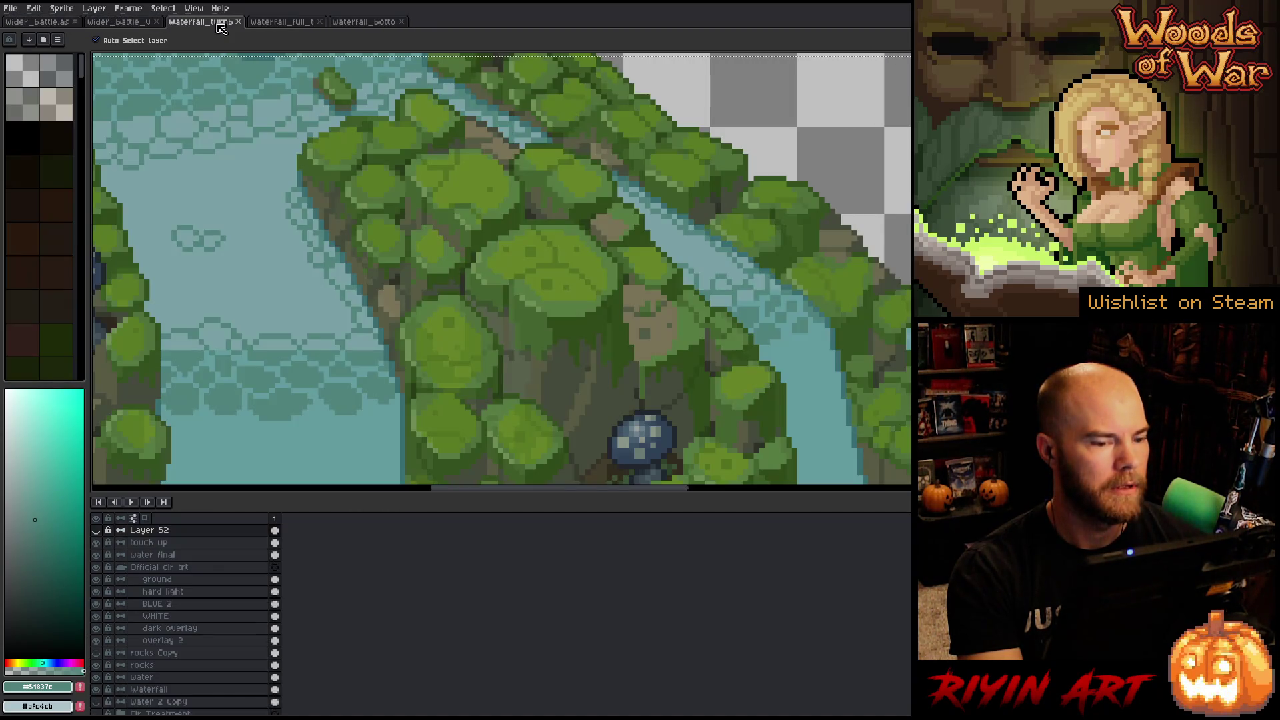
scroll(707, 300, "up", 4)
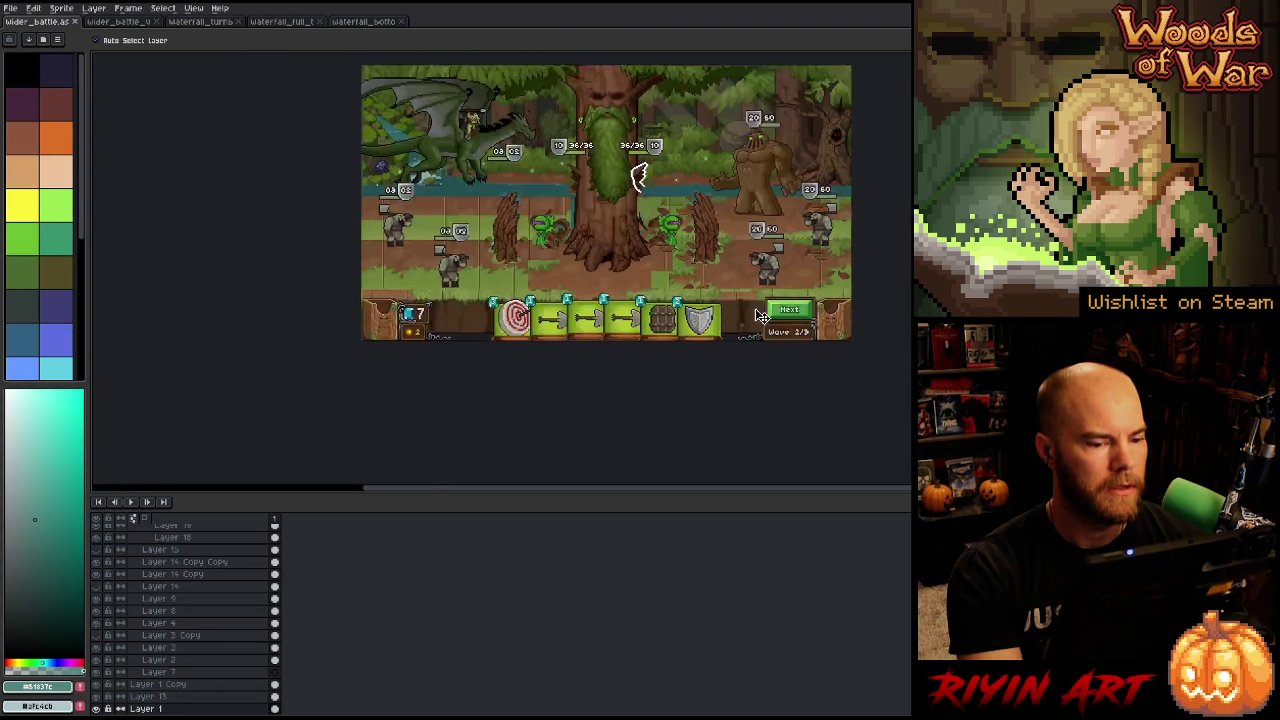
scroll(508, 335, "down", 1)
key("Tab")
mouse_move(491, 294)
left_mouse_down()
mouse_move(486, 329)
mouse_move(480, 304)
left_mouse_up()
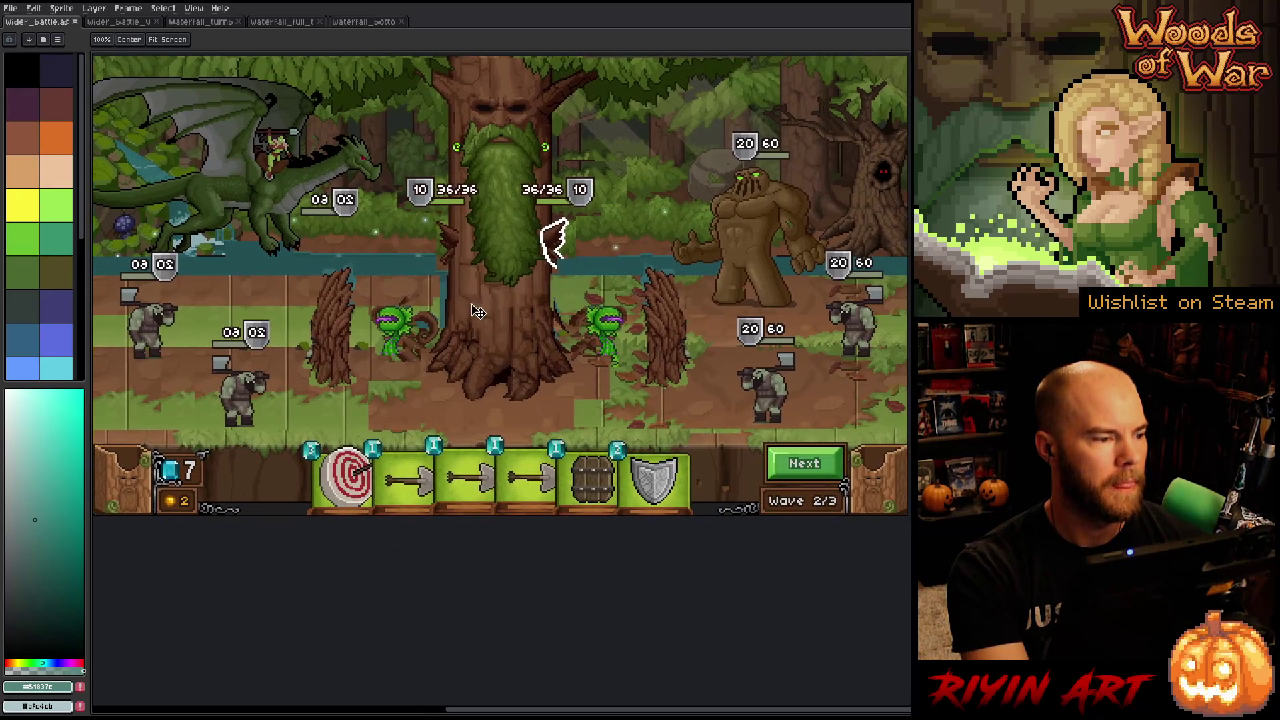
left_click(120, 23)
scroll(346, 198, "up", 1)
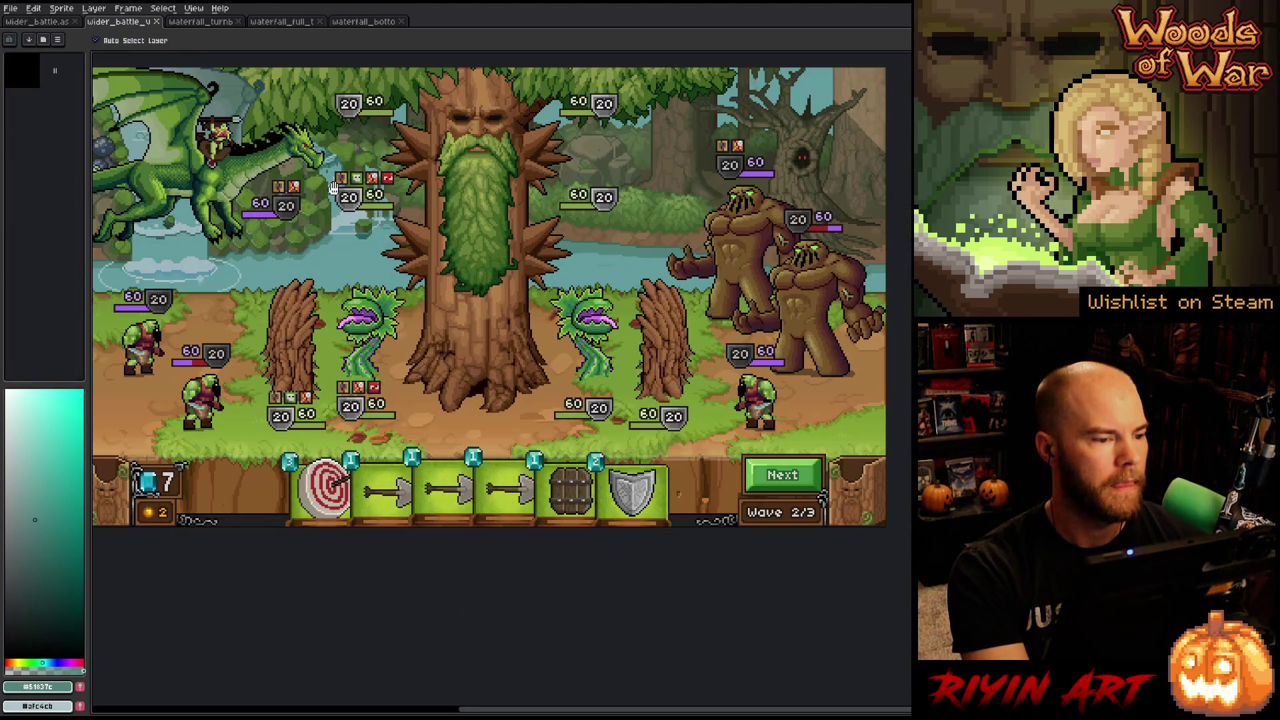
left_click_drag(347, 185, 352, 186)
Flip repeatedly between the older and updated battle scenes to compare them.
key("ctrl+Tab")
key("ctrl+shift+Tab")
key("ctrl+shift+Tab")
left_click(126, 23)
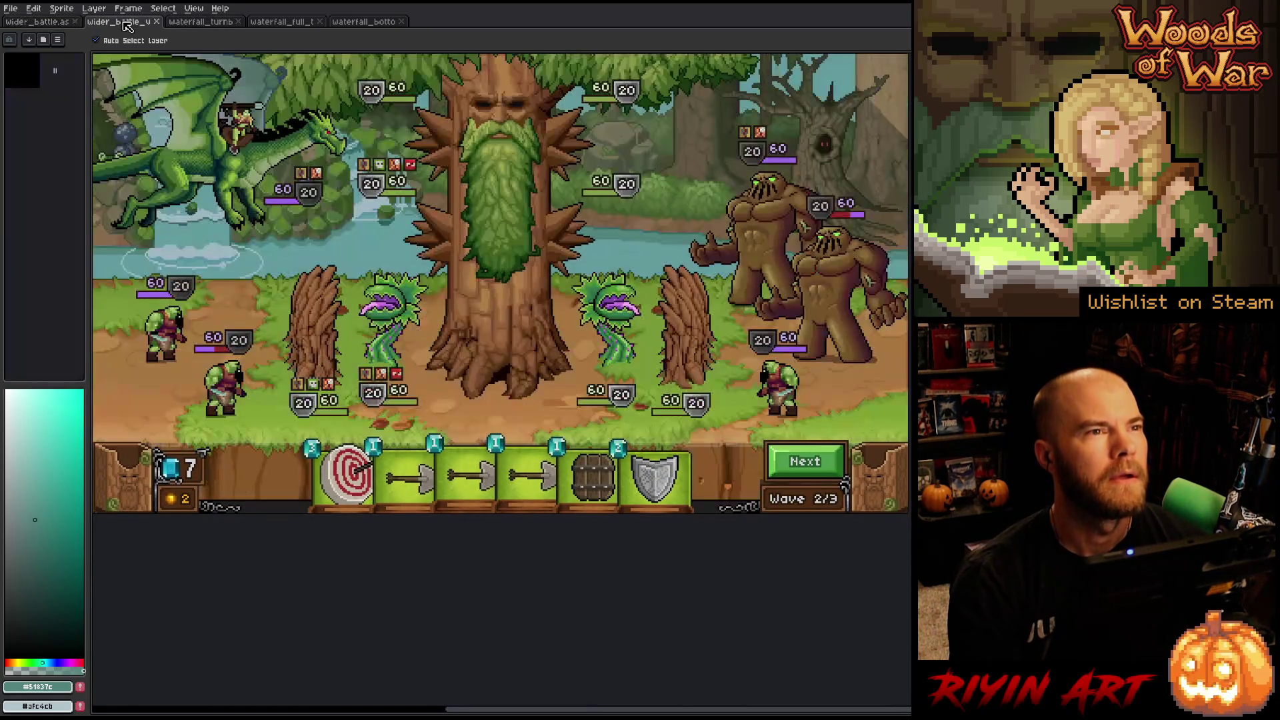
key("ctrl+shift+Tab")
left_click(126, 25)
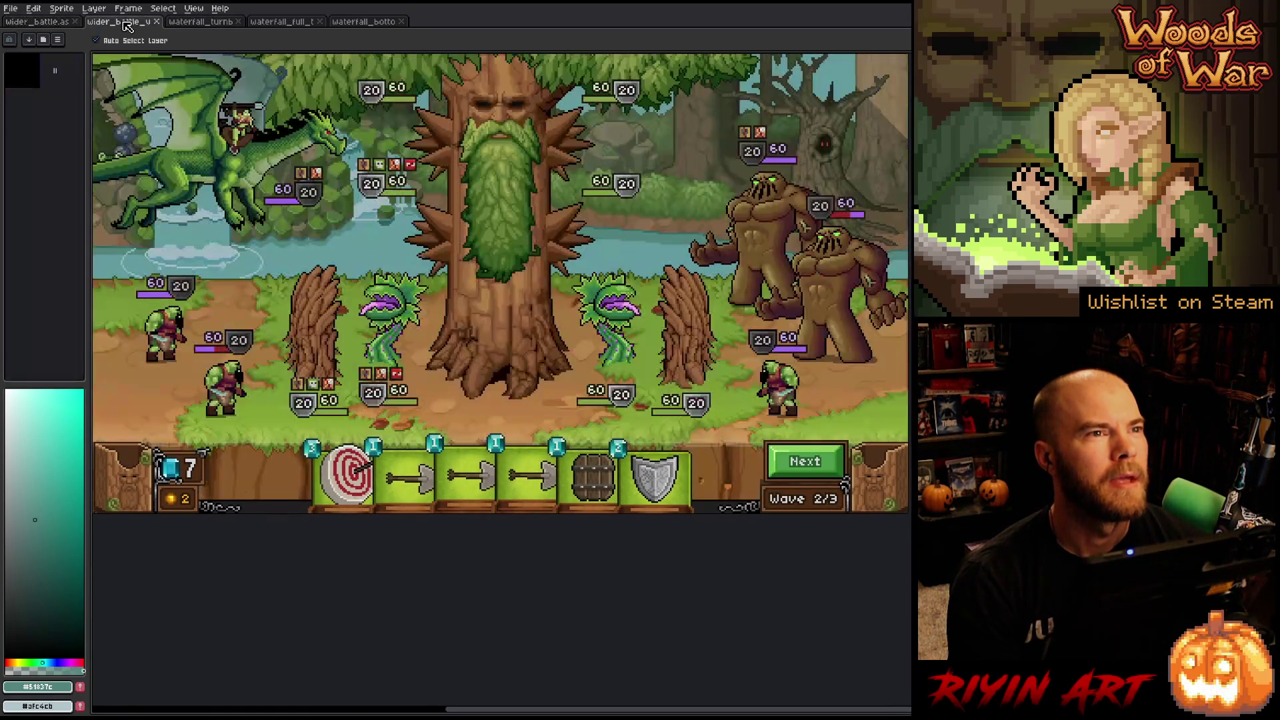
key("ctrl+shift+Tab")
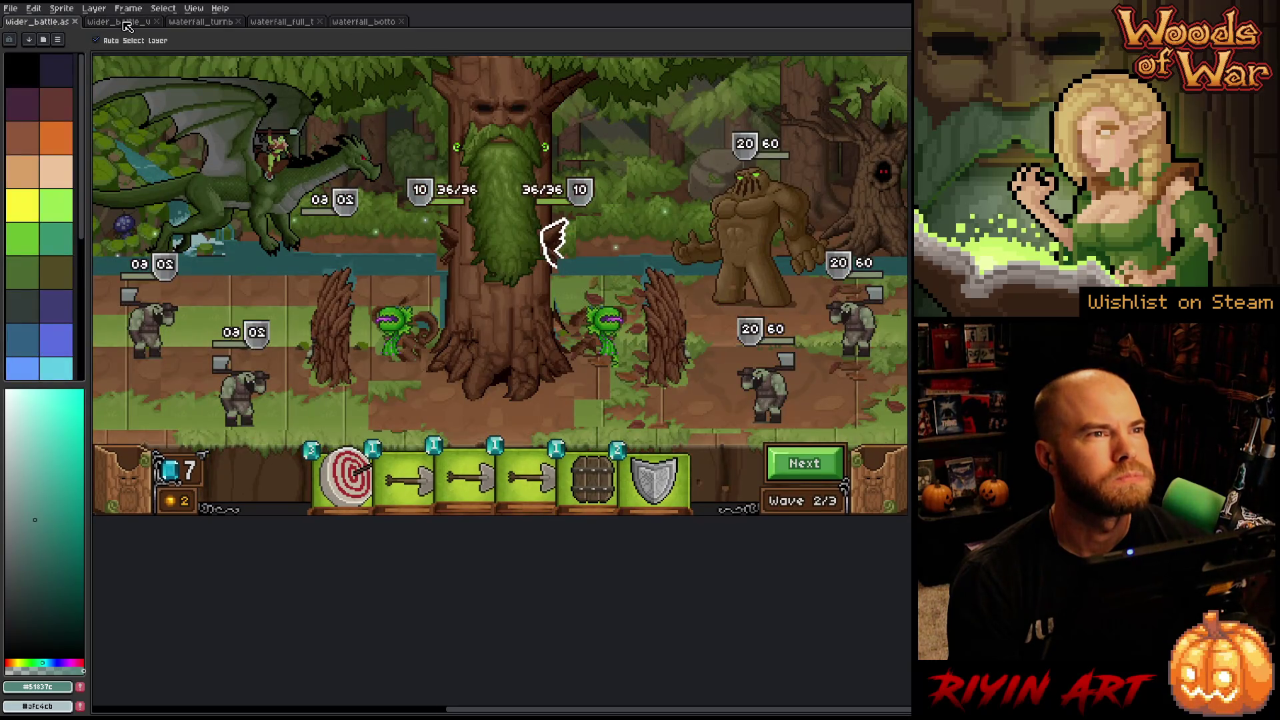
left_click(126, 25)
key("ctrl+shift+Tab")
left_click(126, 25)
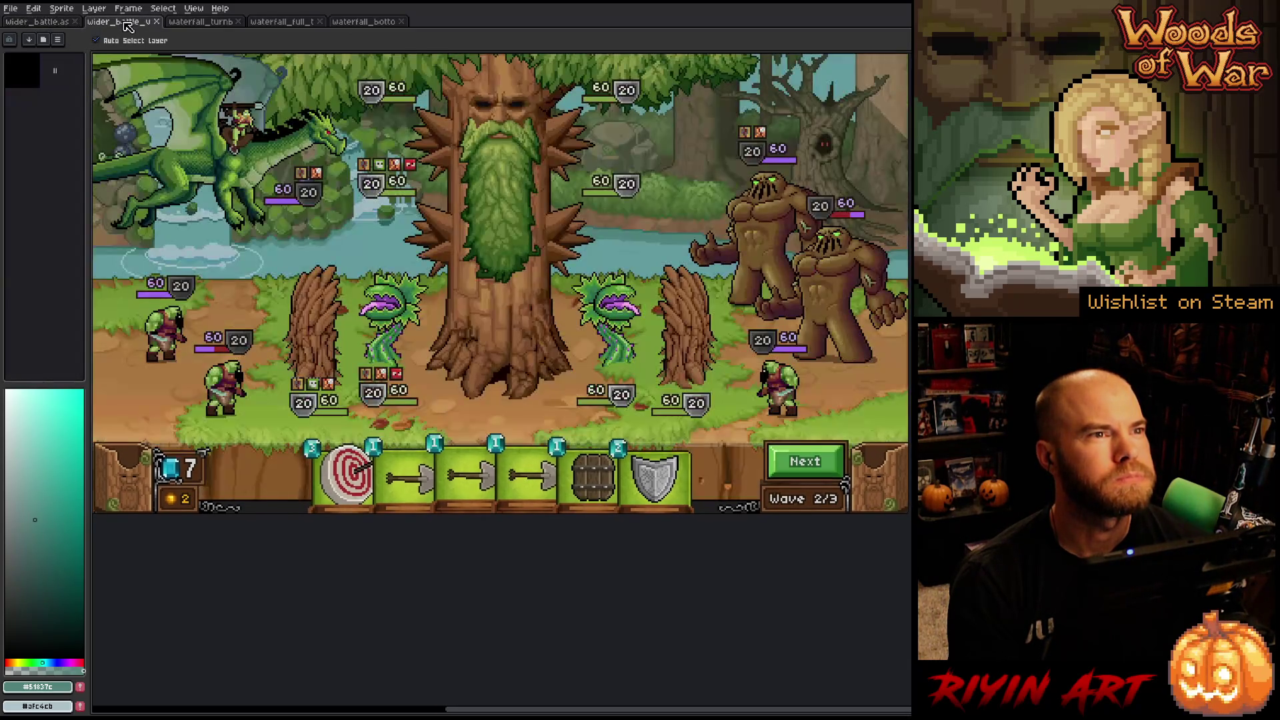
key("ctrl+shift+Tab")
key("ctrl+Tab")
key("ctrl+Tab")
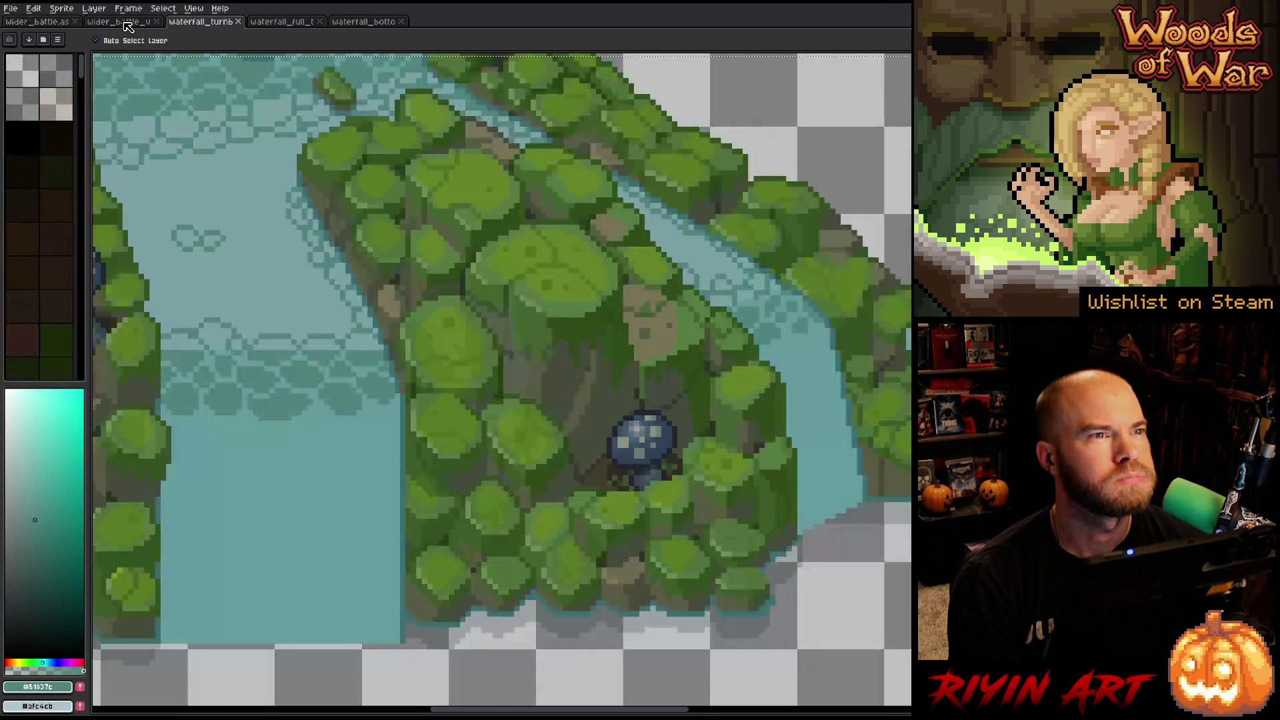
key("ctrl+shift+Tab")
key("ctrl+shift+Tab")
key("ctrl+Tab")
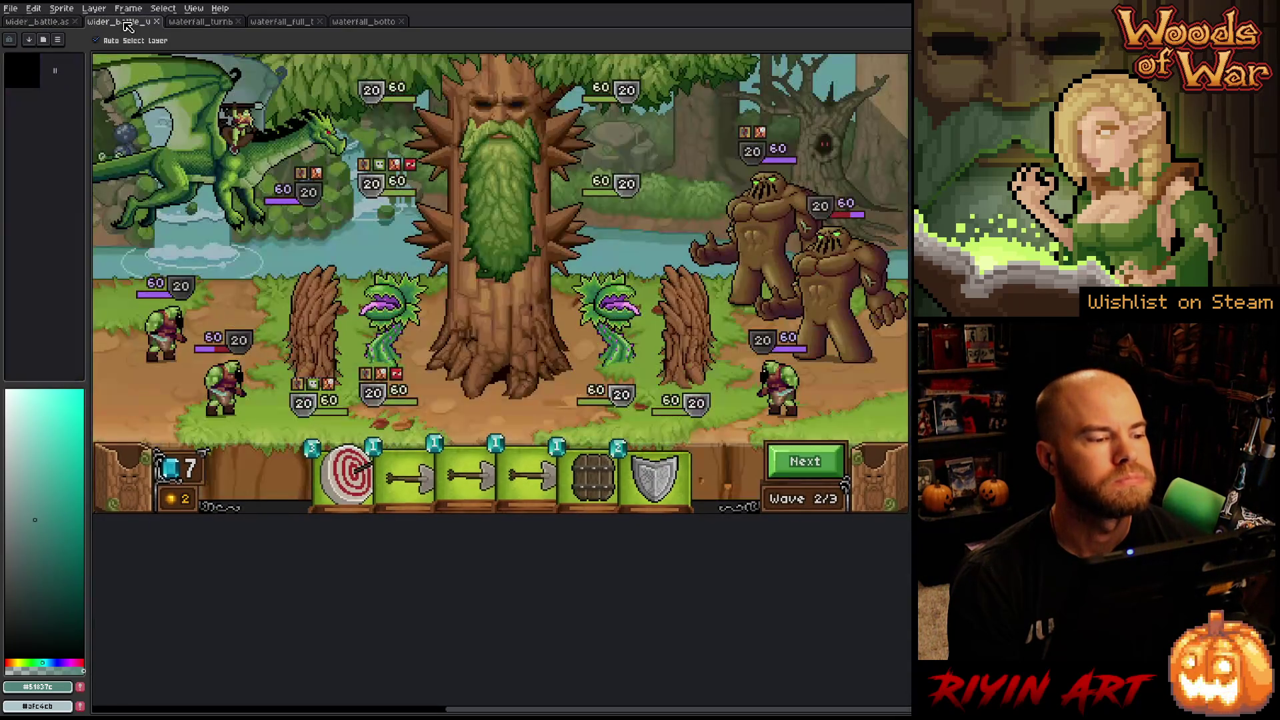
key("ctrl+shift+Tab")
key("ctrl+Tab")
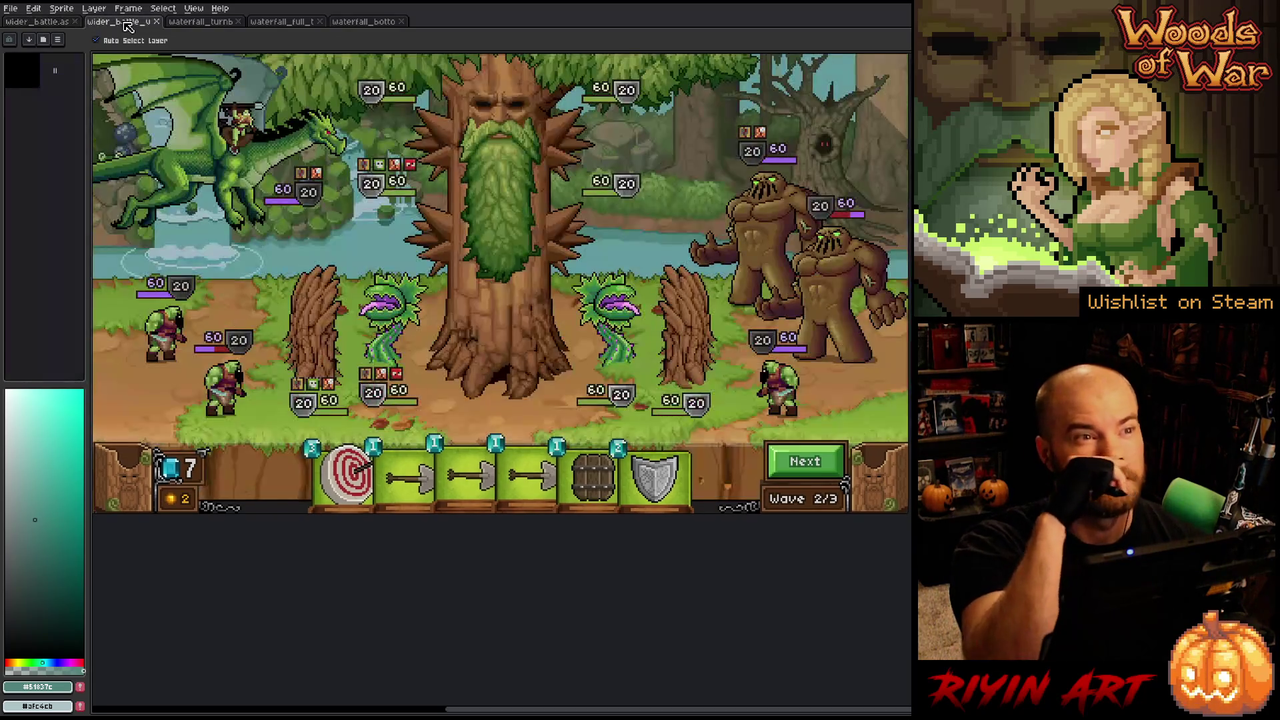
key("ctrl+shift+Tab")
key("ctrl+Tab")
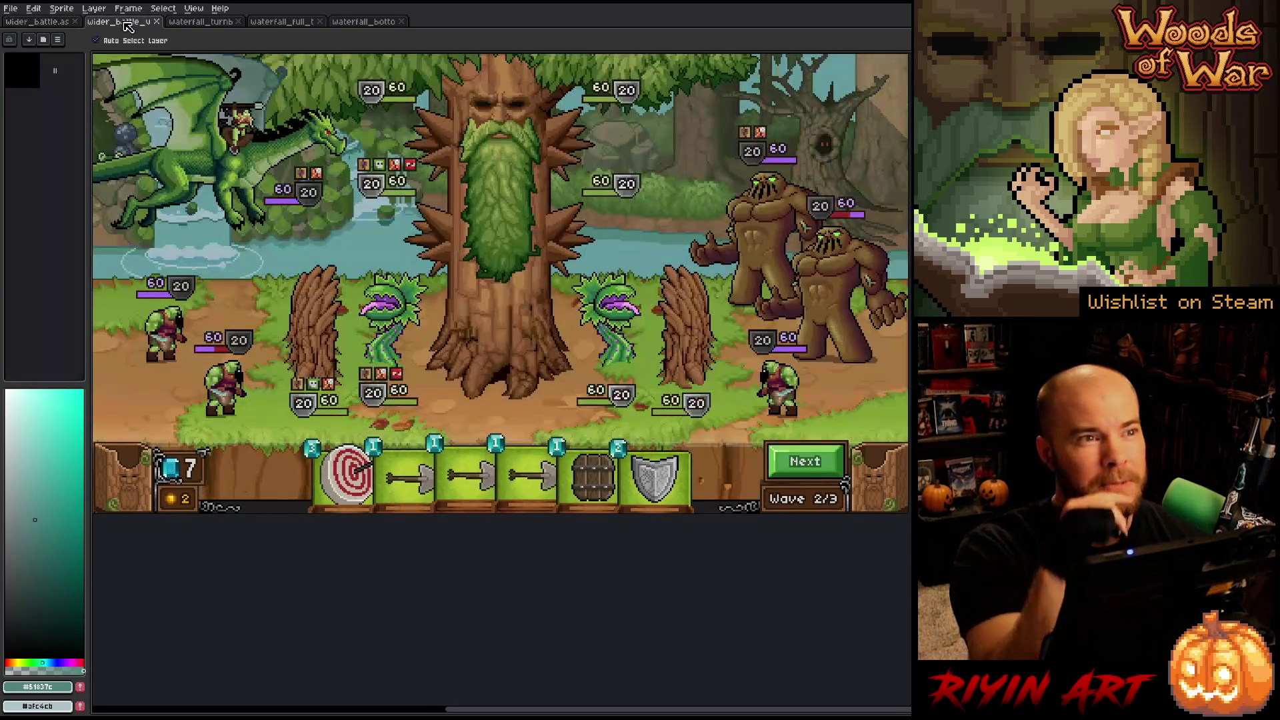
key("ctrl+shift+Tab")
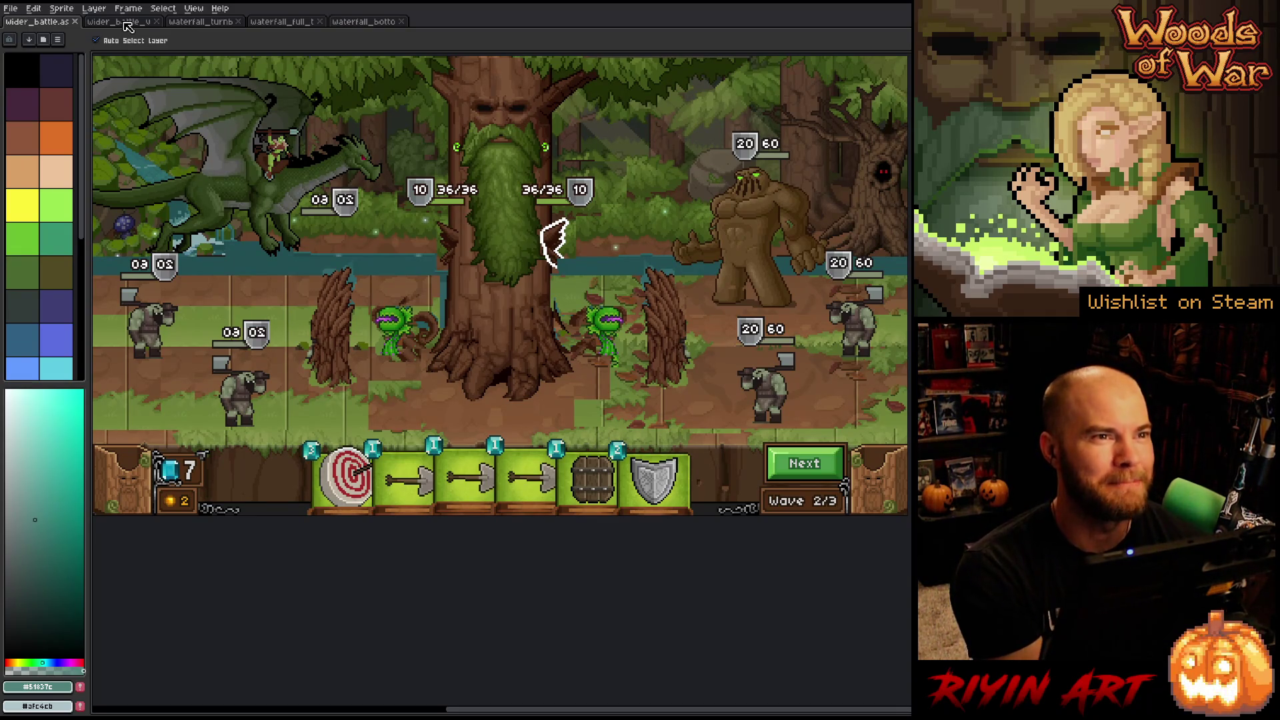
key("ctrl+Tab")
key("ctrl+shift+Tab")
key("ctrl+Tab")
key("ctrl+shift+Tab")
left_click(128, 25)
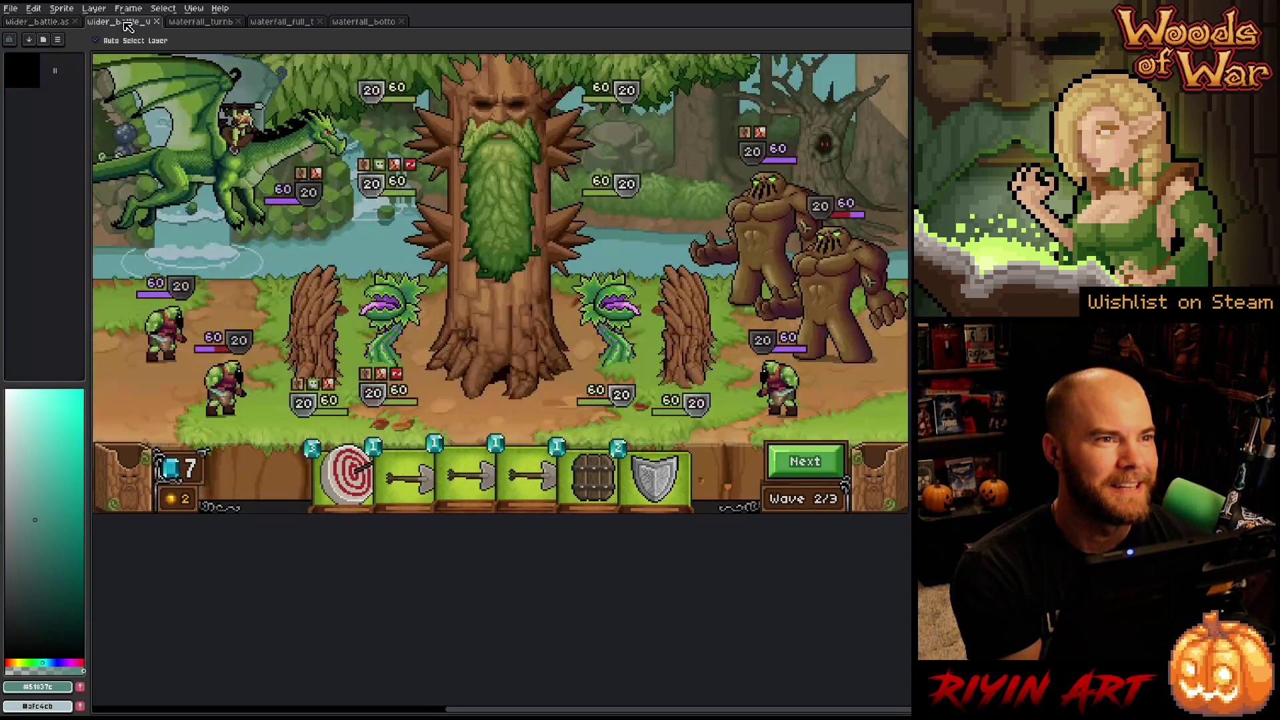
key("ctrl+shift+Tab")
key("ctrl+Tab")
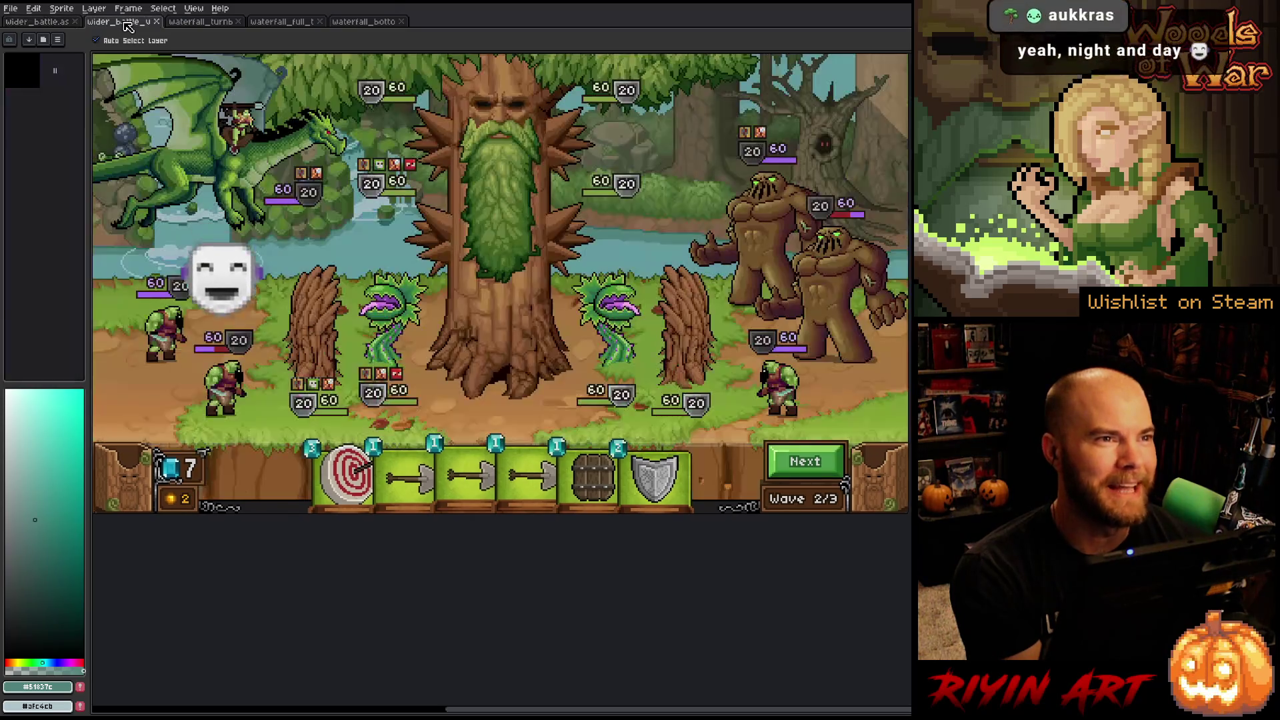
key("ctrl+shift+Tab")
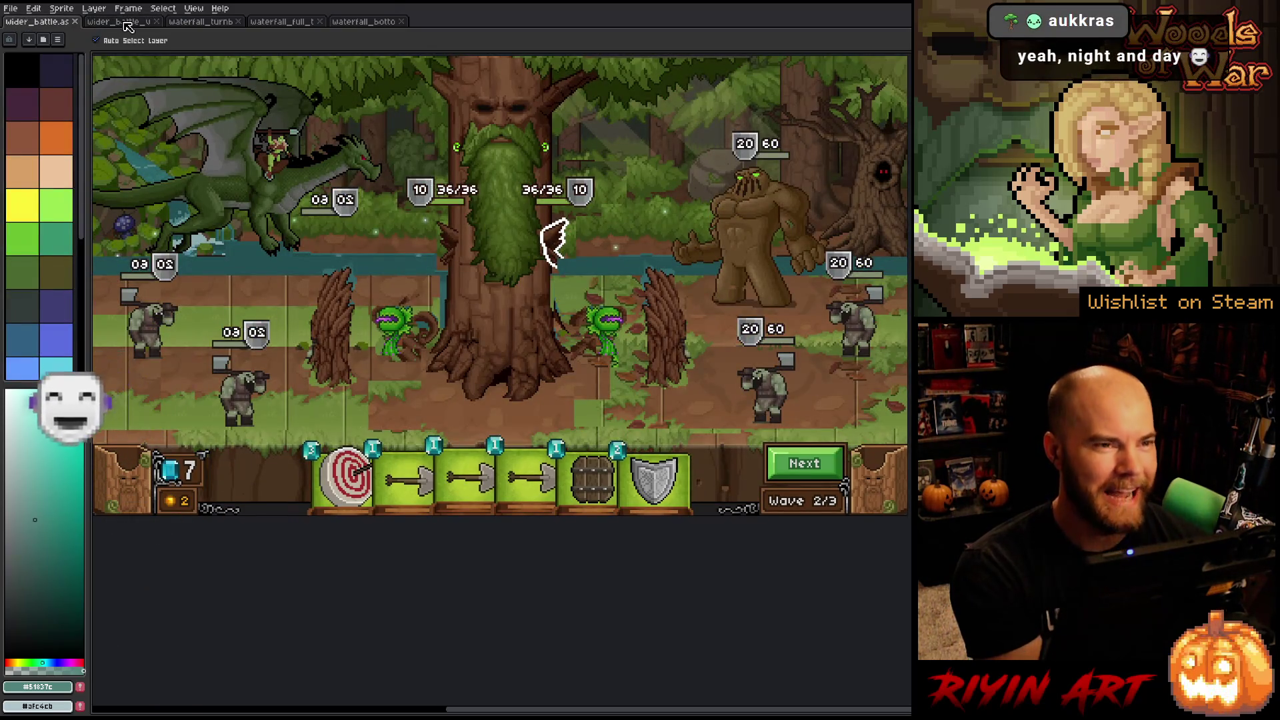
key("ctrl+Tab")
key("ctrl+shift+Tab")
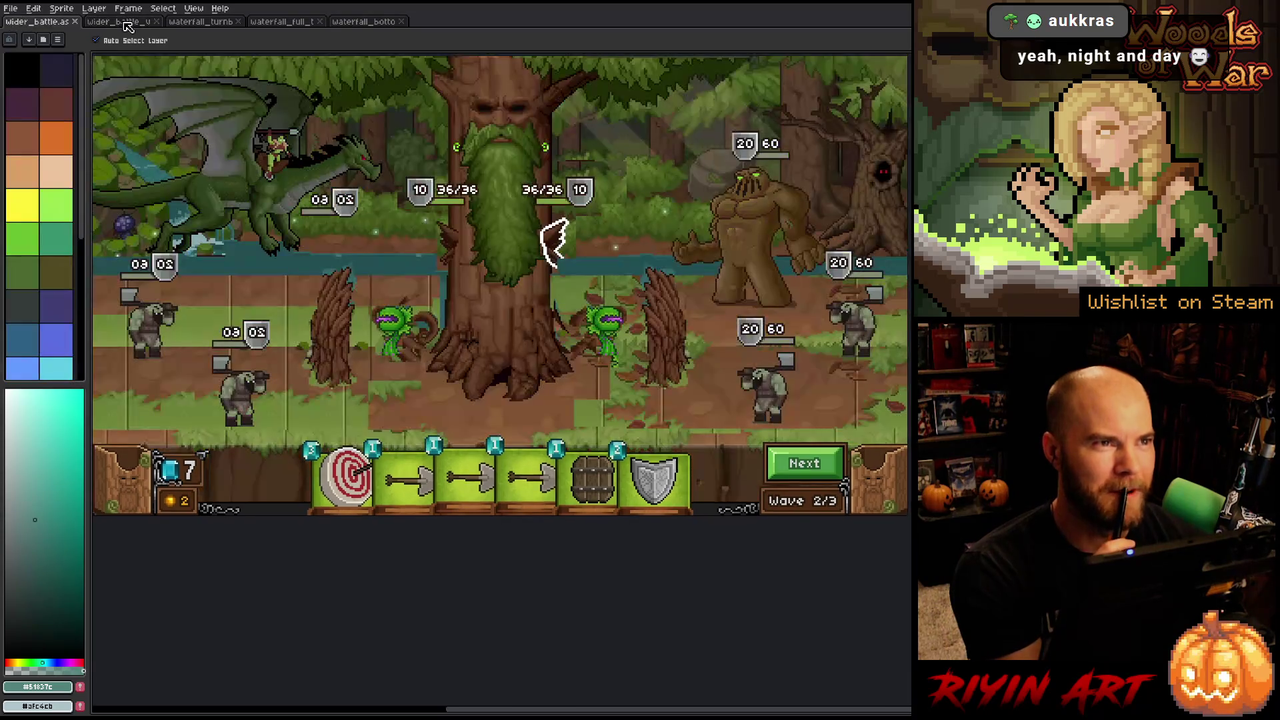
left_click(128, 26)
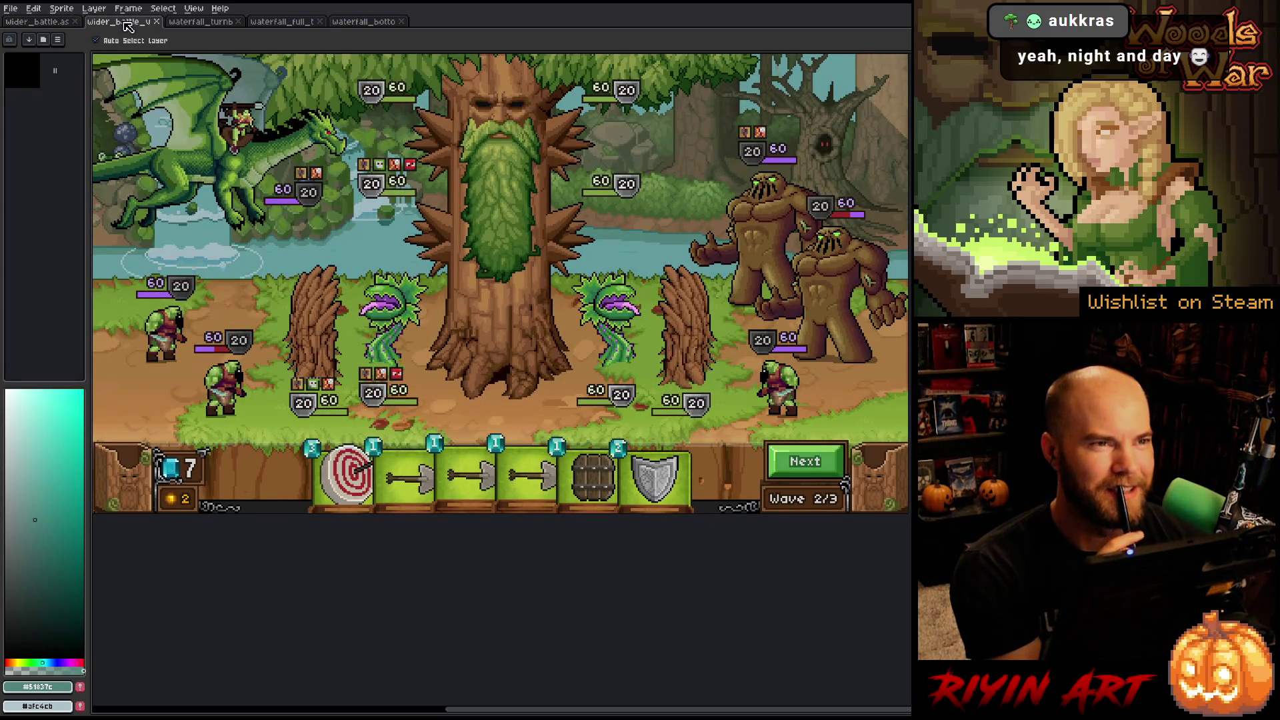
key("ctrl+shift+Tab")
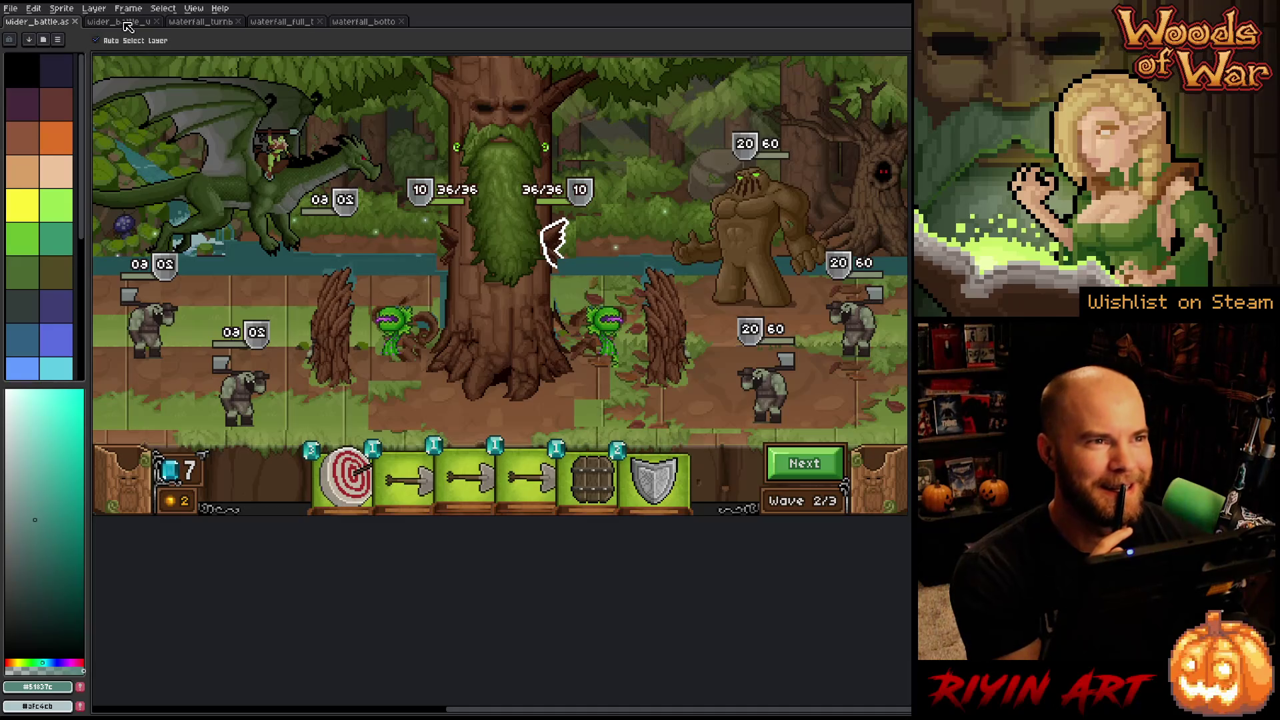
key("ctrl+Tab")
key("ctrl+Tab")
key("ctrl+shift+Tab")
key("ctrl+shift+Tab")
key("ctrl+Tab")
key("ctrl+shift+Tab")
key("ctrl+Tab")
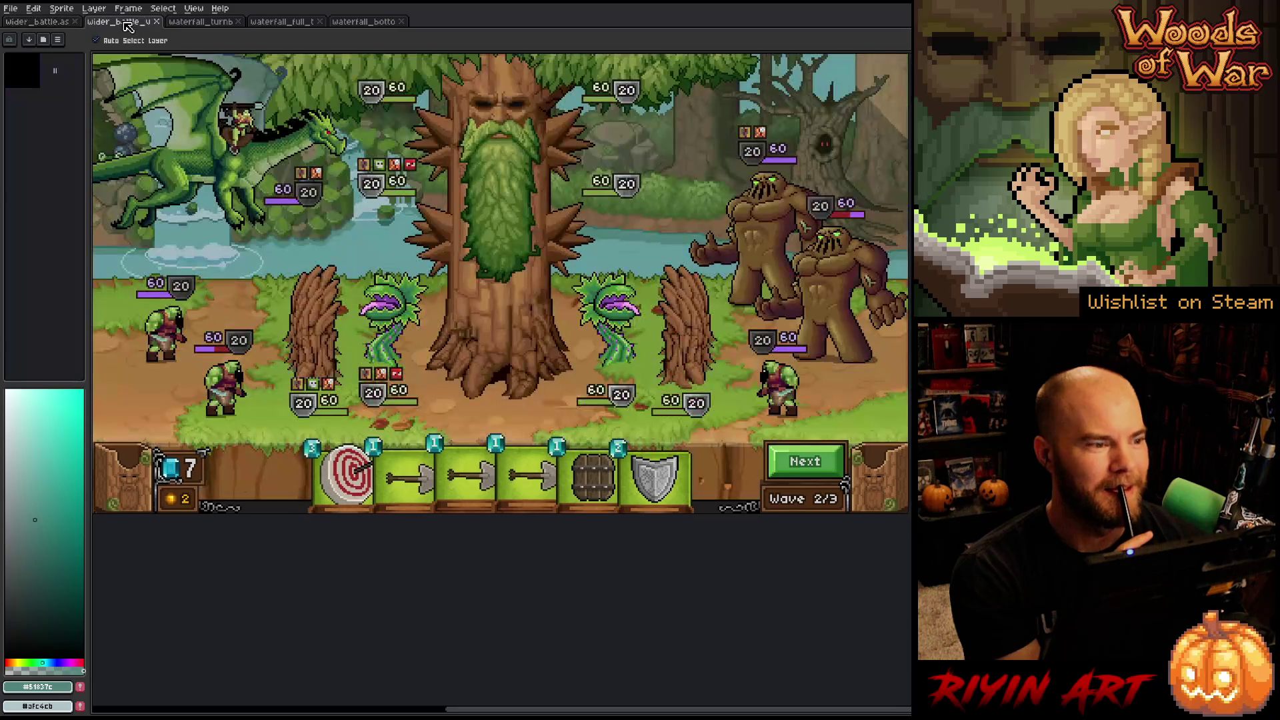
key("ctrl+shift+Tab")
key("ctrl+Tab")
key("ctrl+Tab")
key("ctrl+shift+Tab")
key("ctrl+shift+Tab")
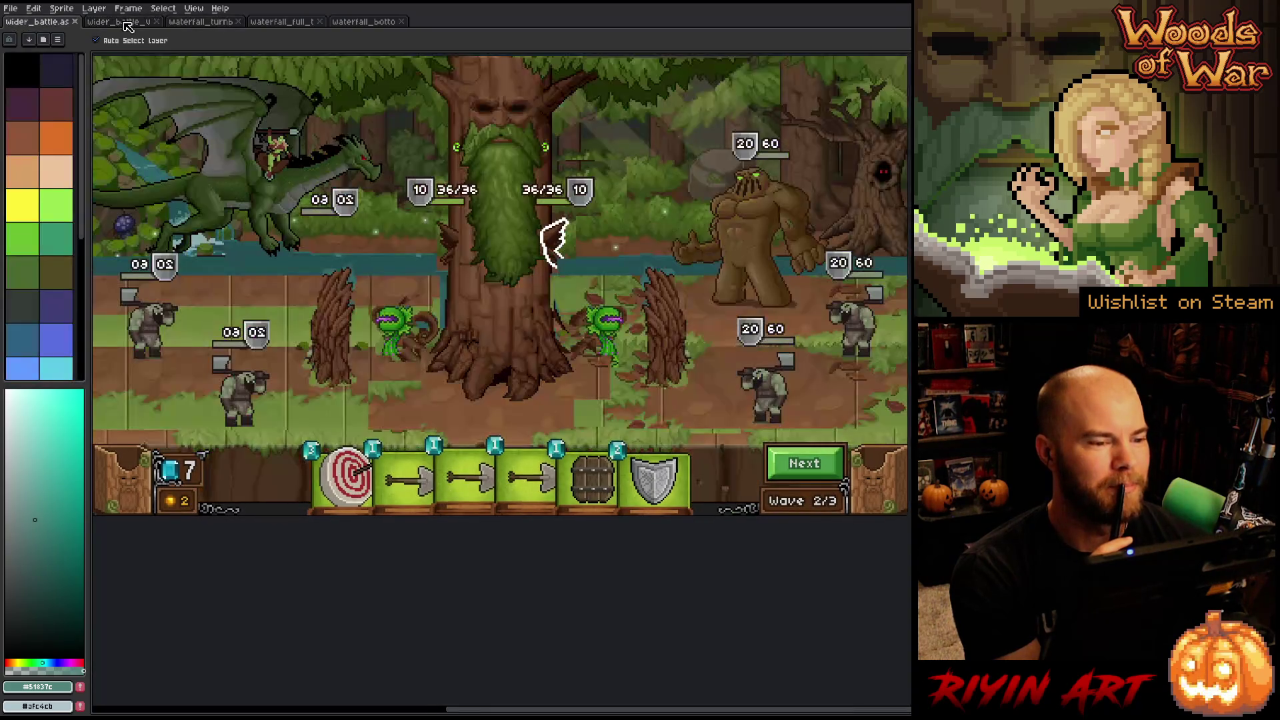
key("ctrl+Tab")
key("ctrl+shift+Tab")
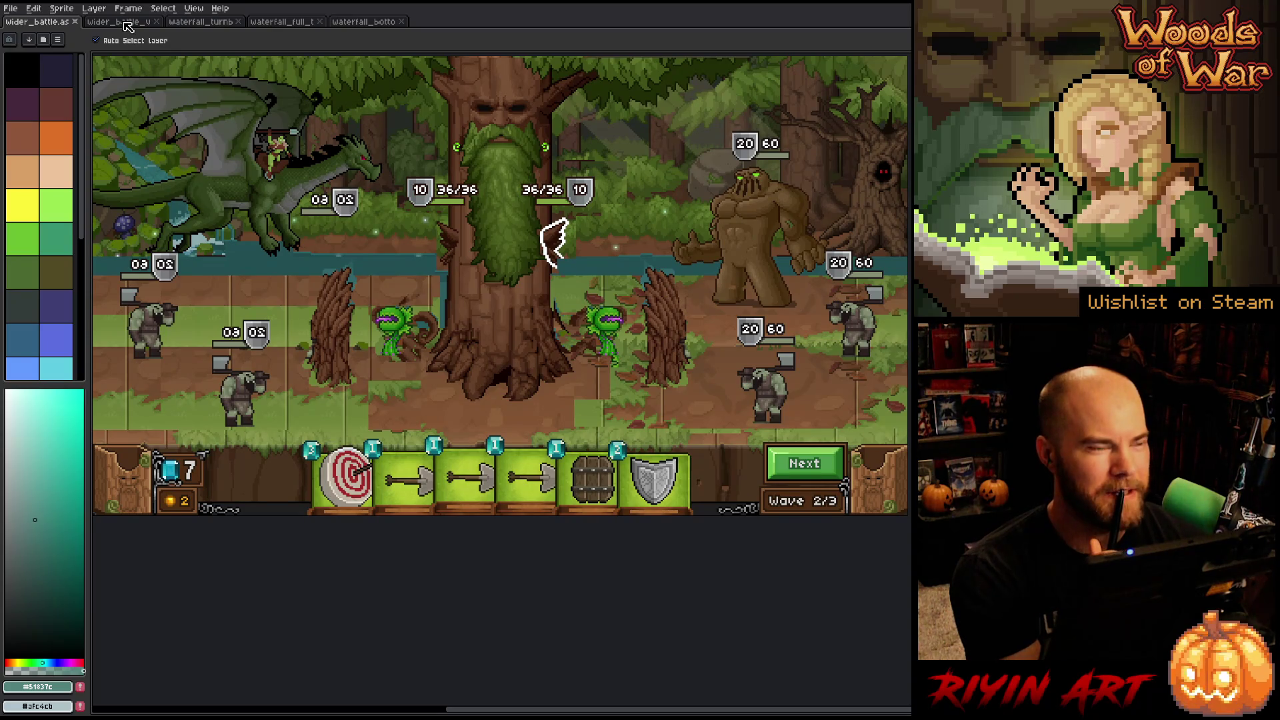
key("ctrl+Tab")
key("ctrl+shift+Tab")
key("ctrl+Tab")
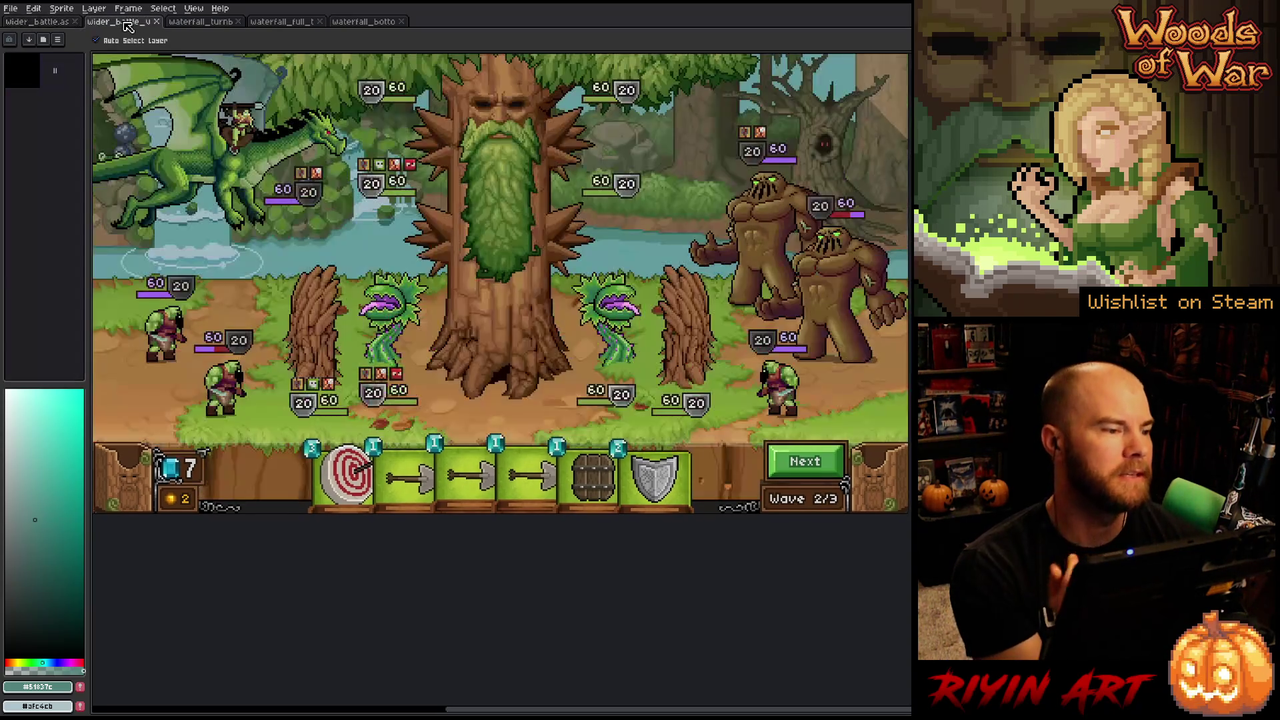
Close the original wider_battle document and switch to the waterfall_bottom sprite.
left_click(76, 22)
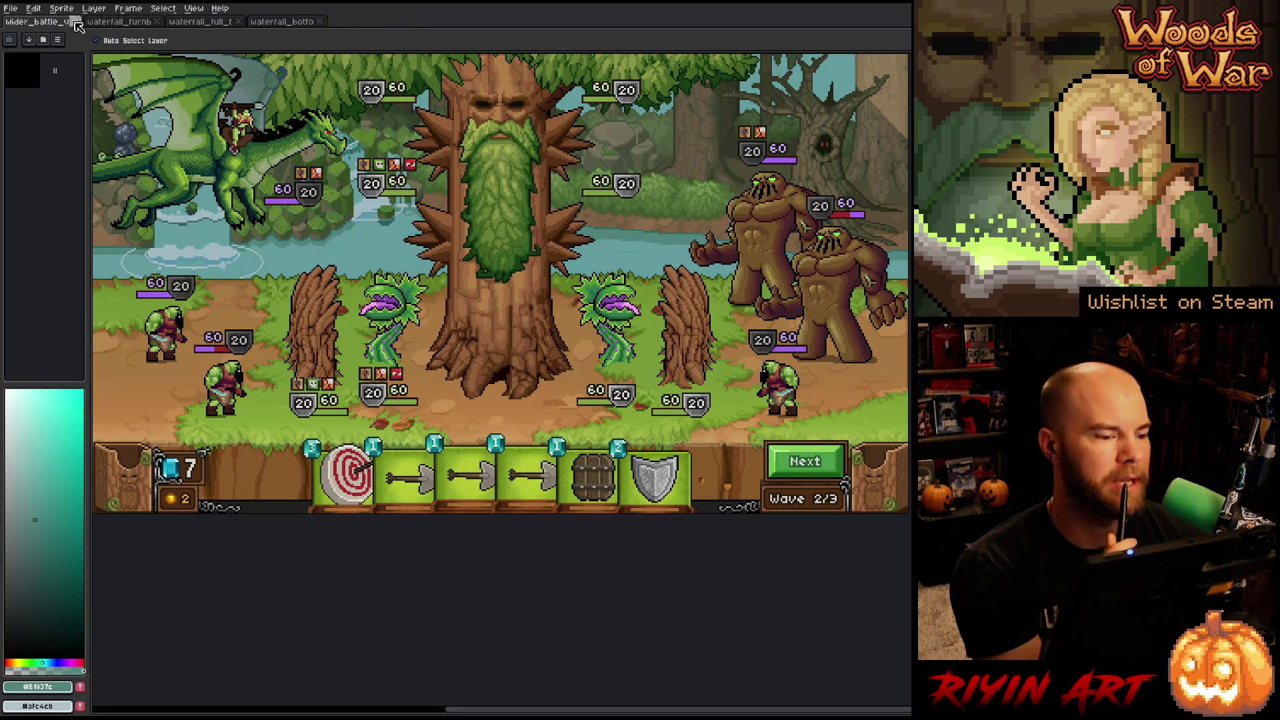
scroll(504, 296, "down", 1)
left_click_drag(661, 339, 606, 326)
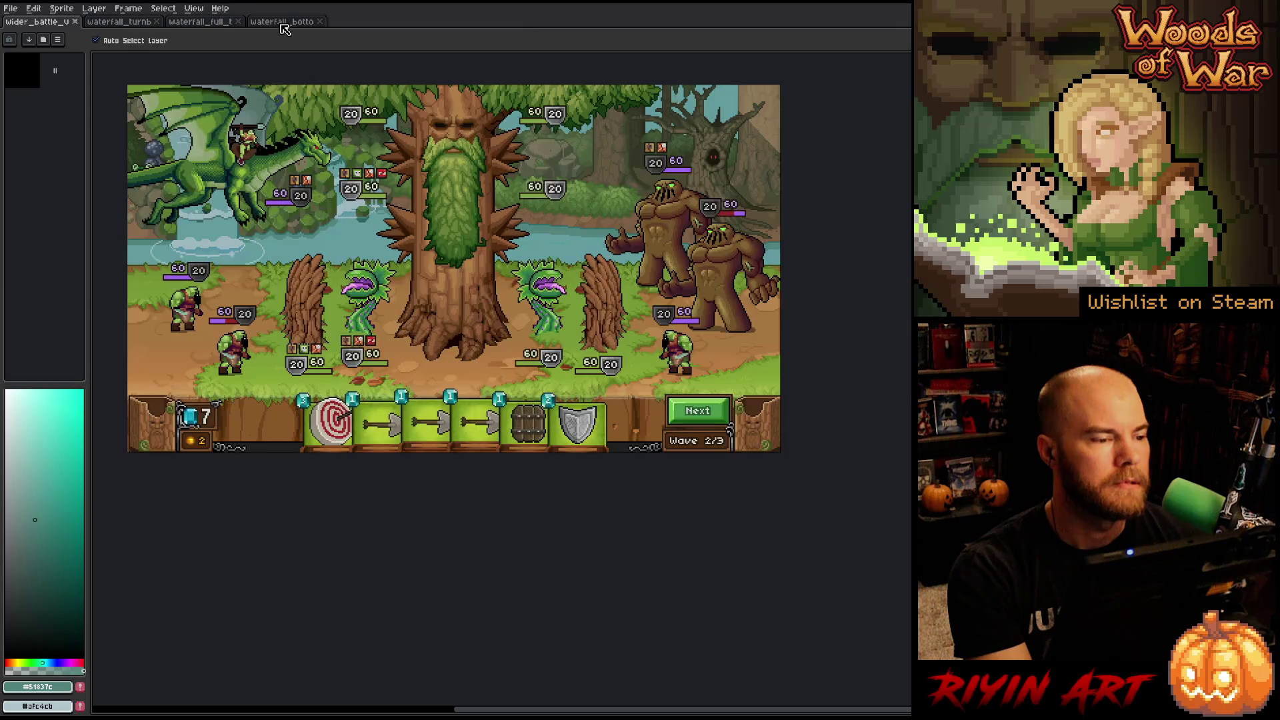
left_click(281, 21)
Pan around the waterfall-bottom sprite, then switch to the waterfall_full document.
scroll(678, 363, "up", 2)
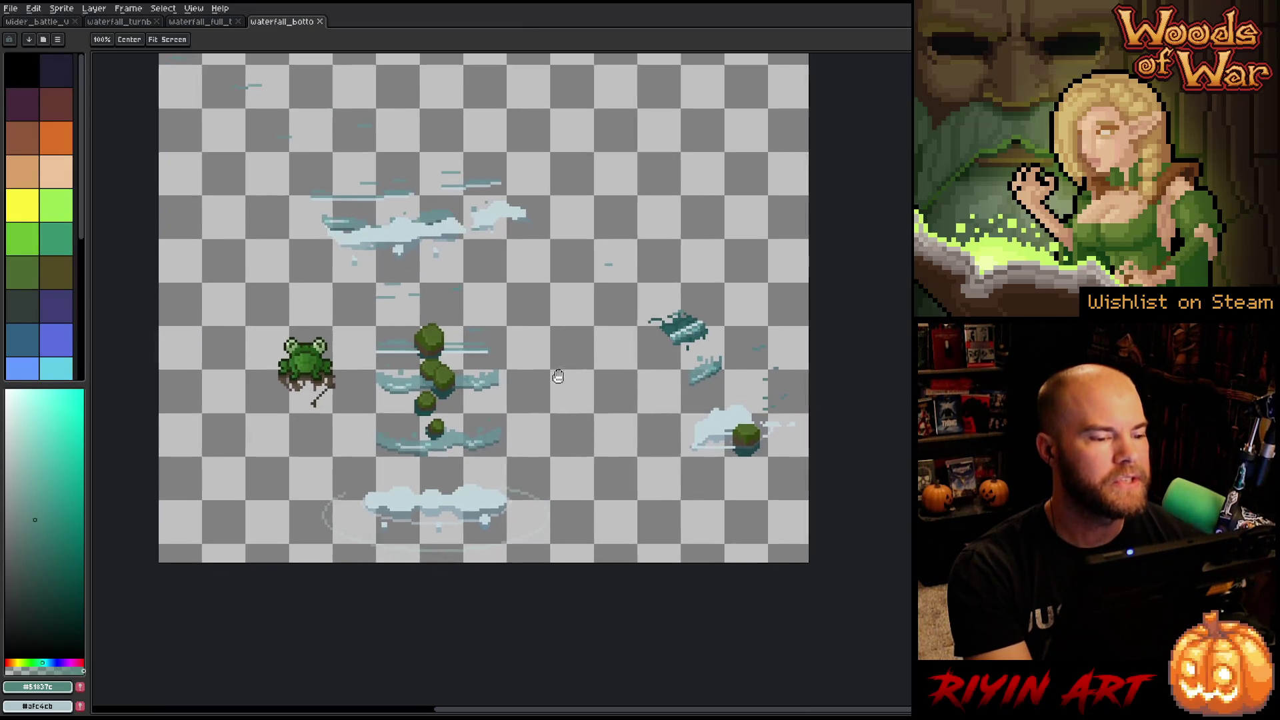
left_click_drag(558, 377, 522, 413)
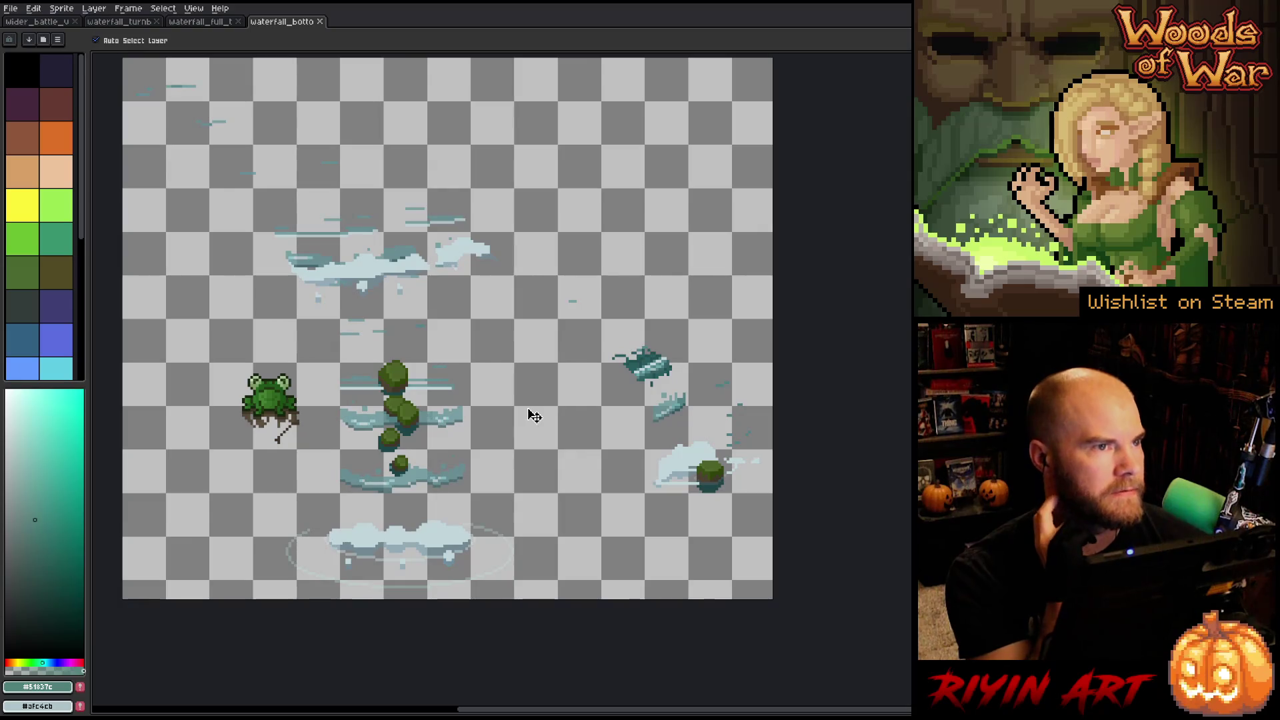
scroll(467, 312, "down", 1)
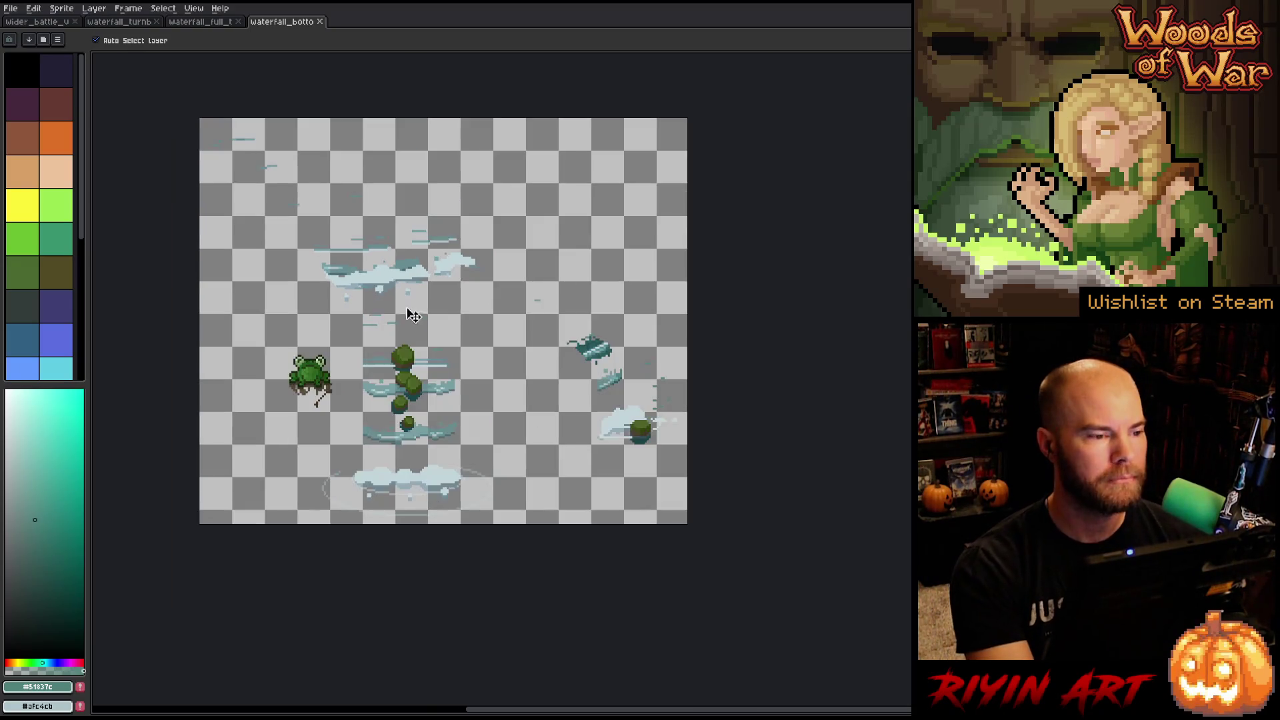
scroll(393, 317, "up", 1)
scroll(382, 323, "down", 1)
scroll(384, 327, "up", 1)
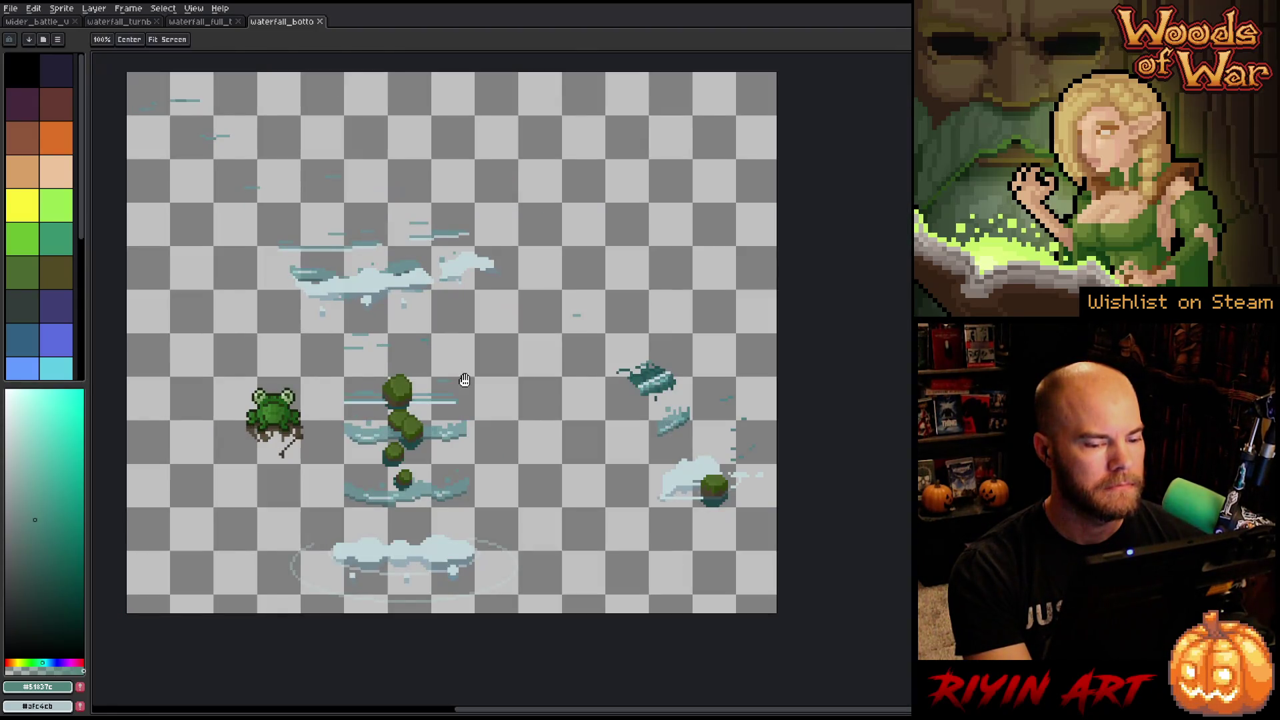
left_click_drag(463, 374, 457, 376)
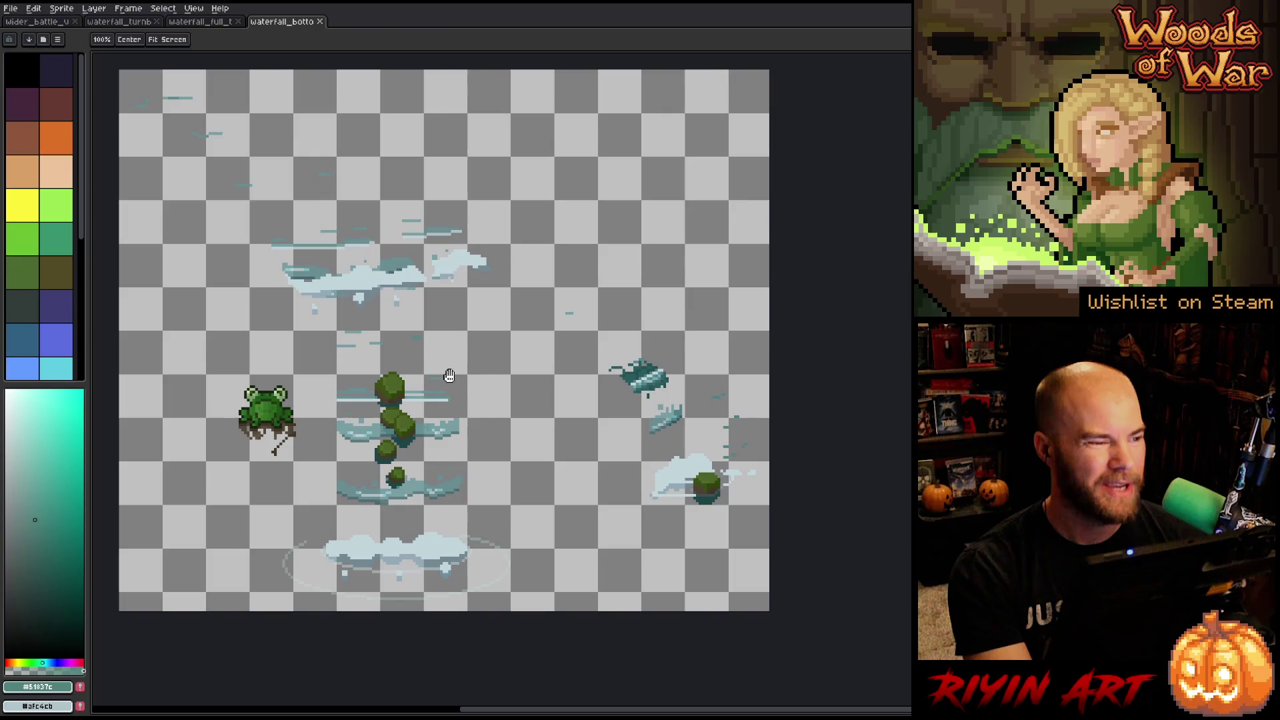
left_click(204, 24)
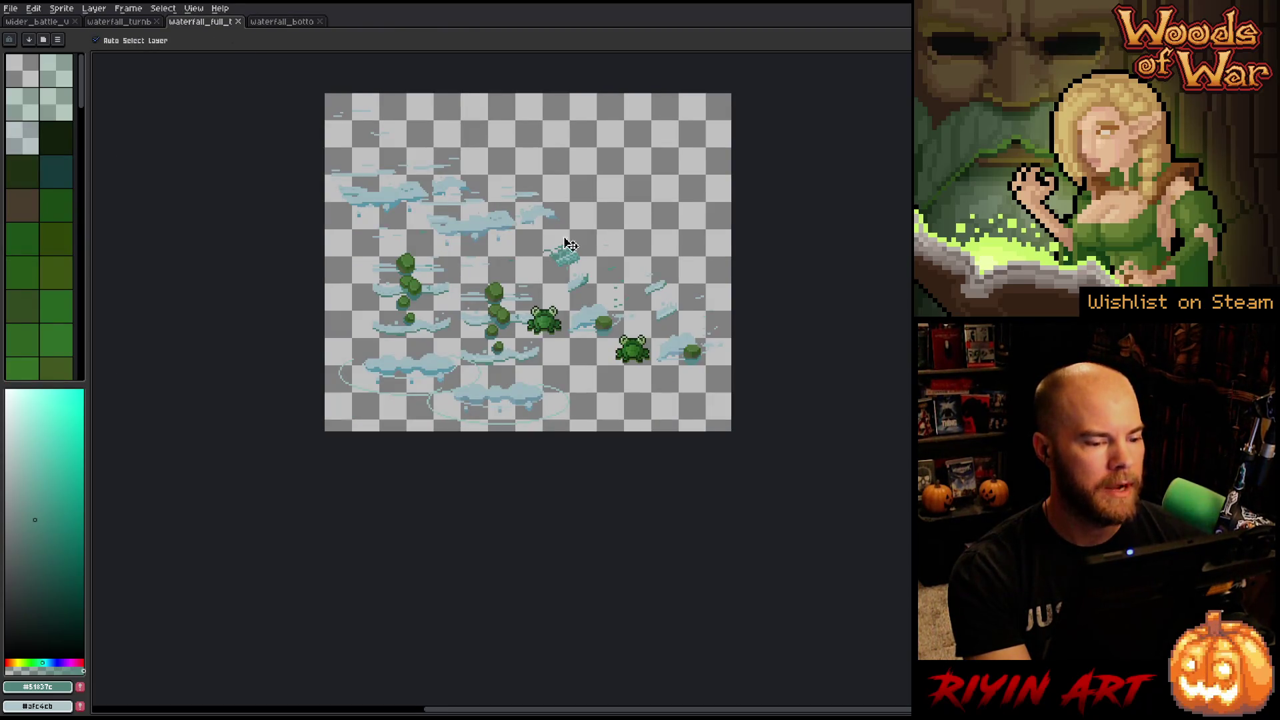
Show the timeline in the full waterfall sprite and give the canvas more room above it.
scroll(591, 253, "up", 1)
mouse_move(598, 256)
left_mouse_down()
mouse_move(541, 300)
mouse_move(524, 288)
left_mouse_up()
key("Tab")
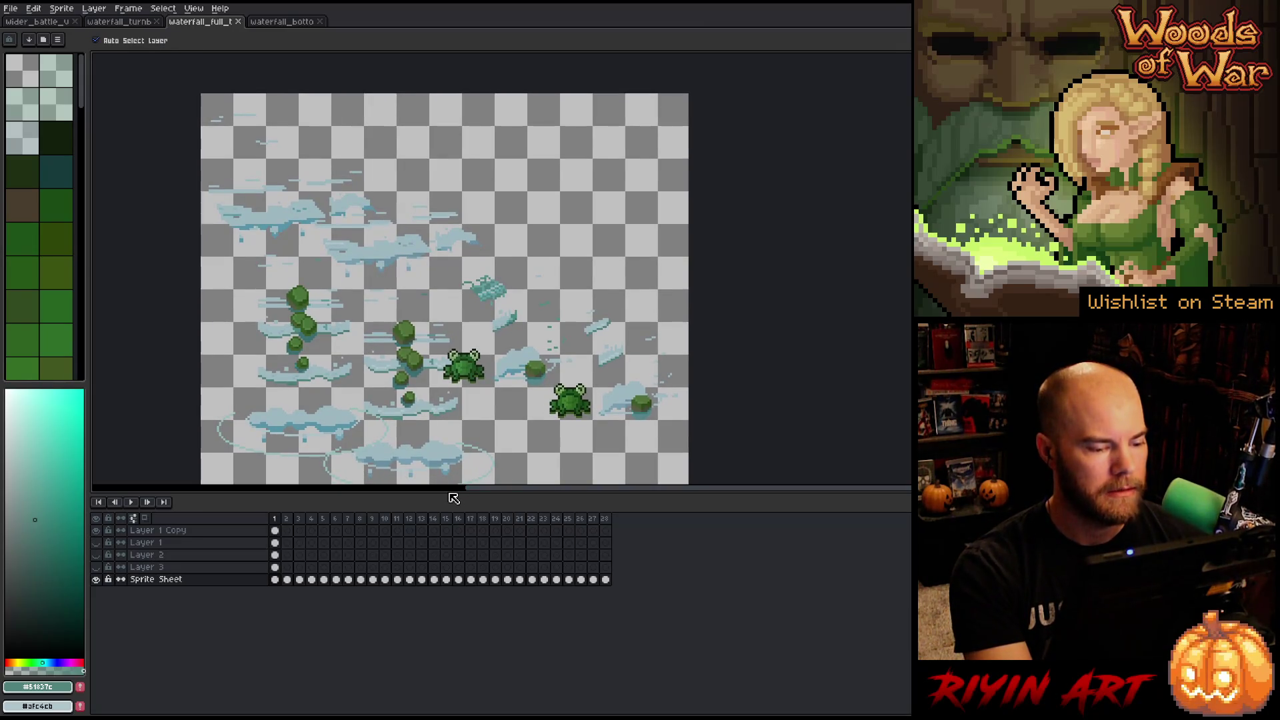
left_click_drag(452, 500, 442, 564)
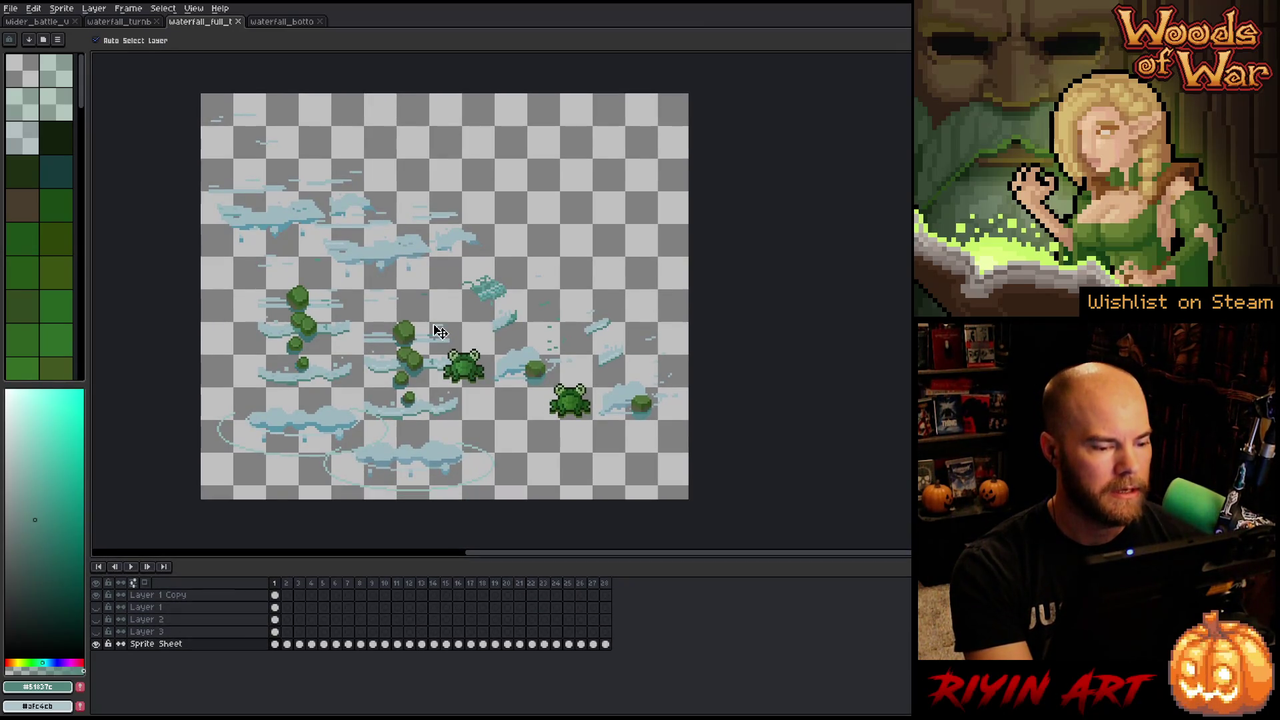
left_click_drag(440, 334, 413, 332)
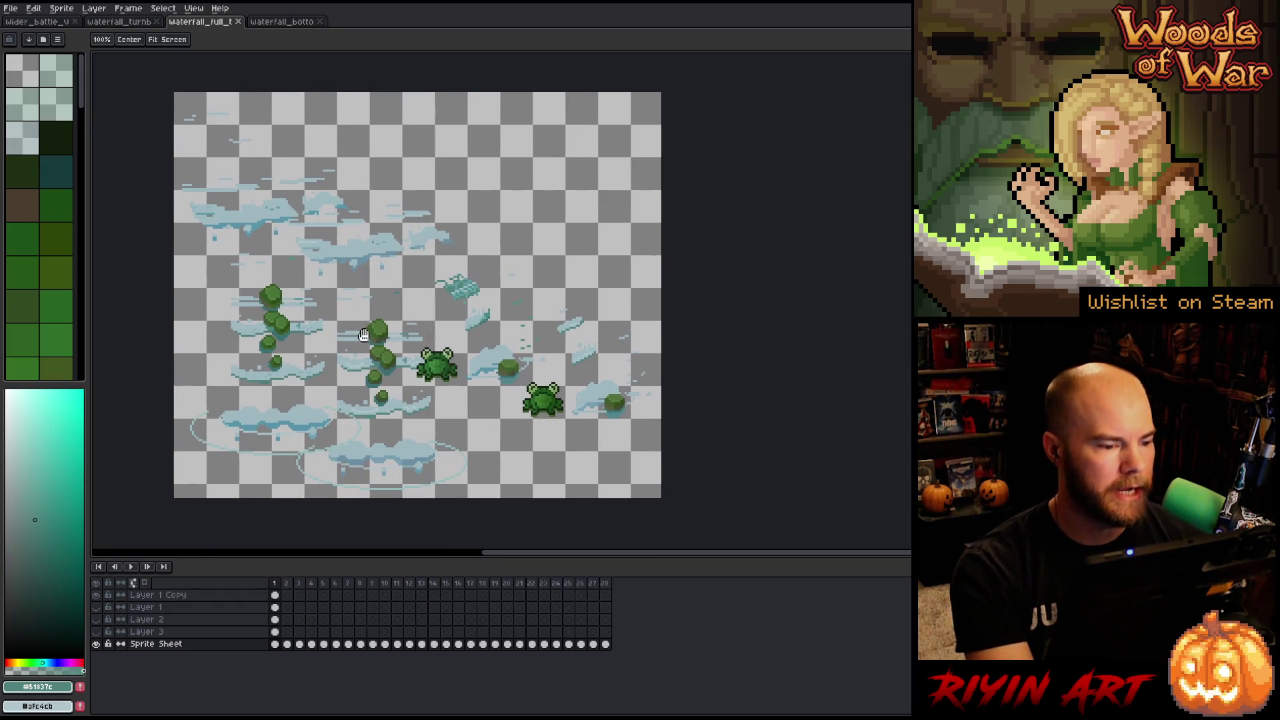
Select Layer 1 Copy's frame 1 cel, check its content, and return to the waterfall_bottom sprite.
left_click(275, 595)
left_click(97, 595)
left_click(97, 595)
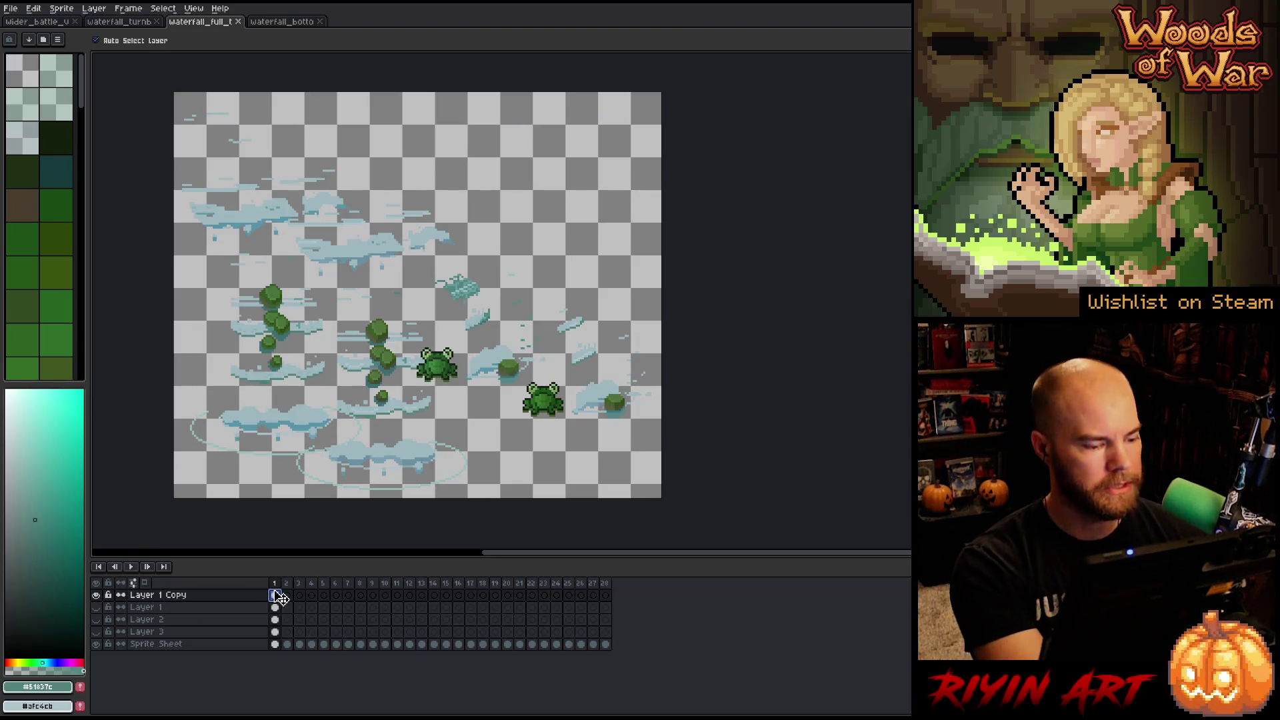
left_click(280, 22)
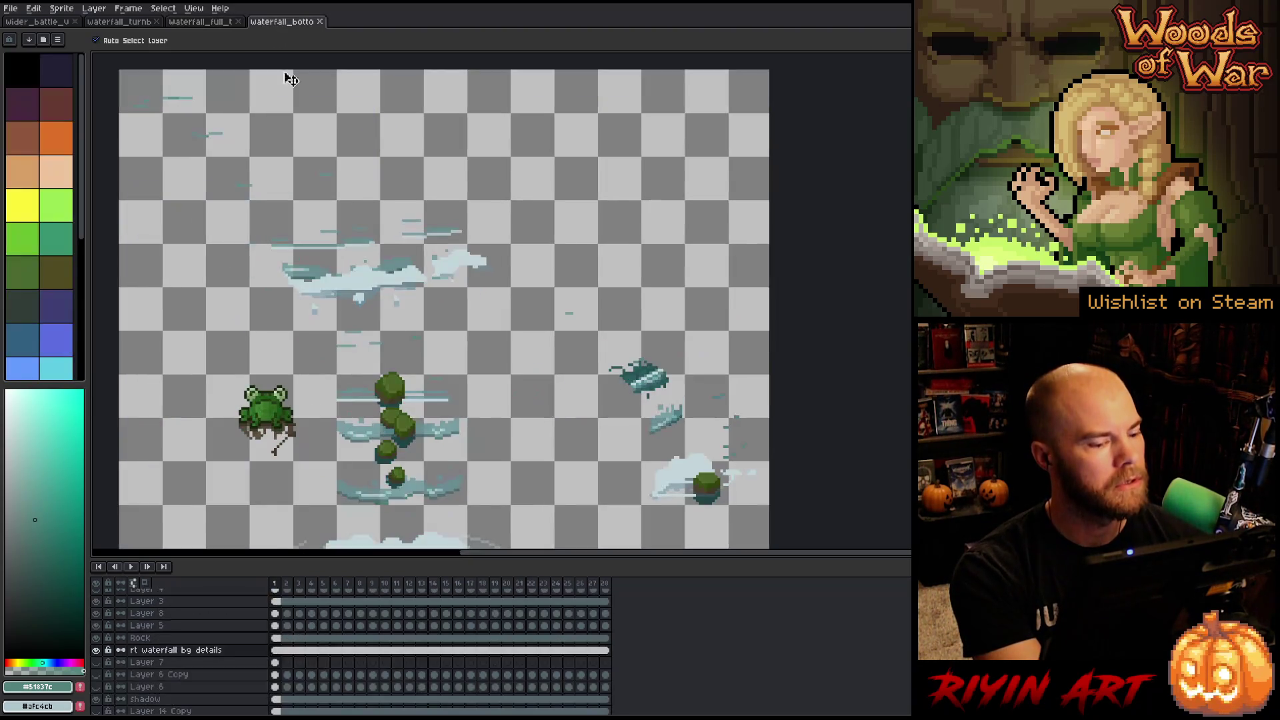
Add a new layer above Layer 16 and paste the copied frog, rocks and foam art into it.
scroll(209, 617, "up", 1)
scroll(209, 616, "up", 4)
left_click(179, 598)
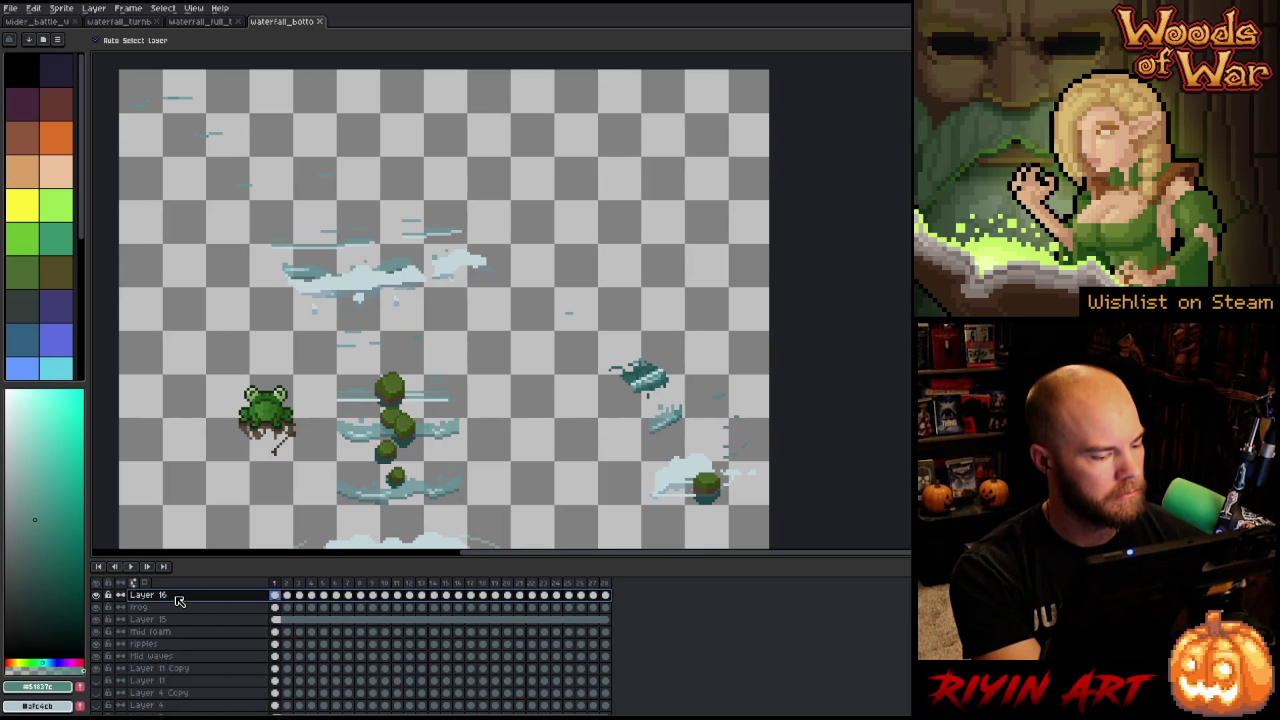
key("shift+n")
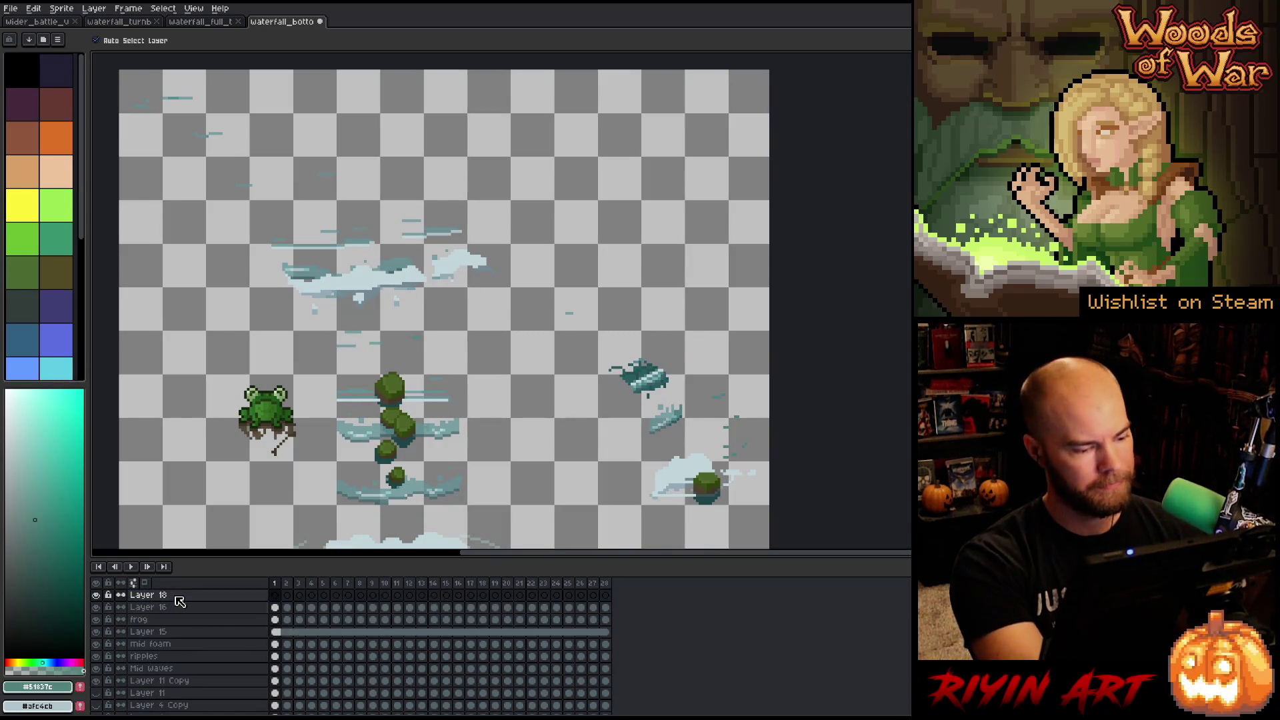
left_click(277, 597)
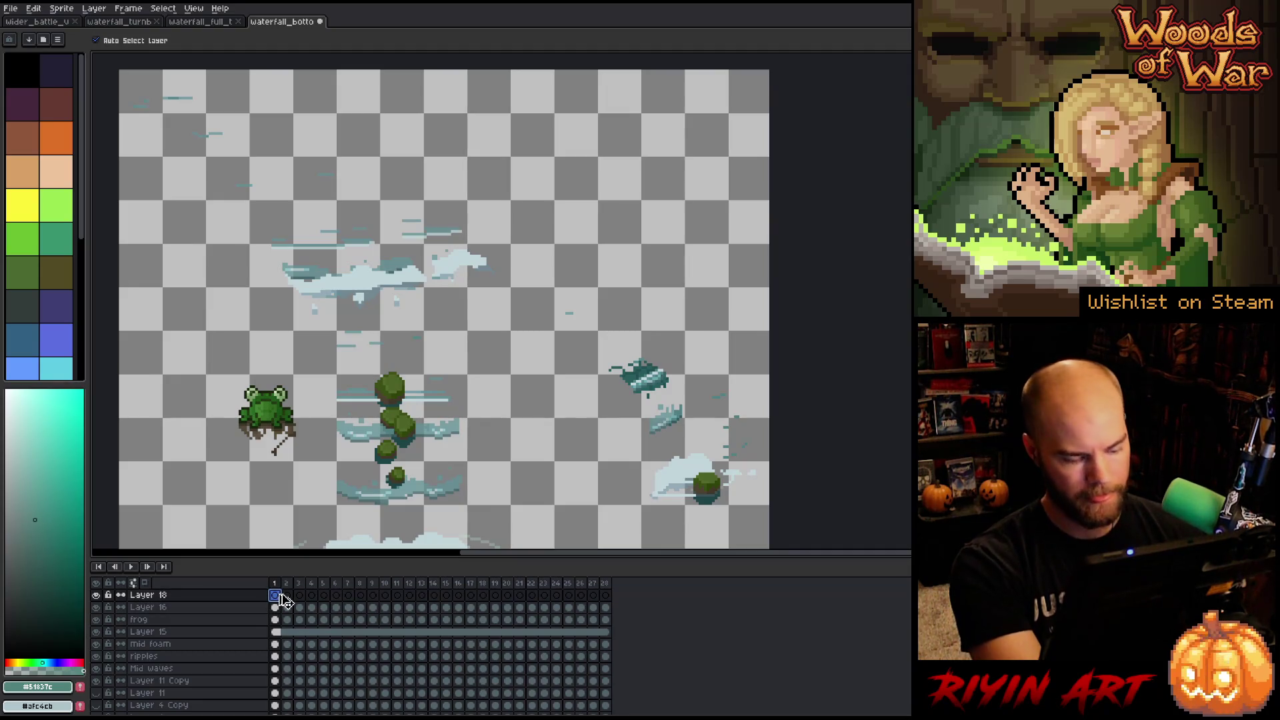
key("ctrl+v")
Move the pasted art up and right, nudging it about 8 px to align with the scene.
scroll(291, 397, "down", 2)
scroll(380, 413, "up", 1)
mouse_move(409, 423)
left_mouse_down()
mouse_move(467, 407)
mouse_move(510, 453)
left_mouse_up()
scroll(373, 395, "up", 2)
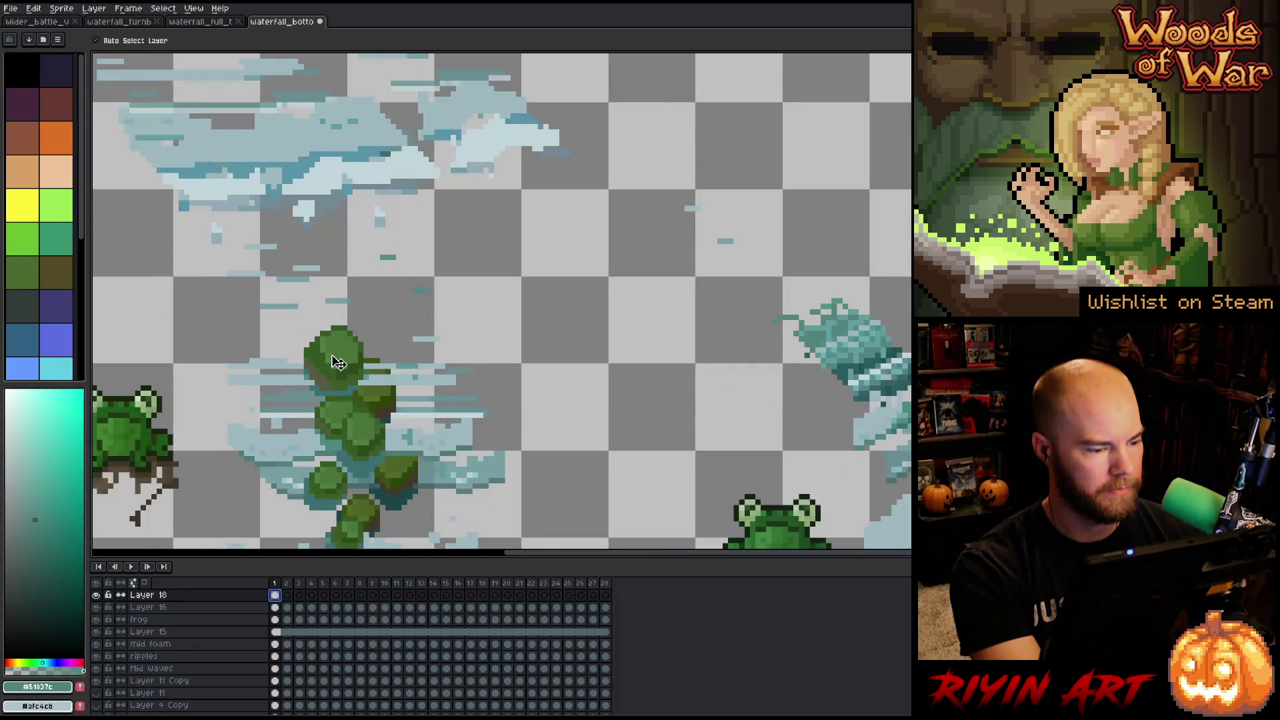
left_click_drag(372, 396, 377, 396)
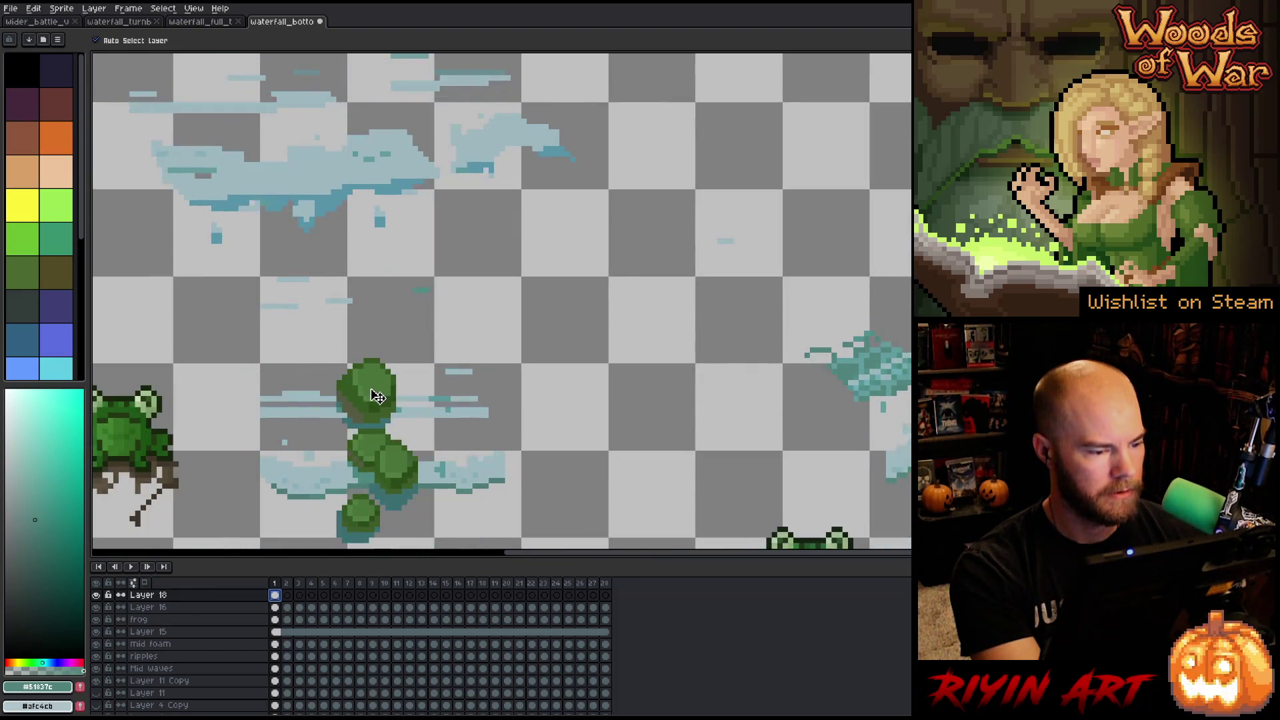
scroll(377, 394, "down", 3)
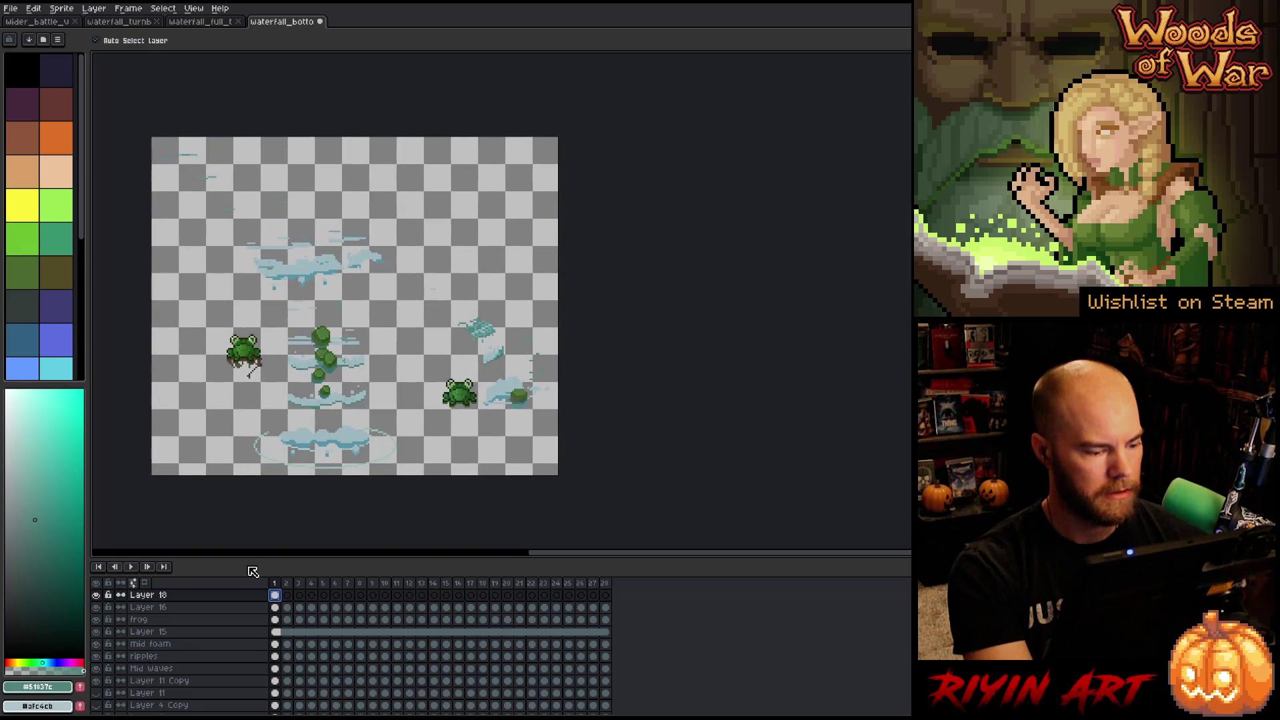
Toggle Layer 18's visibility repeatedly to verify the pasted art's alignment.
left_click(98, 595)
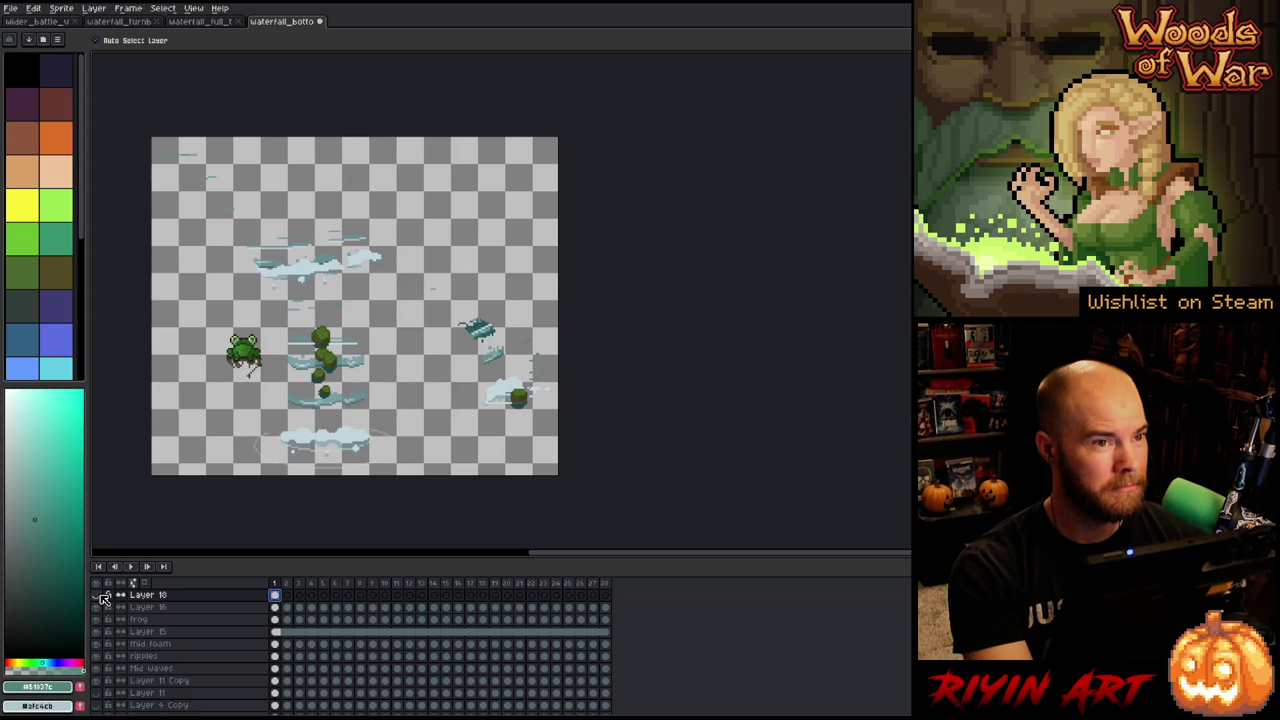
left_click(100, 595)
left_click(100, 595)
left_click(100, 596)
left_click(100, 595)
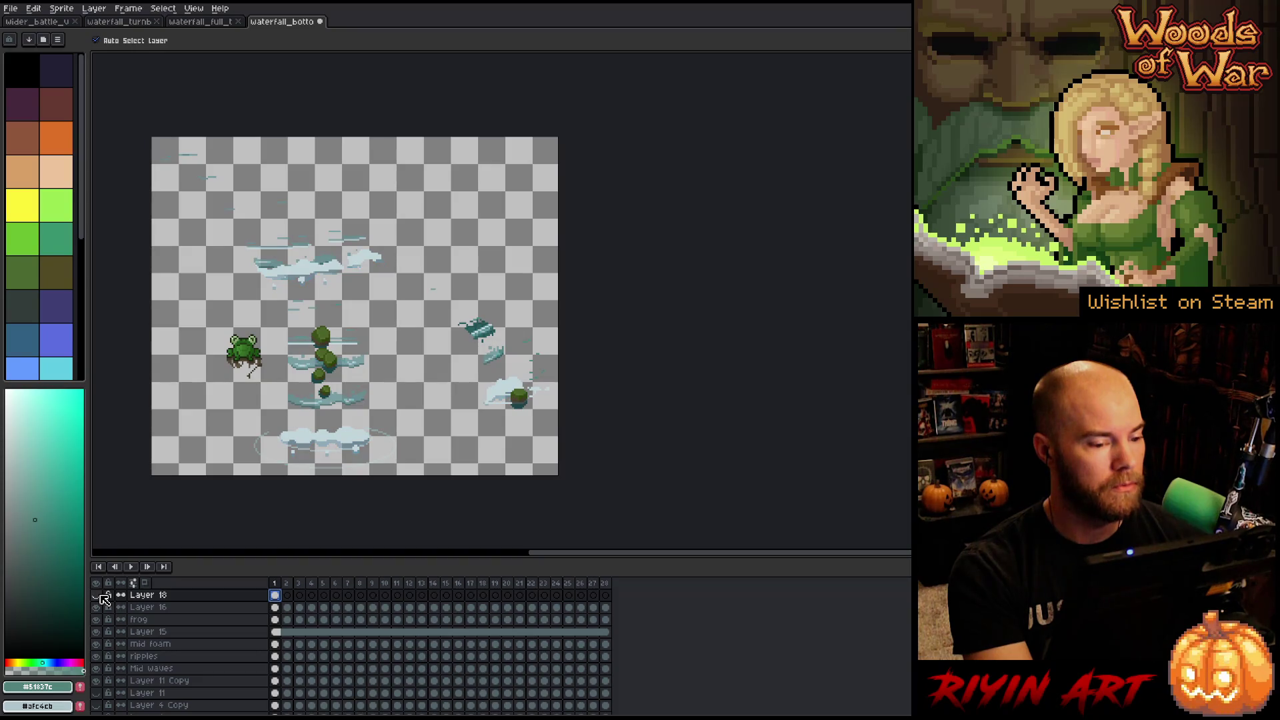
left_click(100, 595)
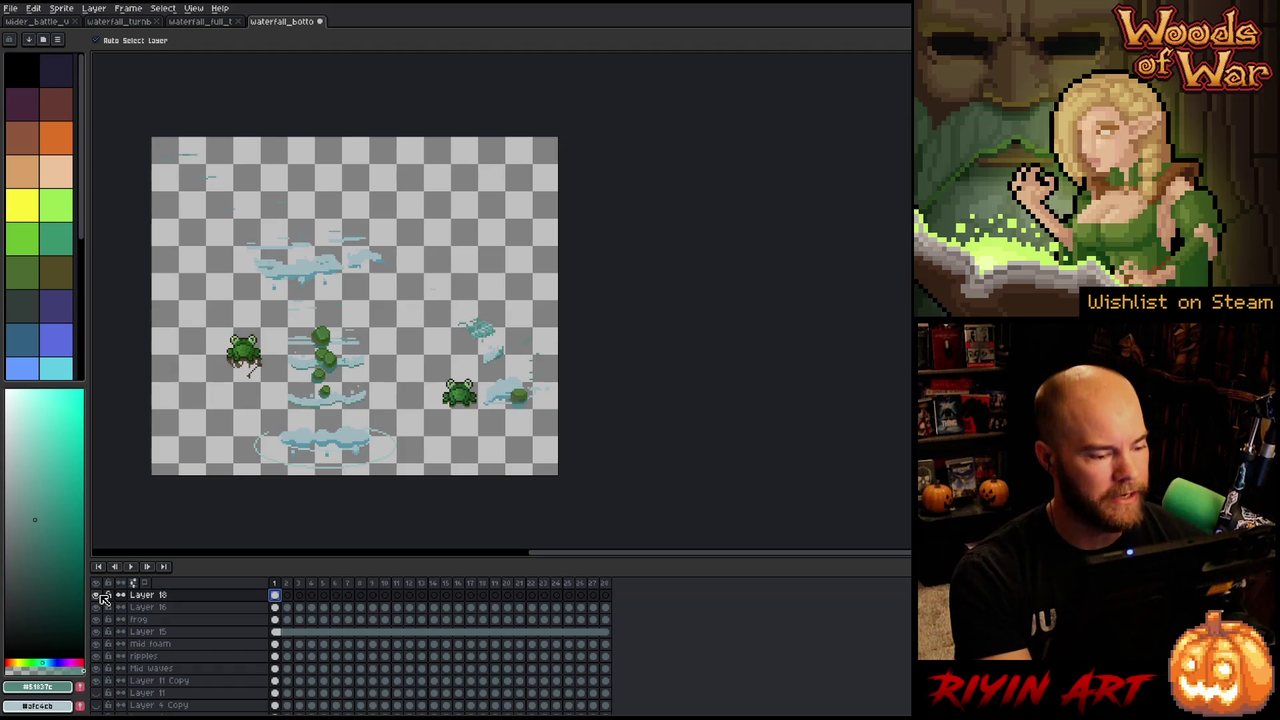
left_click(100, 596)
left_click(100, 596)
left_click(101, 595)
left_click(101, 595)
left_click(101, 596)
left_click(100, 596)
Rename Layer 18 to 'ref', save the waterfall-bottom sprite, and switch to the full sprite.
double_click(148, 596)
type("ref")
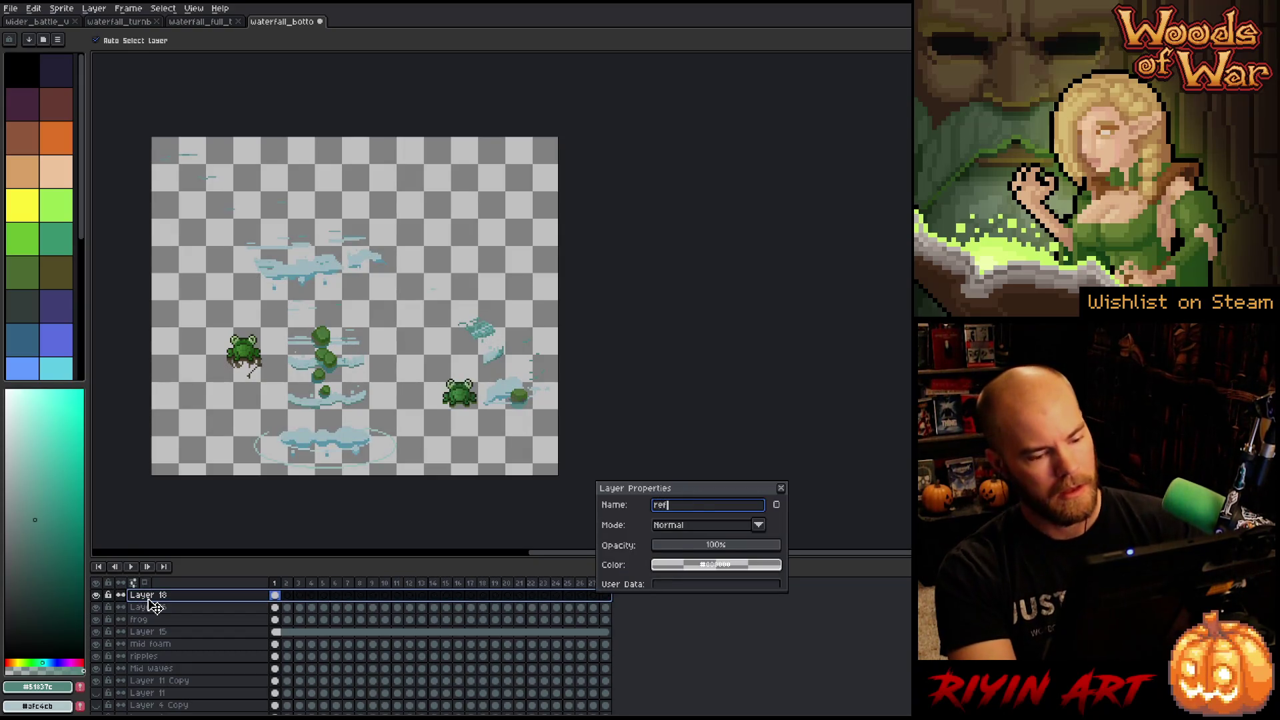
key("Return")
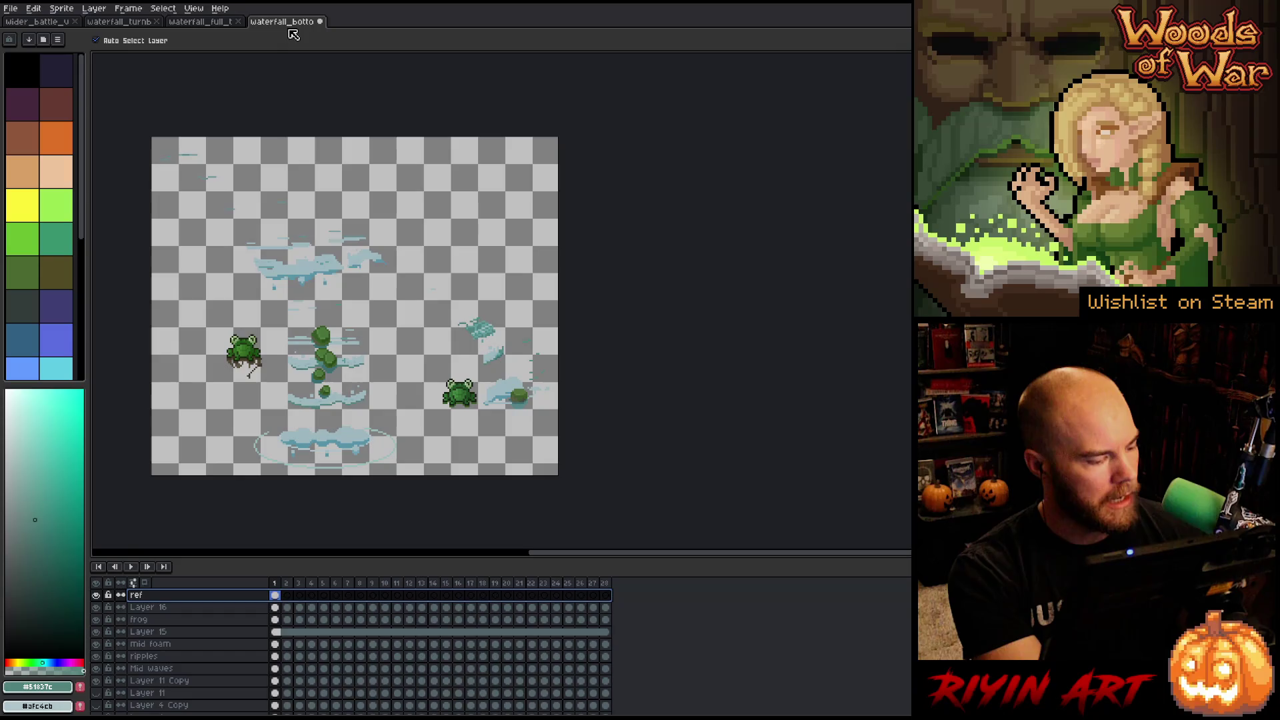
key("ctrl+s")
left_click(202, 23)
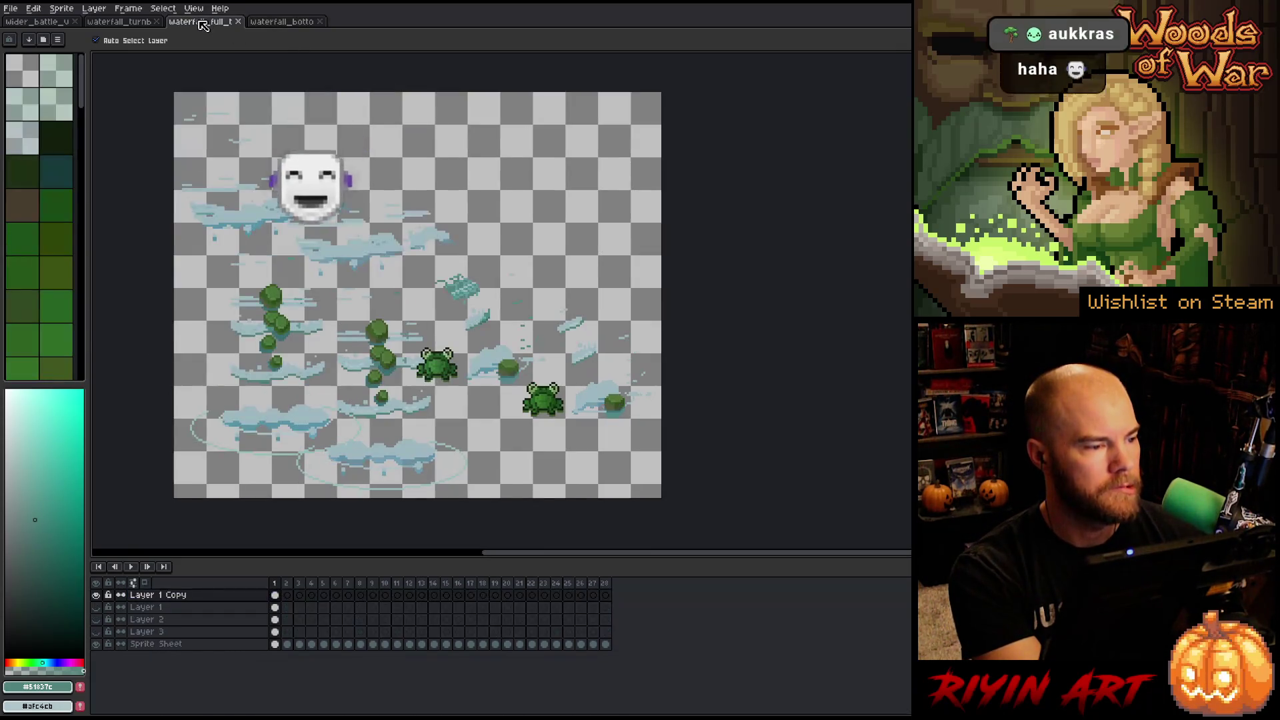
Close the full waterfall sprite and inspect the wide waterfall scene, widening the palette panel.
left_click(237, 21)
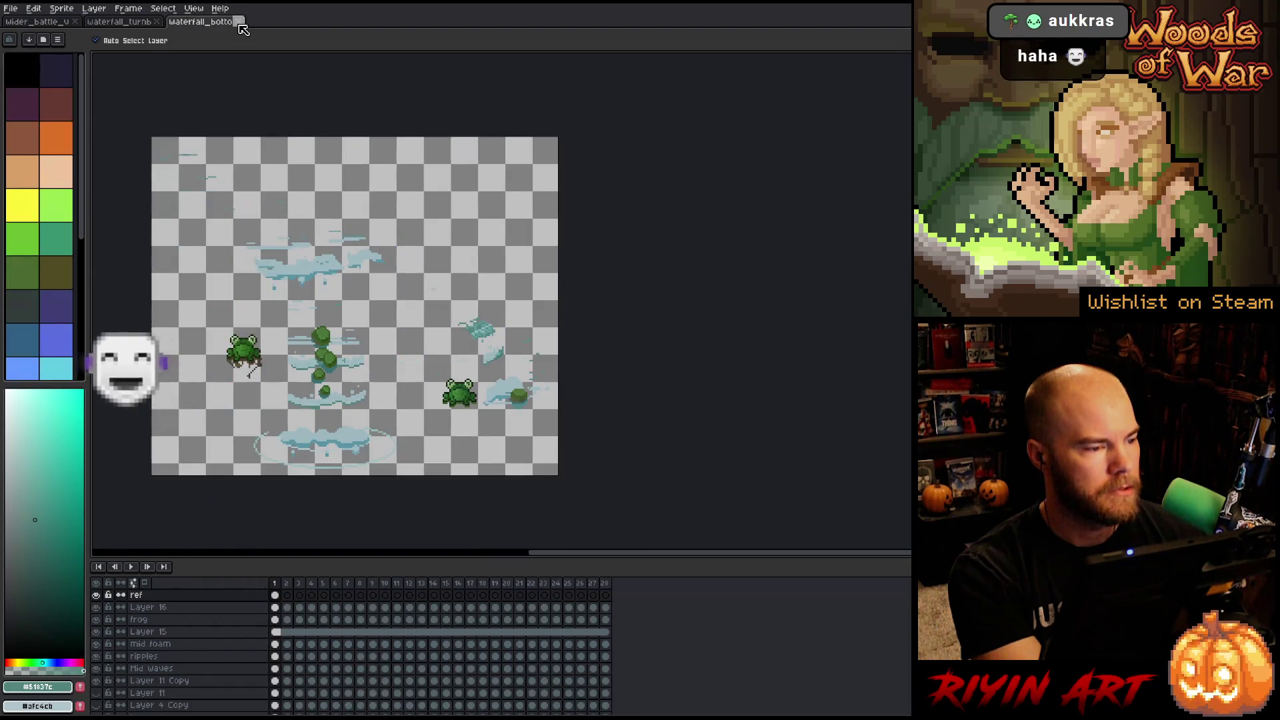
left_click(128, 24)
scroll(440, 284, "down", 2)
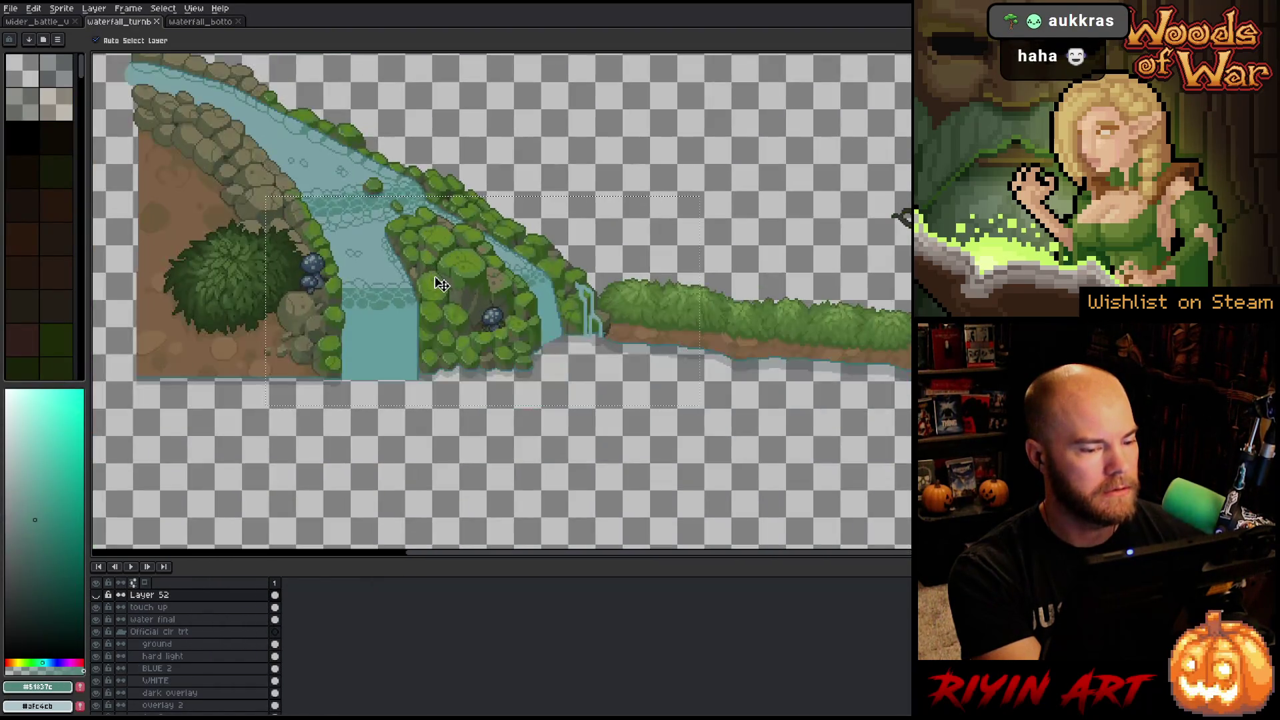
scroll(440, 284, "down", 1)
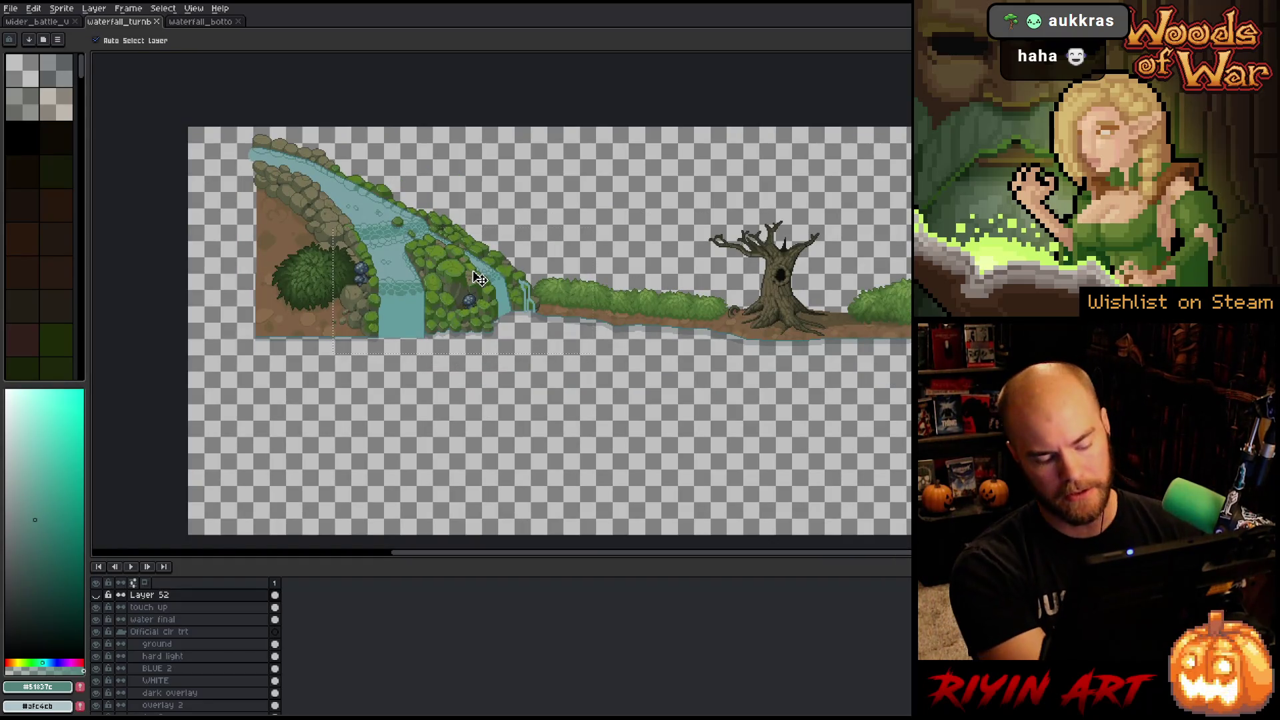
scroll(680, 266, "up", 3)
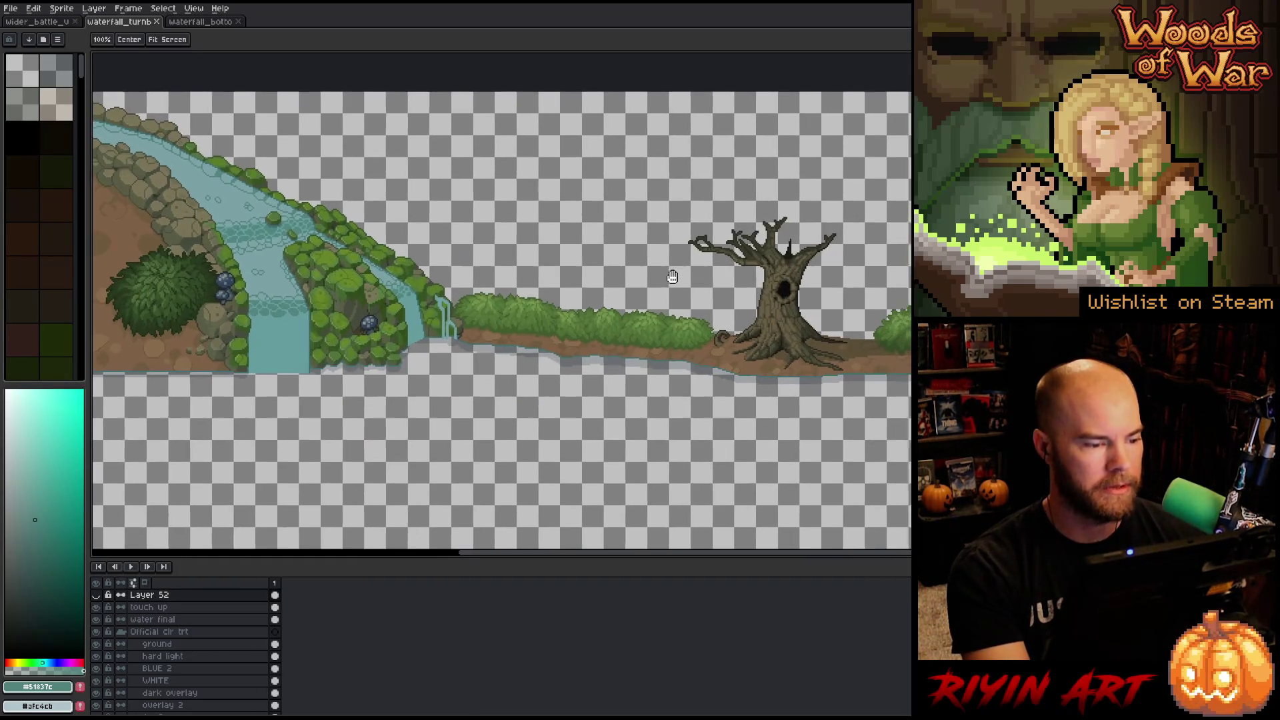
scroll(649, 279, "down", 1)
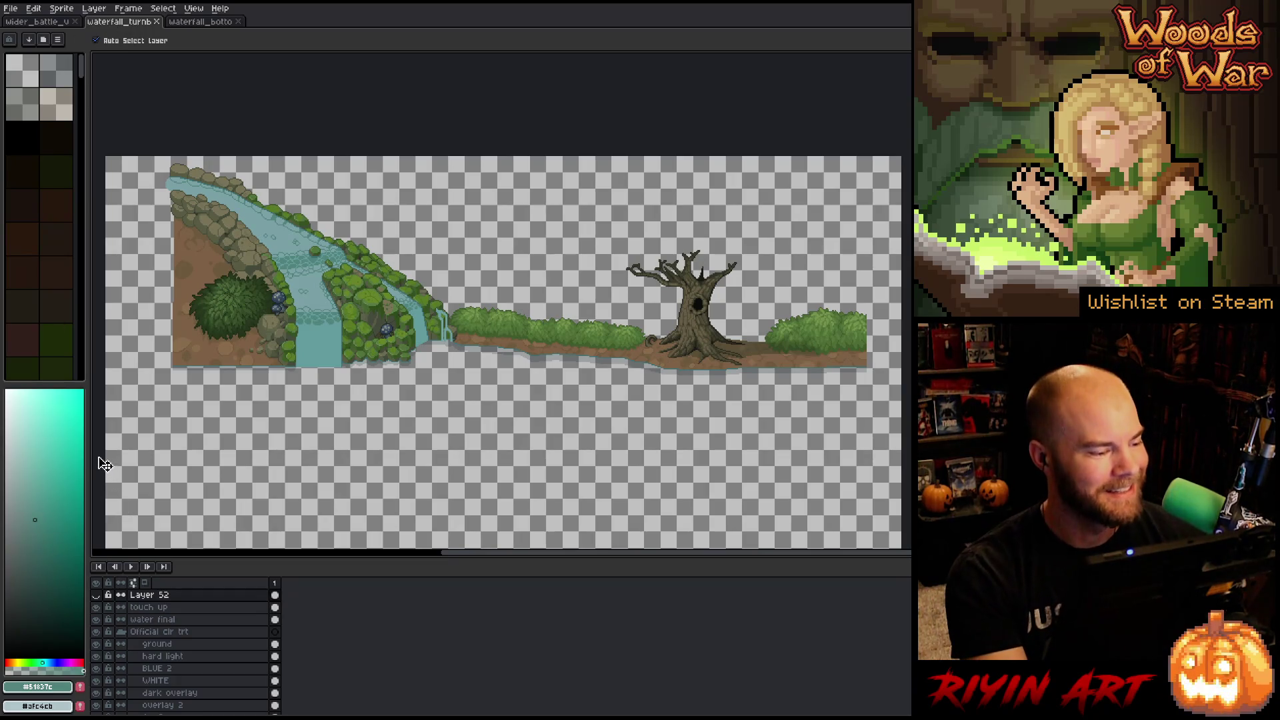
left_click_drag(207, 472, 270, 470)
scroll(386, 363, "down", 2)
left_click_drag(429, 313, 469, 276)
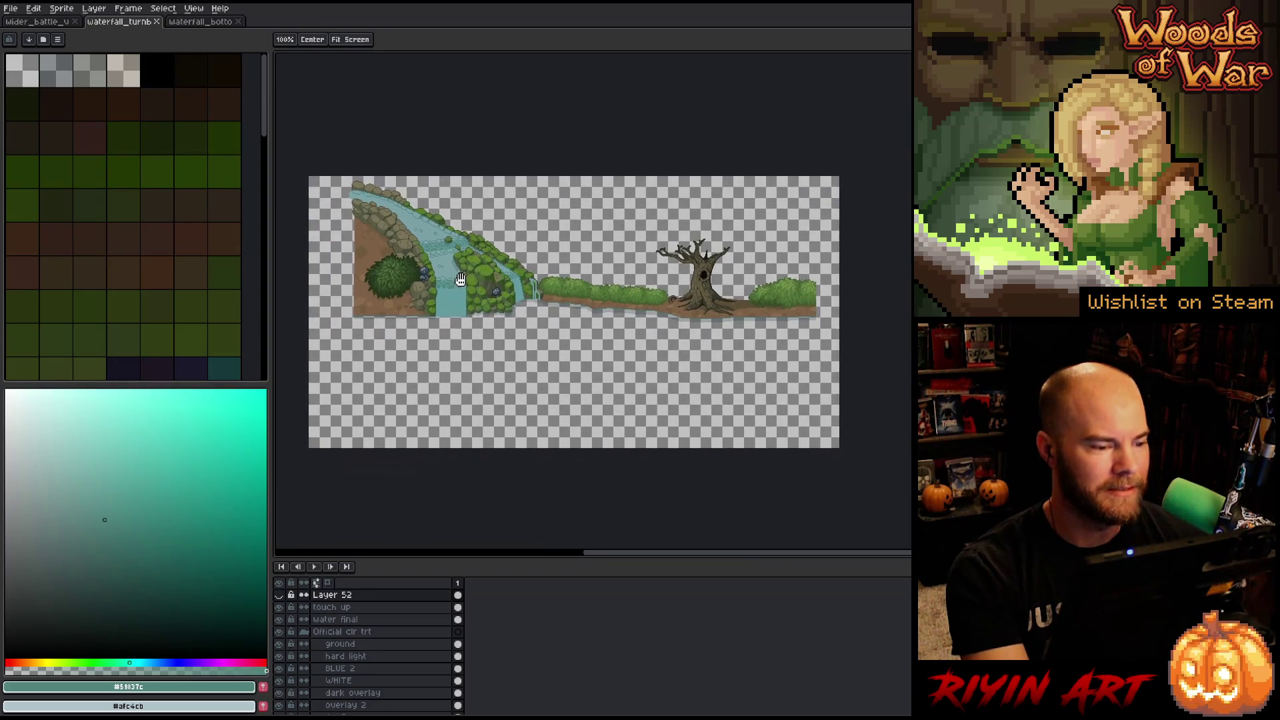
Glance at the battle scene sprite, then return to the waterfall-bottom sprite.
left_click(42, 25)
scroll(446, 197, "down", 2)
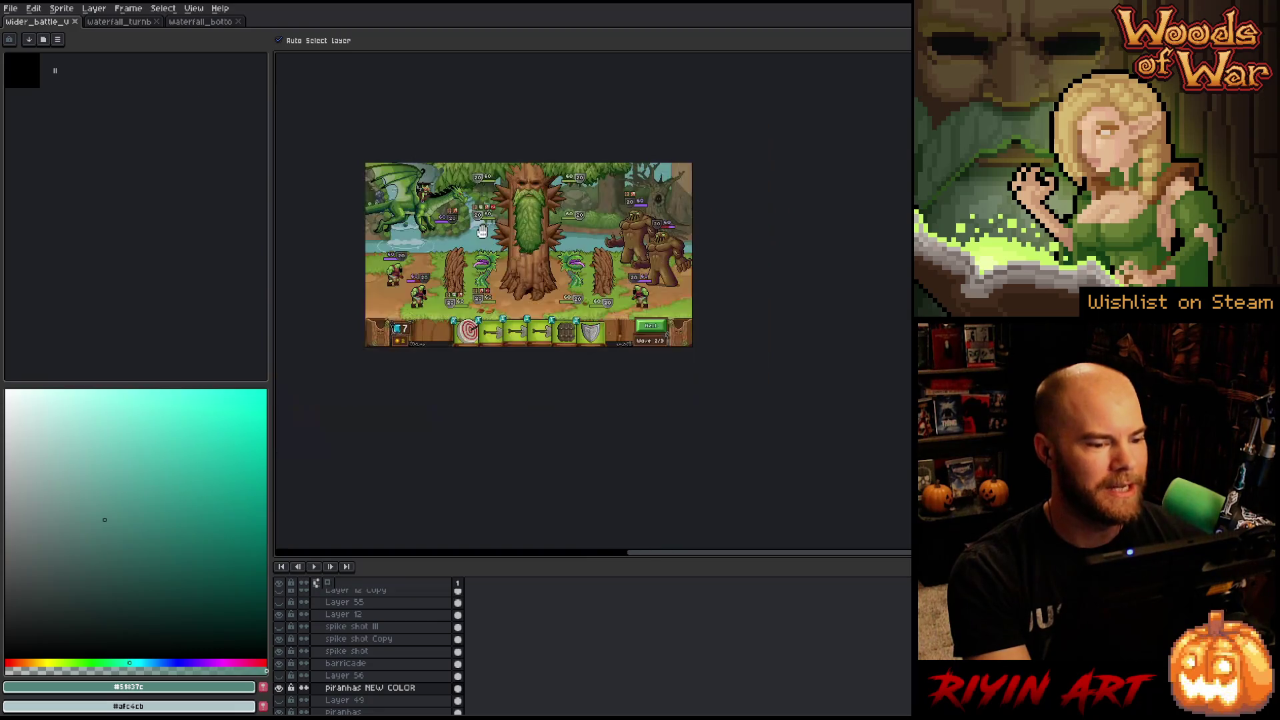
scroll(504, 244, "up", 1)
left_click(200, 22)
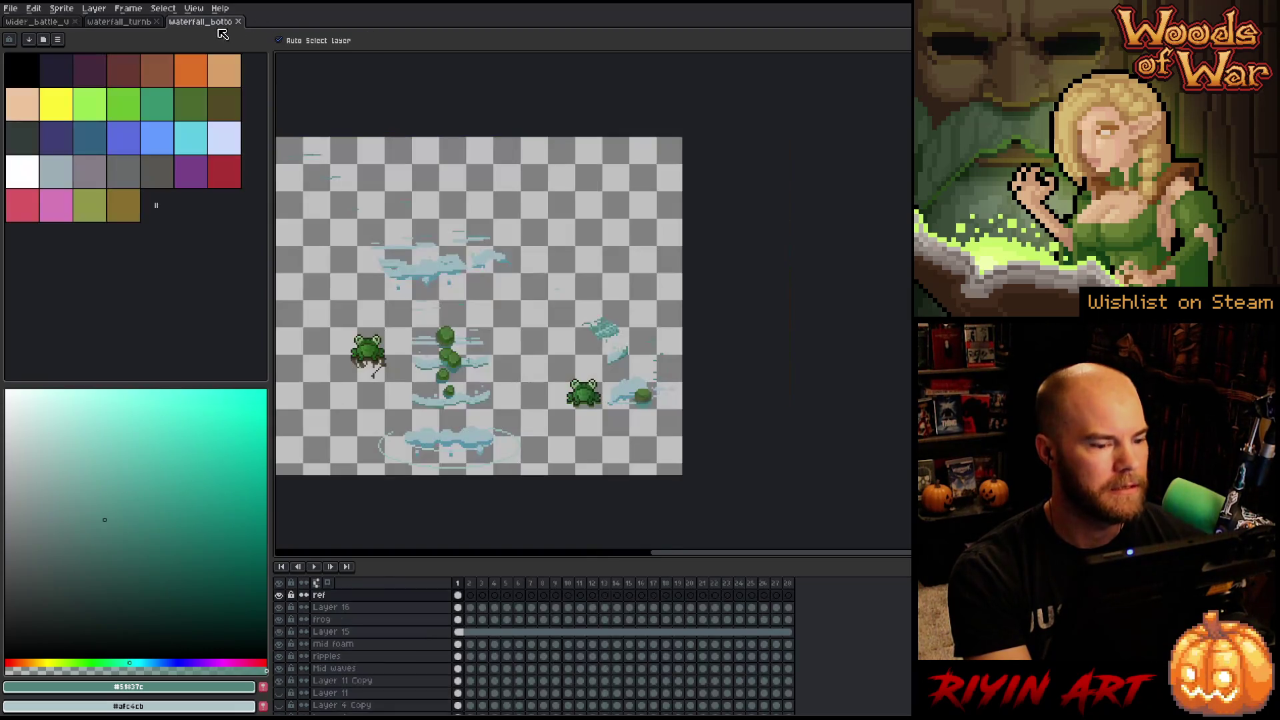
Hide the ref layer and play the animation with the full waterfall scene layer visible.
mouse_move(437, 310)
left_mouse_down()
mouse_move(533, 274)
mouse_move(485, 273)
left_mouse_up()
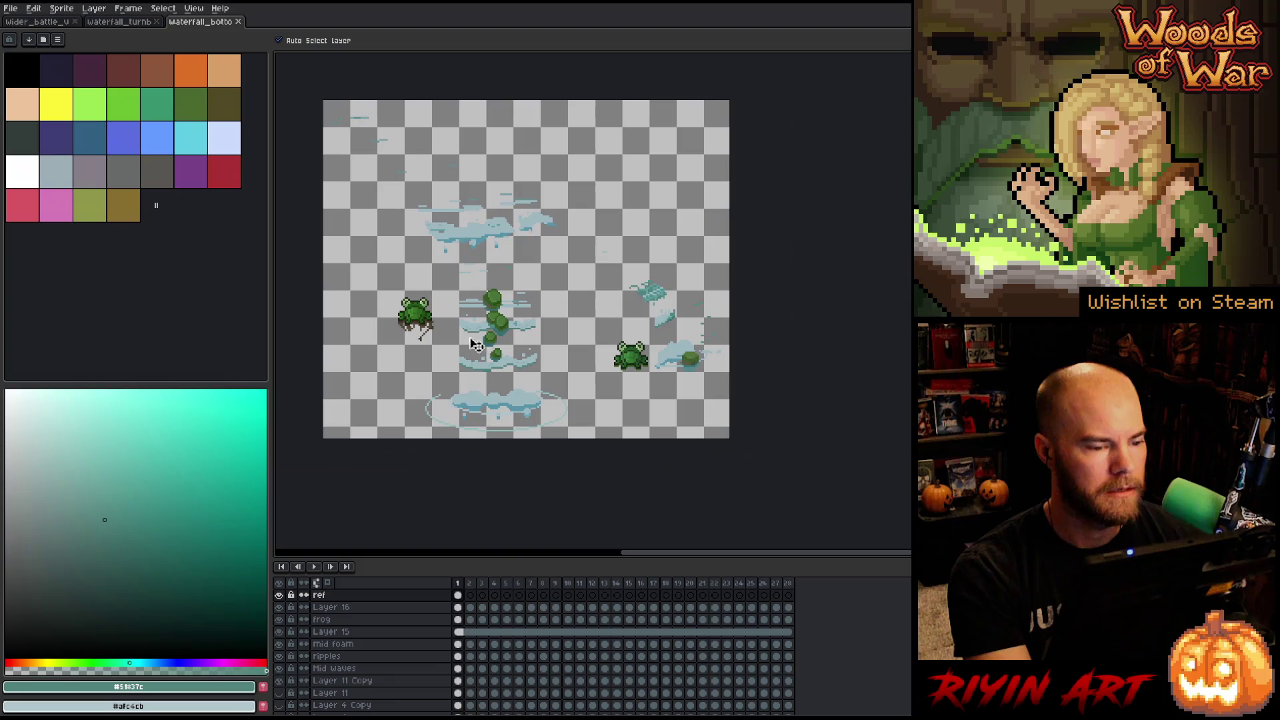
left_click(279, 595)
key("Return")
scroll(588, 366, "up", 1)
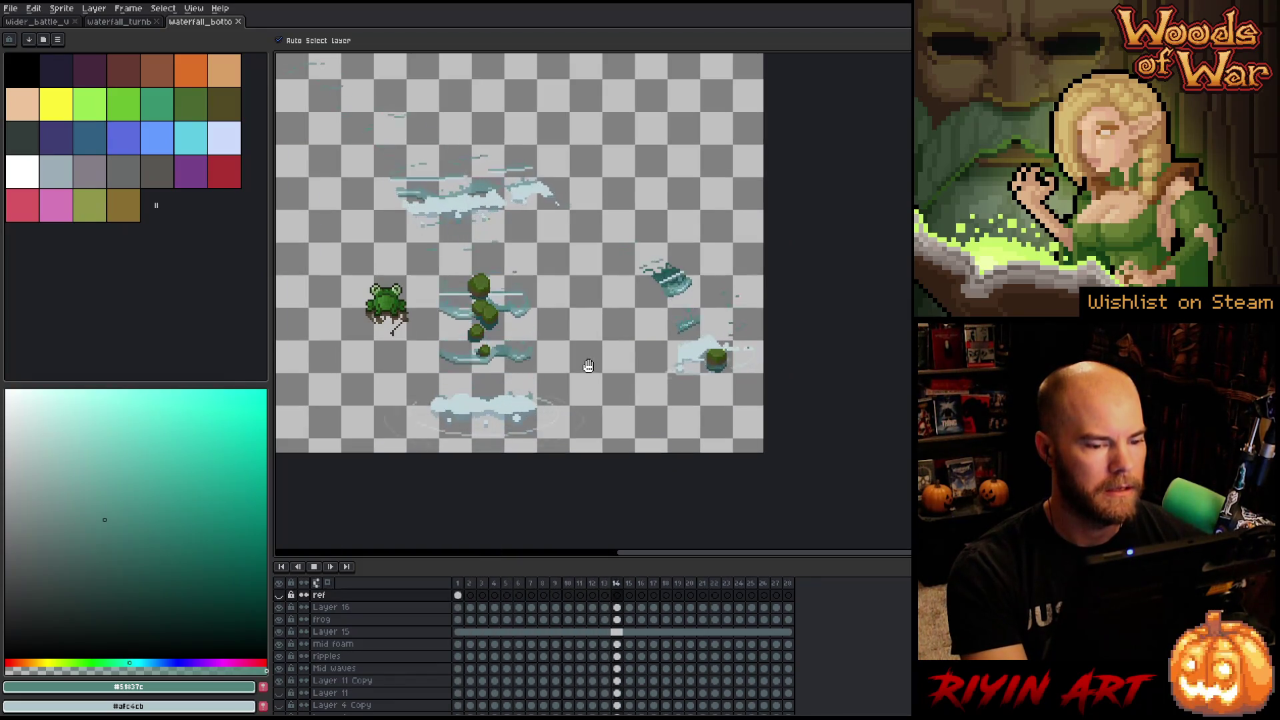
scroll(518, 304, "up", 1)
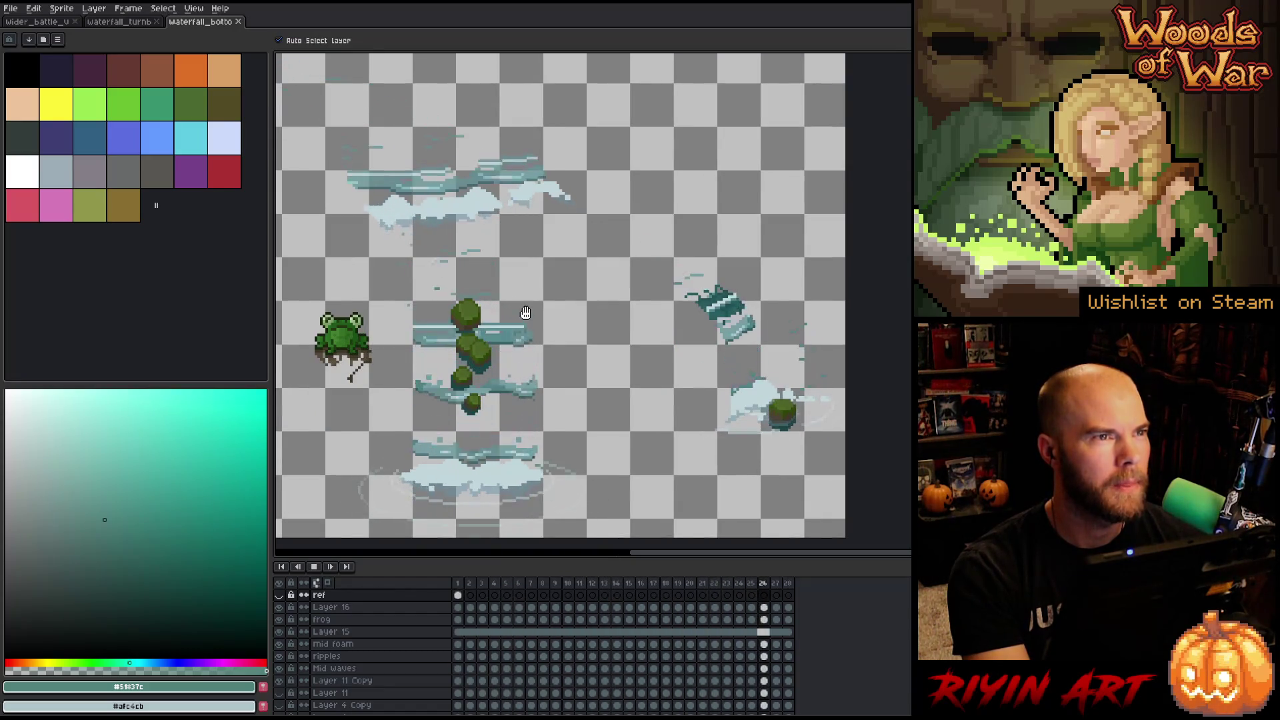
scroll(360, 660, "down", 5)
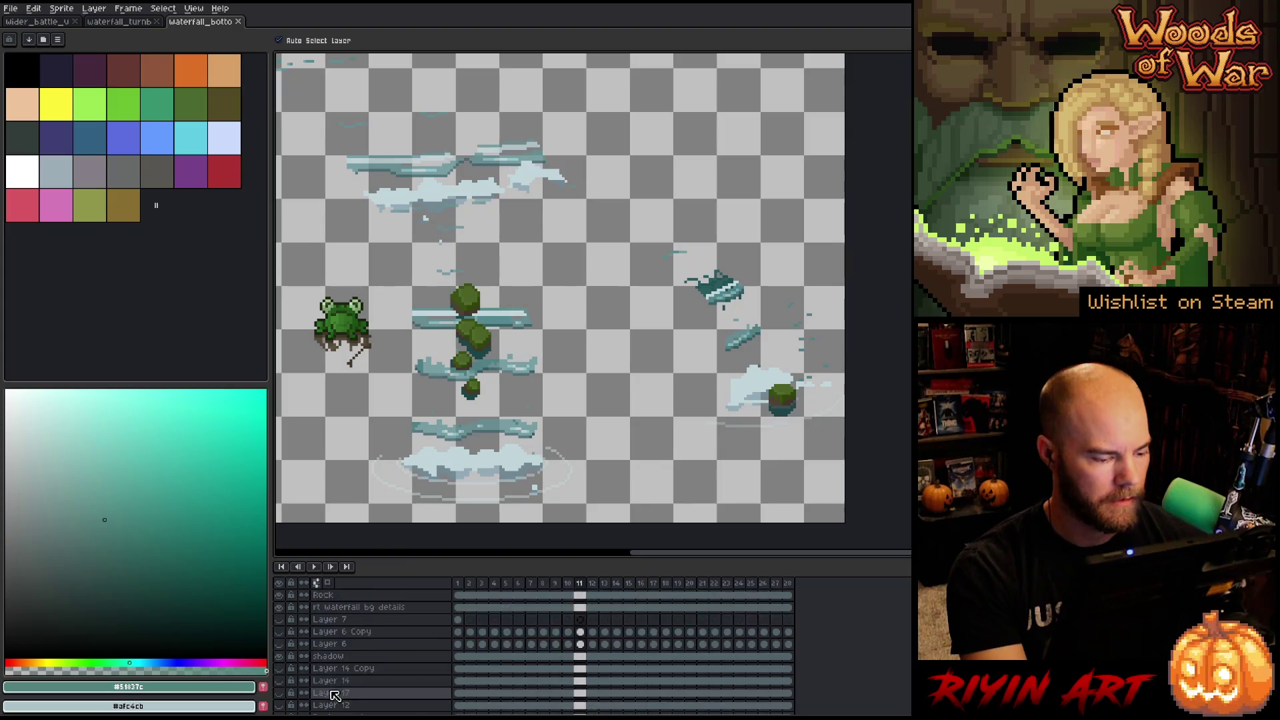
scroll(336, 696, "down", 1)
left_click(280, 697, "alt")
scroll(360, 653, "up", 6)
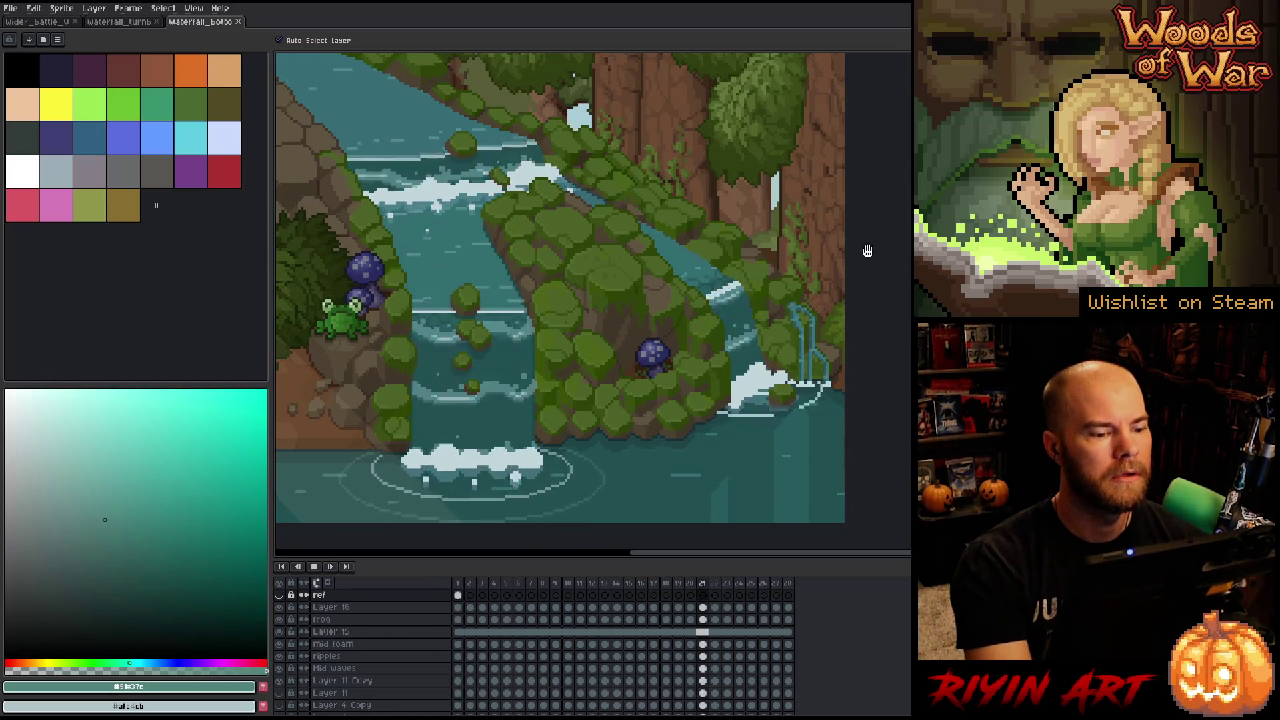
left_click(120, 23)
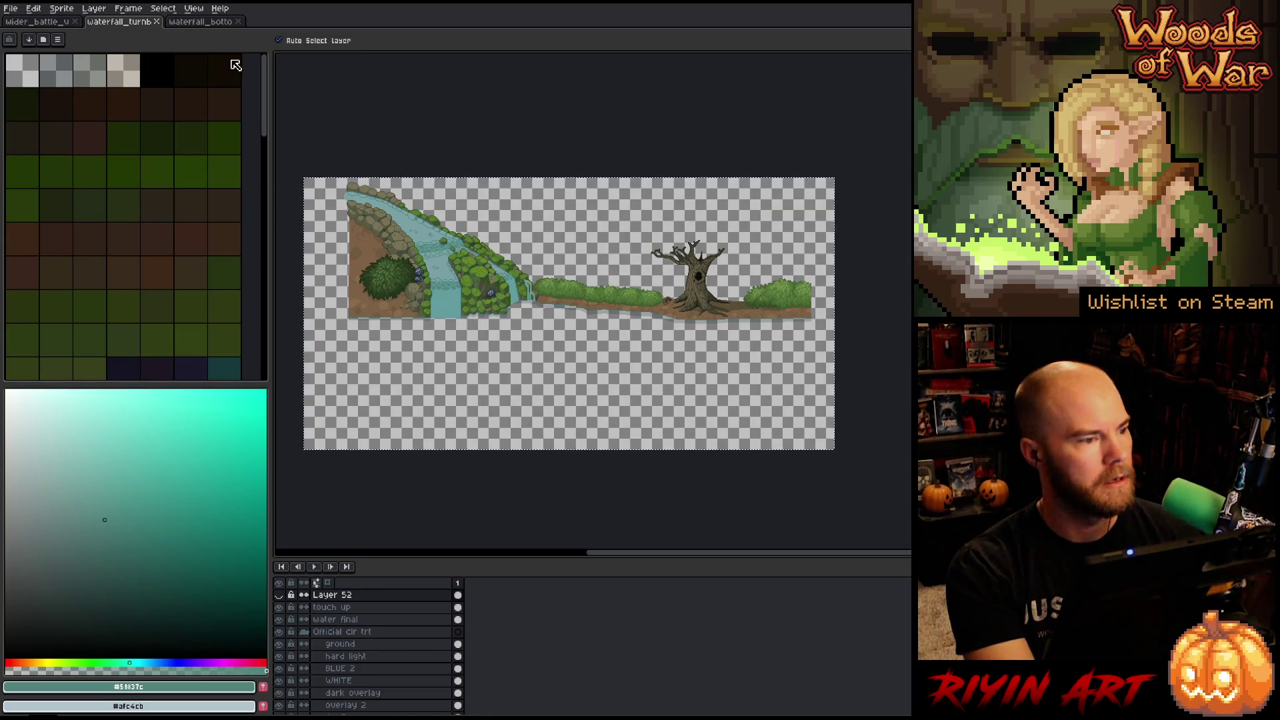
left_click(195, 22)
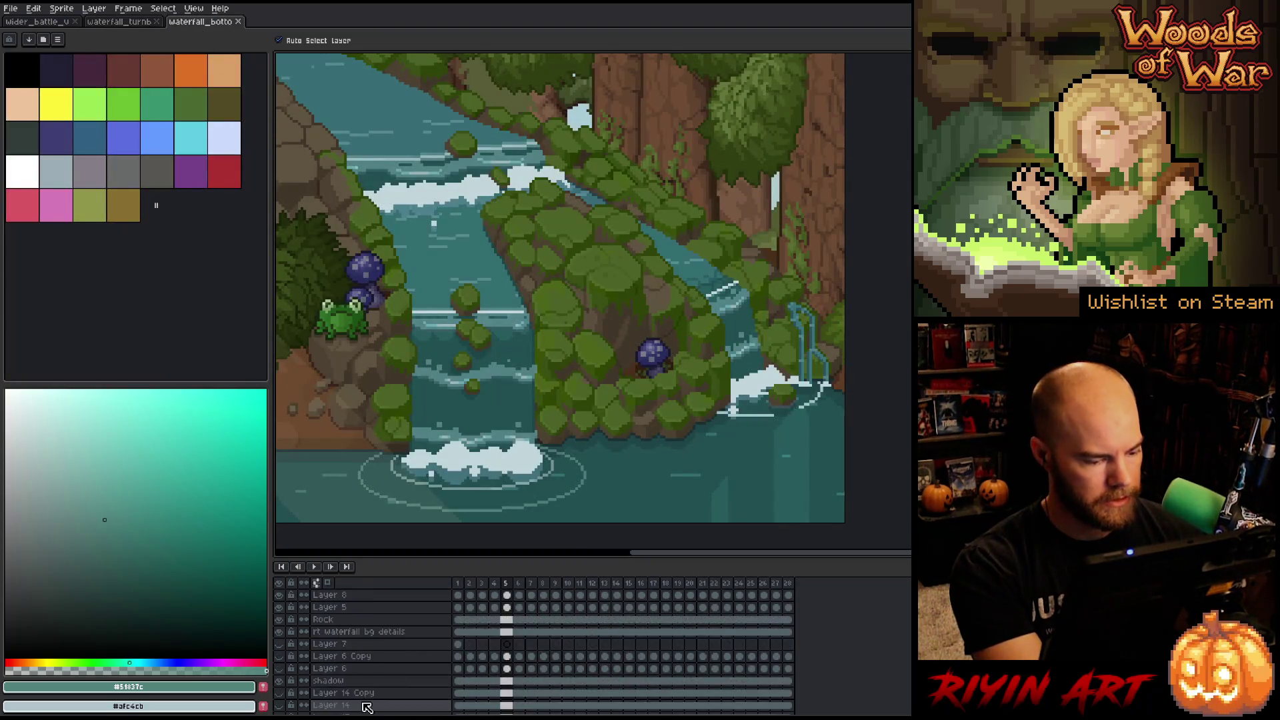
Create Layer 18 directly above the Background layer and select its frame 1 cel.
scroll(370, 706, "down", 2)
left_click(362, 697)
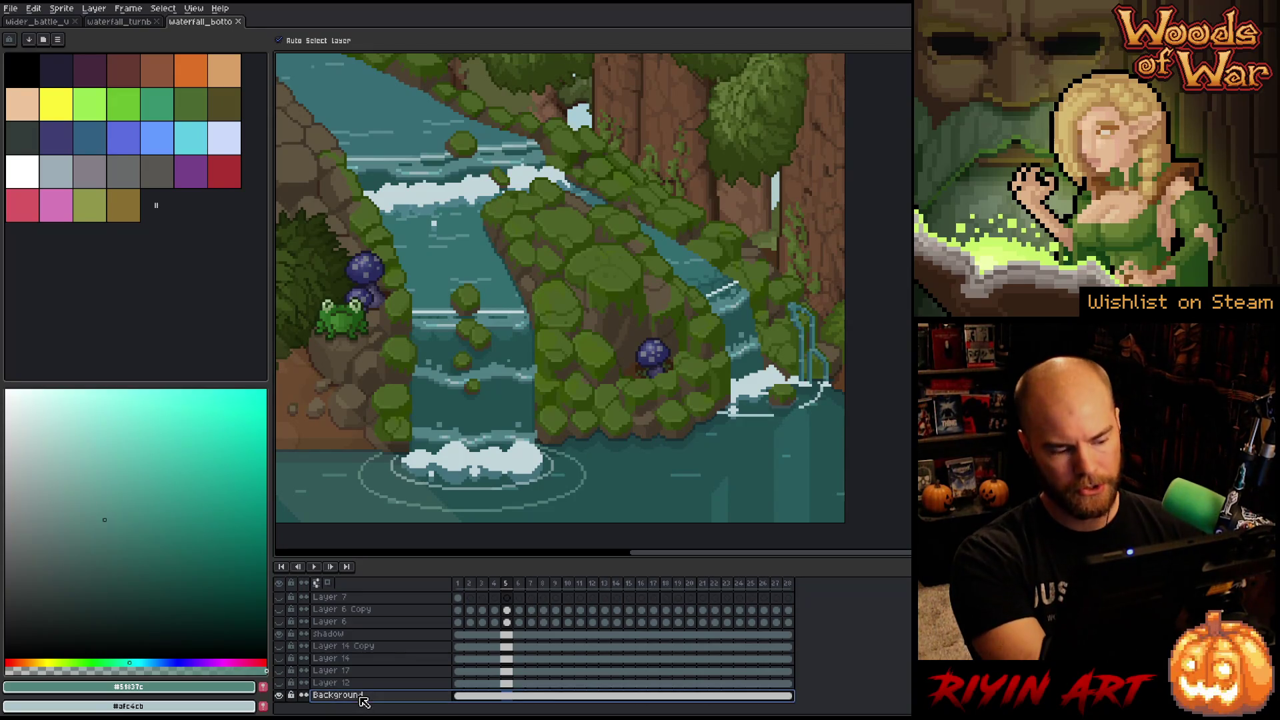
key("shift+n")
left_click(458, 683)
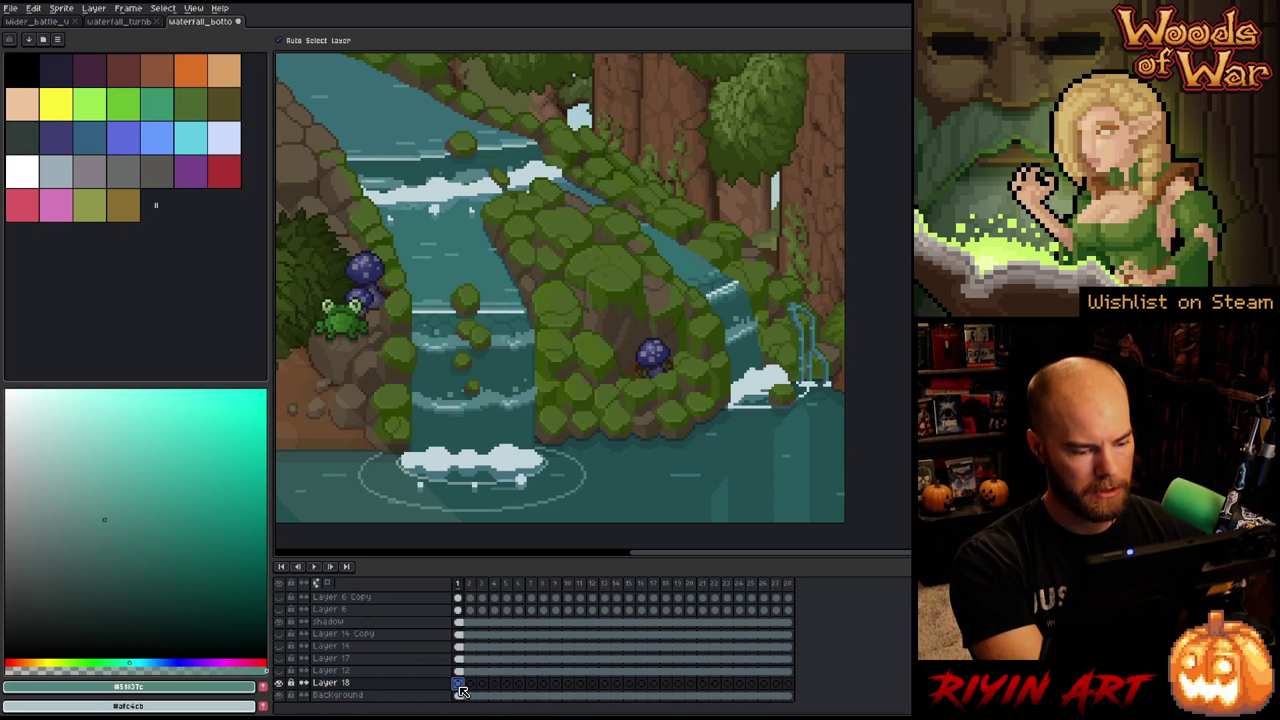
Paste the waterfall image onto Layer 18 and shift it up-left to align with the scene.
key("ctrl+v")
mouse_move(698, 437)
left_mouse_down()
mouse_move(634, 366)
mouse_move(509, 409)
mouse_move(443, 361)
left_mouse_up()
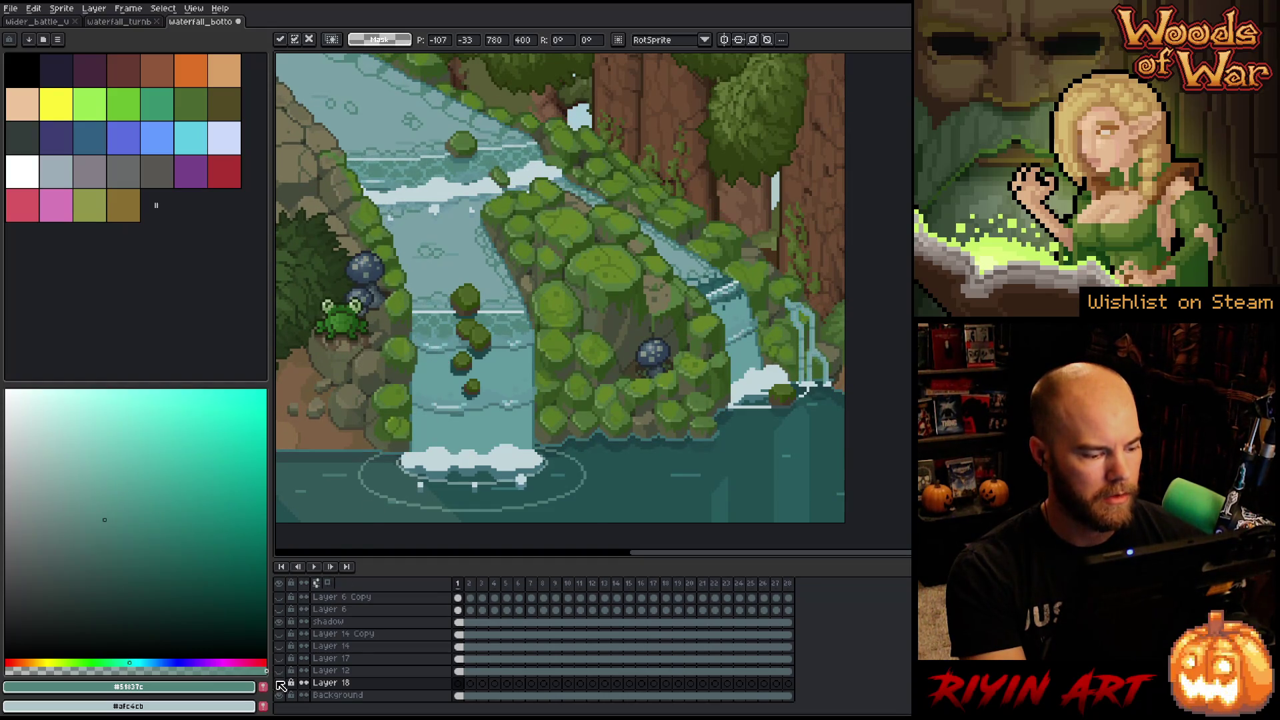
left_click(281, 687)
Link Layer 18's cels across all 28 frames, then select the Background layer's frame 1 cel.
left_click(466, 684)
left_click_drag(459, 684, 788, 684)
right_click(788, 684)
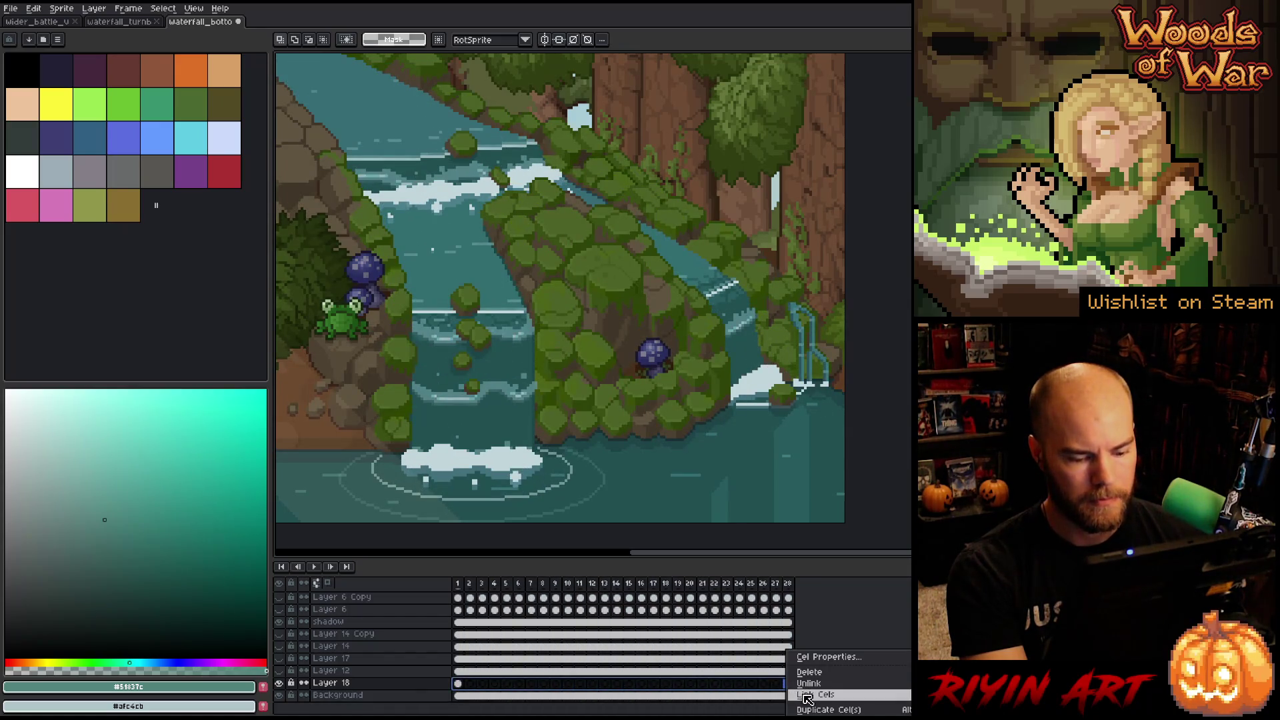
left_click(807, 696)
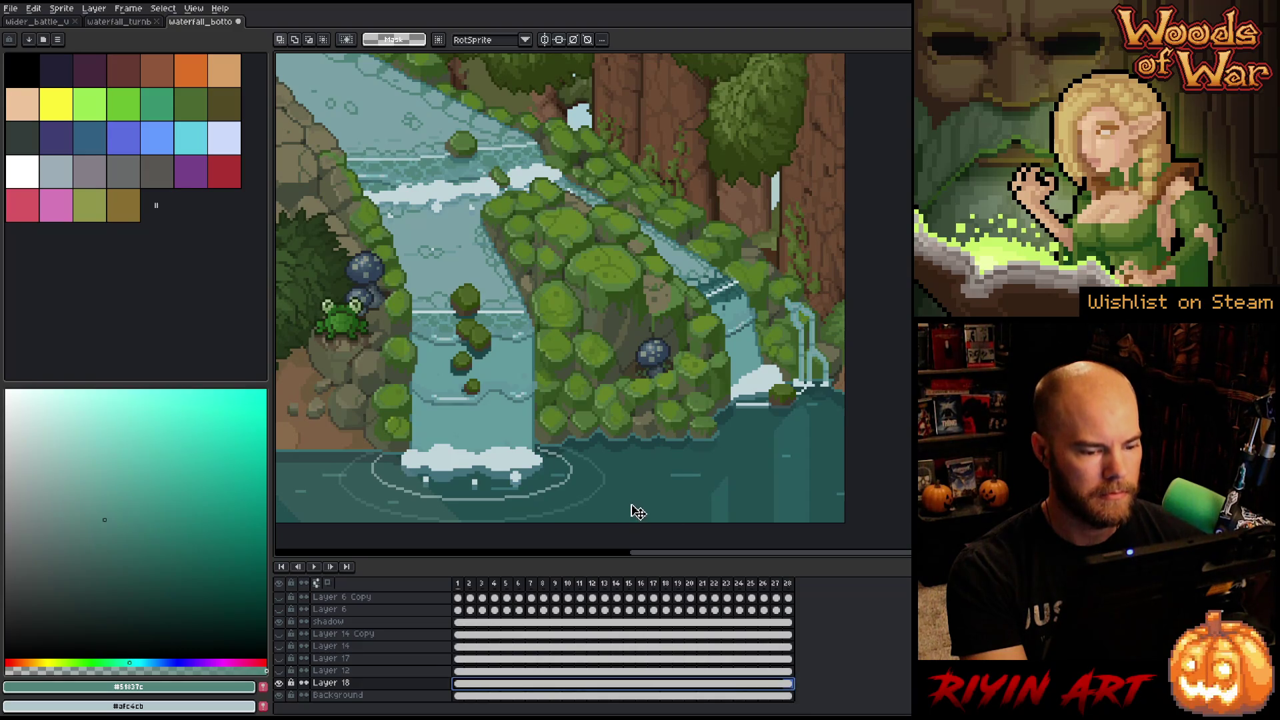
left_click(459, 696)
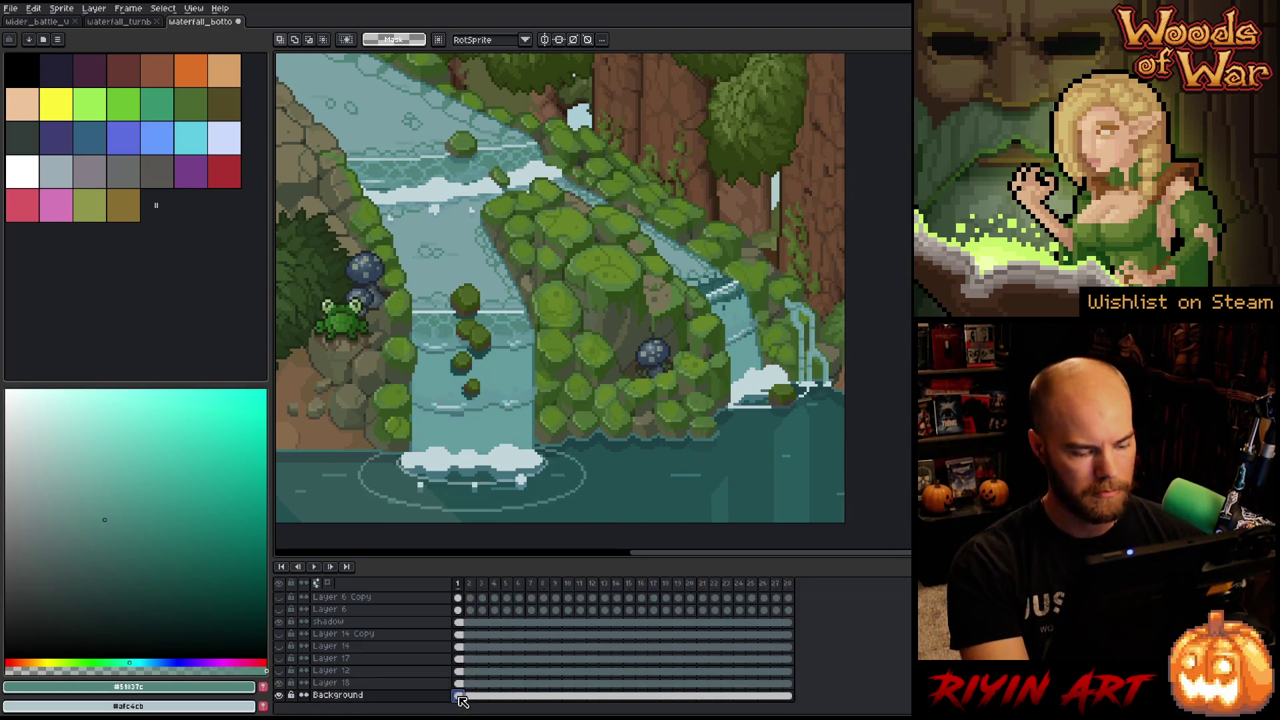
key("shift+r")
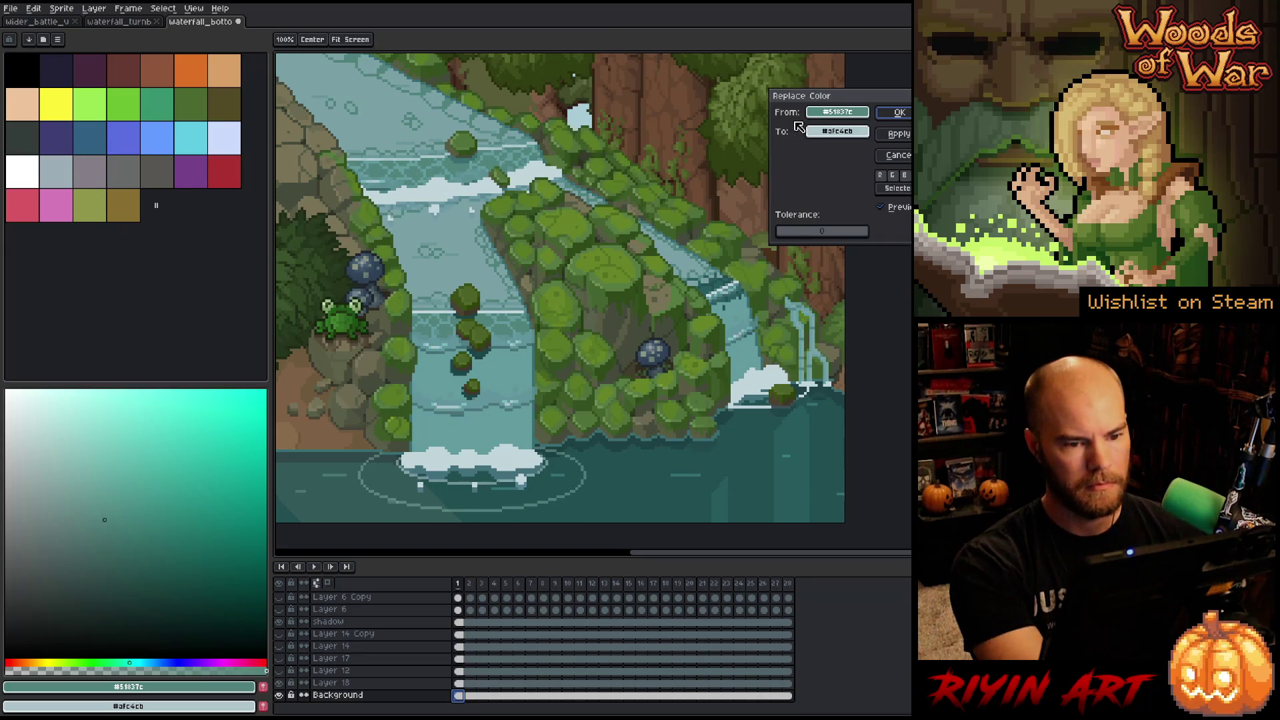
Replace the first pale water colour with a teal sampled from the canvas water.
left_click(795, 482)
right_click(505, 355)
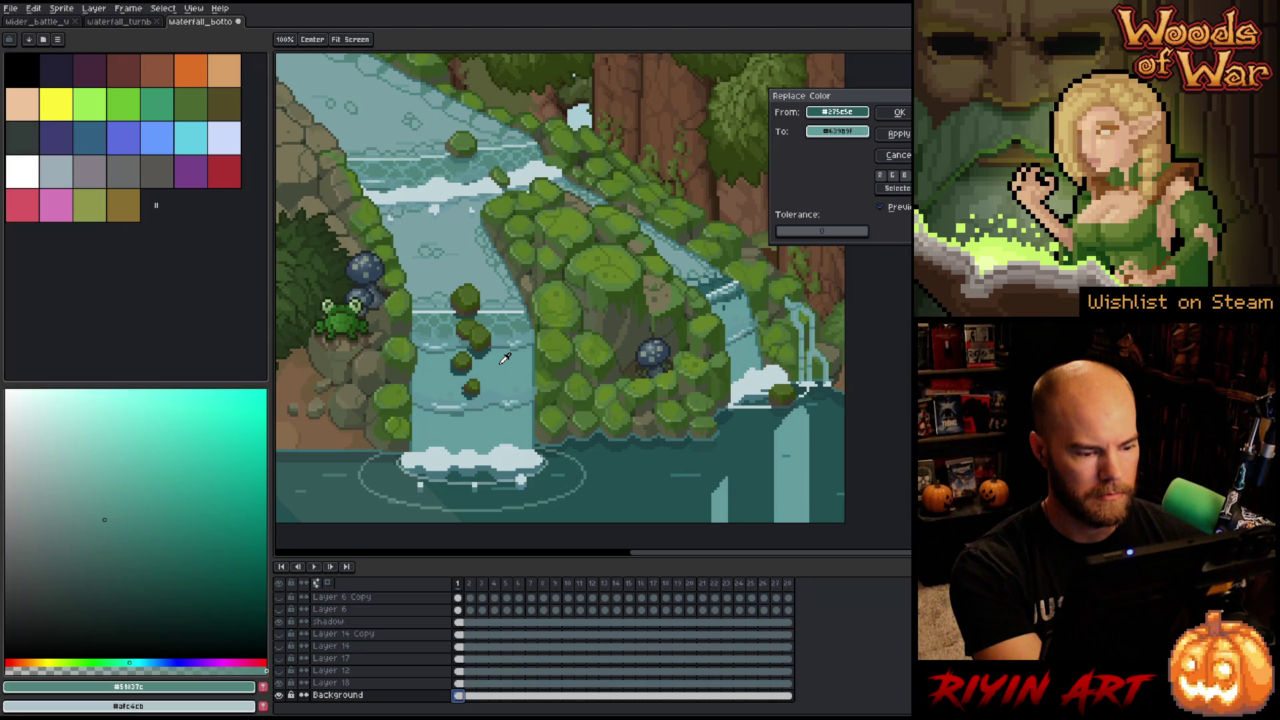
left_click(905, 115)
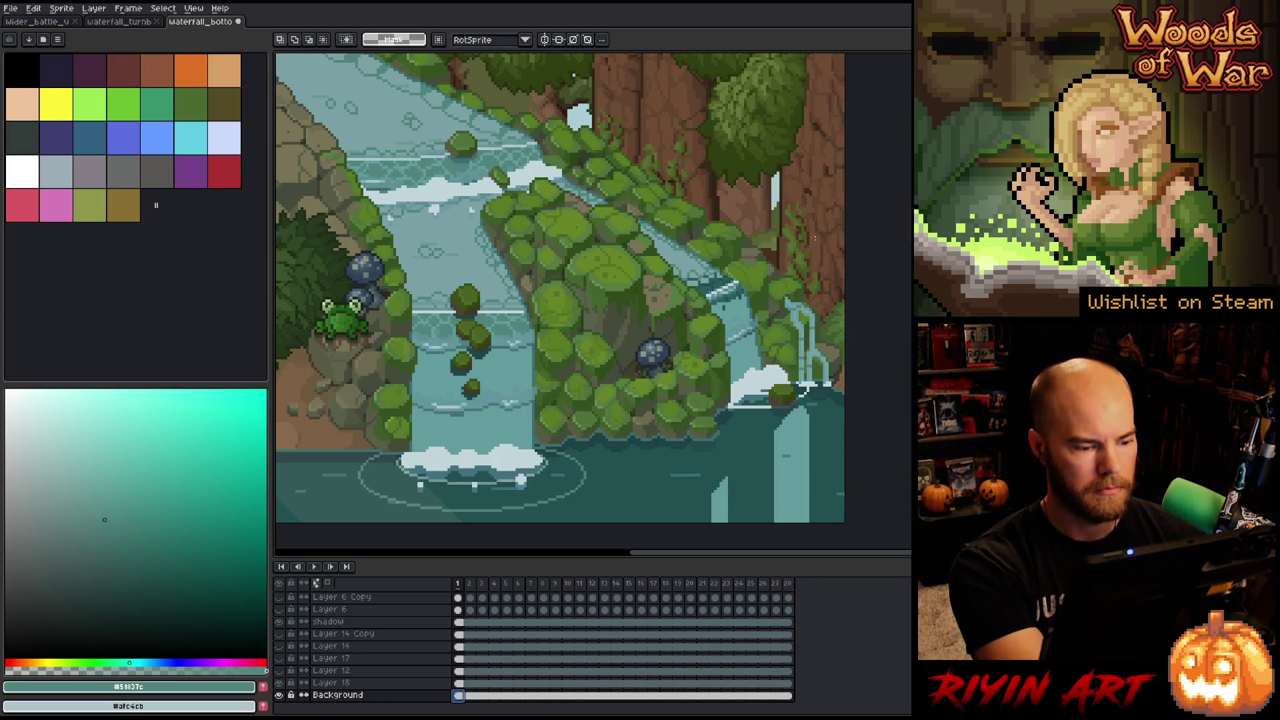
Replace a second water shade with a darker teal, then pick #214F51 as the next colour.
key("shift+r")
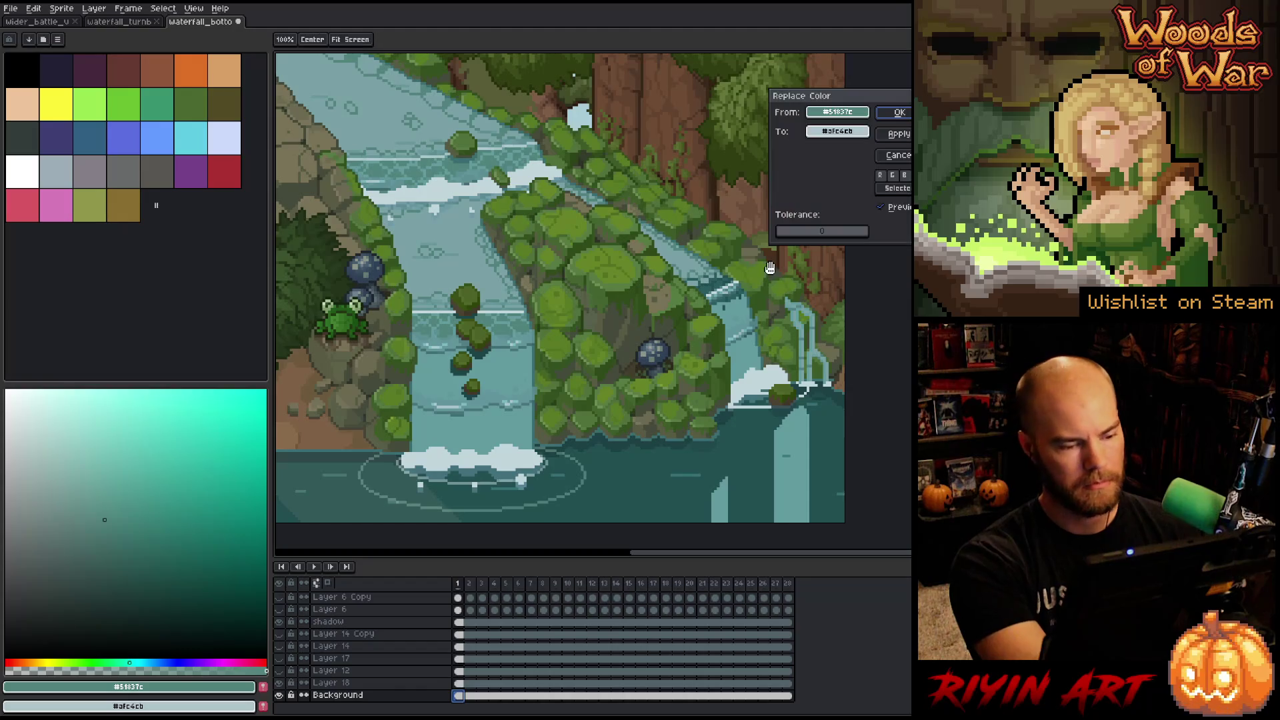
left_click(384, 505)
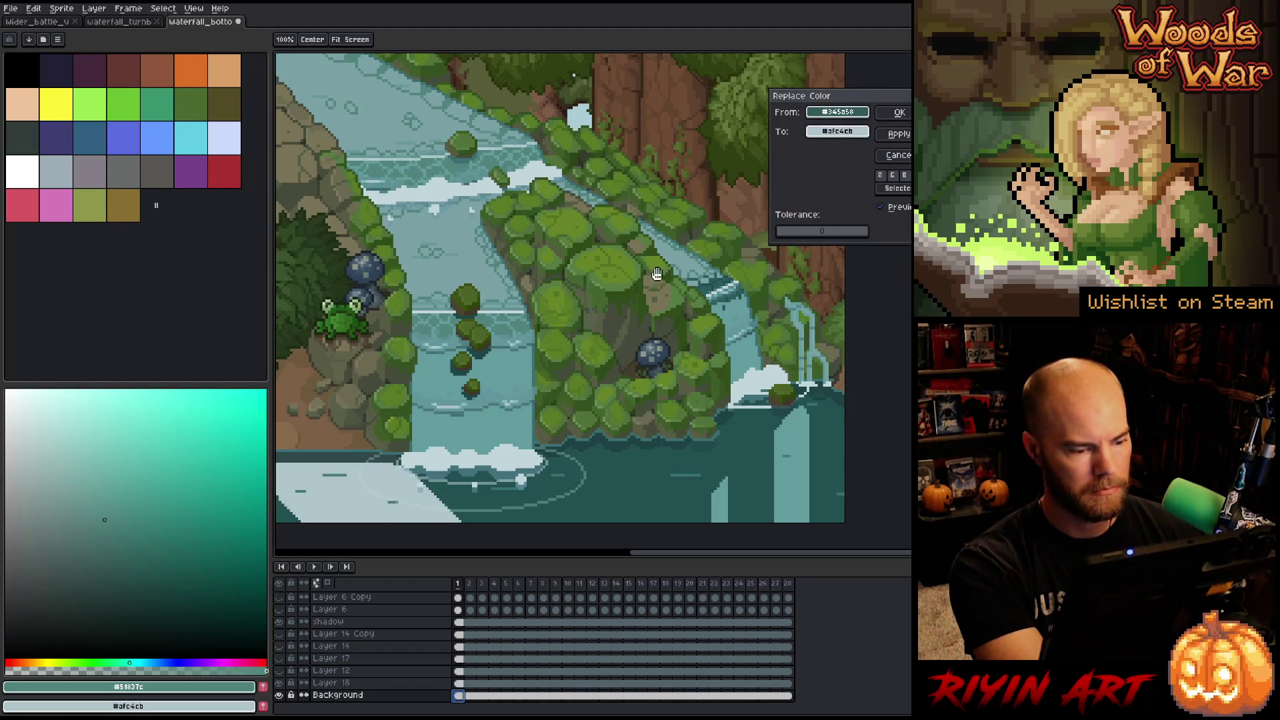
left_click(796, 494)
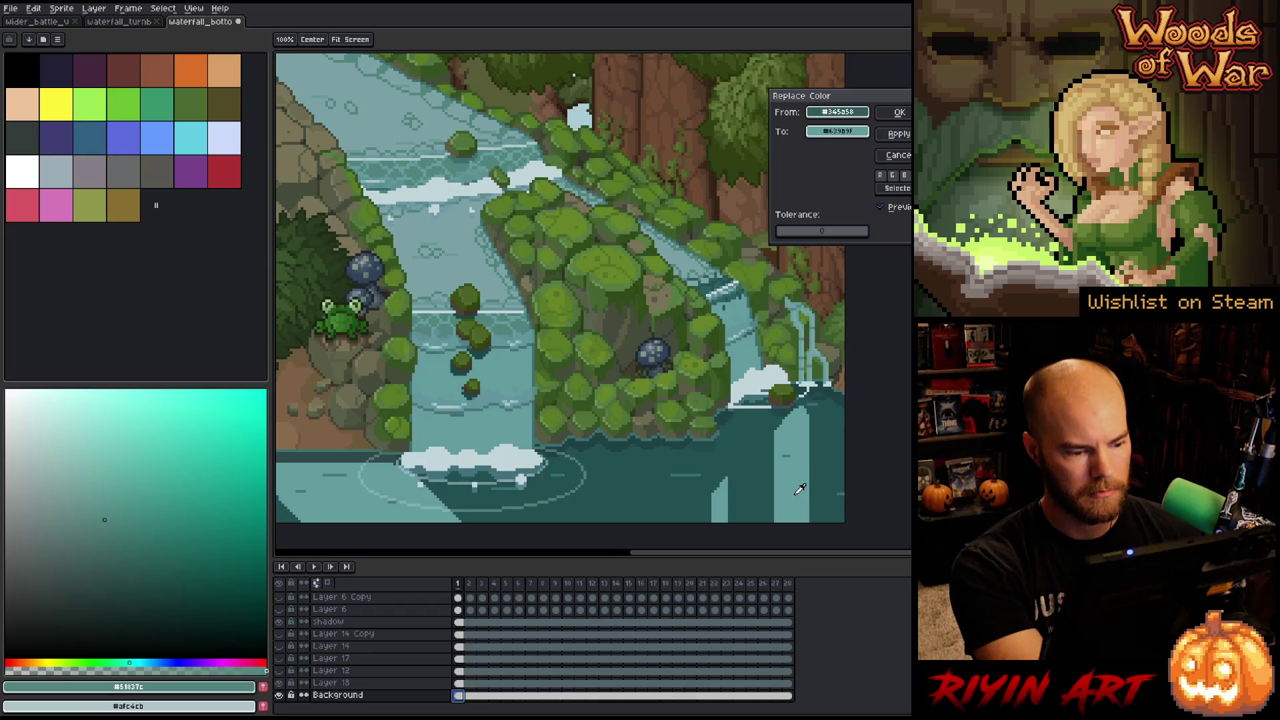
left_click(676, 509)
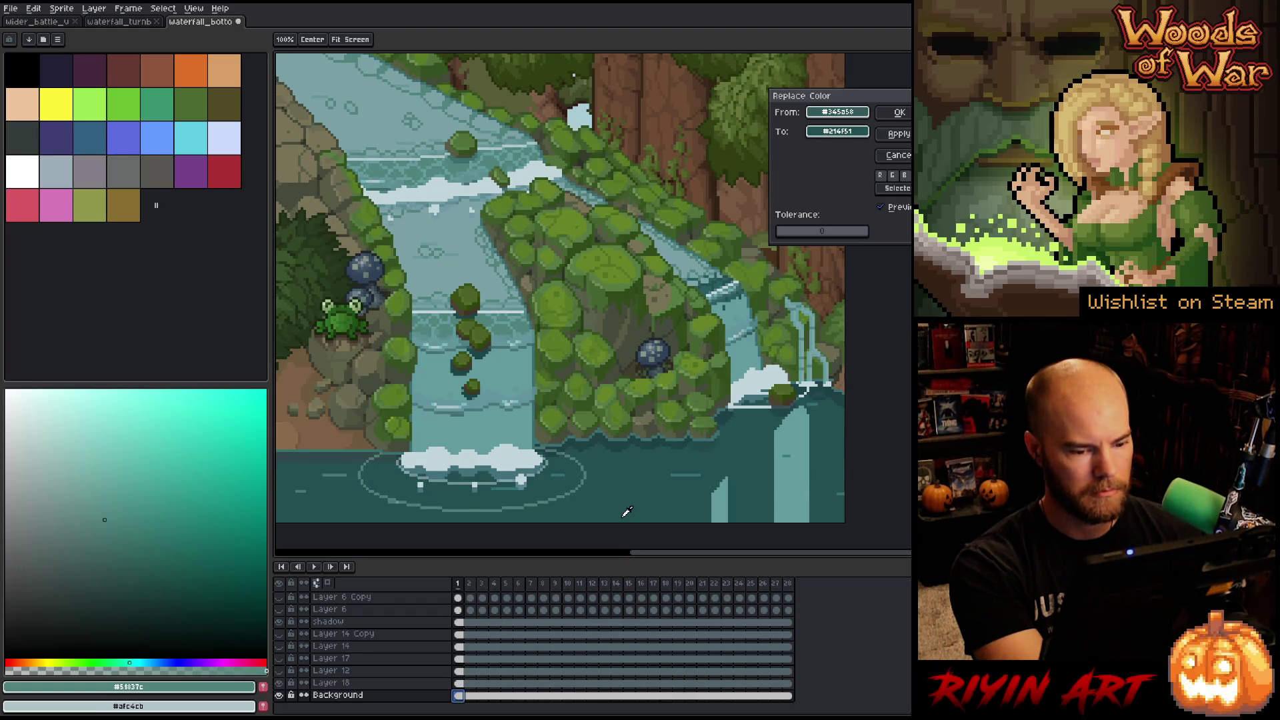
left_click(899, 113)
key("shift+r")
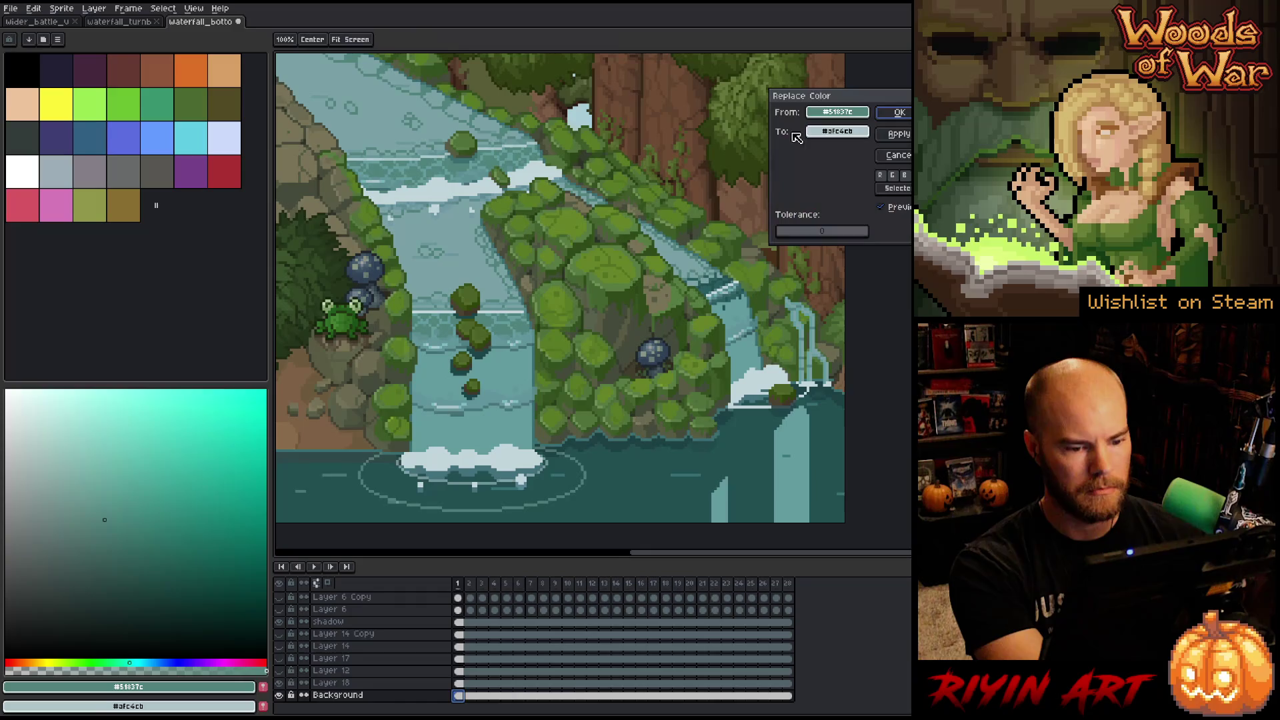
left_click(754, 441)
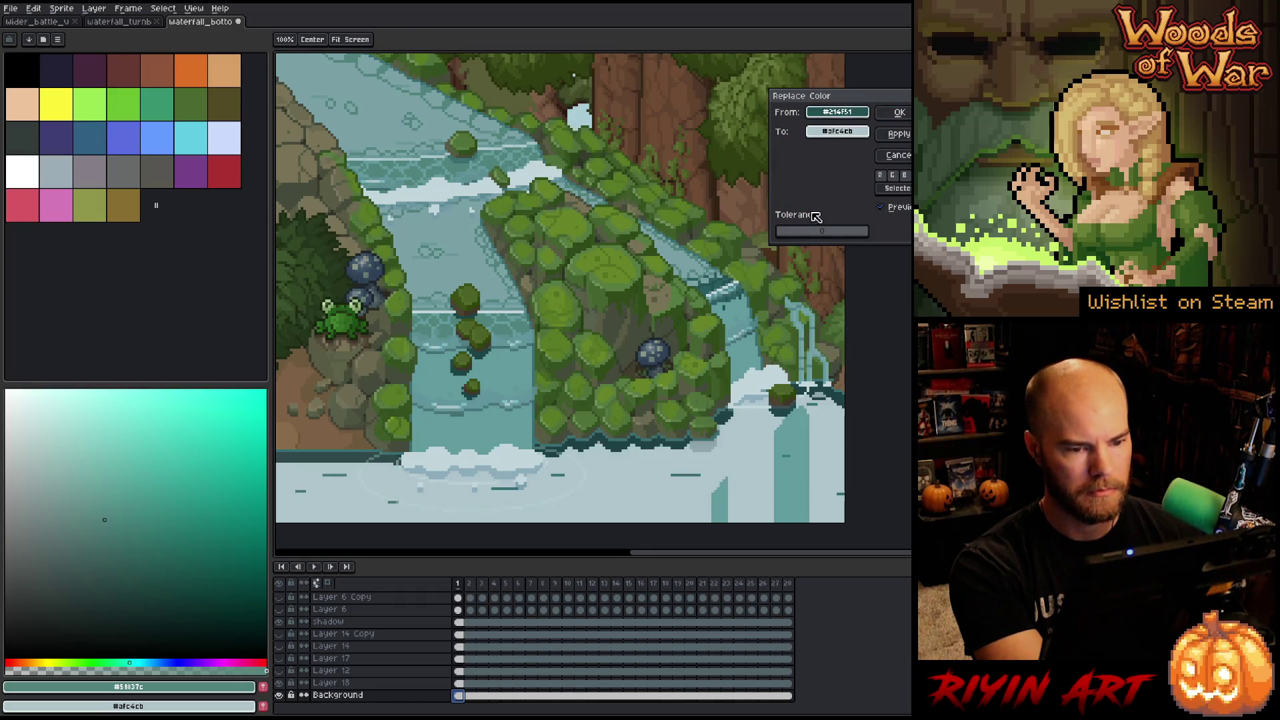